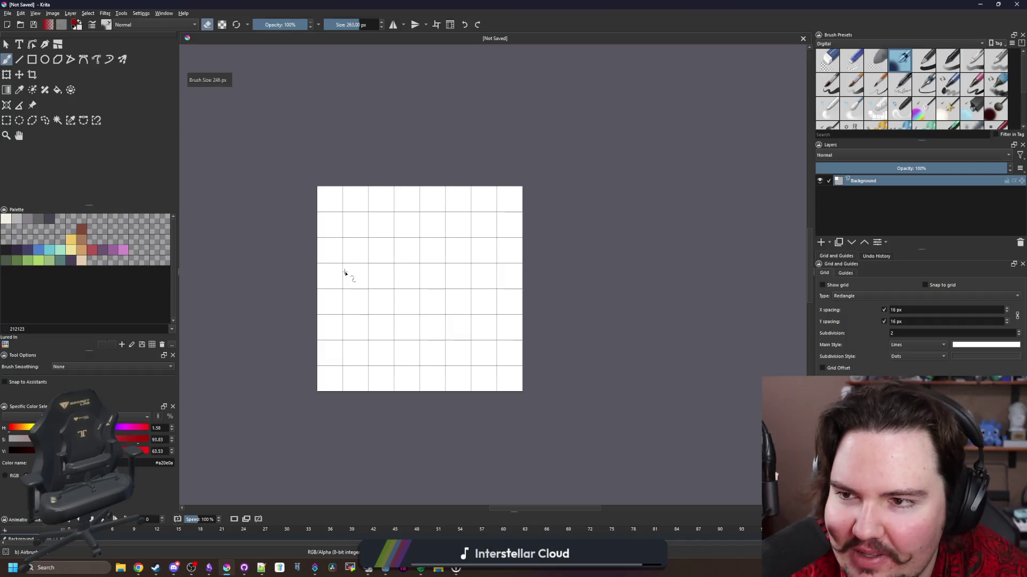
Erase the test strokes in the middle of the canvas.
key(bracketleft)
key(bracketleft)
key(bracketleft)
mouse_move(424, 271)
mouse_down()
mouse_move(424, 298)
mouse_move(433, 296)
mouse_up()
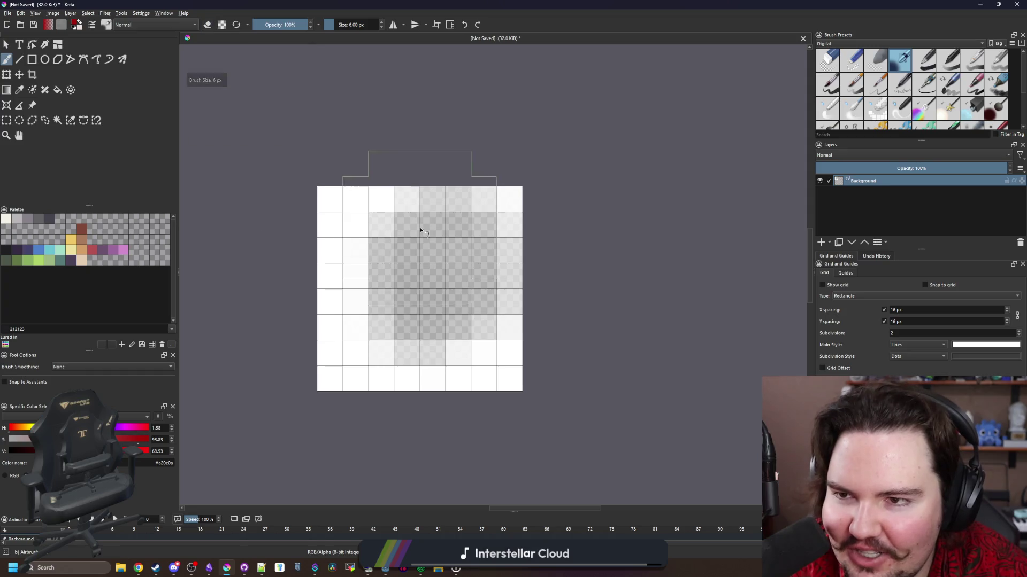
drag(421, 230, 420, 272)
Pick the first Pixel Art brush preset, wipe the canvas clear, and dab a cream pixel cross.
click(902, 44)
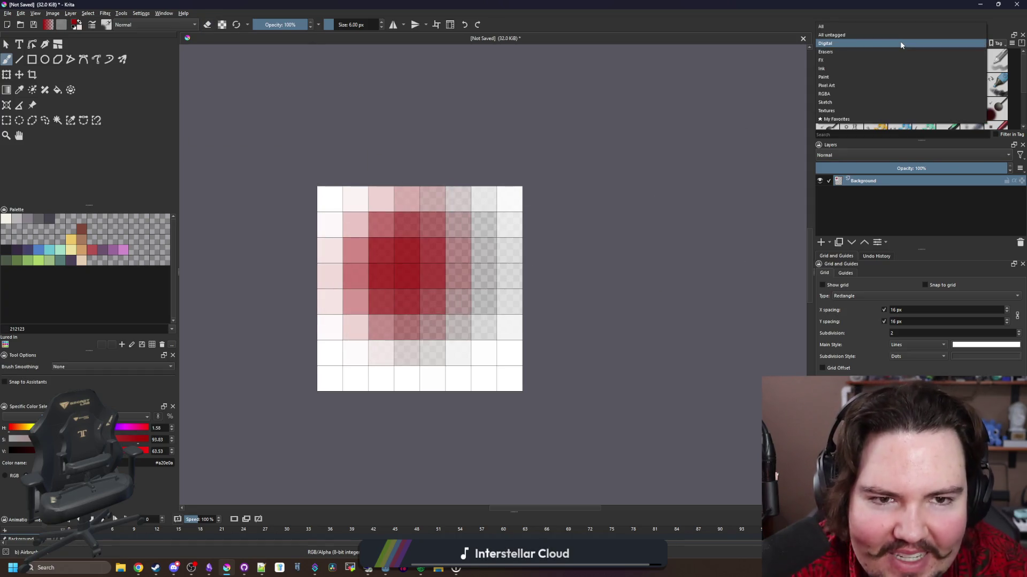
click(835, 85)
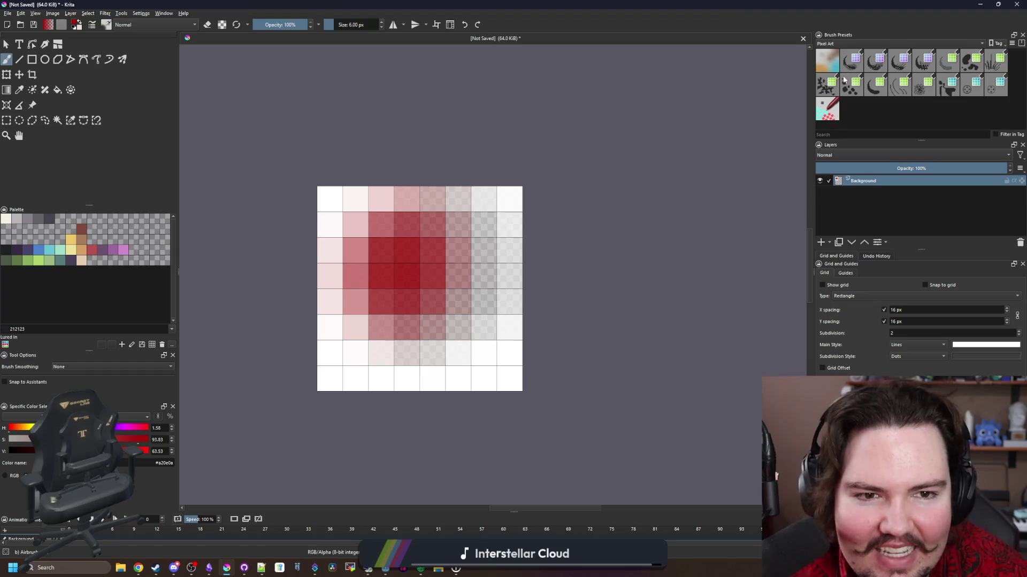
click(827, 60)
mouse_move(407, 324)
mouse_down()
mouse_move(408, 291)
mouse_move(474, 326)
mouse_up()
mouse_move(496, 285)
mouse_down()
mouse_move(348, 342)
mouse_move(349, 306)
mouse_up()
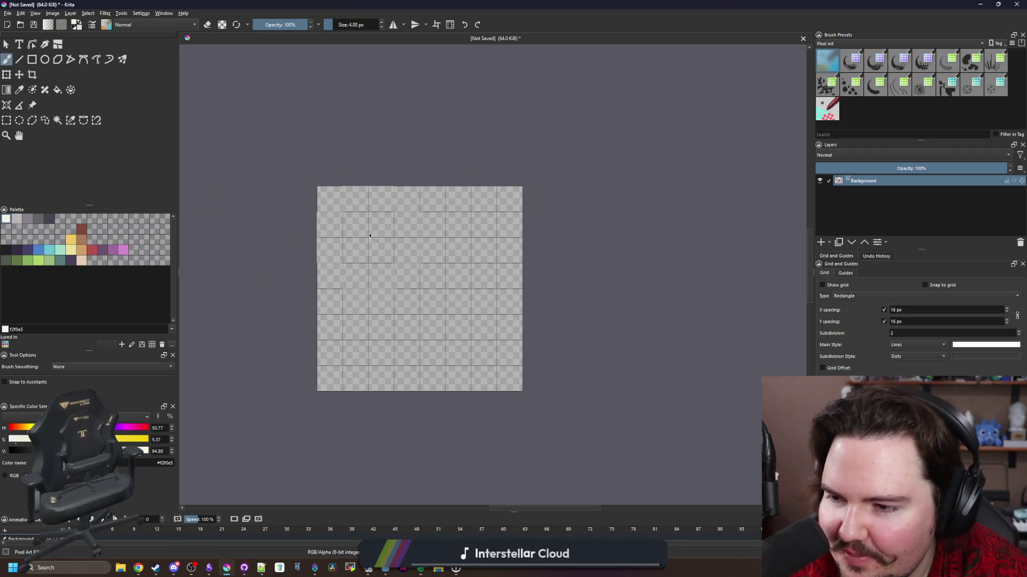
click(367, 266)
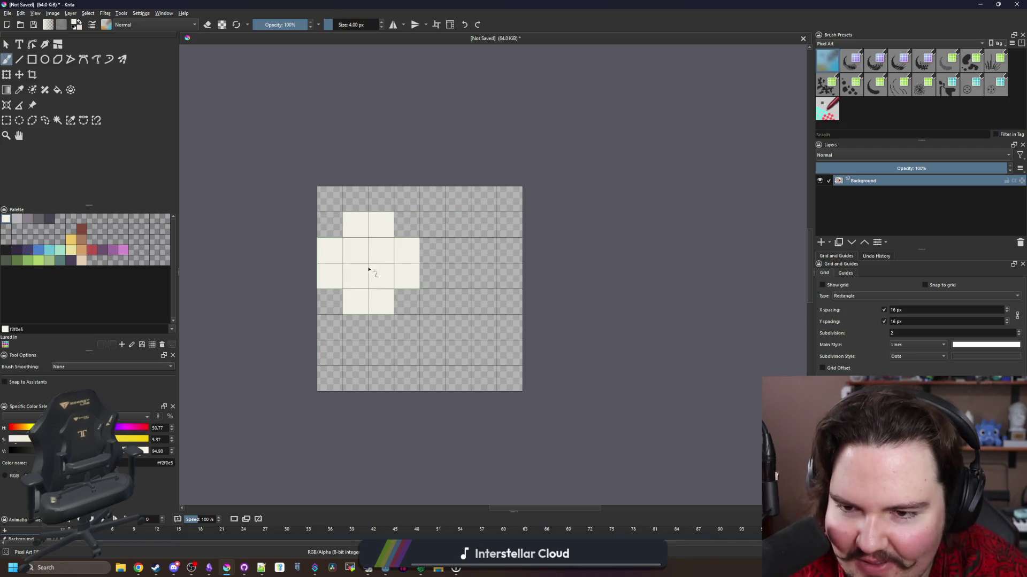
Paint the cream puff outward to the canvas top, lower-left area and bottom row.
click(468, 309)
drag(445, 267, 444, 243)
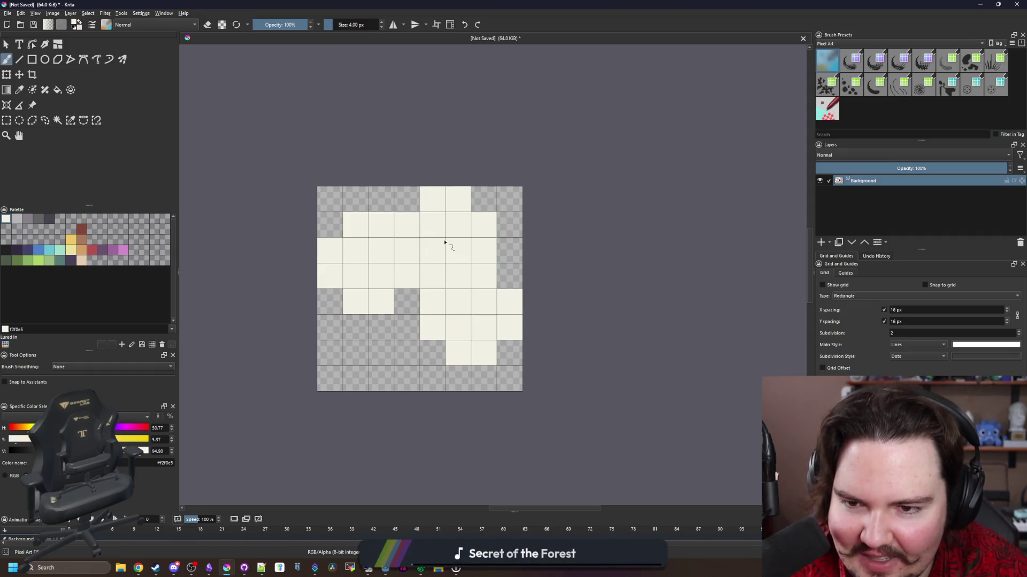
click(403, 347)
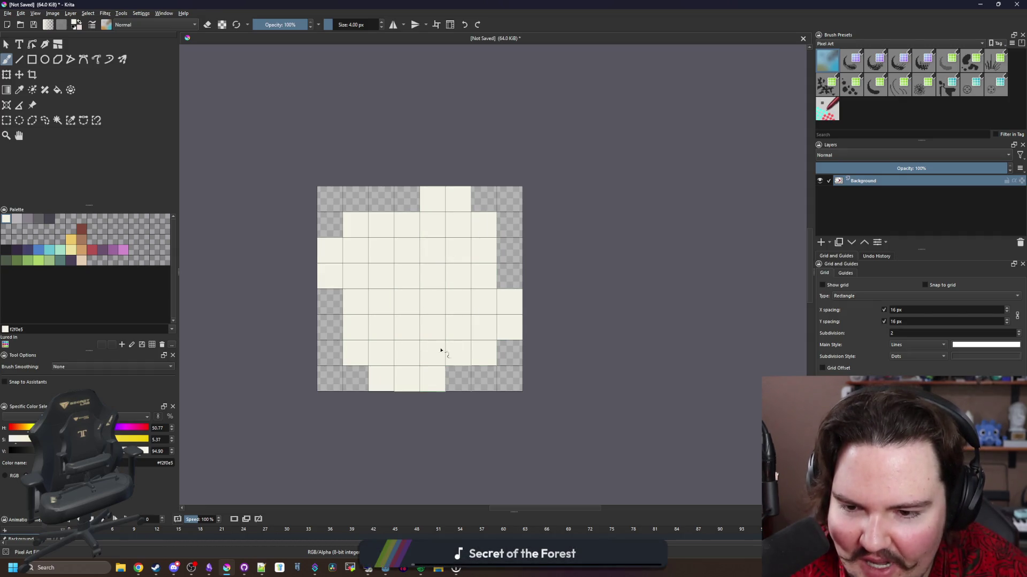
drag(441, 350, 332, 370)
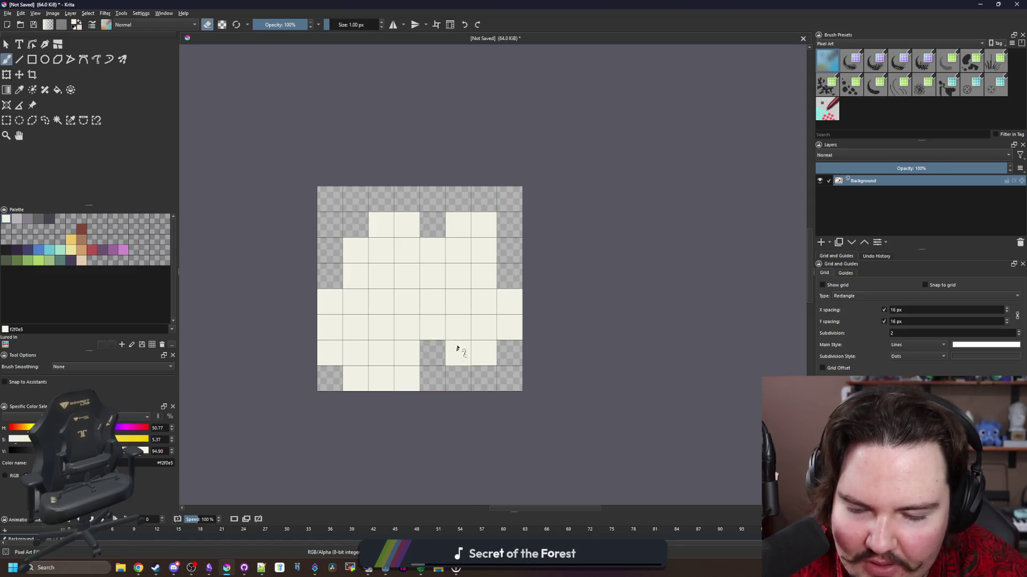
scroll(457, 348, down, 5)
scroll(448, 293, up, 6)
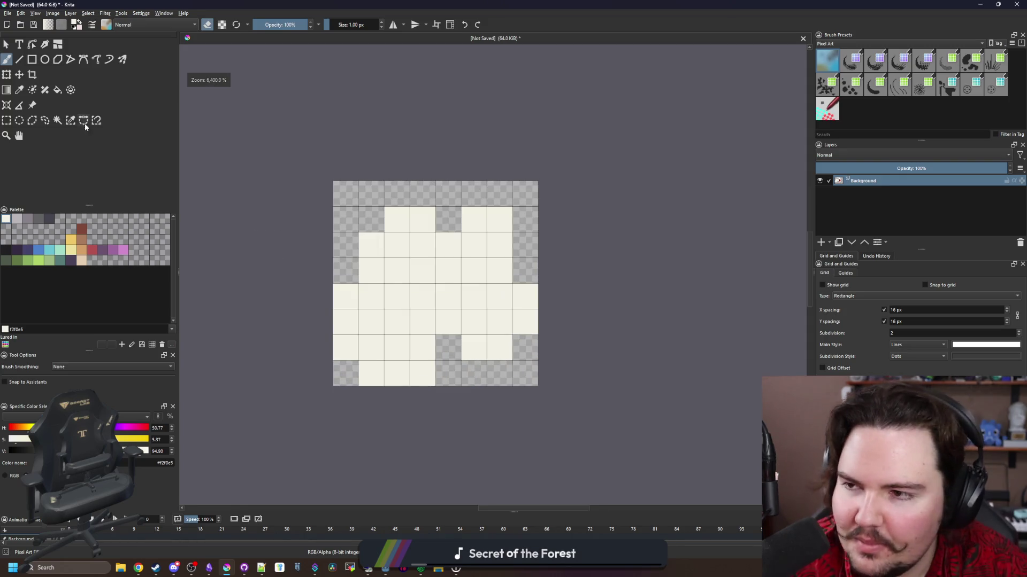
key(e)
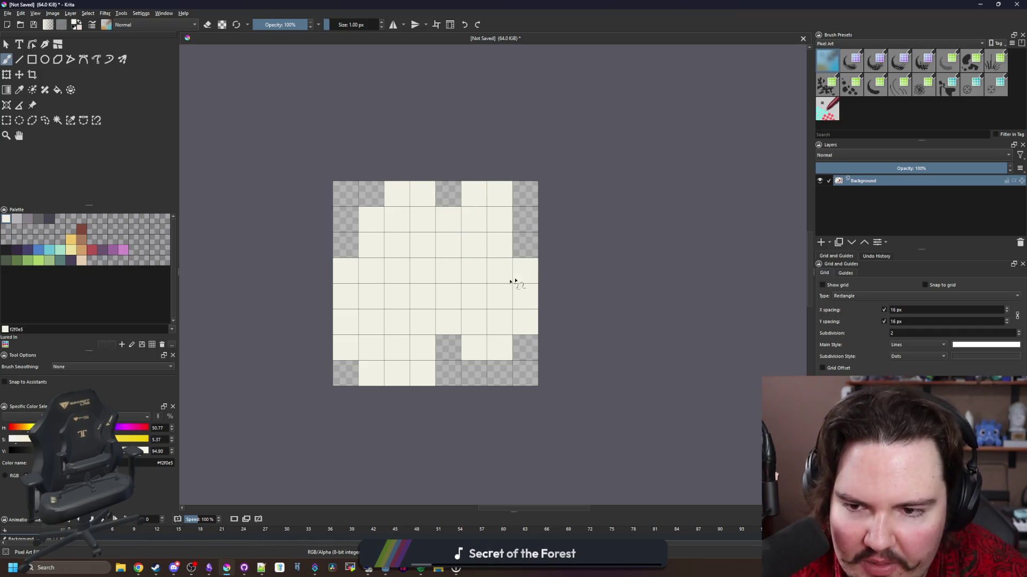
scroll(511, 282, down, 5)
scroll(412, 202, up, 5)
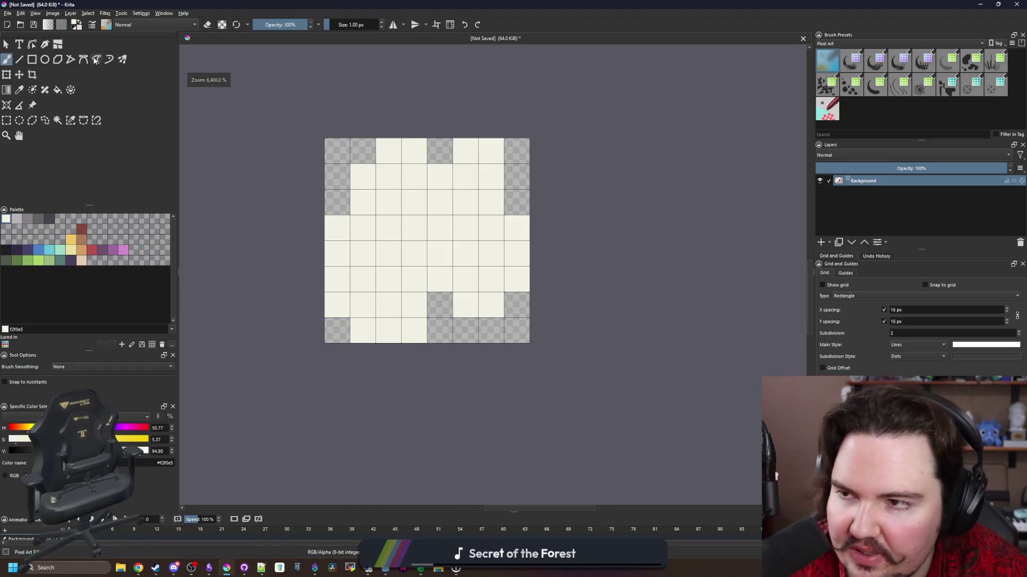
click(12, 15)
click(32, 64)
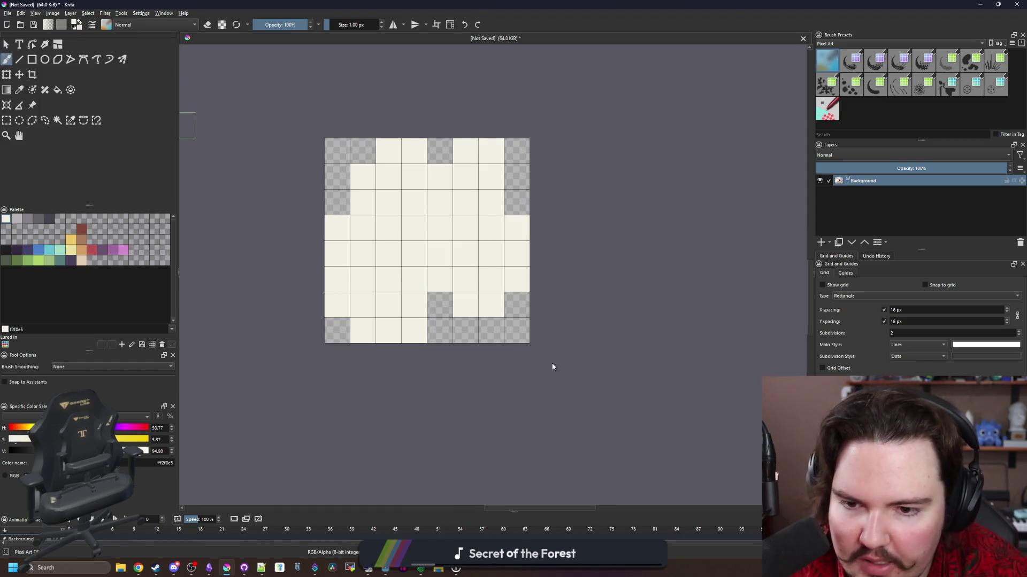
Name the file dust_particle_new and browse to lured-in/Sprites/Particles.
text(dust_)
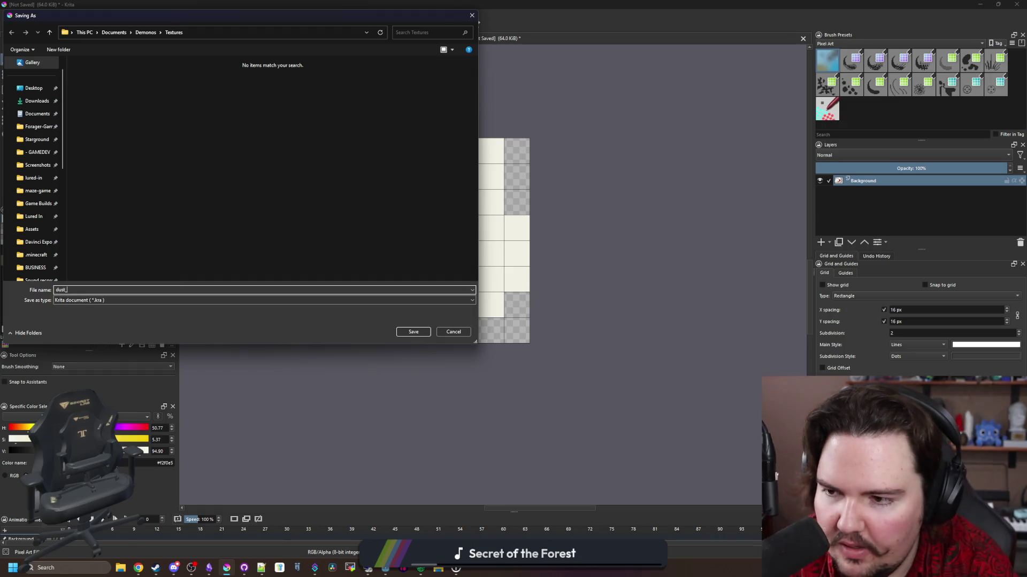
text(particle_new)
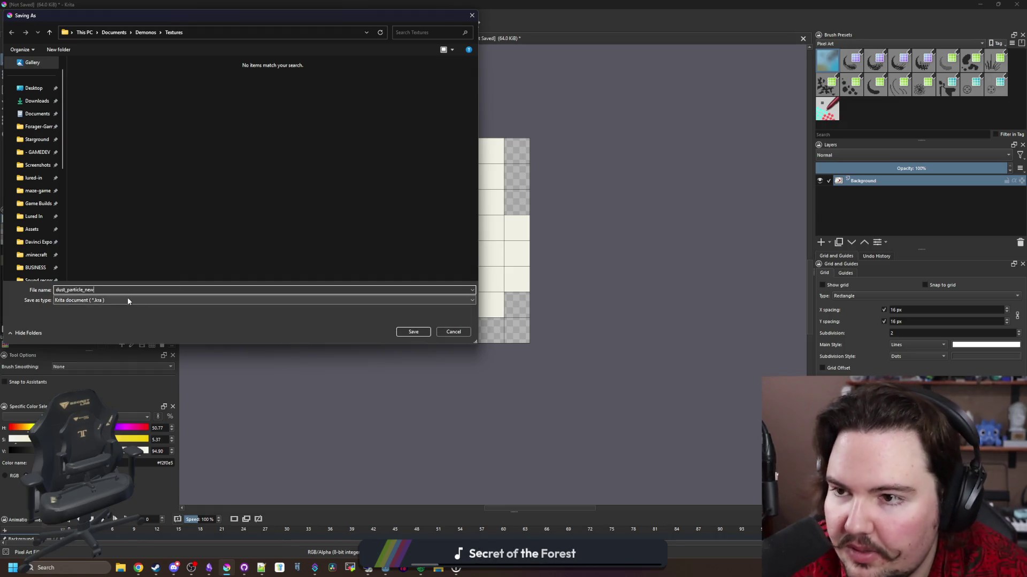
click(127, 300)
click(128, 300)
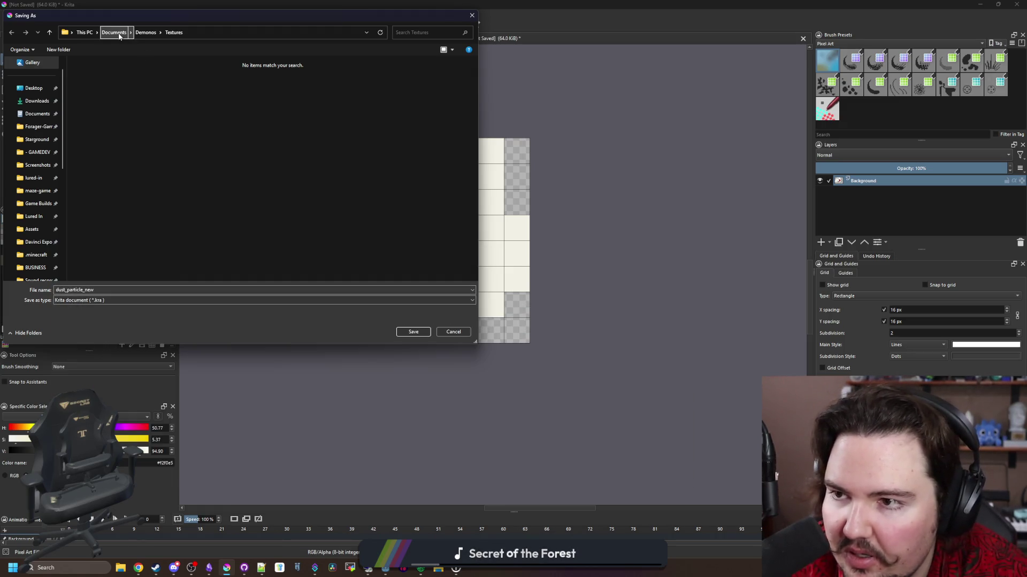
click(31, 183)
double_click(94, 197)
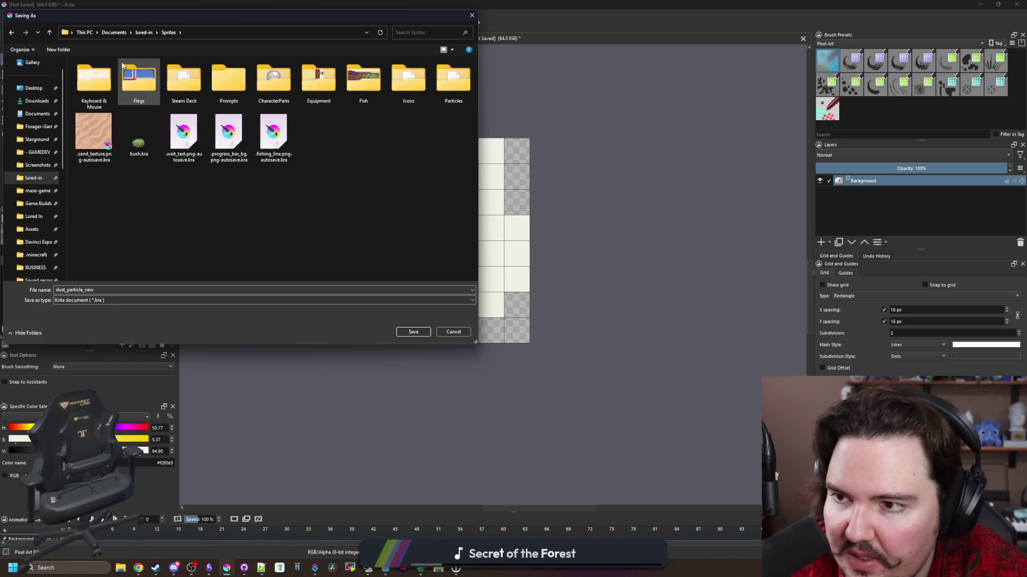
double_click(451, 87)
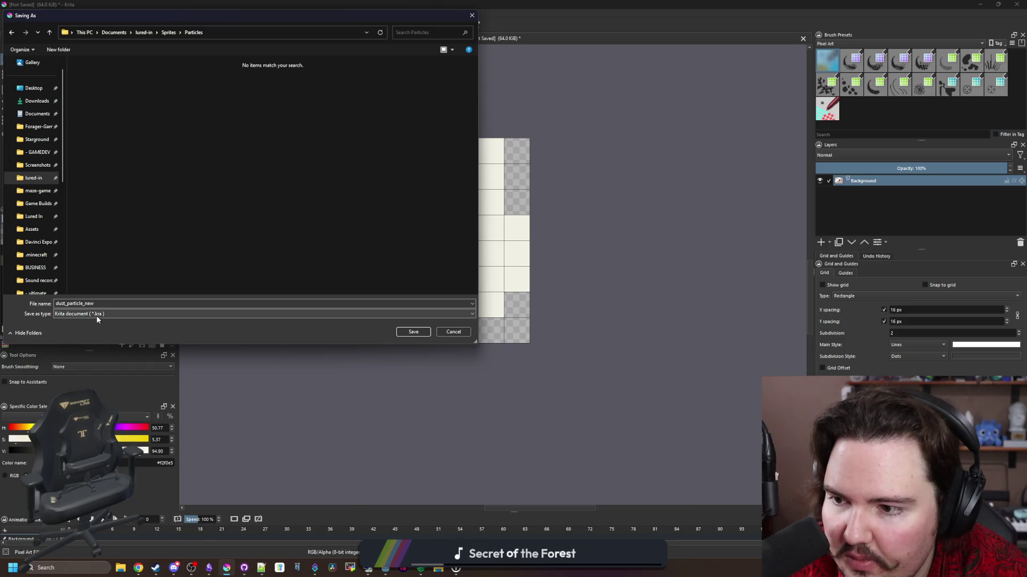
Save it as a PNG with the default export options, then return to Godot.
click(96, 316)
click(278, 416)
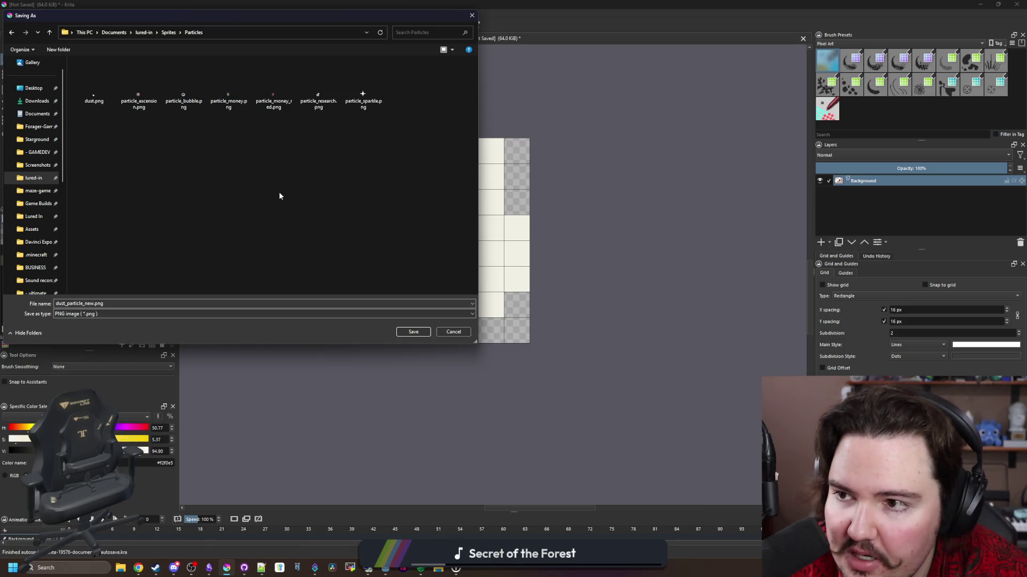
click(402, 332)
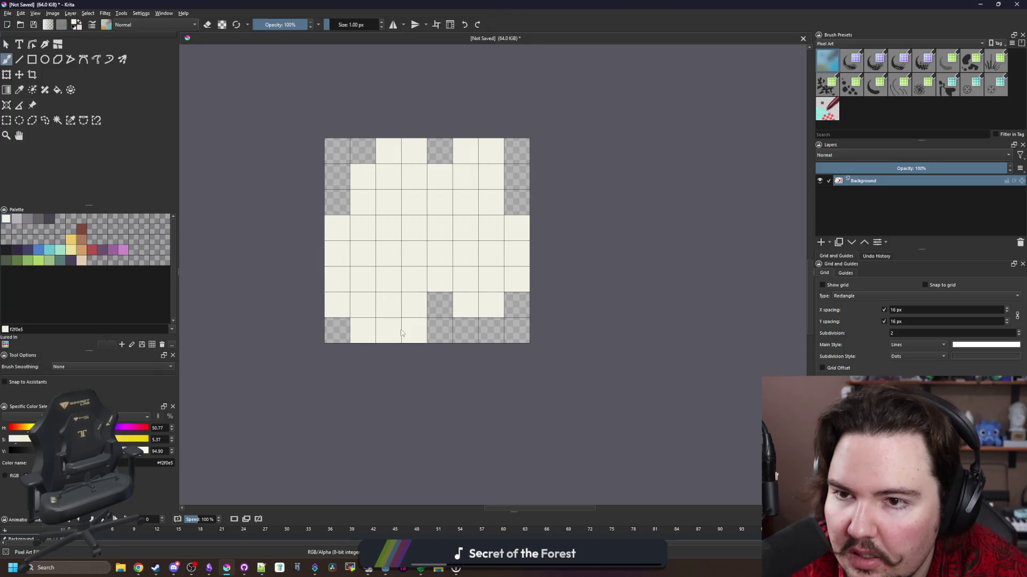
click(571, 358)
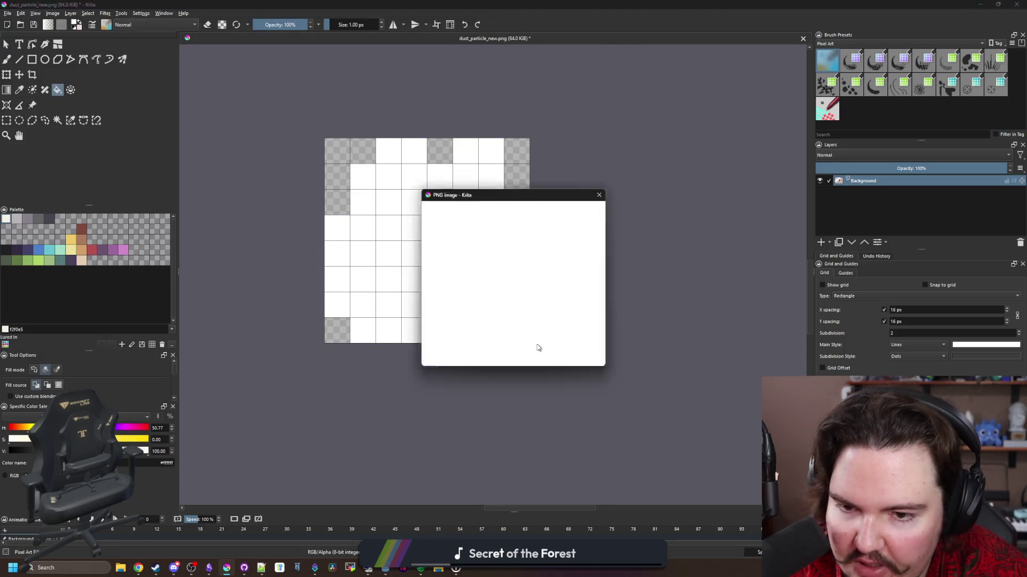
key(super+Down)
click(776, 475)
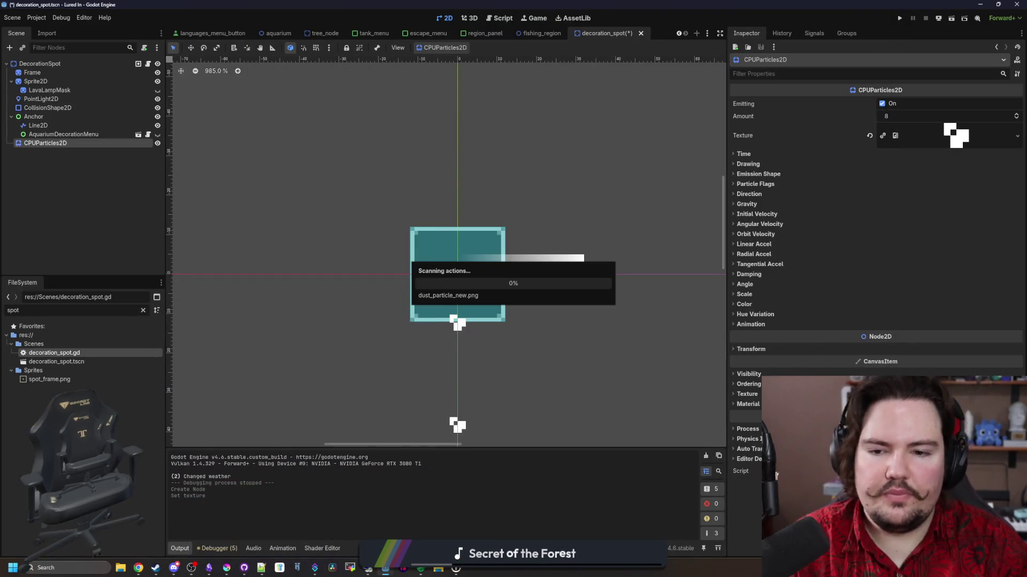
Quick-load dust_particle_new.png as the CPUParticles2D texture by searching 'dust'.
right_click(952, 133)
click(957, 313)
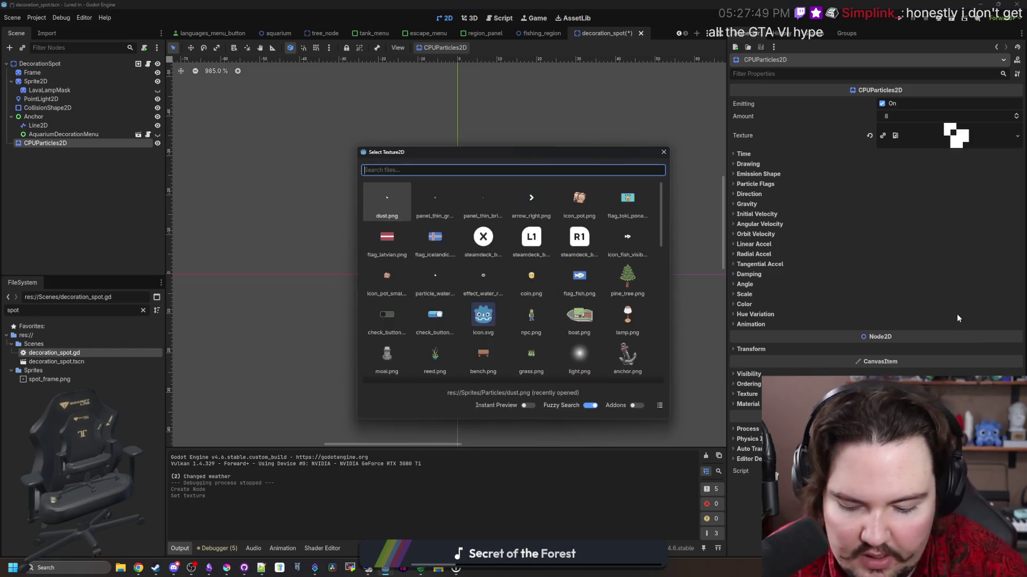
text(dust)
double_click(406, 192)
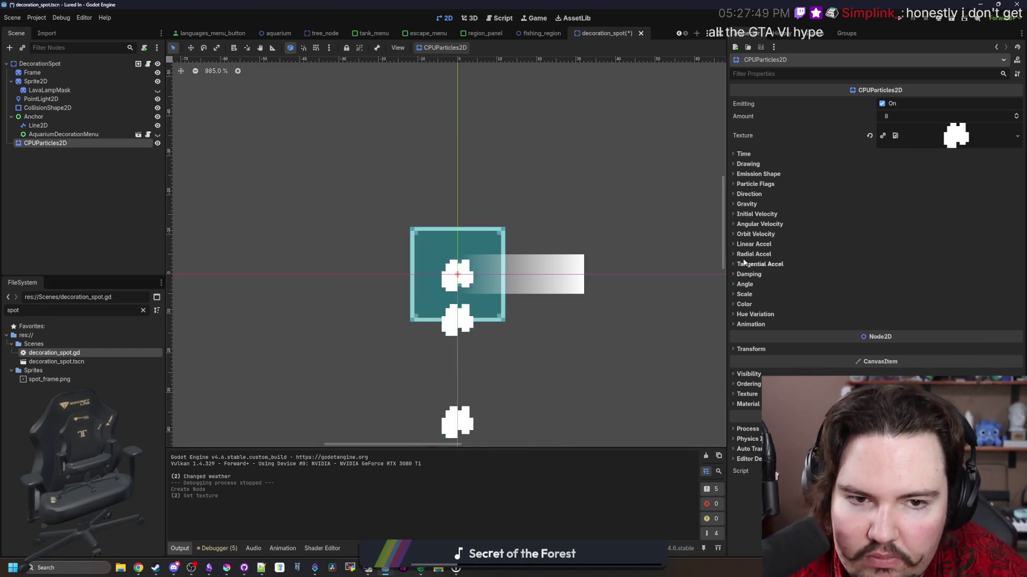
scroll(519, 326, up, 1)
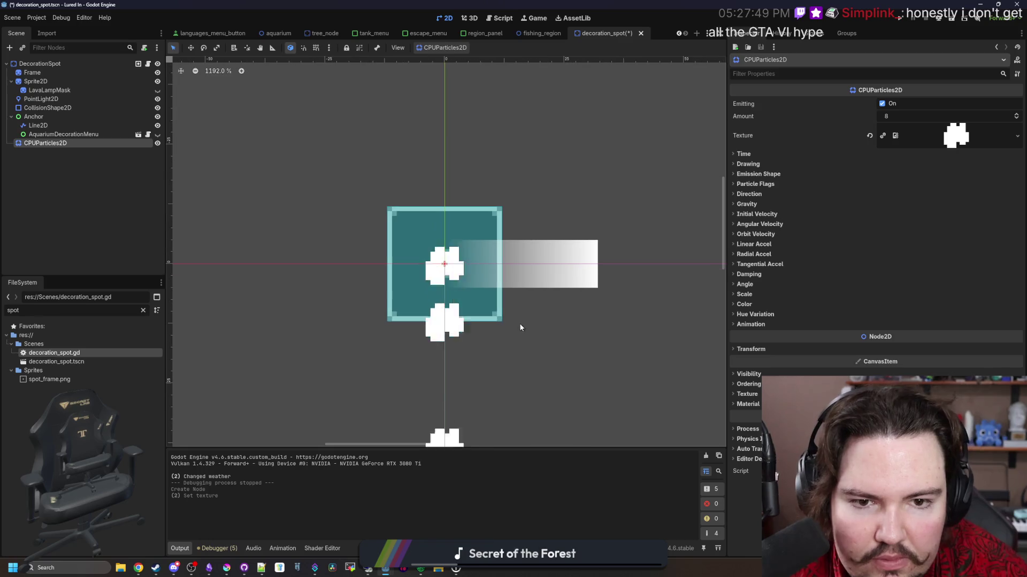
Set the emission shape to Rectangle with 16 by 16 px extents.
click(767, 185)
click(773, 175)
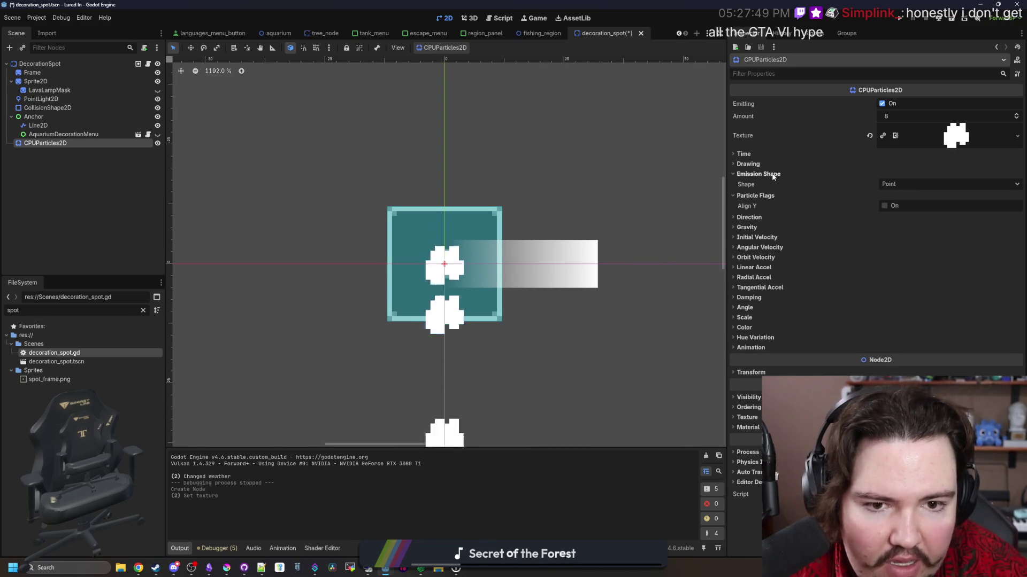
click(891, 184)
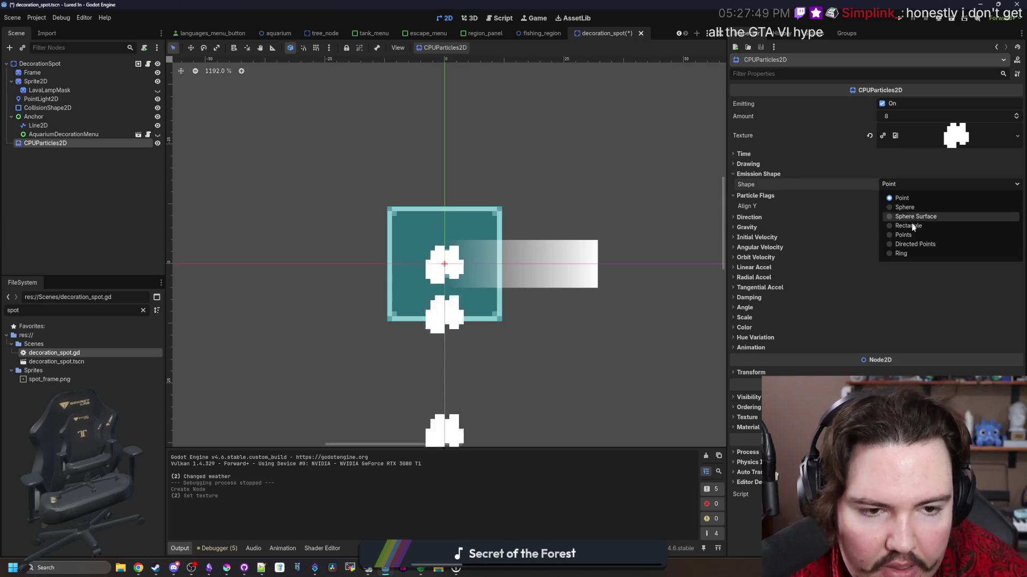
key(Escape)
click(912, 230)
click(903, 197)
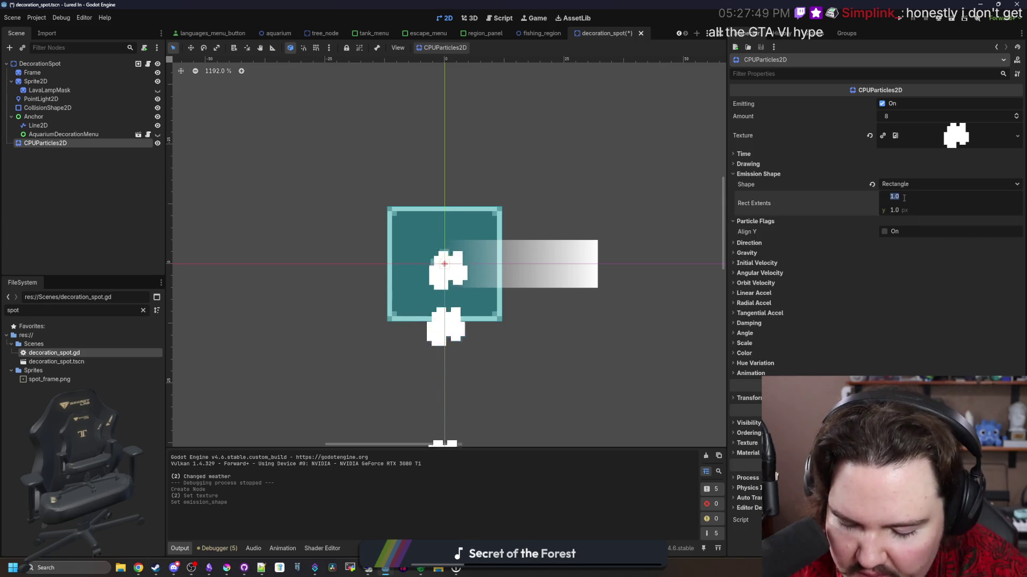
text(16)
key(Tab)
text(16)
key(Return)
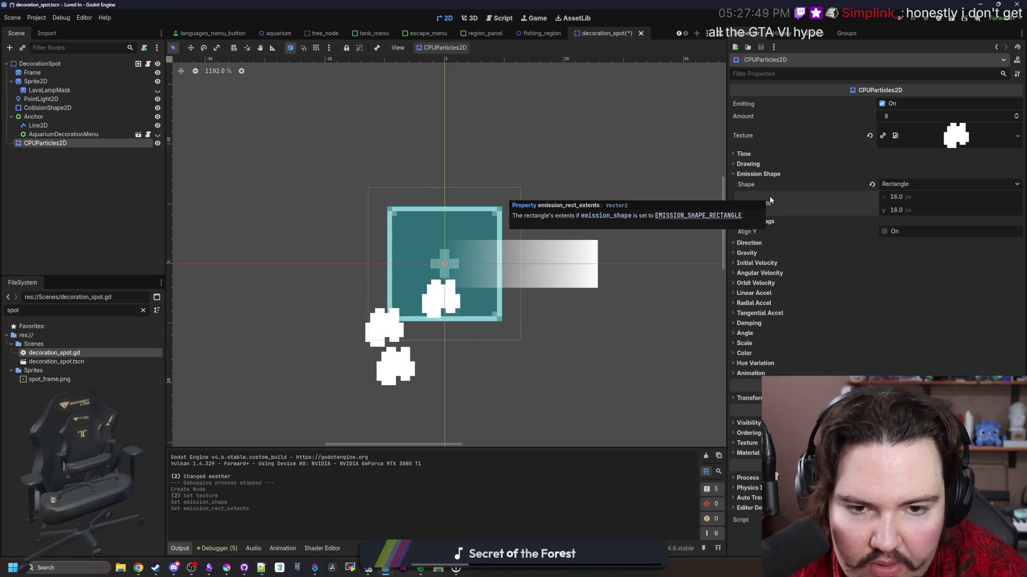
Reduce the rectangle extents to 12 by 12 px.
scroll(459, 262, down, 6)
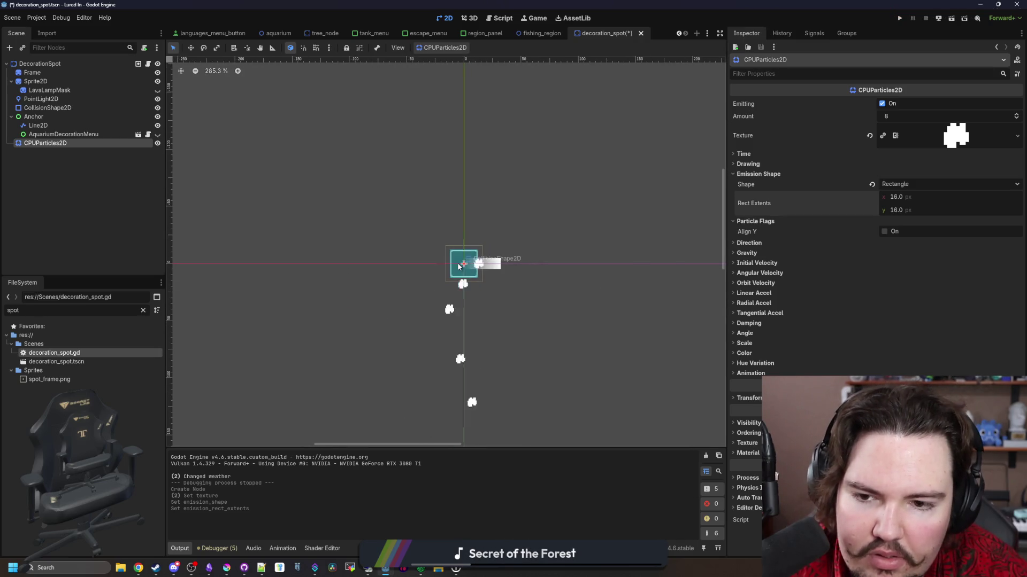
scroll(459, 265, up, 6)
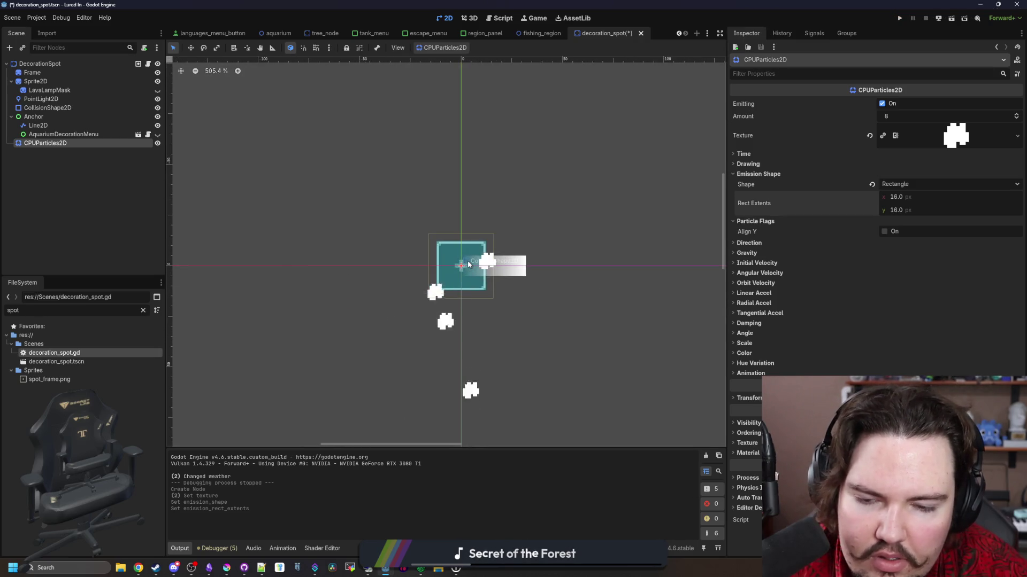
click(904, 197)
text(12)
click(905, 209)
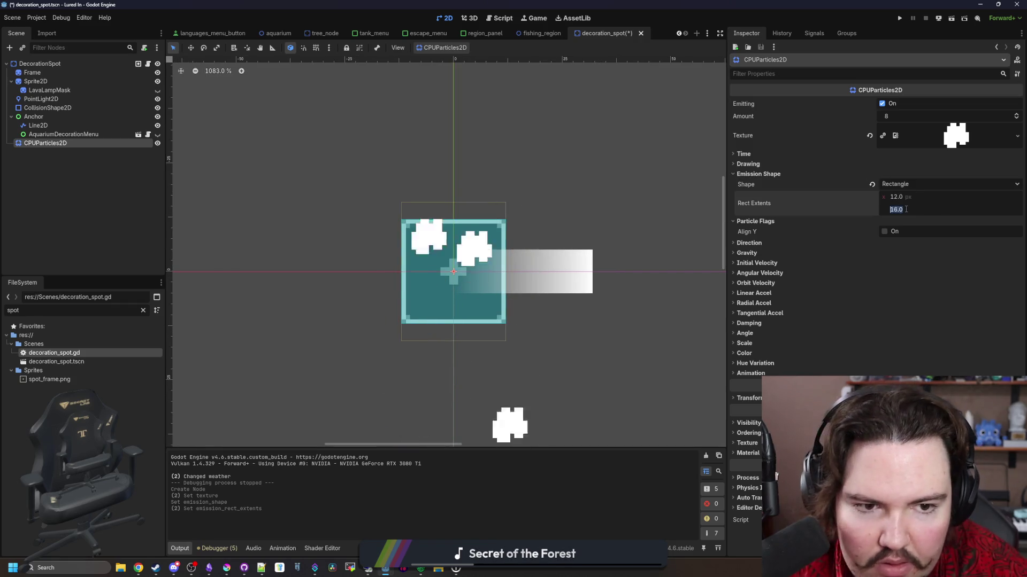
text(12)
key(Return)
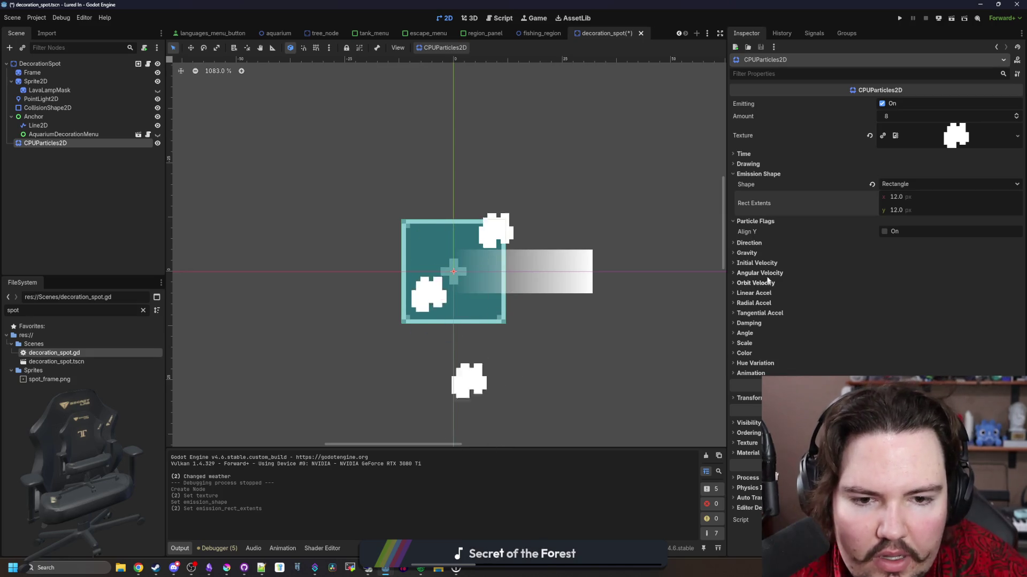
click(747, 253)
click(903, 276)
Set gravity y to 0 and widen the emission spread to about 58 degrees.
text(0)
key(Return)
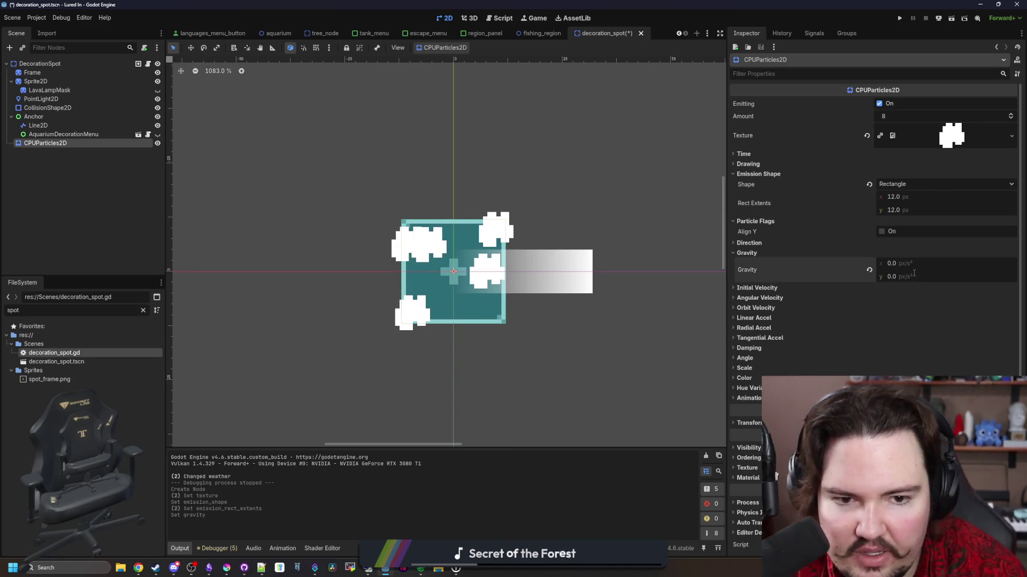
click(749, 243)
drag(884, 280, 923, 283)
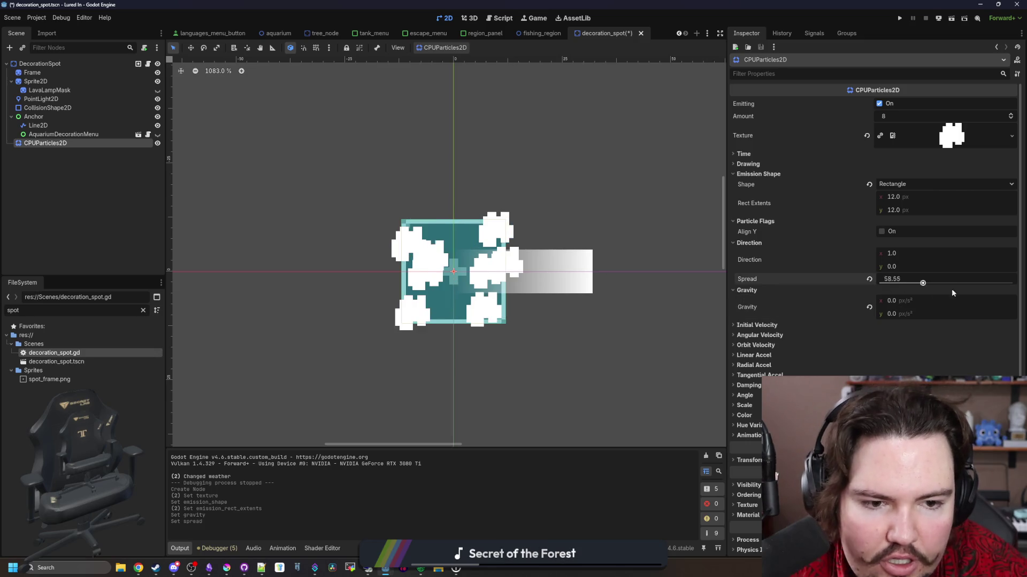
click(750, 243)
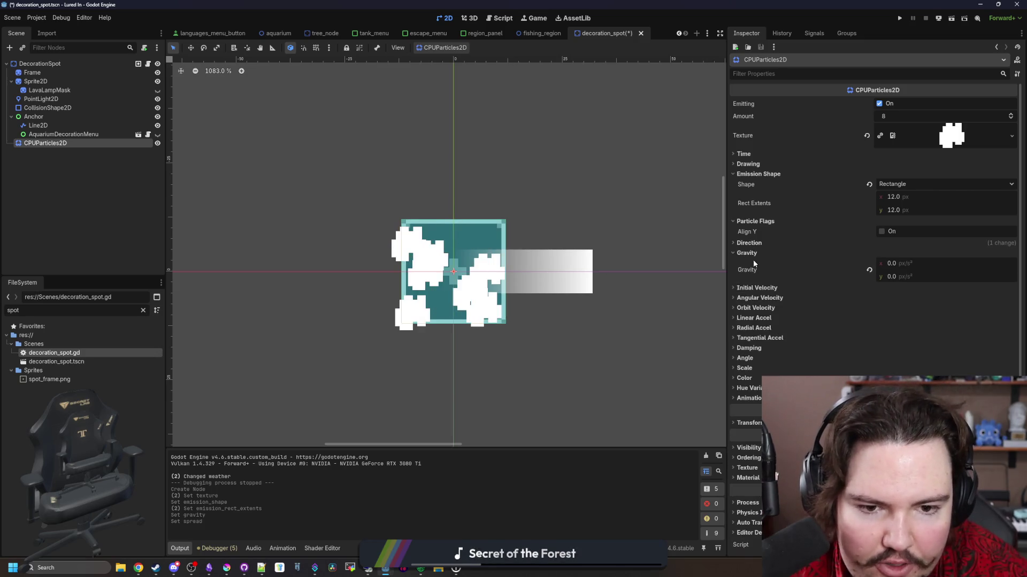
click(751, 254)
Give the particles a random angle between -720 and 720 degrees.
click(757, 332)
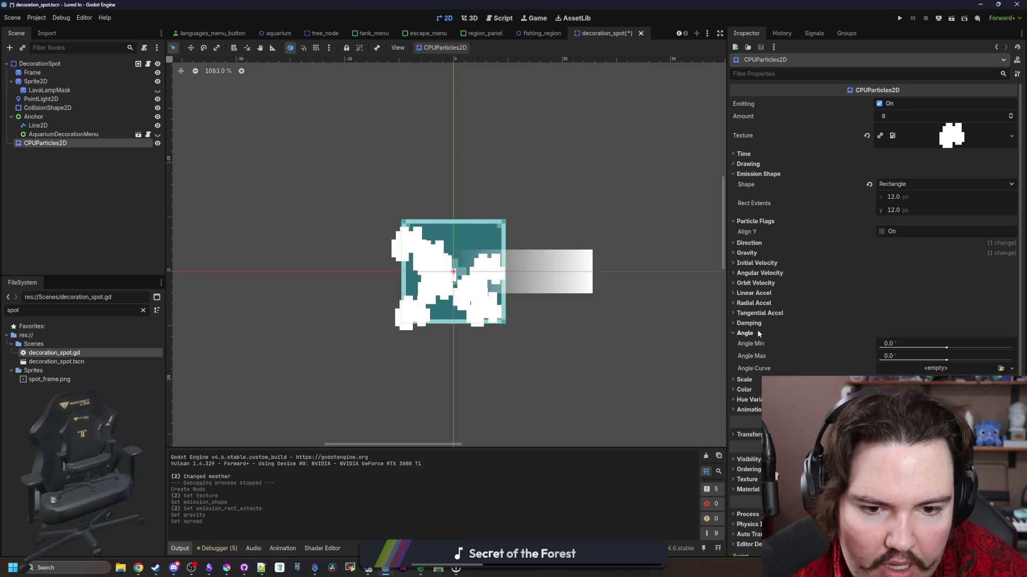
drag(946, 359, 1013, 359)
drag(946, 347, 764, 338)
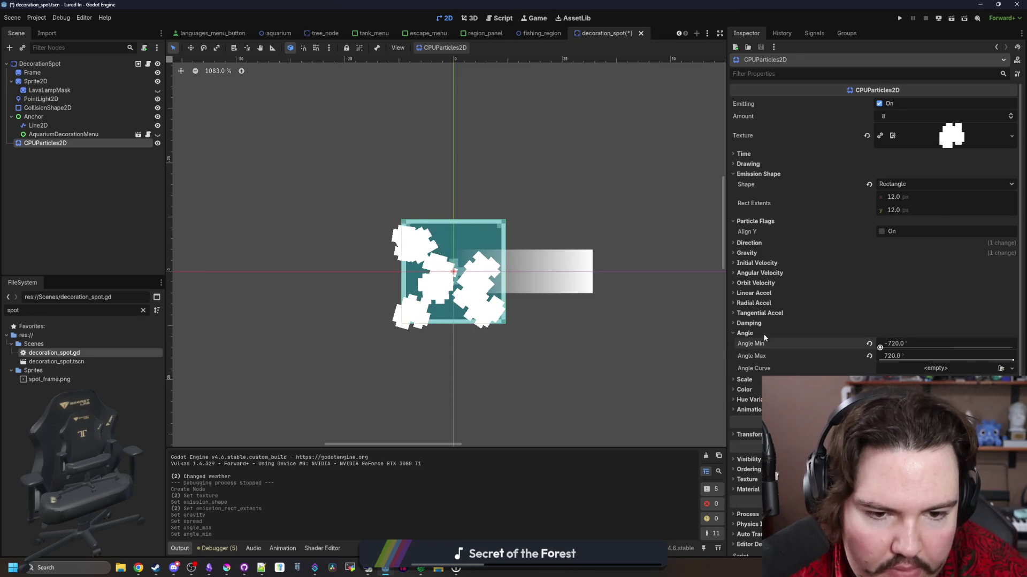
click(756, 332)
Set the initial velocity range to 20–40 px/s.
click(756, 263)
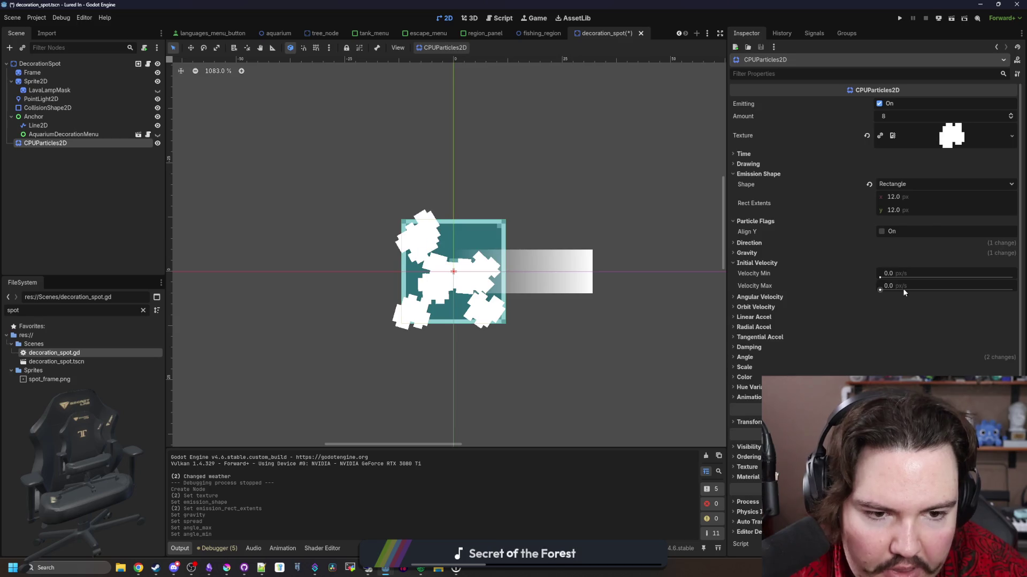
click(903, 286)
text(20)
key(Return)
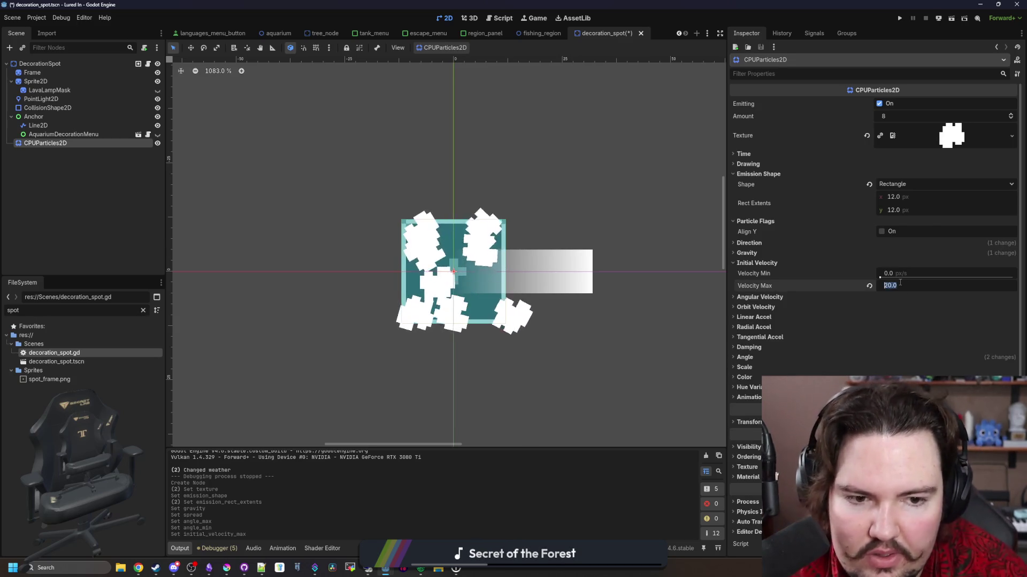
text(40)
key(Return)
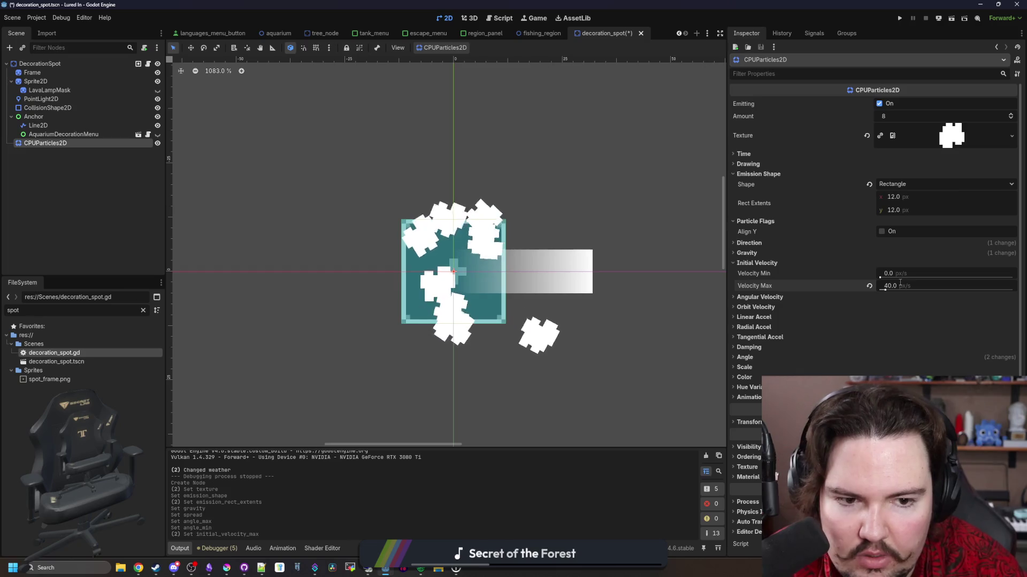
click(905, 273)
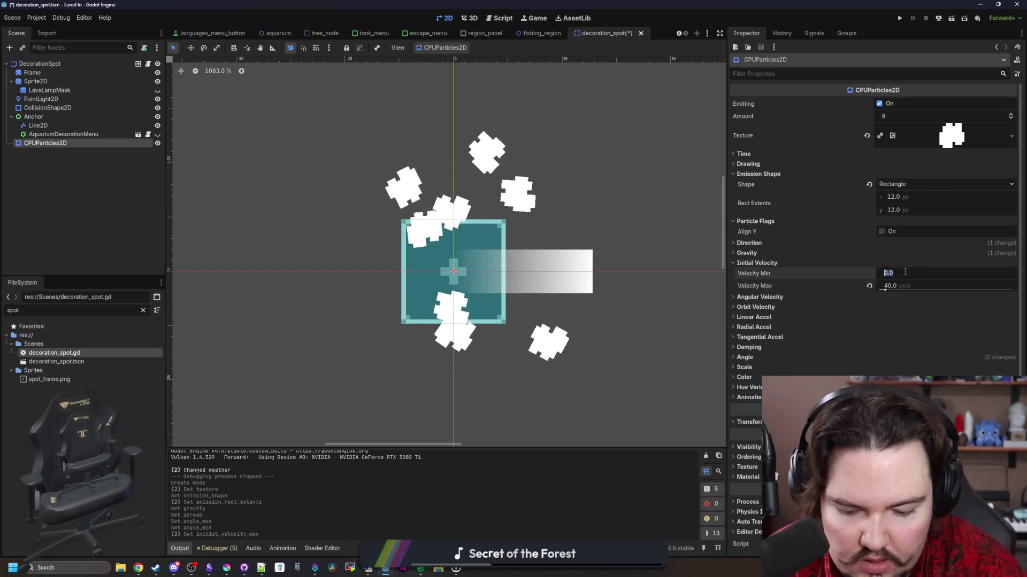
text(20)
Set the particle amount to 64.
click(886, 117)
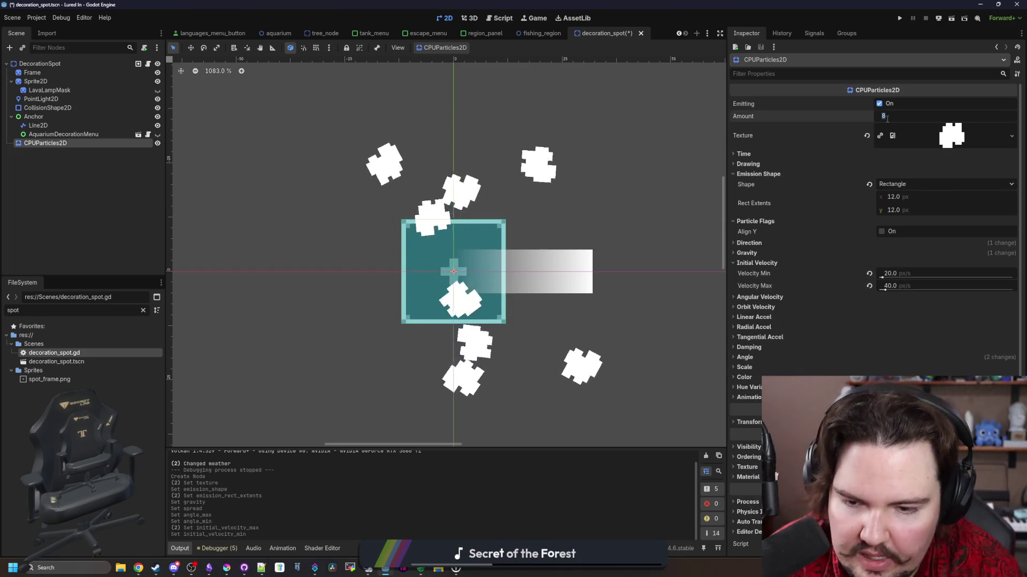
text(64)
key(Return)
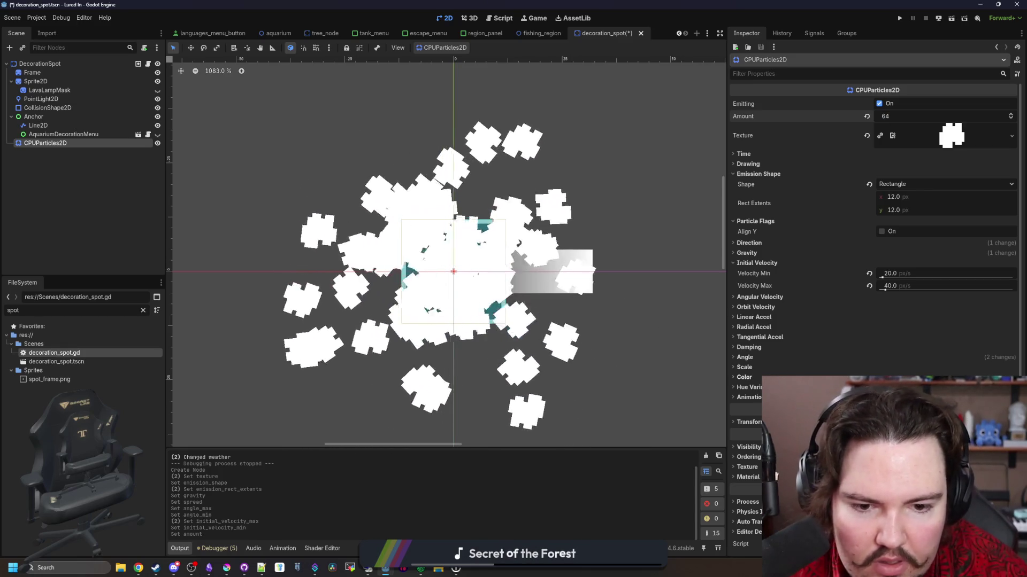
Add a Color Ramp gradient whose stops fade the puffs from white to grey.
click(744, 377)
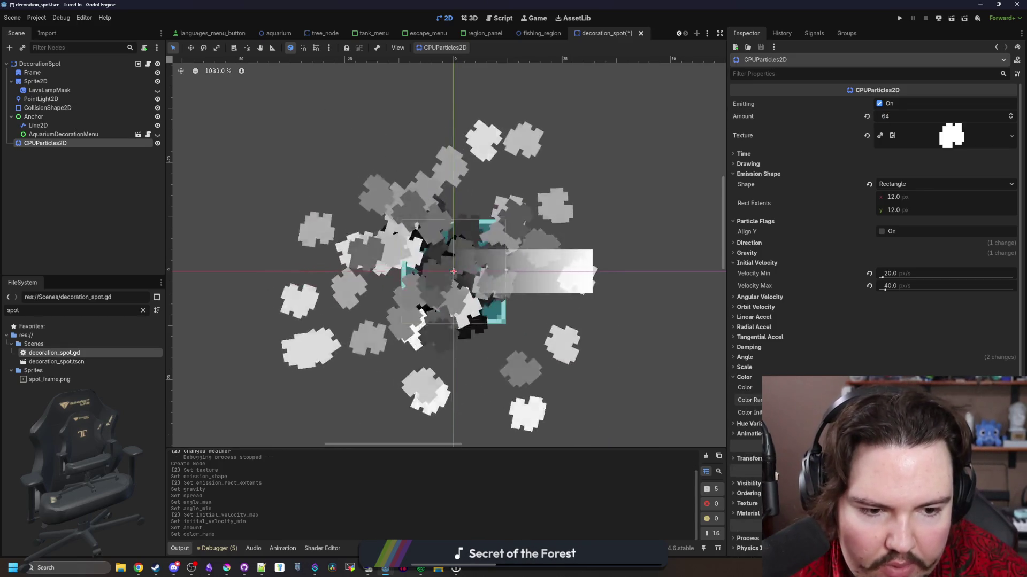
click(888, 400)
double_click(738, 430)
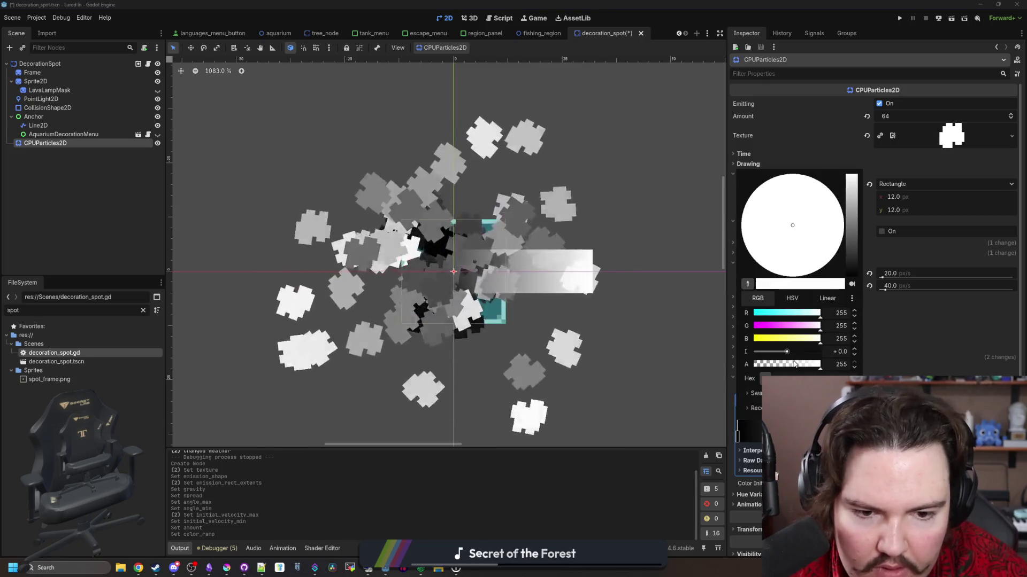
click(742, 419)
double_click(738, 430)
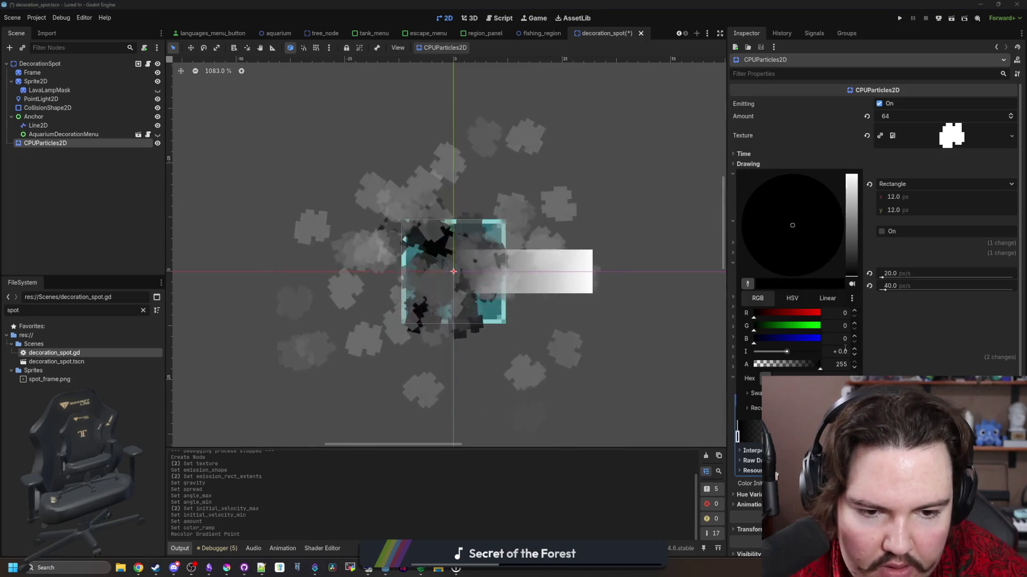
drag(852, 276, 851, 176)
click(639, 433)
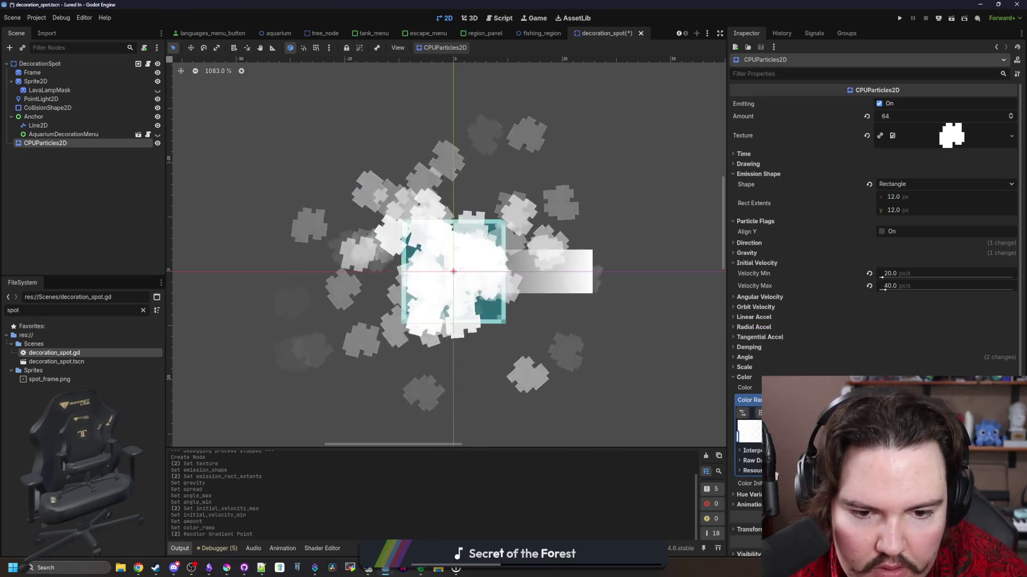
click(744, 377)
click(744, 367)
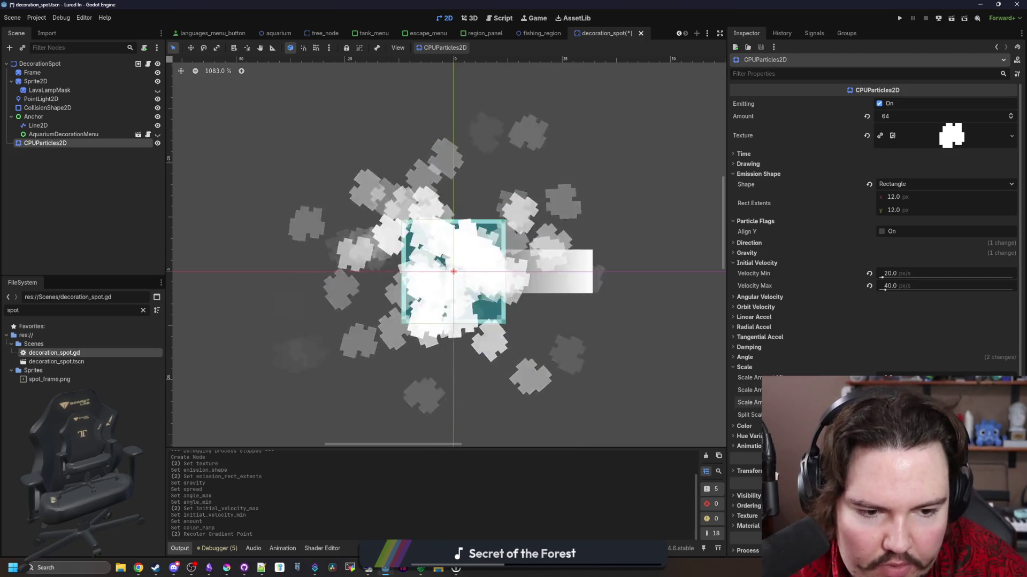
Add a rising scale curve starting near 0.7 and set Scale Amount Max to 2.0.
click(942, 402)
scroll(874, 267, down, 2)
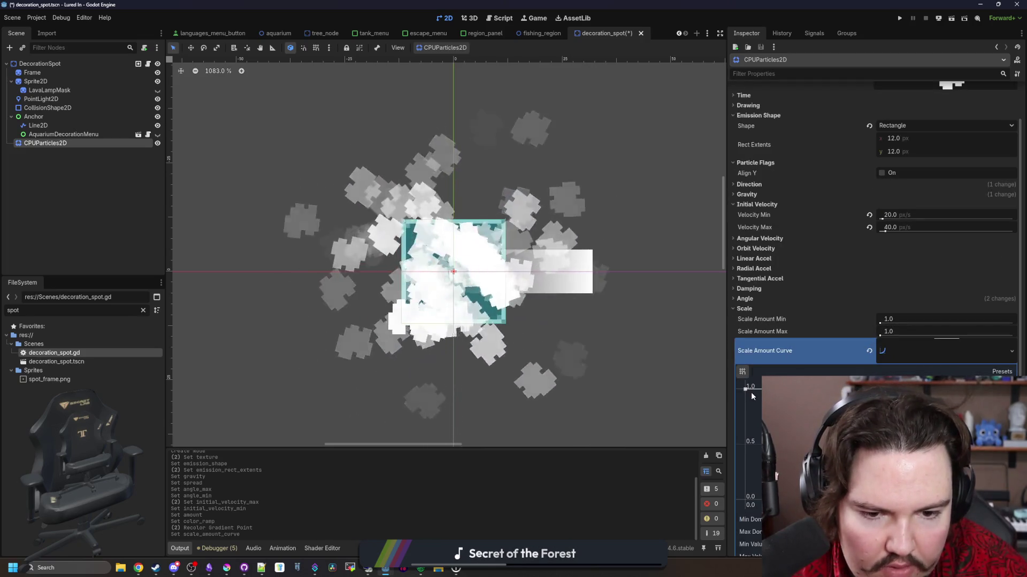
drag(747, 392, 749, 423)
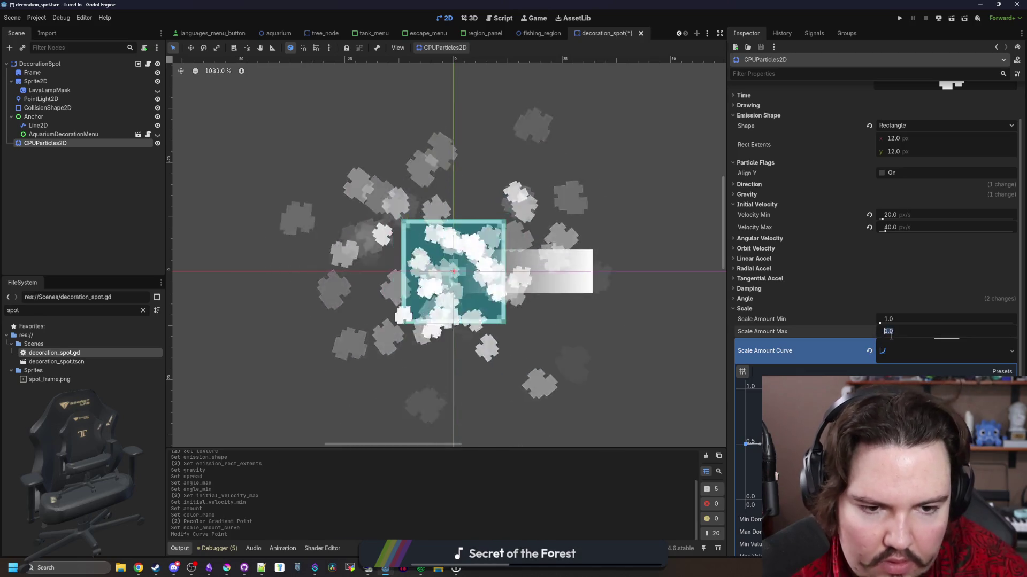
click(909, 332)
text(2)
key(Return)
scroll(449, 213, down, 4)
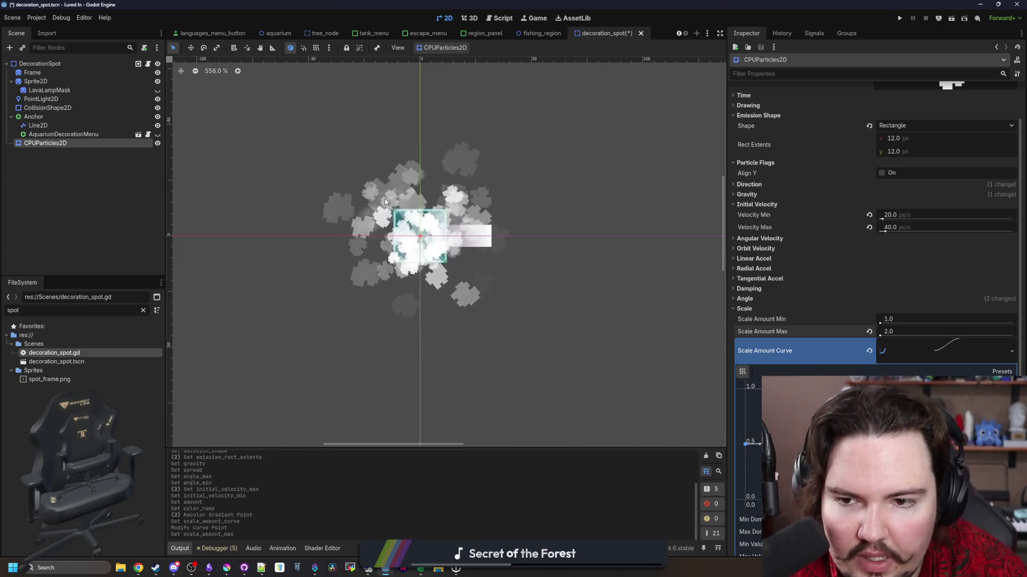
scroll(385, 199, up, 3)
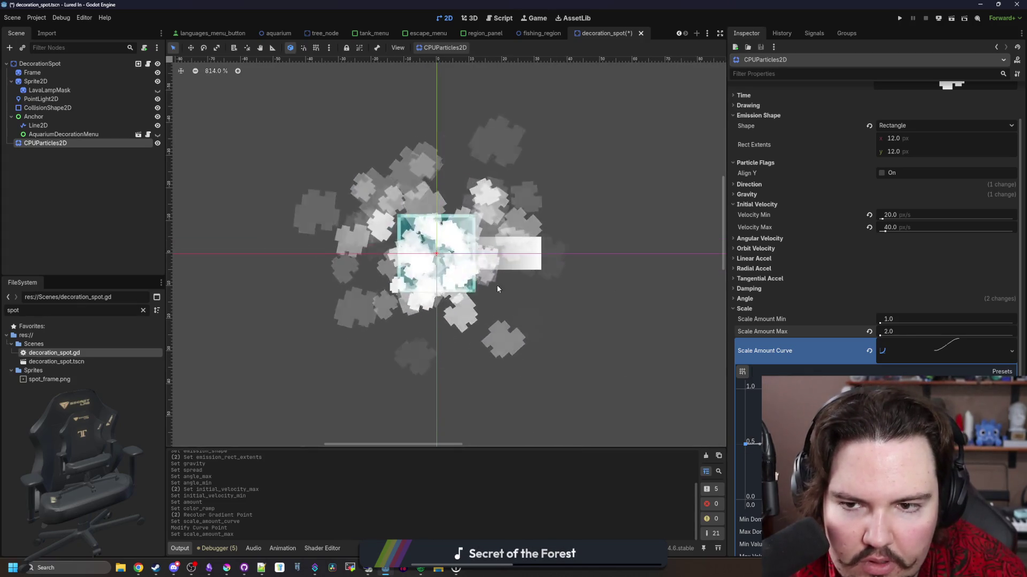
click(931, 348)
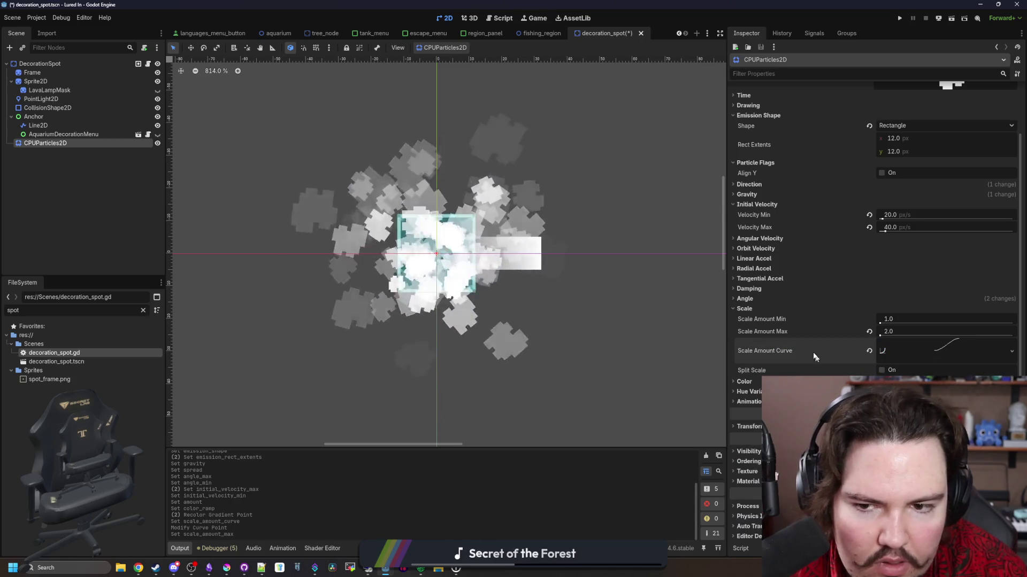
scroll(835, 267, up, 5)
click(744, 154)
click(929, 165)
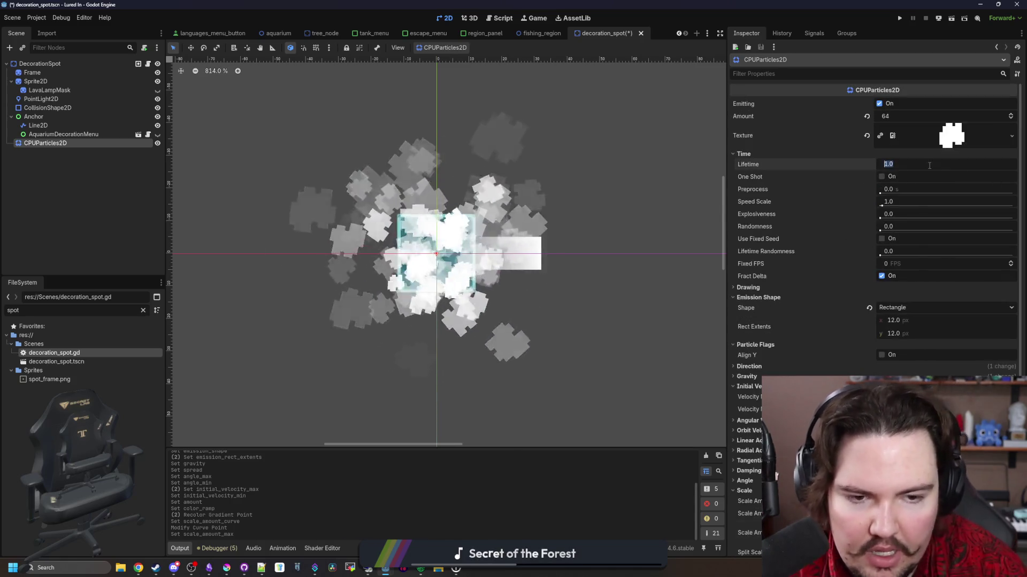
Set the particle lifetime to 0.5 seconds.
text(0.5)
key(Return)
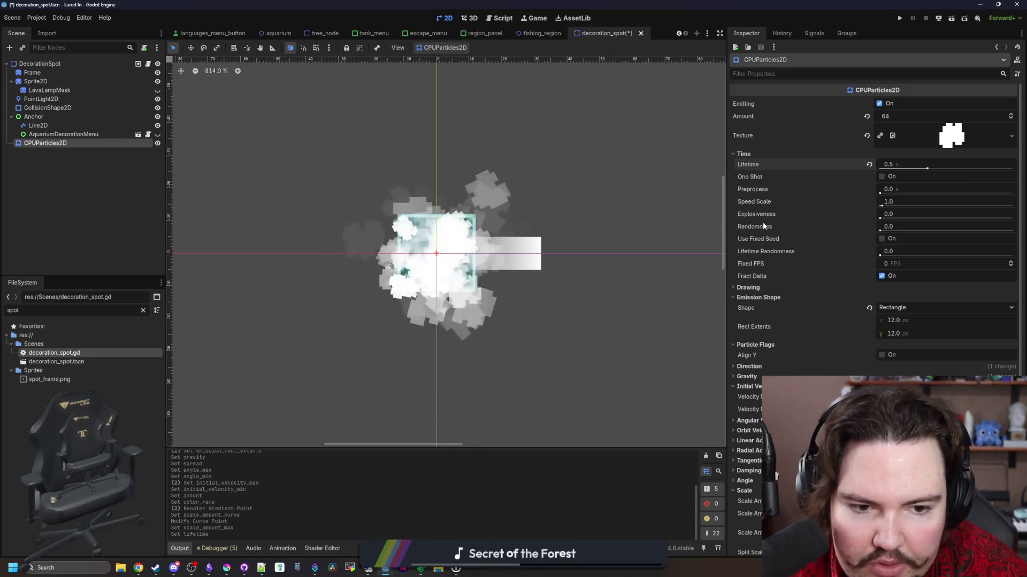
scroll(850, 287, down, 4)
scroll(850, 302, down, 3)
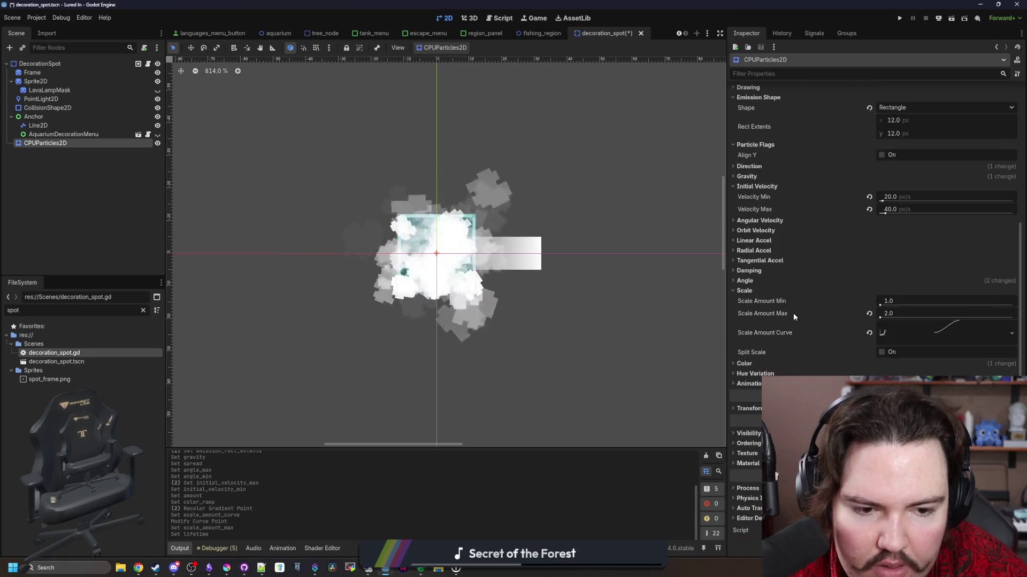
Drag both initial velocity limits to 30 px/s.
scroll(748, 295, up, 7)
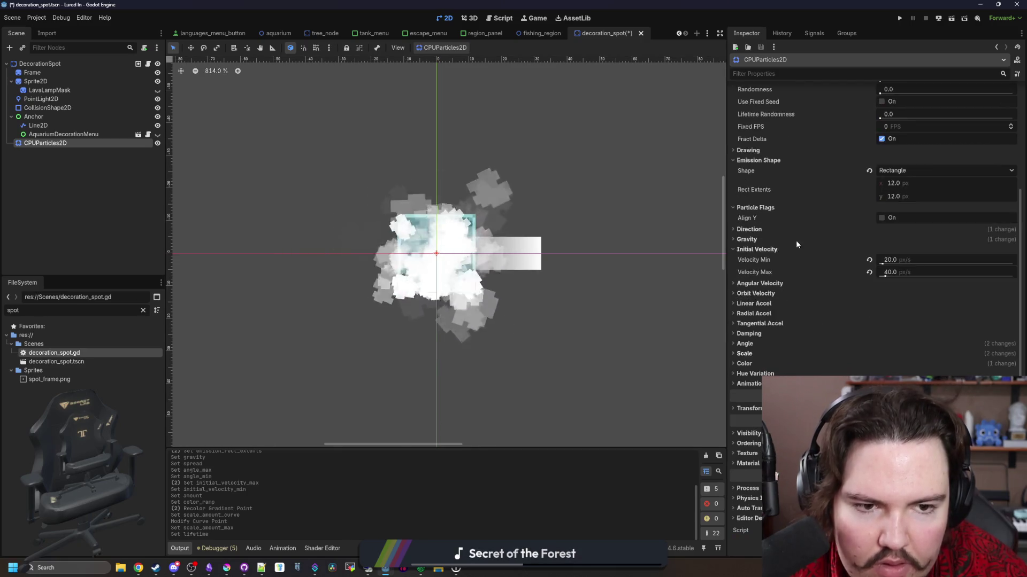
scroll(790, 279, down, 4)
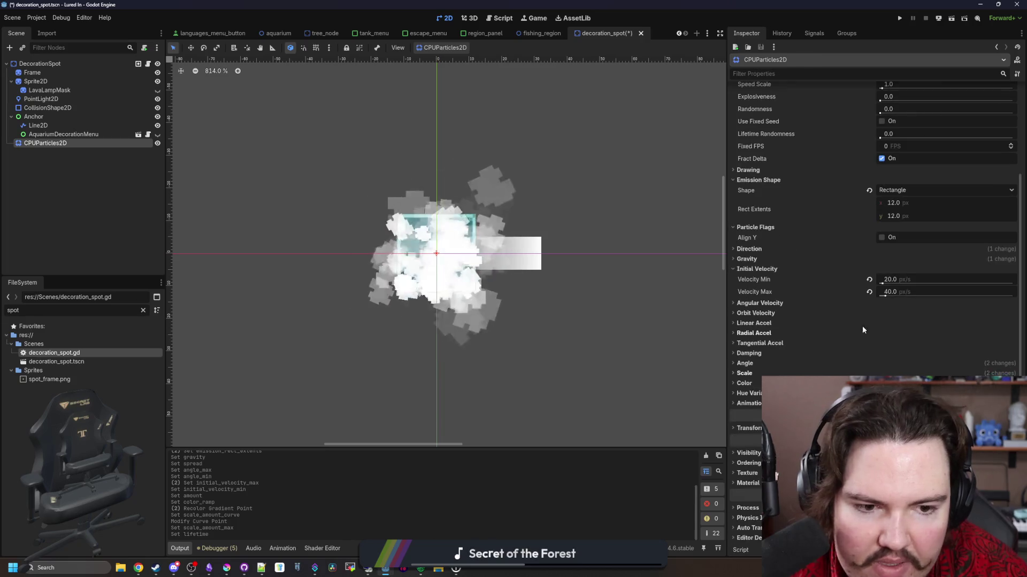
drag(893, 293, 901, 294)
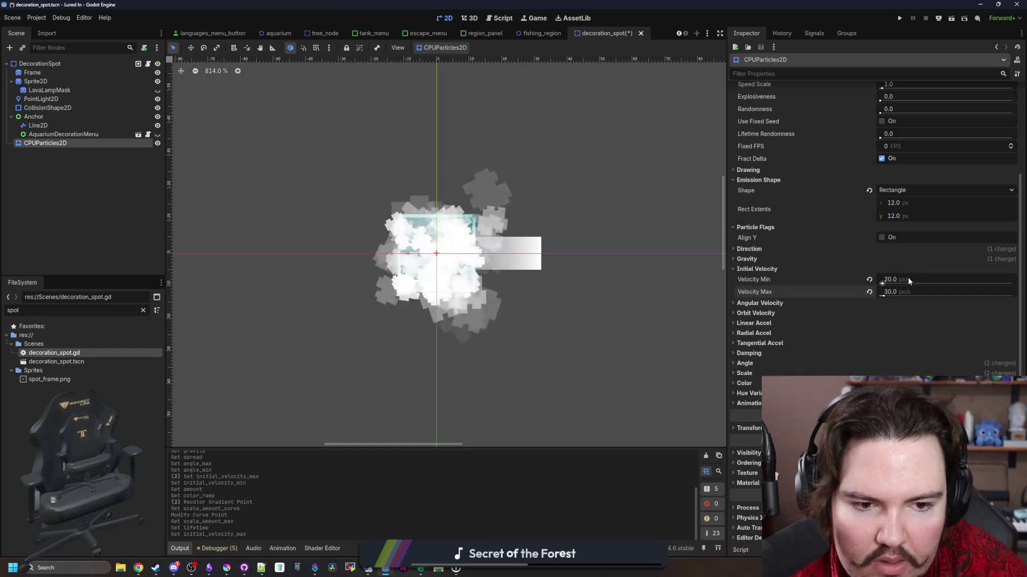
drag(908, 280, 915, 280)
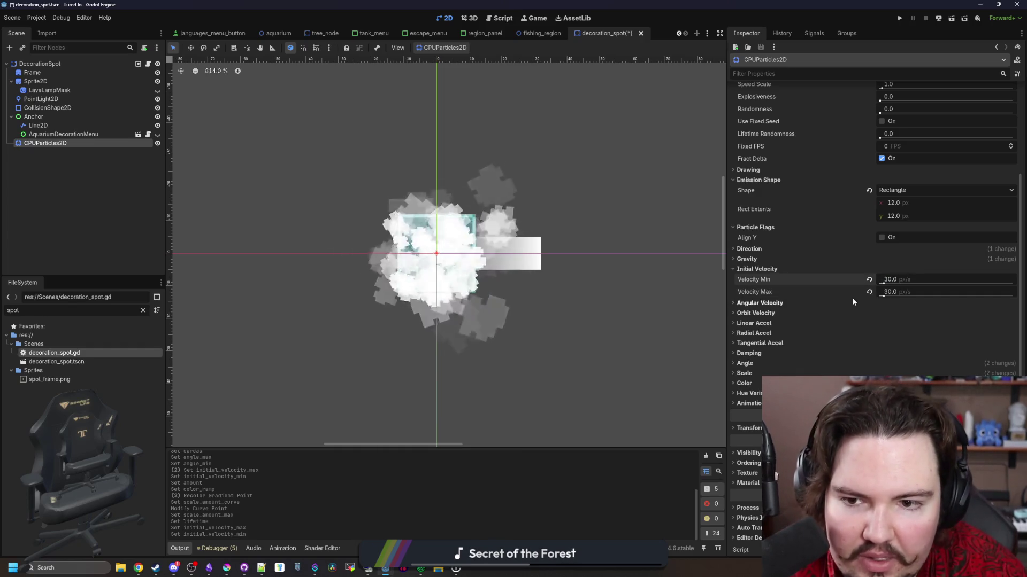
scroll(776, 359, down, 1)
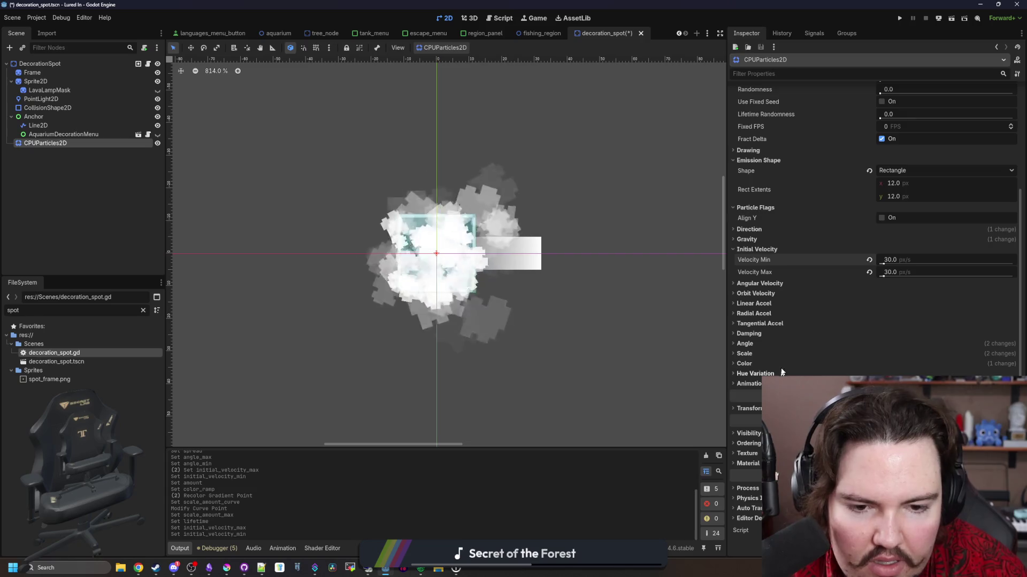
click(759, 365)
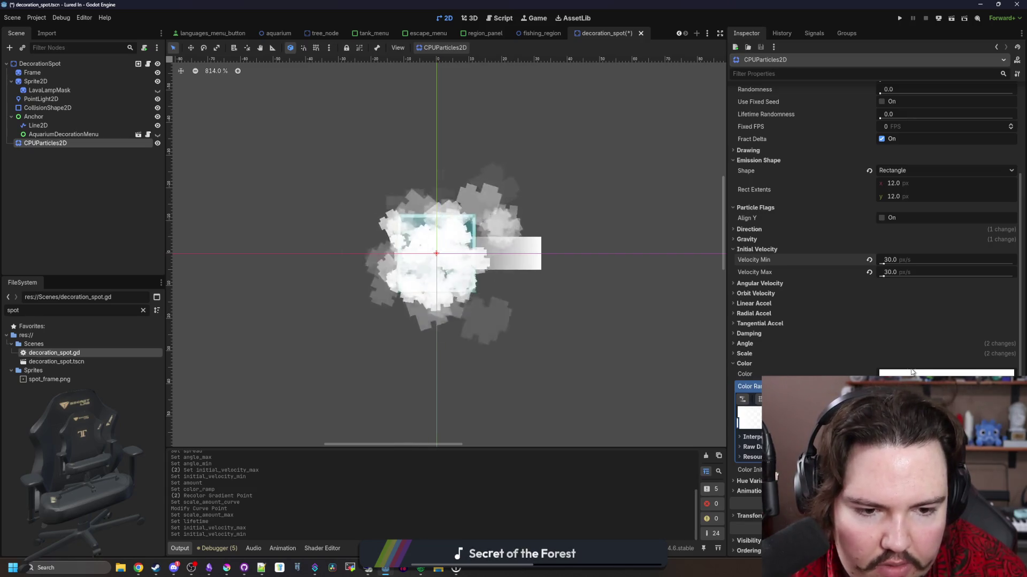
Create a Color Initial Ramp and make its gradient point white, then return to Krita.
click(887, 387)
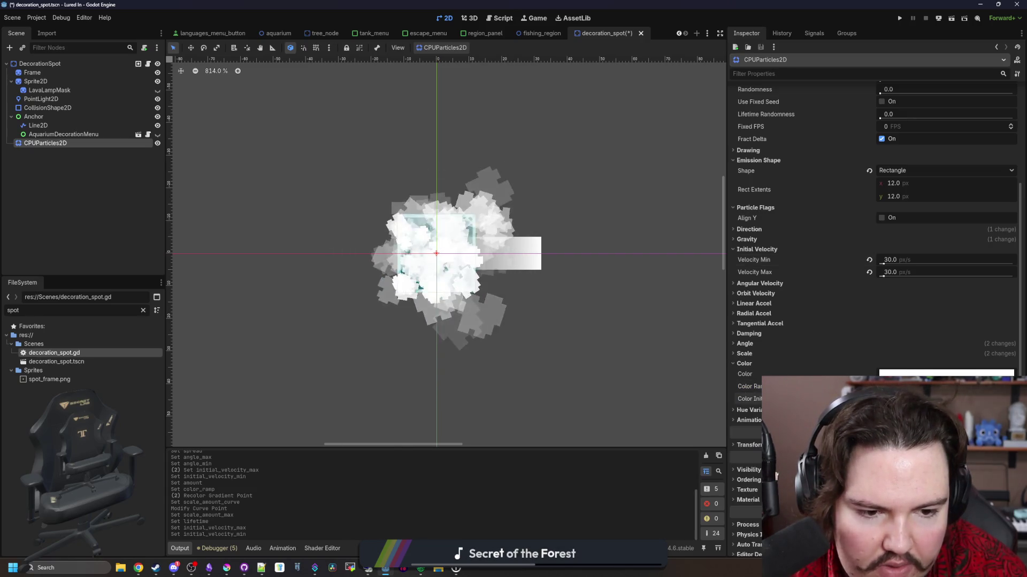
click(888, 398)
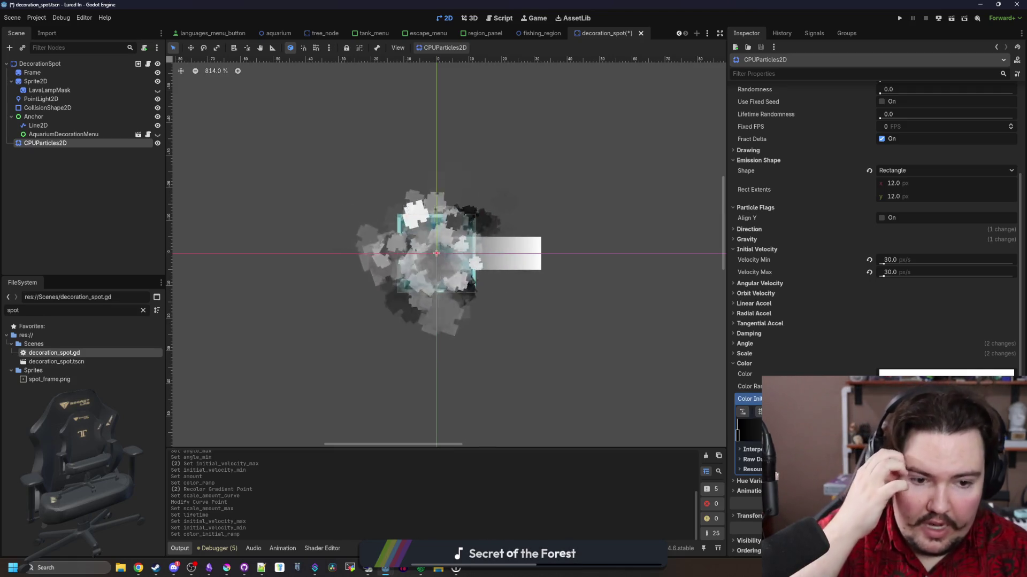
double_click(737, 434)
click(753, 452)
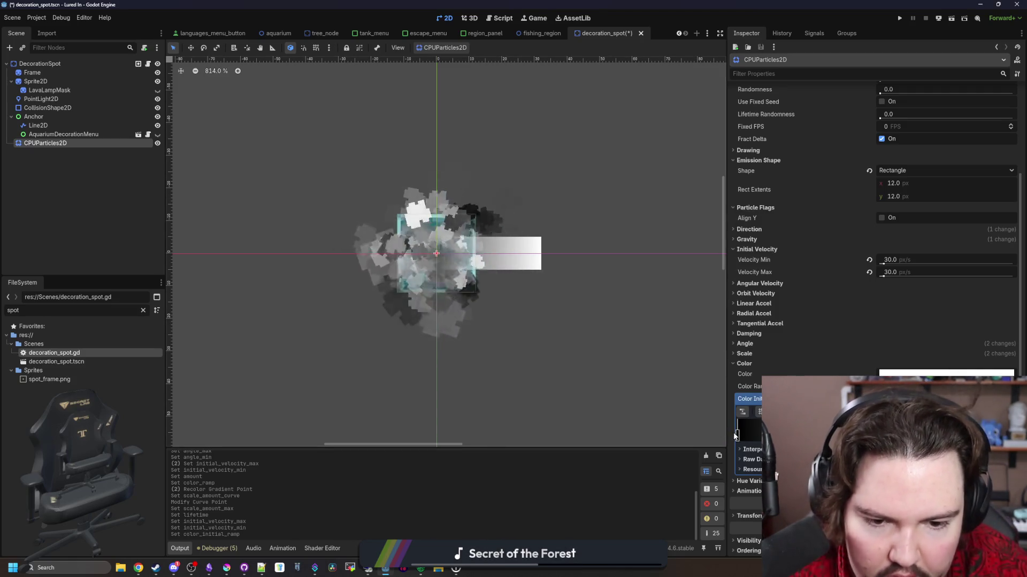
double_click(736, 434)
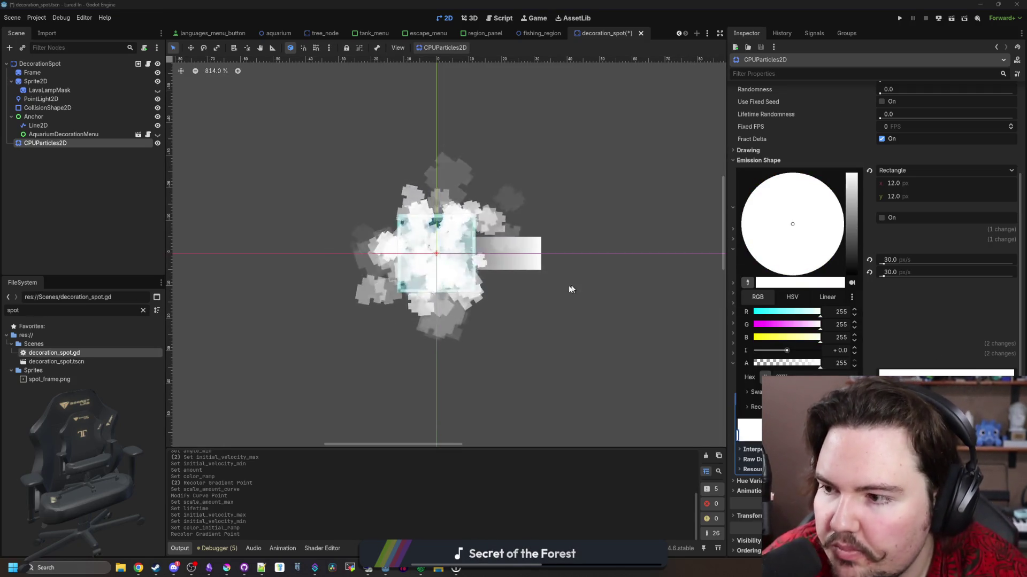
click(385, 488)
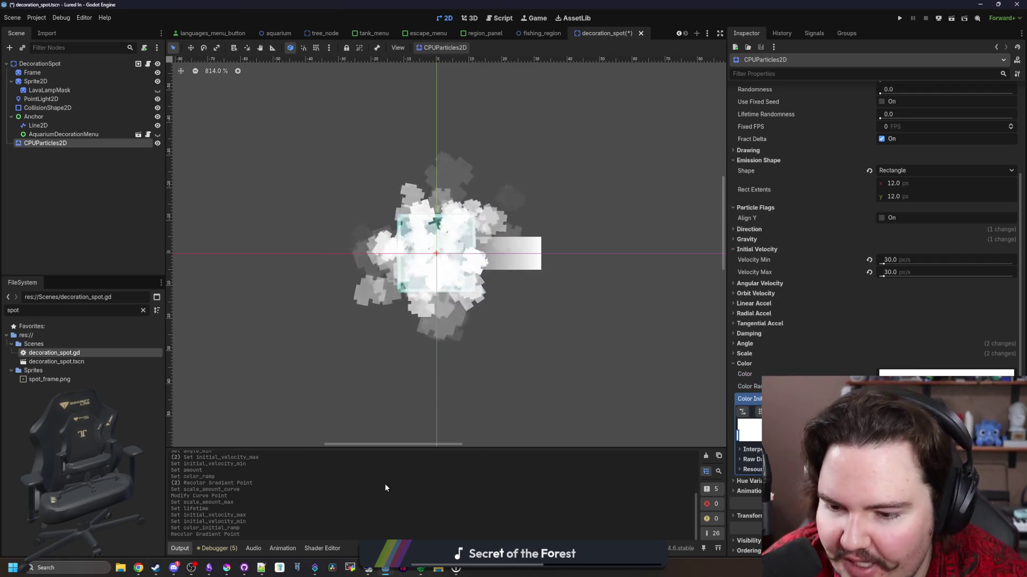
key(alt+Tab)
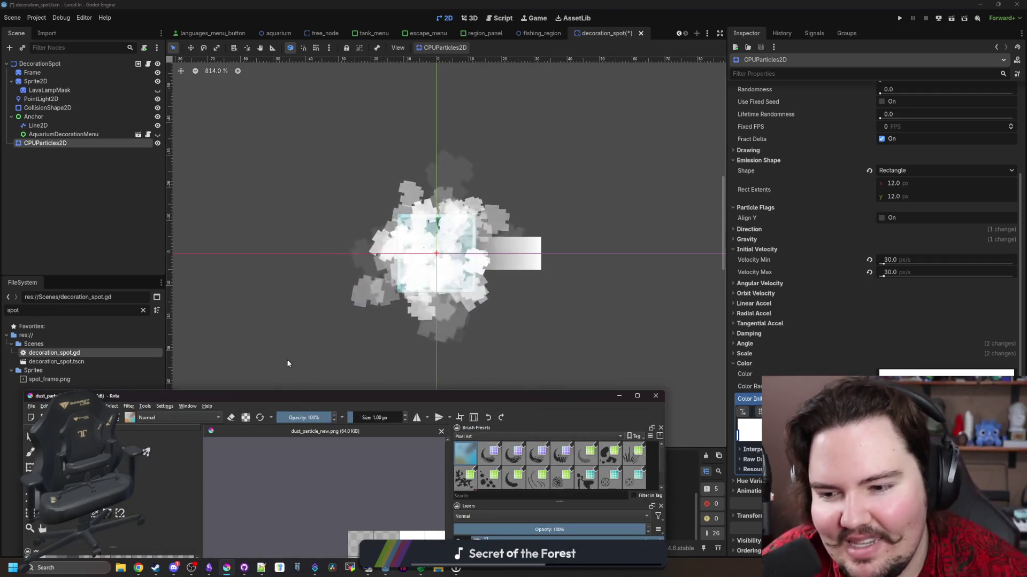
Tint the initial colour ramp's gradient point tan with Krita's d3a068 swatch, then save decoration_spot.tscn.
mouse_move(274, 400)
mouse_down()
mouse_move(430, 319)
mouse_move(425, 150)
mouse_up()
click(256, 351)
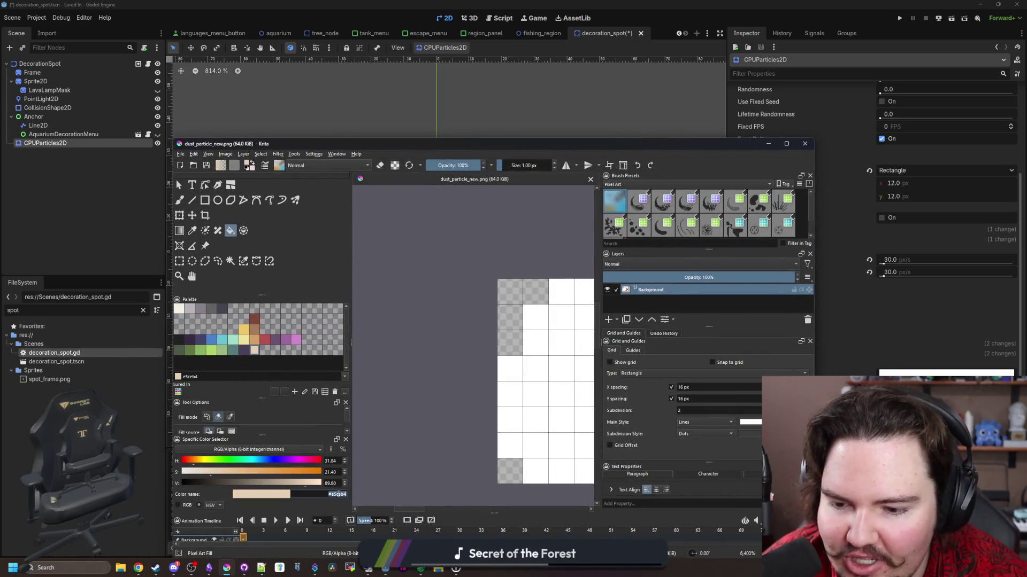
drag(538, 155, 2, 179)
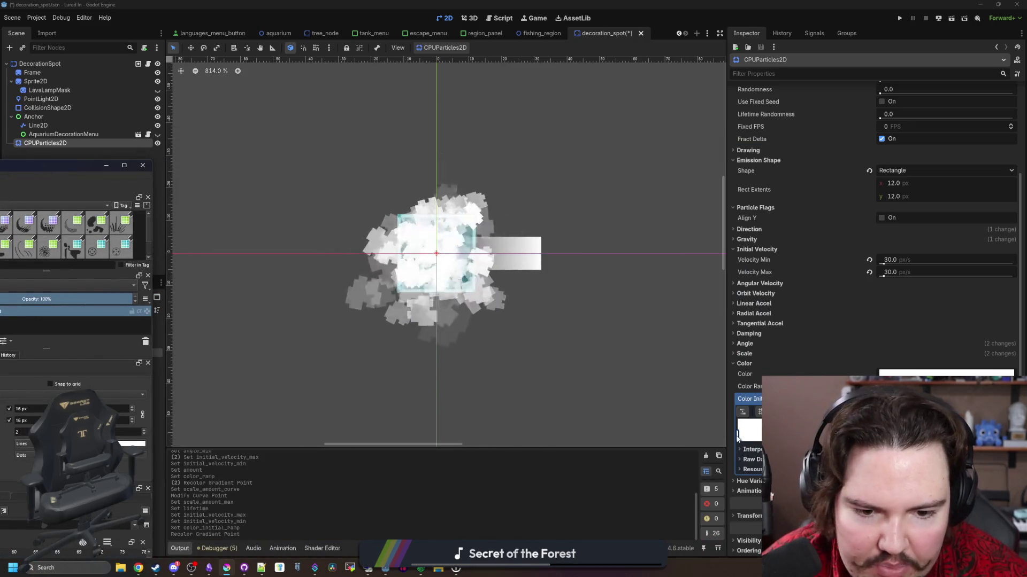
click(709, 437)
double_click(802, 431)
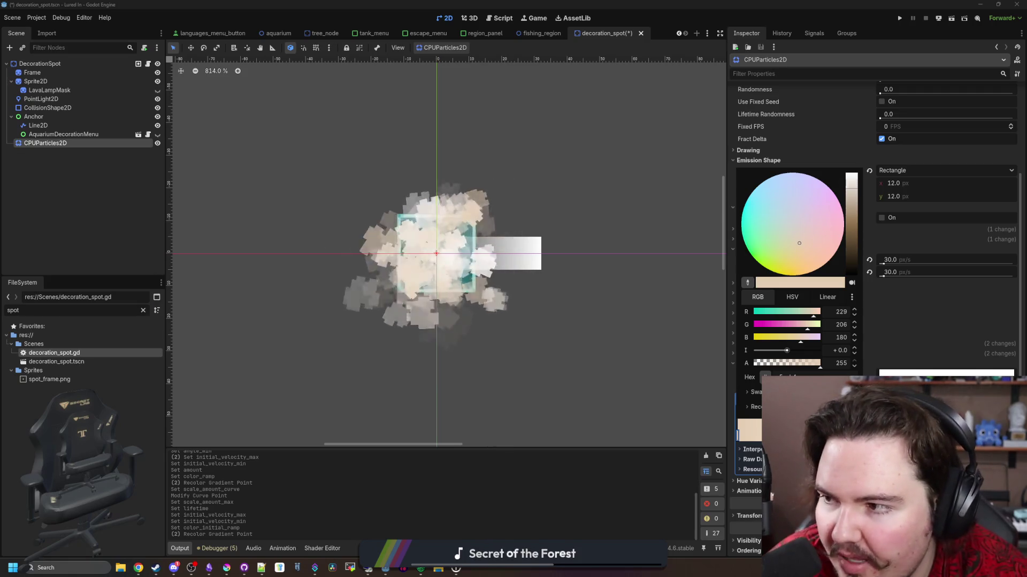
key(alt+Tab)
click(258, 306)
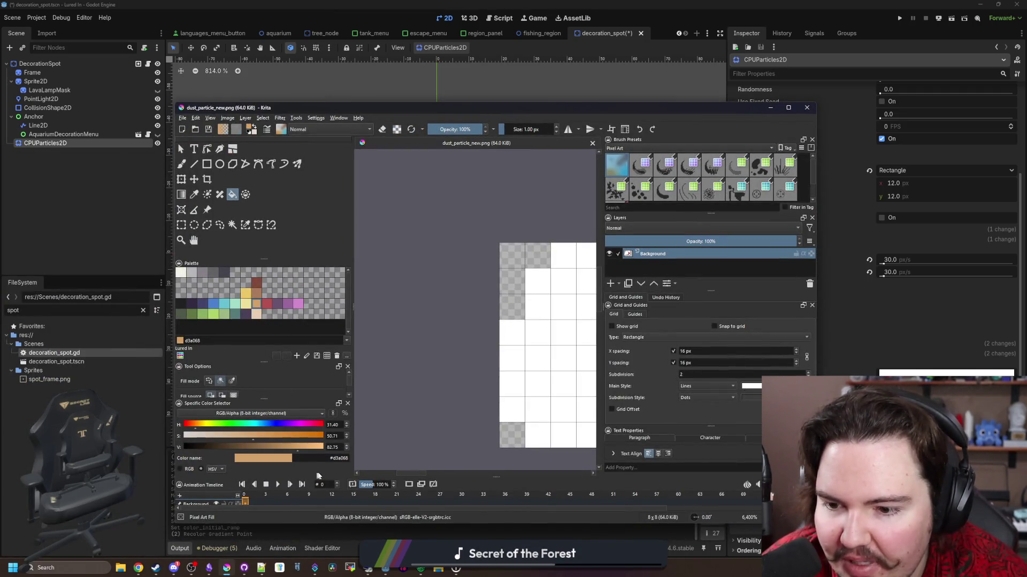
key(alt+Tab)
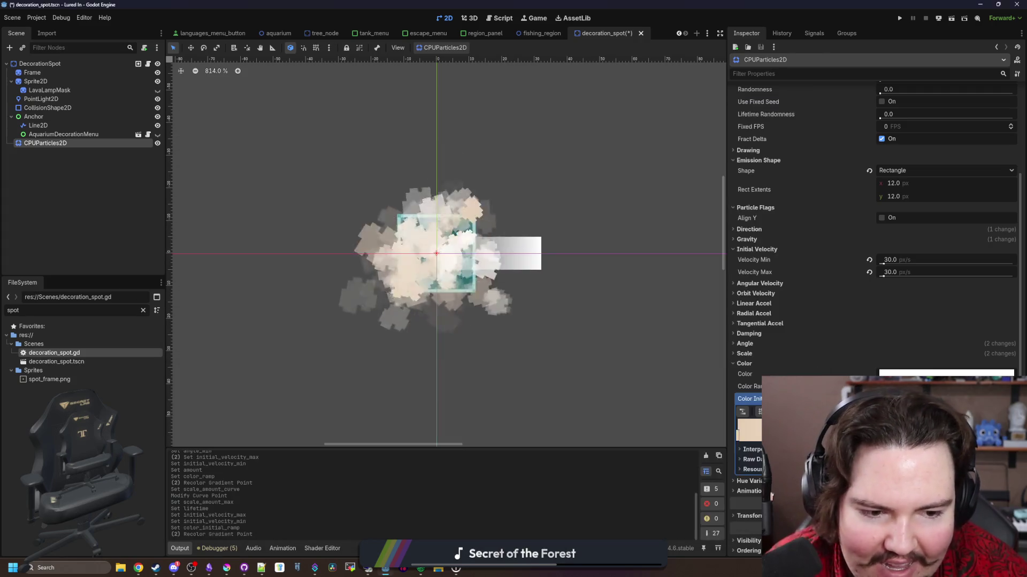
key(ctrl+v)
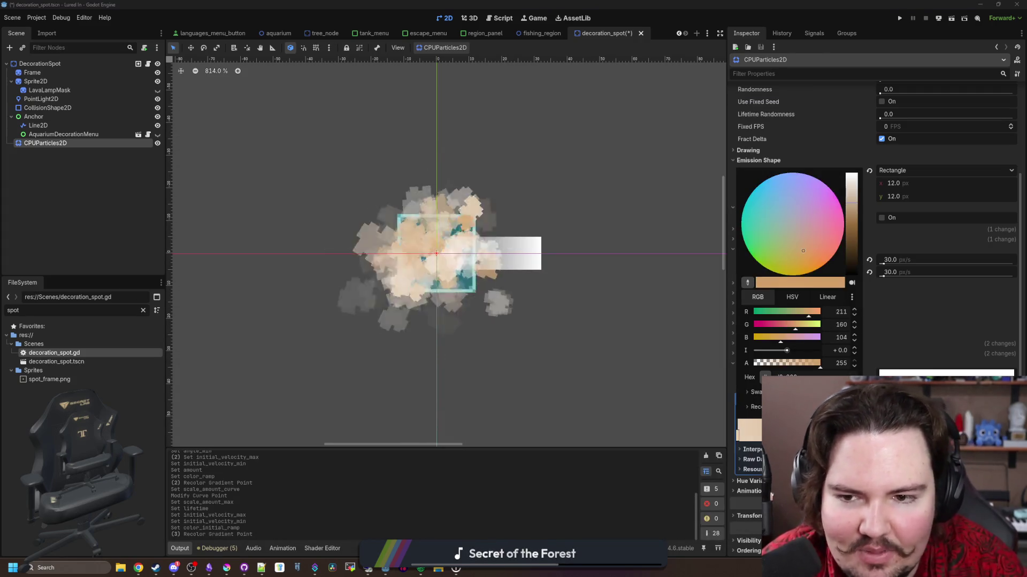
click(497, 488)
key(ctrl+s)
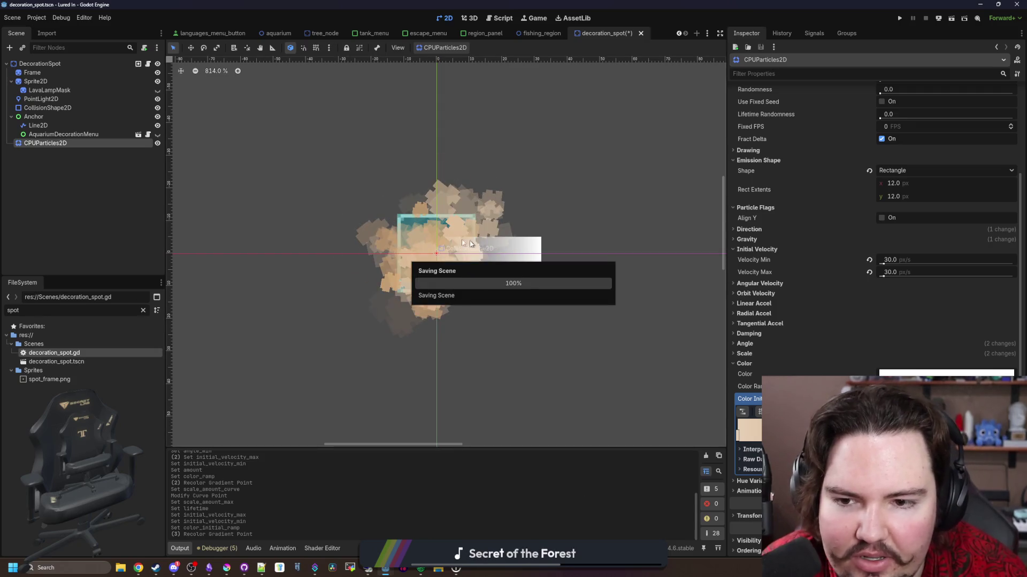
Select the PointLight2D node and save the decoration spot scene.
scroll(433, 235, up, 2)
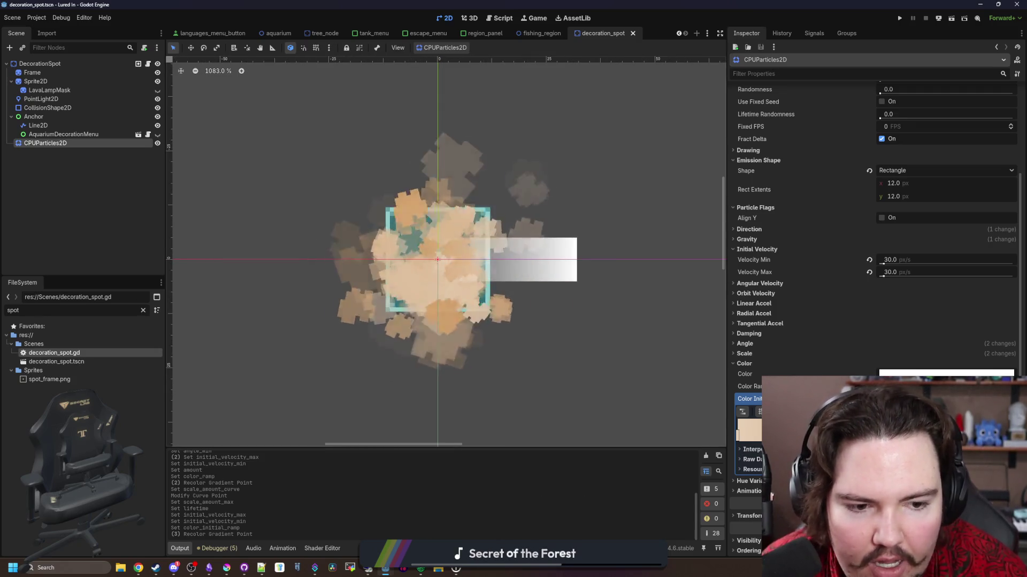
key(ctrl+s)
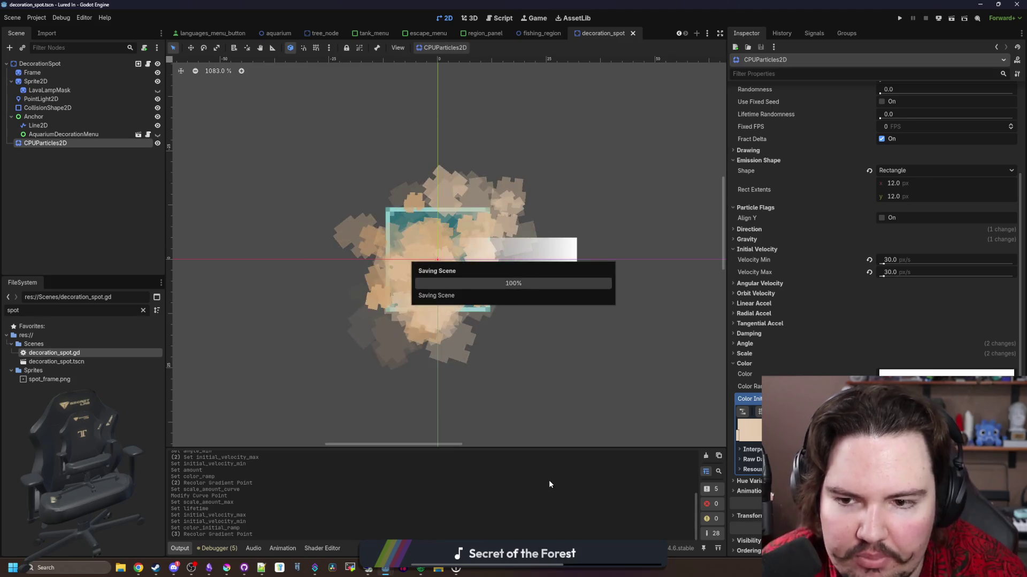
scroll(410, 350, down, 4)
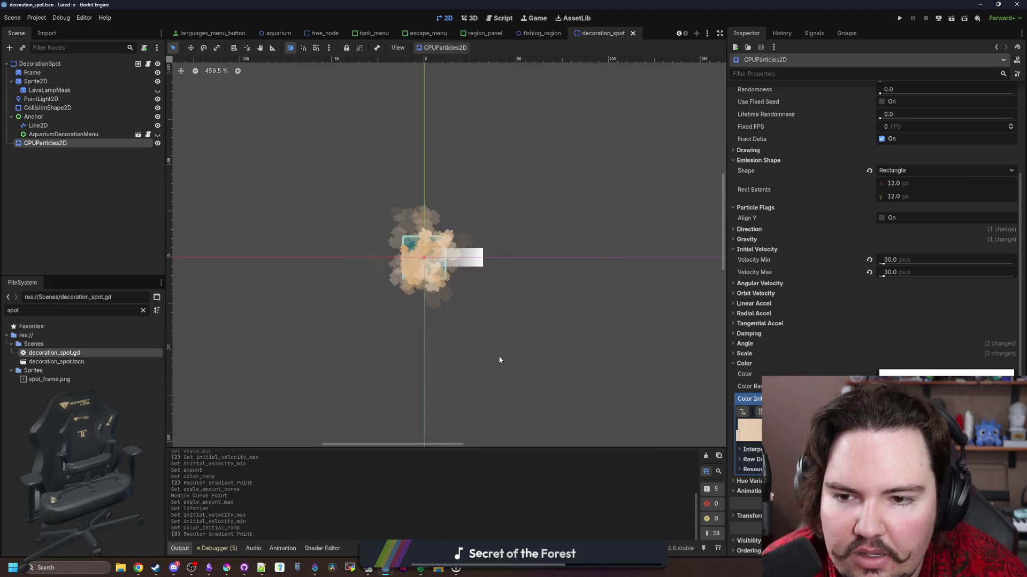
click(411, 259)
scroll(411, 259, up, 2)
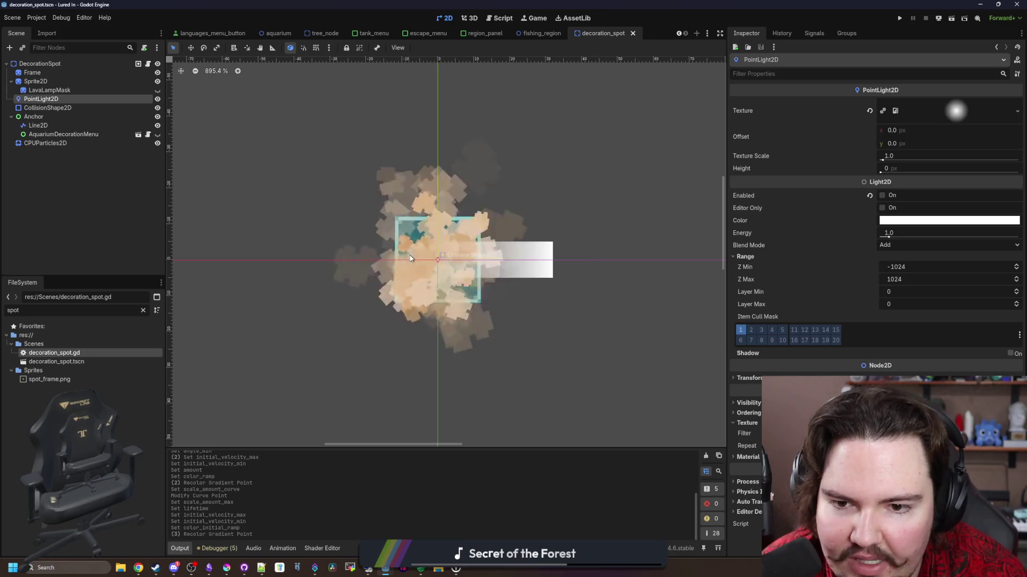
scroll(417, 257, down, 3)
scroll(443, 251, down, 1)
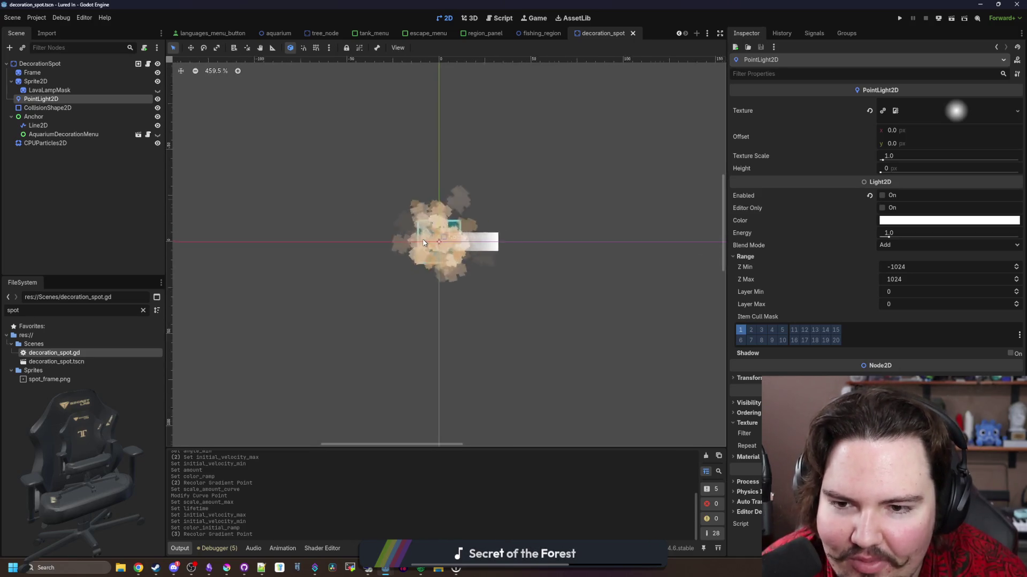
key(ctrl+s)
key(ctrl+s)
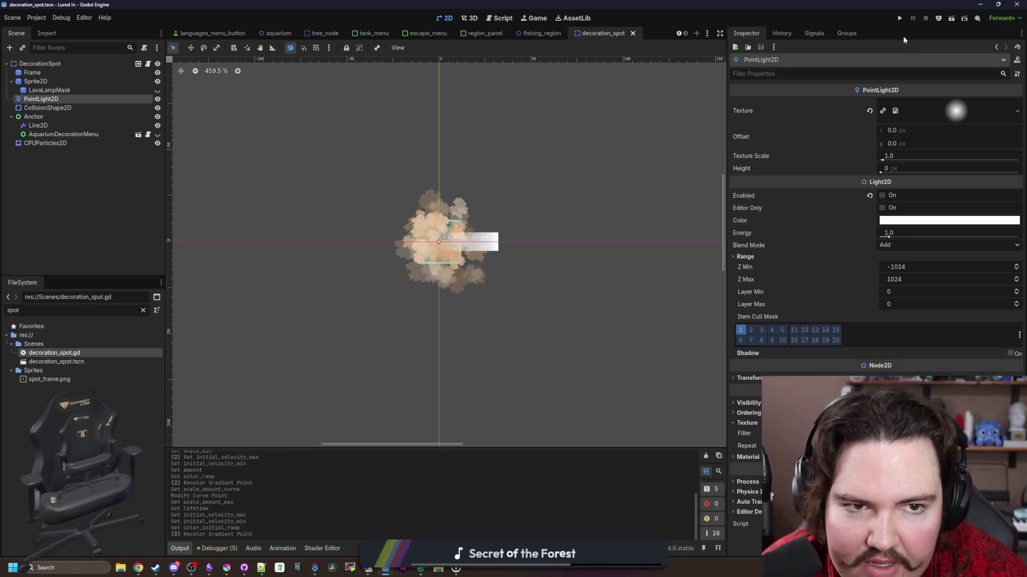
Rename the CPUParticles2D node to Dust and collapse Emission Shape in the Inspector.
click(93, 162)
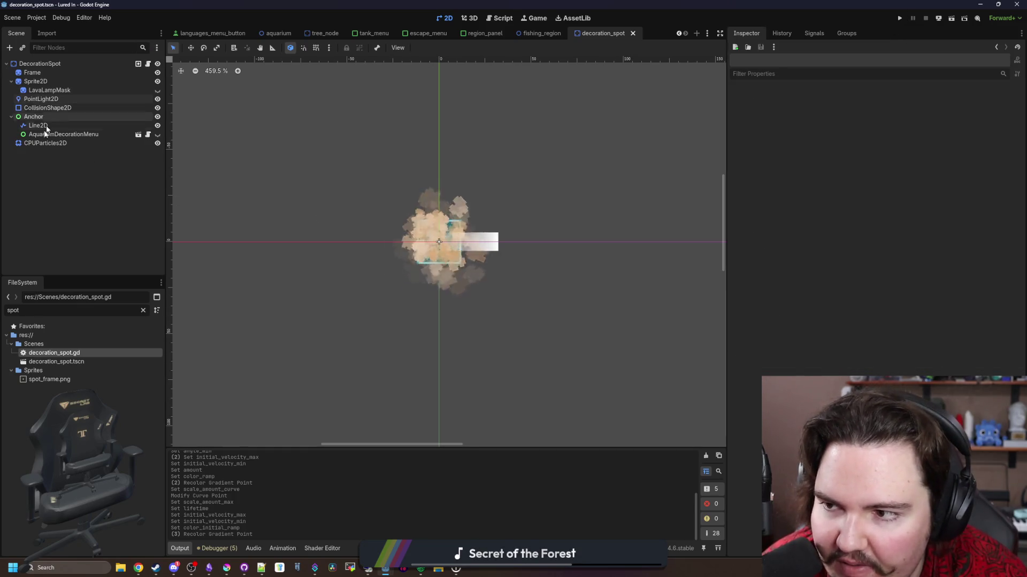
double_click(122, 140)
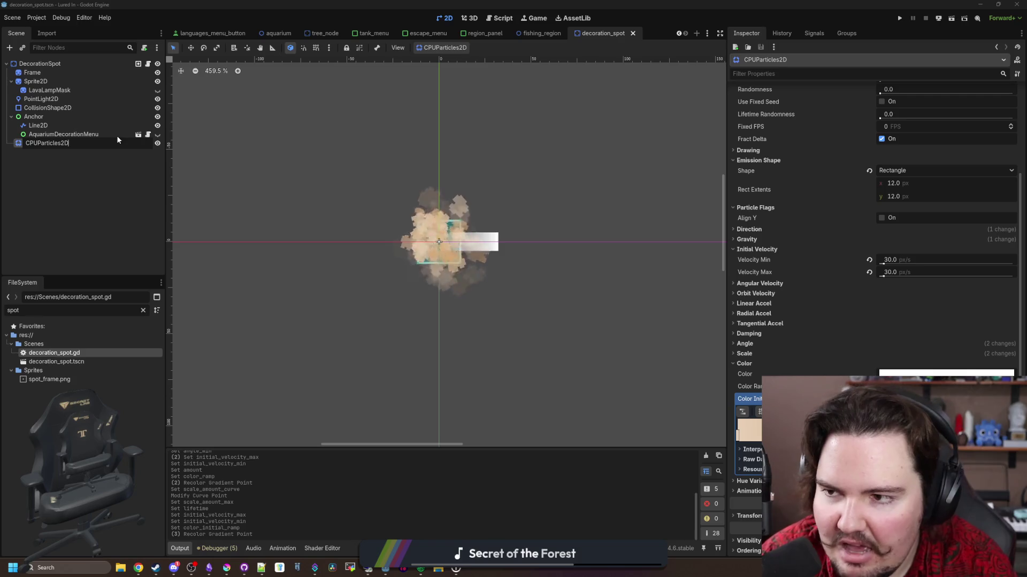
key(BackSpace)
key(BackSpace)
key(BackSpace)
text(S)
key(BackSpace)
text(Dust)
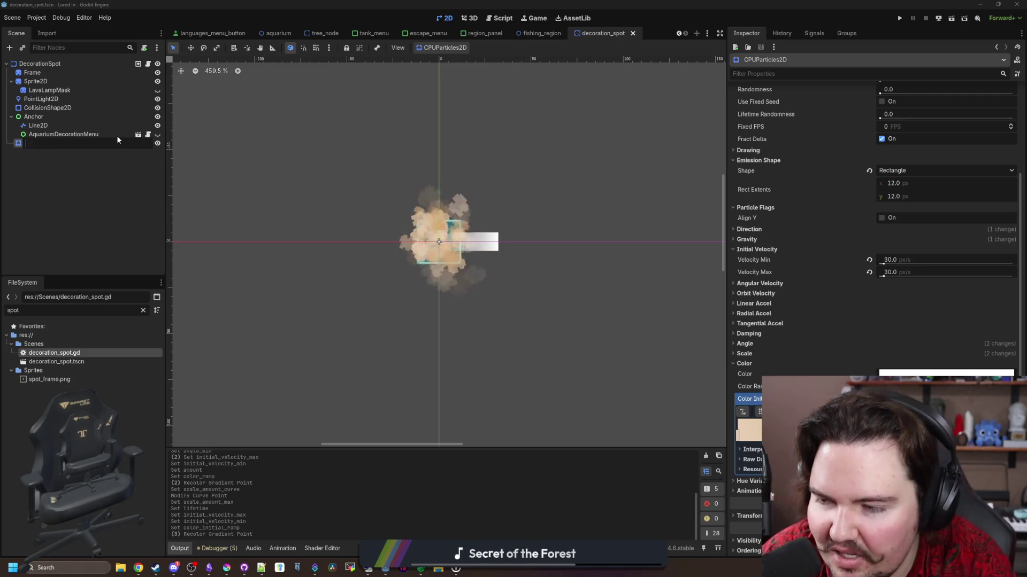
key(Return)
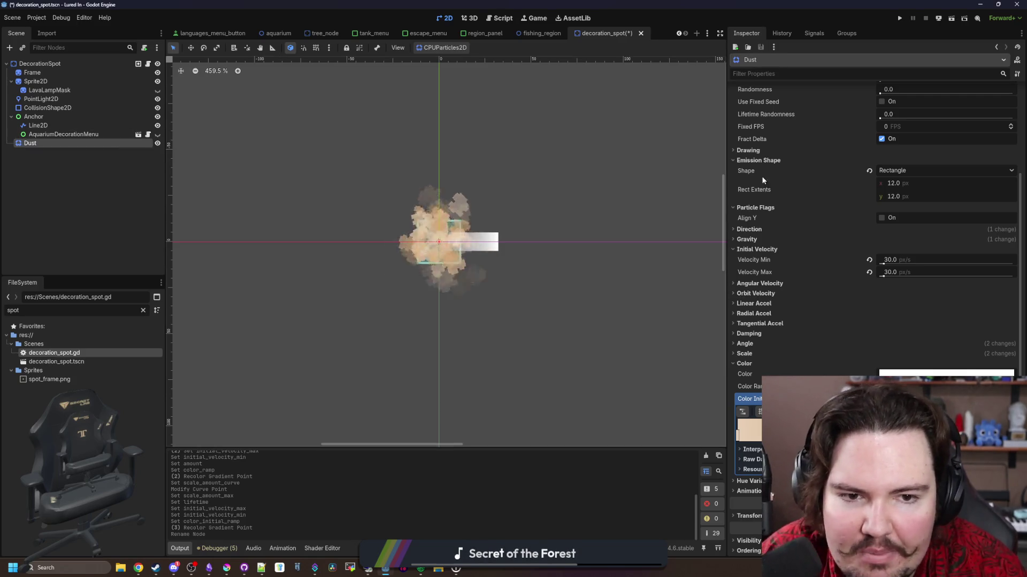
click(768, 163)
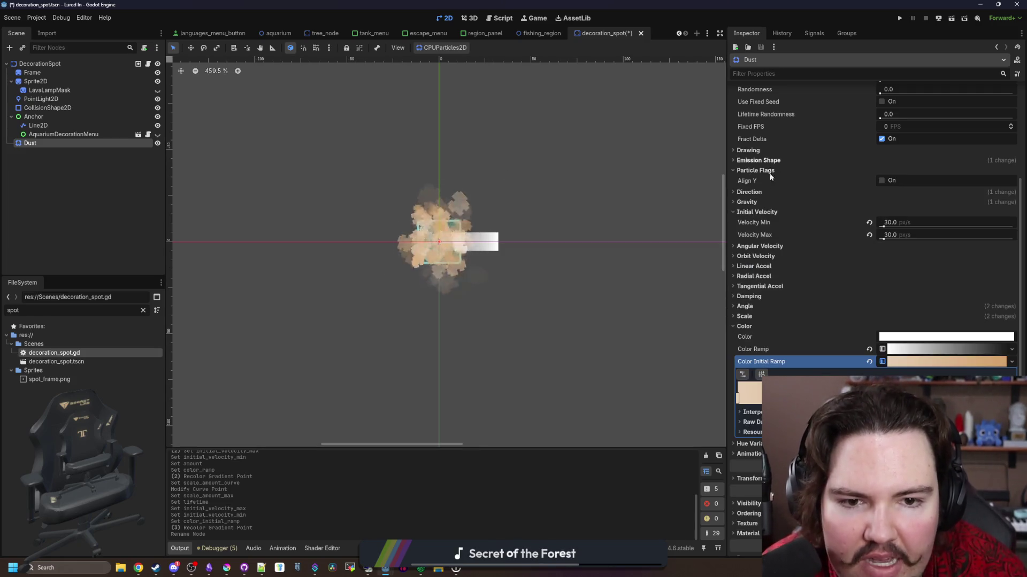
Collapse the Particle Flags, Initial Velocity and Color sections, and set Explosiveness to 1.0.
click(759, 170)
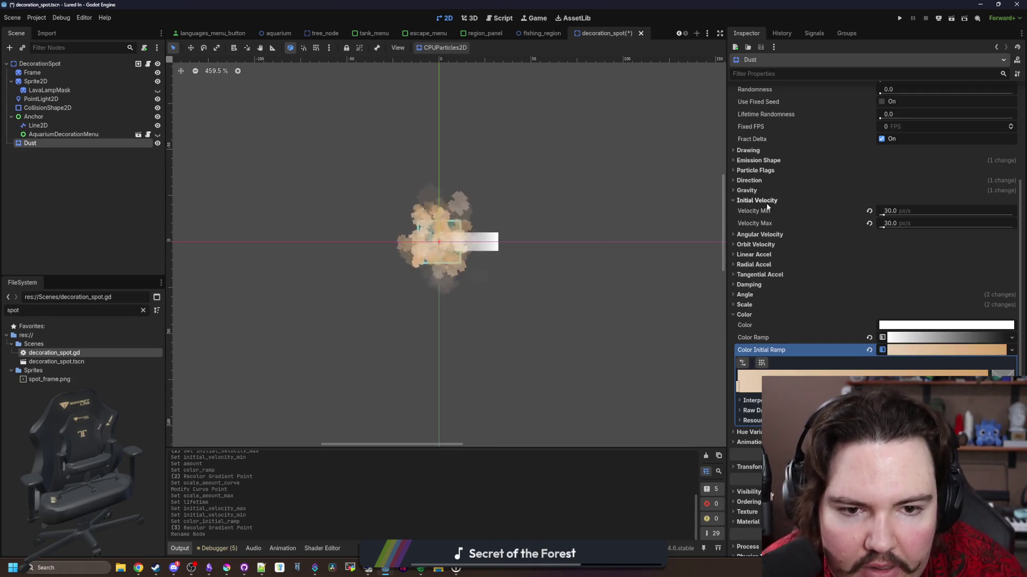
click(754, 200)
click(752, 292)
scroll(759, 289, up, 3)
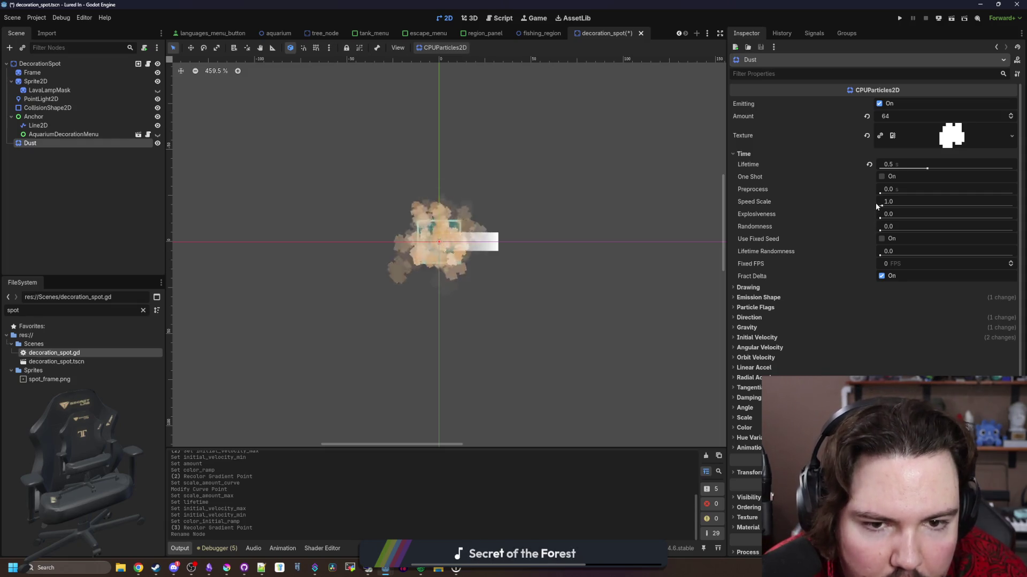
drag(880, 218, 1012, 218)
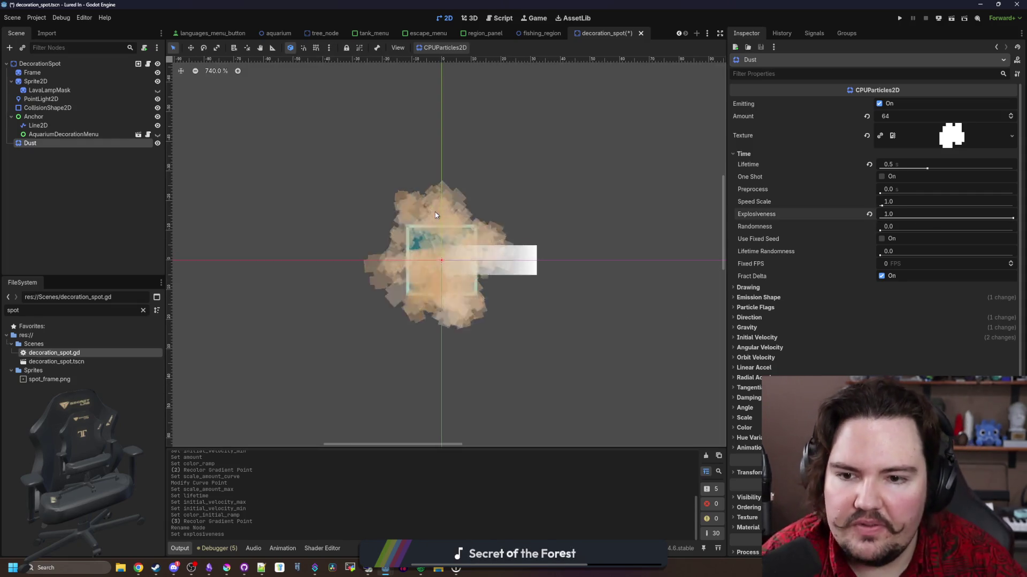
Set the particle Amount to 32, save the scene, and open decoration_spot.gd.
scroll(593, 243, up, 7)
click(943, 116)
text(32)
key(Return)
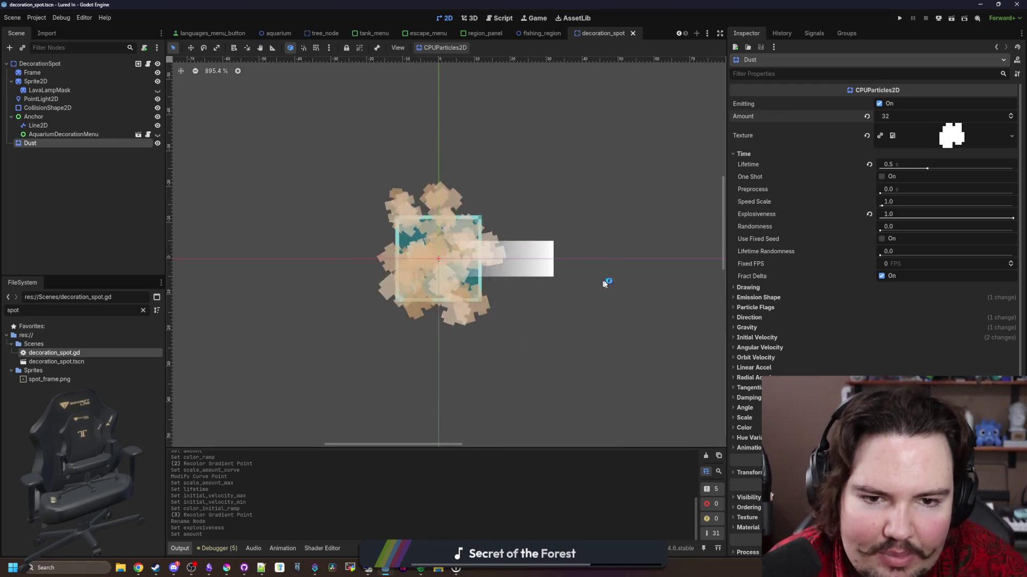
key(ctrl+s)
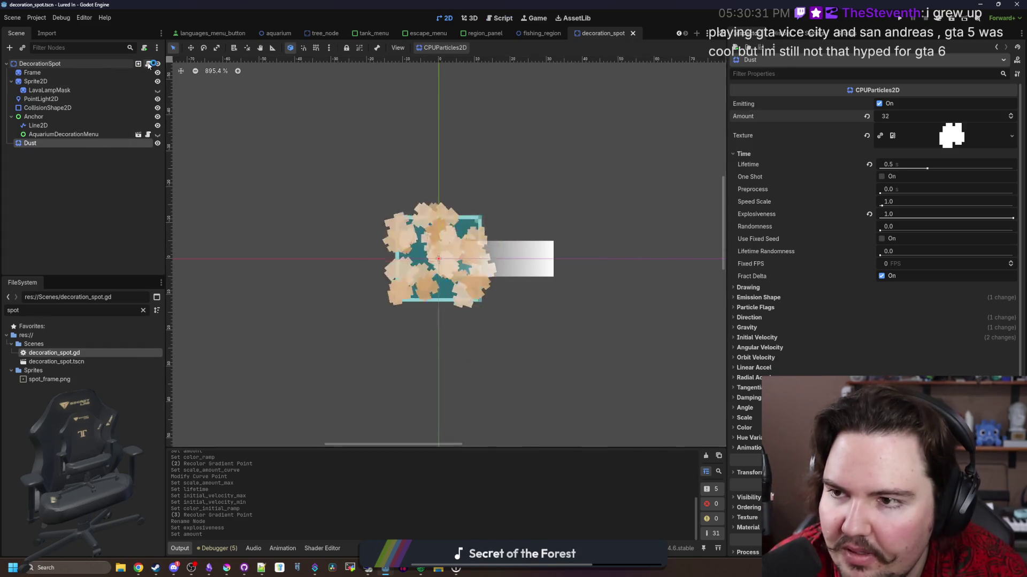
click(148, 64)
click(325, 266)
Insert $Dust.emitting = true above shake = 2.0 in decoration_spot.gd, save, and run the project.
scroll(325, 265, up, 2)
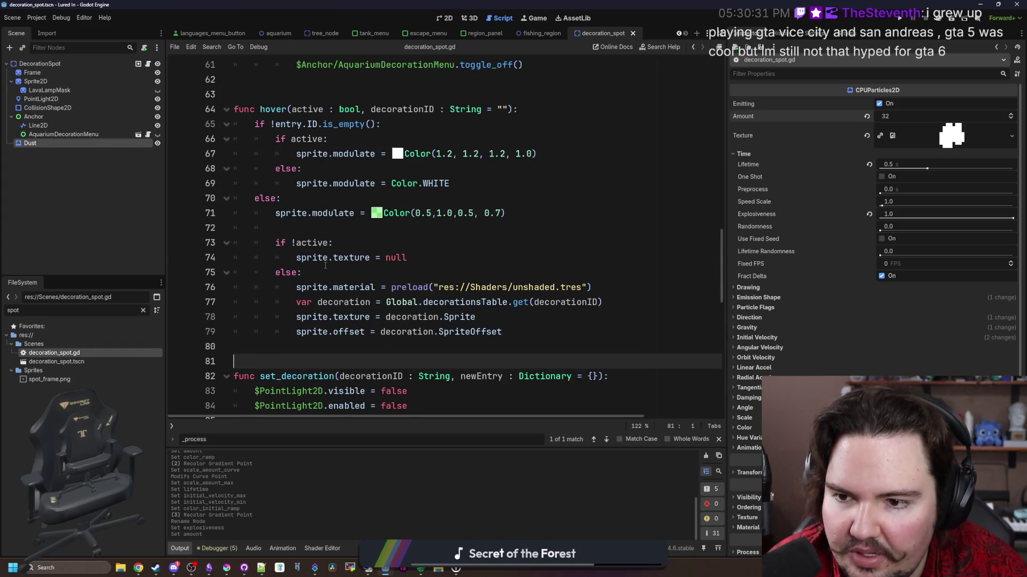
scroll(325, 265, down, 7)
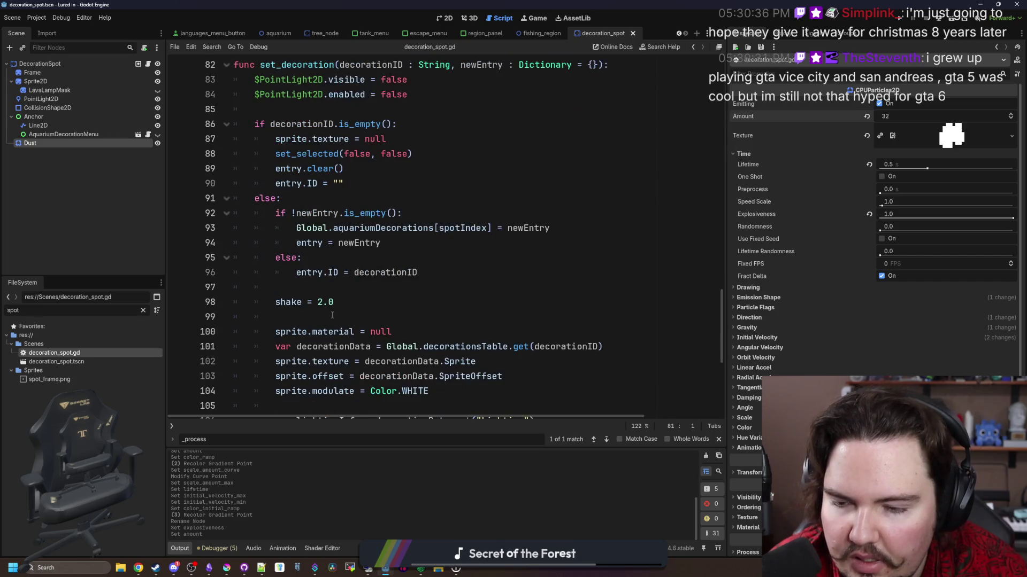
click(362, 303)
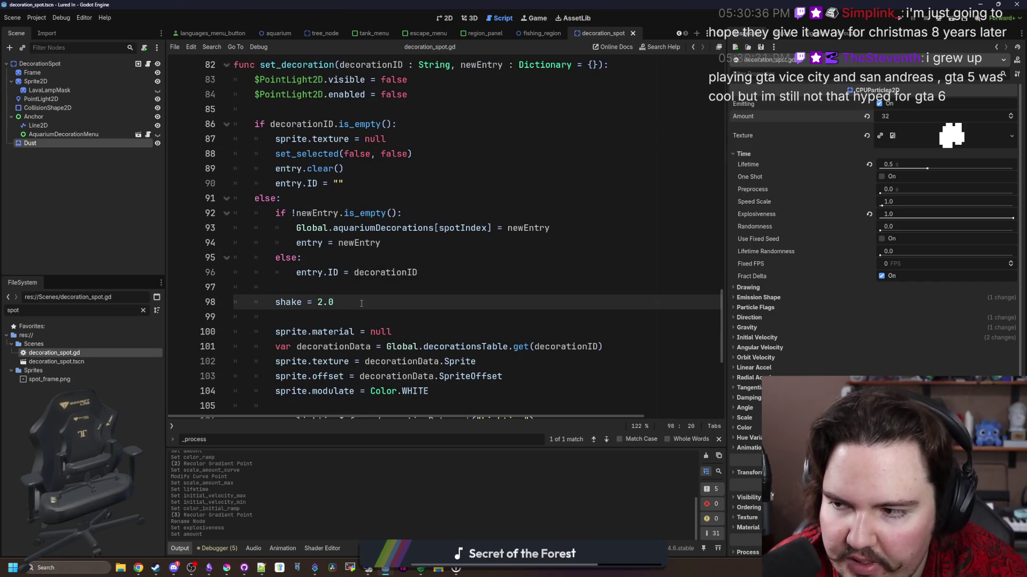
click(306, 291)
key(Return)
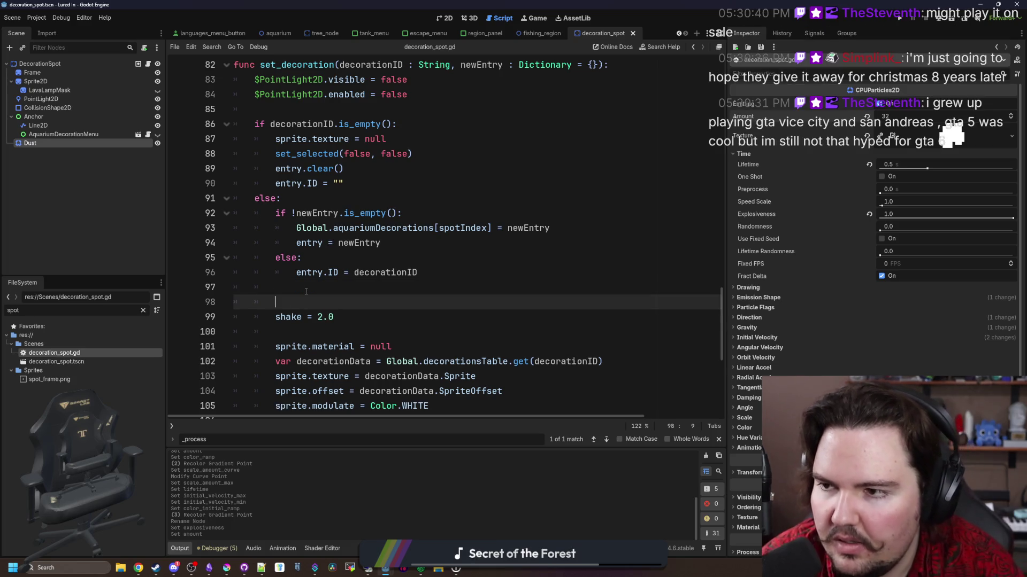
drag(243, 252, 323, 311)
text($Dust.emitting = true)
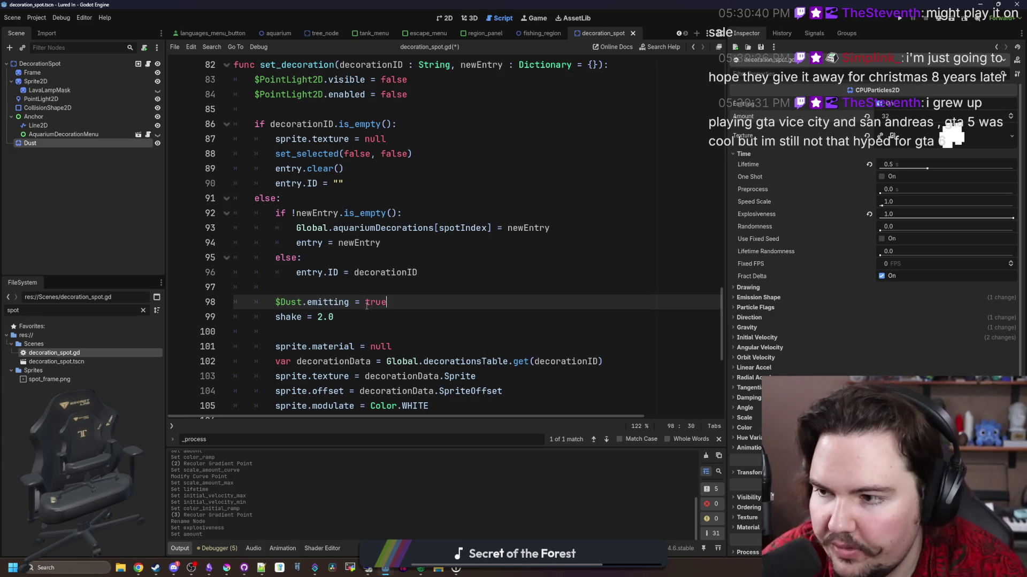
click(420, 286)
key(ctrl+s)
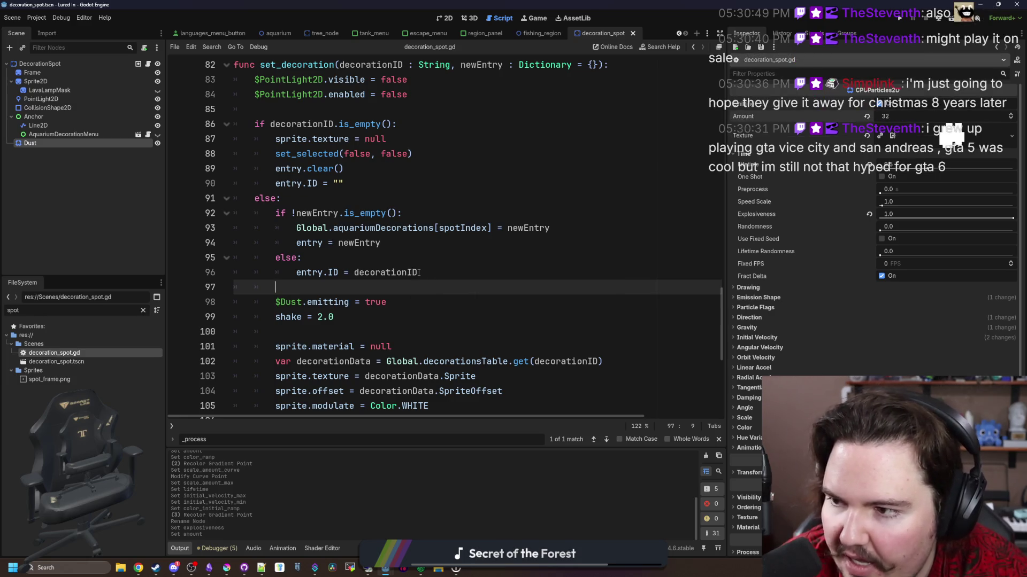
click(899, 20)
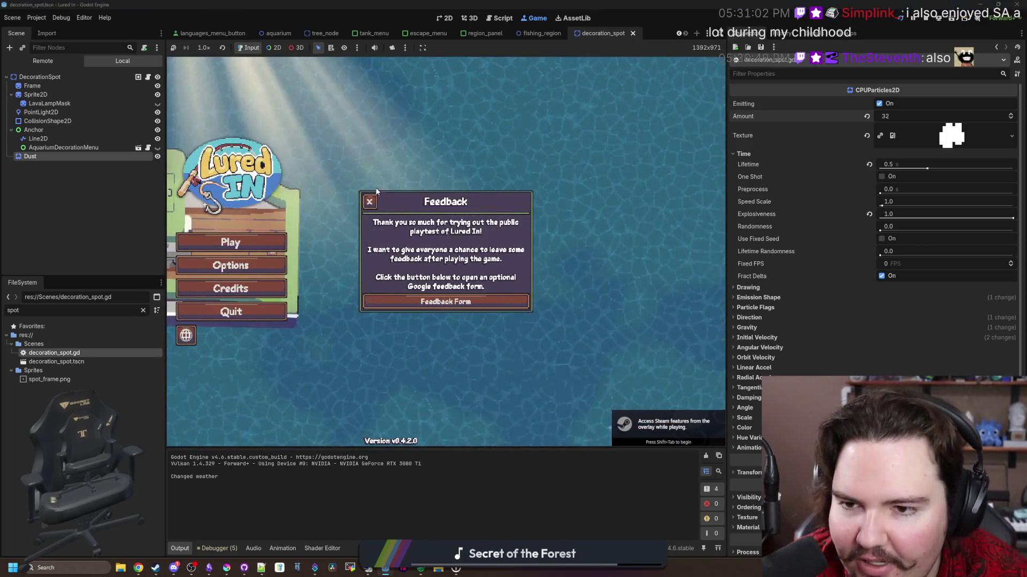
Start the game past the feedback and welcome messages, and tick One Shot on Dust.
click(370, 201)
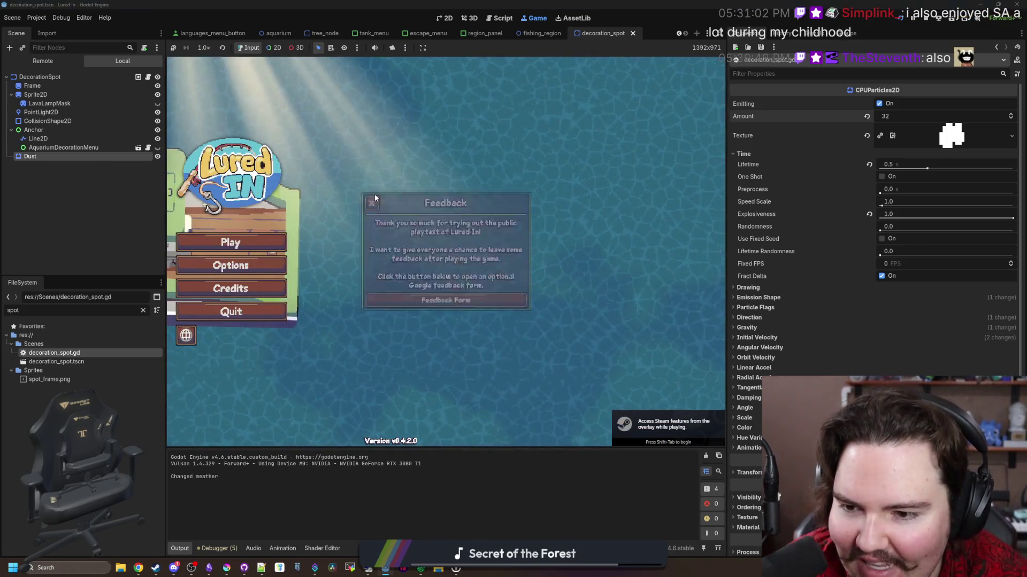
click(228, 242)
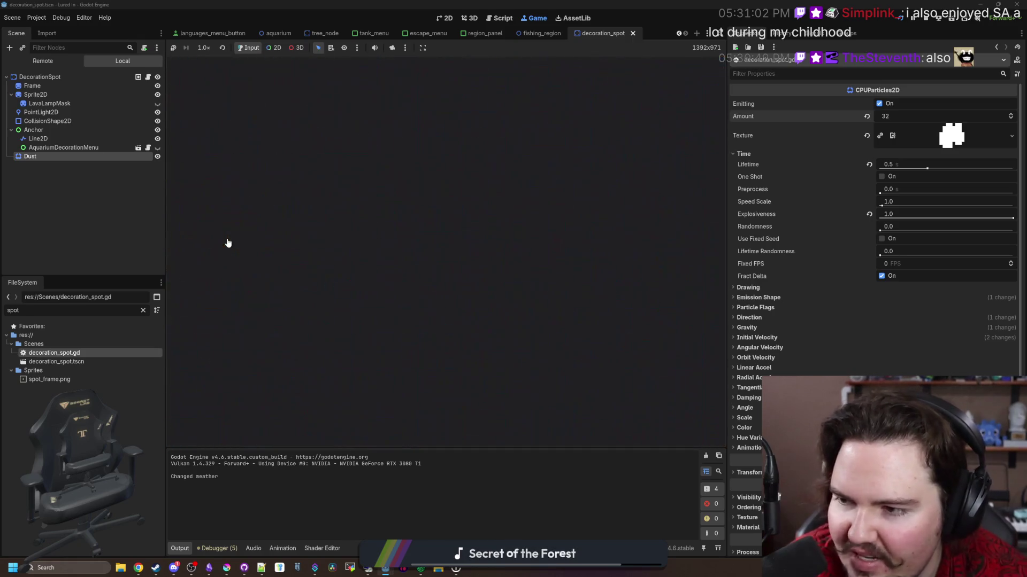
click(431, 290)
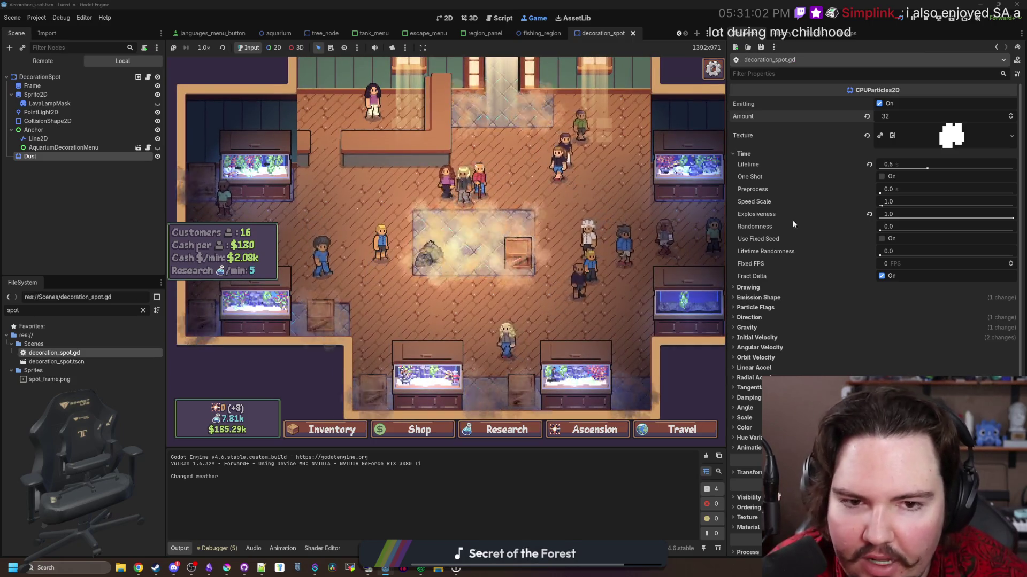
click(881, 177)
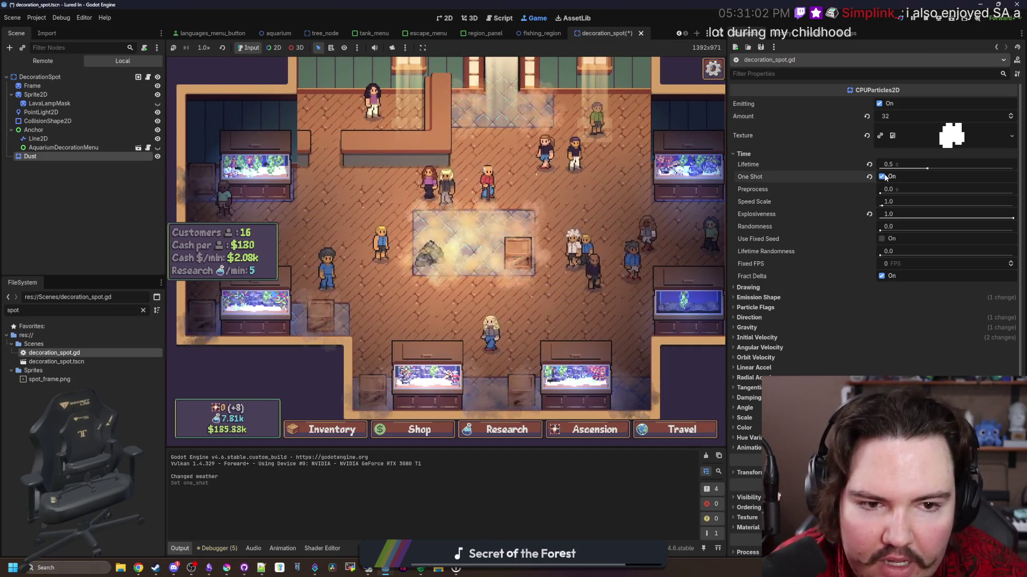
Move the crate onto the grey tile spot, open Dust's Ordering settings, and save.
click(517, 258)
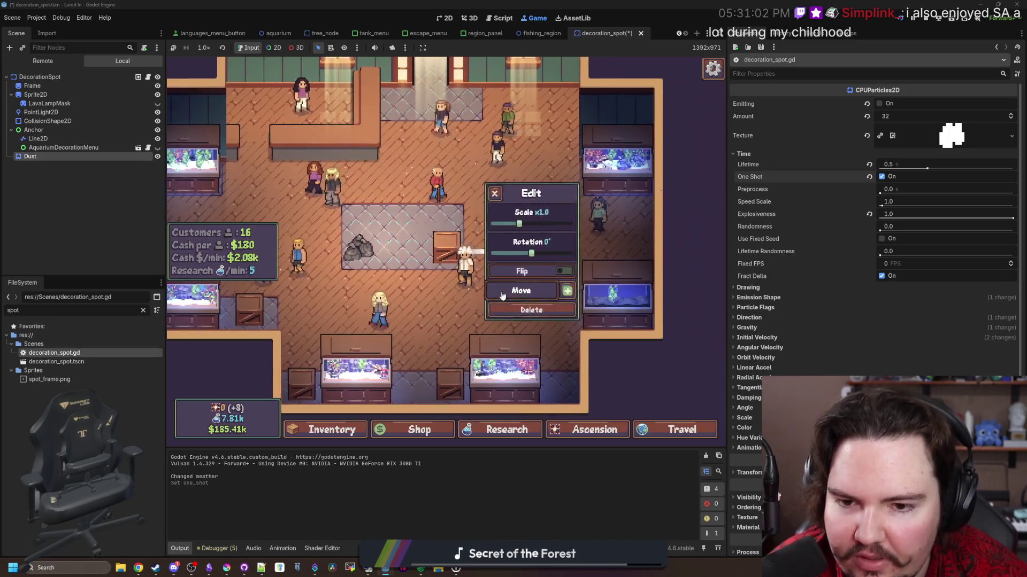
click(502, 292)
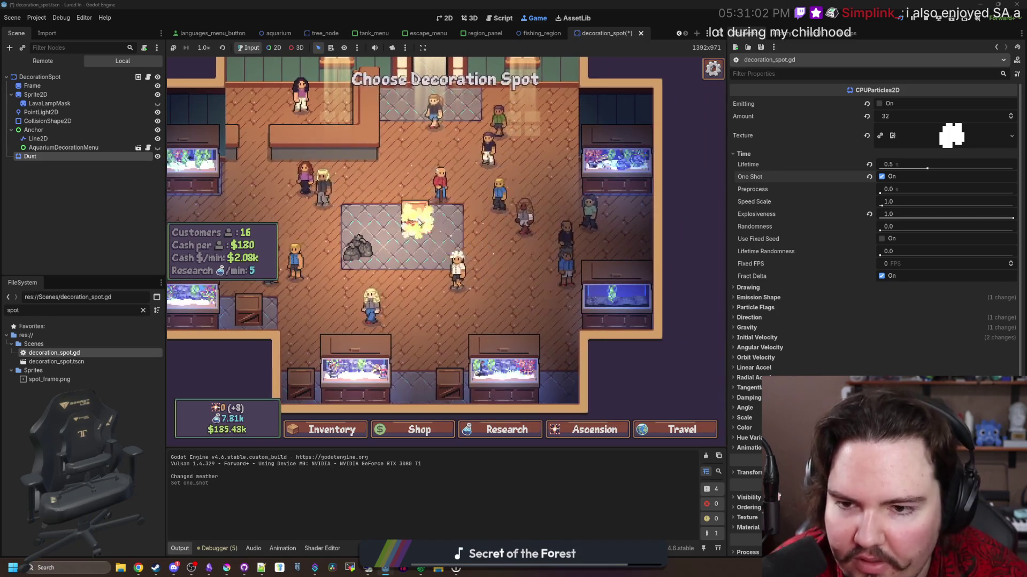
click(417, 219)
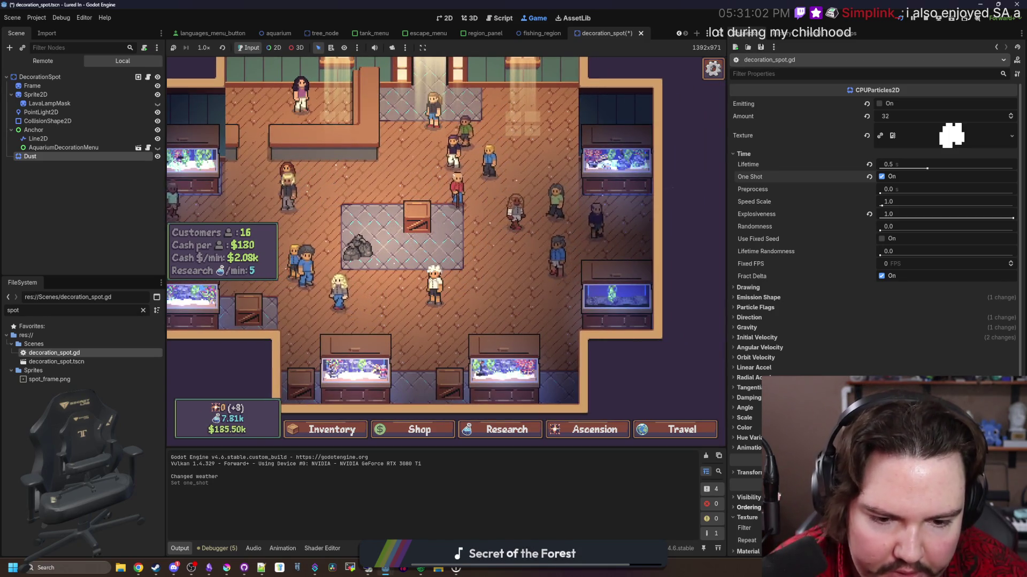
click(749, 508)
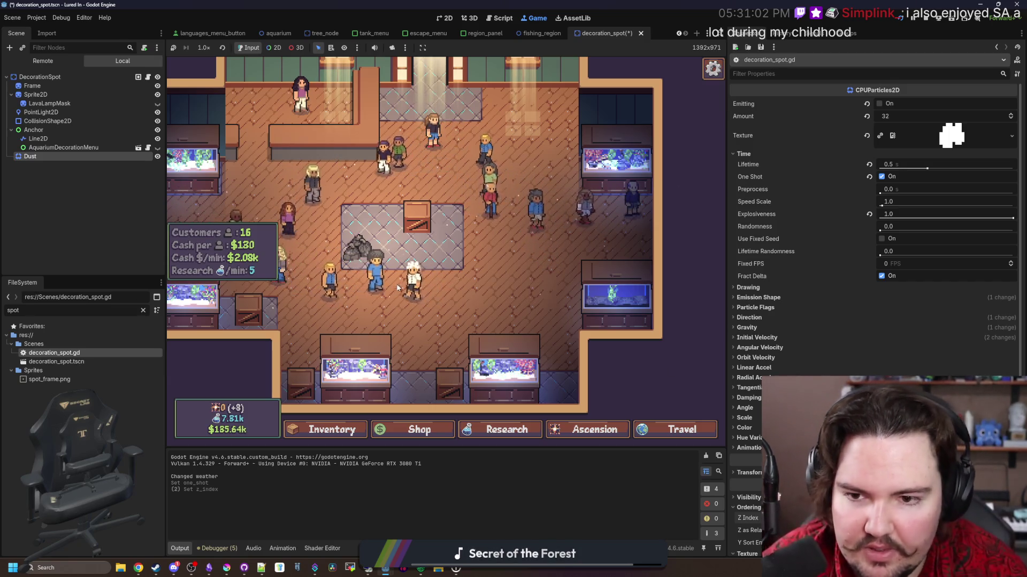
key(ctrl+s)
Move the crate across several spots to check the dust burst, then return to the script and save.
click(417, 218)
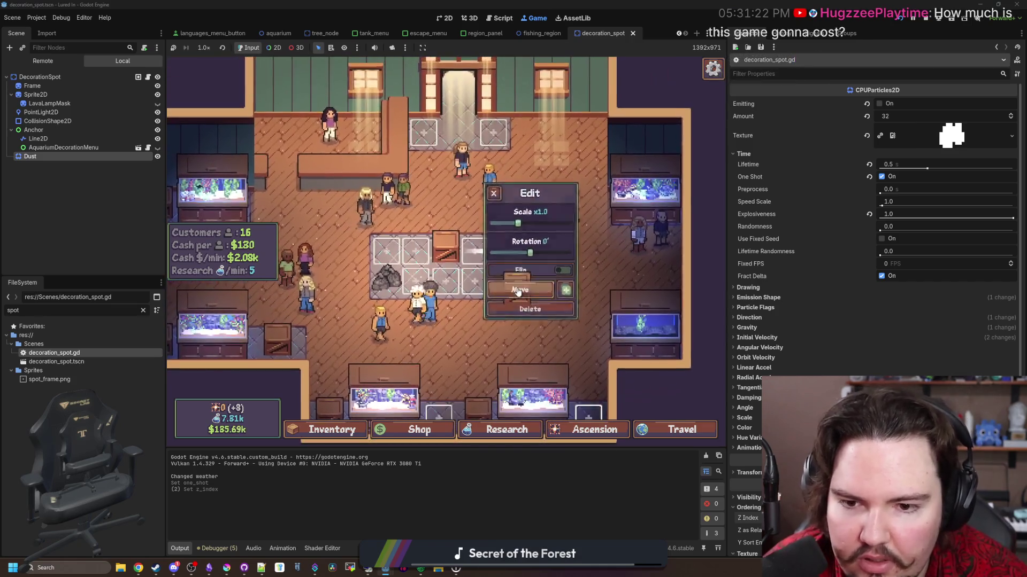
click(517, 290)
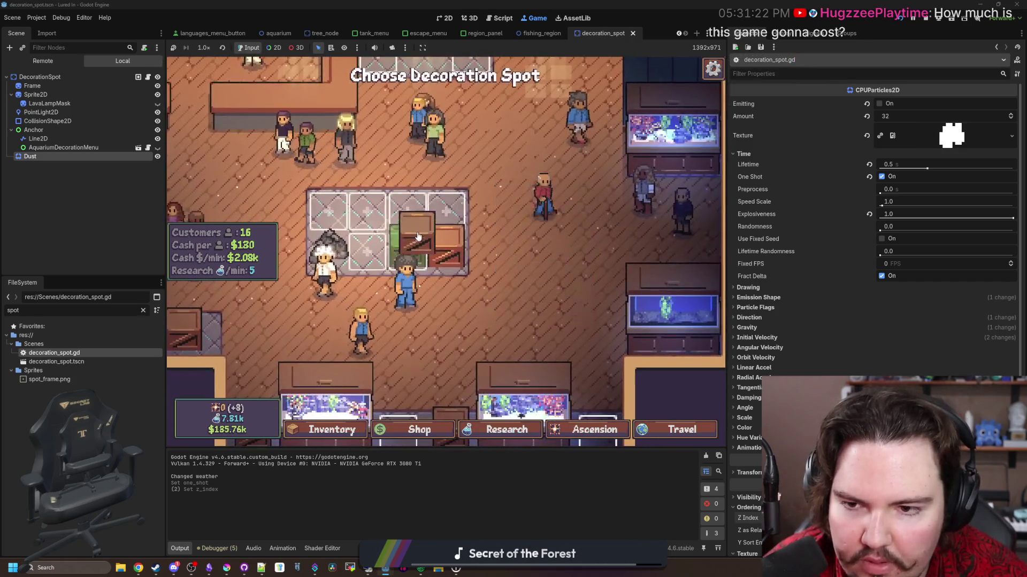
click(417, 236)
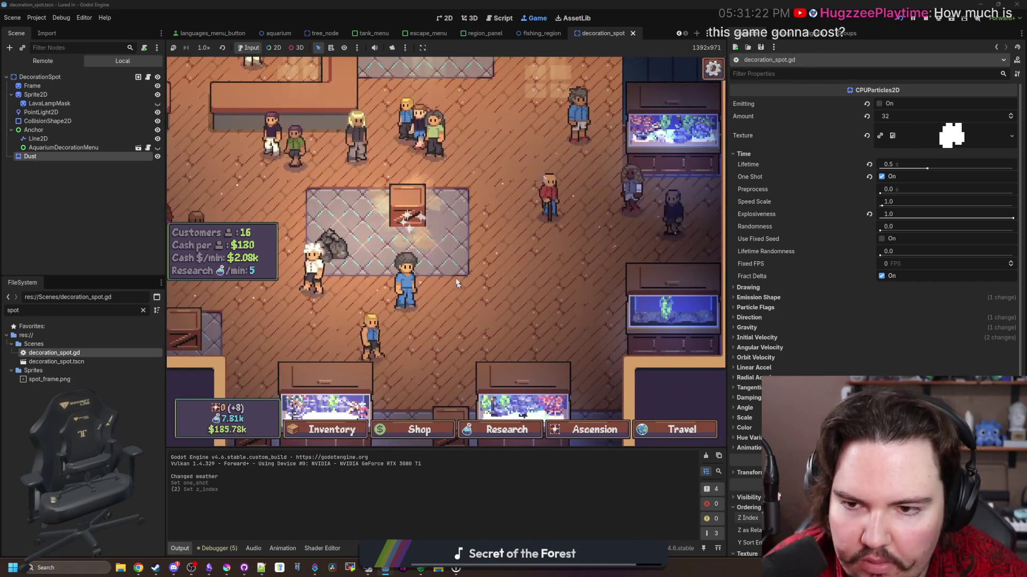
click(406, 225)
click(517, 290)
click(406, 290)
click(406, 291)
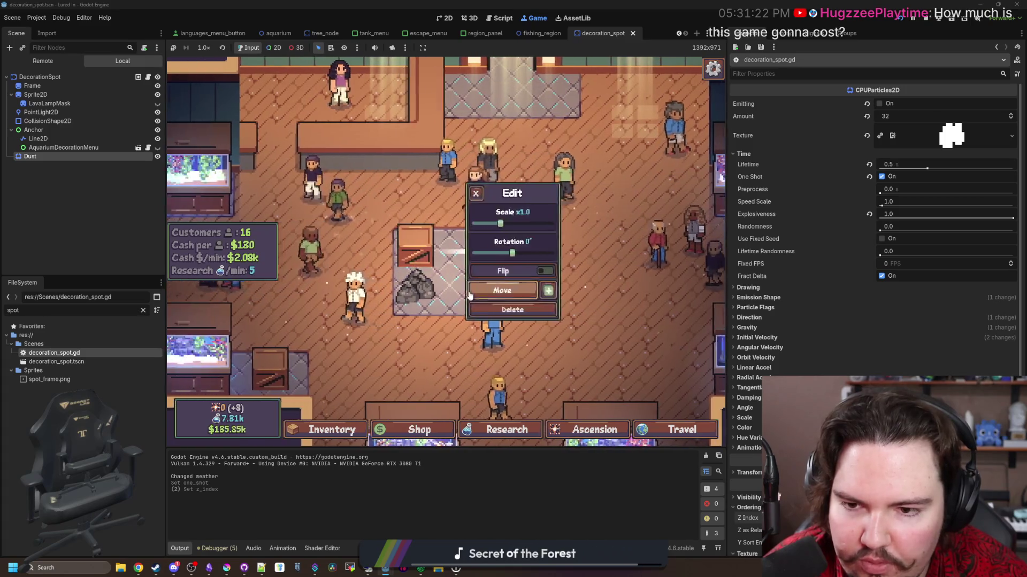
click(518, 290)
click(606, 159)
click(606, 159)
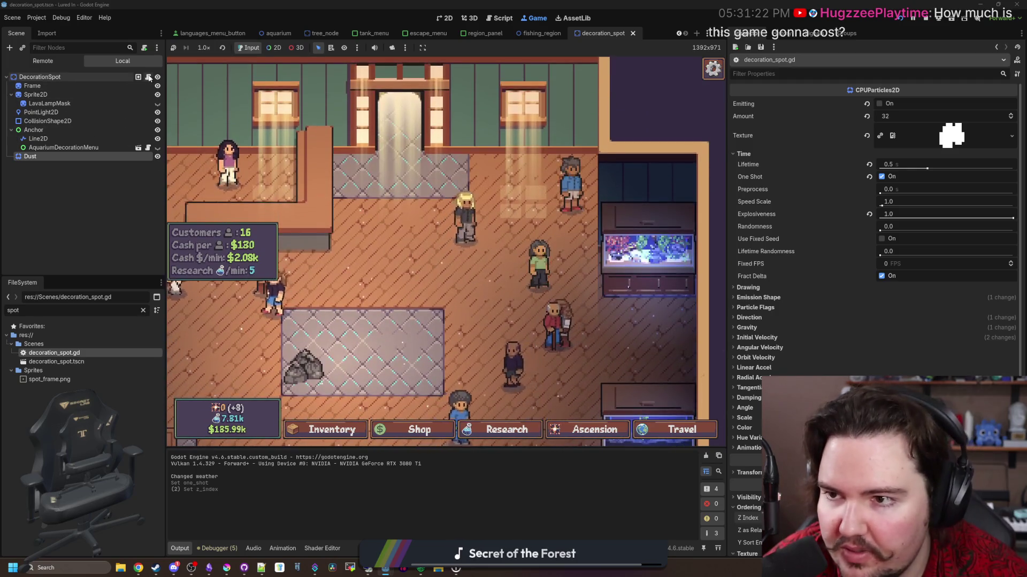
key(F8)
key(ctrl+s)
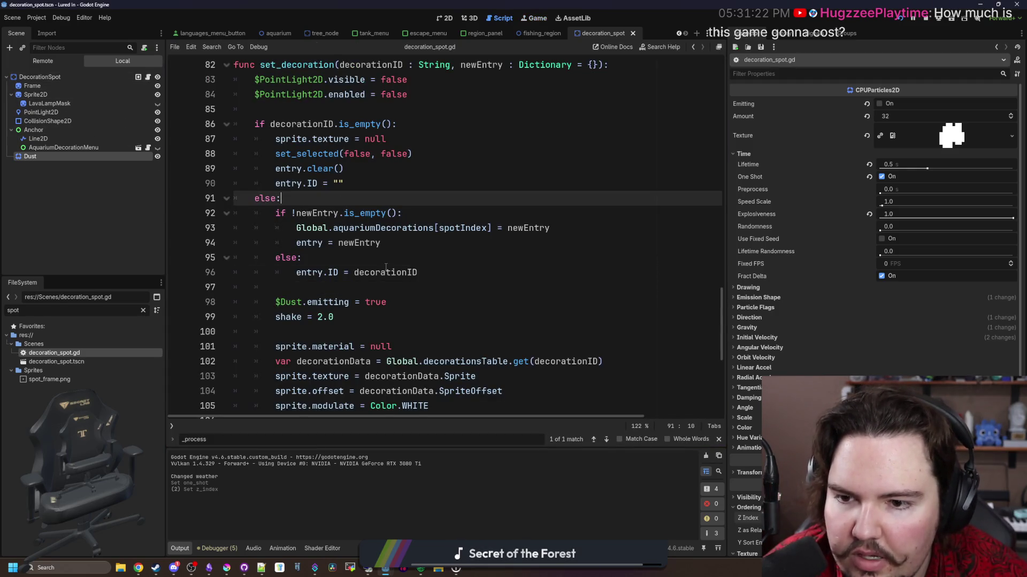
Copy $Dust.emitting = true into the clearing branch after entry.ID = "" and save.
scroll(342, 200, up, 1)
key(ctrl+s)
click(366, 235)
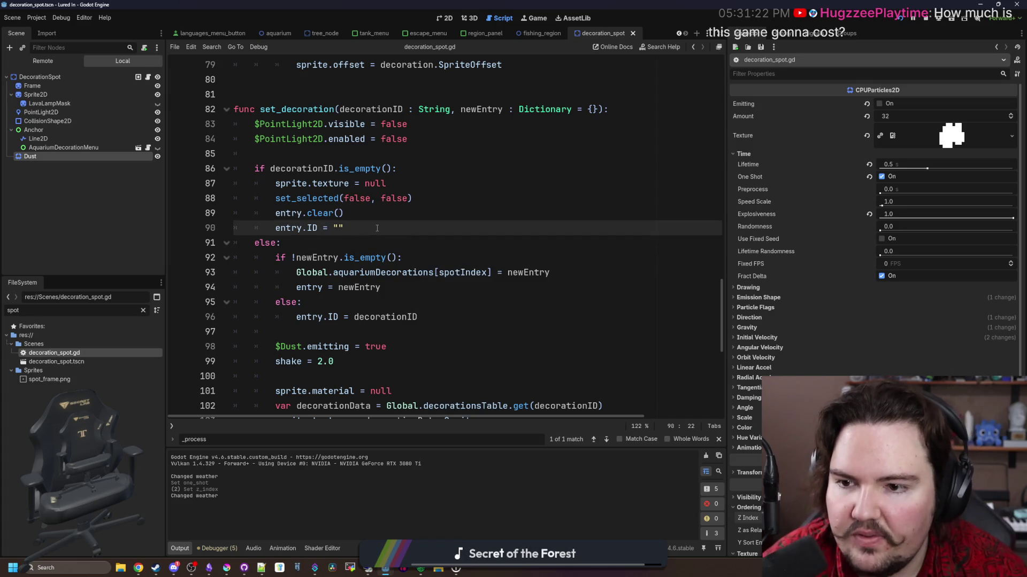
key(Return)
mouse_move(421, 366)
mouse_down()
mouse_move(238, 364)
mouse_move(273, 363)
mouse_up()
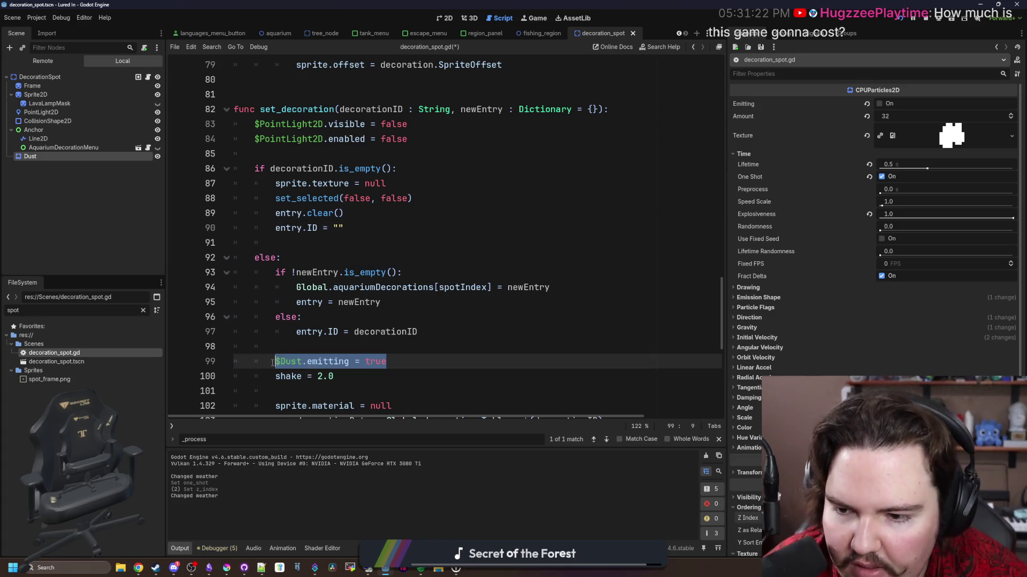
key(ctrl+c)
click(313, 247)
key(ctrl+v)
key(ctrl+s)
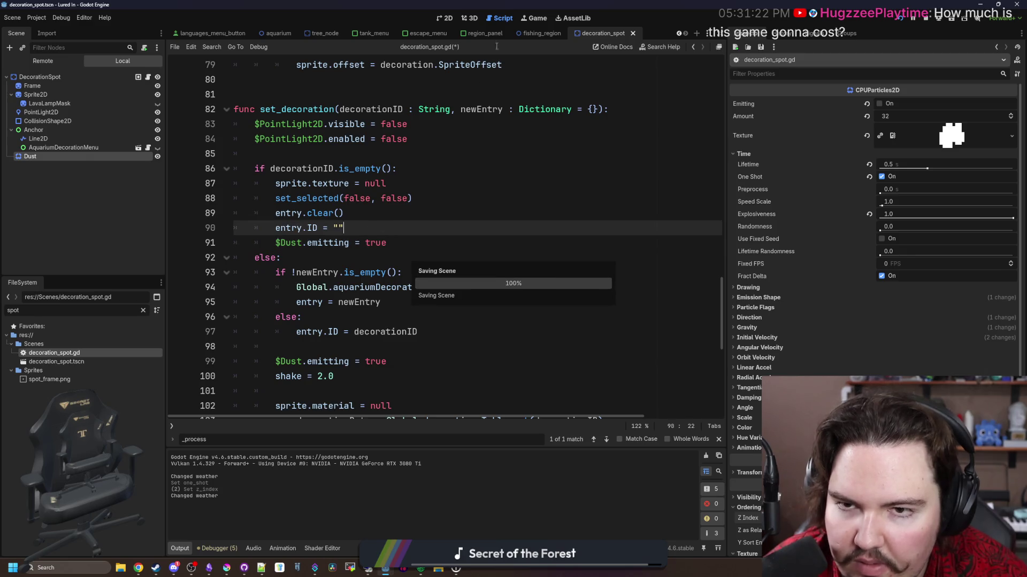
Delete the rock decoration in the running game.
click(533, 18)
click(436, 232)
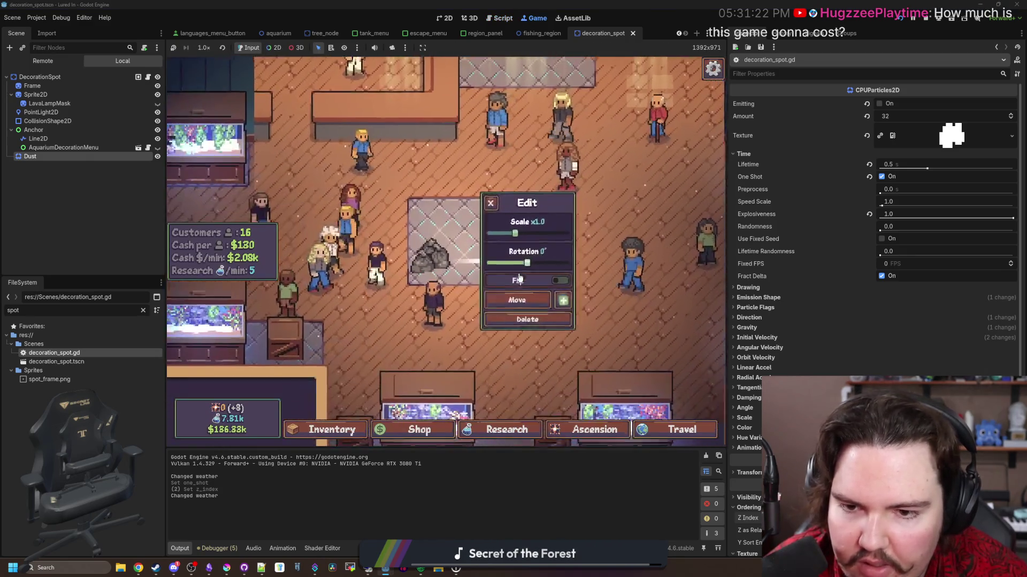
click(538, 311)
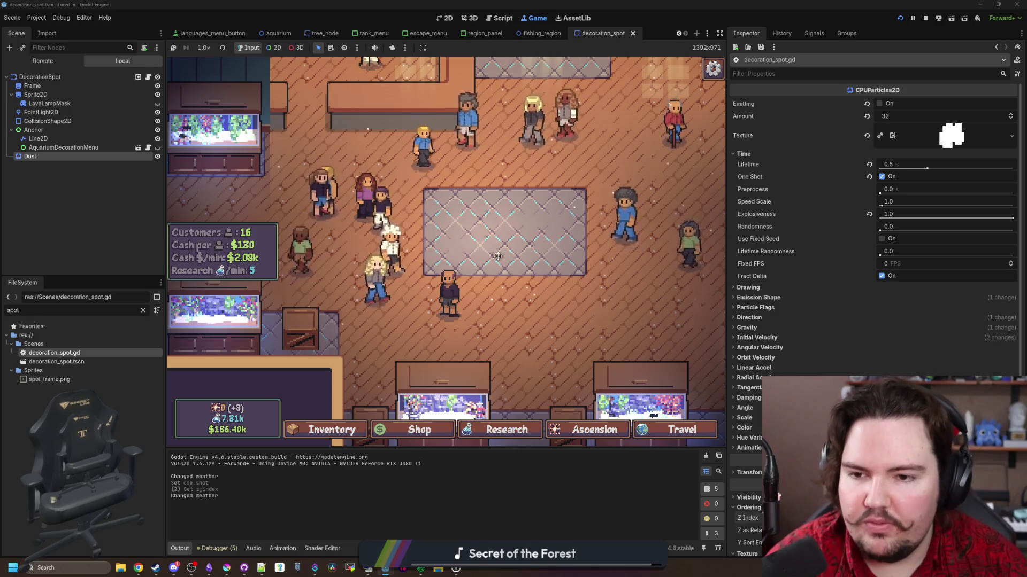
Move the box by the aquarium onto the rug spot, then to the rug's top.
click(588, 369)
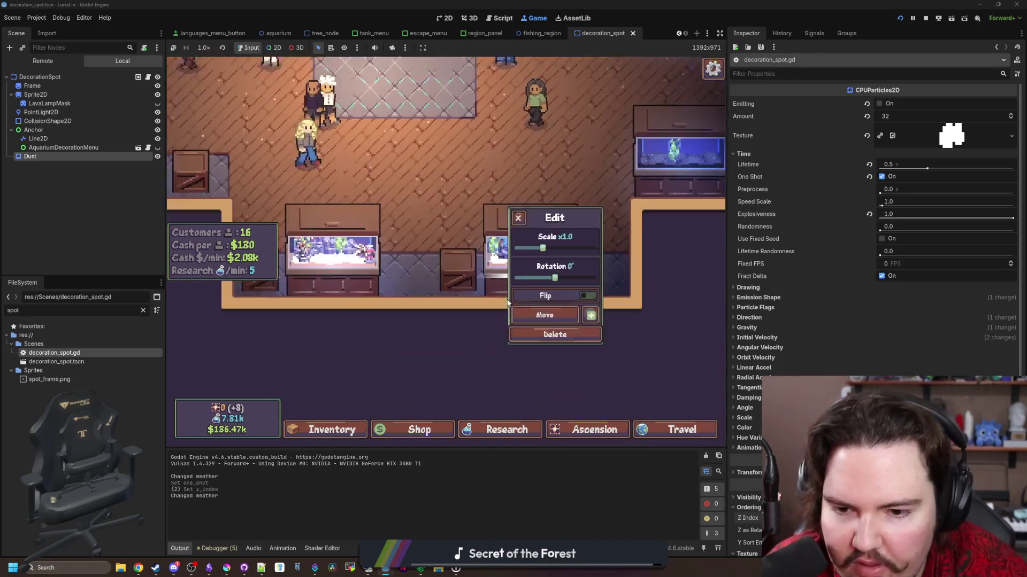
click(532, 290)
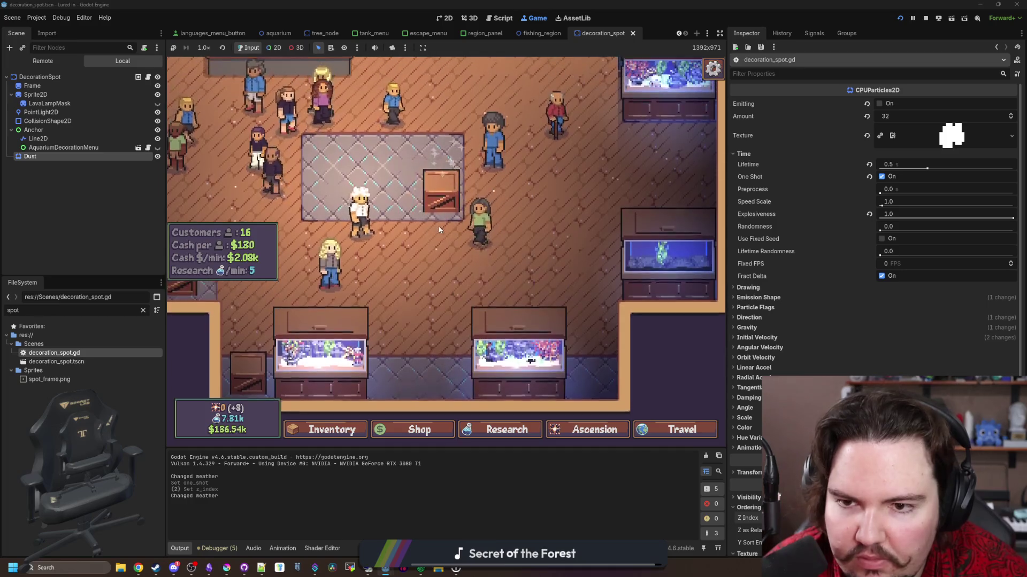
click(439, 229)
click(531, 277)
click(369, 203)
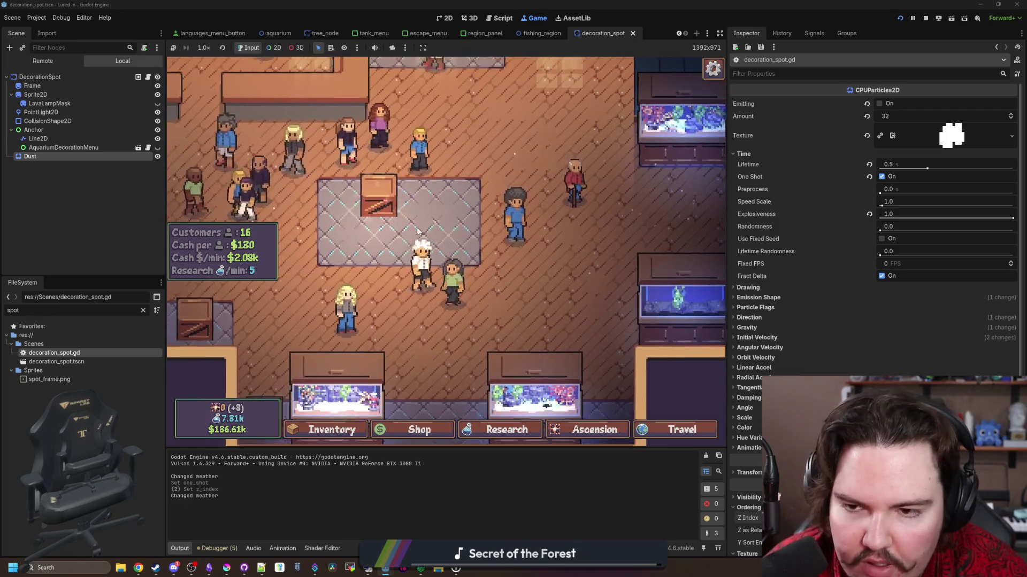
click(500, 18)
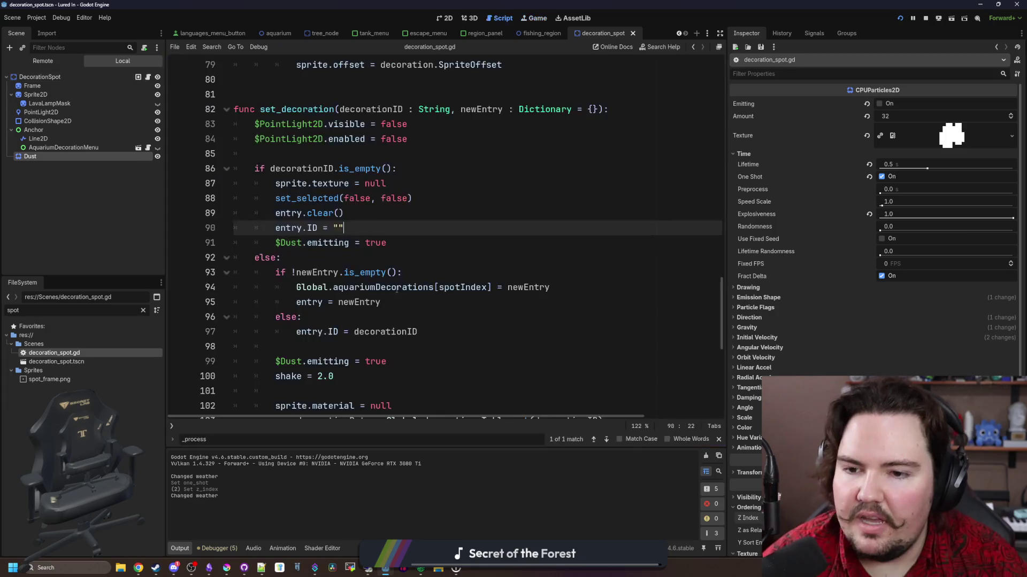
Add a 'playEffects : bool = true' parameter to set_decoration.
click(389, 256)
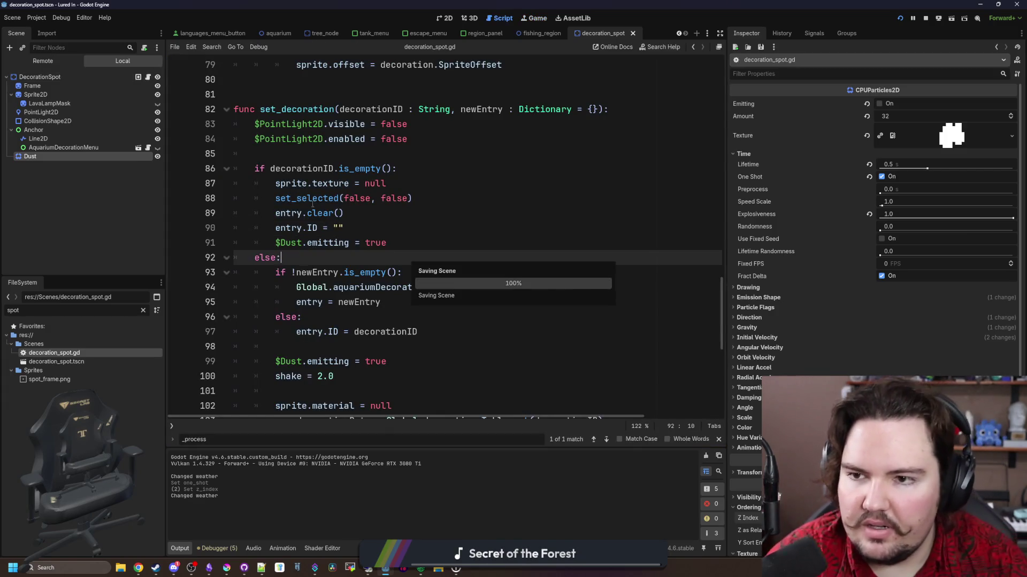
scroll(337, 217, down, 1)
scroll(337, 216, up, 2)
click(394, 200)
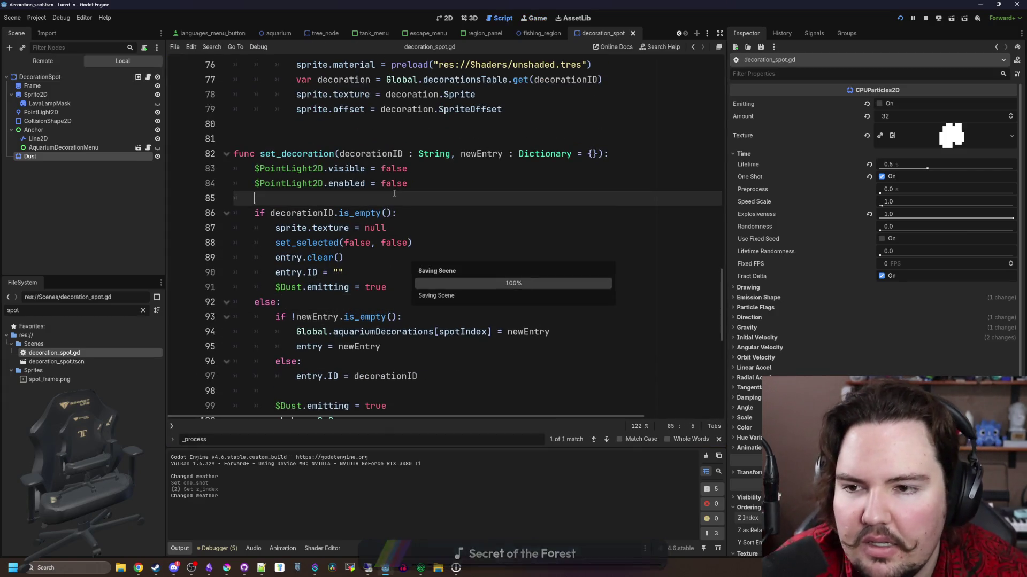
scroll(394, 194, down, 2)
click(357, 210)
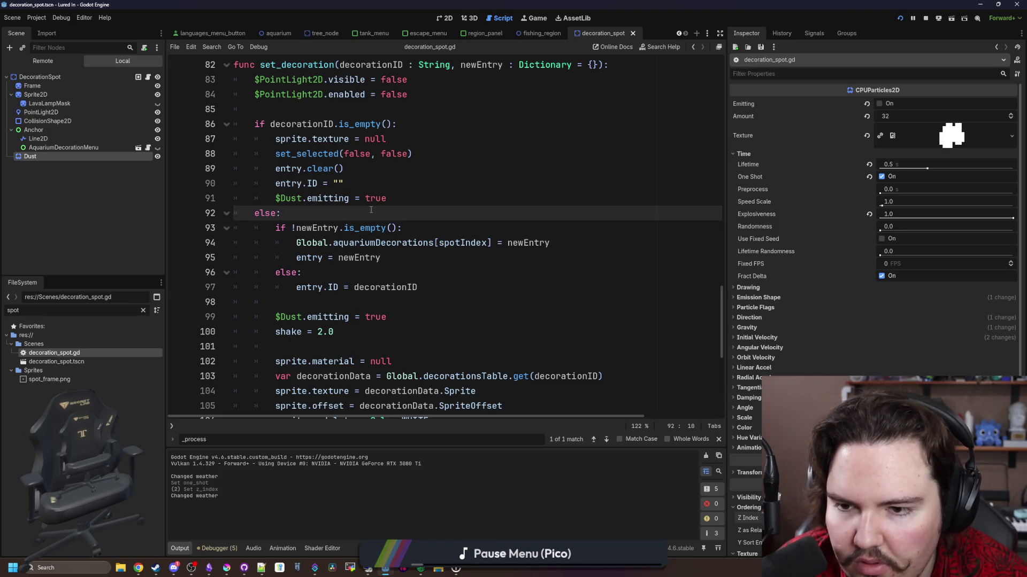
scroll(371, 210, up, 4)
click(597, 243)
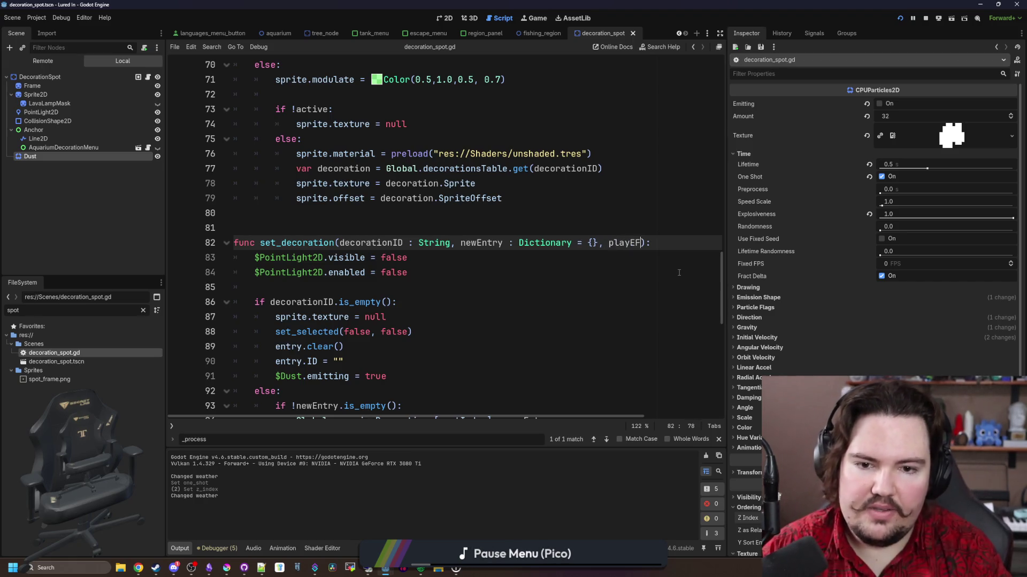
text(l)
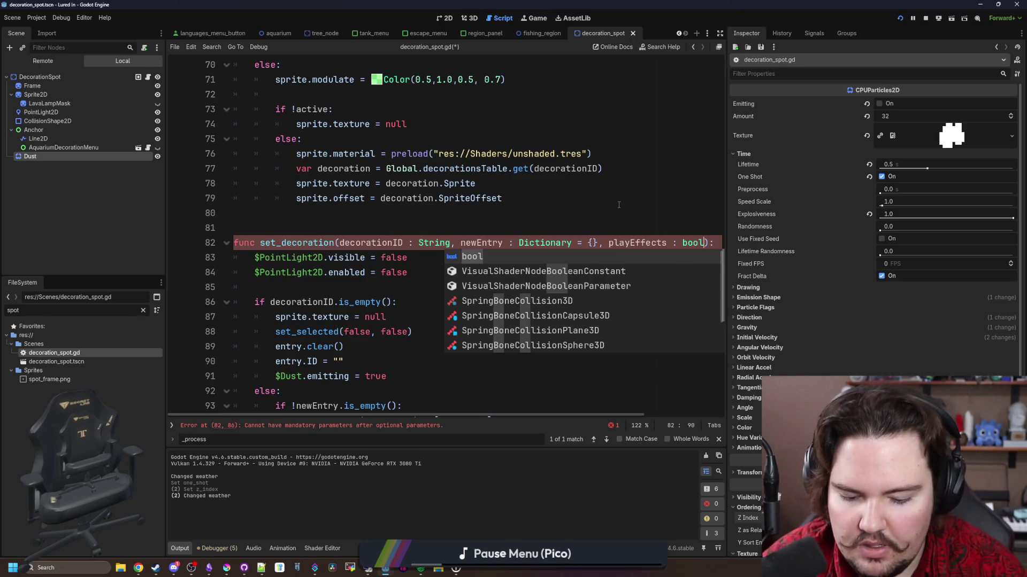
text( = true)
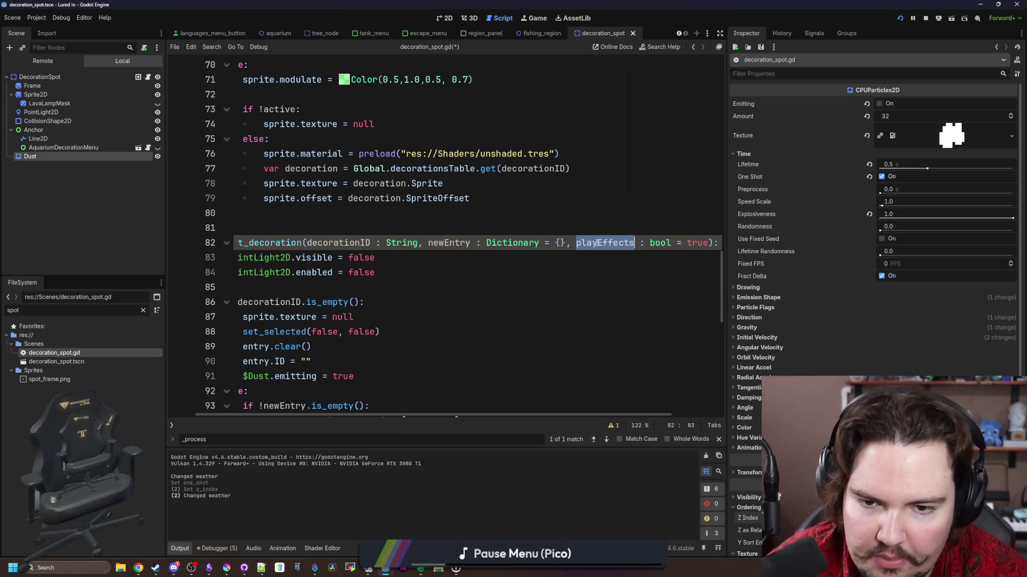
Indent the Dust emitting and shake lines under an 'if playEffects:' check.
scroll(598, 244, down, 4)
click(308, 302)
key(Return)
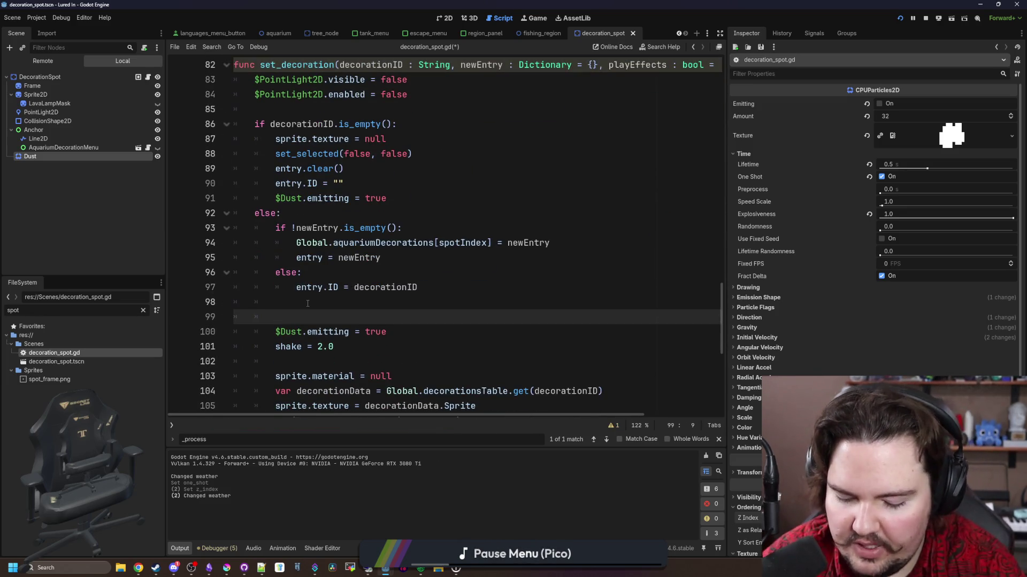
text(if playEffects:)
drag(343, 343, 238, 332)
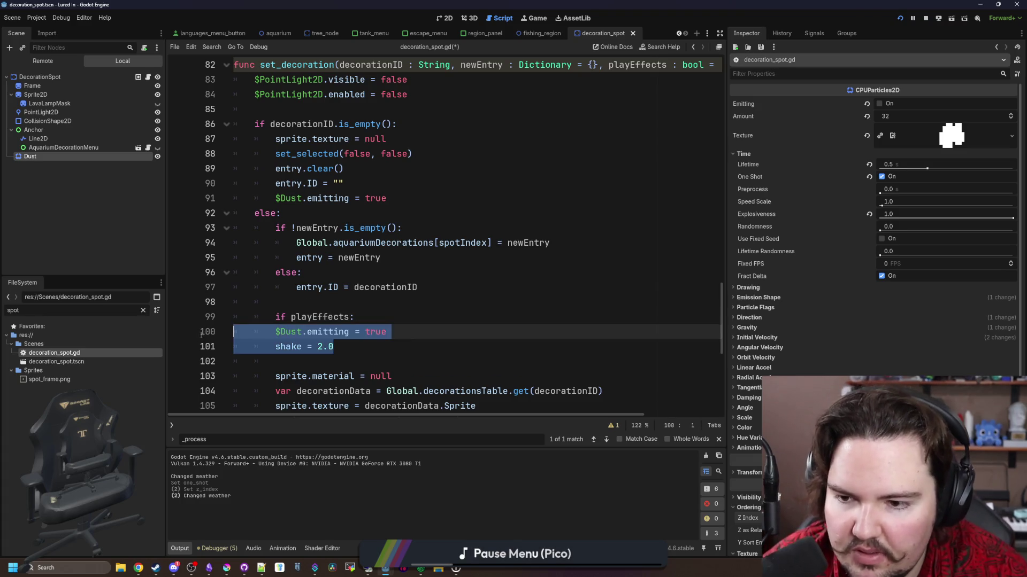
key(Tab)
drag(354, 317, 254, 323)
key(ctrl+c)
Paste the playEffects-gated Dust emitting line into the clearing branch after the ID reset.
click(365, 184)
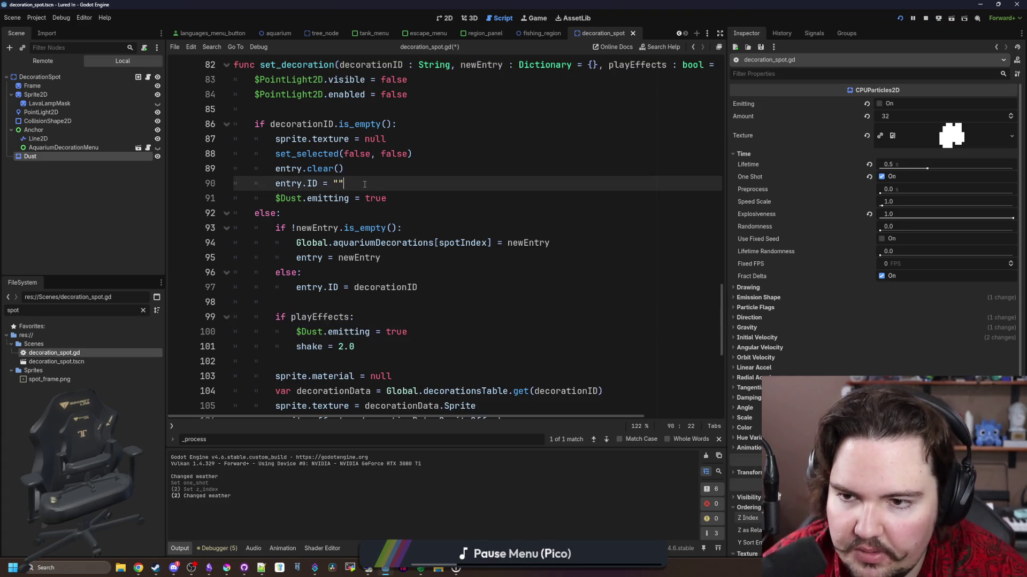
key(Return)
key(ctrl+v)
click(276, 213)
key(Tab)
Delete 'shake = 0.0', change the call to set_decoration(entry.ID, {}, false), and save.
scroll(478, 254, up, 15)
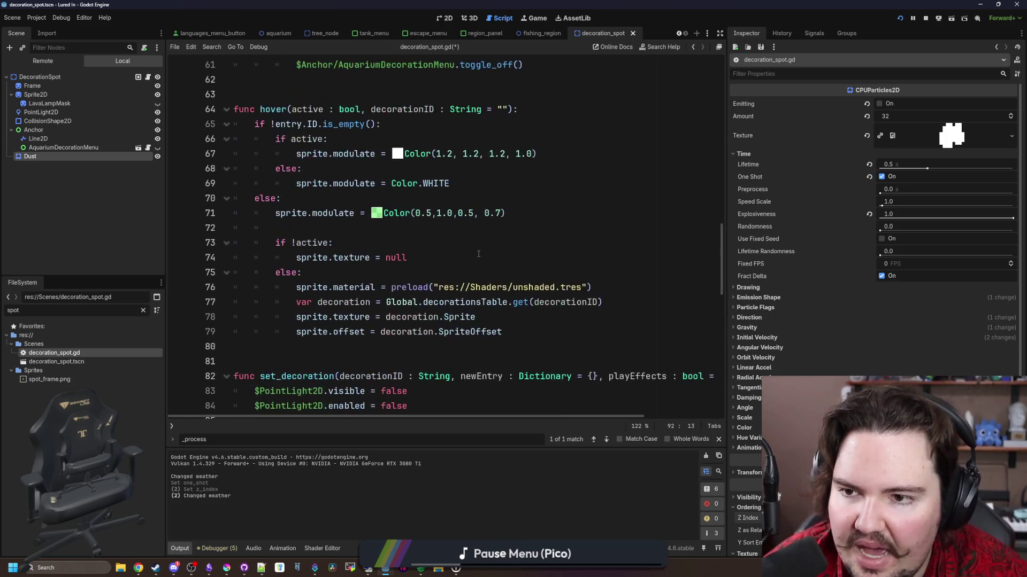
scroll(477, 254, up, 1)
drag(316, 243, 384, 228)
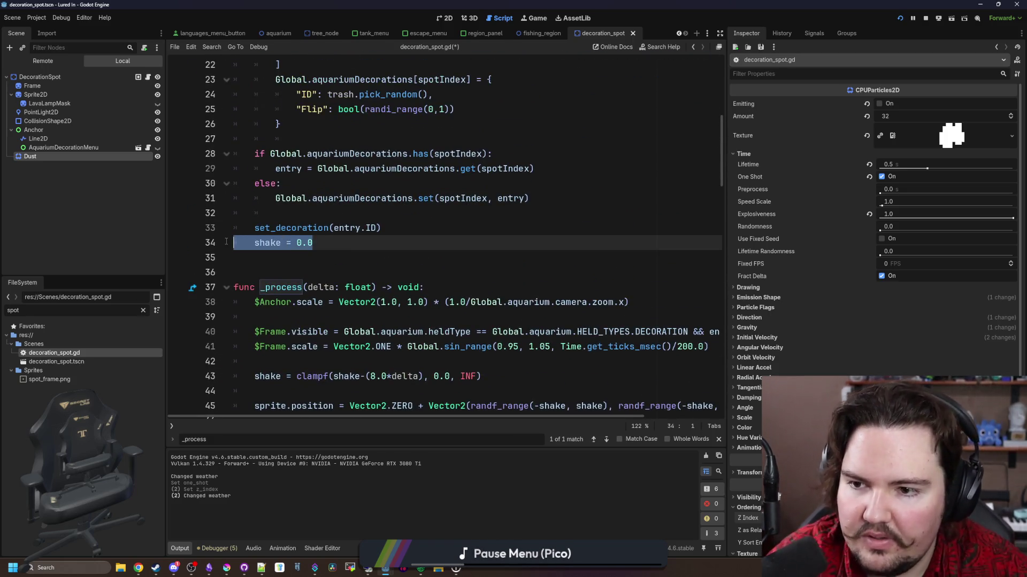
key(BackSpace)
text(se)
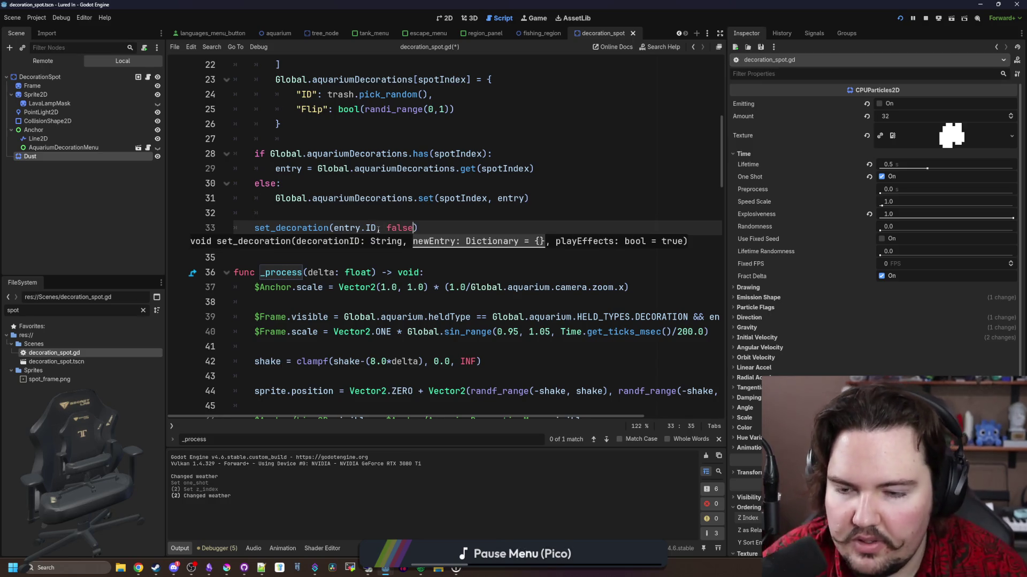
click(386, 228)
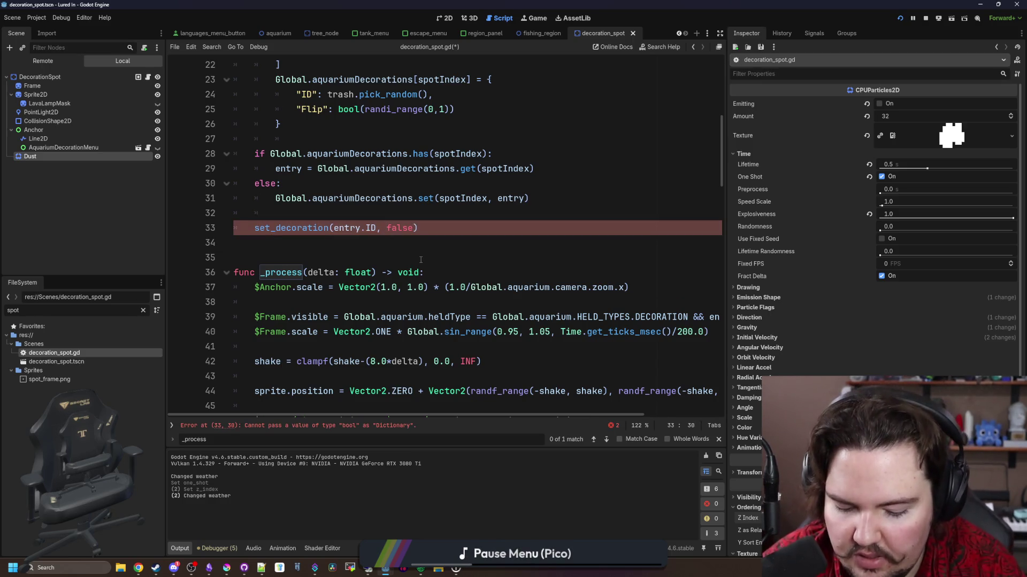
click(385, 259)
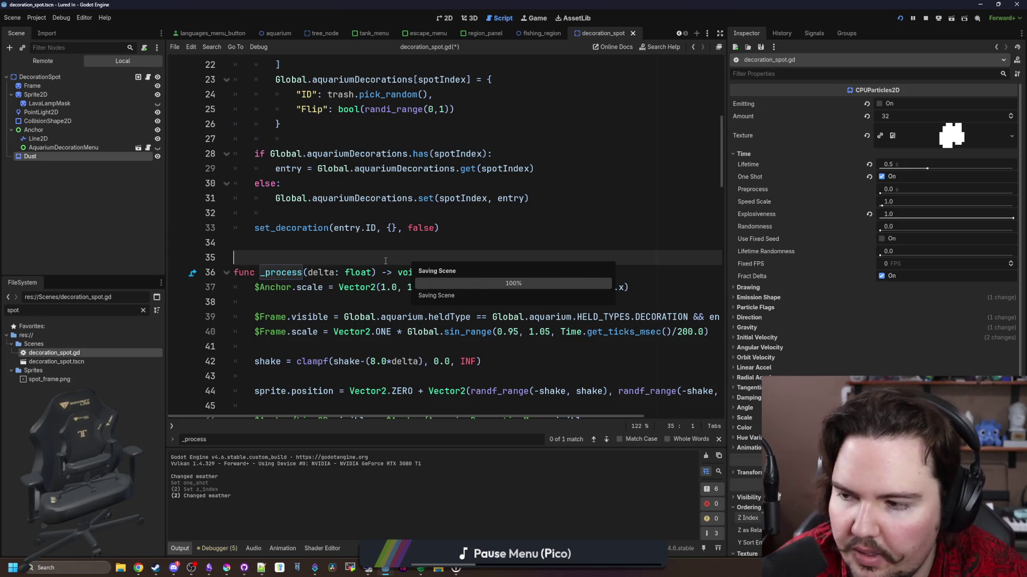
key(ctrl+s)
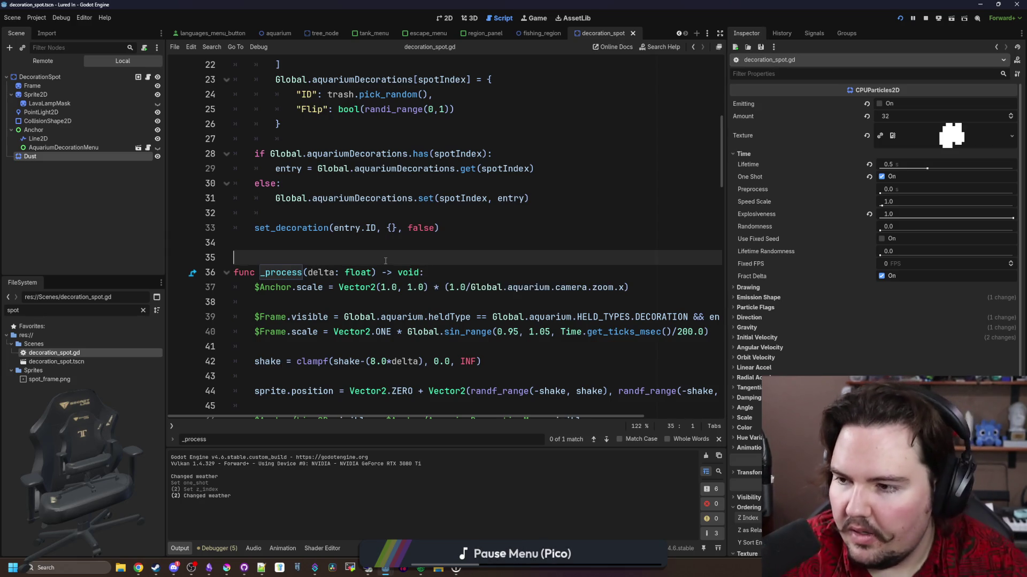
click(365, 244)
key(ctrl+s)
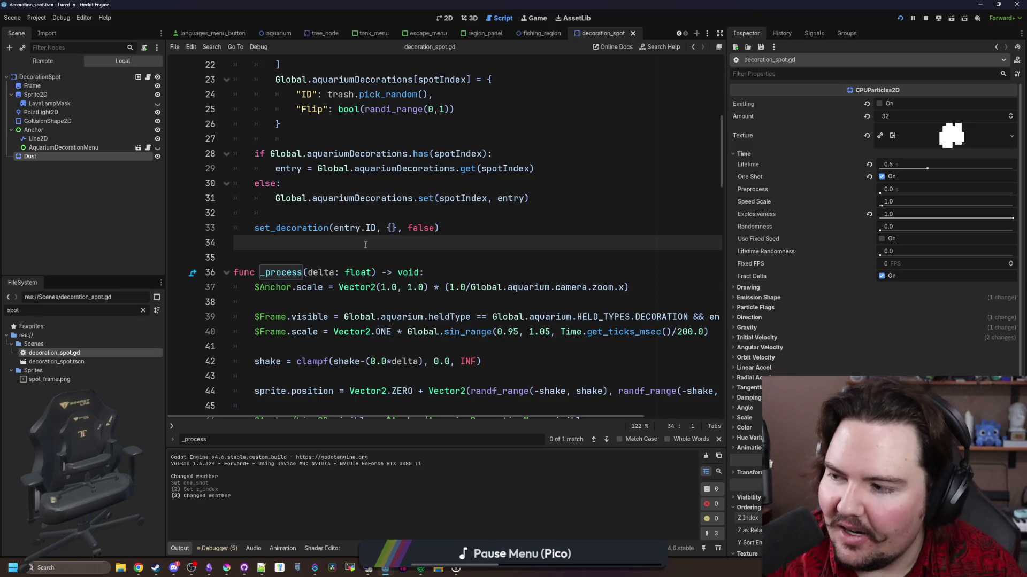
key(ctrl+s)
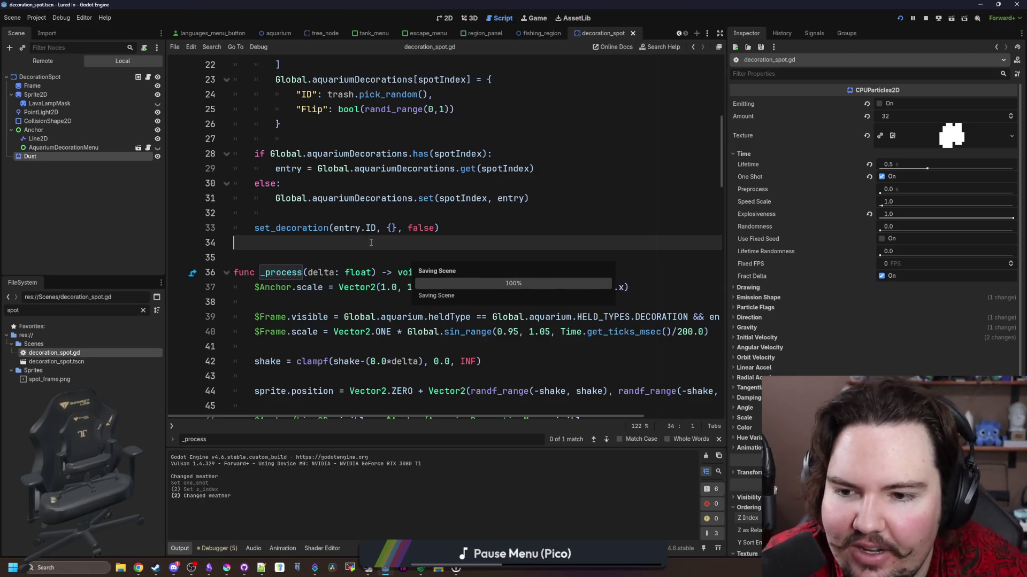
scroll(371, 242, down, 4)
click(364, 332)
key(ctrl+s)
click(380, 302)
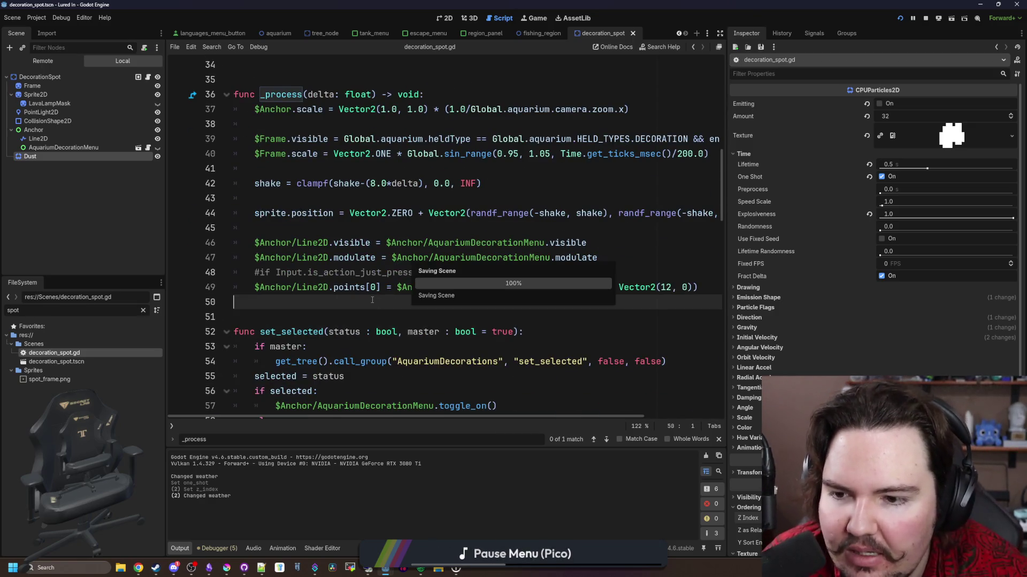
scroll(369, 303, down, 4)
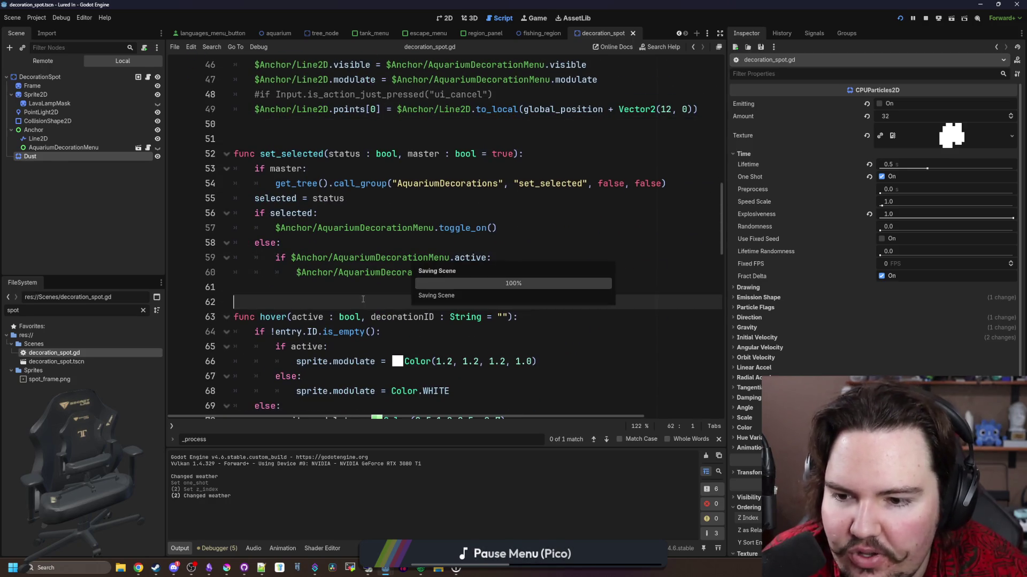
scroll(360, 301, down, 4)
click(334, 273)
scroll(317, 265, down, 3)
click(316, 261)
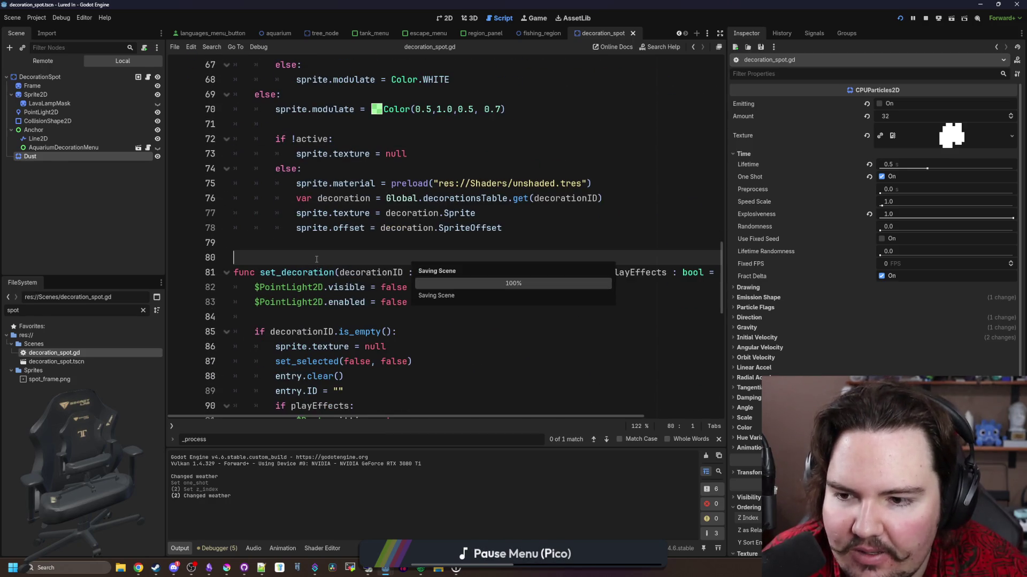
scroll(310, 275, down, 10)
scroll(302, 289, down, 2)
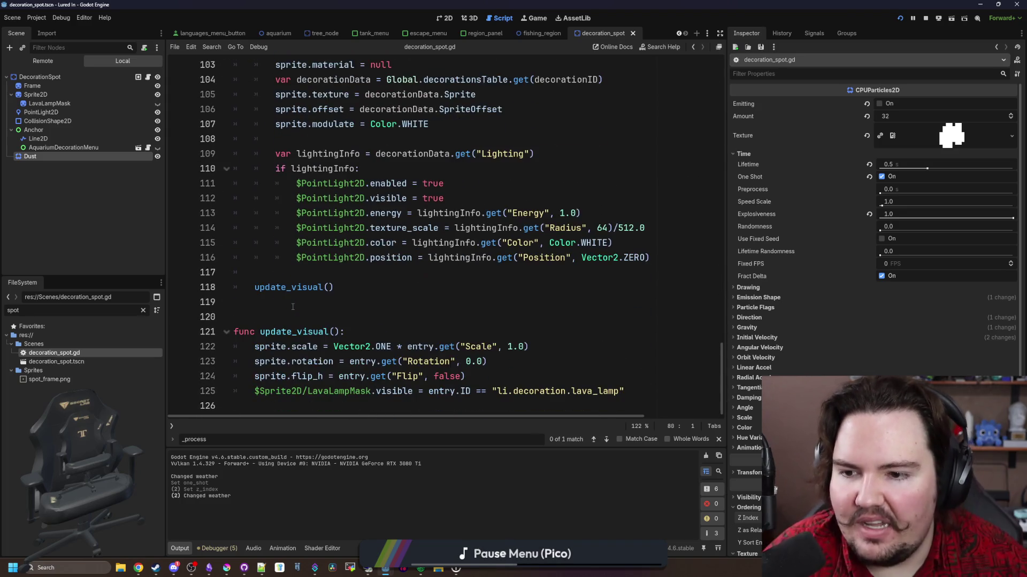
click(293, 307)
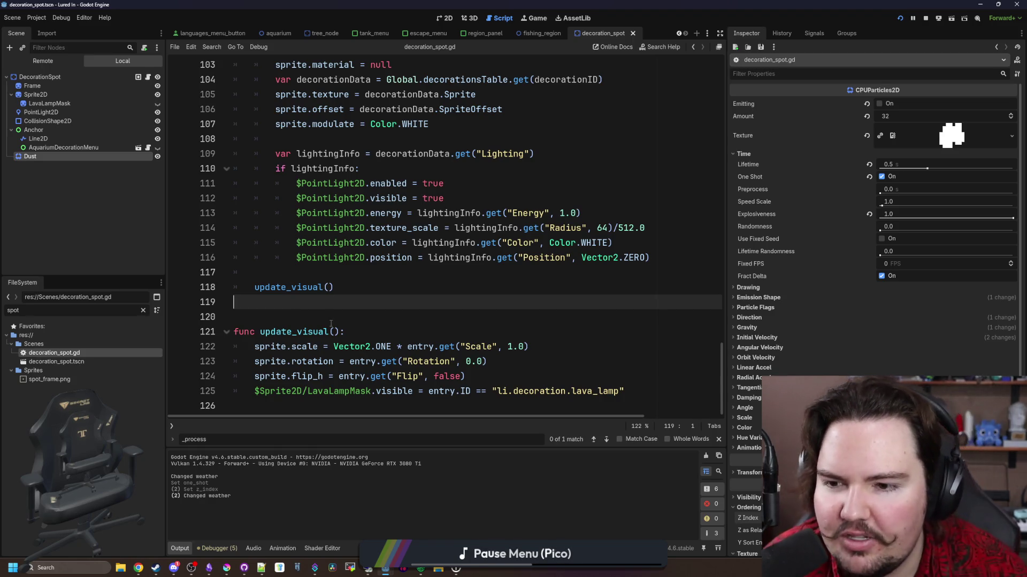
click(352, 314)
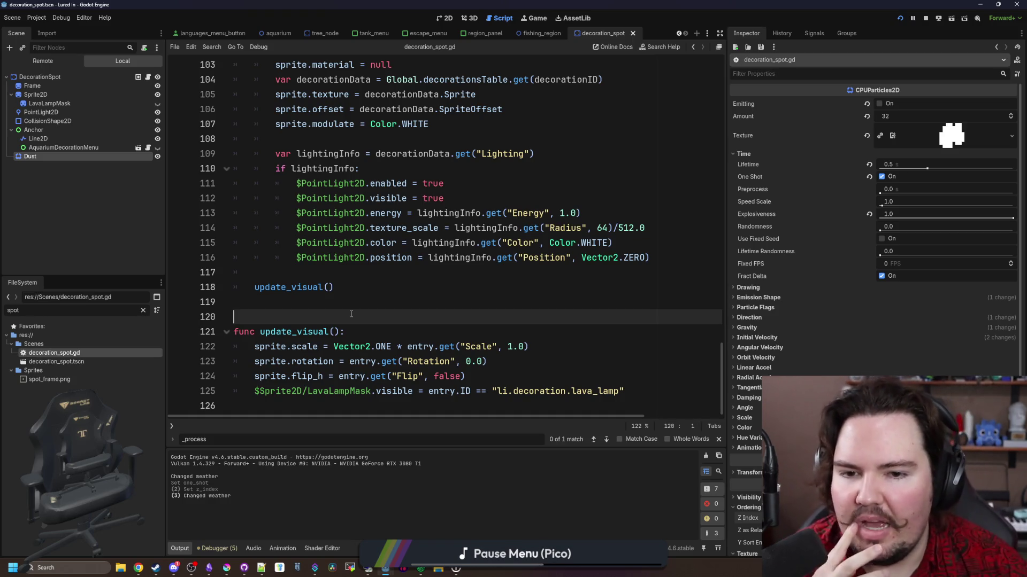
click(328, 306)
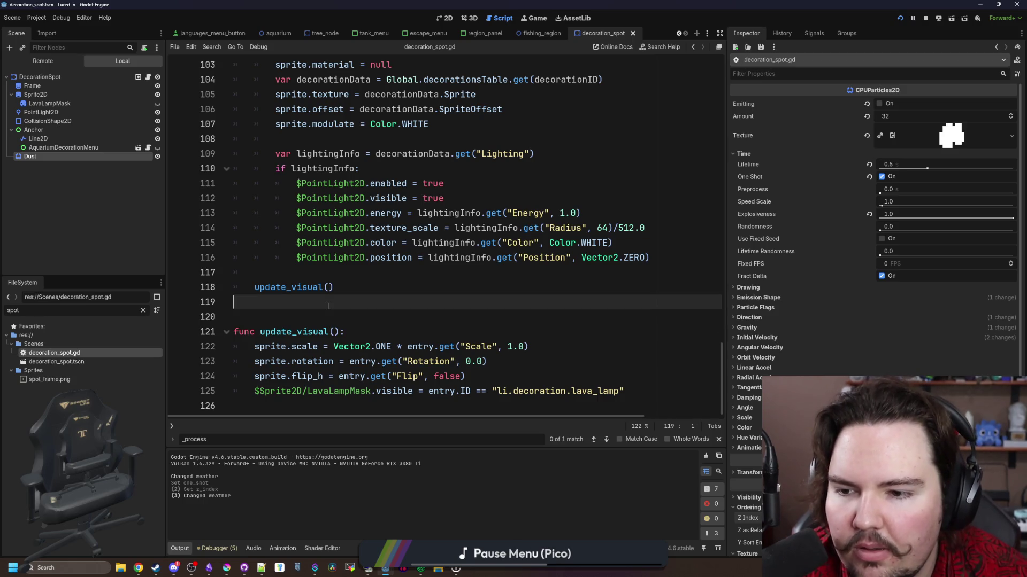
click(359, 293)
click(364, 317)
click(367, 308)
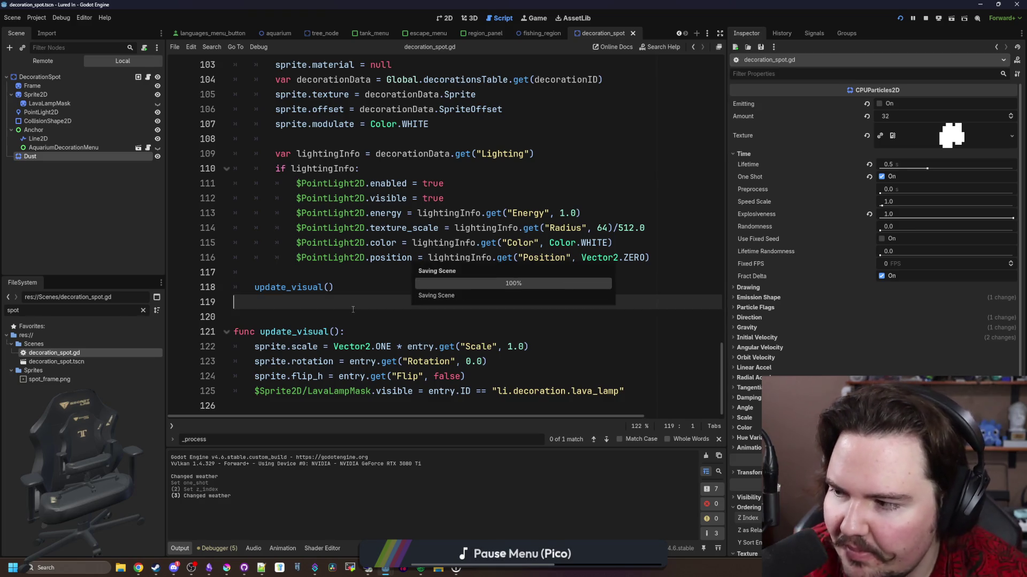
click(392, 291)
click(393, 273)
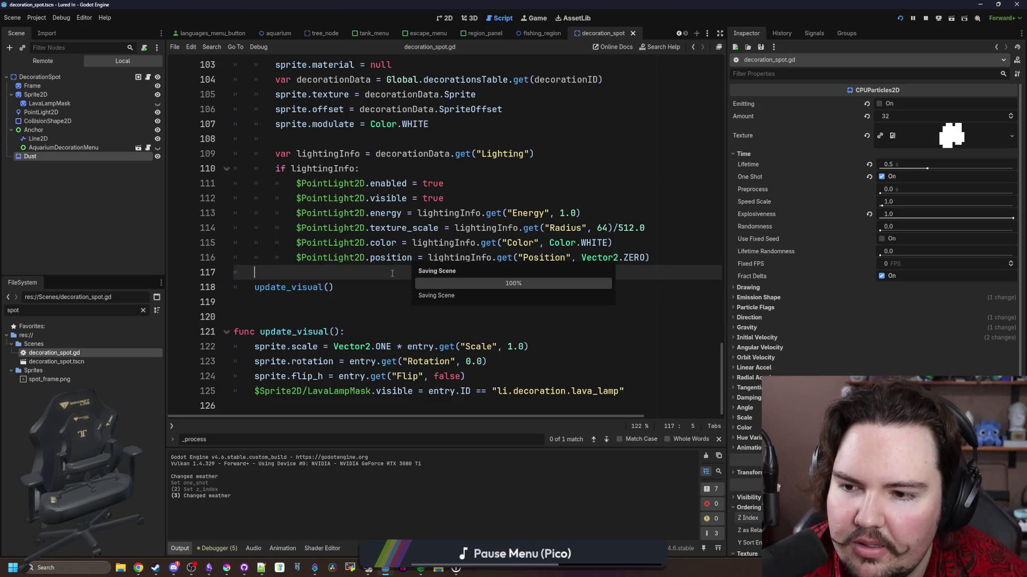
click(394, 289)
key(ctrl+s)
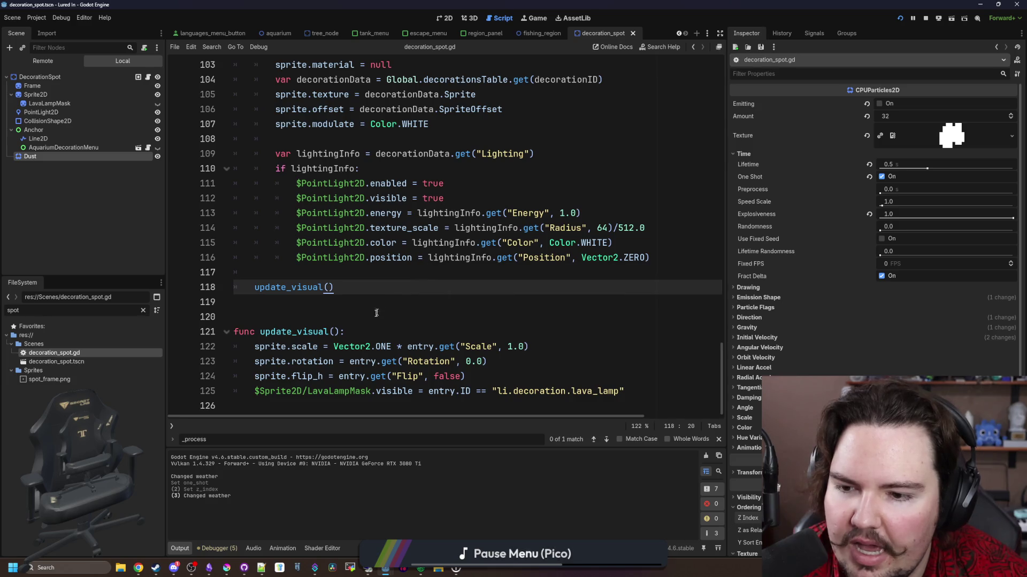
click(377, 315)
click(369, 289)
click(366, 274)
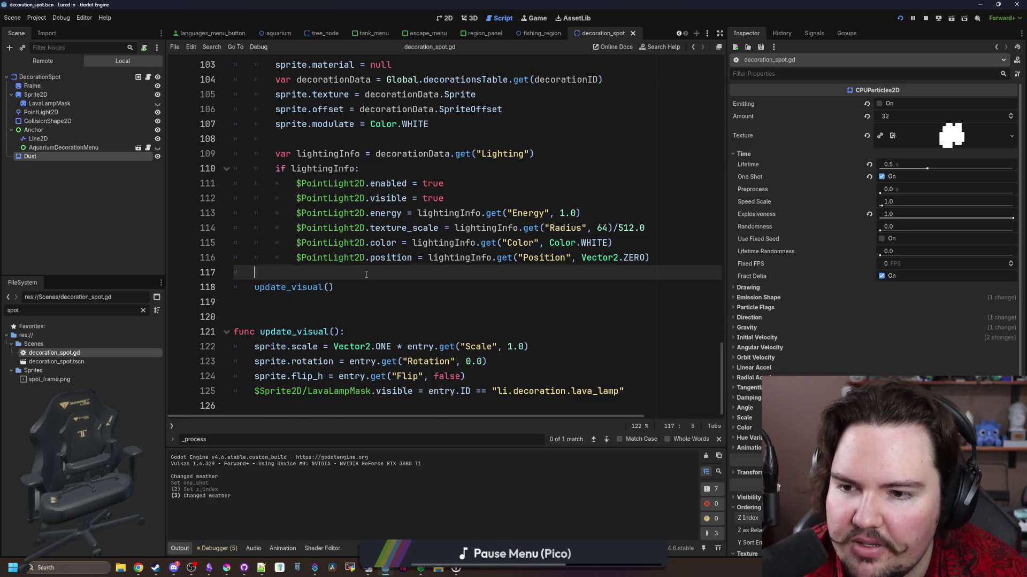
scroll(366, 274, up, 5)
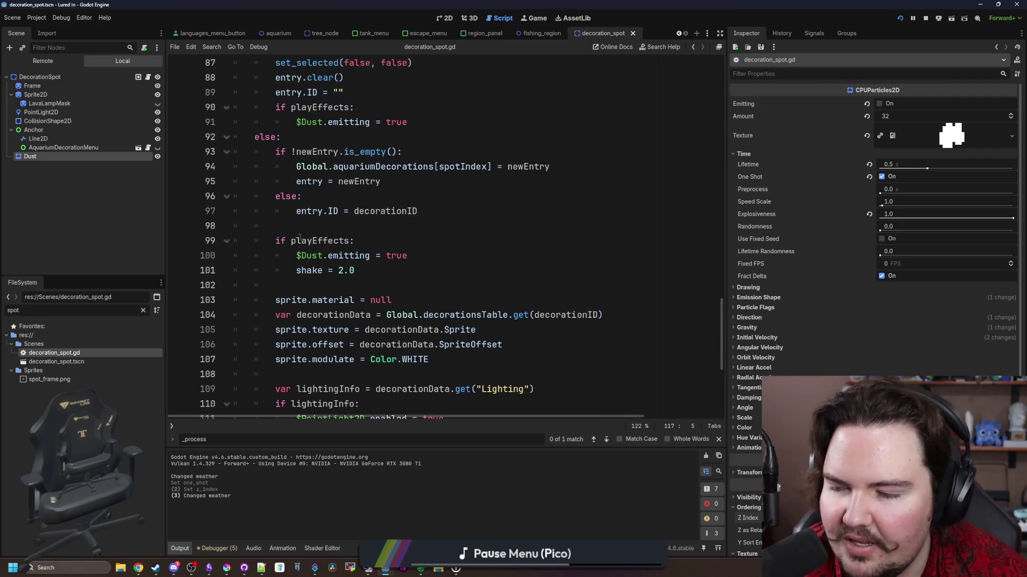
scroll(300, 237, up, 3)
click(375, 273)
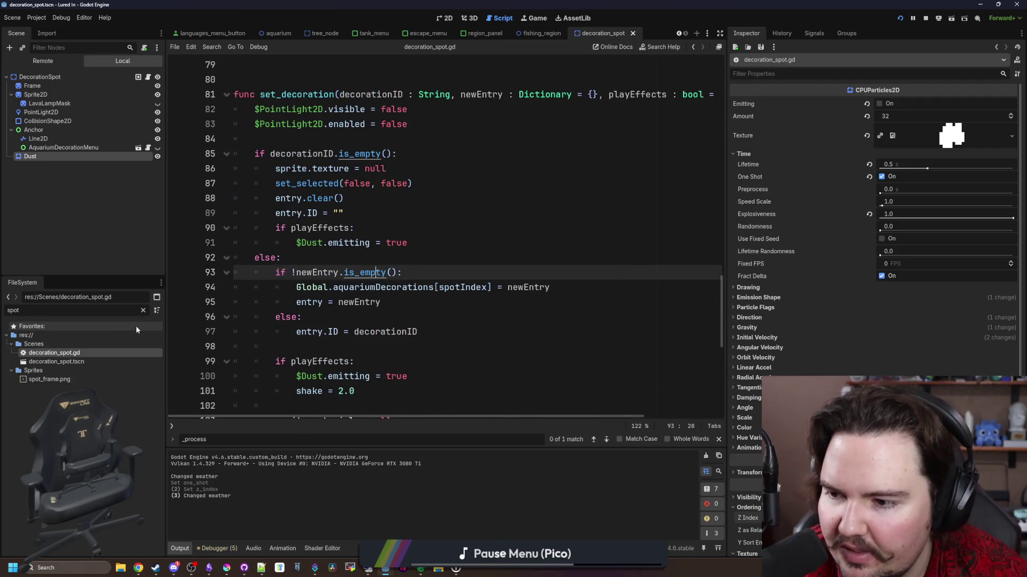
click(143, 310)
Open aquarium_cursor.gd at the decoration placement code and save it.
text(r)
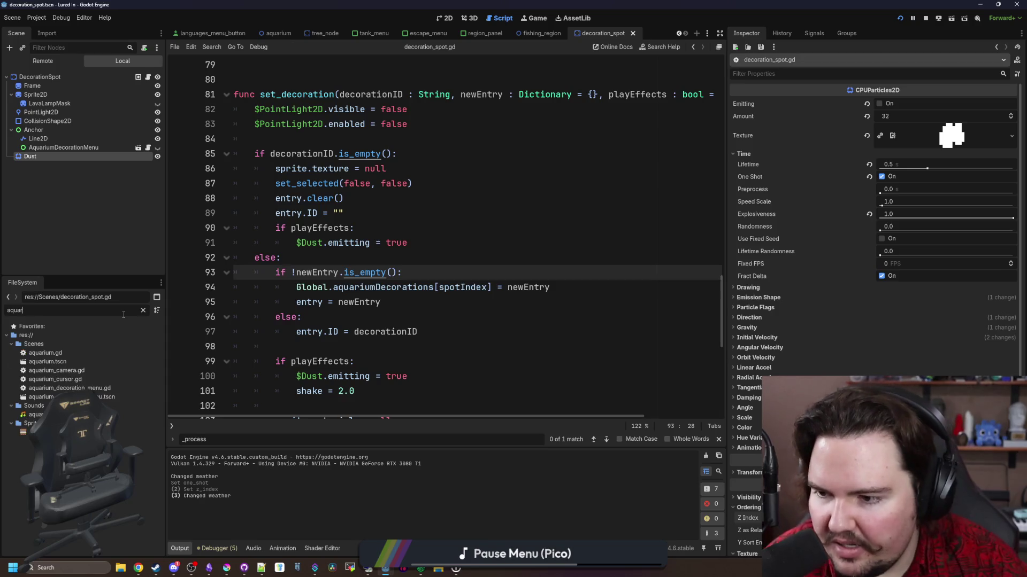
double_click(55, 379)
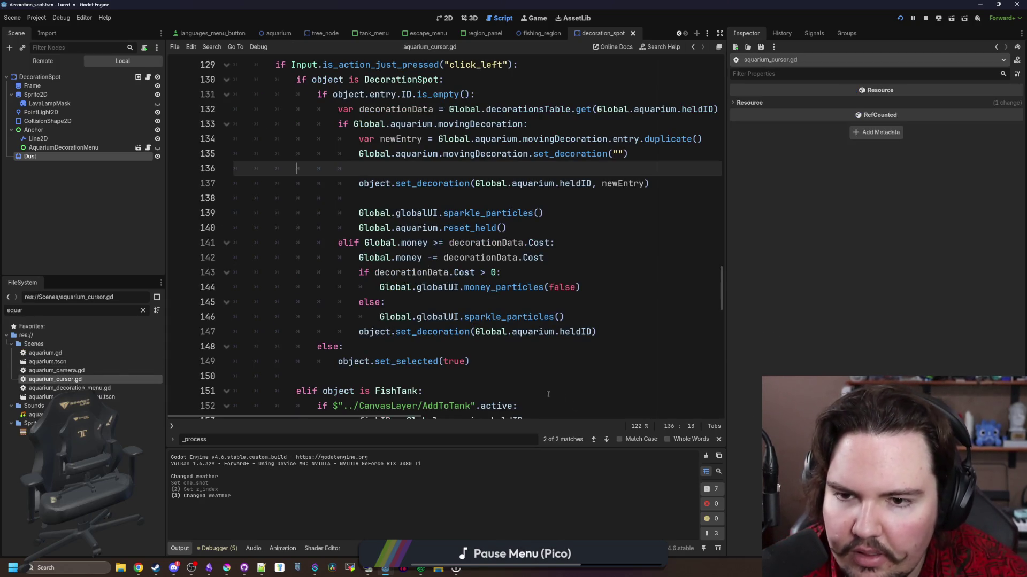
scroll(414, 262, up, 1)
drag(729, 254, 937, 321)
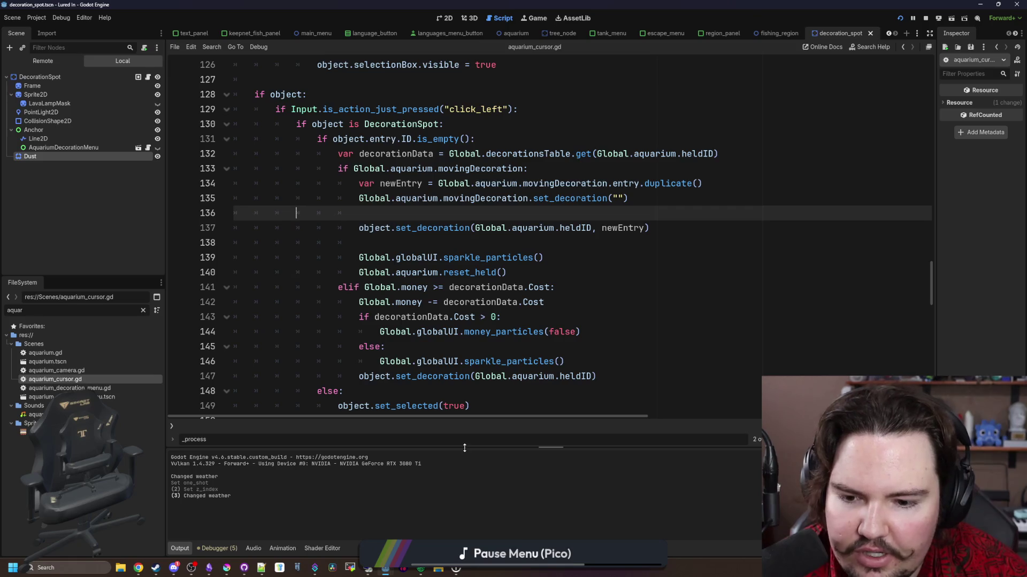
click(806, 346)
click(422, 244)
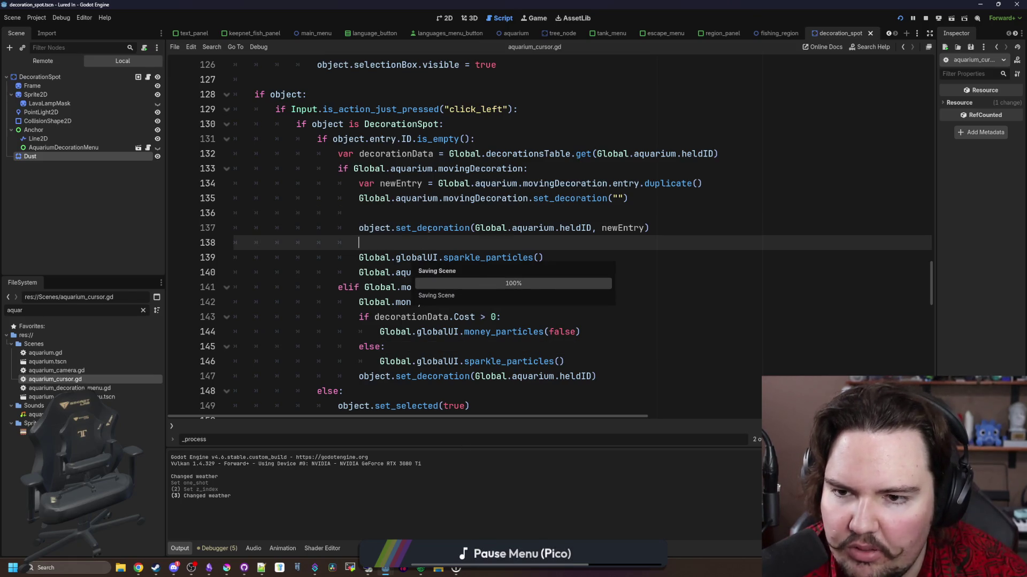
click(439, 213)
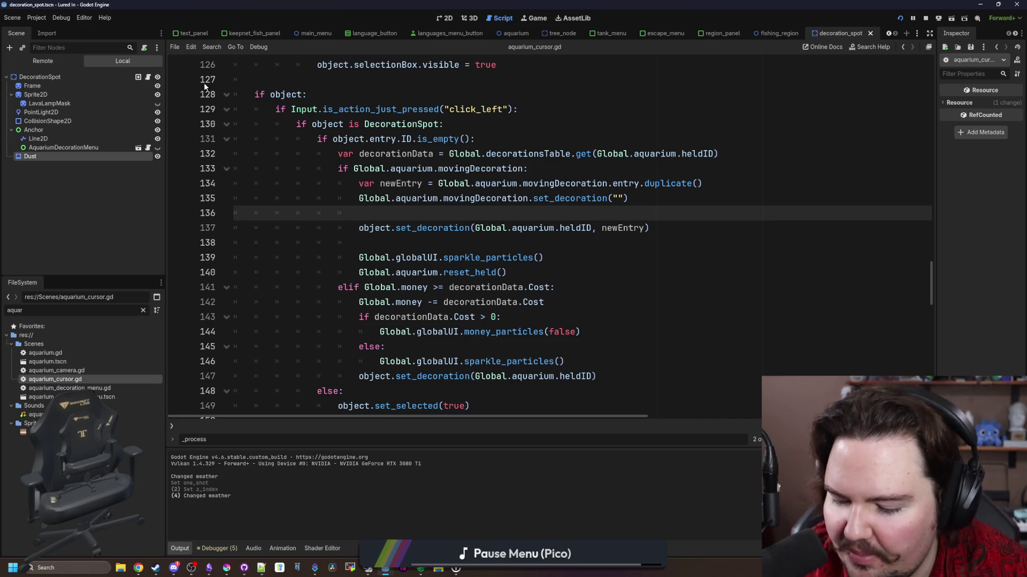
key(Down)
key(Down)
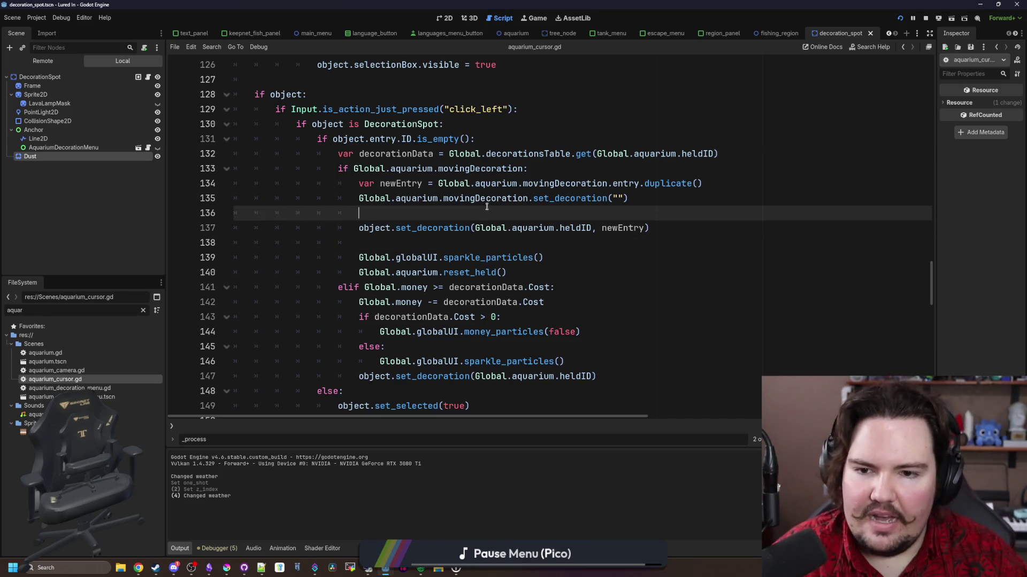
key(Up)
key(Up)
key(ctrl+s)
key(ctrl+s)
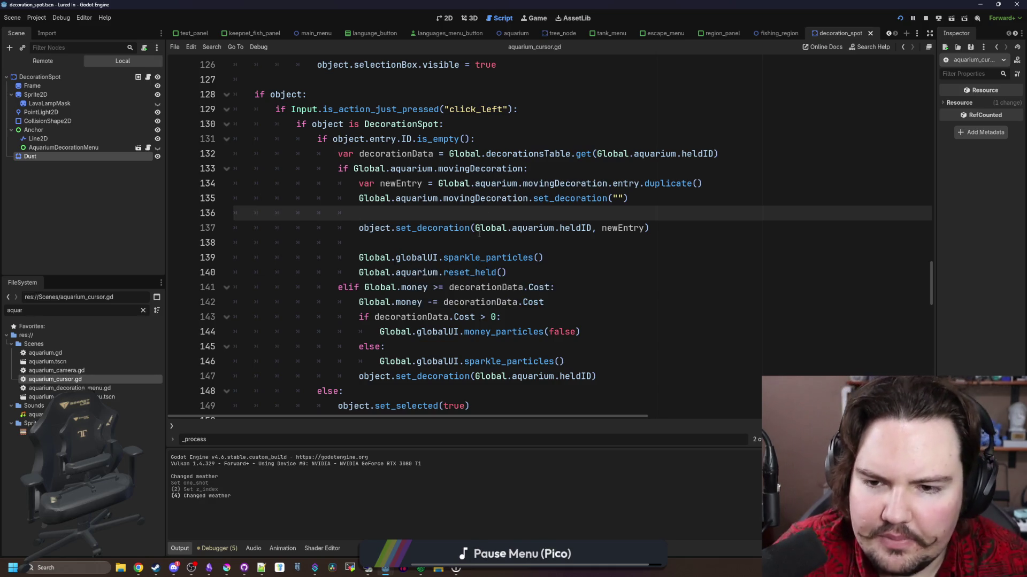
Change line 135 to set_decoration("", {}, false), save, and return to the running game.
click(466, 239)
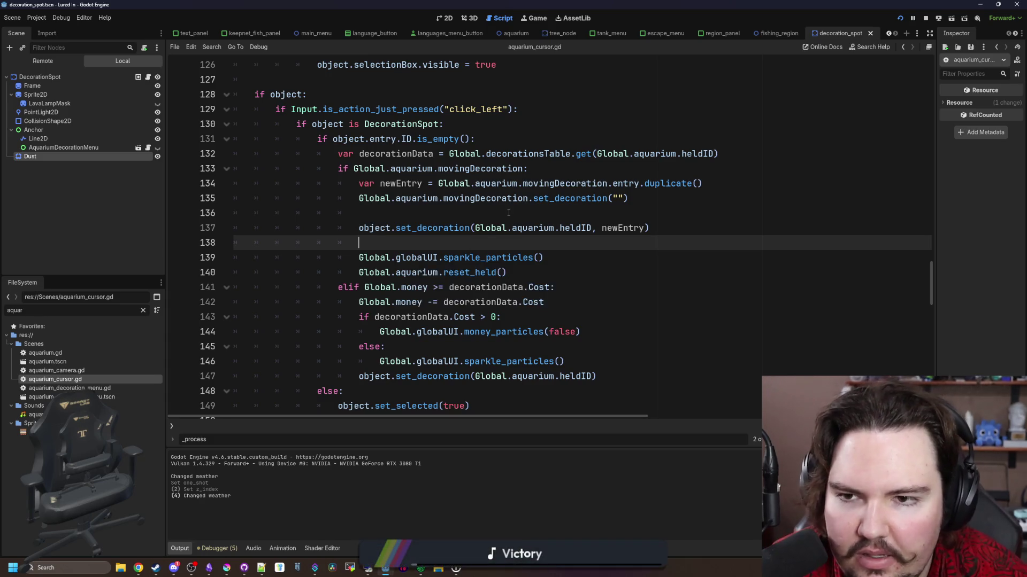
scroll(457, 272, up, 1)
click(459, 257)
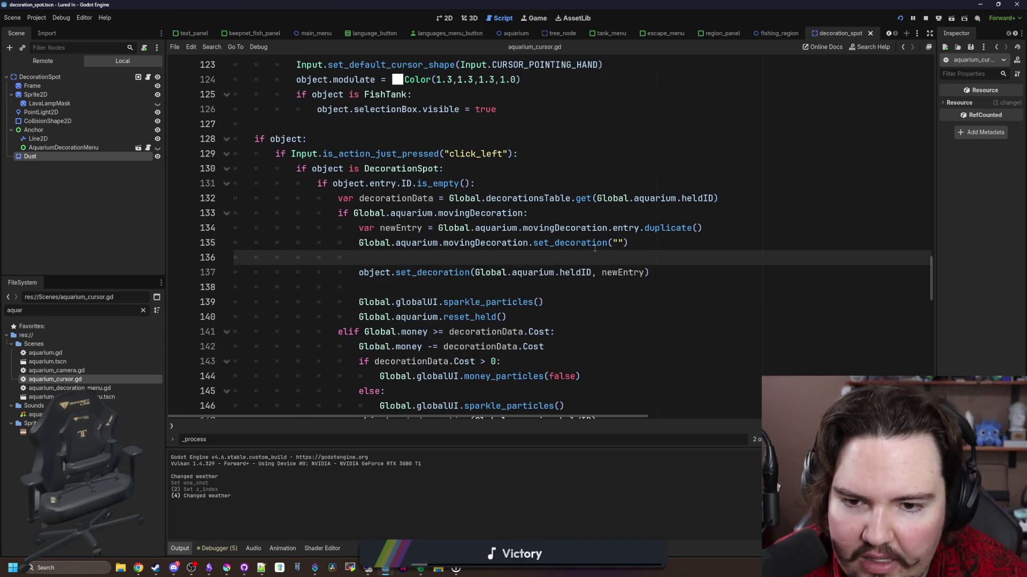
click(625, 243)
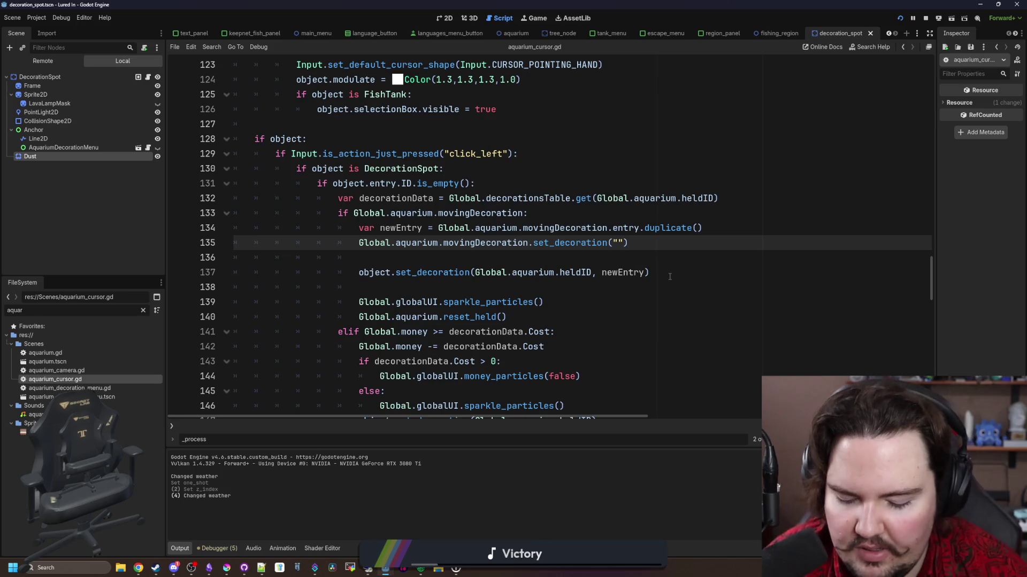
text(, {}, false)
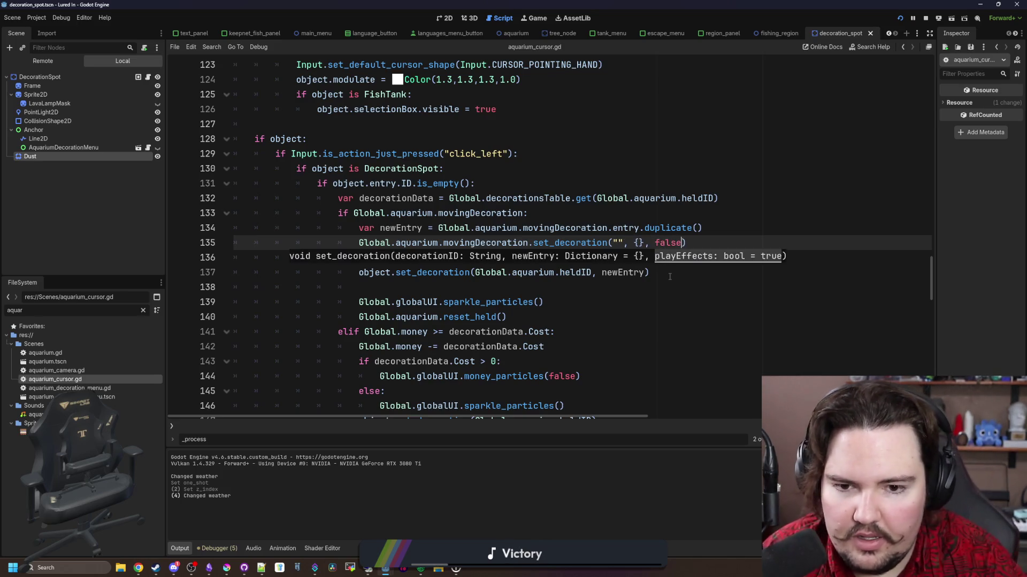
key(ctrl+s)
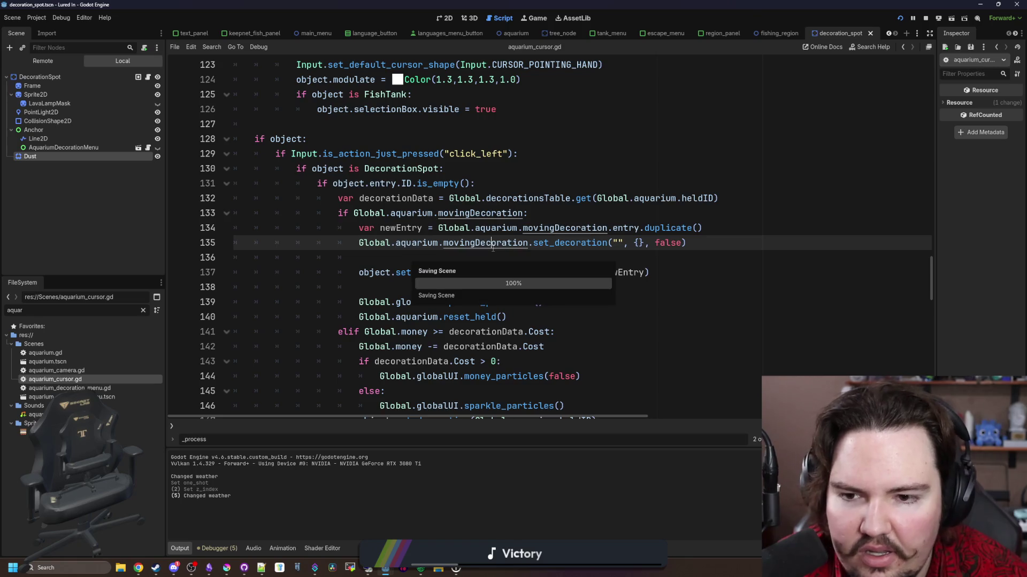
click(535, 18)
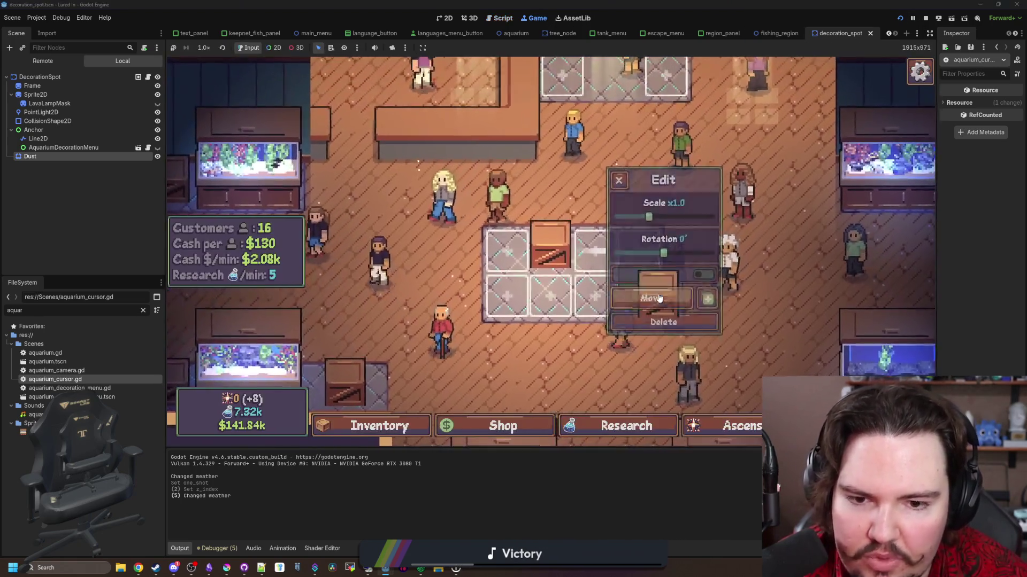
Move a decoration to a new spot in the running aquarium game.
click(608, 303)
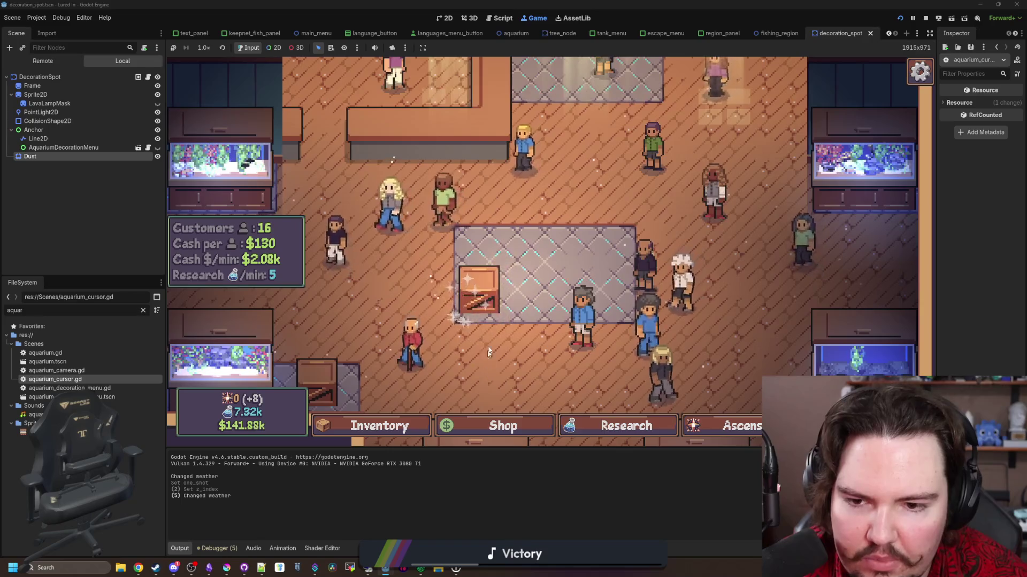
click(606, 303)
click(606, 303)
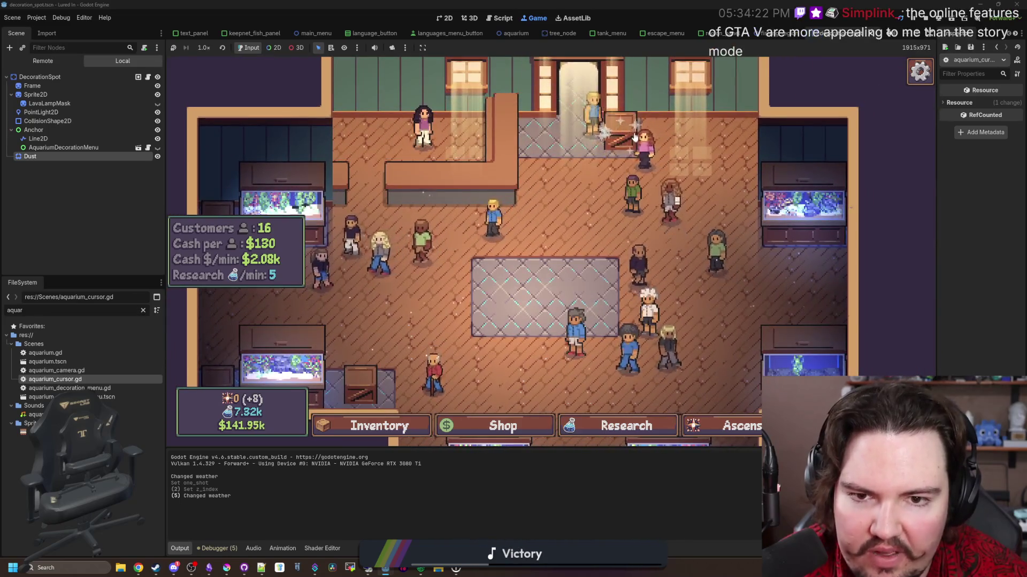
click(656, 275)
click(656, 275)
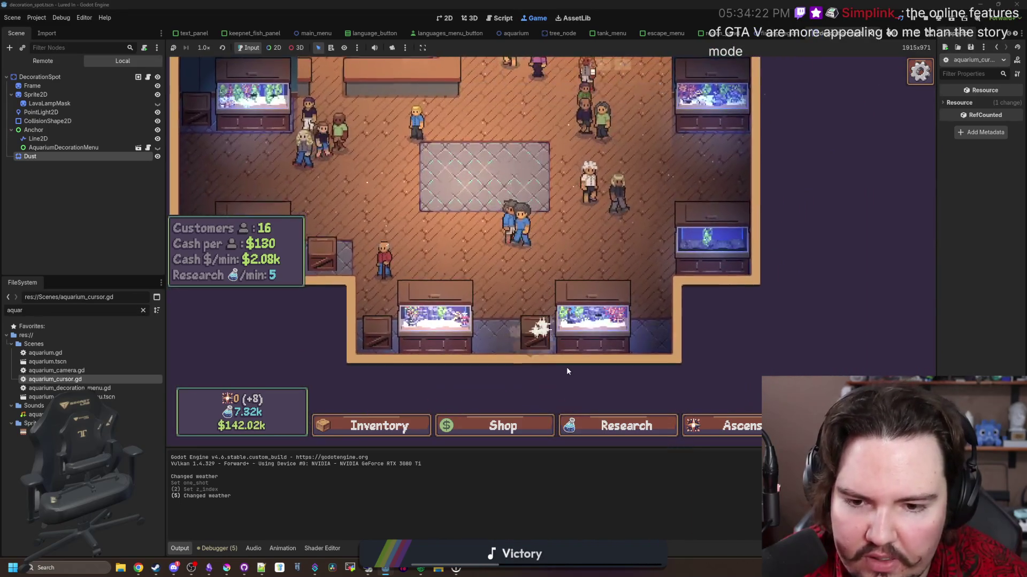
Move the crate to the middle of the grey rug, then select the Dust node.
click(563, 368)
click(547, 351)
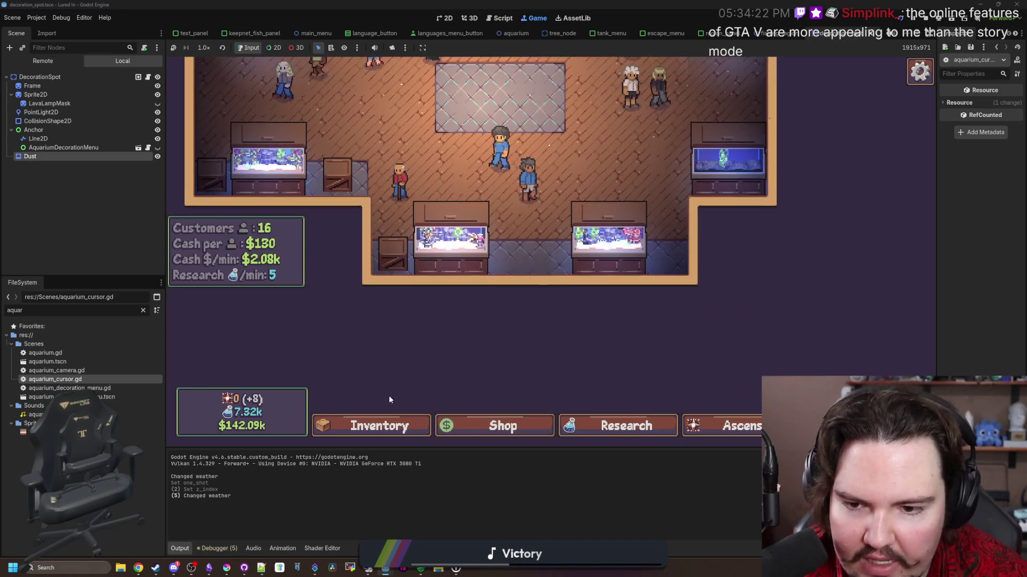
click(420, 345)
click(622, 294)
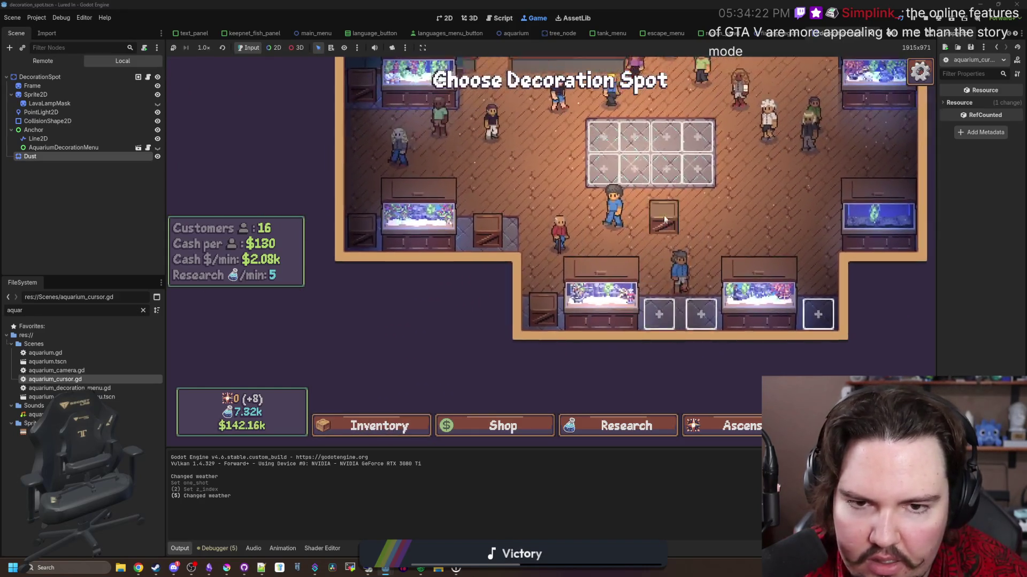
click(675, 317)
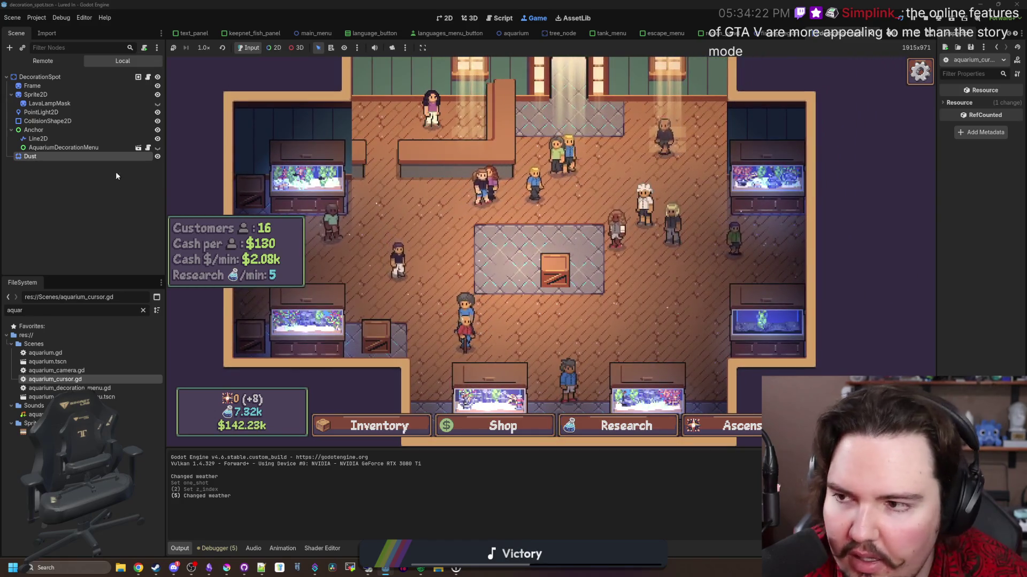
click(53, 155)
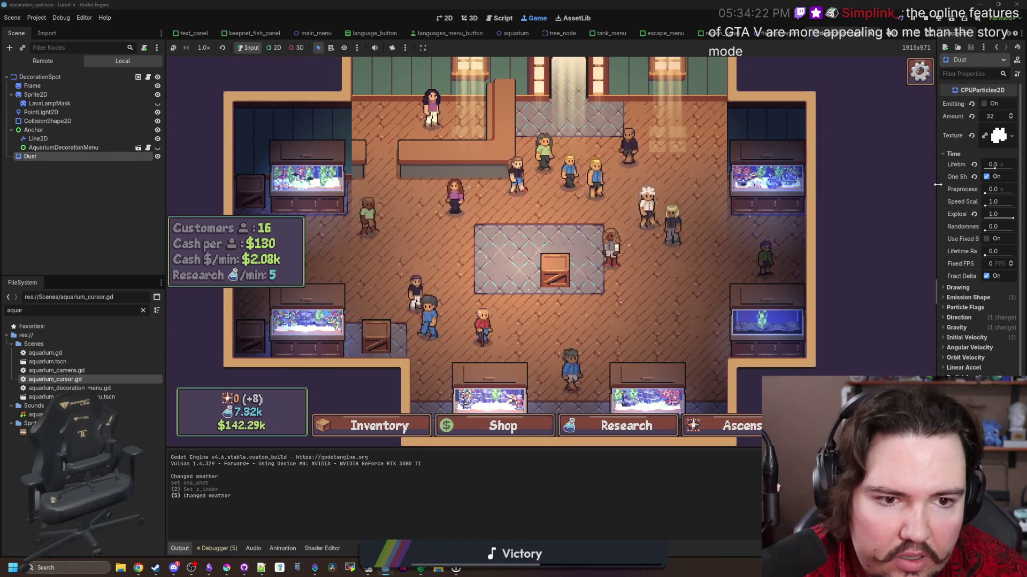
Widen the Inspector and set the Dust particles' Lifetime to 0.3 seconds.
drag(937, 183, 826, 182)
click(944, 164)
text(0.4)
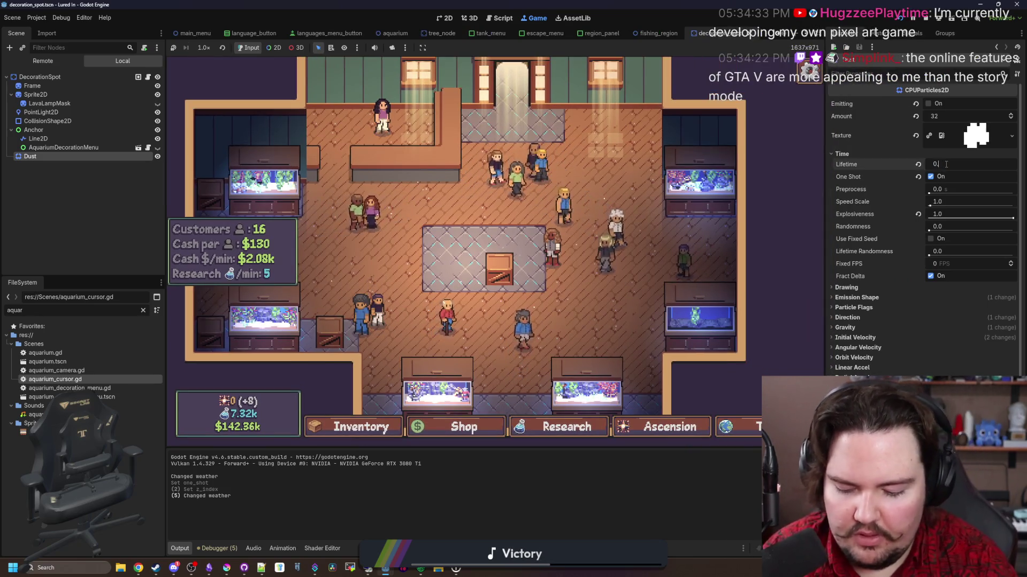
key(BackSpace)
text(3)
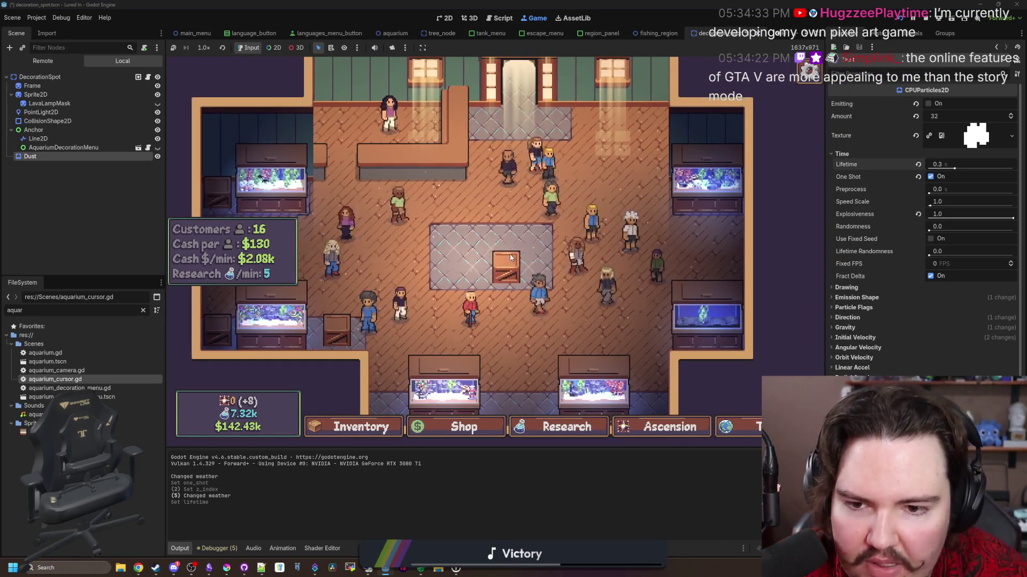
Move a decoration to a new spot to check the dust burst.
click(518, 278)
click(577, 303)
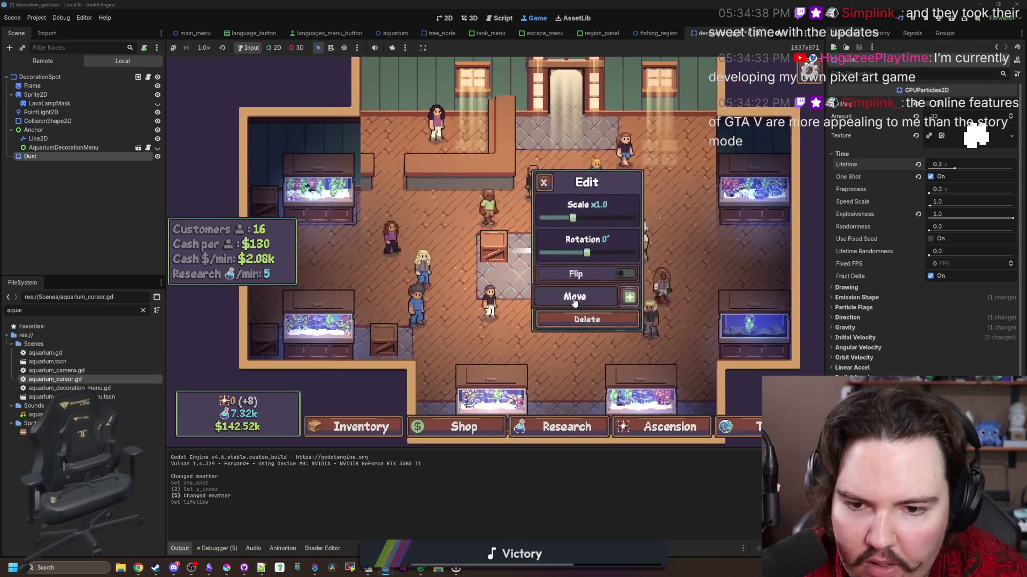
click(574, 303)
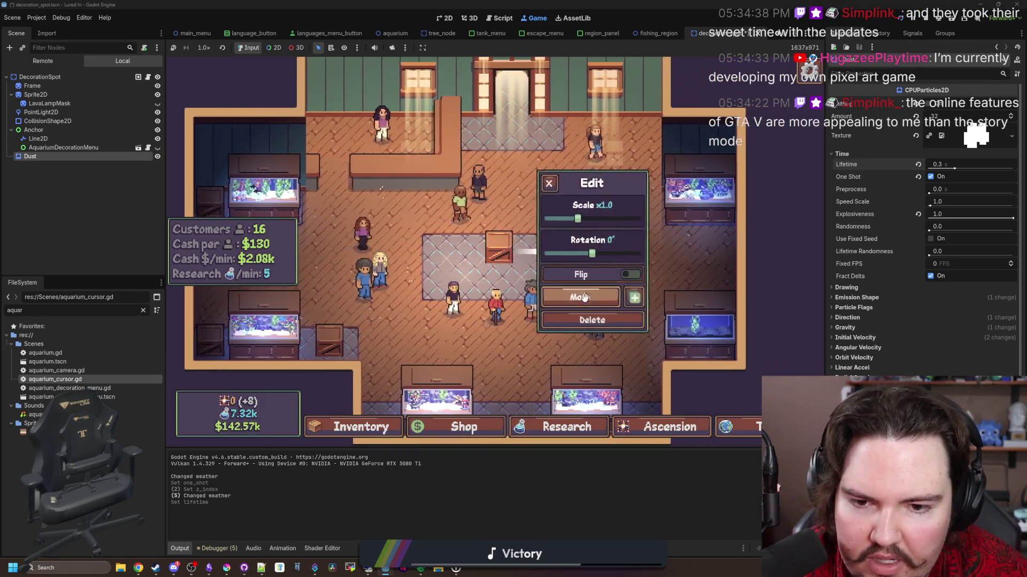
click(424, 292)
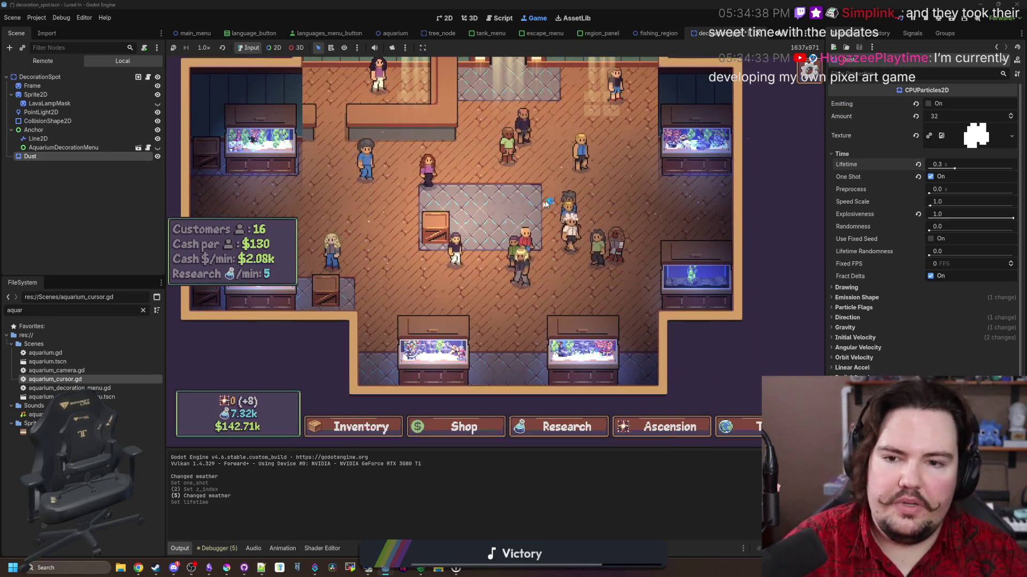
Buy the Lamp decoration from the shop's Decorations items and place it on the central rug.
click(460, 428)
click(569, 163)
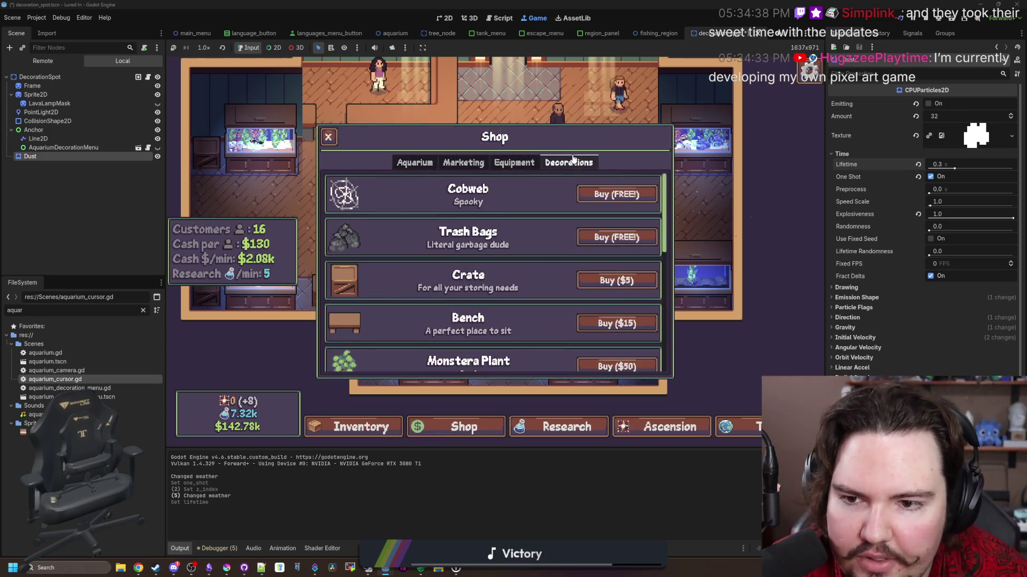
scroll(512, 223, down, 1)
scroll(512, 223, down, 5)
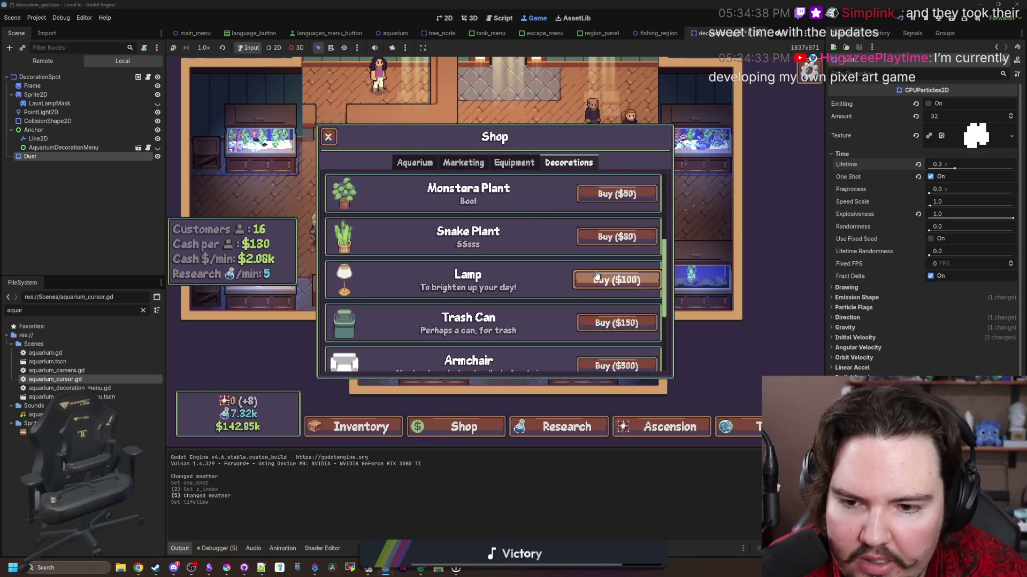
scroll(596, 276, down, 5)
scroll(576, 277, up, 4)
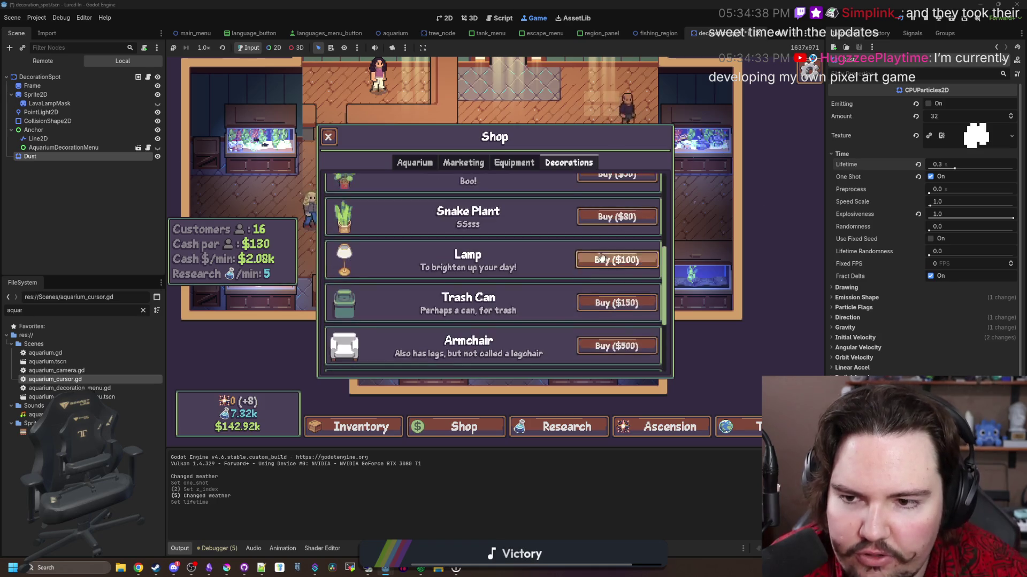
click(614, 259)
click(529, 237)
Reposition the lamp across the rug to the back-wall spot, then stop the game.
click(511, 224)
click(594, 294)
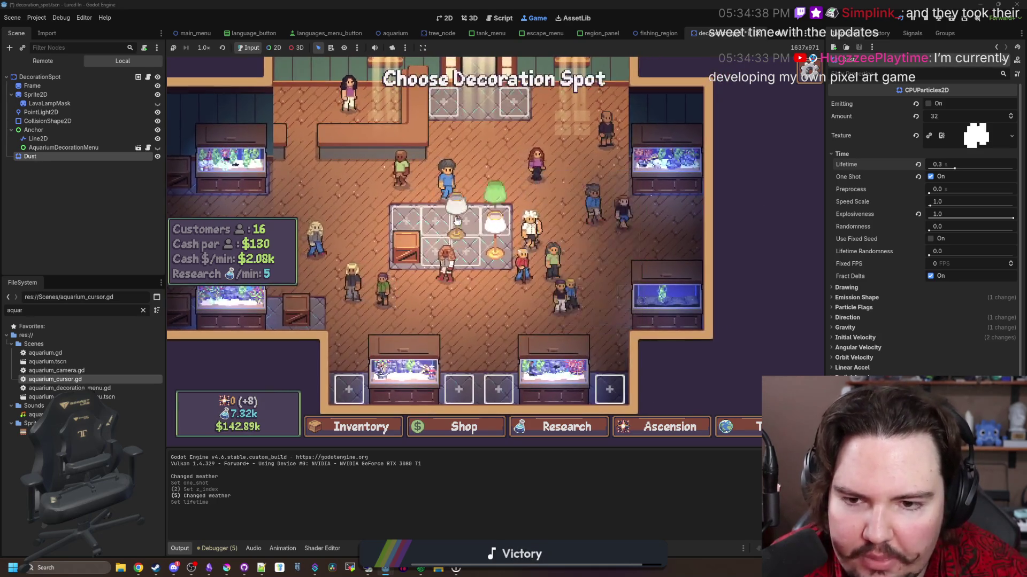
click(467, 227)
click(465, 213)
click(561, 282)
click(508, 252)
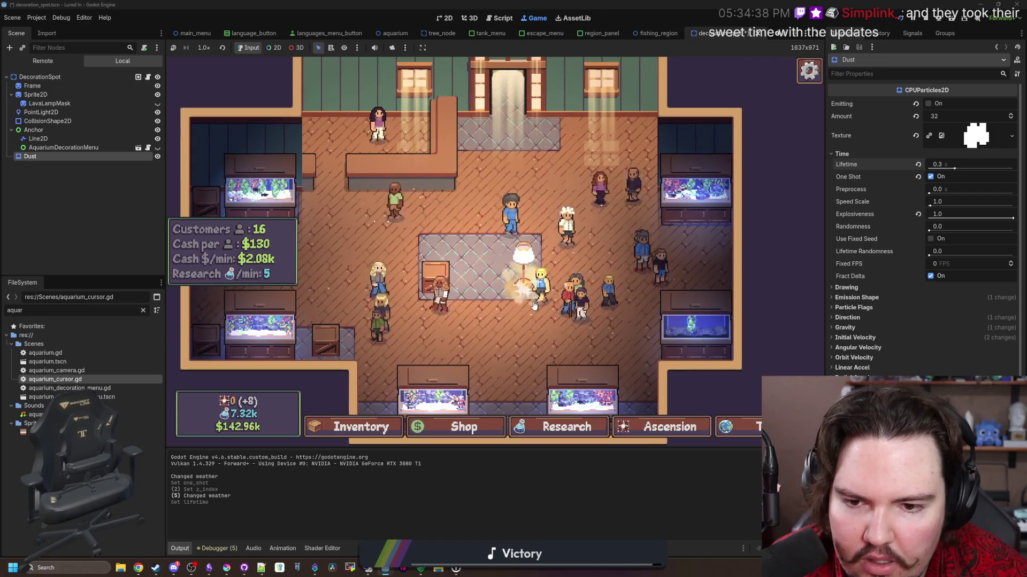
click(508, 240)
click(554, 312)
click(505, 139)
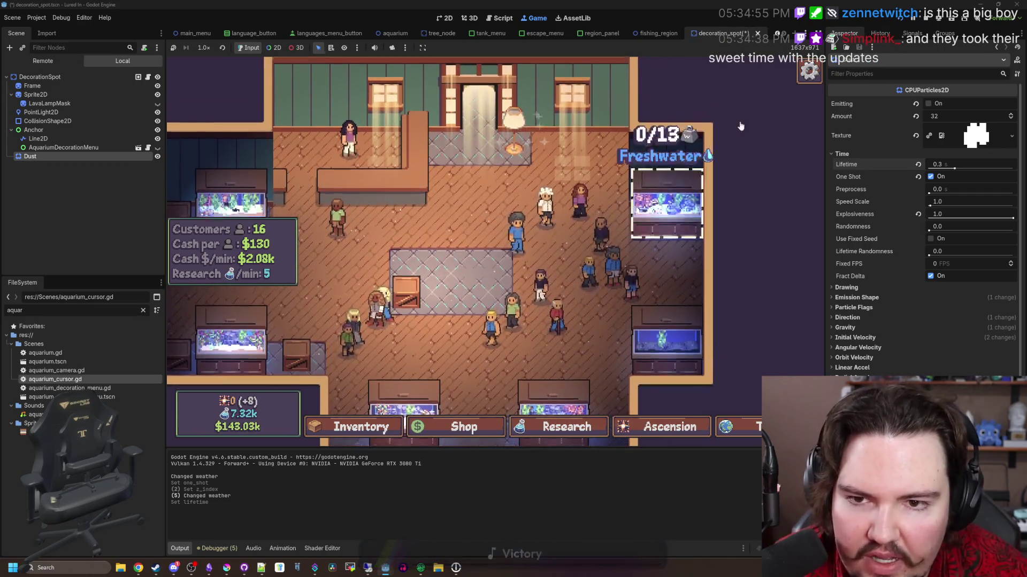
click(933, 20)
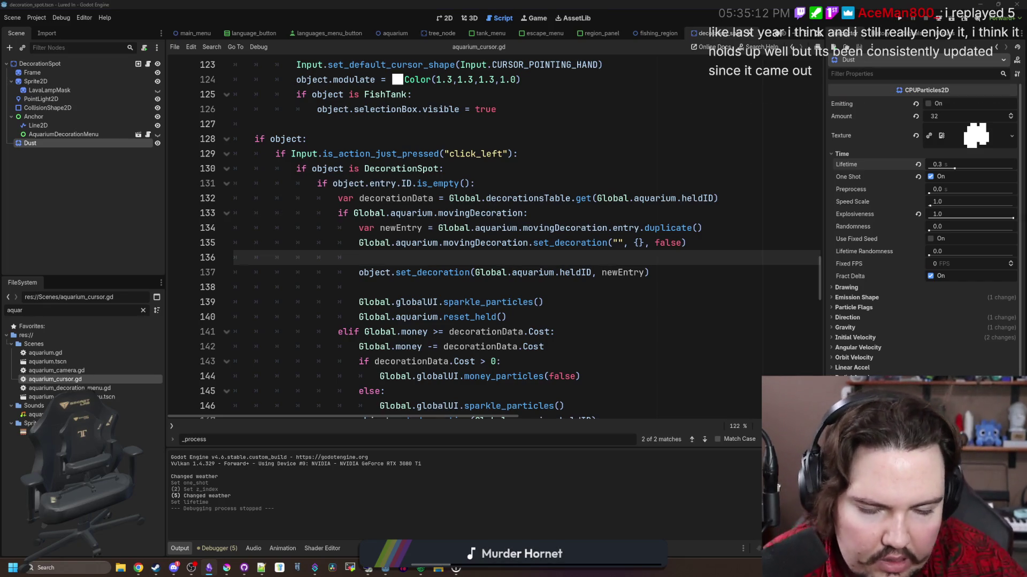
click(409, 289)
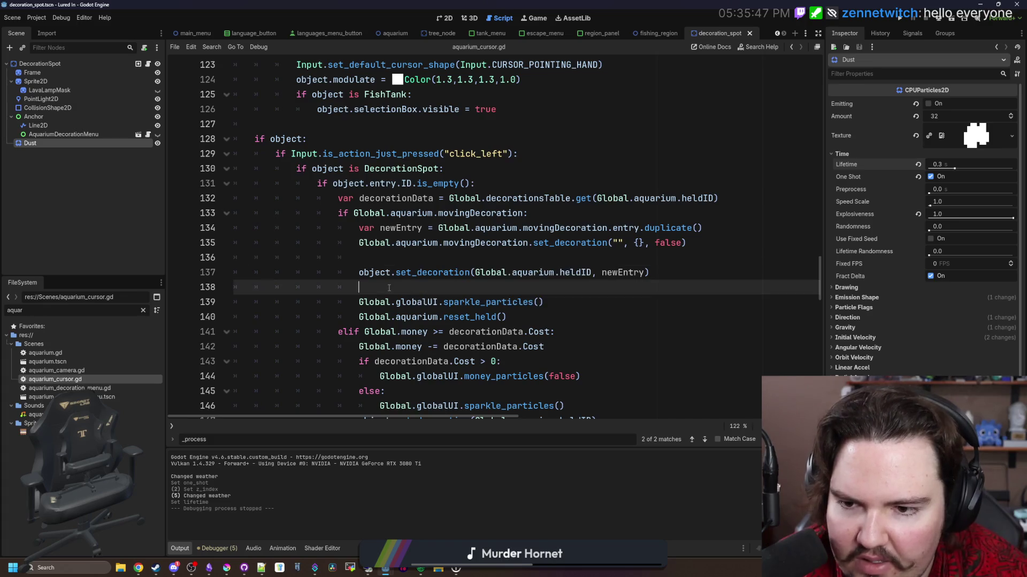
key(Up)
key(Up)
key(Up)
click(721, 217)
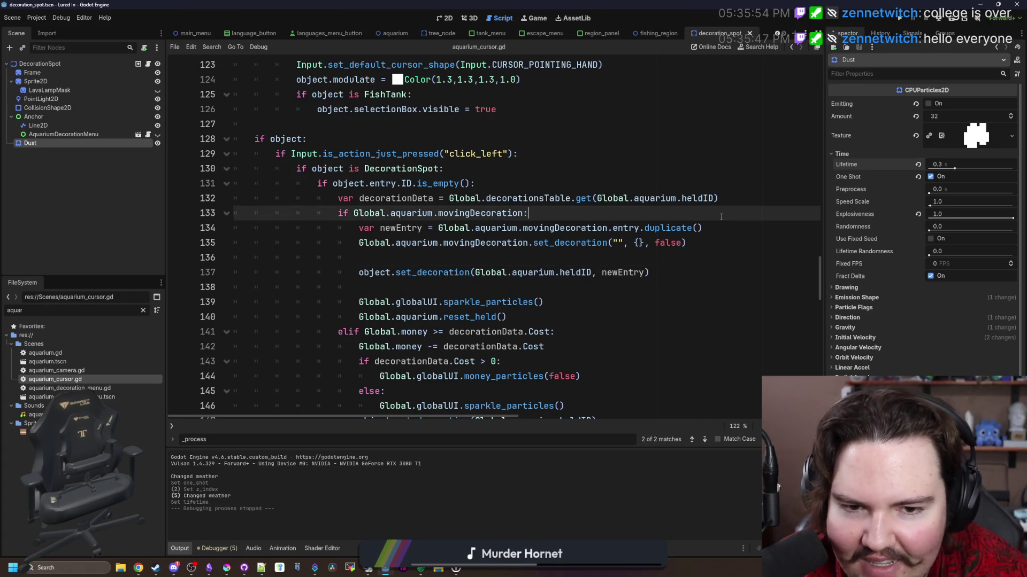
Put the cursor back on blank line 138 of aquarium_cursor.gd and save with Ctrl+S.
scroll(433, 267, down, 2)
click(434, 200)
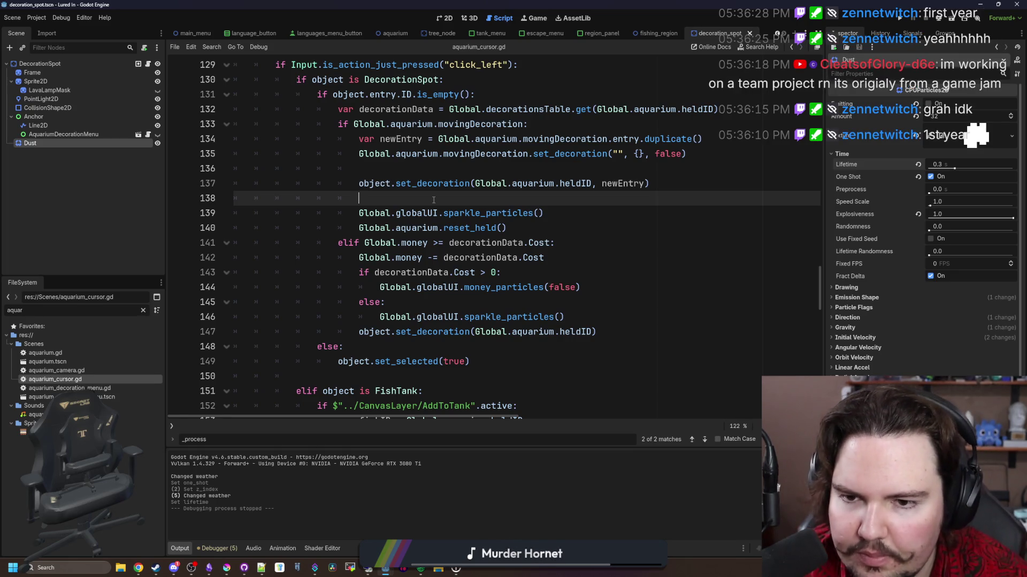
click(539, 302)
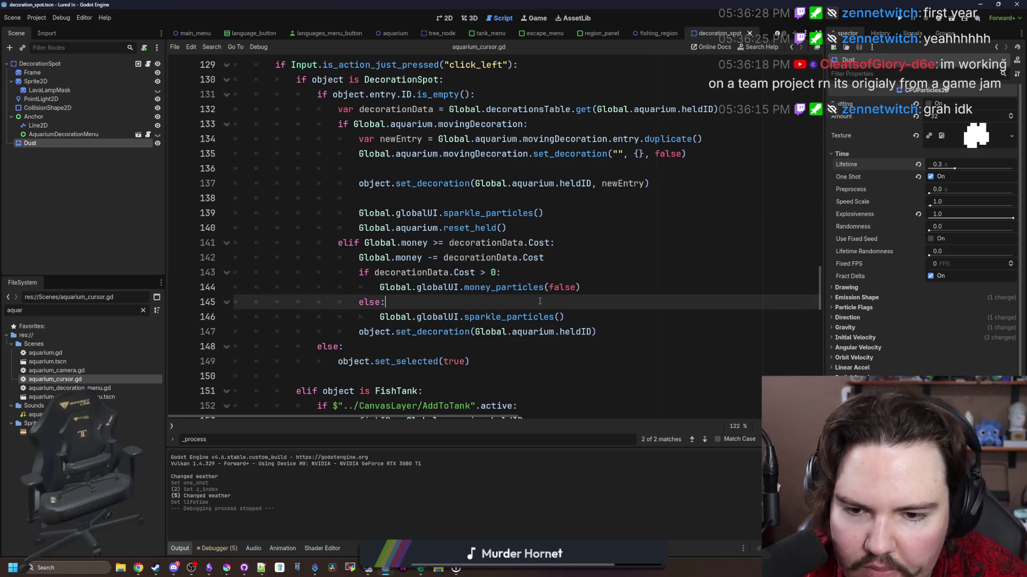
click(545, 201)
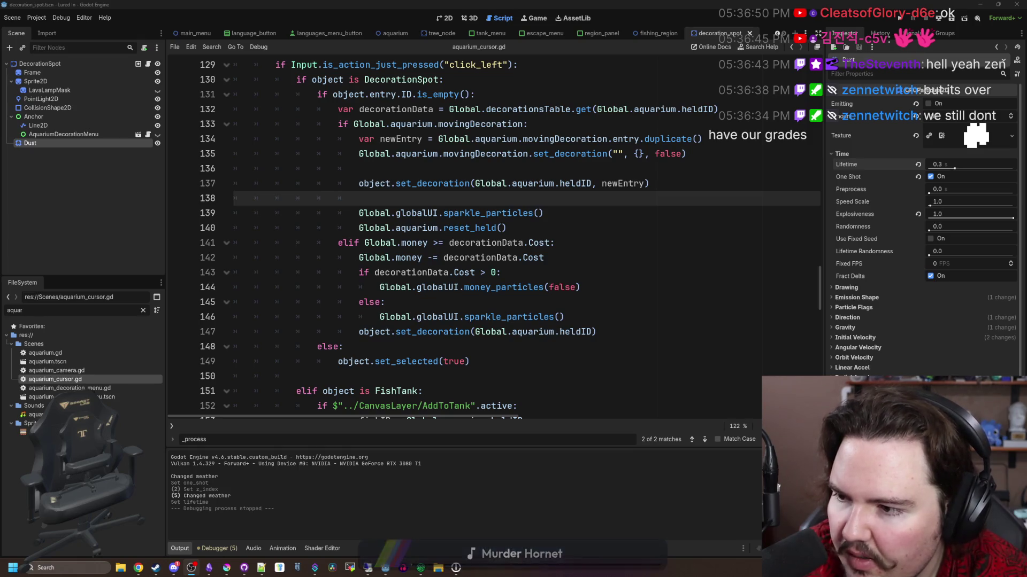
key(Down)
key(Down)
key(Down)
click(491, 199)
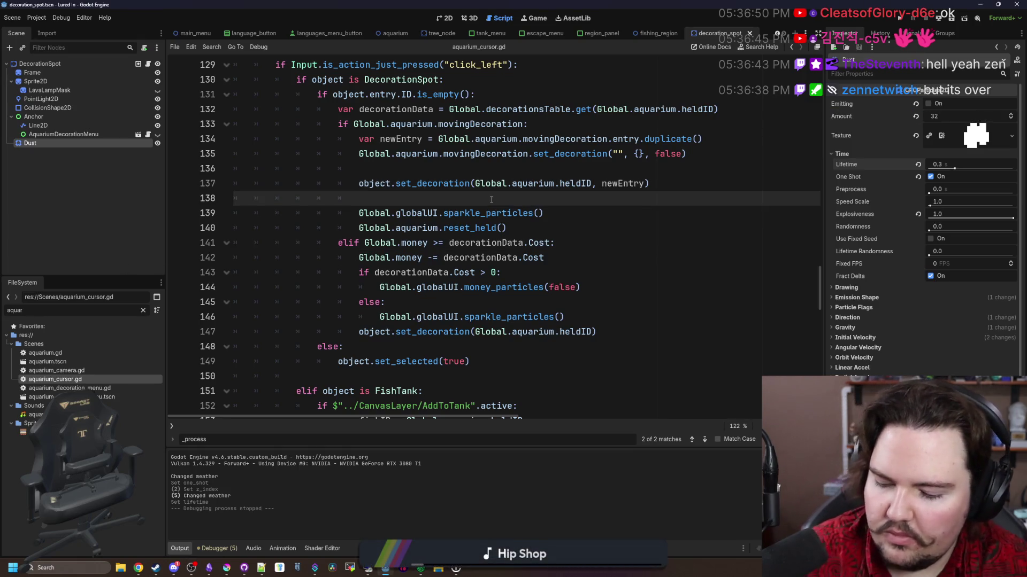
key(ctrl+s)
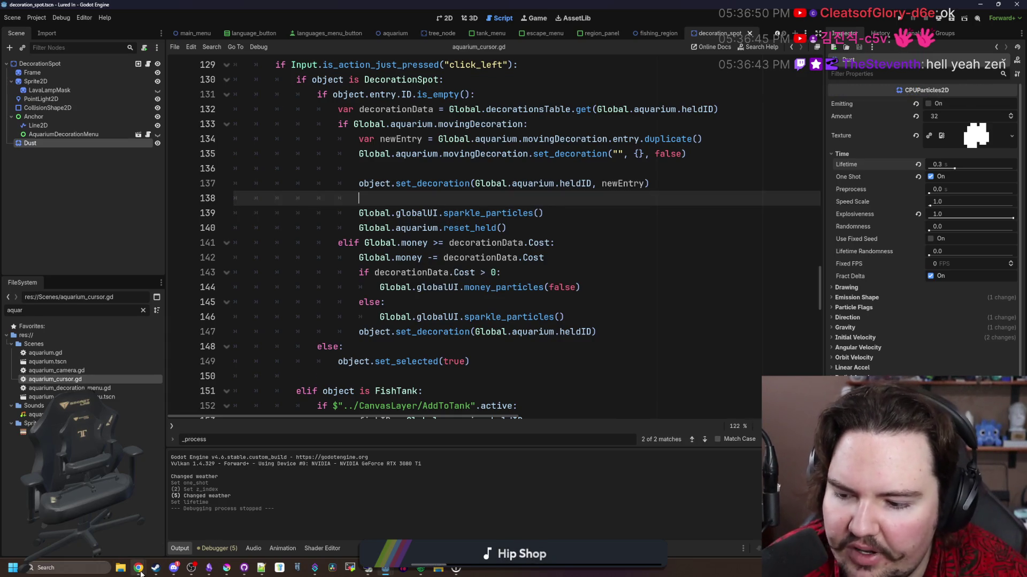
Bring the browser window to the front and drag it back to the centre.
mouse_move(139, 569)
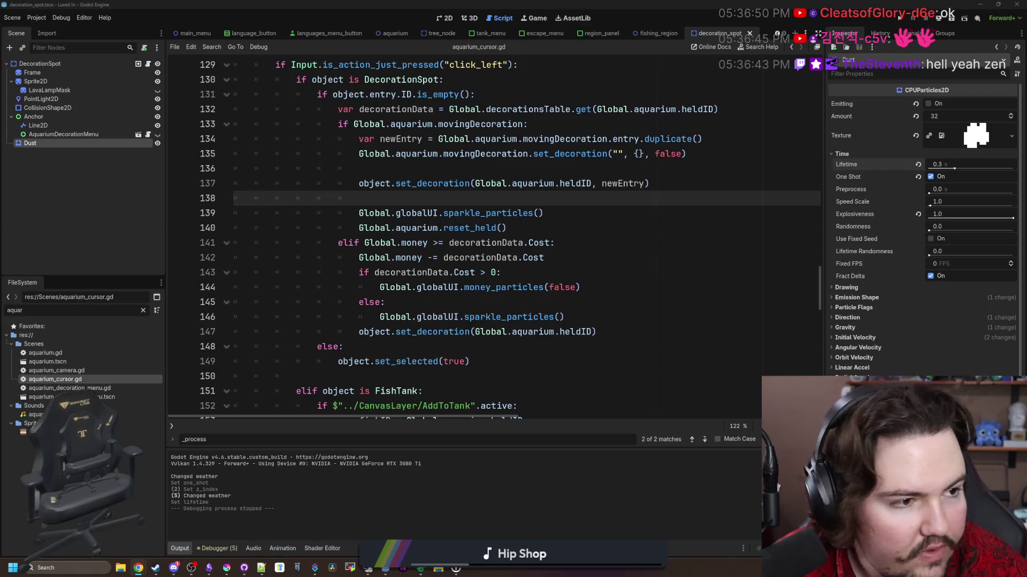
key(alt+Tab)
drag(535, 49, 3, 214)
drag(342, 11, 549, 70)
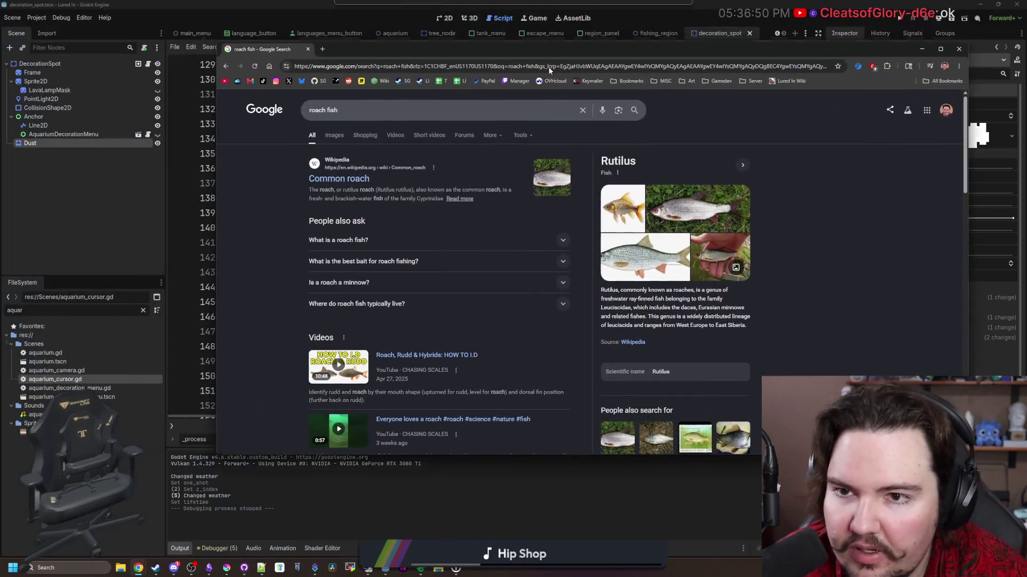
click(323, 49)
text(freesound)
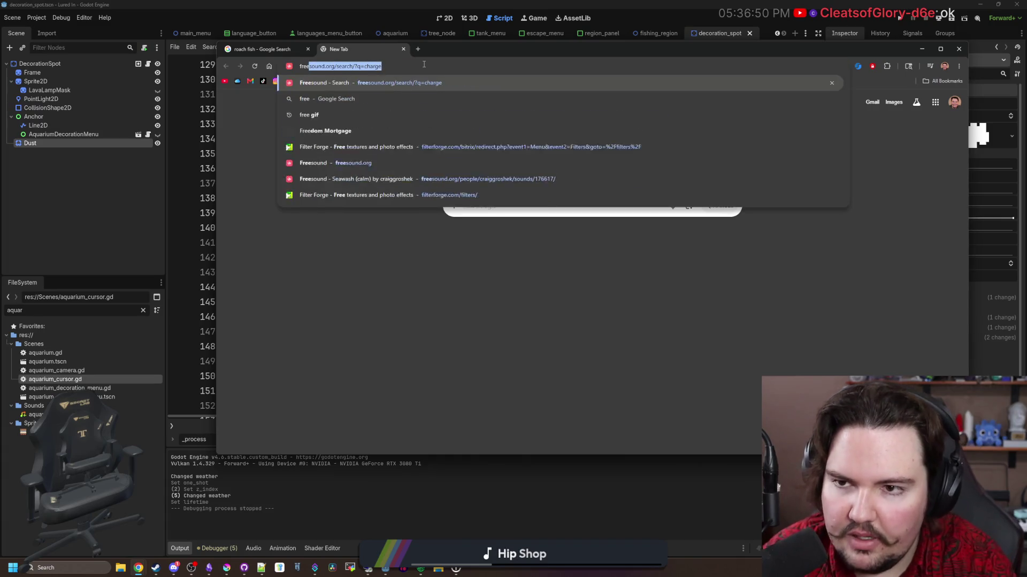
key(Return)
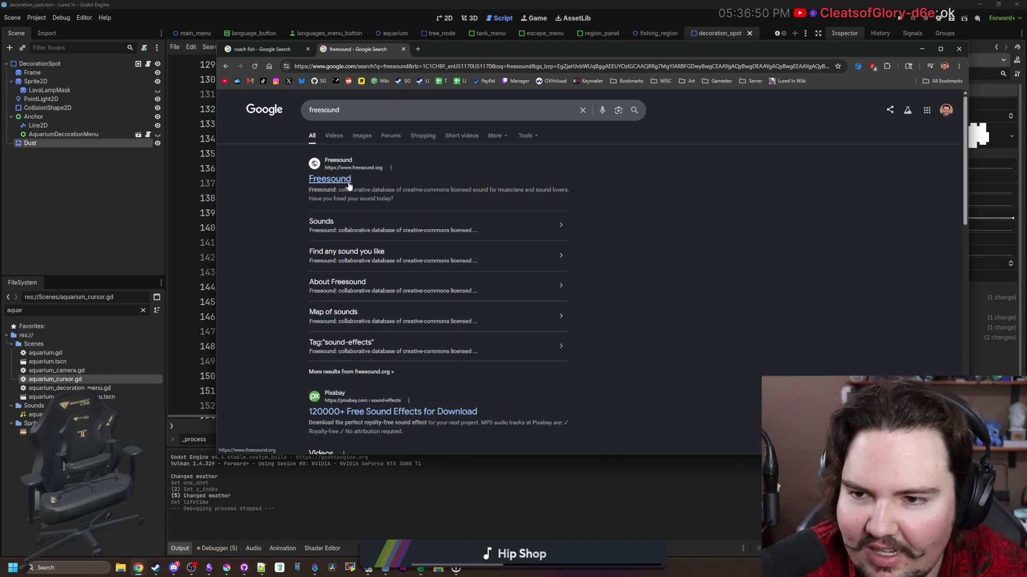
click(348, 181)
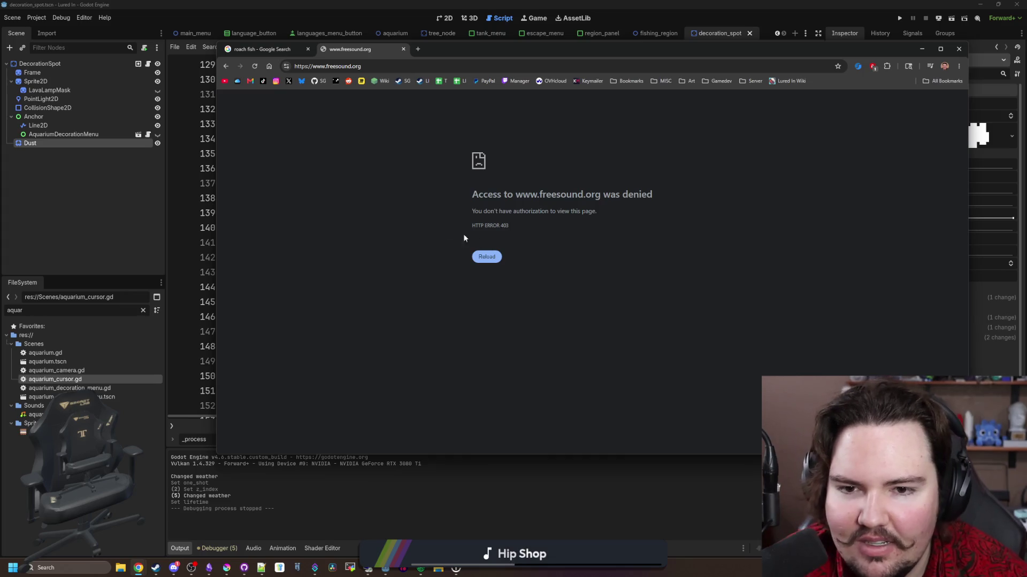
key(alt+Left)
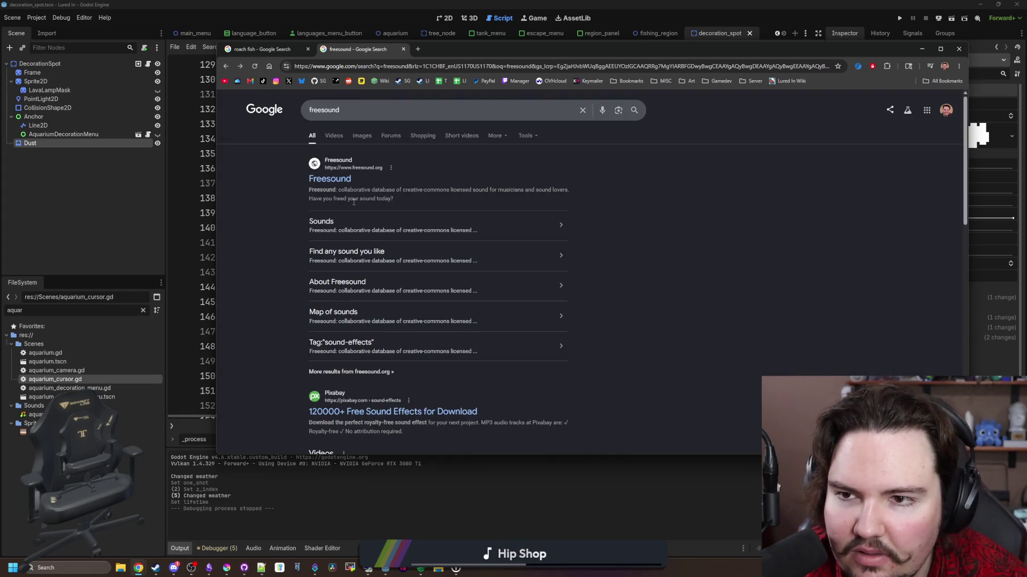
click(333, 176)
key(alt+Left)
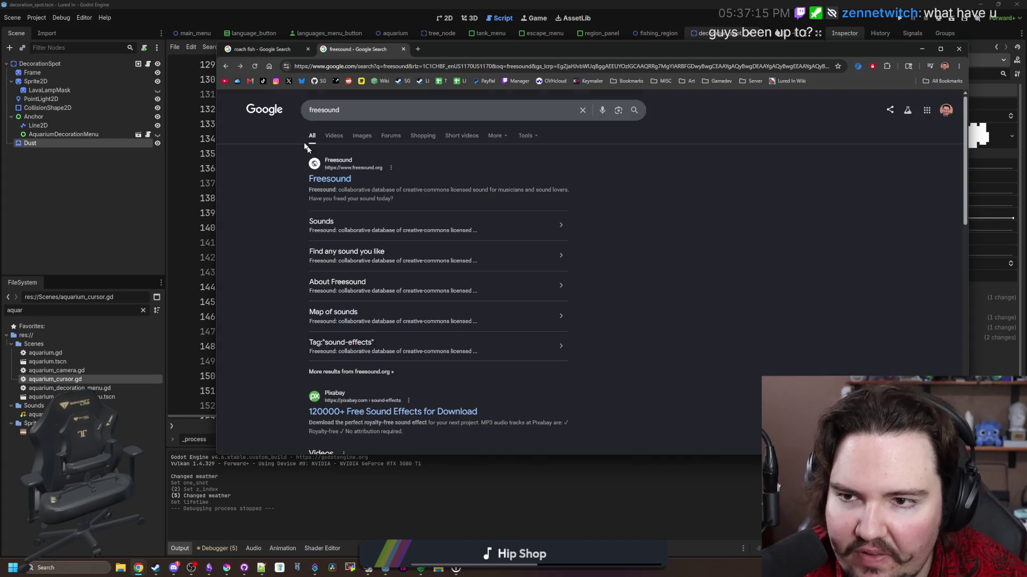
click(366, 66)
text(freesound.org/search/?q=charge)
key(Return)
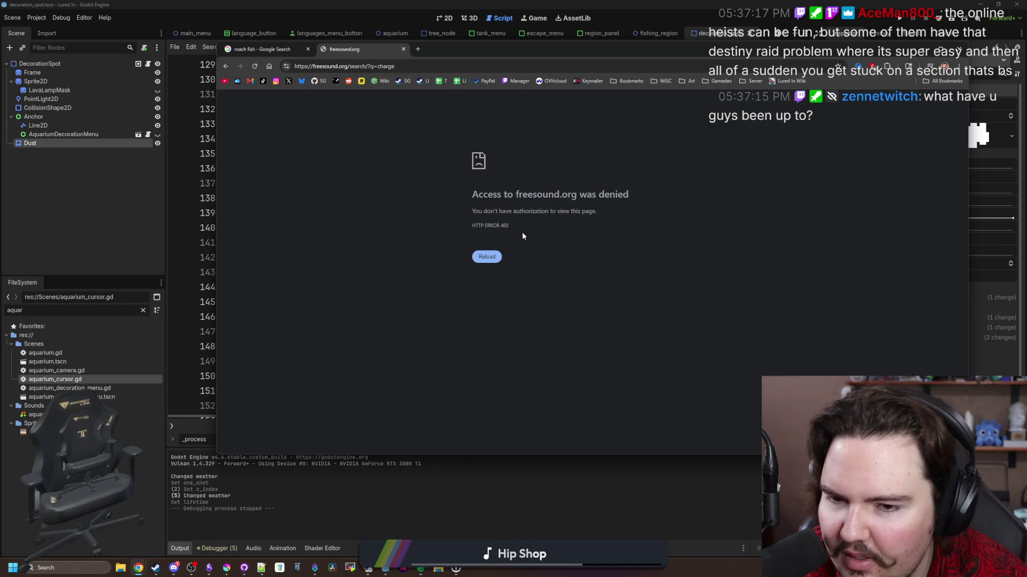
click(482, 261)
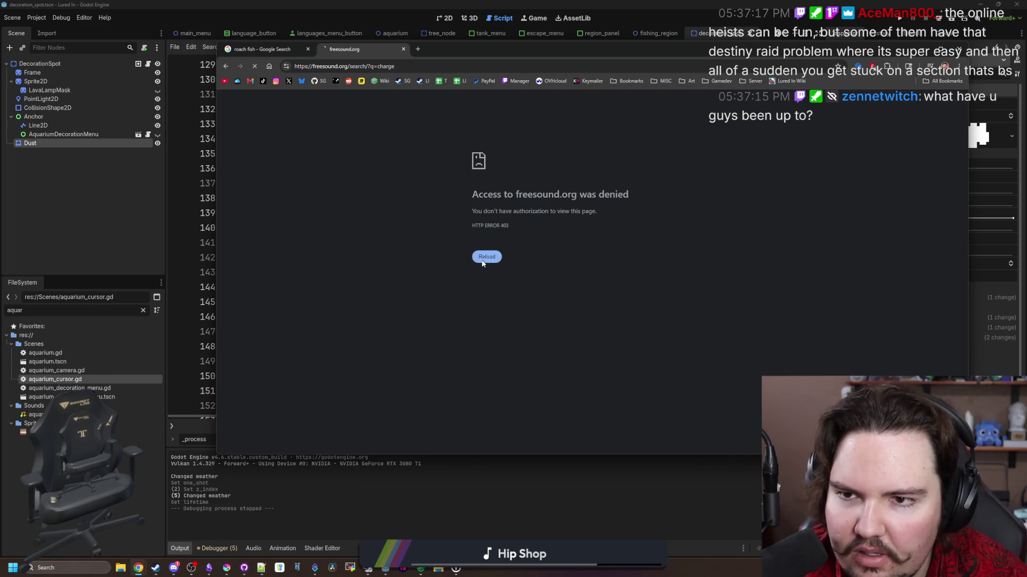
click(226, 66)
scroll(294, 219, down, 5)
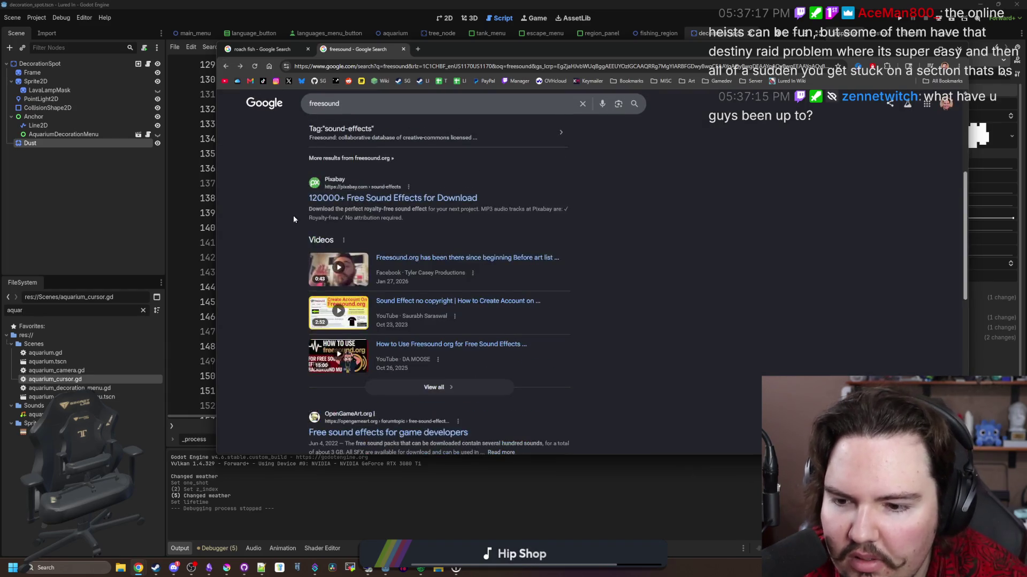
scroll(293, 219, down, 3)
scroll(293, 219, down, 2)
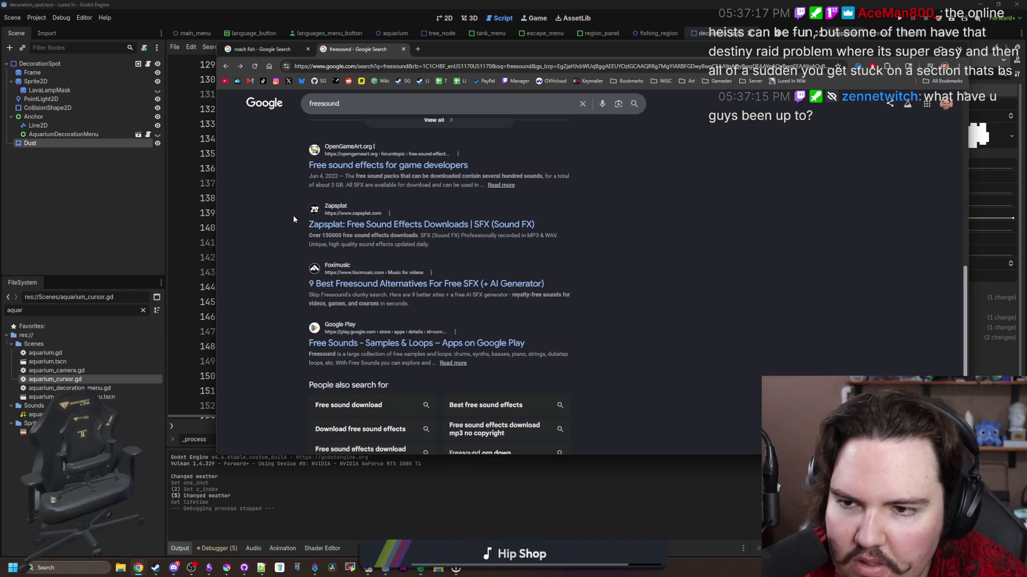
click(416, 166)
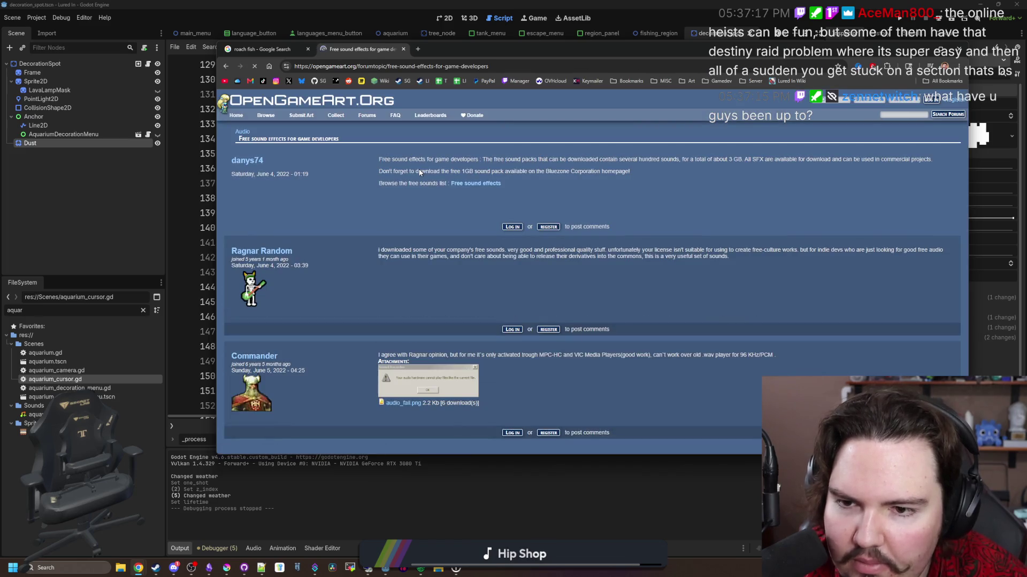
key(alt+Left)
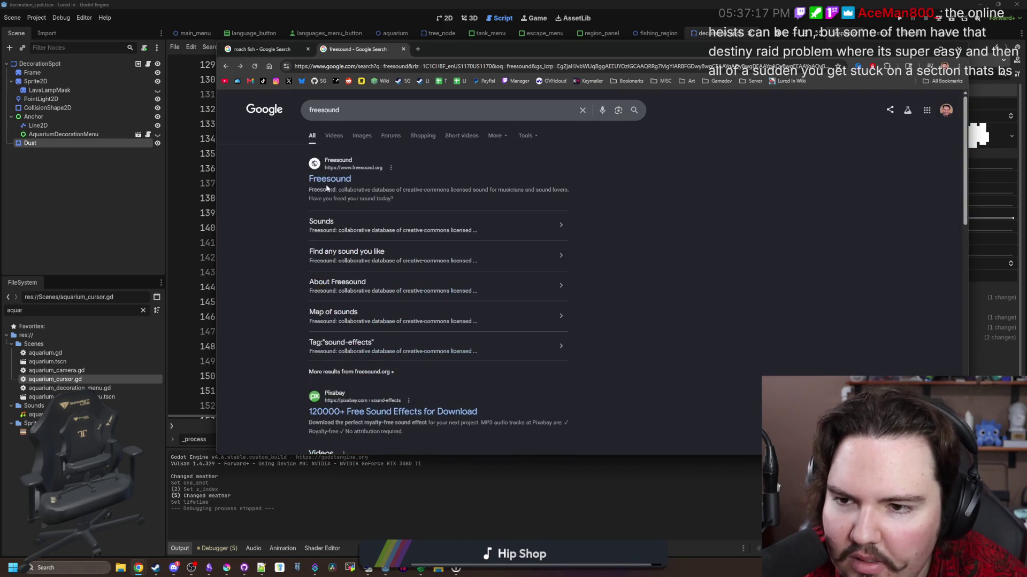
click(328, 179)
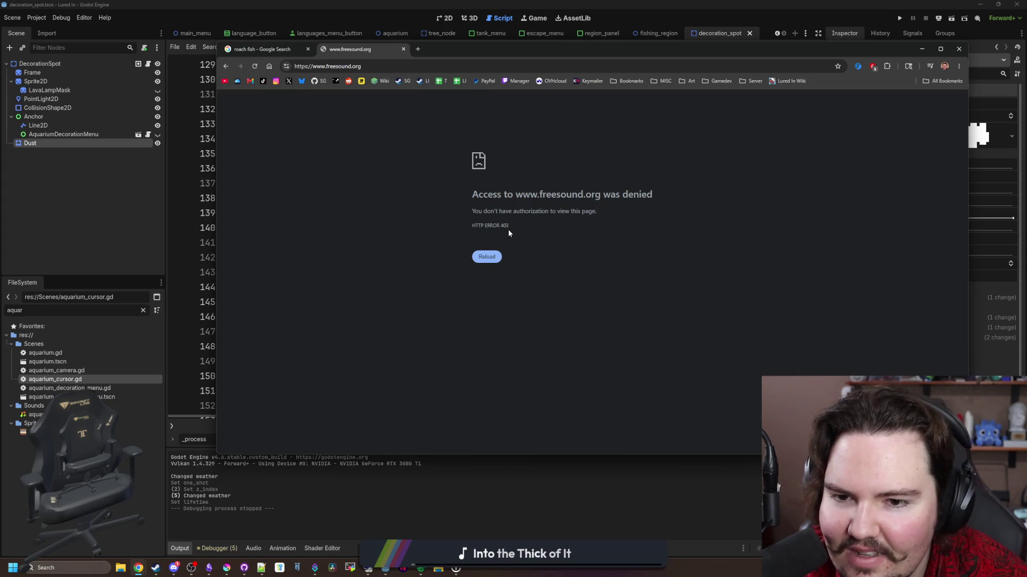
drag(490, 212, 580, 212)
click(578, 214)
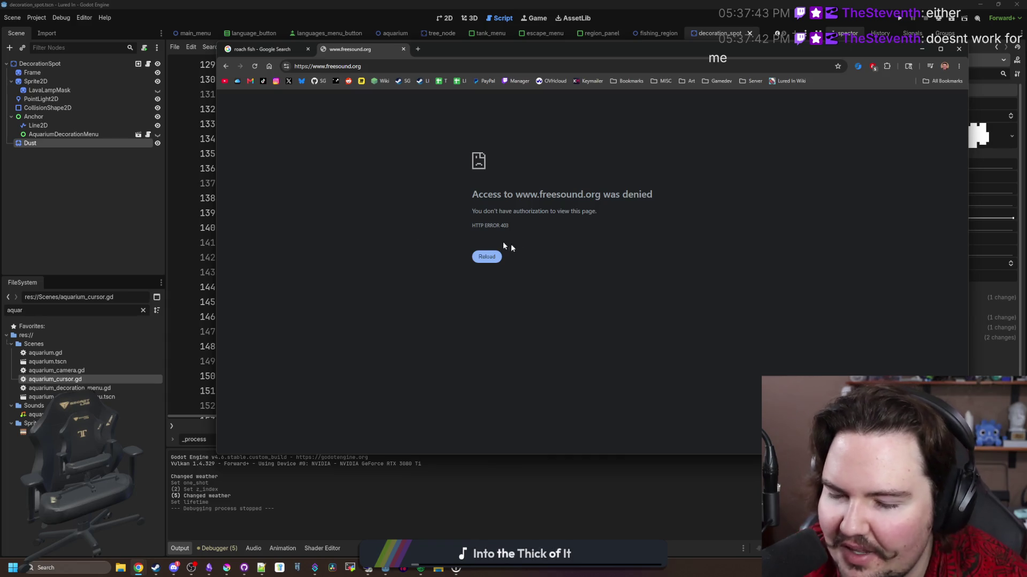
click(491, 259)
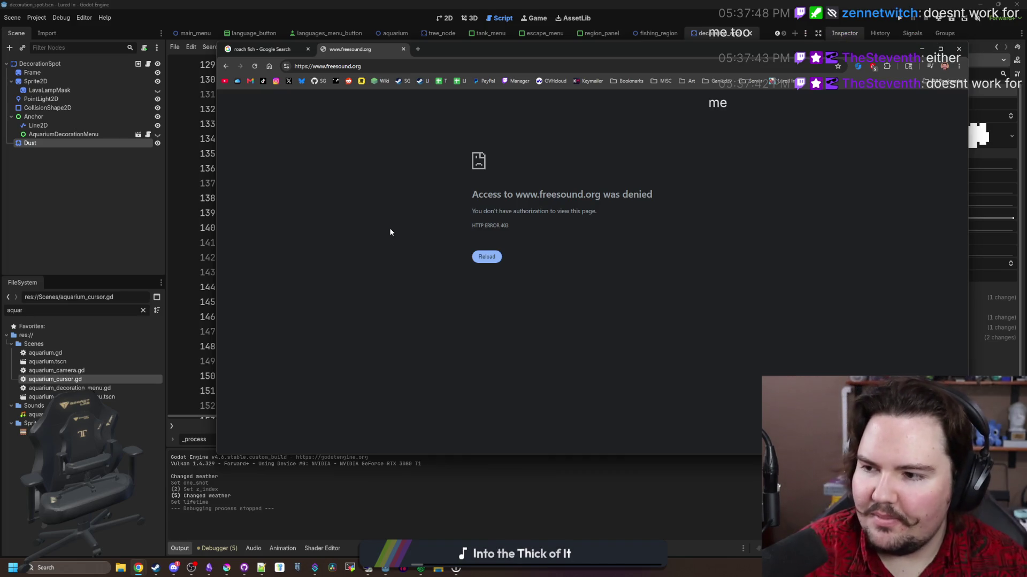
key(alt+Left)
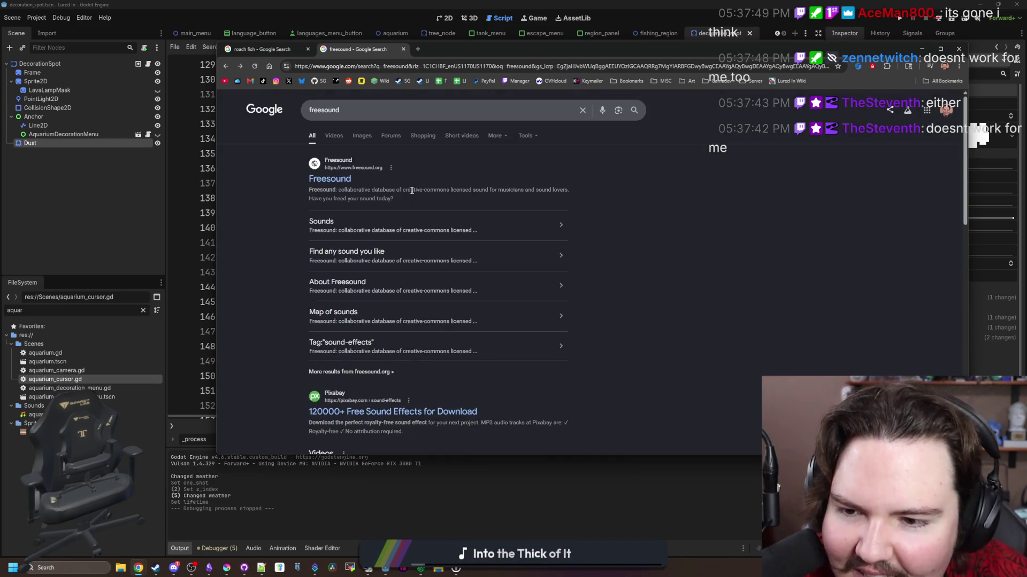
scroll(502, 283, down, 7)
scroll(503, 283, down, 4)
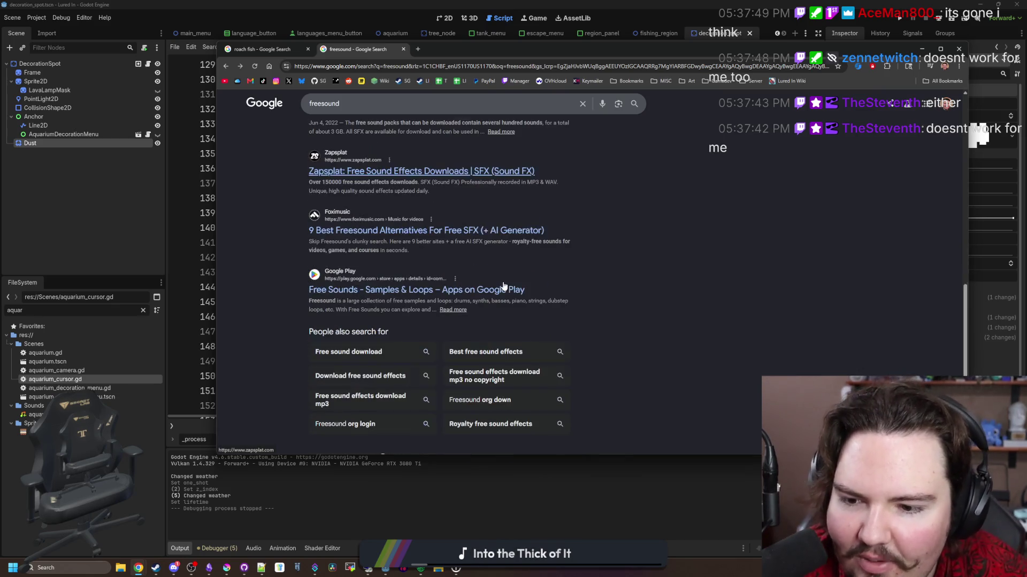
scroll(469, 258, up, 10)
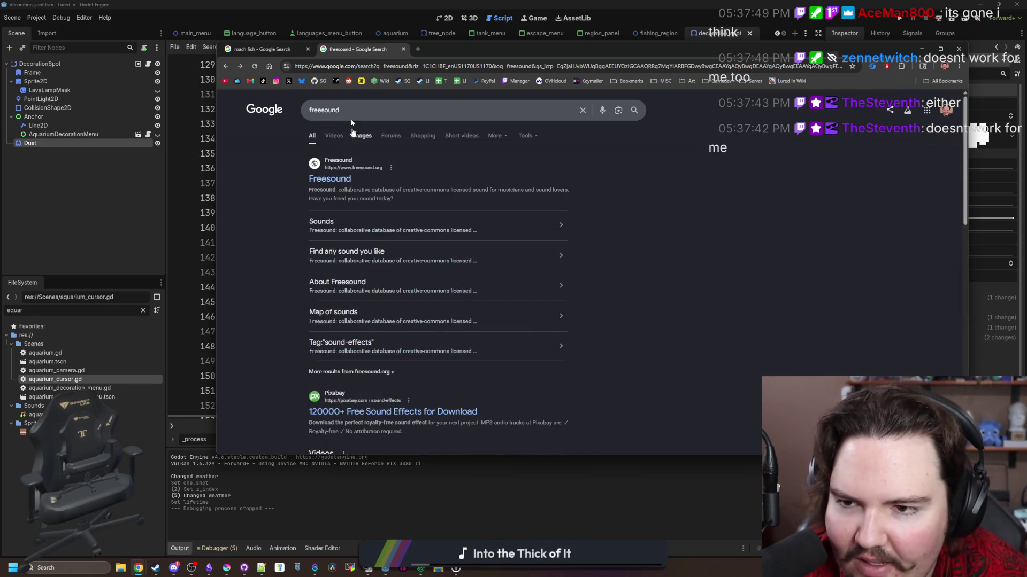
click(402, 51)
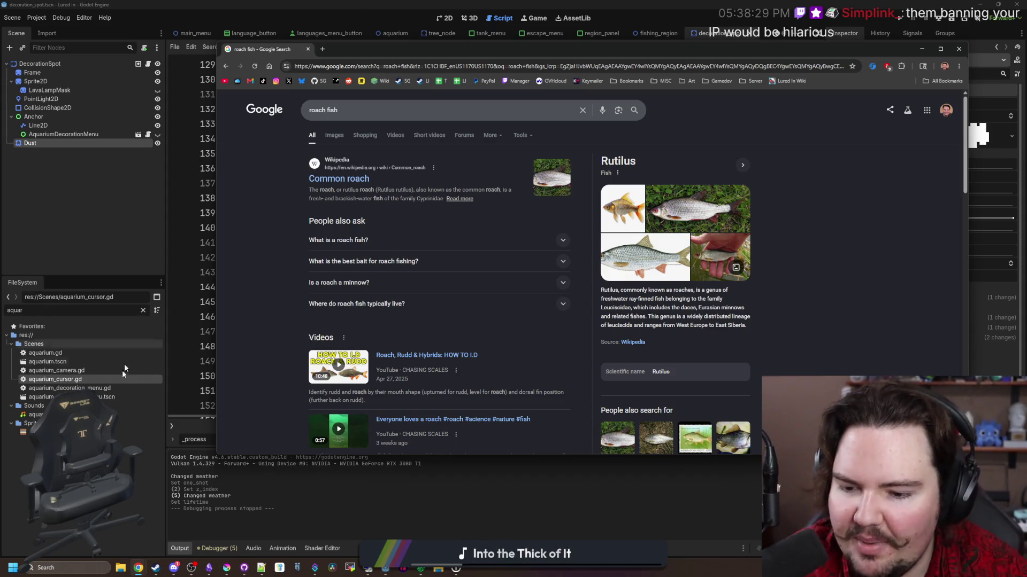
key(super)
Launch Sound Recorder via 'rec' and record a new 8-second clip.
text(re)
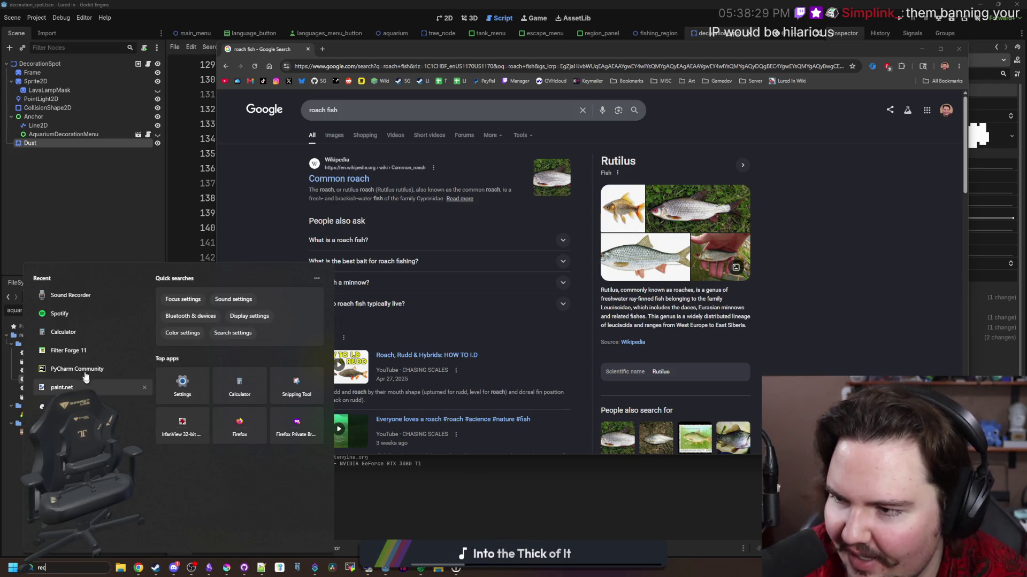
text(c)
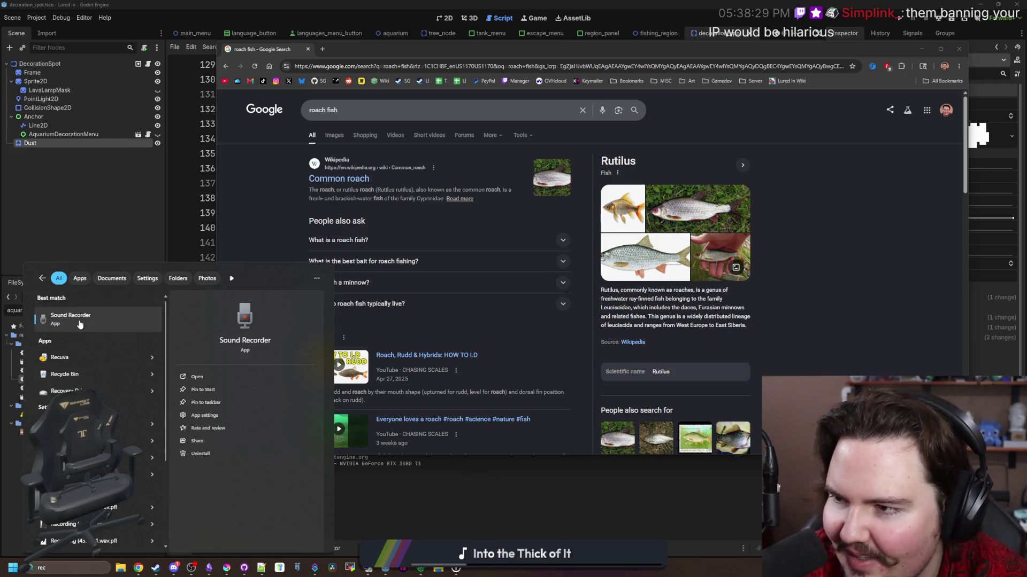
click(79, 321)
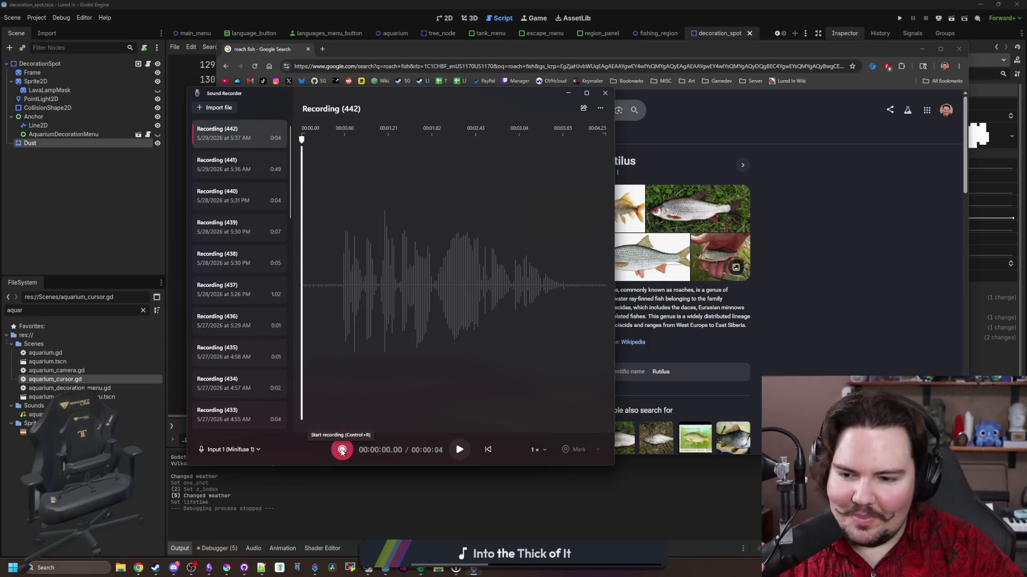
click(342, 451)
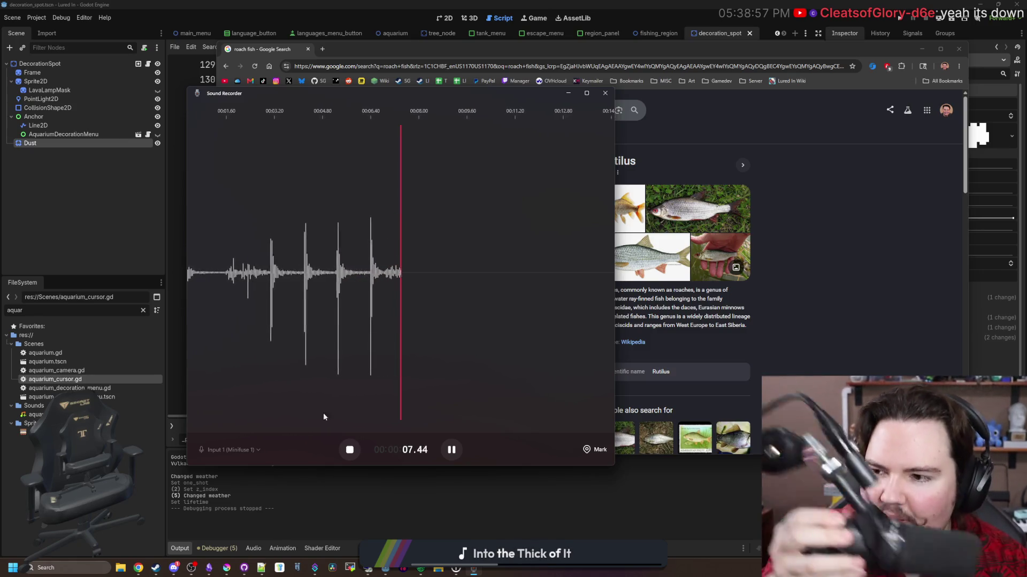
click(350, 449)
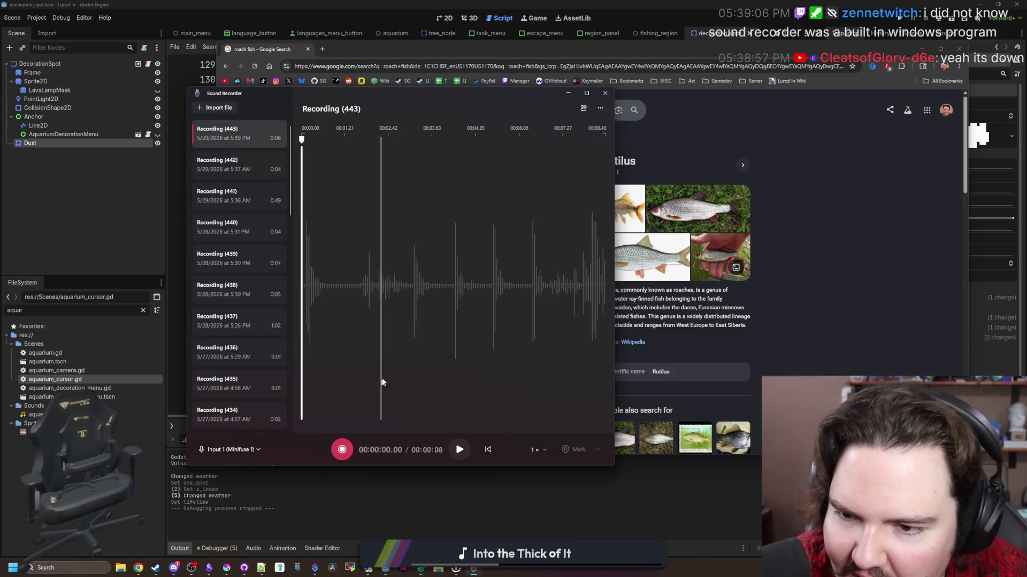
Play back the recording, replaying its ending from around 6.3–6.8 seconds.
click(342, 345)
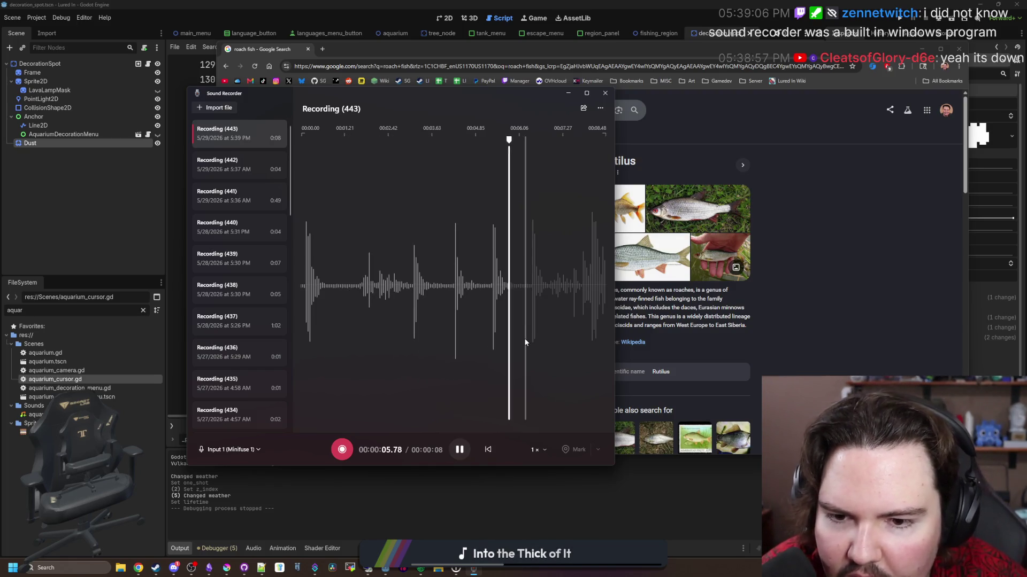
key(space)
click(533, 312)
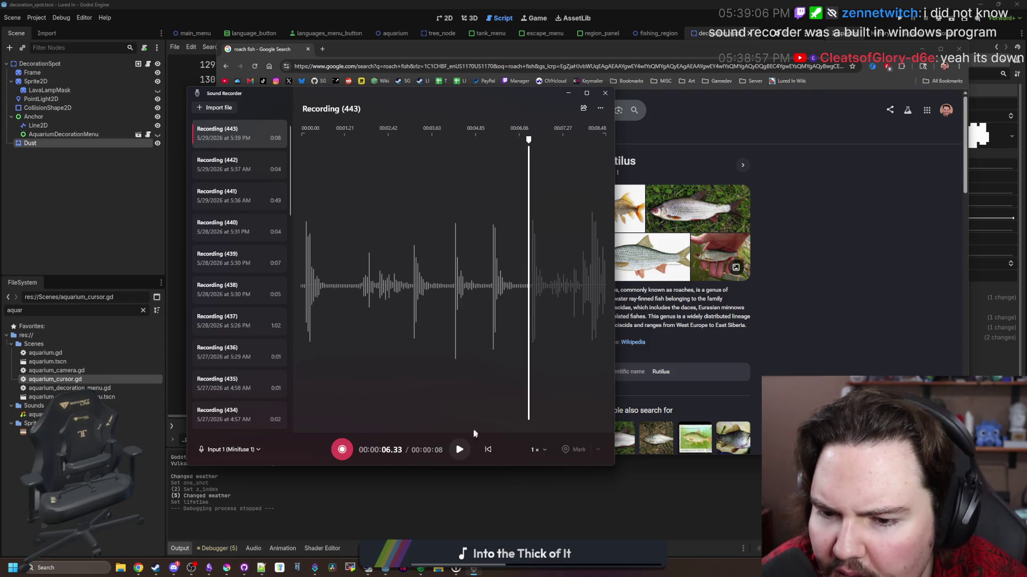
click(460, 450)
click(461, 450)
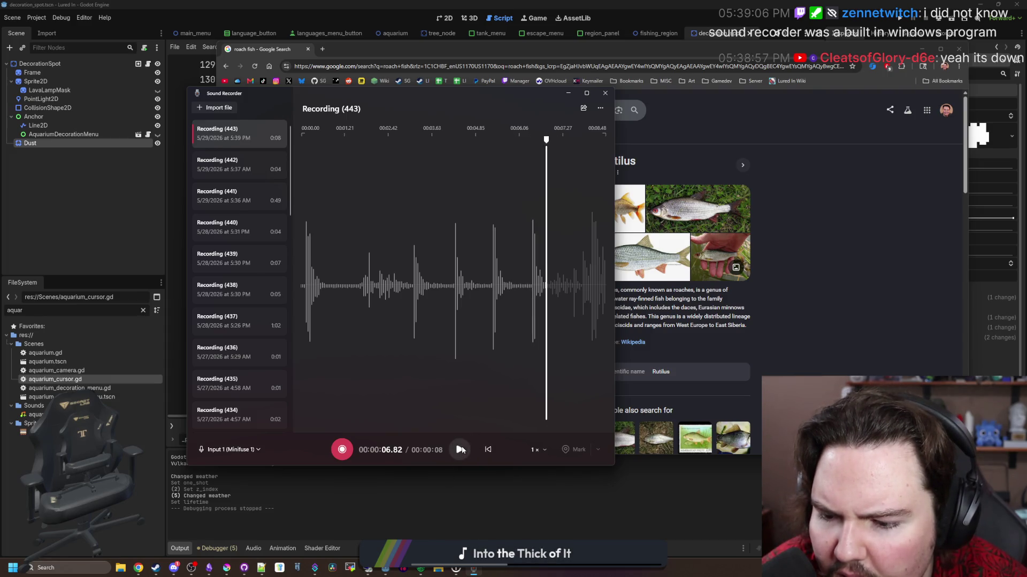
click(530, 348)
click(461, 451)
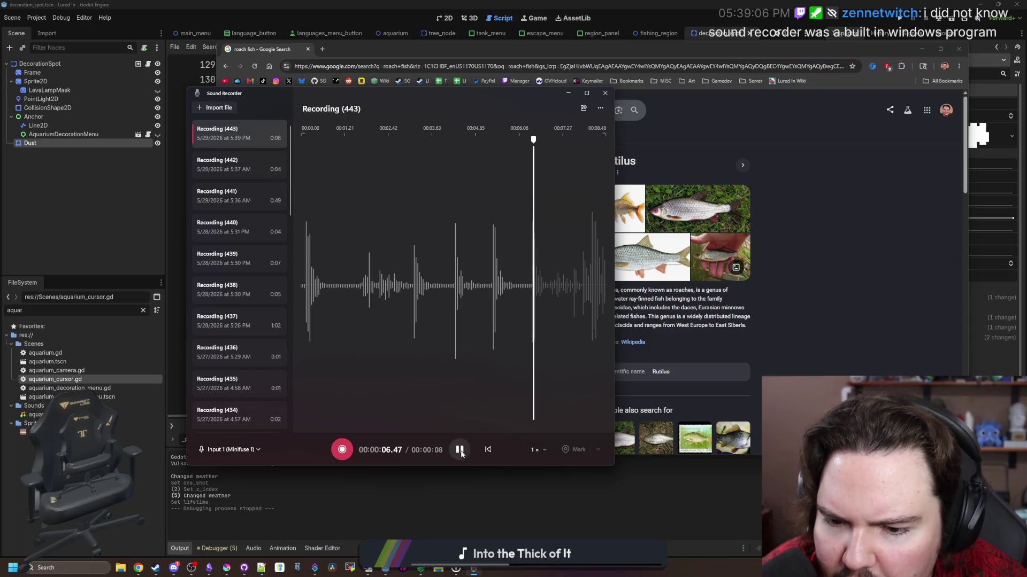
click(461, 451)
Reveal Recording (443)'s WAV file in its folder, then hide the windows to show the browser.
right_click(261, 128)
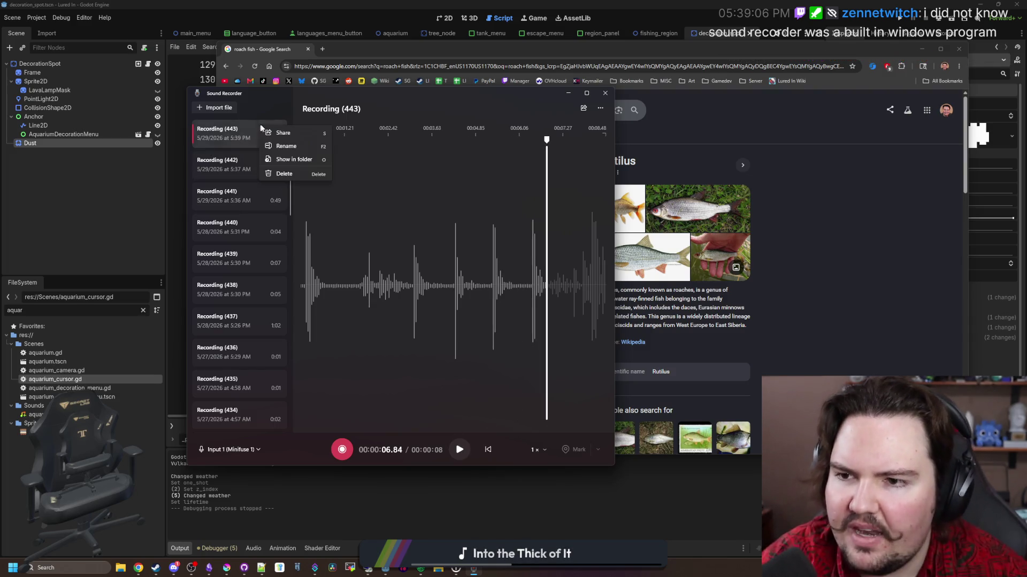
click(304, 156)
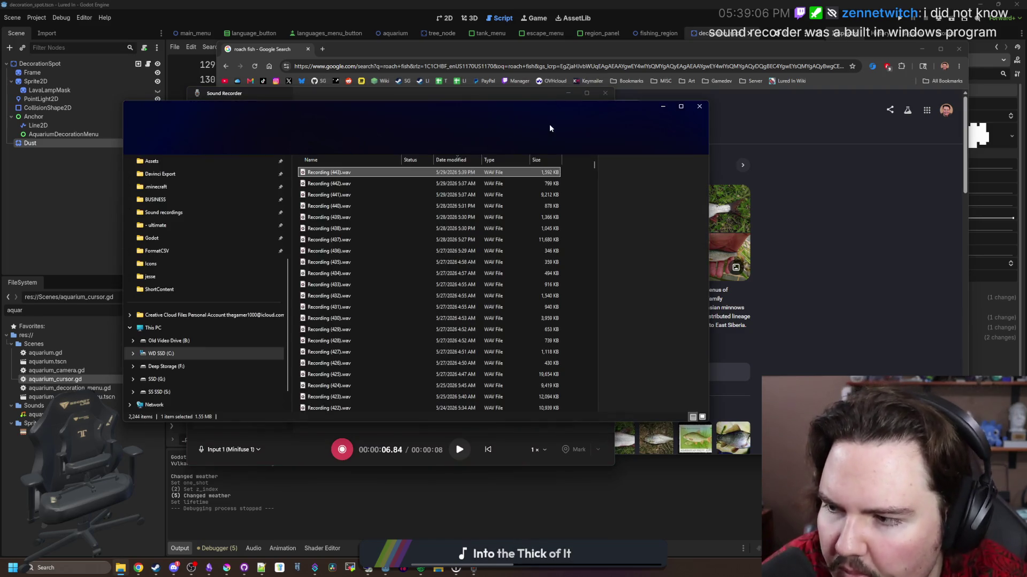
click(569, 95)
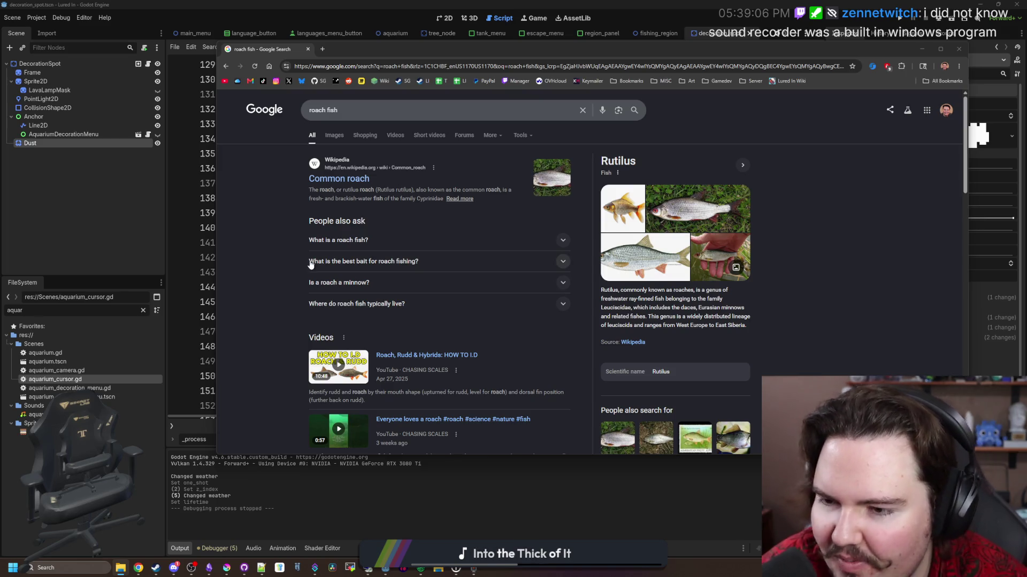
click(281, 235)
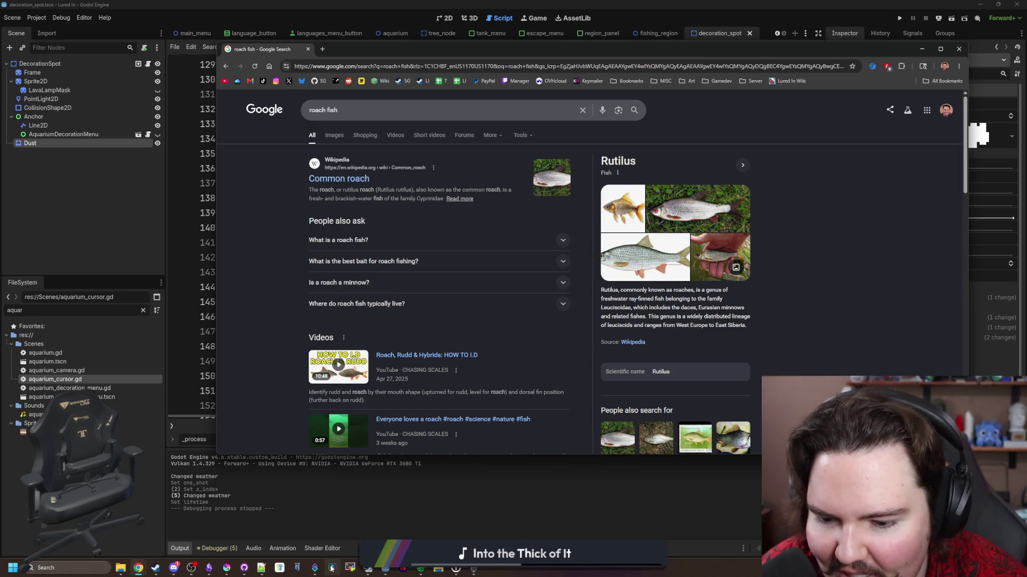
Launch Audacity, then record and play back a one-second Recording (444) in Sound Recorder.
click(399, 573)
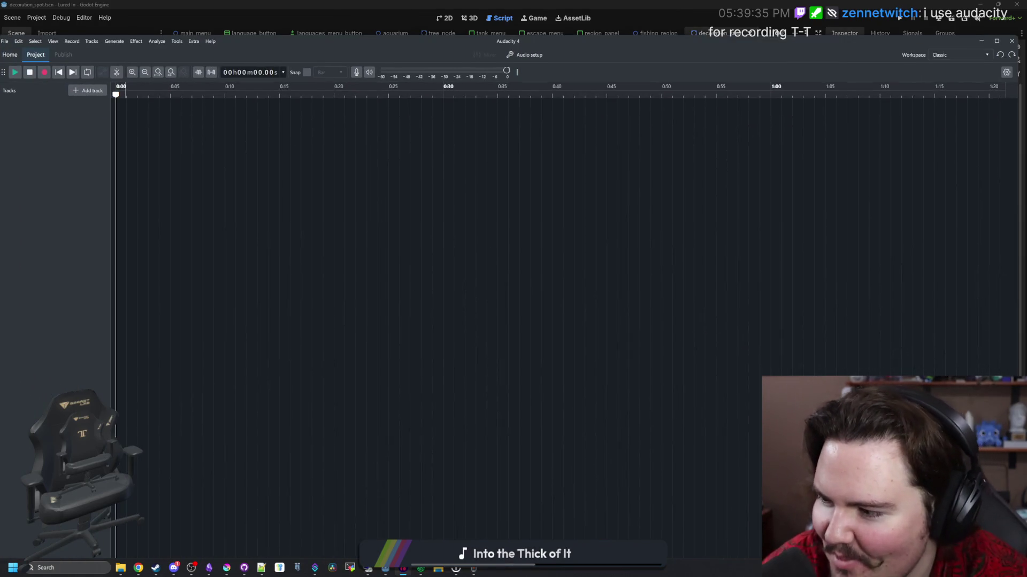
click(473, 571)
click(343, 449)
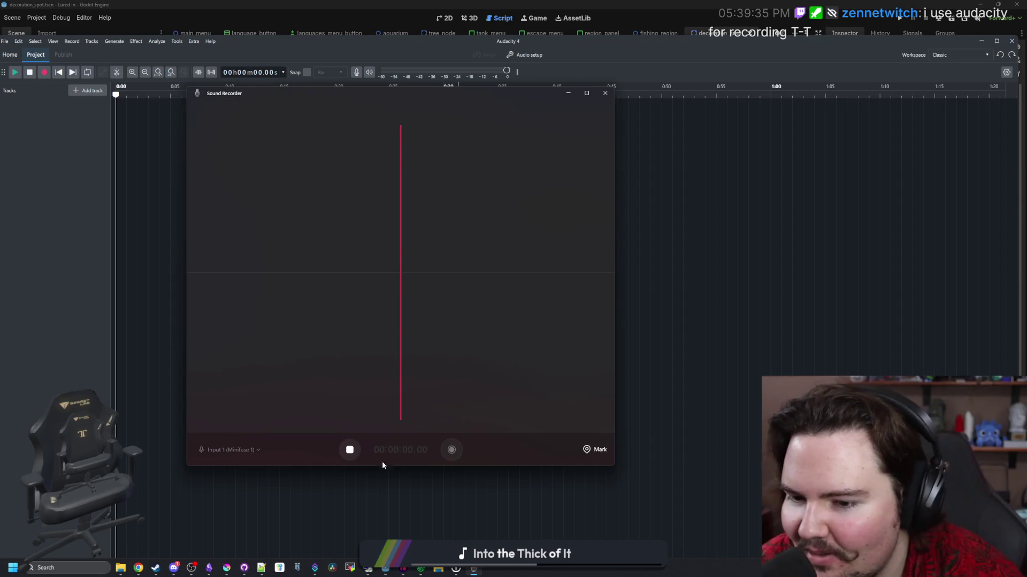
click(348, 450)
click(458, 449)
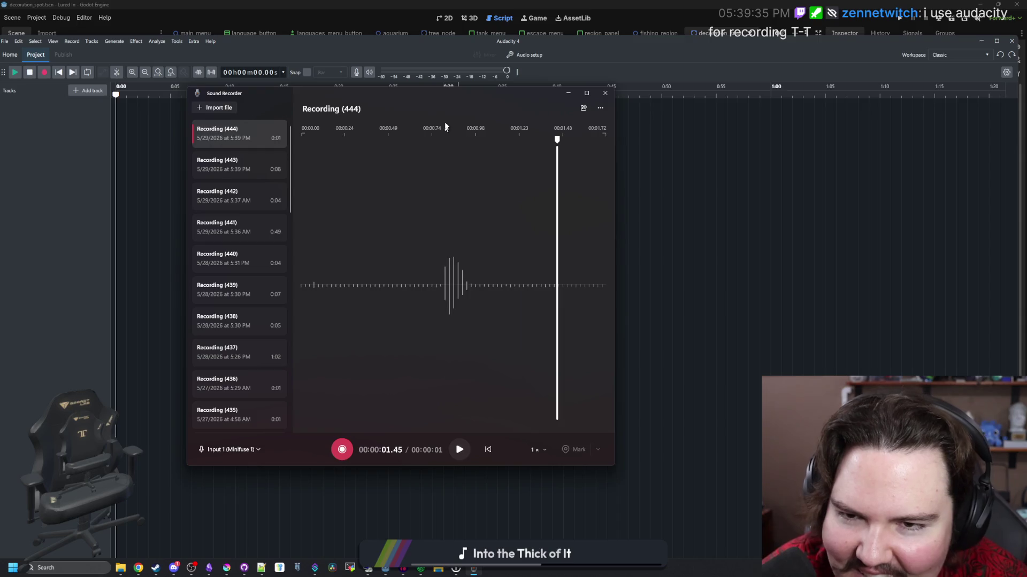
right_click(272, 135)
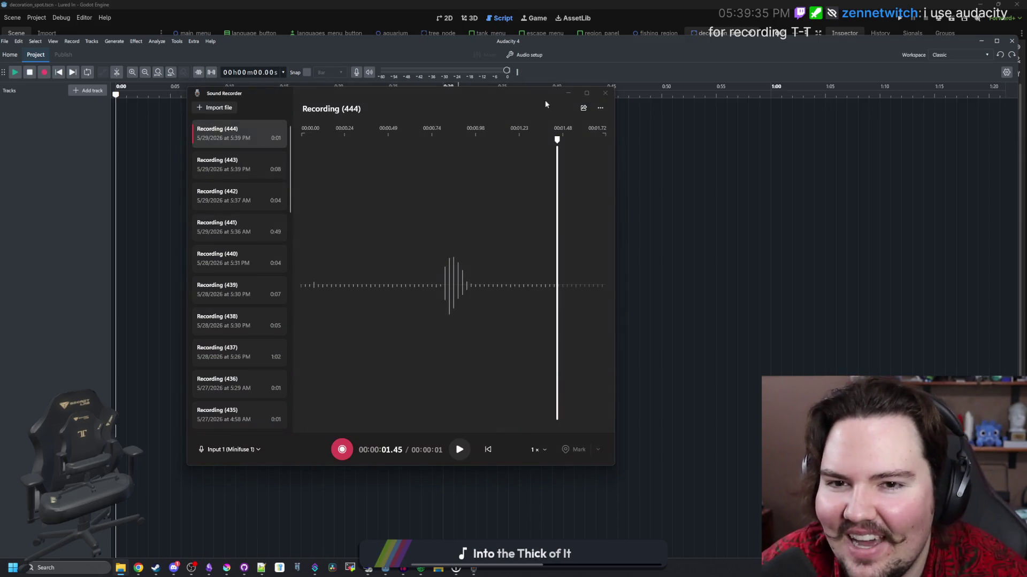
click(568, 93)
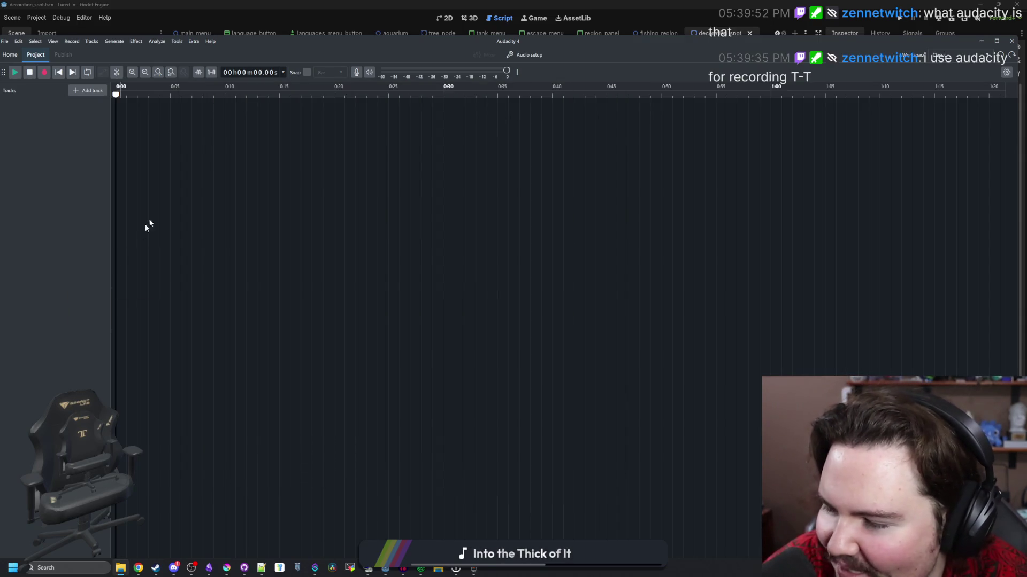
Drag the Recording (444) and Recording (443) WAVs into Audacity as tracks and maximize the window.
drag(145, 224, 195, 214)
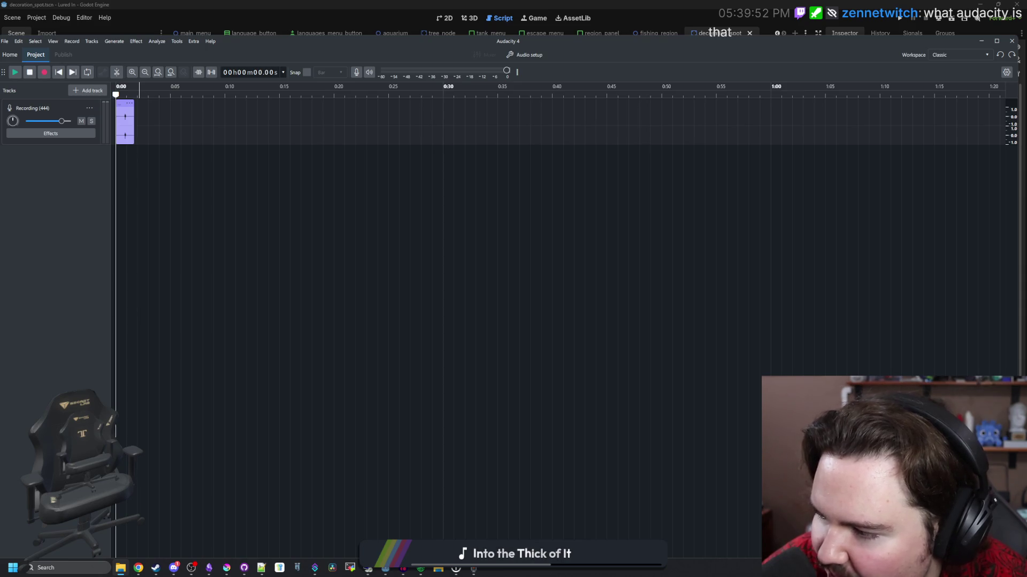
mouse_move(139, 91)
mouse_down()
mouse_move(289, 118)
mouse_move(256, 151)
mouse_up()
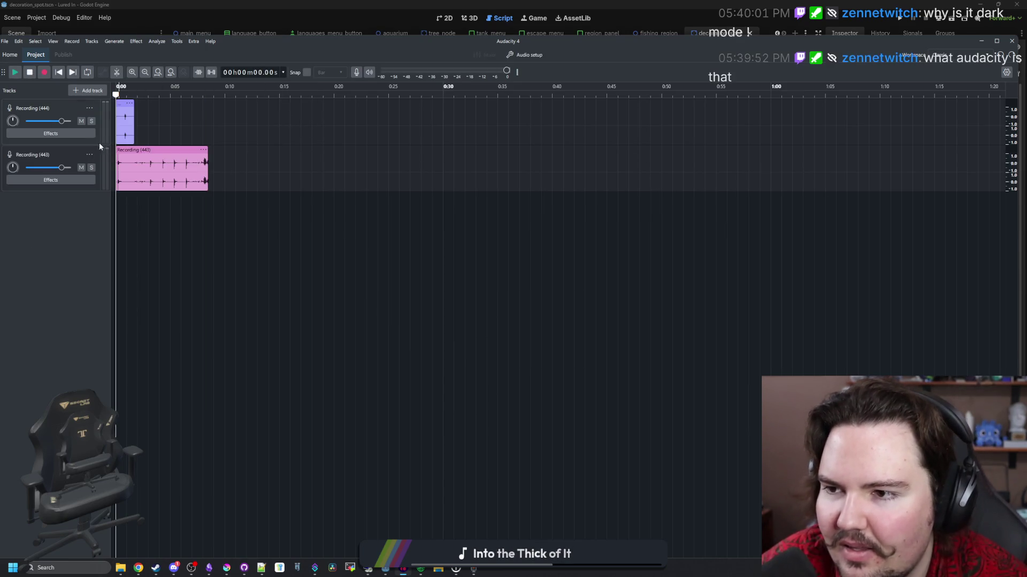
scroll(137, 226, up, 4)
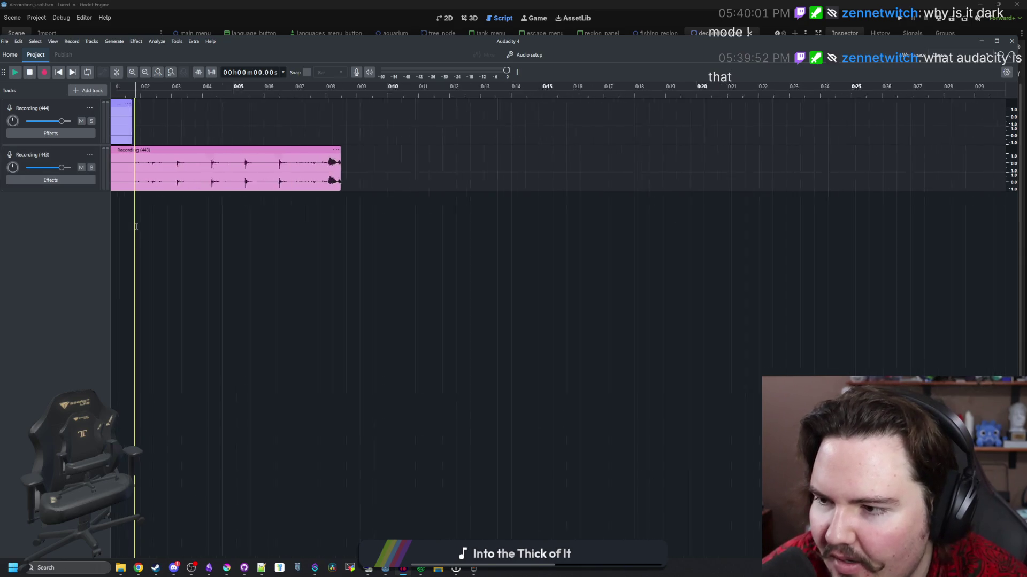
scroll(258, 234, down, 1)
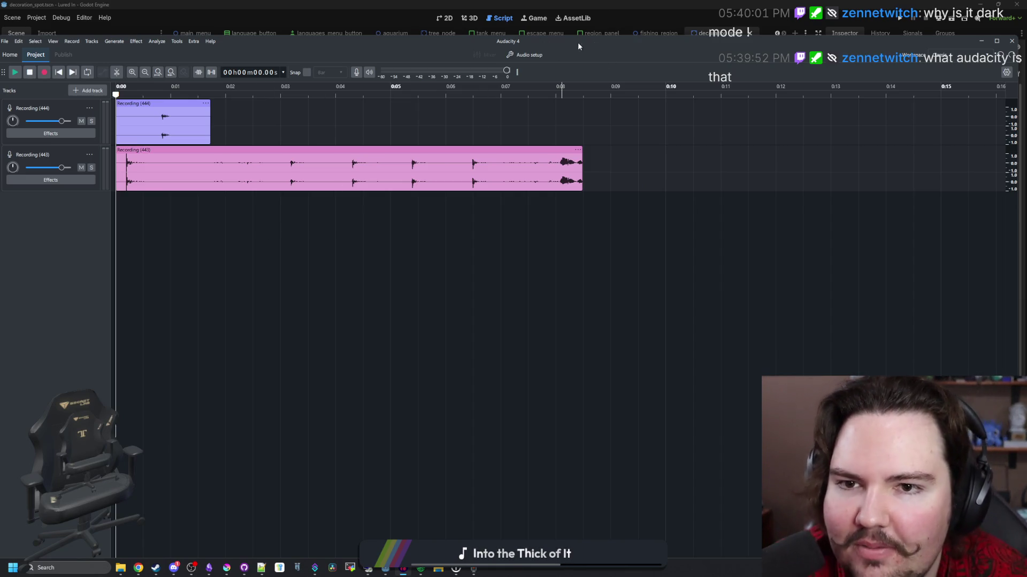
mouse_move(578, 41)
mouse_down()
mouse_move(633, 36)
mouse_move(586, 44)
mouse_move(593, 3)
mouse_up()
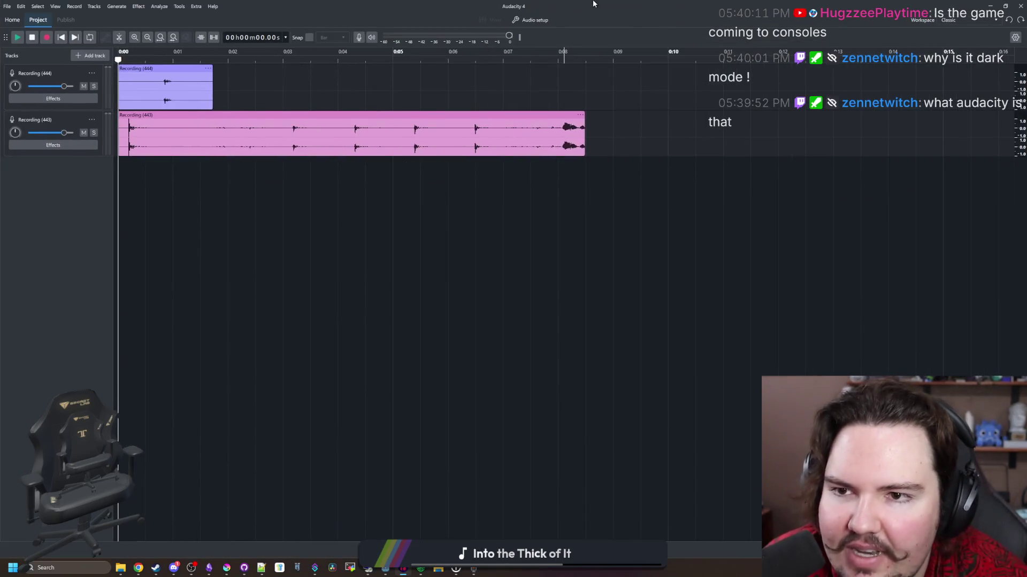
Shift the Recording (443) clip about 1.5 s later and play from near 7.6 s.
drag(266, 122, 353, 114)
click(538, 69)
key(space)
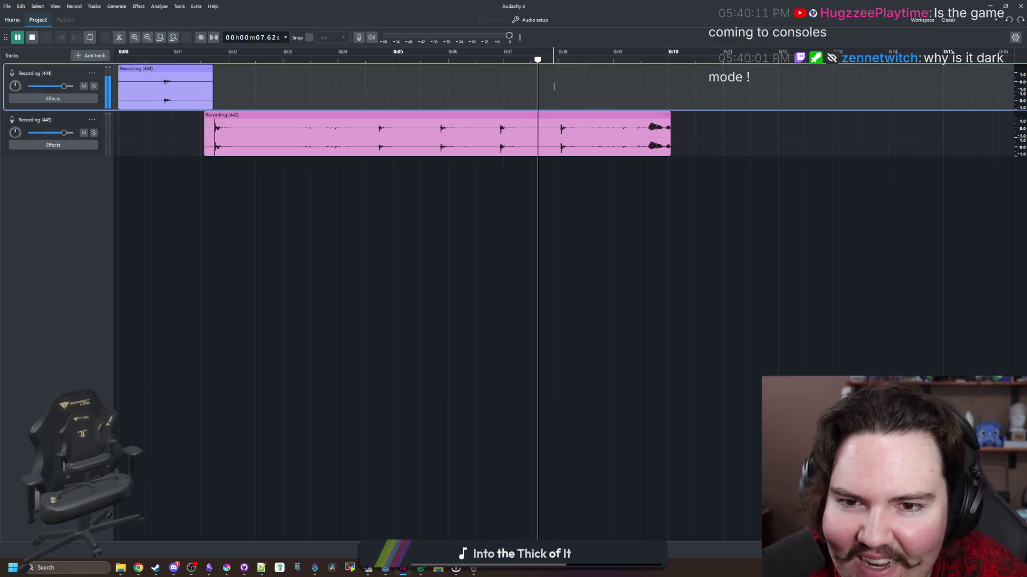
Split Recording (443) around one sound, delete the rest, and move the kept piece earlier.
click(556, 139)
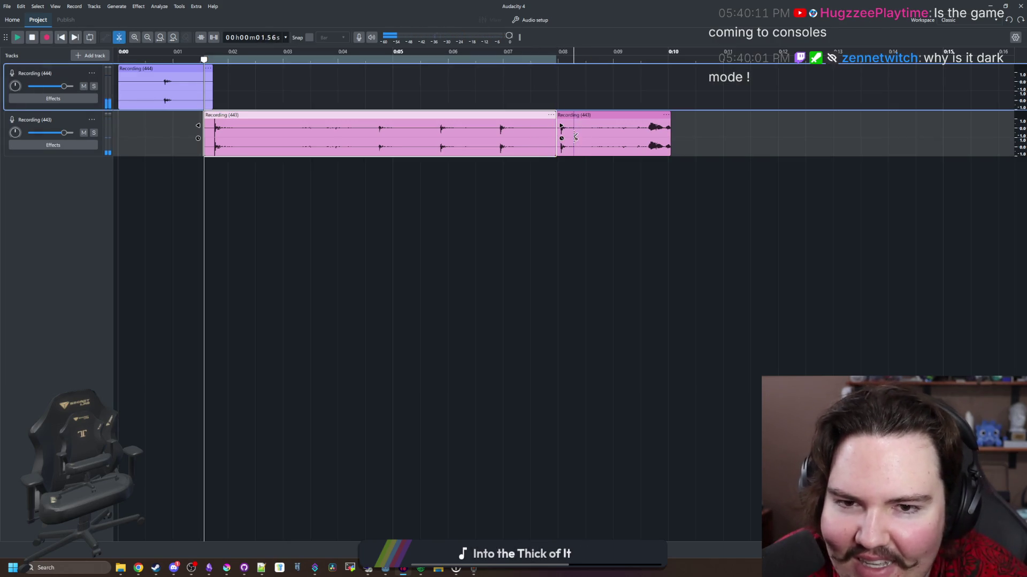
click(582, 137)
click(513, 115)
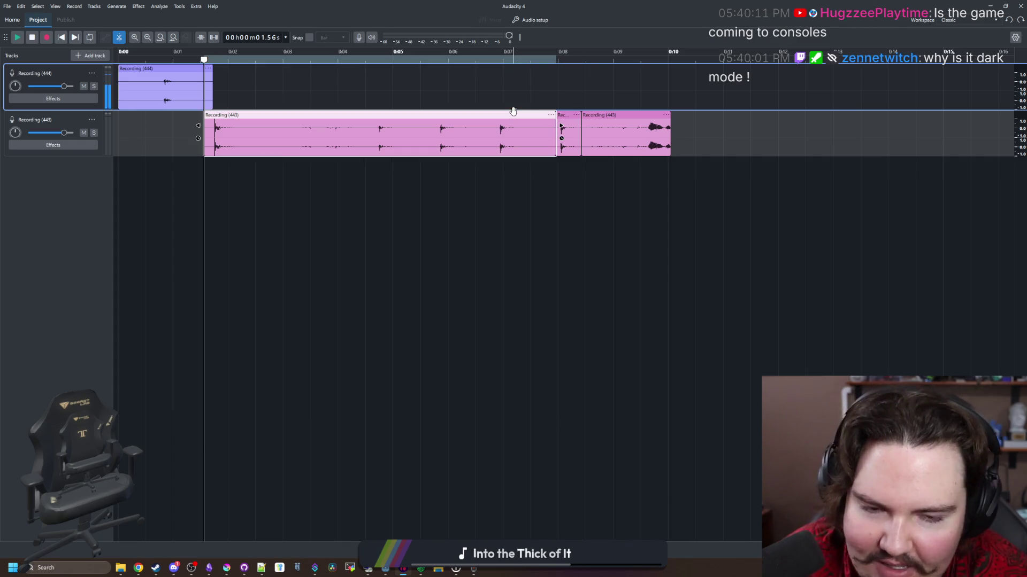
key(Delete)
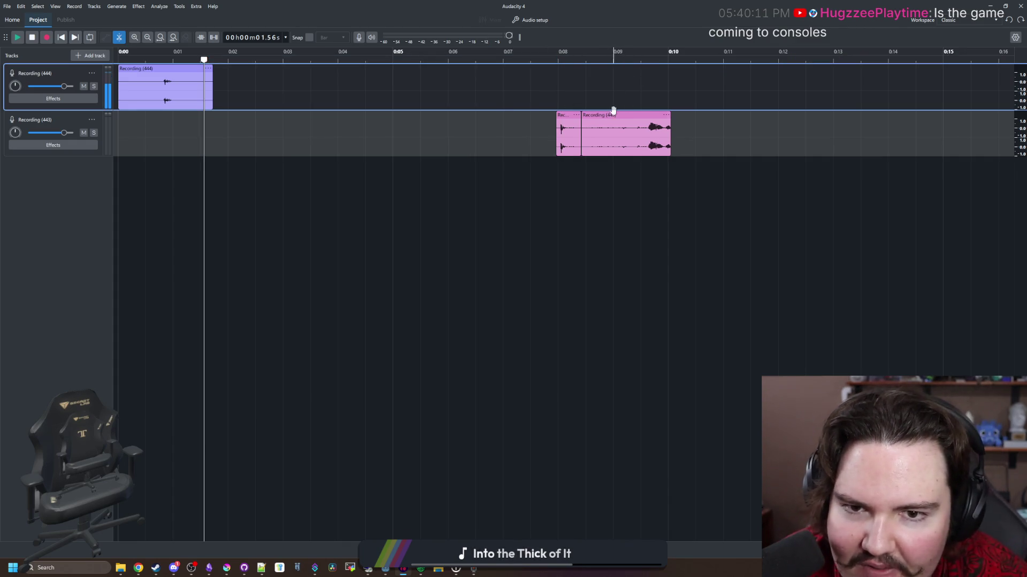
click(619, 115)
key(Delete)
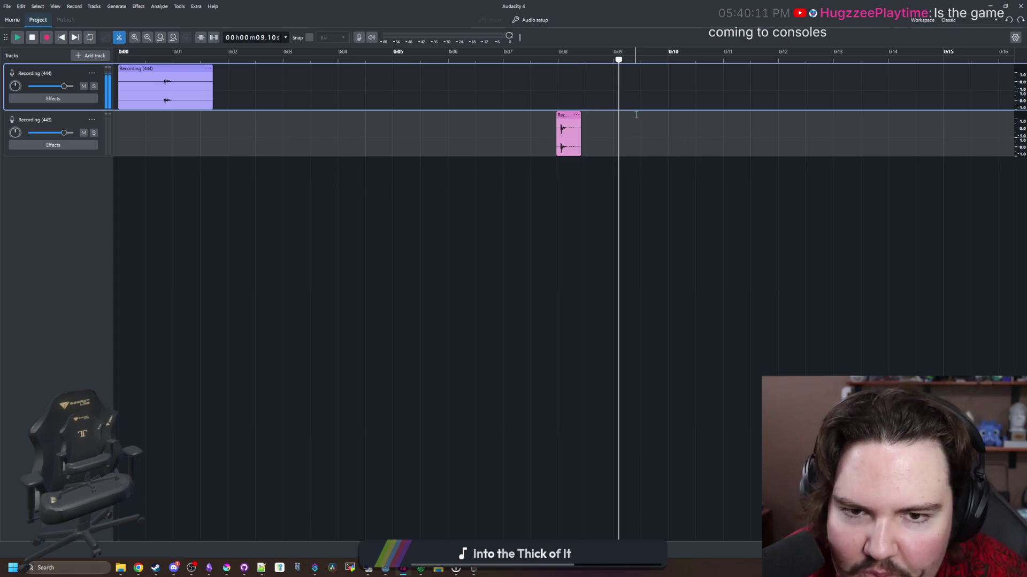
mouse_move(564, 117)
mouse_down()
mouse_move(144, 117)
mouse_move(160, 118)
mouse_up()
Trim Recording (444) to its sound and place both kept sounds at 0:00, 444 on a new track.
mouse_move(159, 68)
mouse_down()
mouse_move(350, 111)
mouse_move(371, 131)
mouse_up()
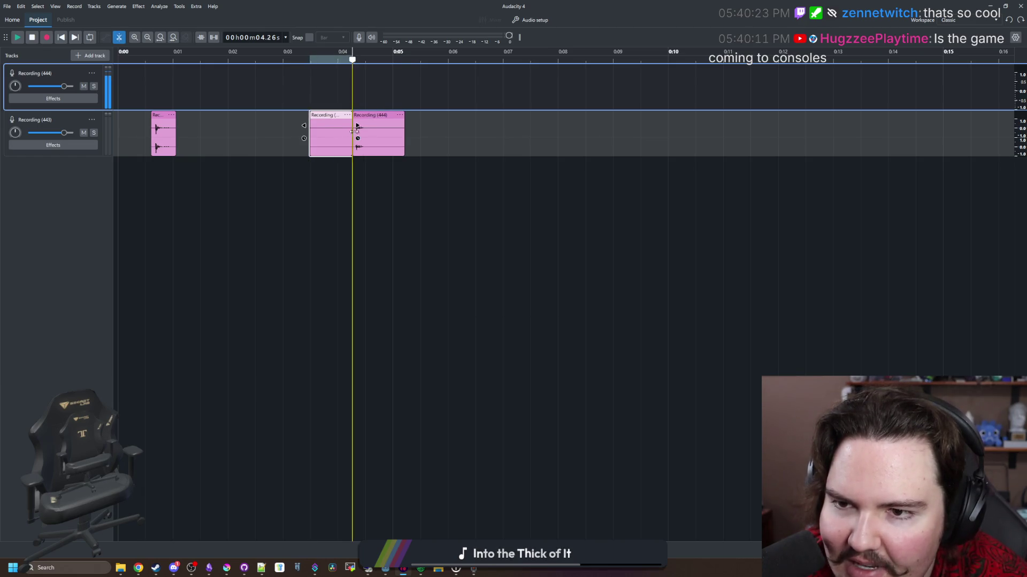
click(334, 116)
key(Delete)
click(379, 117)
key(Delete)
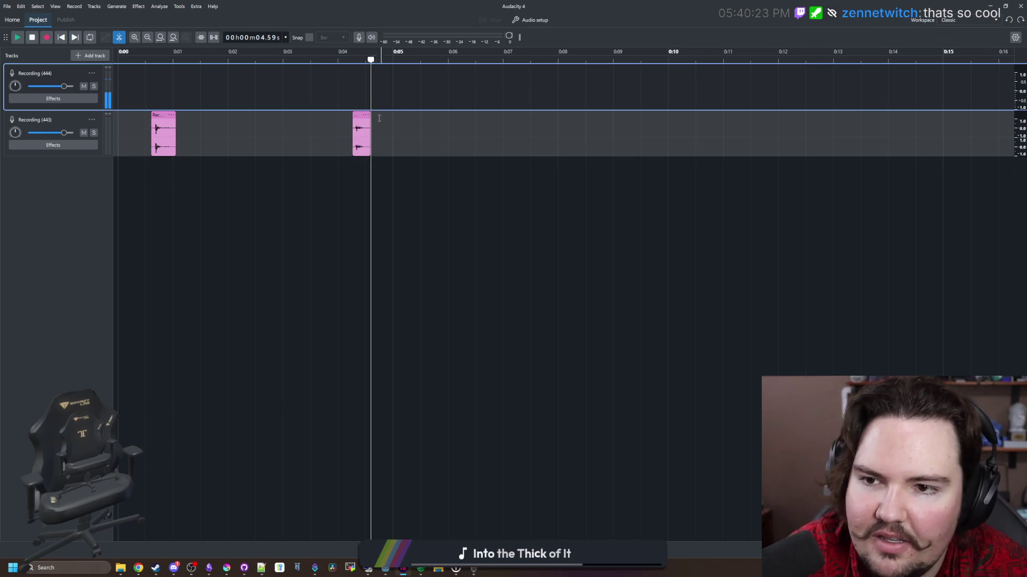
drag(159, 116, 106, 119)
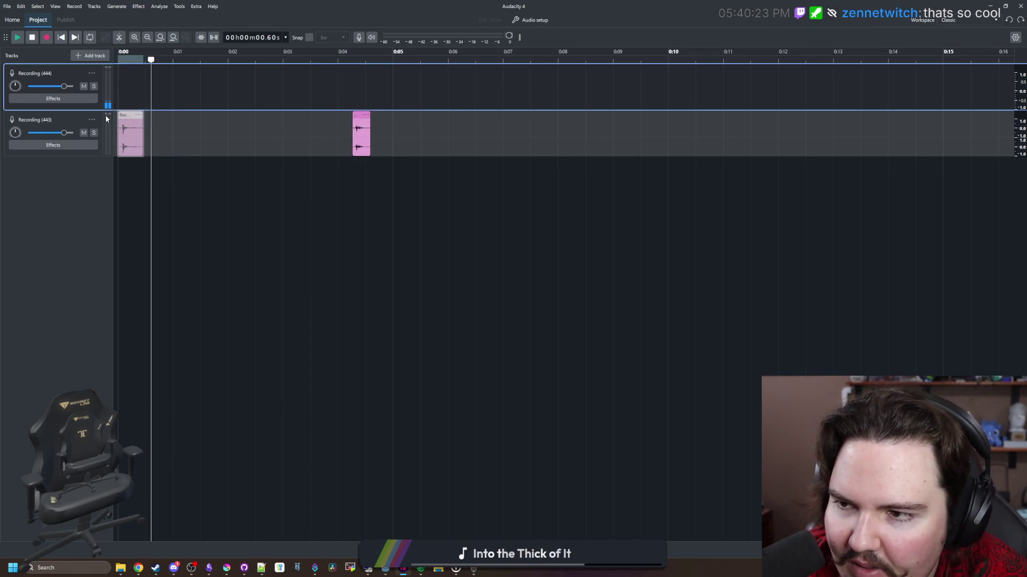
drag(357, 115, 122, 163)
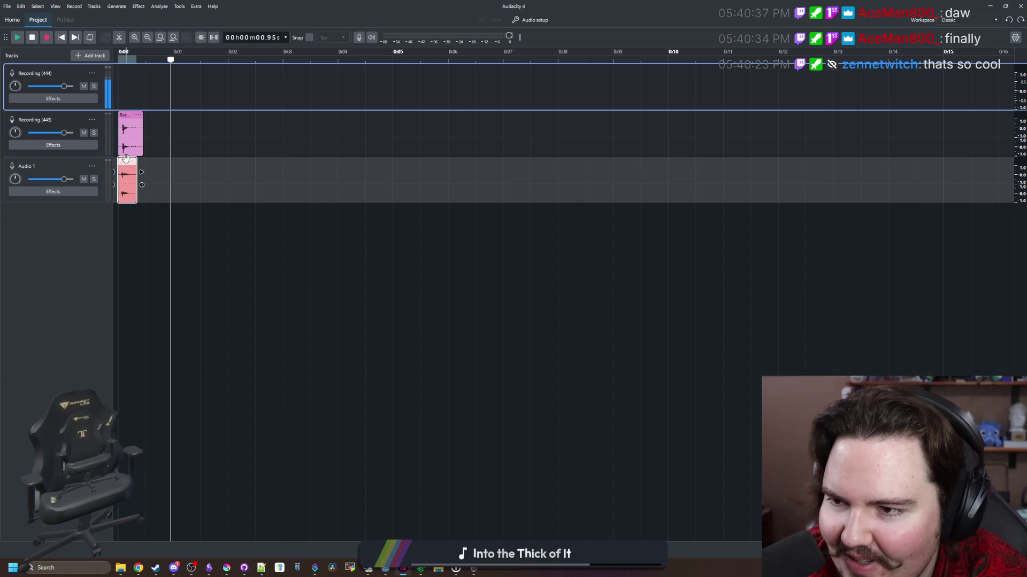
Zoom into the timeline start and shift the Recording (443) clip later.
click(134, 75)
click(115, 67)
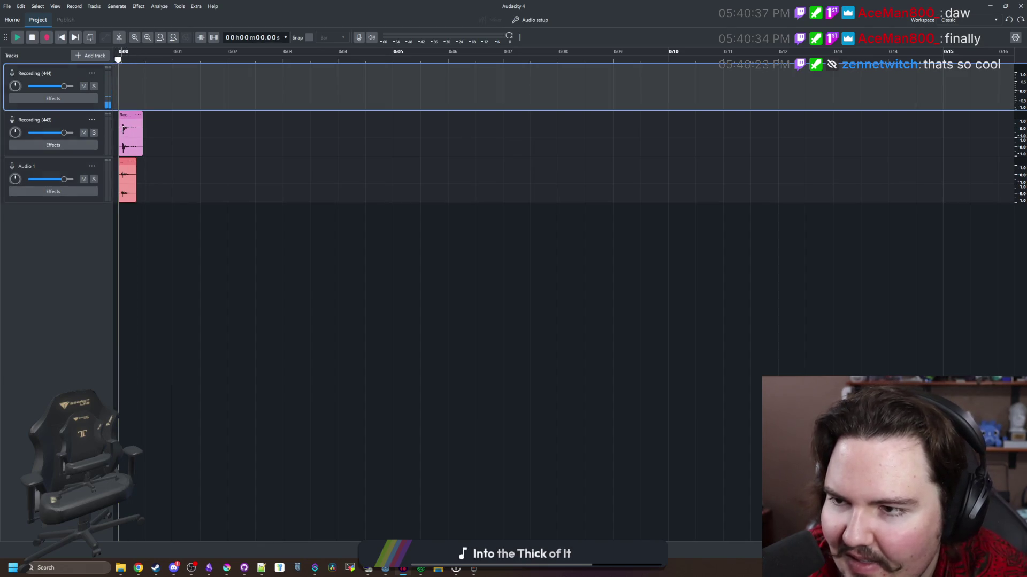
scroll(115, 135, up, 1)
scroll(121, 135, up, 3)
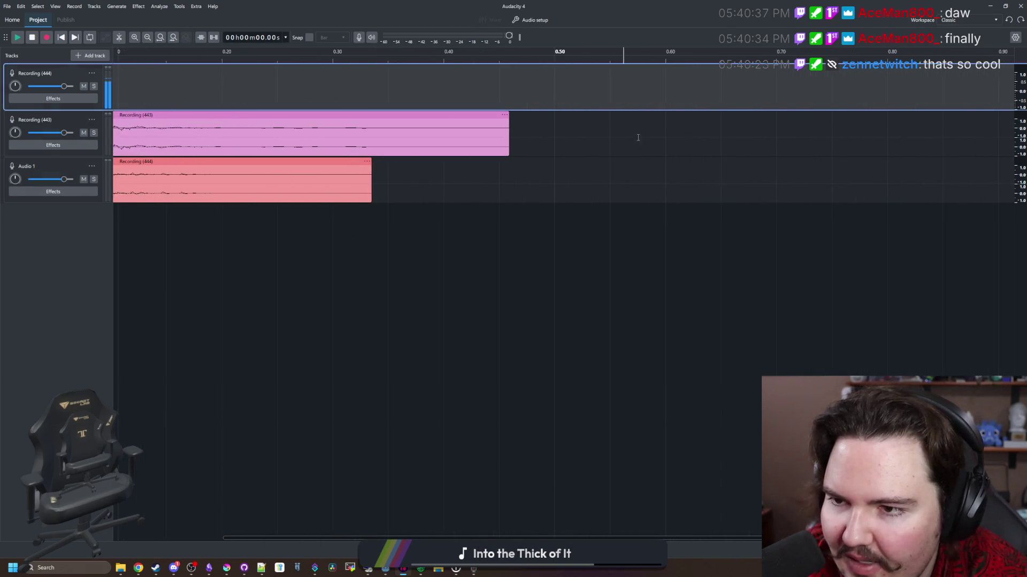
scroll(116, 135, up, 1)
scroll(145, 114, down, 1)
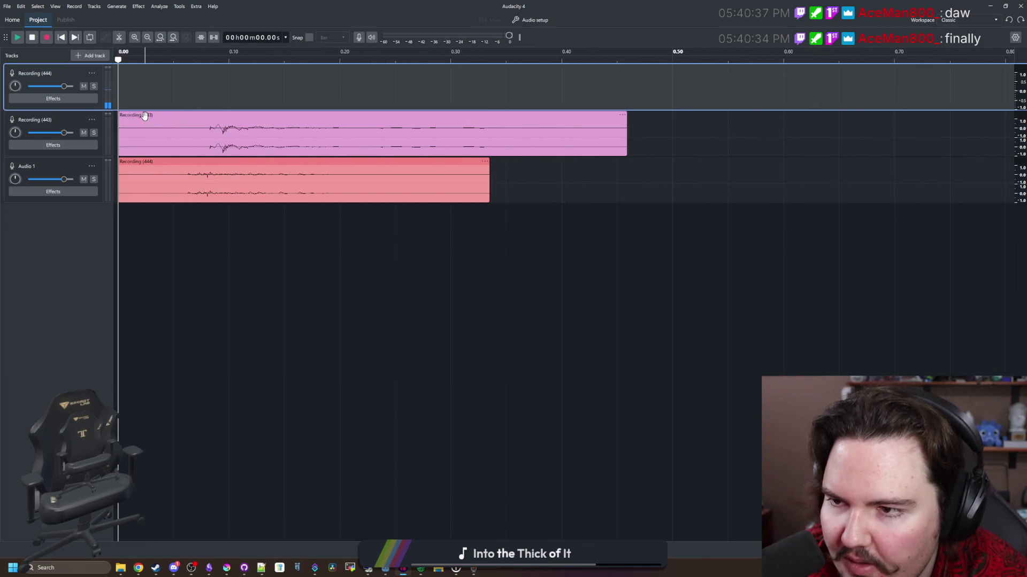
click(144, 115)
drag(121, 114, 271, 134)
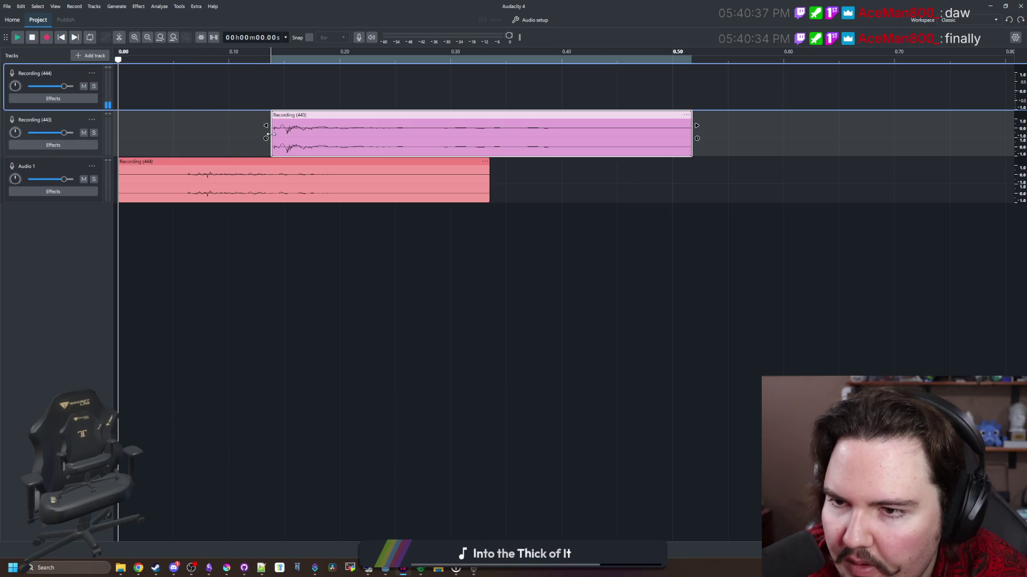
Trim Audio 1's leading silence to about 0.28 s, slide both clips to 0 s, and loop-play them.
mouse_move(119, 182)
mouse_down()
mouse_move(188, 164)
mouse_move(124, 164)
mouse_up()
drag(291, 114, 138, 114)
click(121, 63)
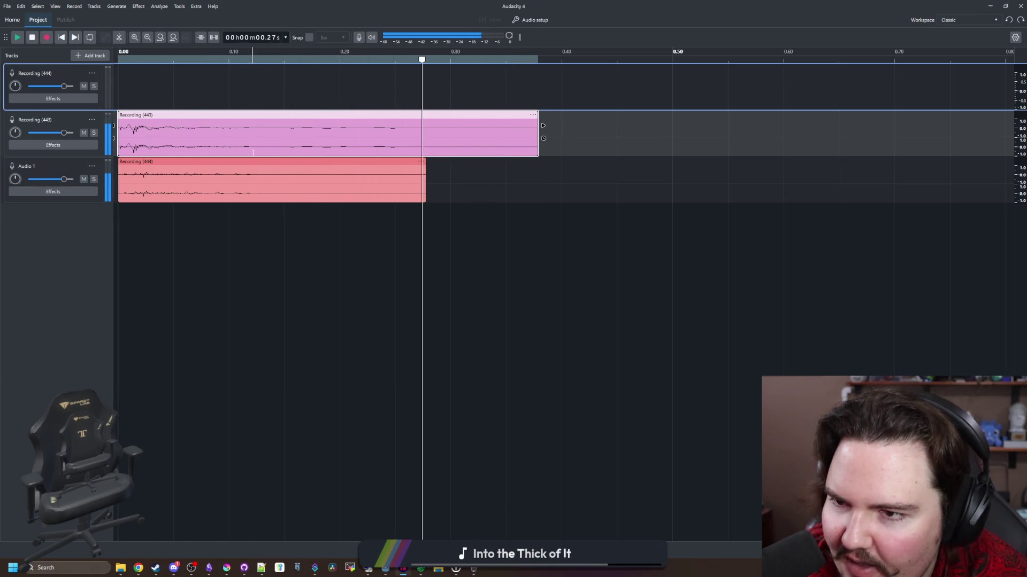
key(space)
scroll(260, 162, right, 3)
scroll(181, 160, down, 5)
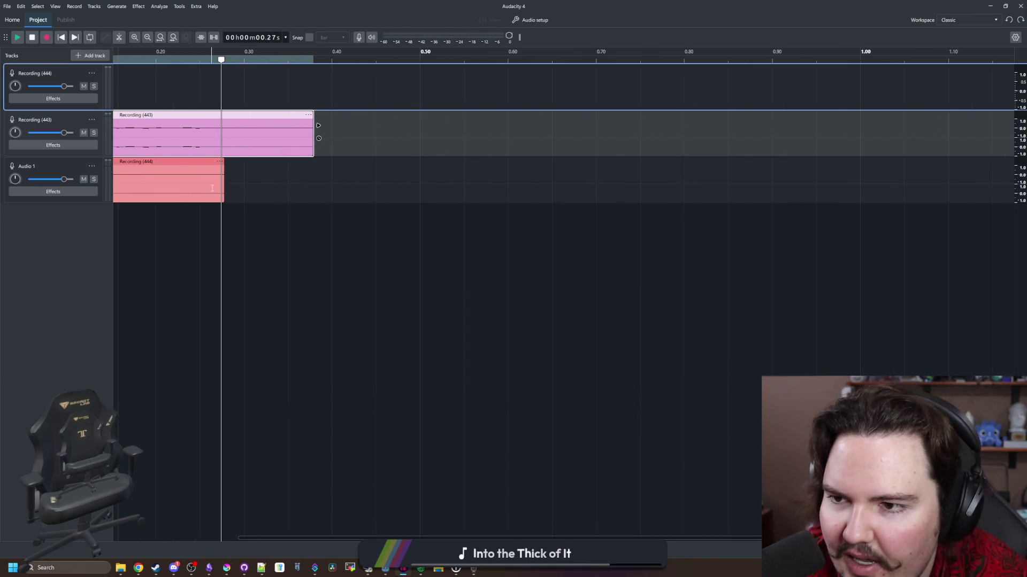
scroll(376, 163, down, 1)
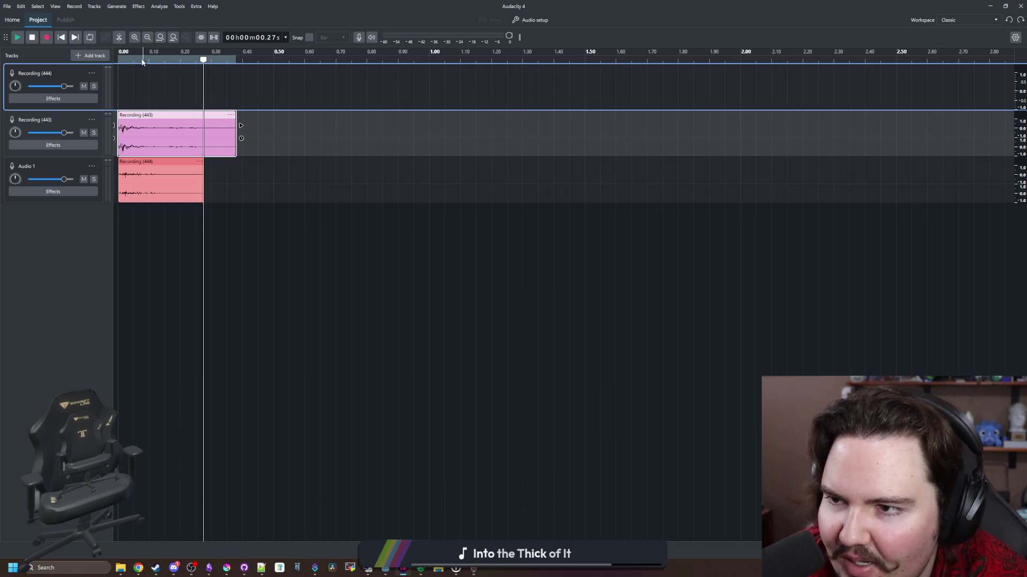
key(space)
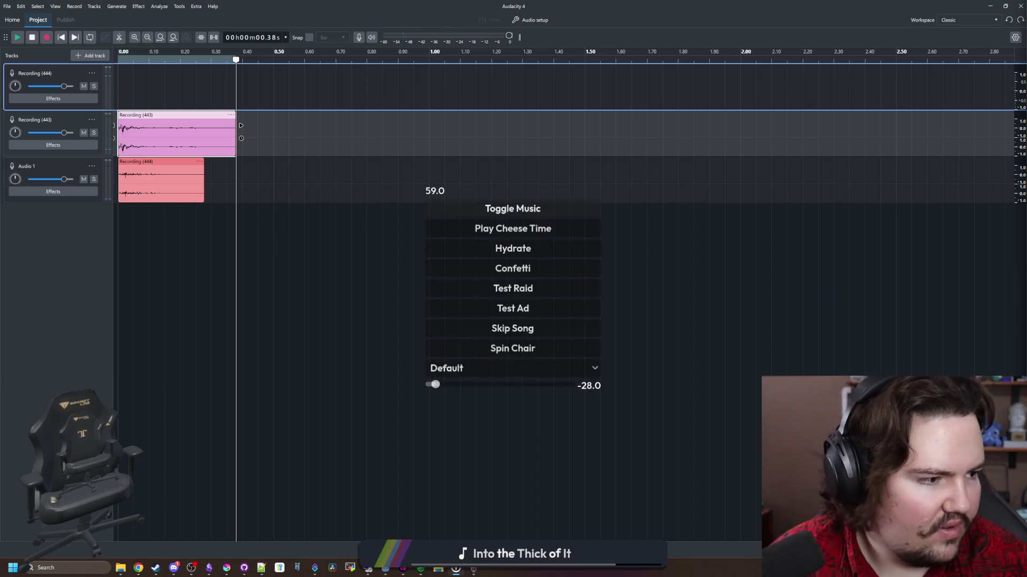
Stop the loop and replay the sound several times from the start.
click(545, 199)
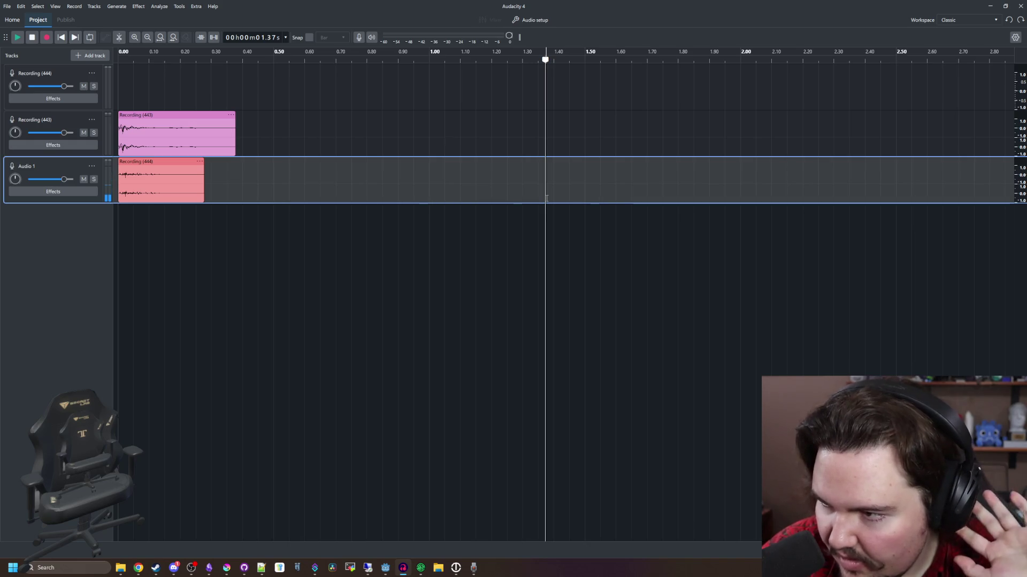
click(120, 97)
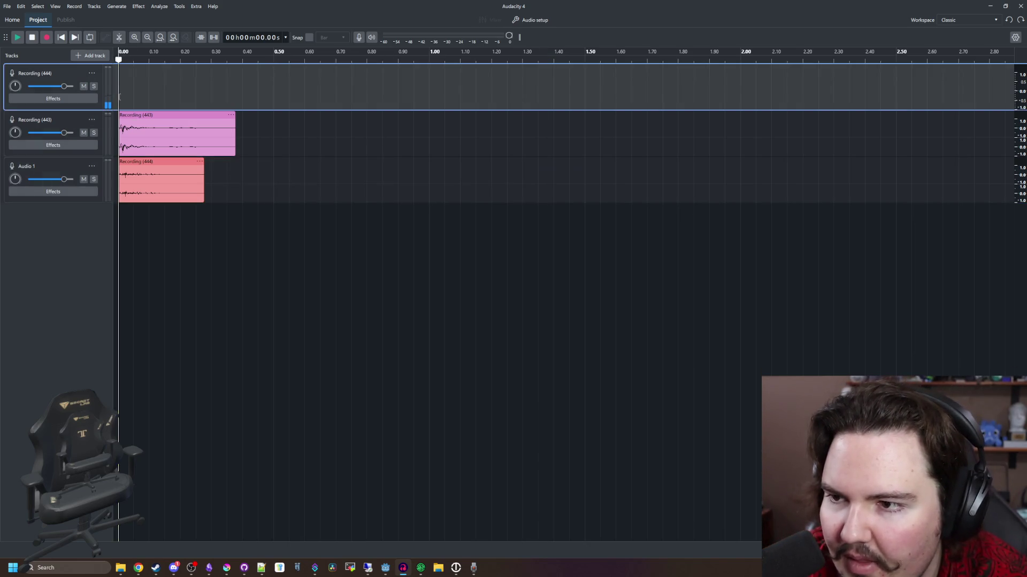
key(space)
key(space)
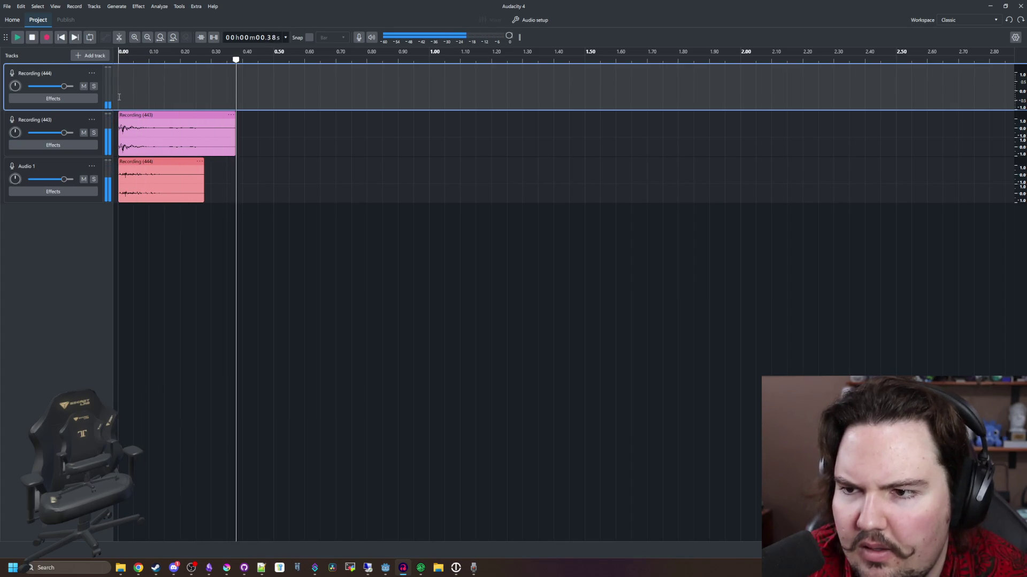
key(space)
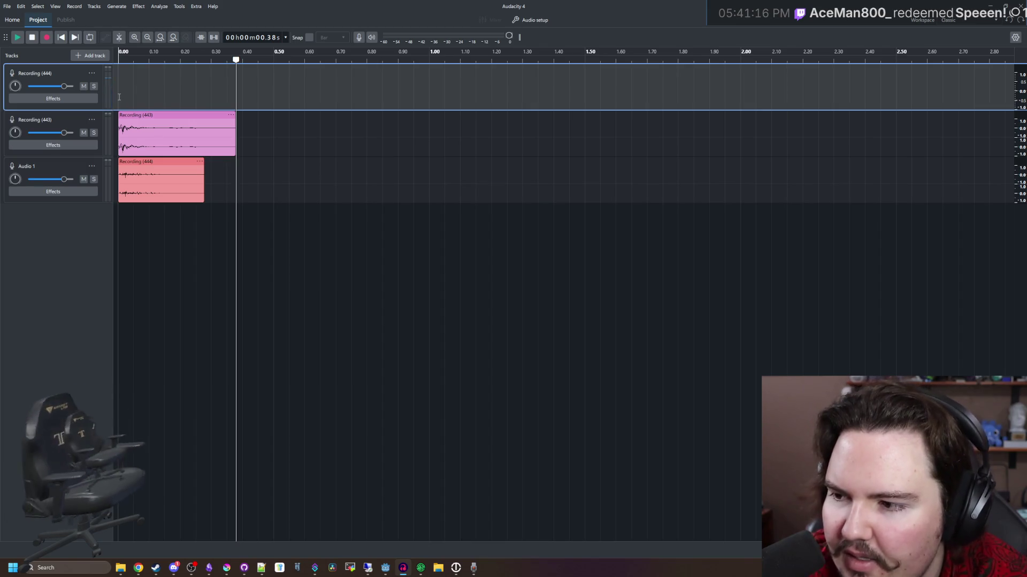
key(space)
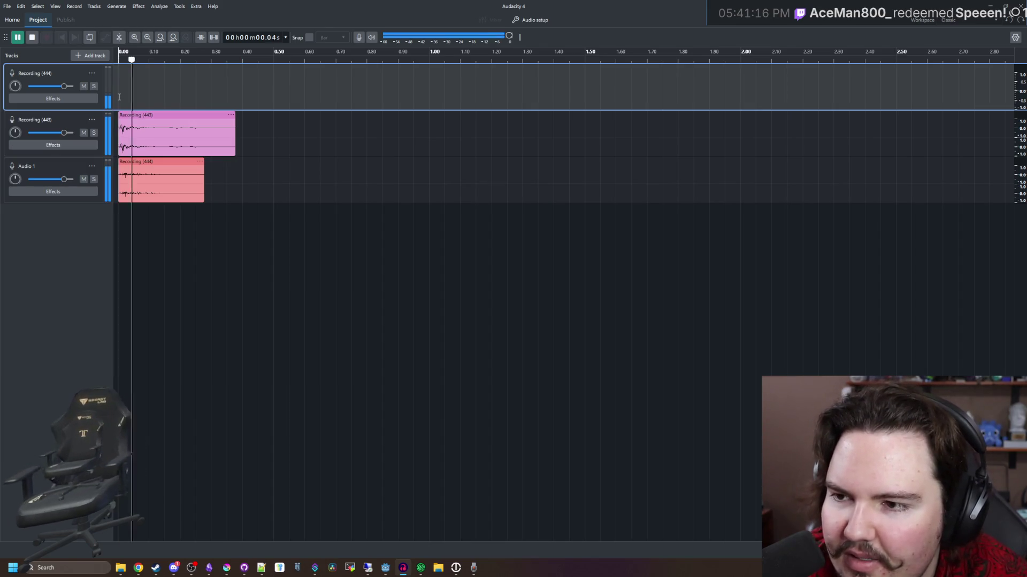
key(space)
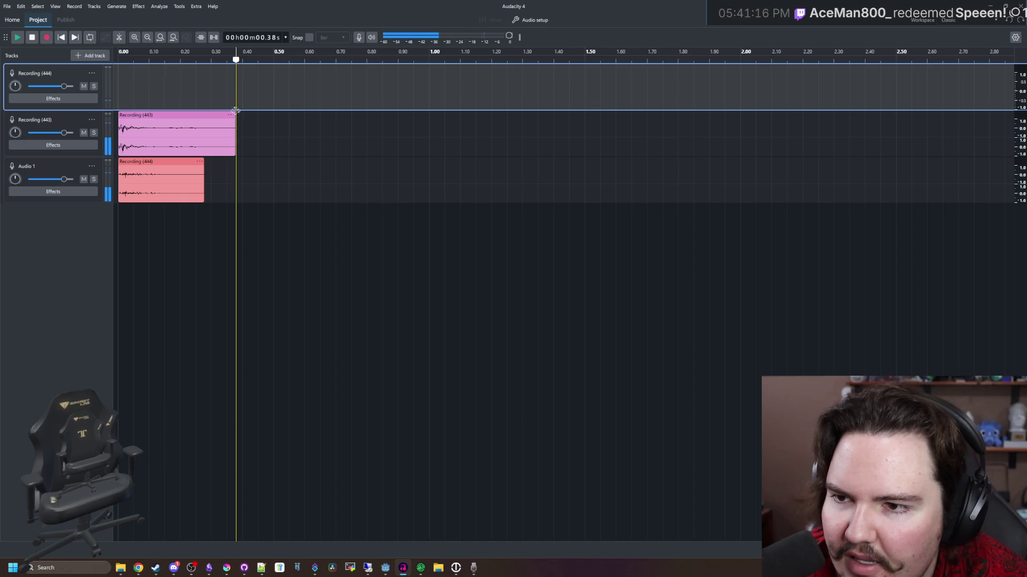
key(space)
Apply Fade Out to Recording (443) from 0.10 s to the sound's end and replay it.
drag(236, 107, 153, 86)
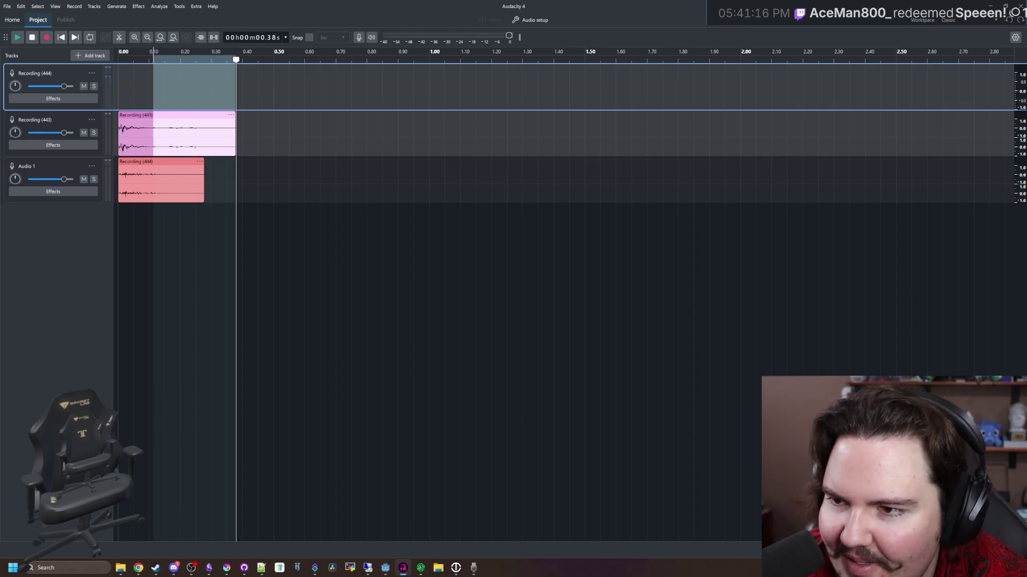
click(139, 6)
mouse_move(186, 72)
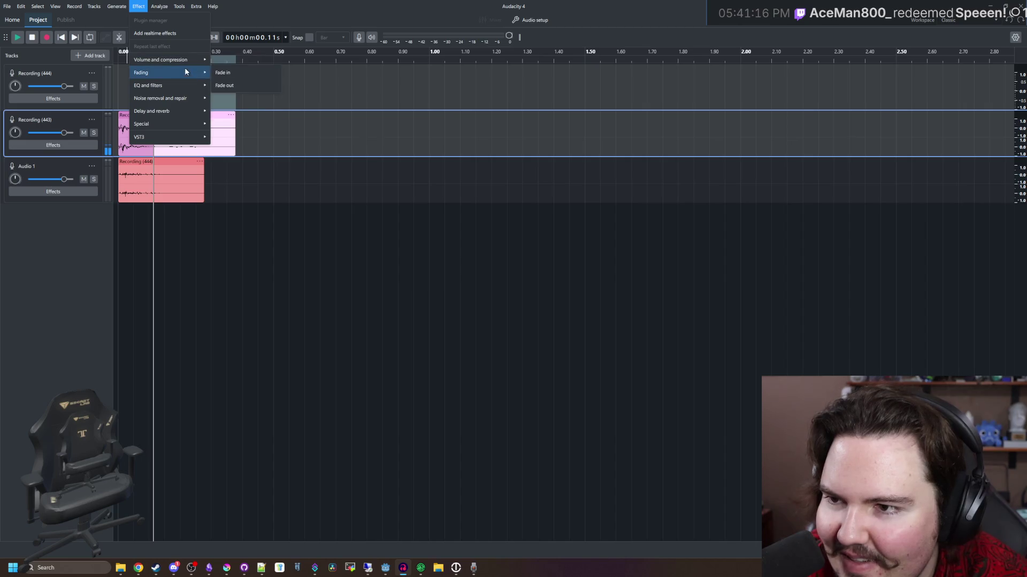
click(225, 85)
click(119, 86)
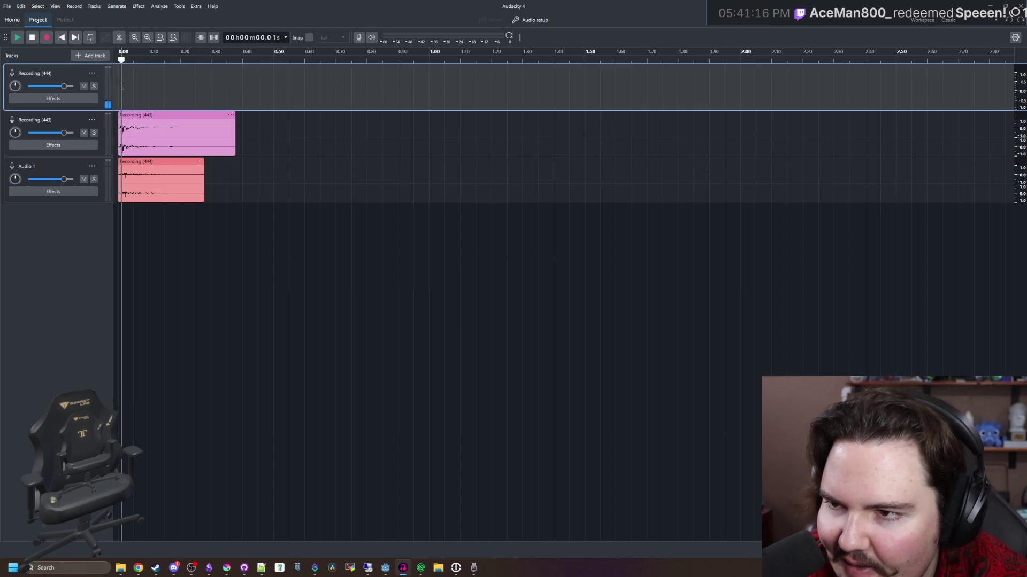
key(space)
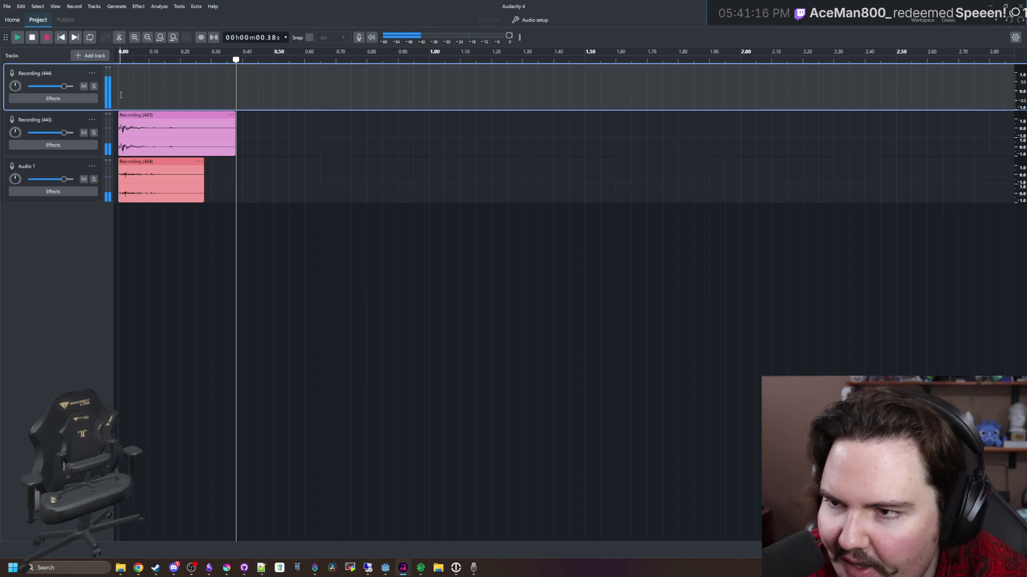
key(space)
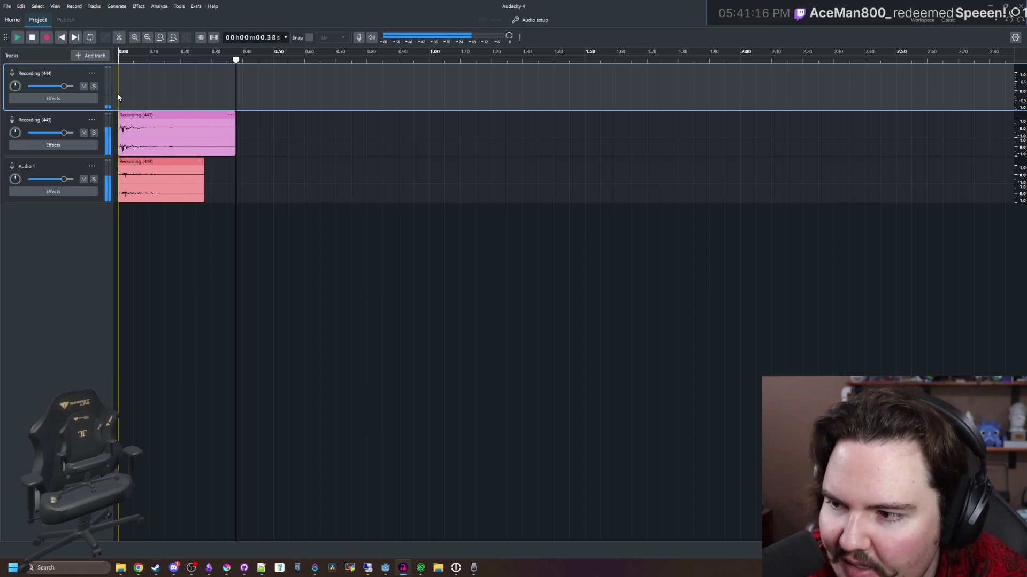
key(space)
key(space)
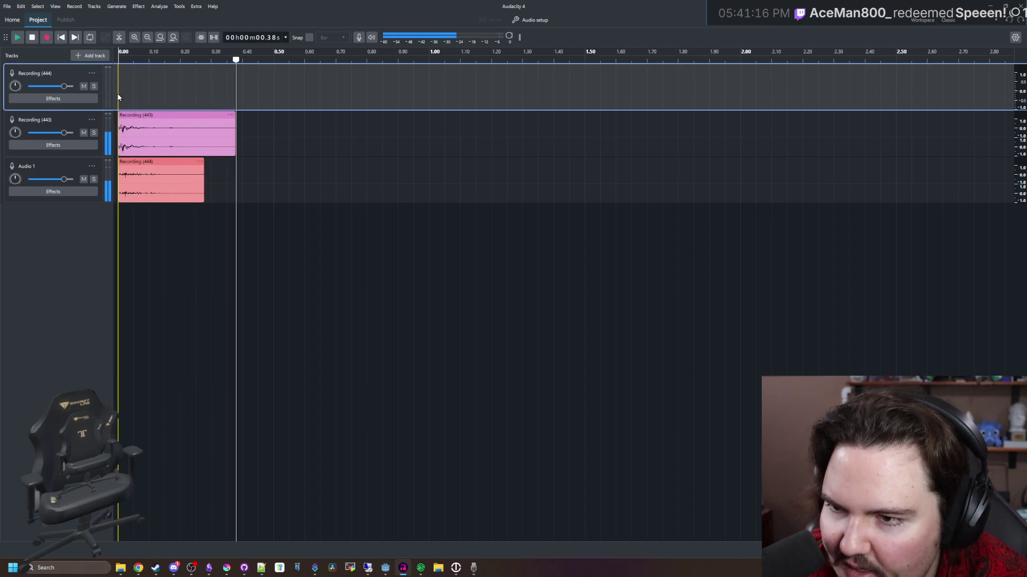
key(space)
Select the full 0–0.36 s sound and open the Export audio dialog.
click(202, 147)
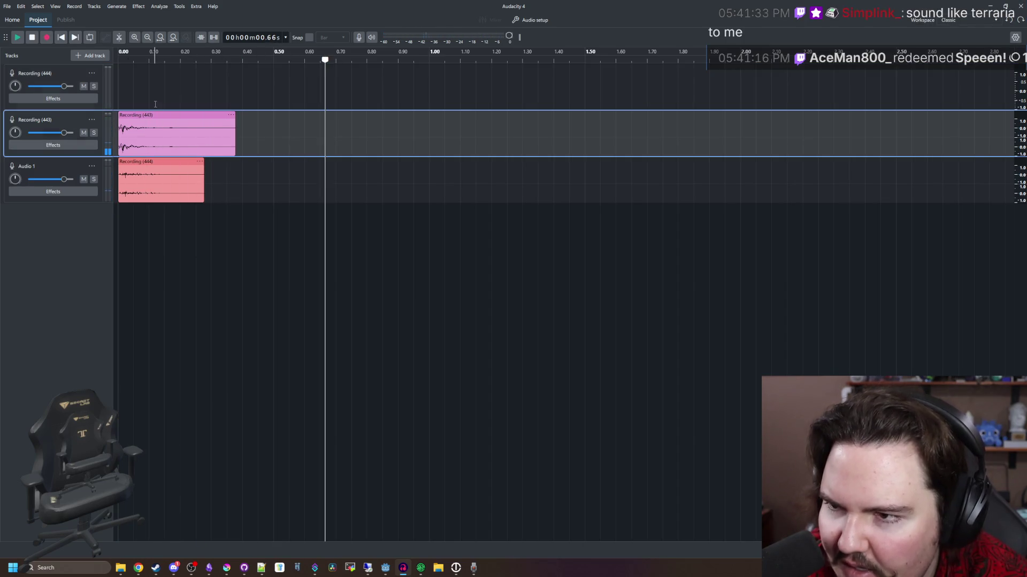
drag(118, 88, 236, 91)
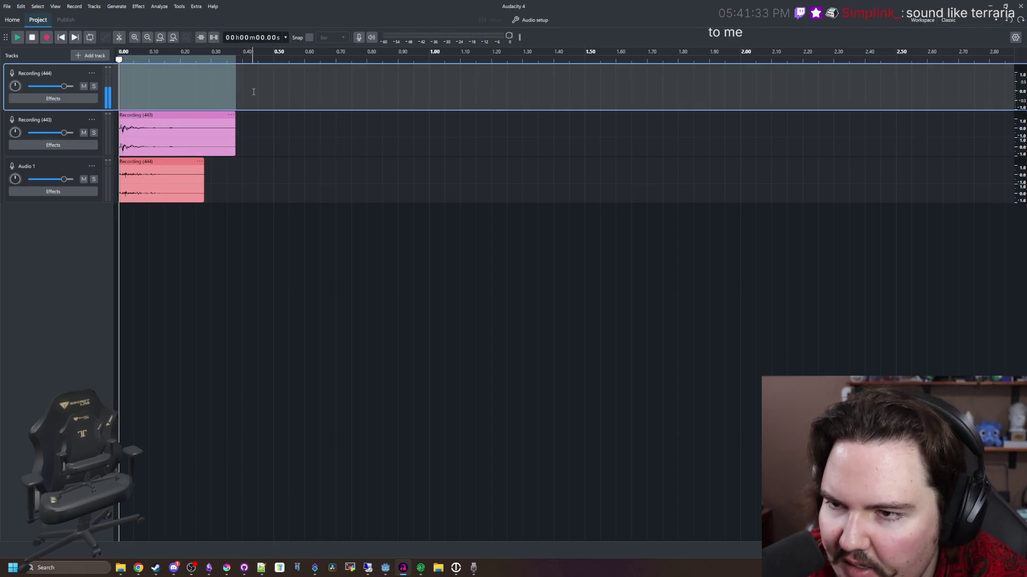
click(7, 6)
click(56, 99)
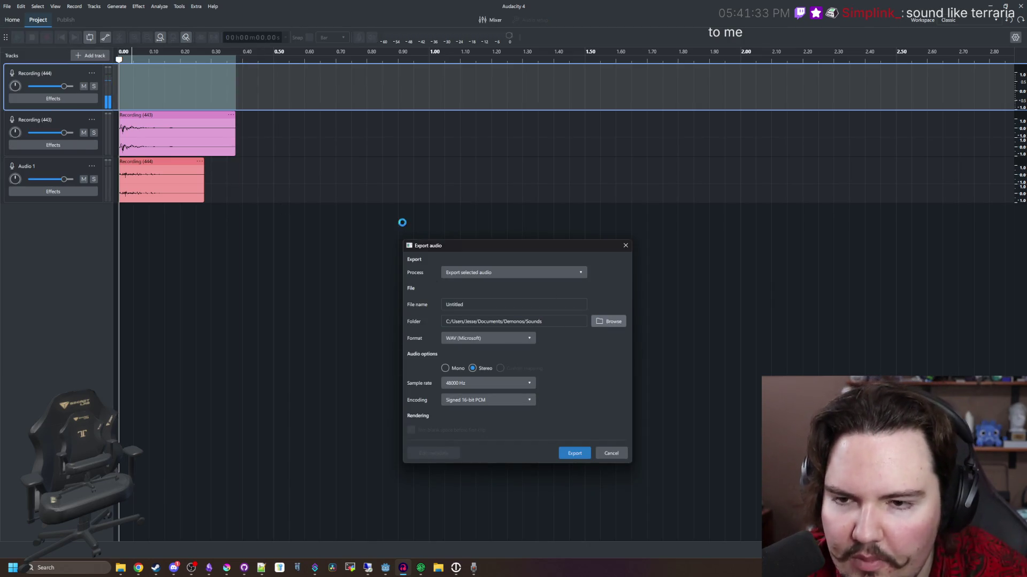
Export the selected sound as decoration_drop.wav into the lured-in project's Sounds folder.
click(543, 274)
drag(541, 257, 319, 217)
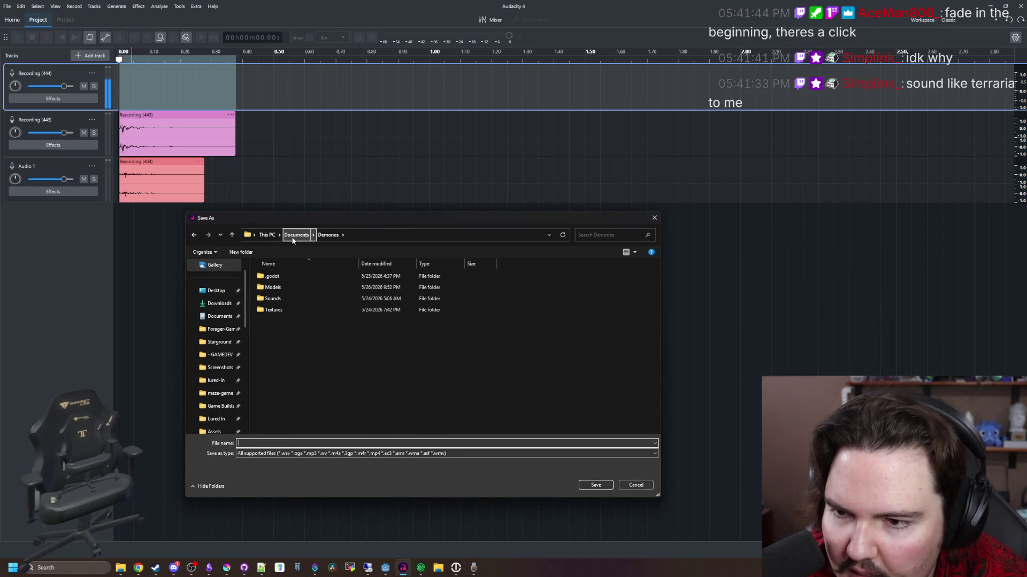
click(216, 380)
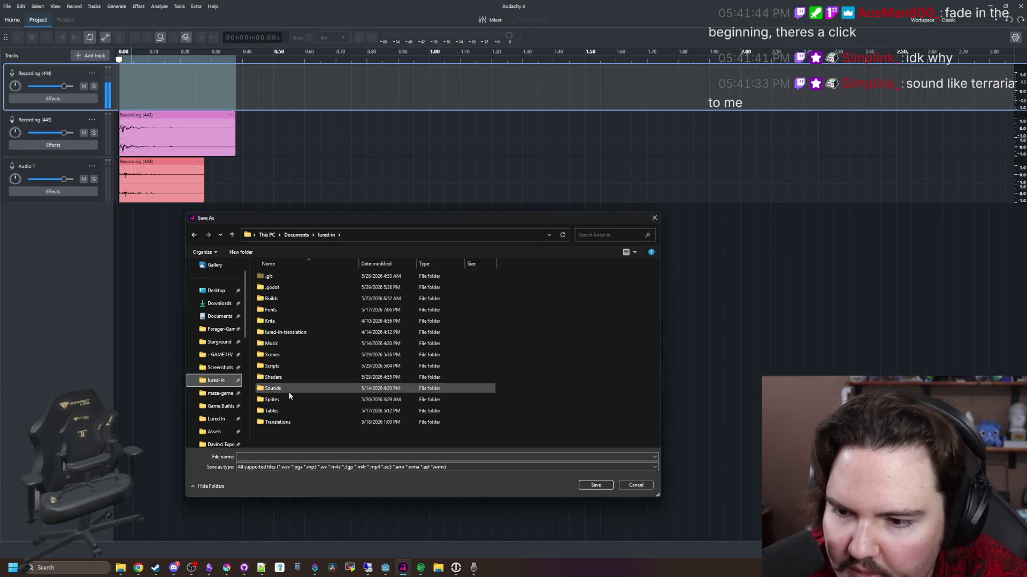
double_click(279, 389)
scroll(298, 335, down, 5)
click(301, 444)
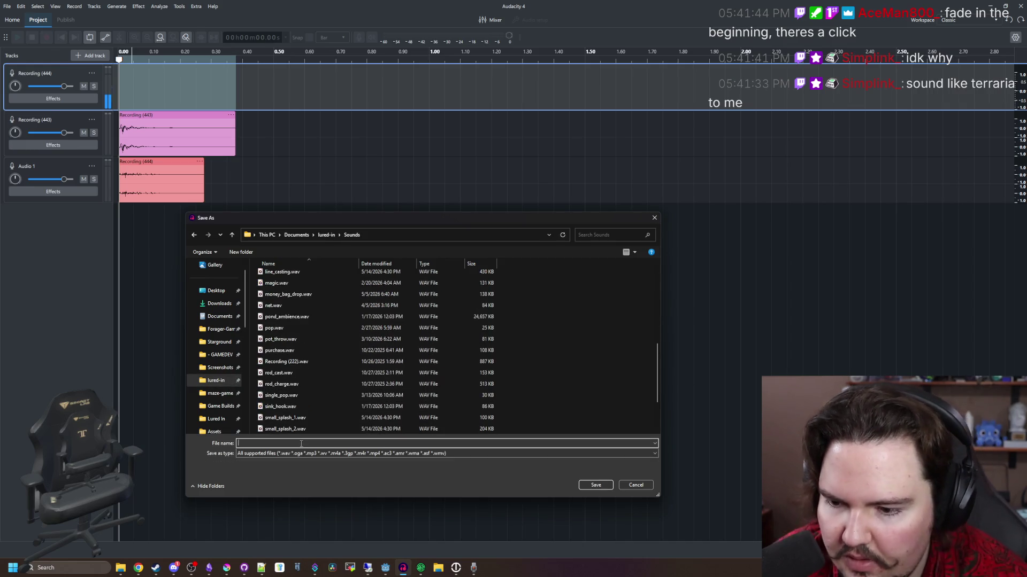
text(decoration_drop)
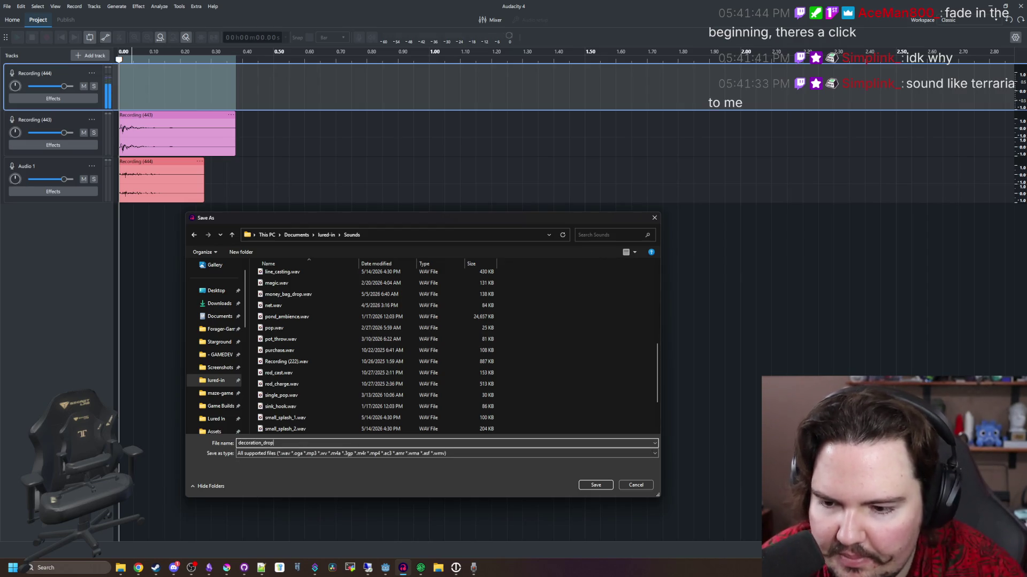
scroll(471, 417, up, 8)
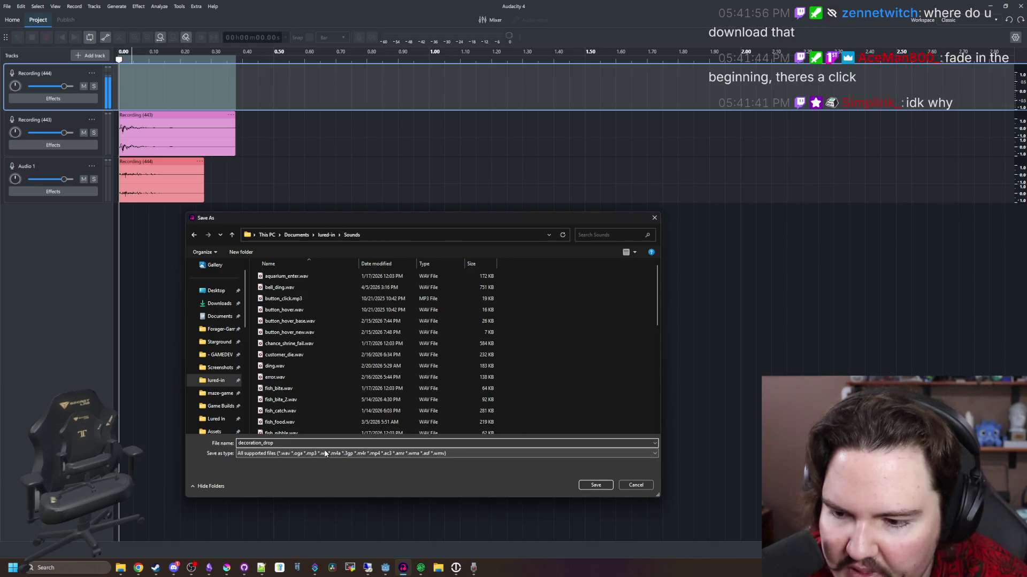
click(593, 484)
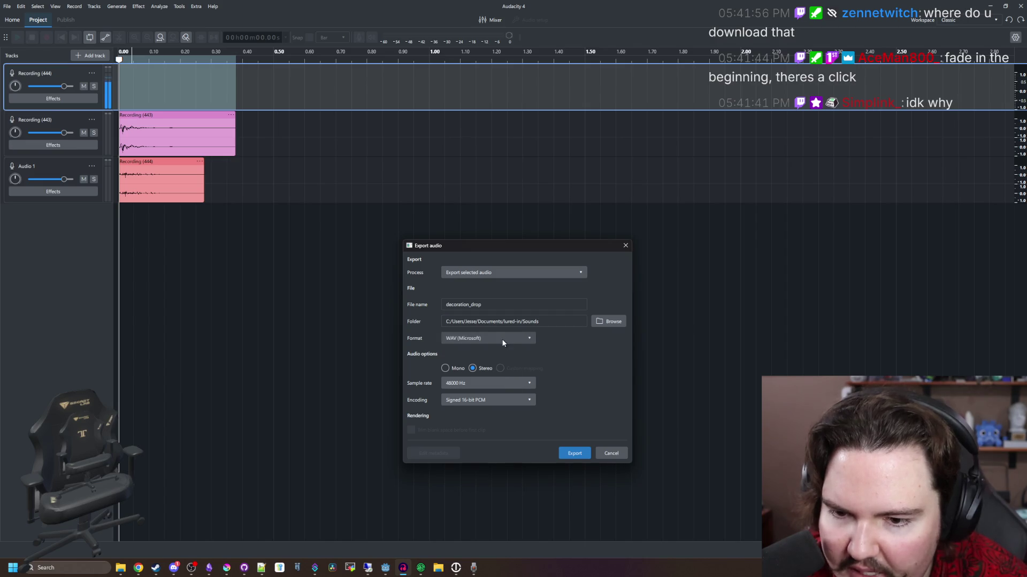
click(583, 454)
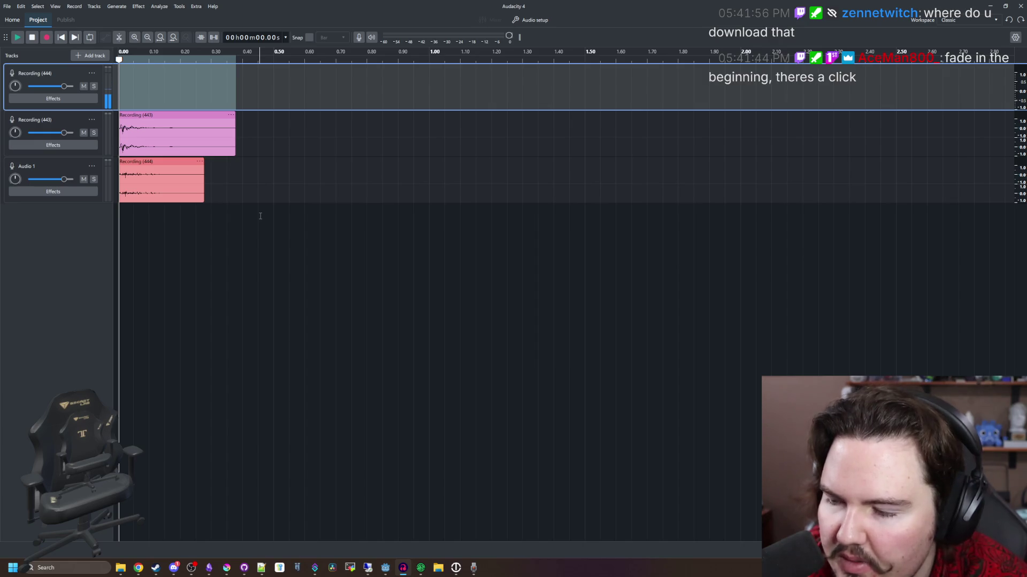
Move Audacity aside, search Google for 'audacity' and browse the official Audacity website.
drag(275, 4, 750, 43)
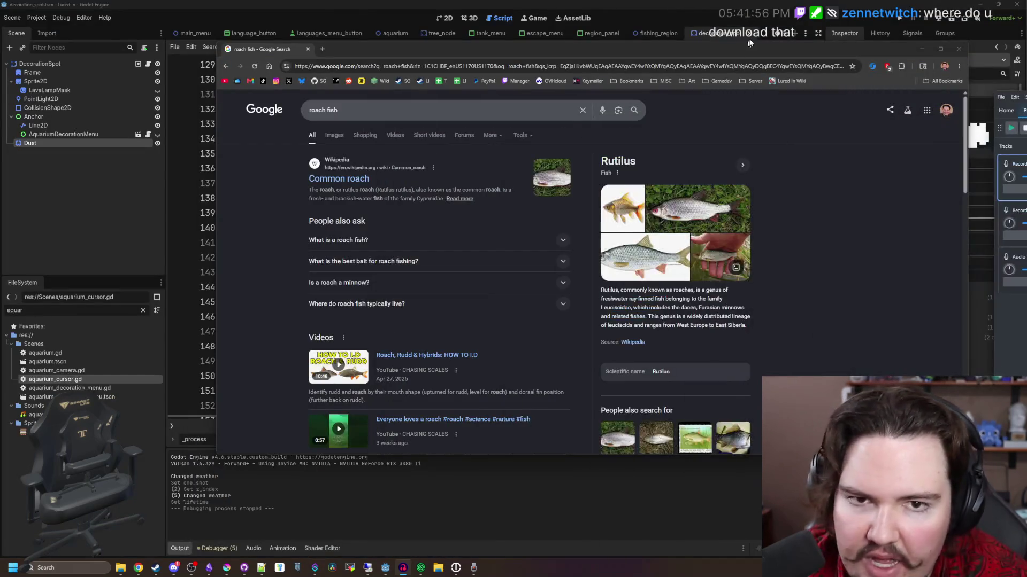
click(321, 52)
text(audacity)
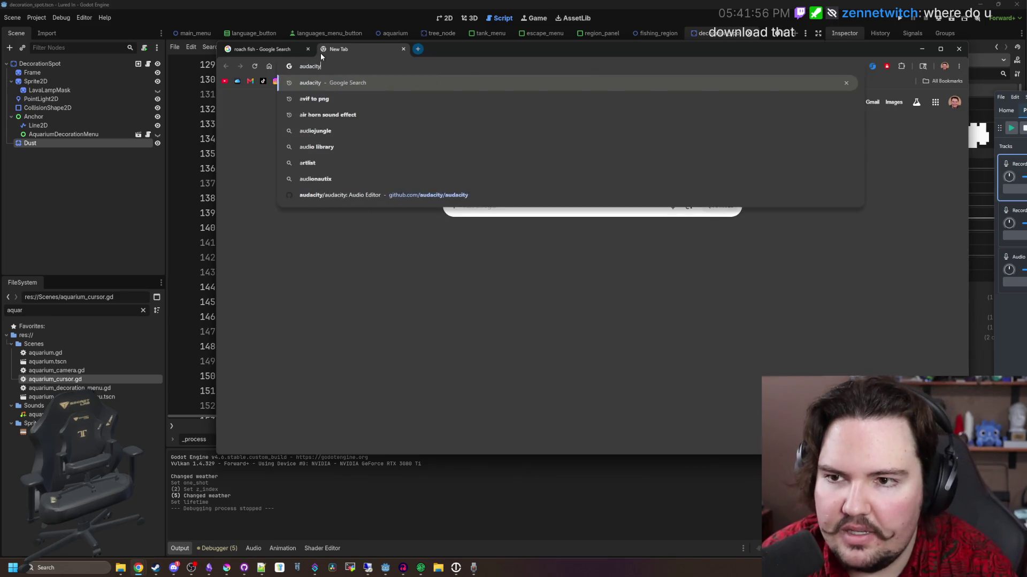
key(Return)
click(375, 179)
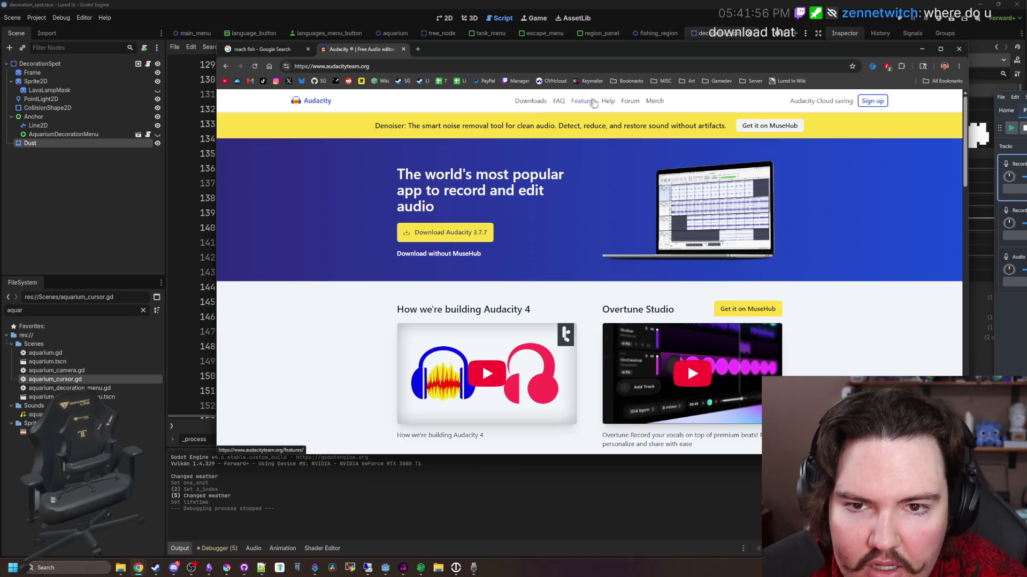
scroll(623, 296, down, 3)
scroll(467, 221, down, 2)
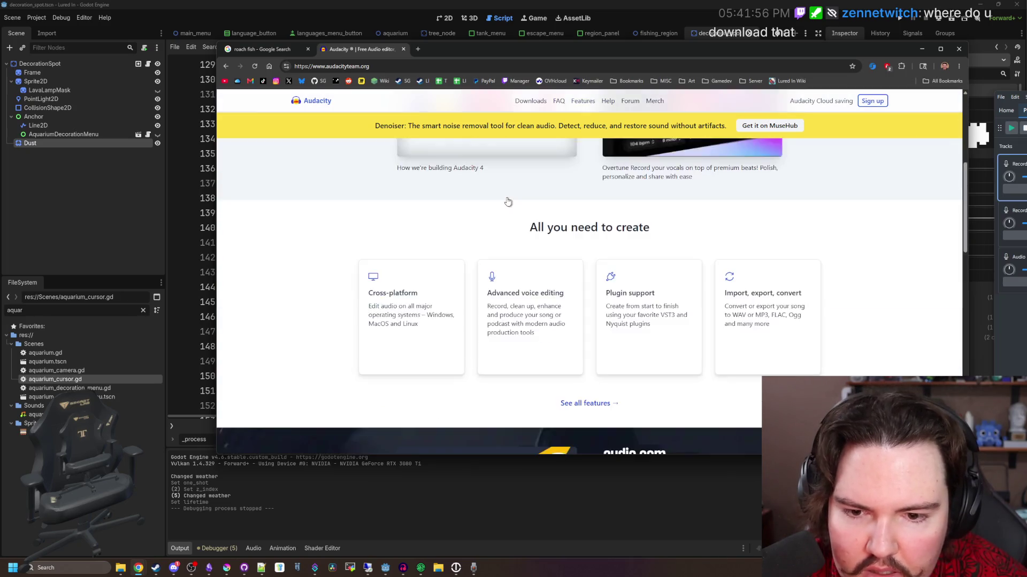
scroll(473, 225, up, 3)
scroll(471, 224, up, 2)
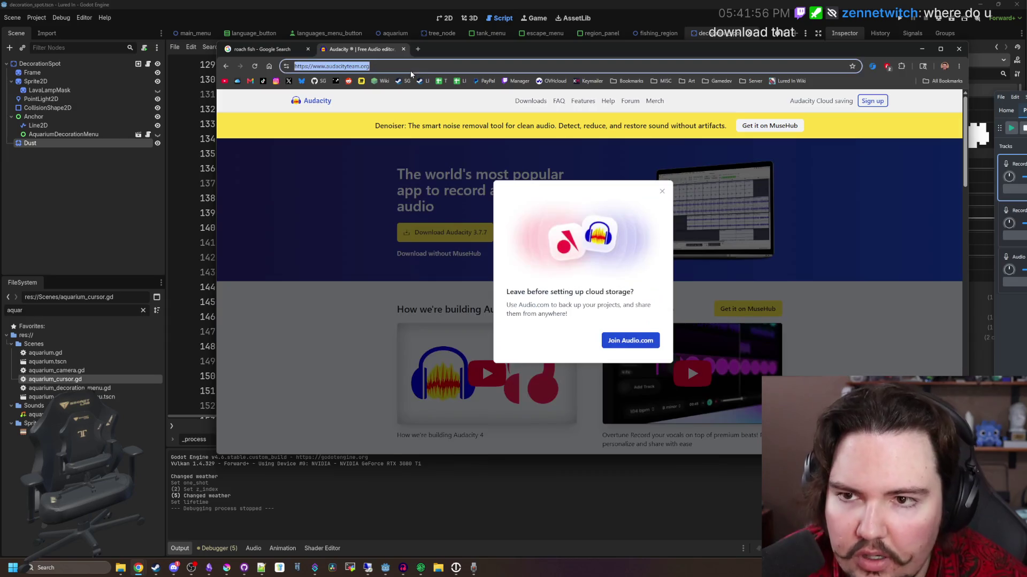
text(a)
Search for 'audacity 4' and open the Audacity 4 pre-release page in its own tab.
click(409, 71)
text(audacity 4)
key(Return)
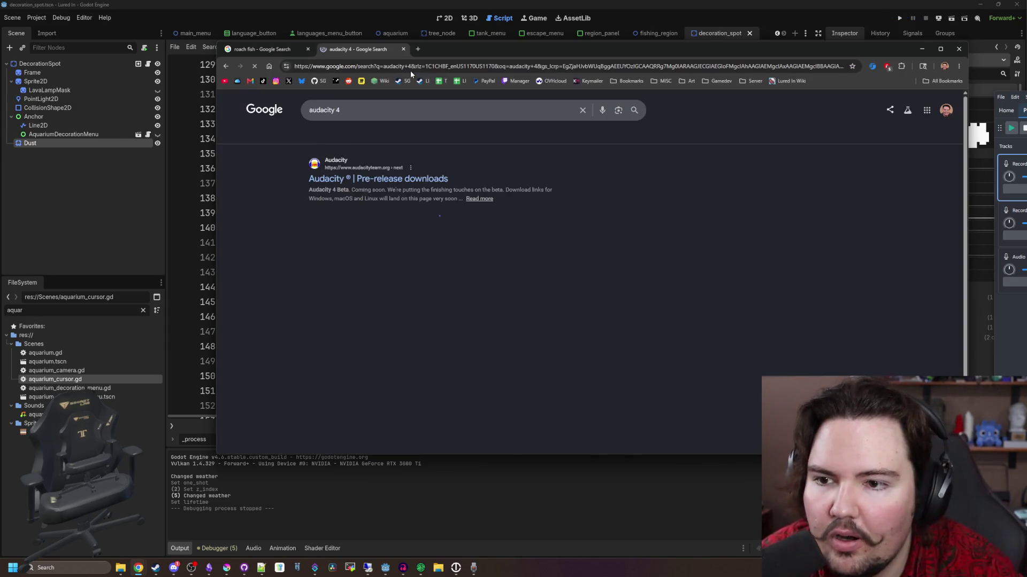
middle_click(378, 179)
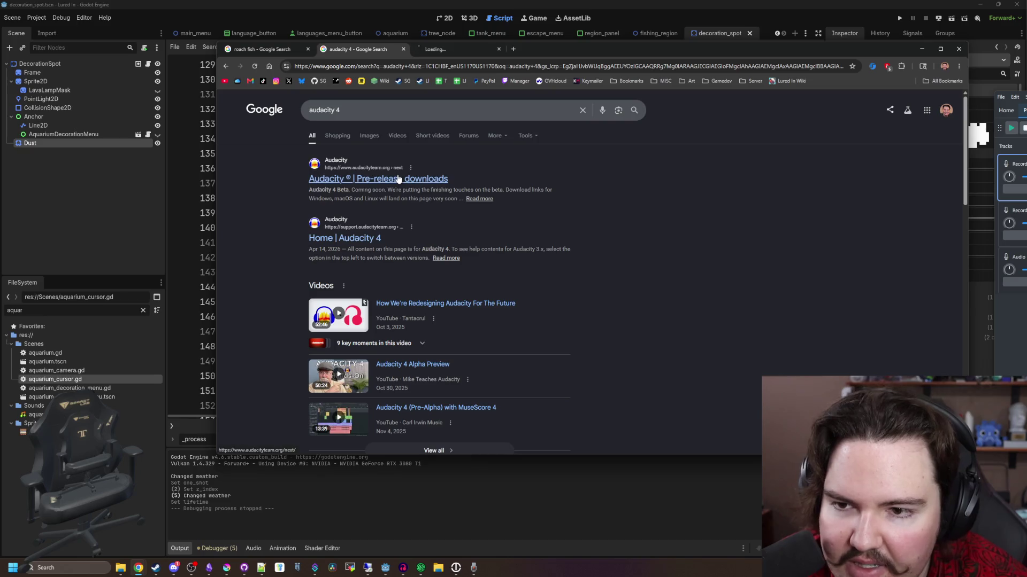
click(468, 53)
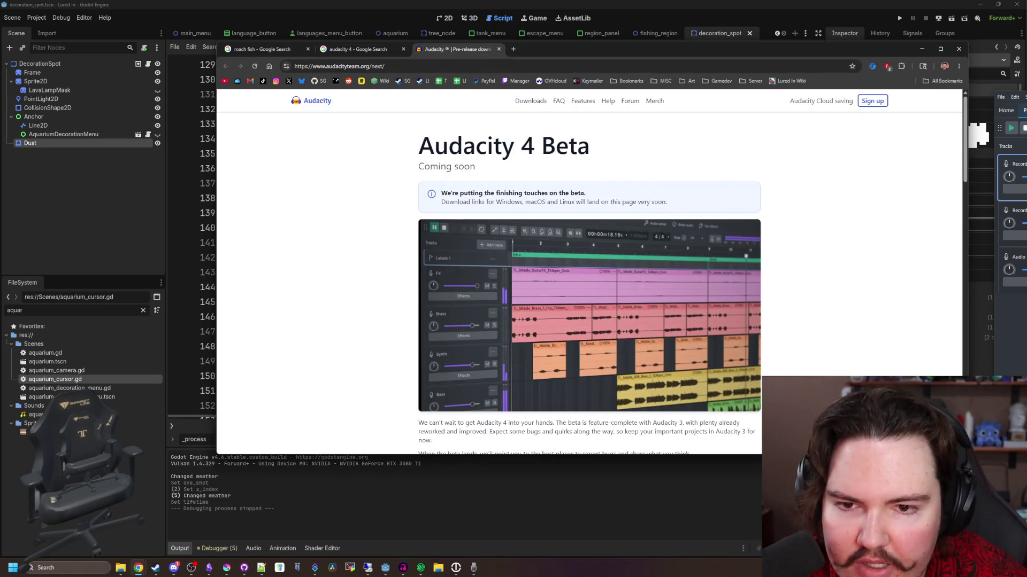
Read through the Audacity 4 Beta 'Coming soon' page, including its title and beta status note.
drag(486, 145, 556, 146)
click(479, 287)
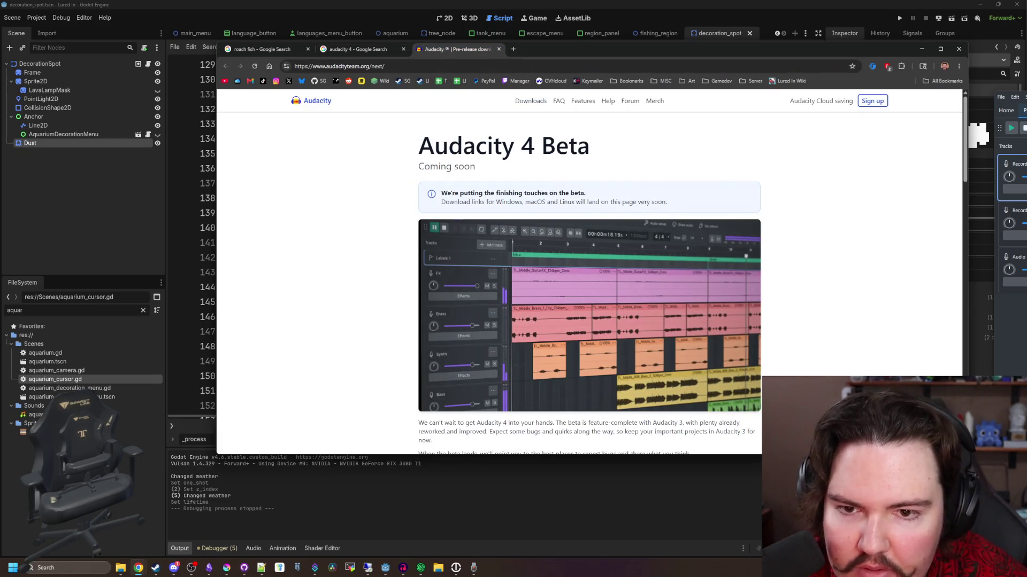
drag(475, 193, 570, 210)
click(616, 203)
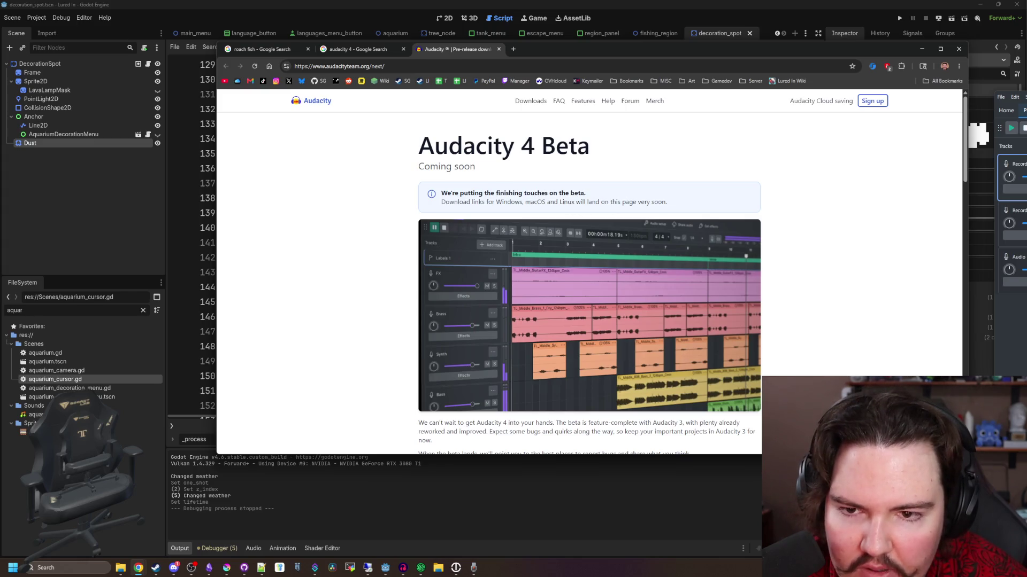
drag(473, 193, 604, 203)
click(604, 203)
scroll(628, 200, down, 2)
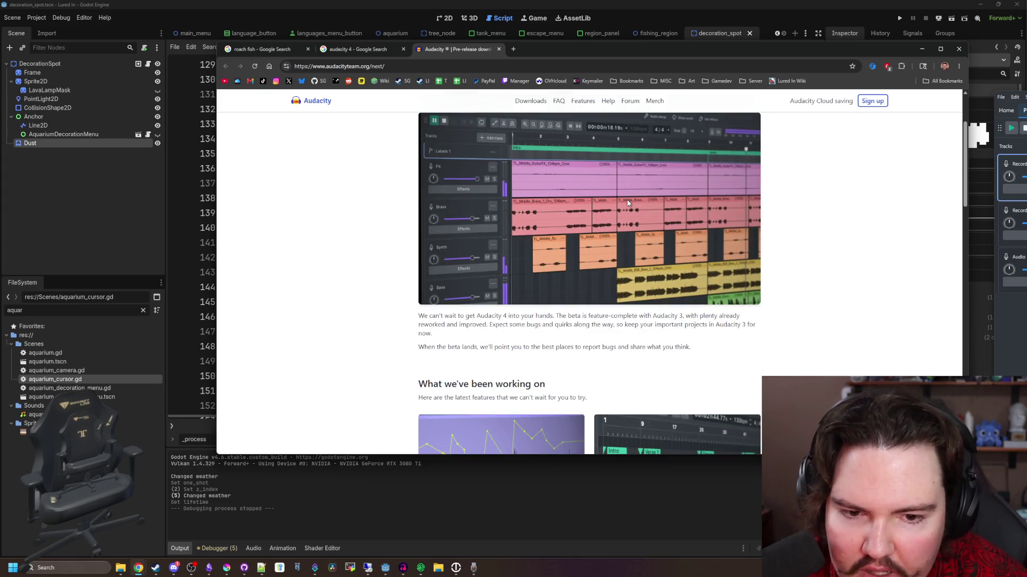
scroll(628, 203, down, 2)
scroll(532, 433, down, 5)
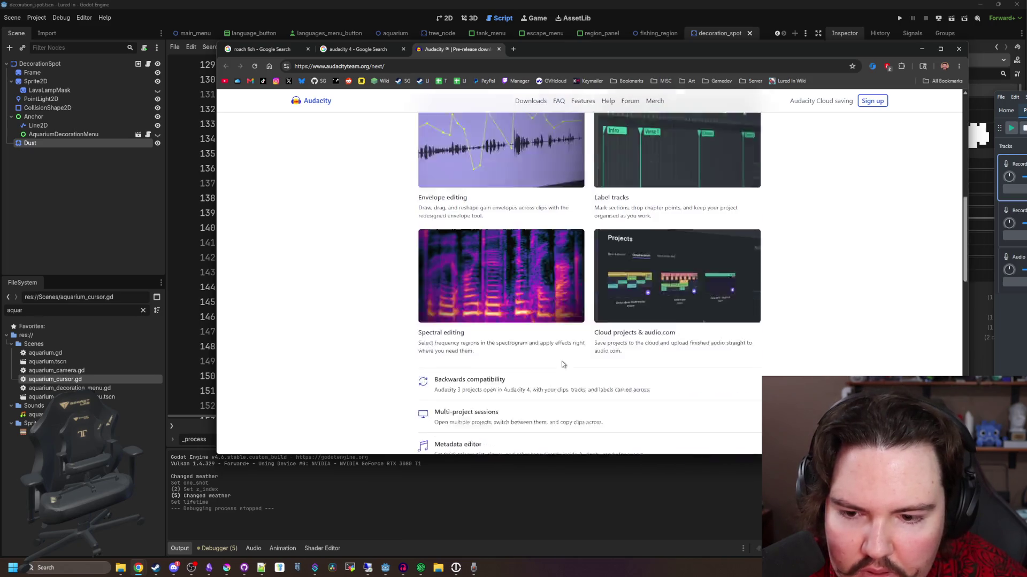
scroll(528, 335, down, 4)
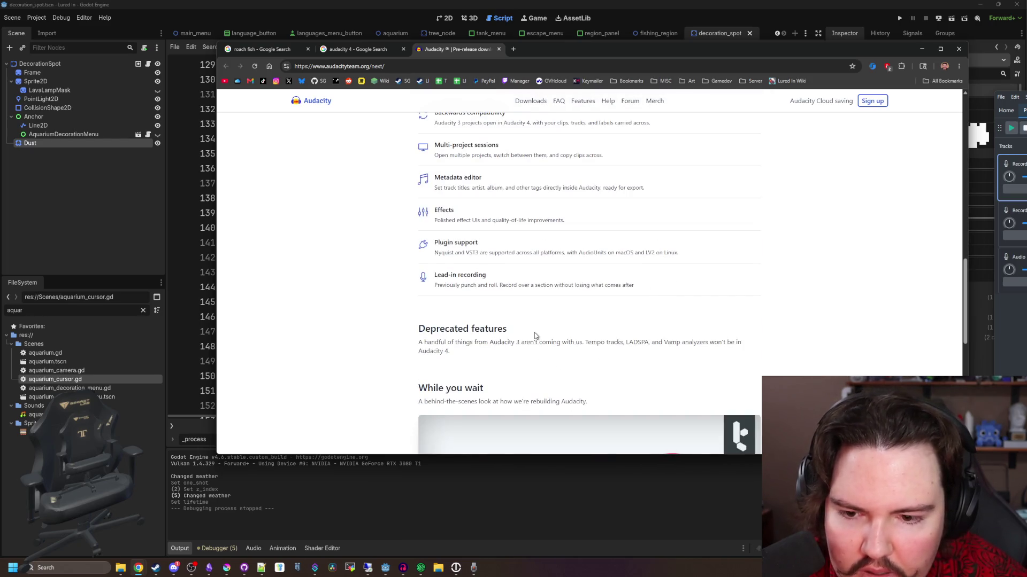
scroll(536, 336, down, 3)
scroll(535, 336, down, 3)
scroll(536, 336, up, 15)
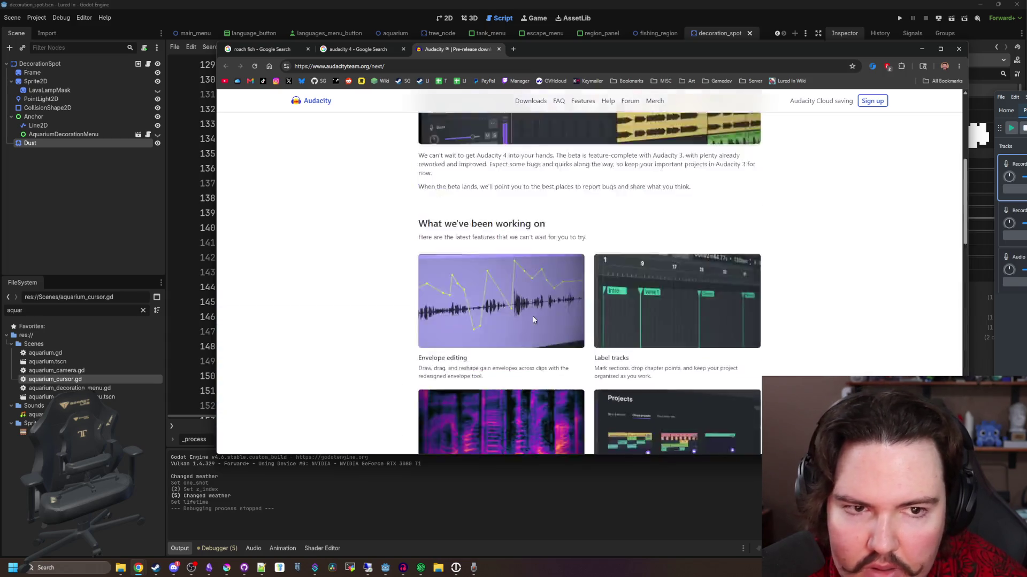
Go back to the 'audacity 4' Google results and scroll through them.
mouse_move(272, 66)
click(340, 49)
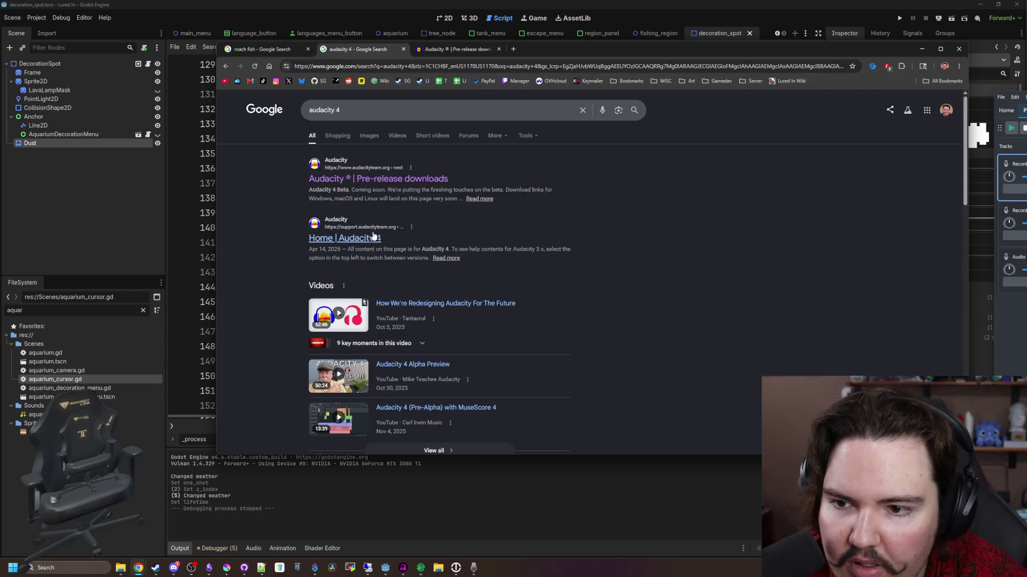
scroll(377, 230, down, 12)
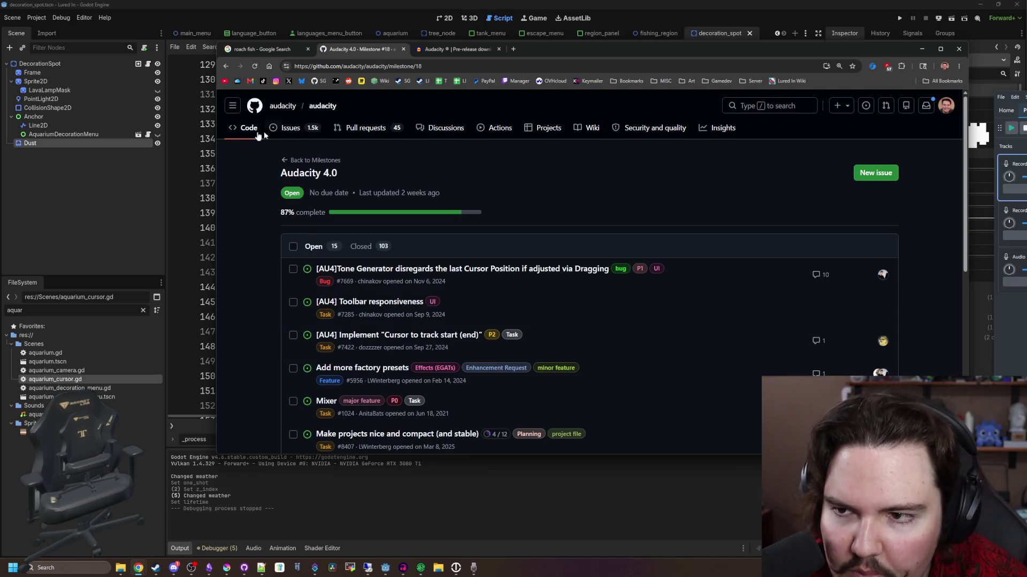
From the audacity repository's Code page, reach the releases and expand the Audacity-4.0.0.alpha-2 download files.
click(243, 132)
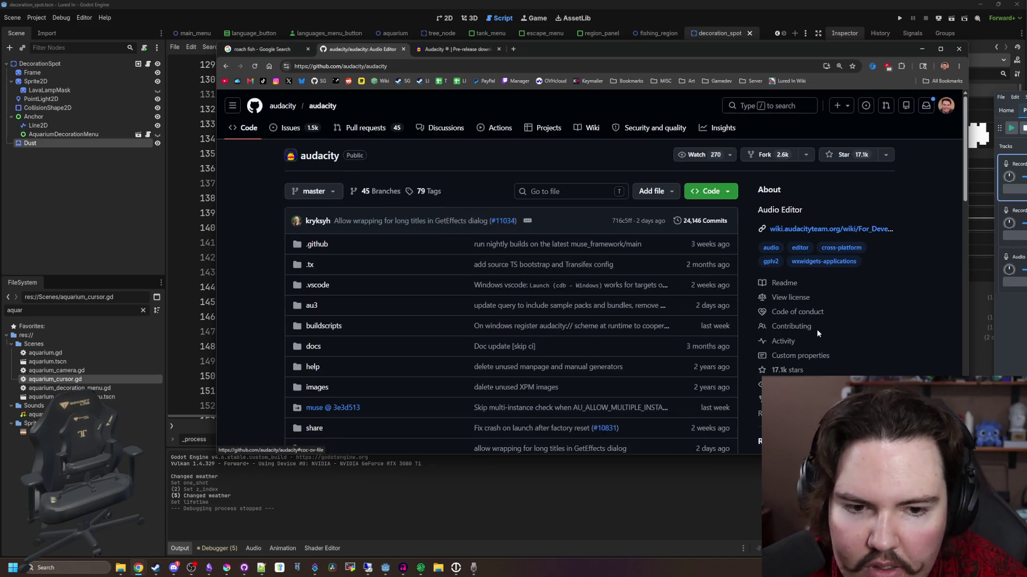
scroll(802, 336, down, 3)
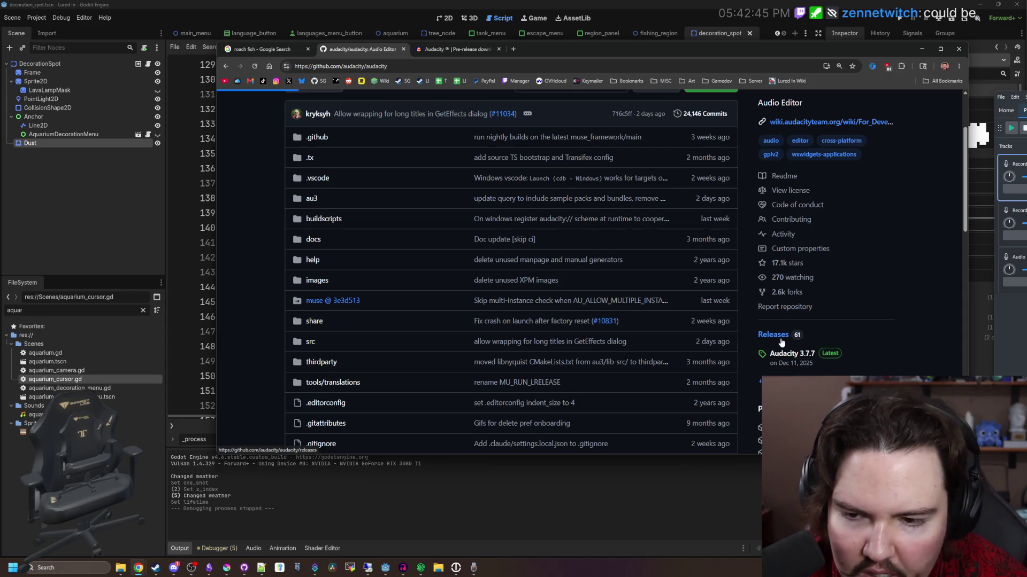
scroll(397, 263, down, 6)
scroll(396, 239, down, 8)
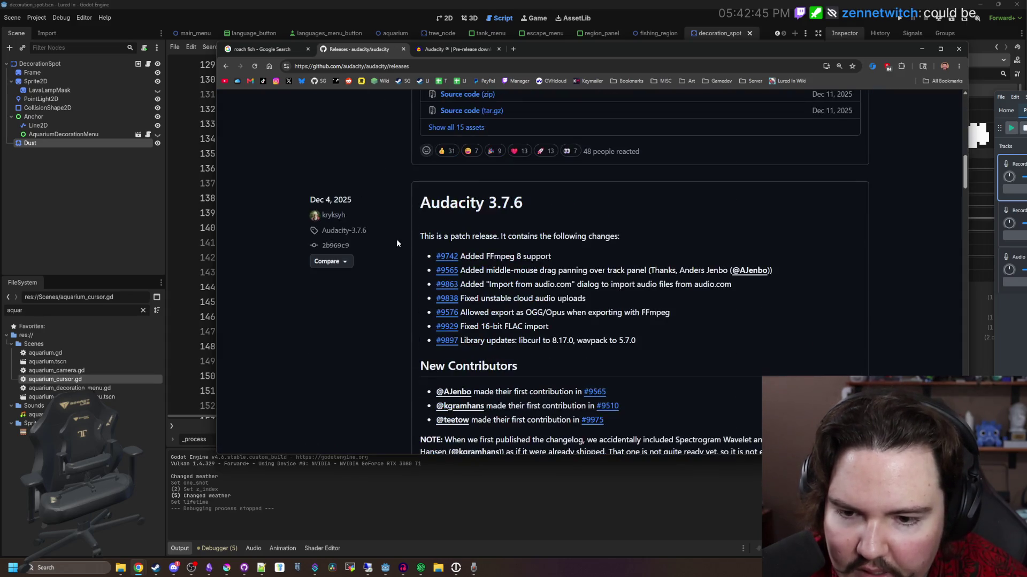
scroll(396, 239, down, 6)
scroll(396, 243, down, 2)
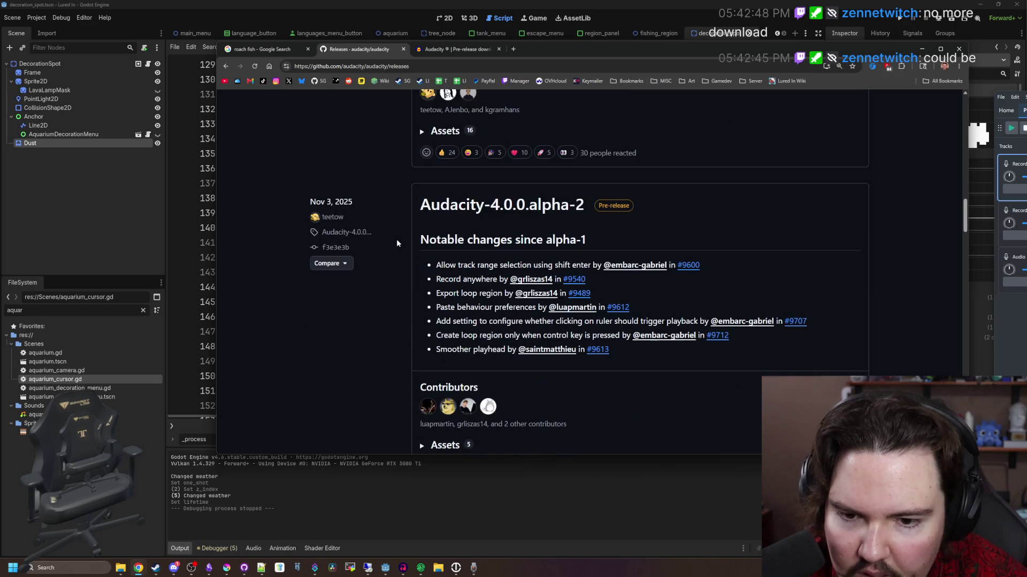
scroll(396, 244, down, 4)
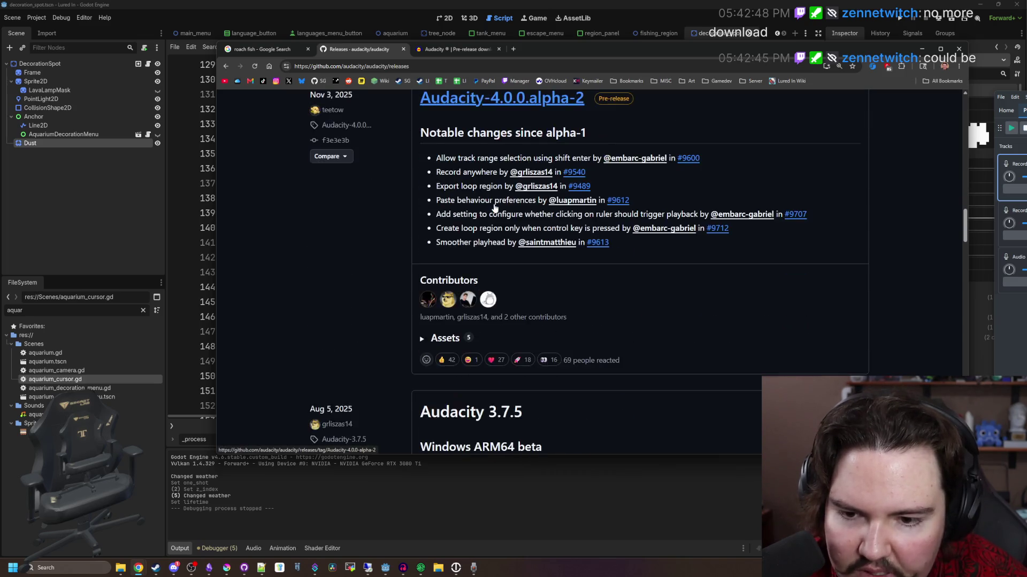
scroll(311, 315, up, 15)
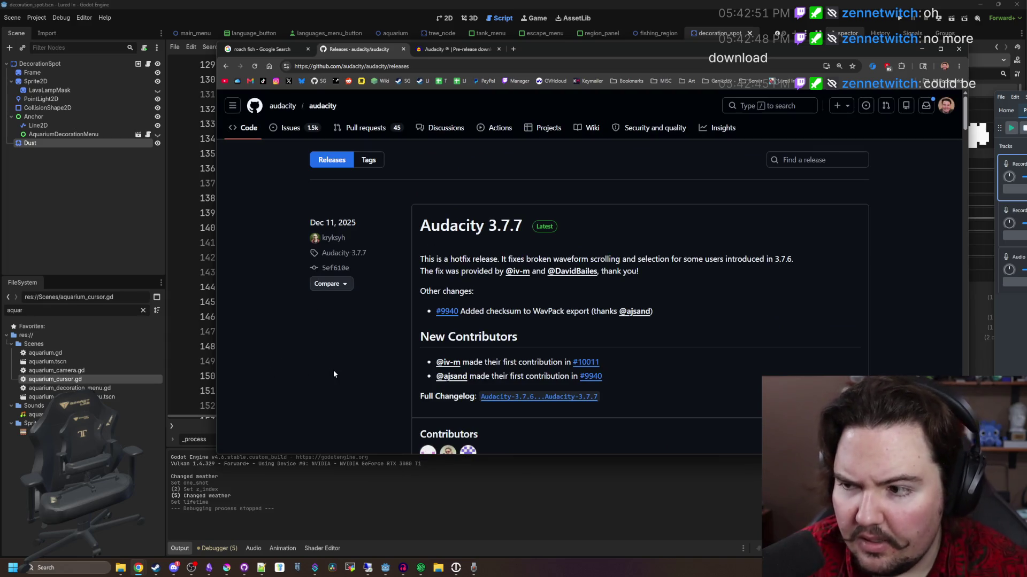
scroll(342, 278, down, 10)
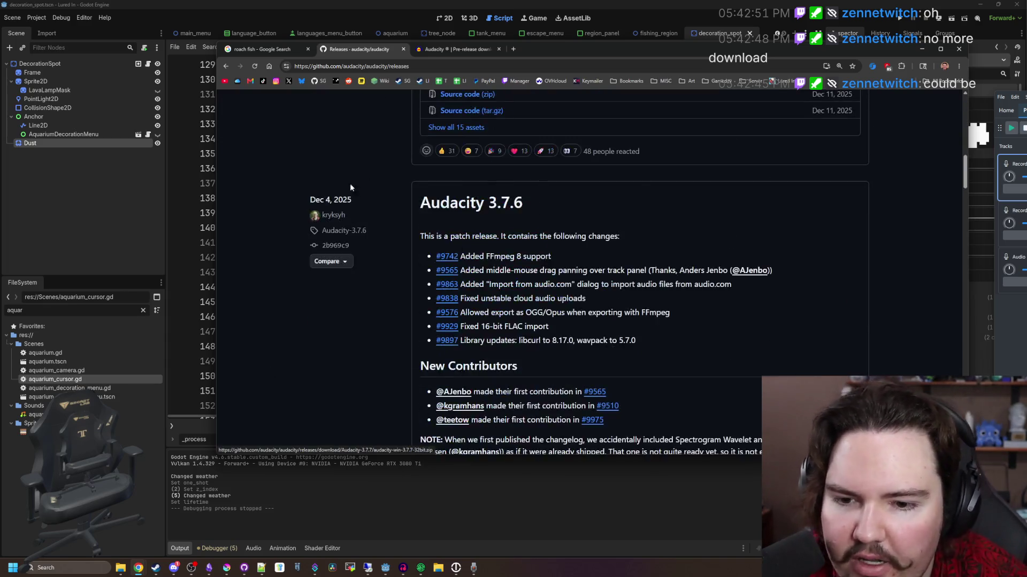
scroll(526, 290, down, 10)
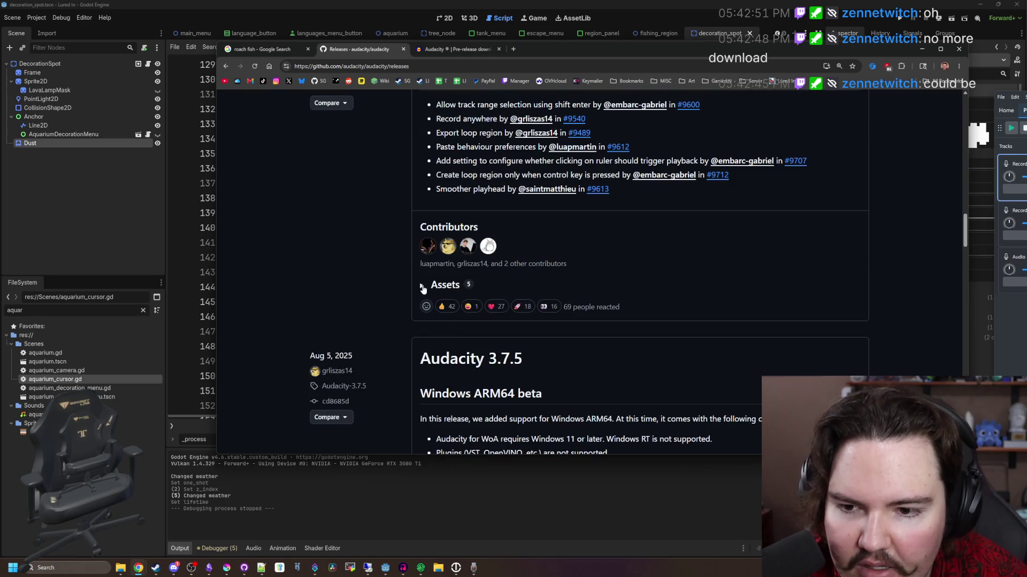
click(423, 288)
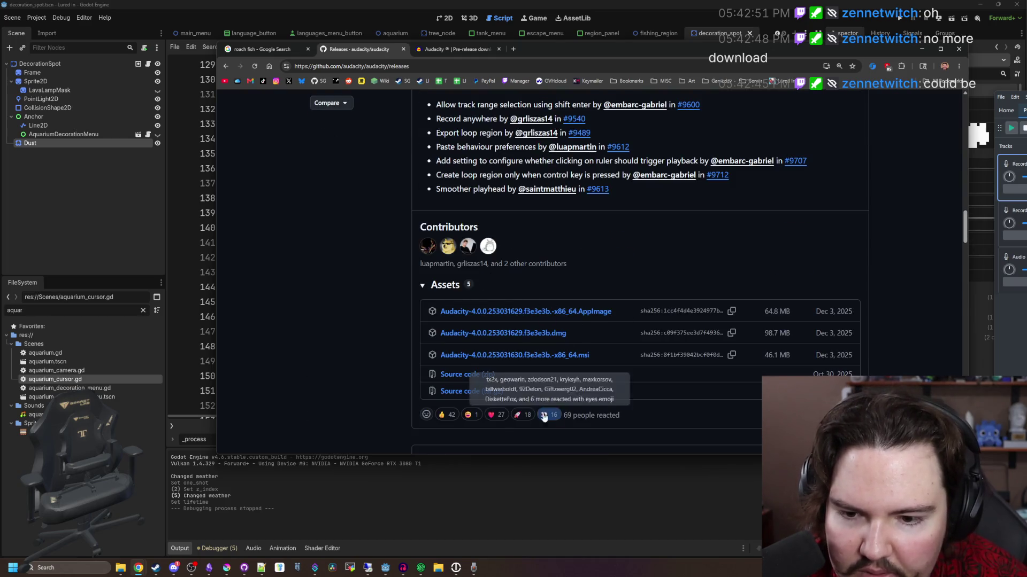
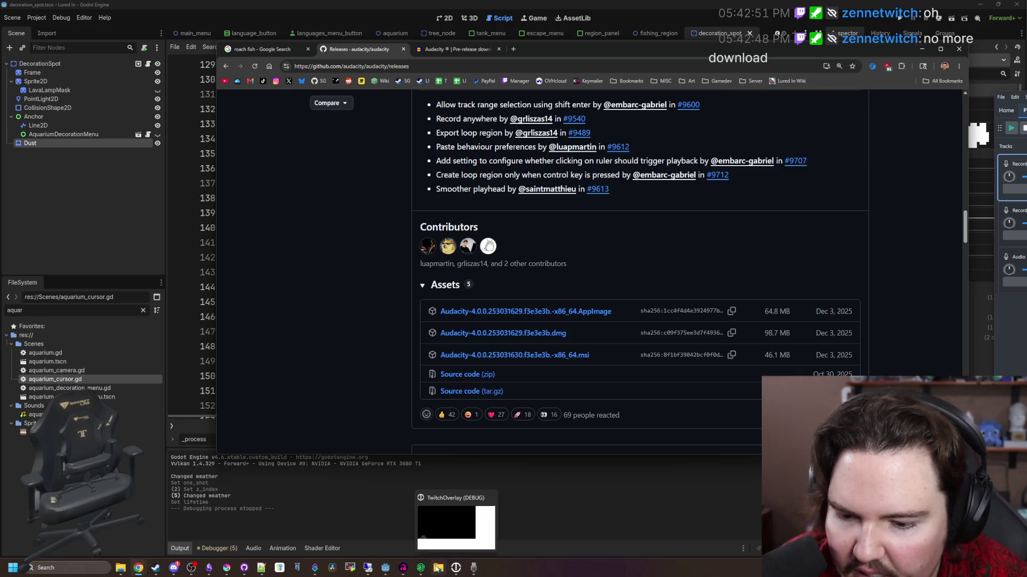
Bring the three-track Audacity drop-recording project forward and play the selection.
click(400, 570)
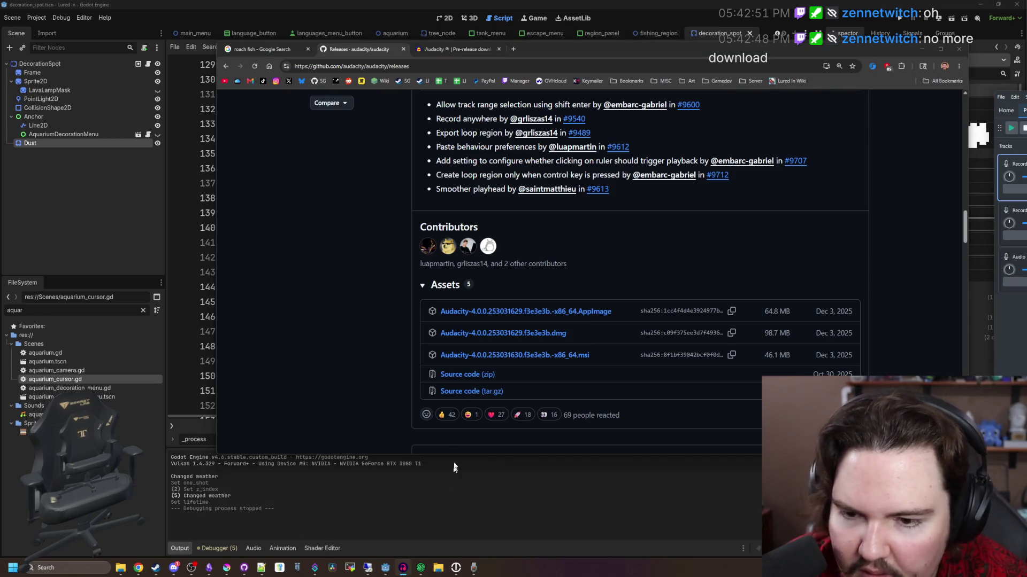
key(space)
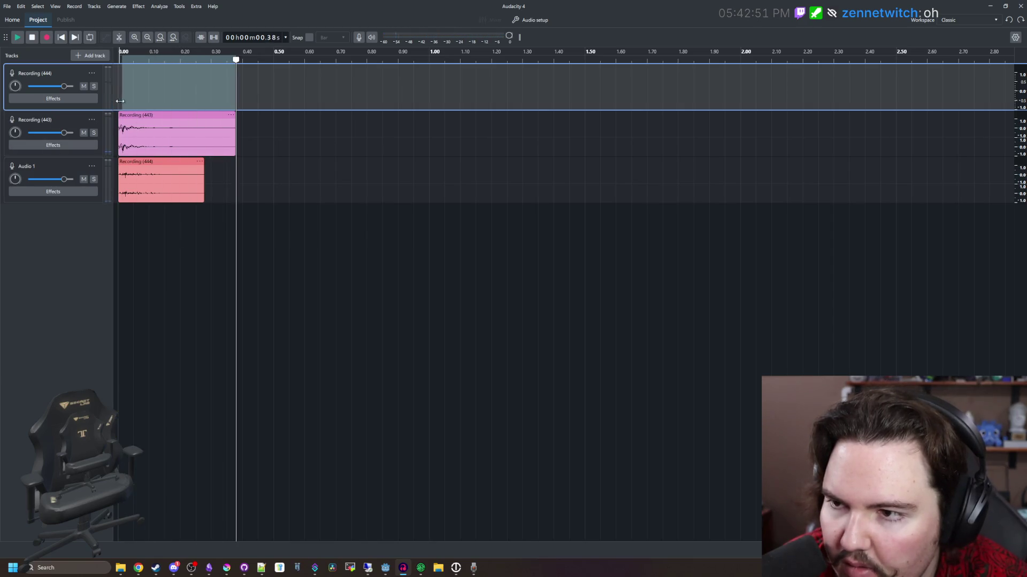
Shift both recording clips right so they start around 0.33 s.
key(space)
click(120, 219)
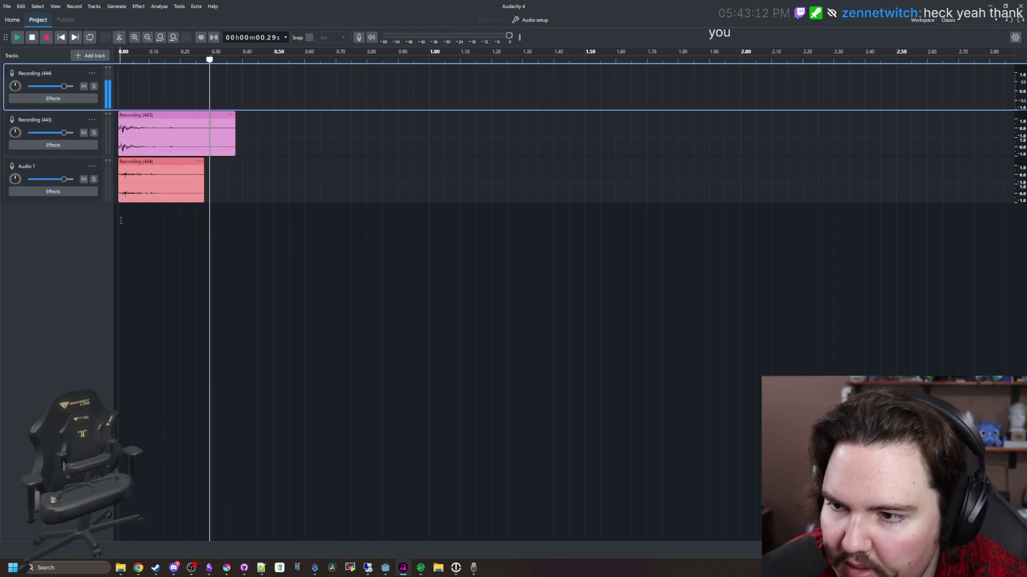
click(140, 86)
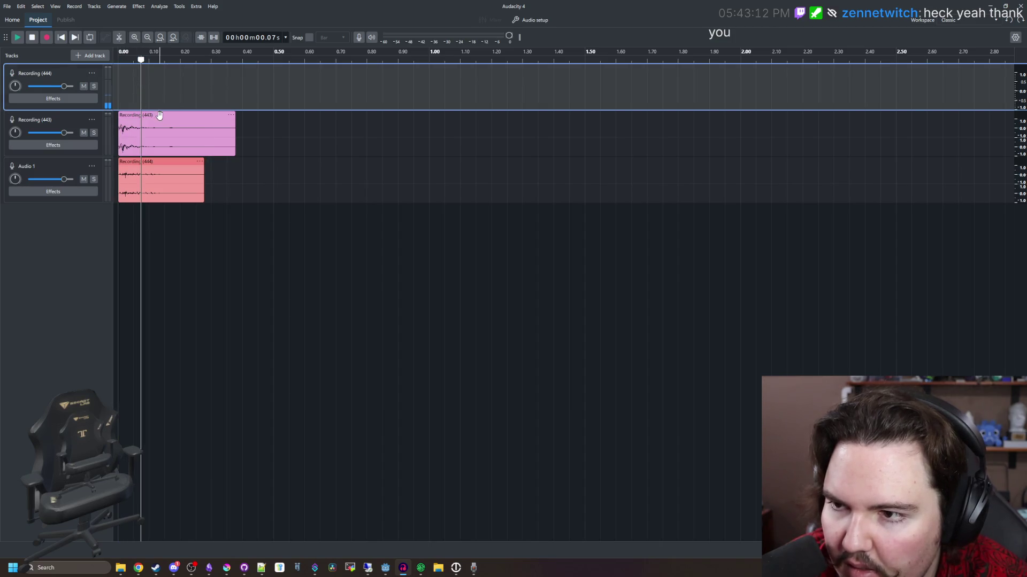
drag(159, 115, 268, 115)
drag(173, 161, 281, 162)
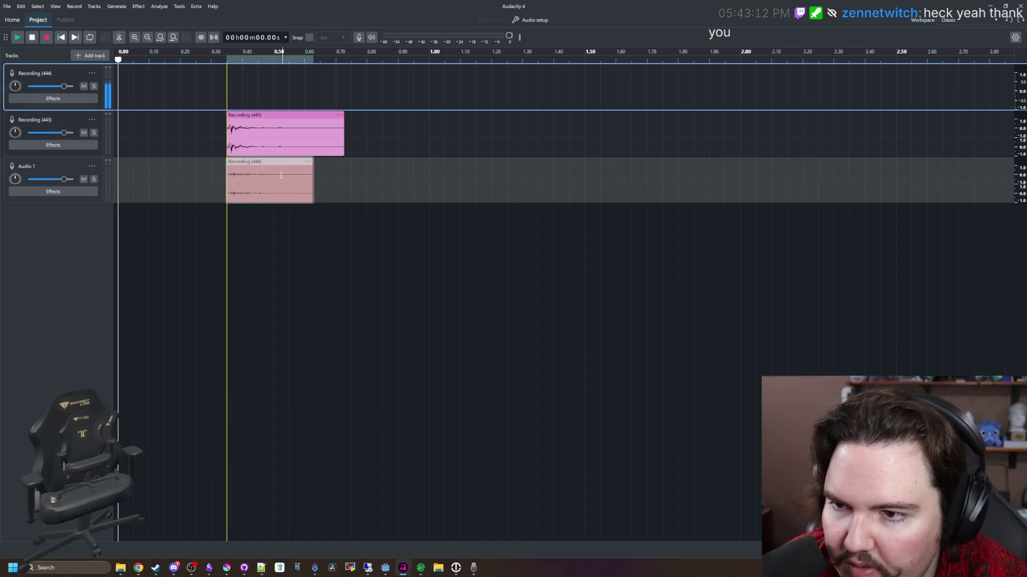
click(228, 102)
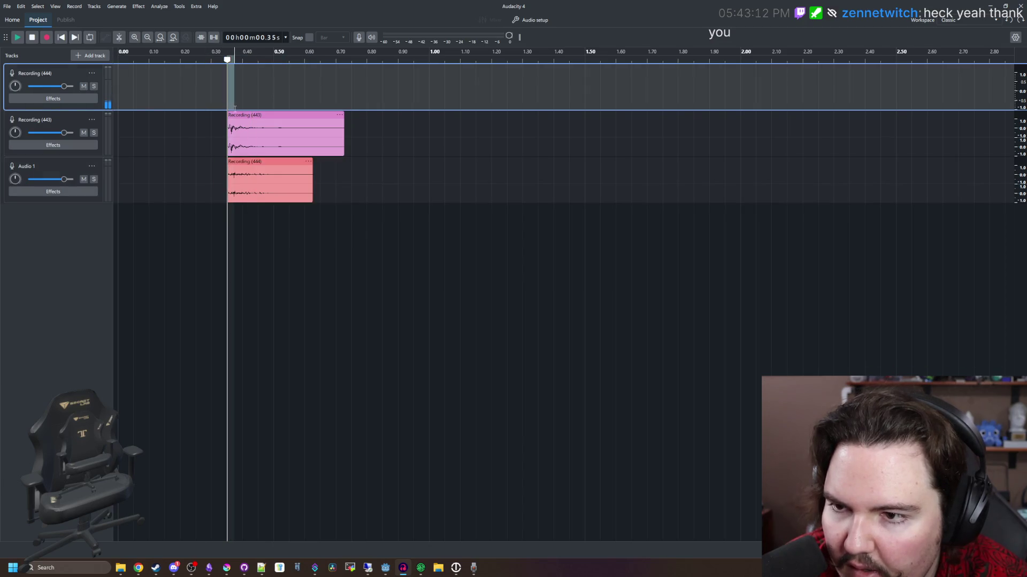
Apply a fade-out to the Recording (443) clip.
click(231, 116)
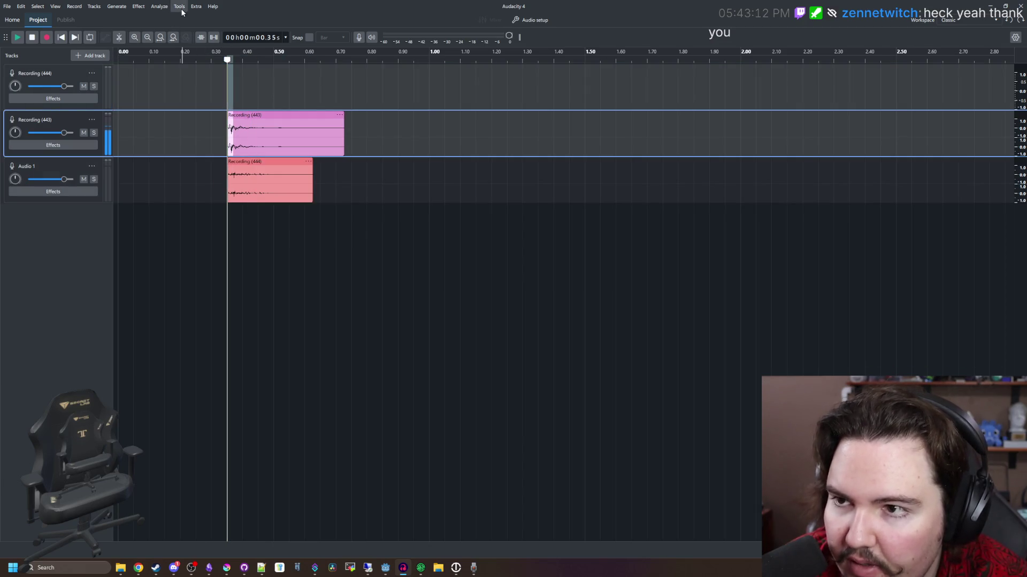
click(138, 7)
mouse_move(176, 79)
click(226, 85)
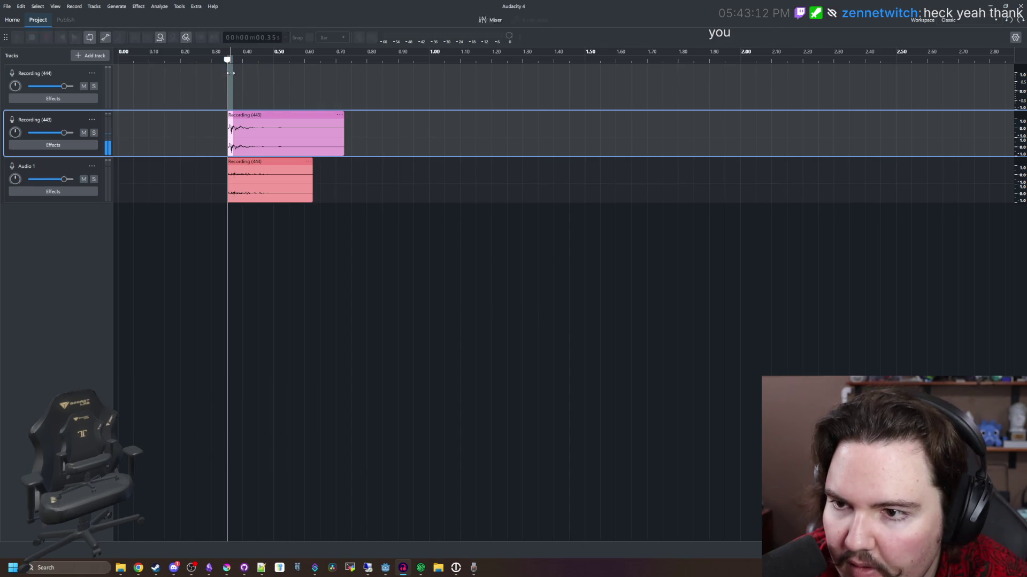
Open Loudness Normalization for the Recording (444) clip and cancel it unapplied.
click(241, 168)
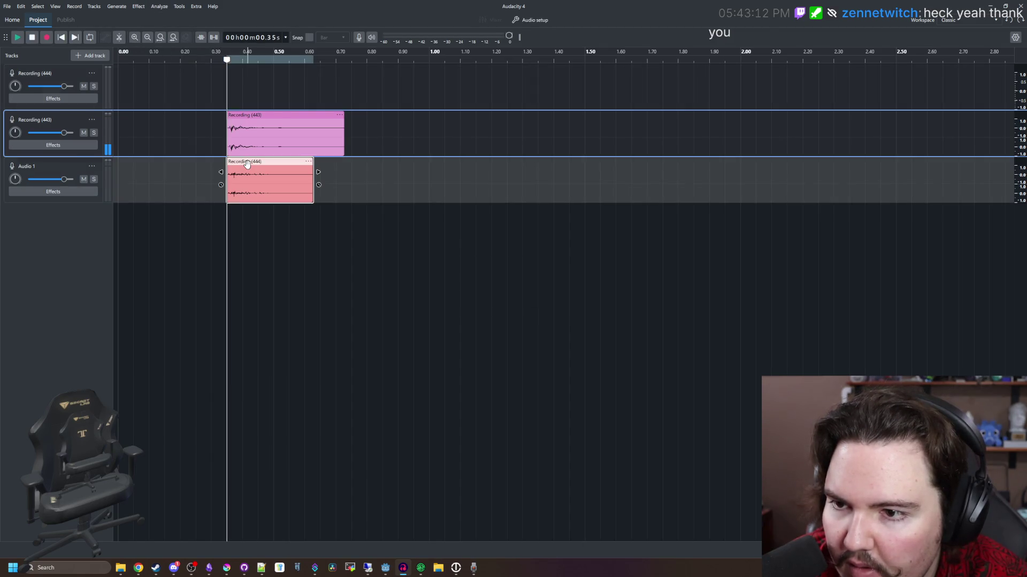
click(139, 6)
mouse_move(160, 59)
click(253, 99)
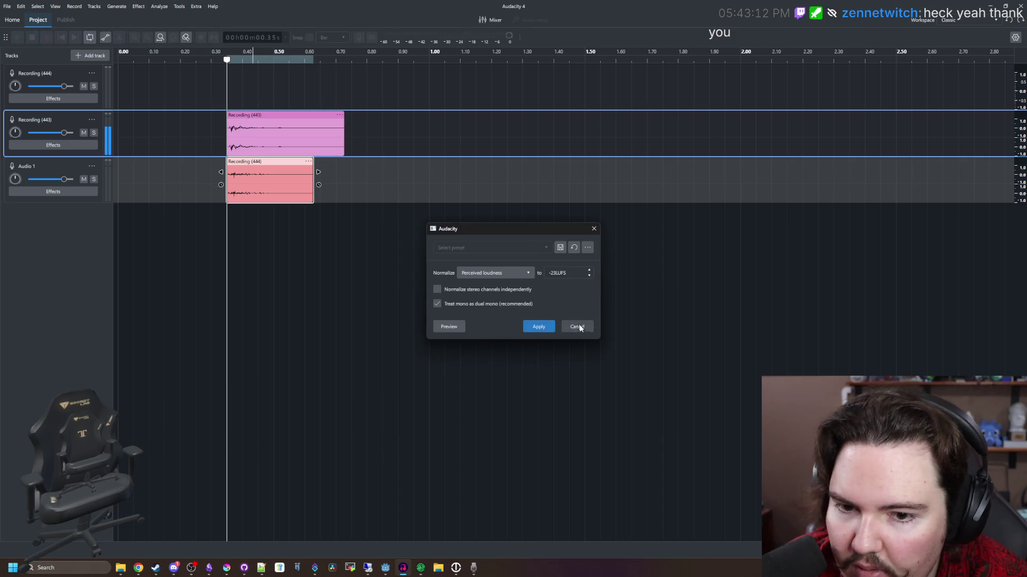
click(578, 325)
click(189, 94)
drag(227, 134, 233, 91)
Fade out the Recording (444) clip and play back both faded drop sounds.
click(241, 162)
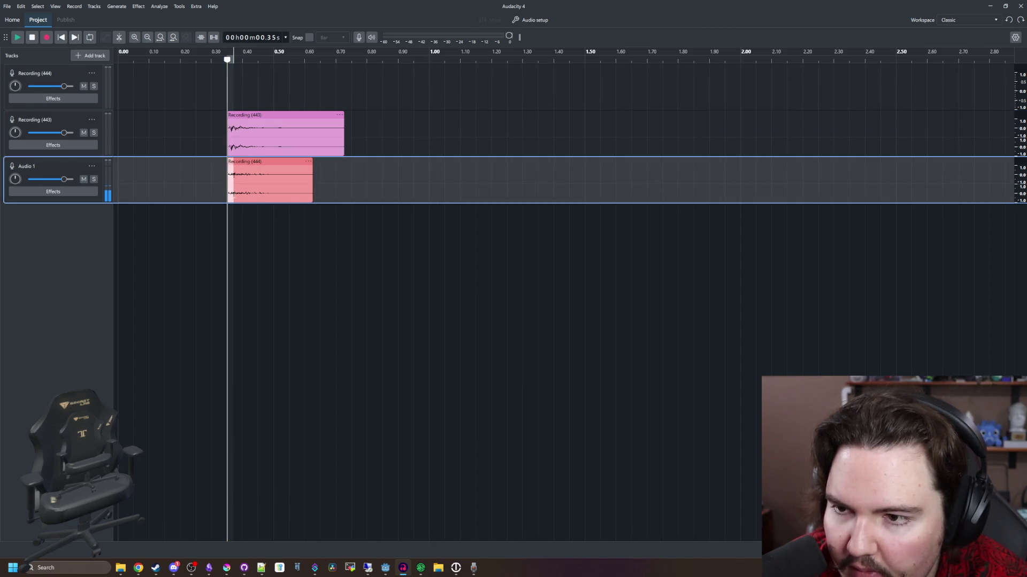
click(138, 6)
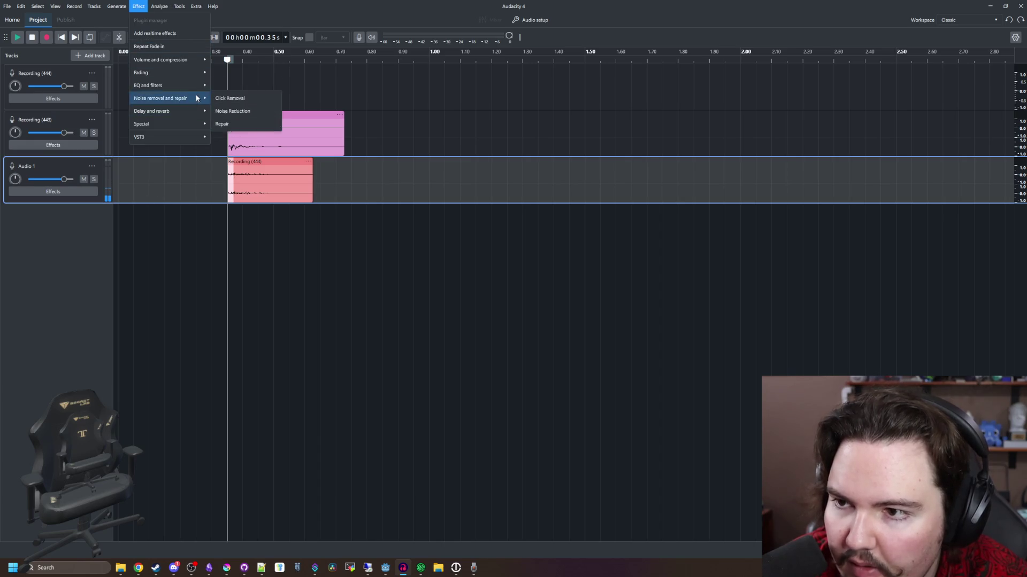
mouse_move(172, 72)
click(238, 85)
click(288, 88)
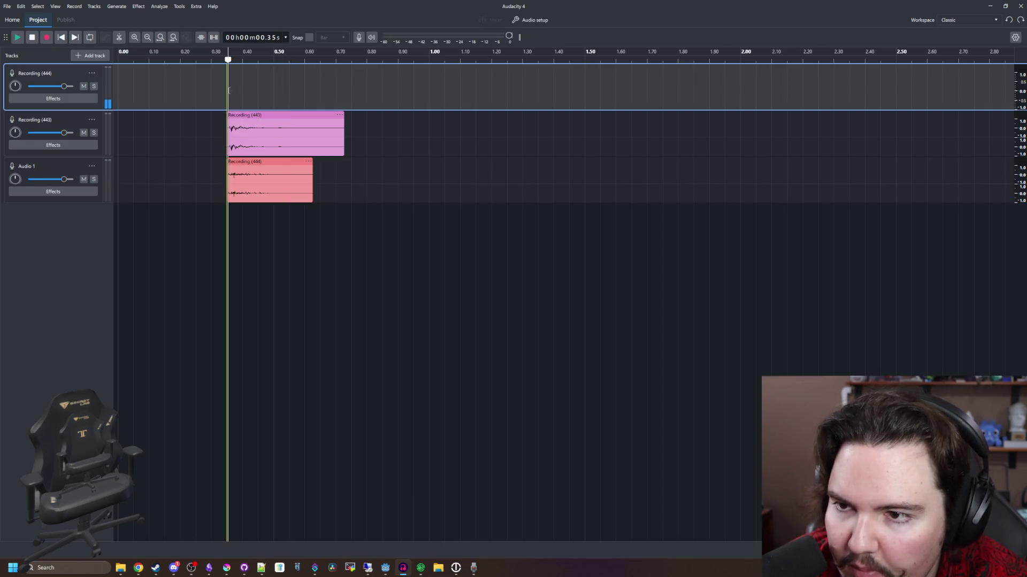
click(182, 101)
key(space)
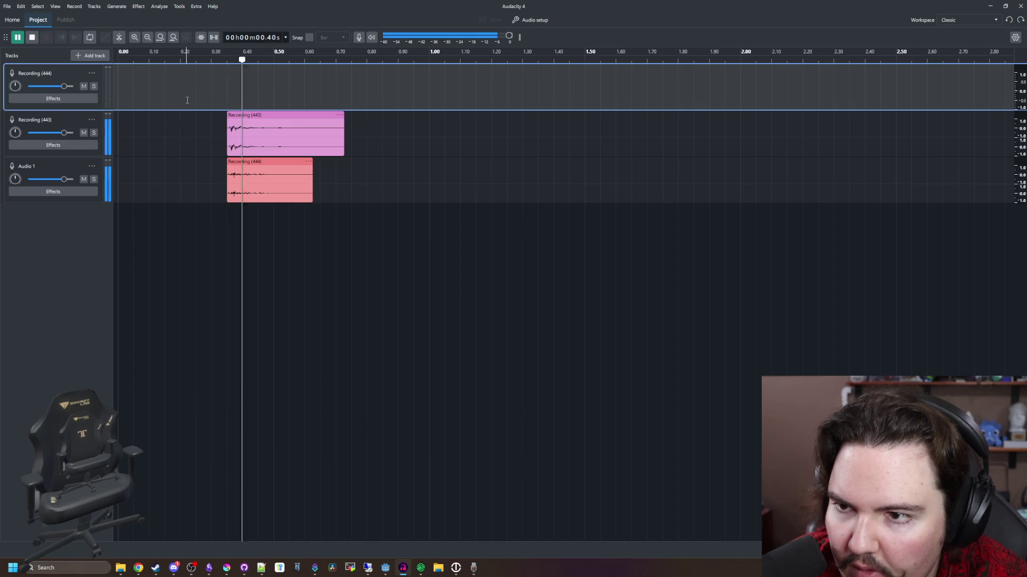
click(188, 100)
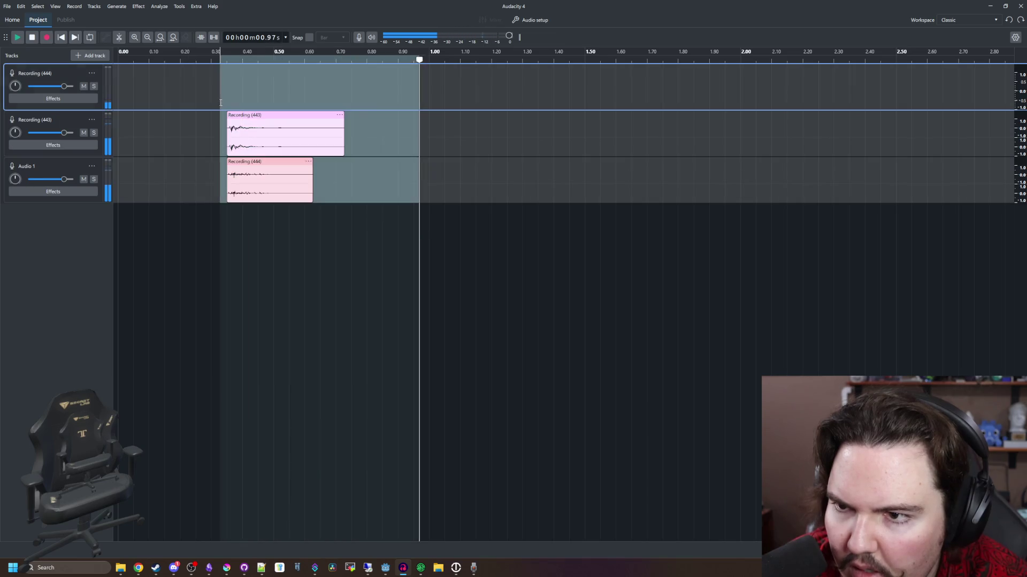
Move both clips back to 0.00 and select 0.00–0.38 s.
drag(233, 114, 125, 114)
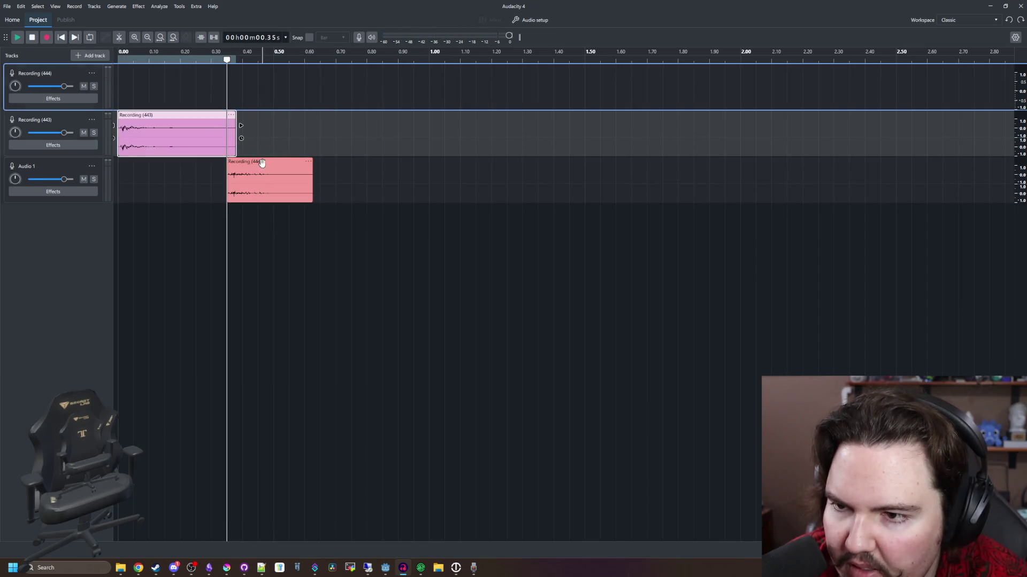
click(284, 168)
drag(284, 168, 176, 168)
click(145, 88)
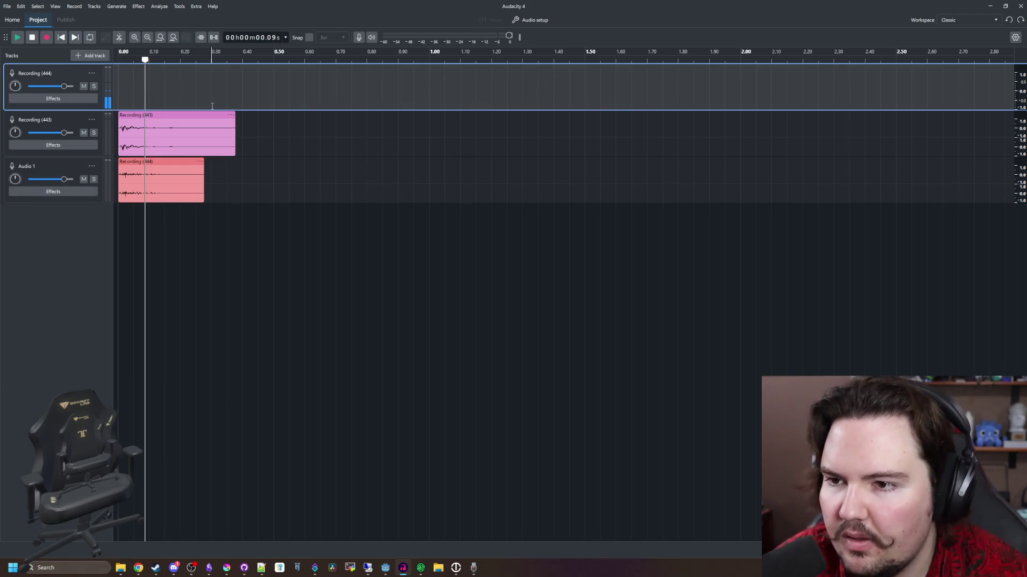
drag(119, 90, 236, 90)
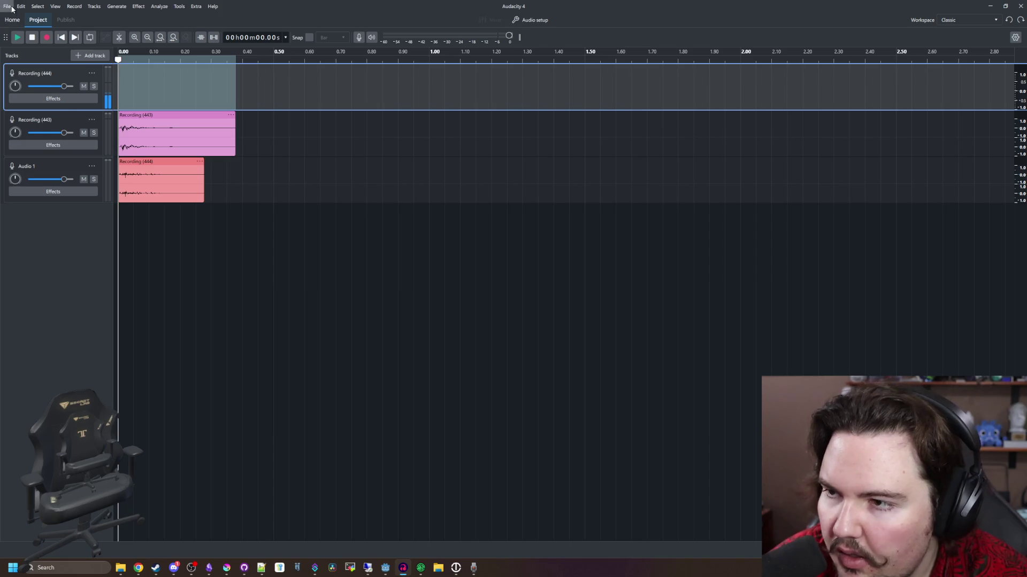
Export the audio as WAV named decoration_drop, then minimize Audacity for Godot.
click(7, 6)
click(32, 101)
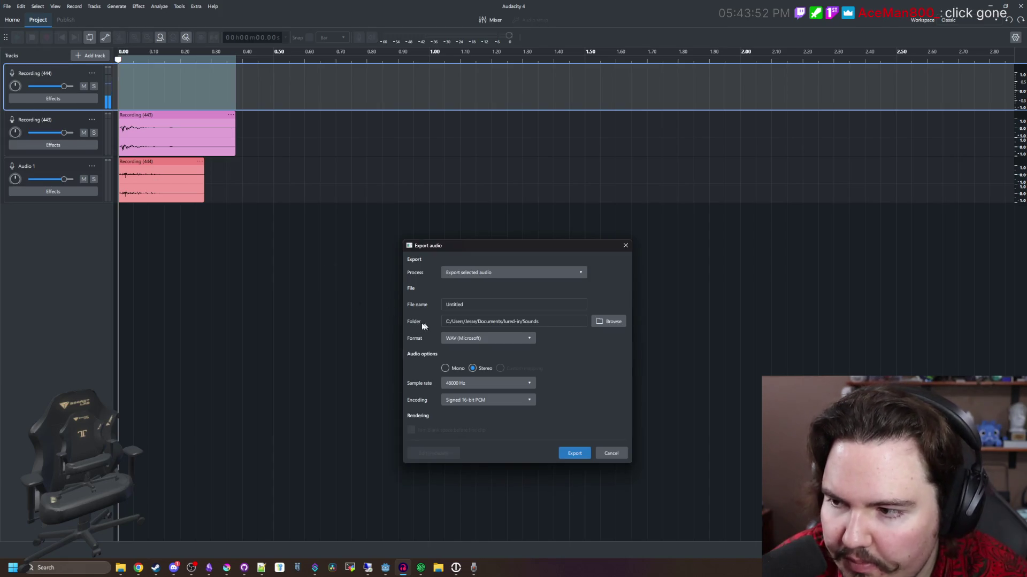
double_click(485, 305)
text(decoration_)
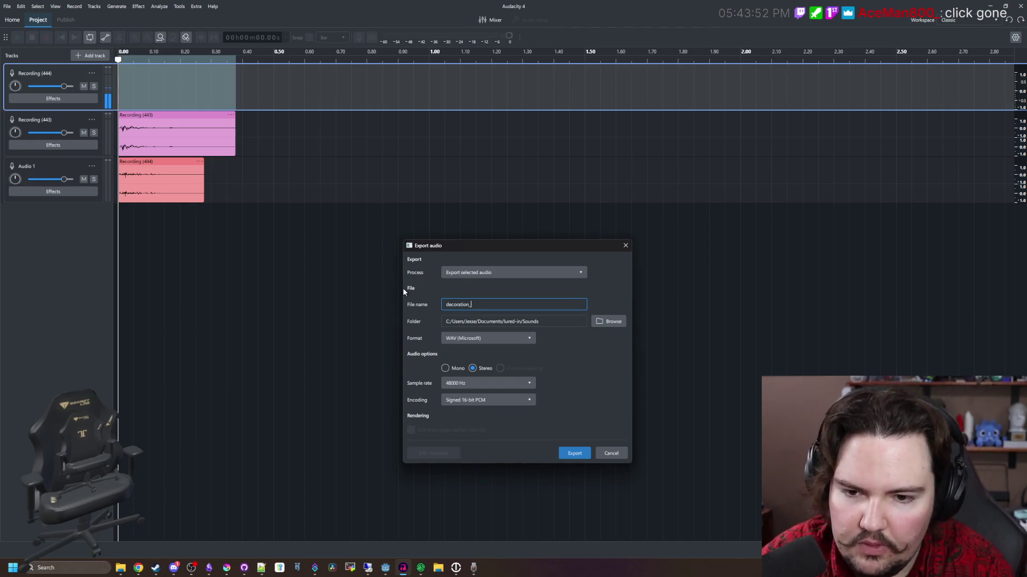
text(drop)
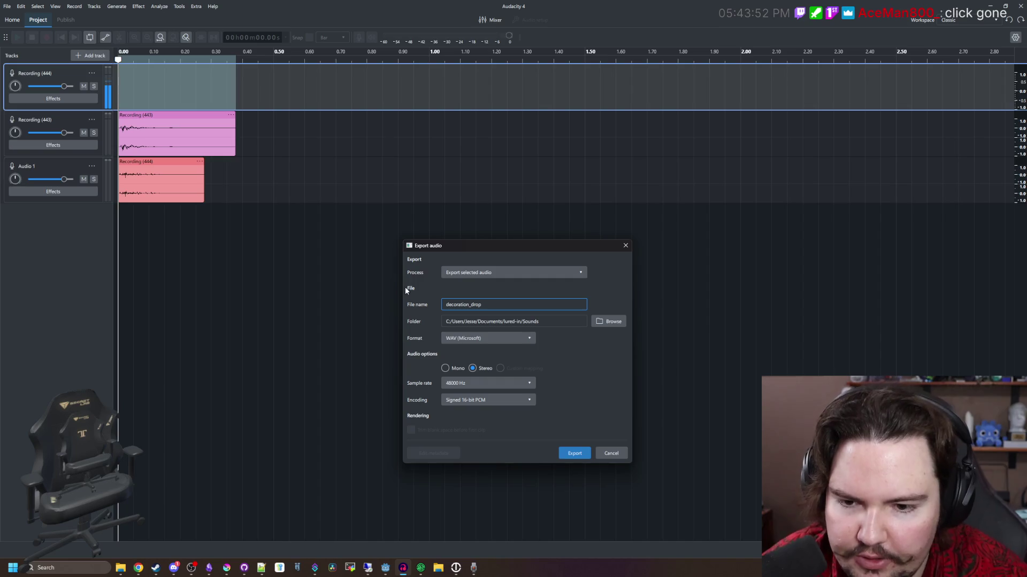
click(575, 453)
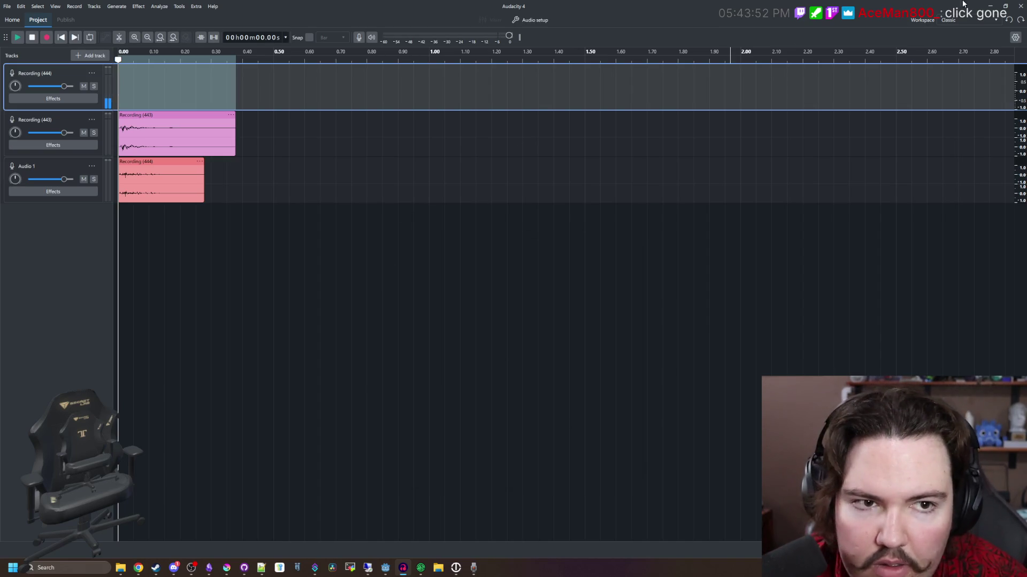
click(989, 6)
click(393, 500)
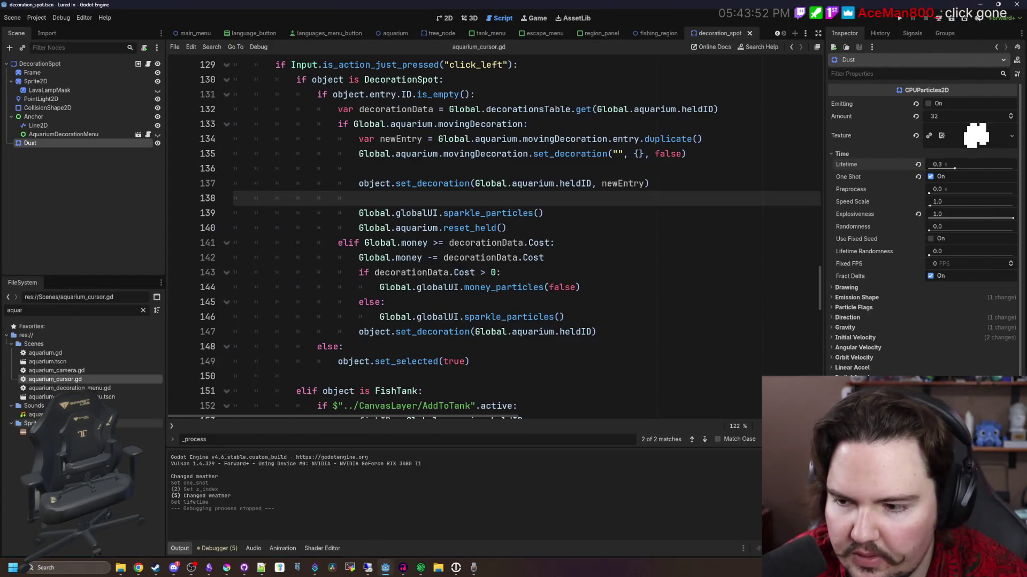
Filter FileSystem for 'decoration' and preview decoration_drop.wav in the Inspector.
click(143, 310)
text(decoration)
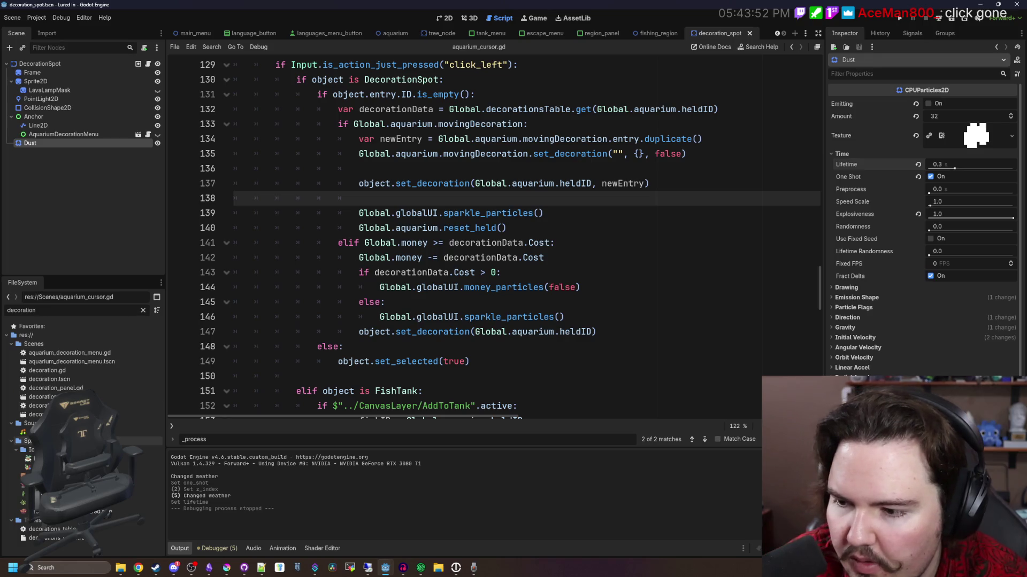
click(133, 432)
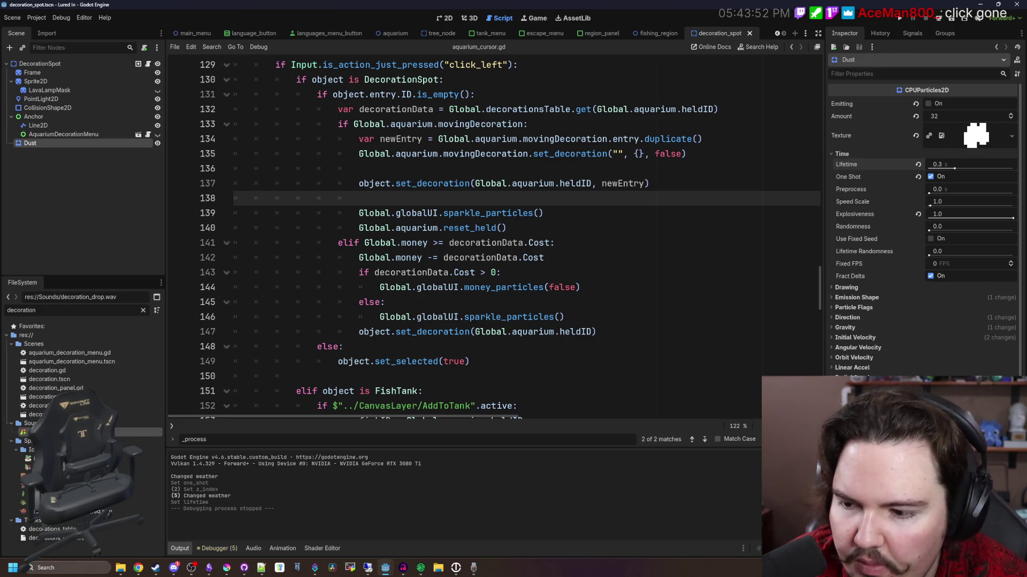
click(834, 134)
click(835, 133)
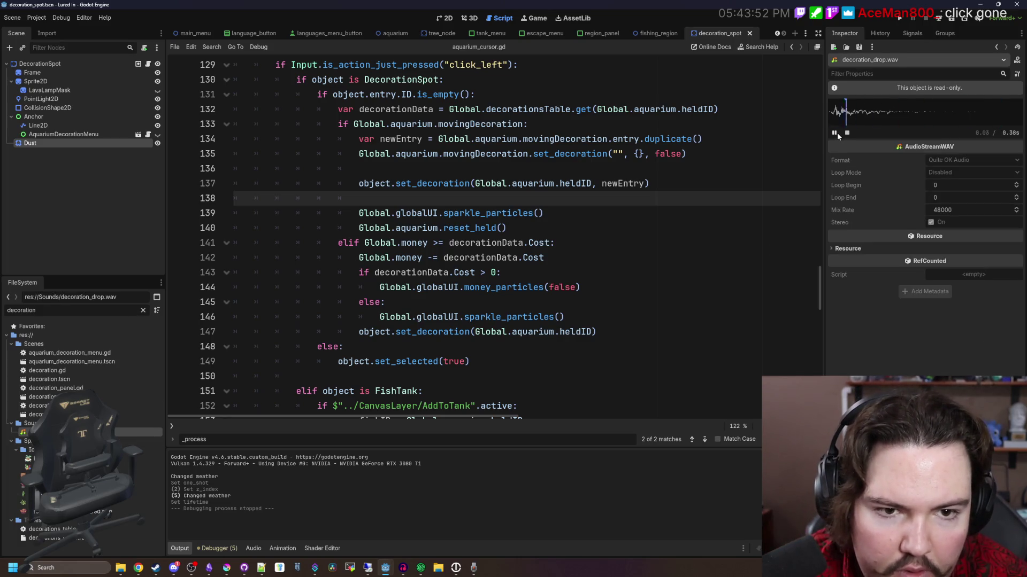
click(836, 133)
click(835, 133)
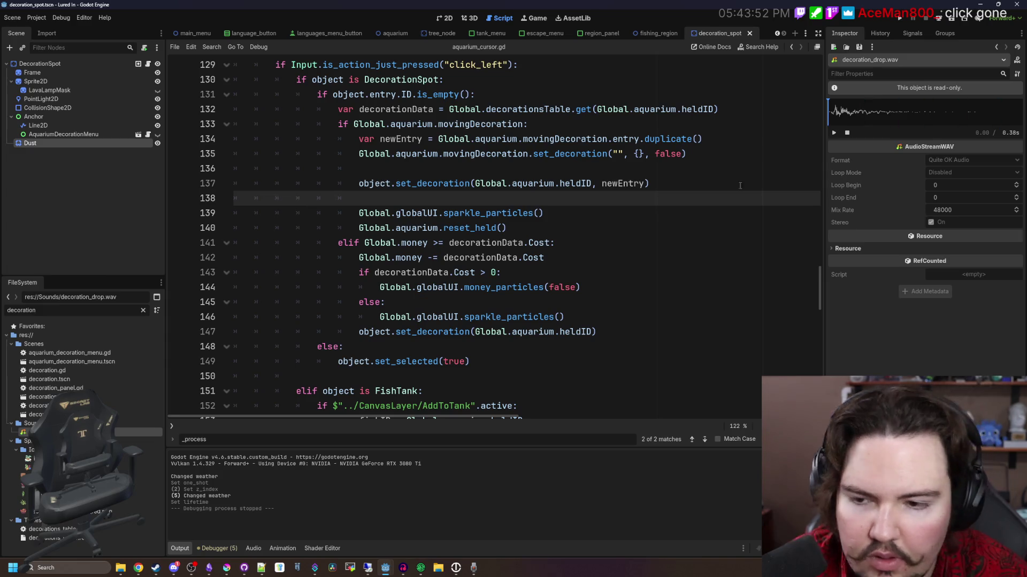
click(465, 301)
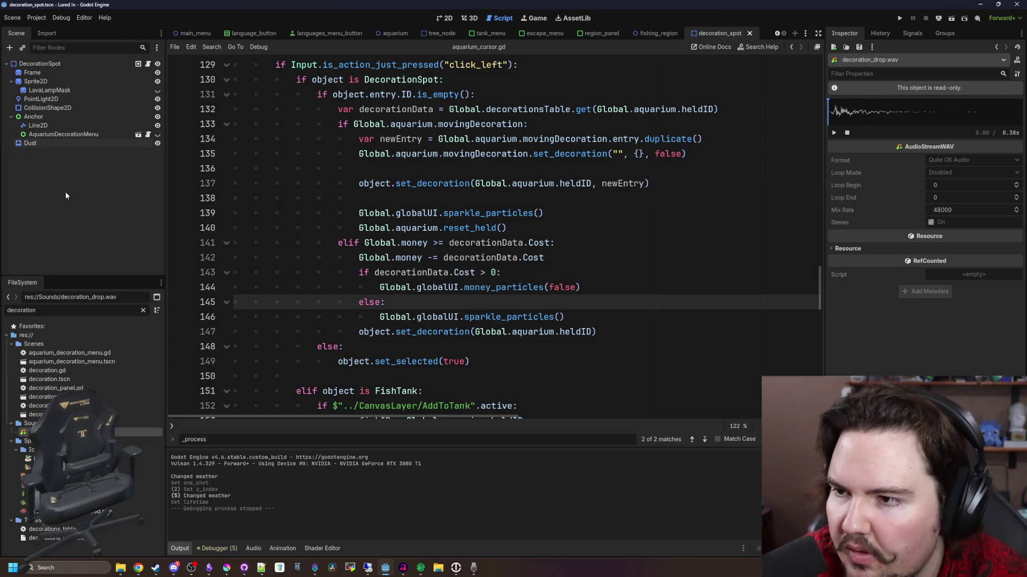
Add an AudioStreamPlayer child node to DecorationSpot.
right_click(49, 65)
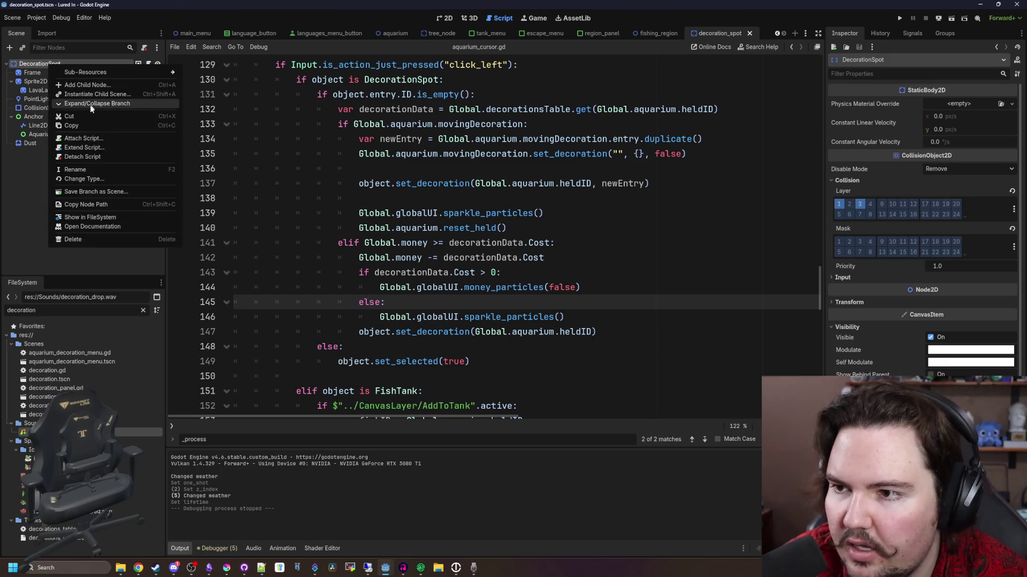
click(92, 86)
text(audio)
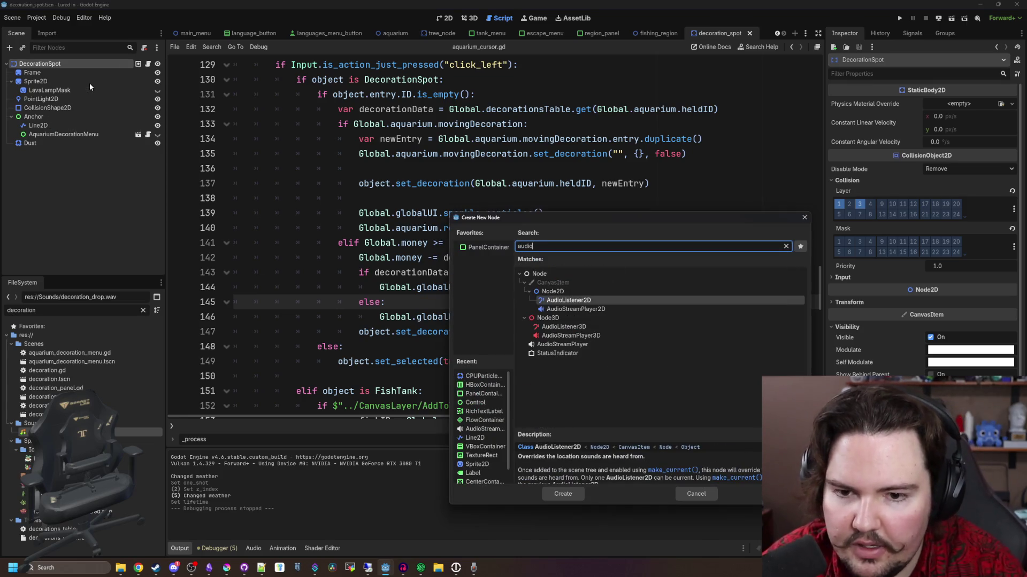
key(Down)
key(Down)
key(Down)
key(Return)
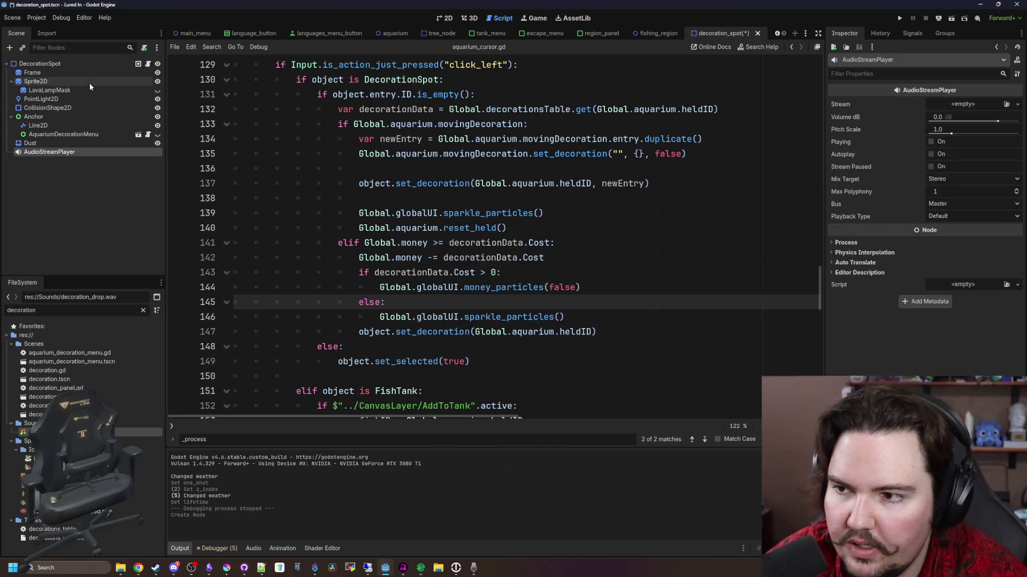
right_click(50, 153)
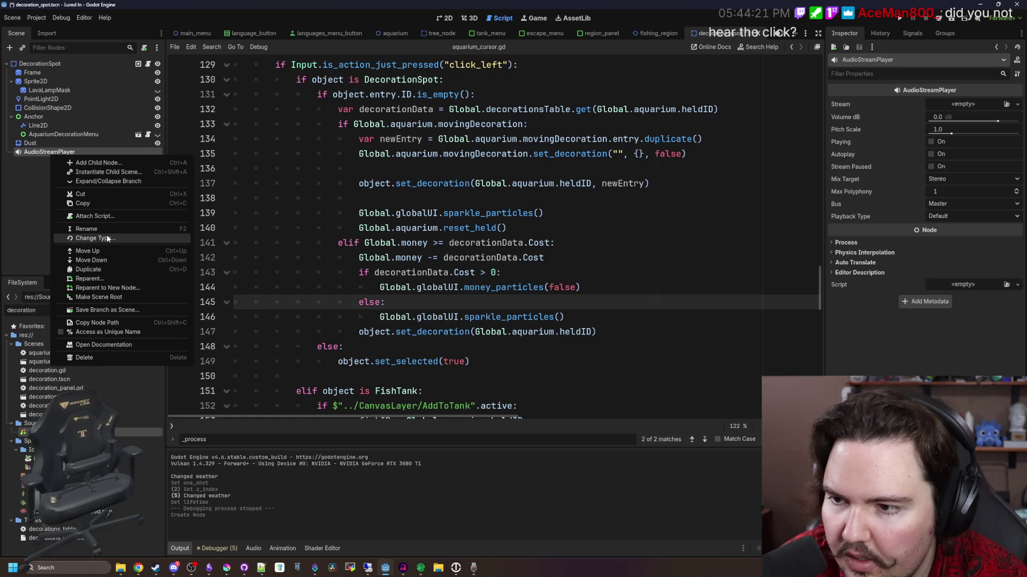
Make the node an AudioStreamPlayer2D playing decoration_drop.wav on the SFX bus.
click(104, 239)
double_click(576, 309)
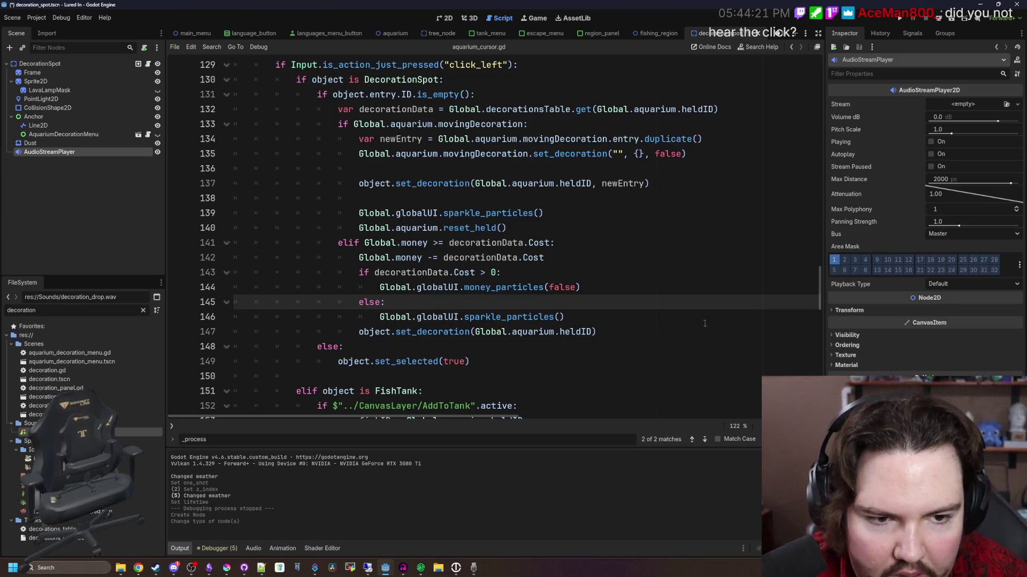
click(956, 236)
click(957, 268)
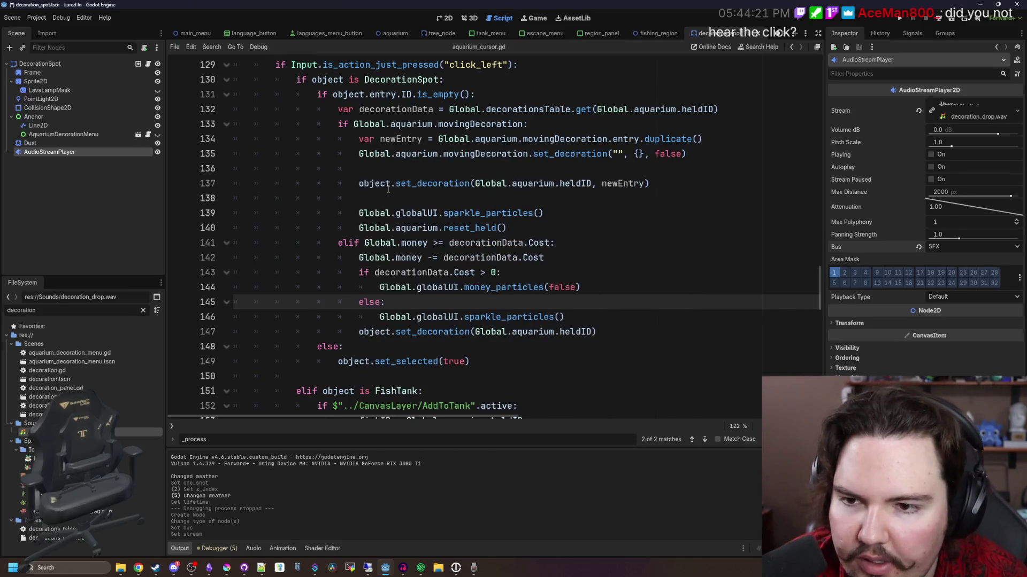
click(417, 192)
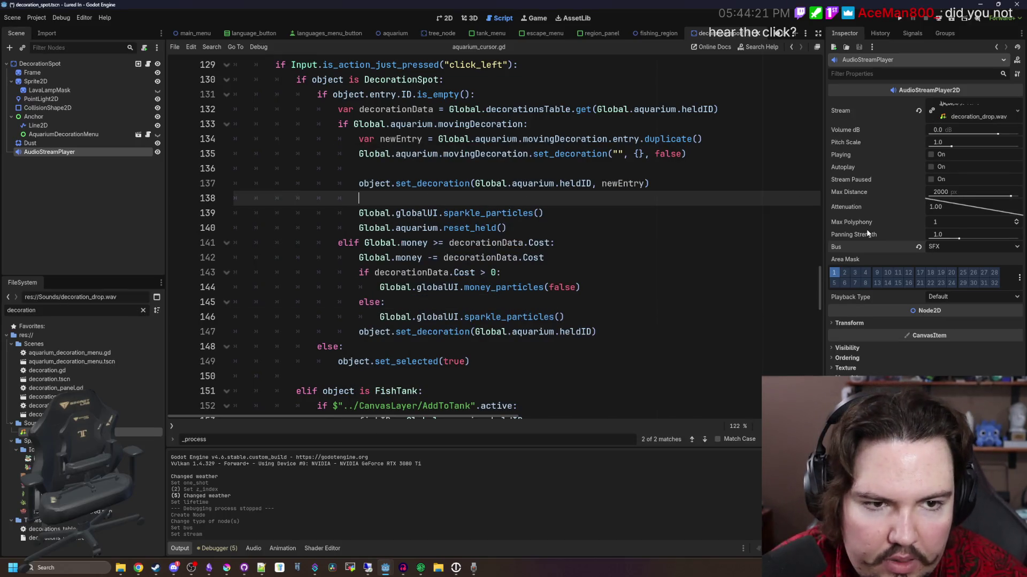
Set the node's Max Distance to 512, then raise it to 562 px.
click(959, 193)
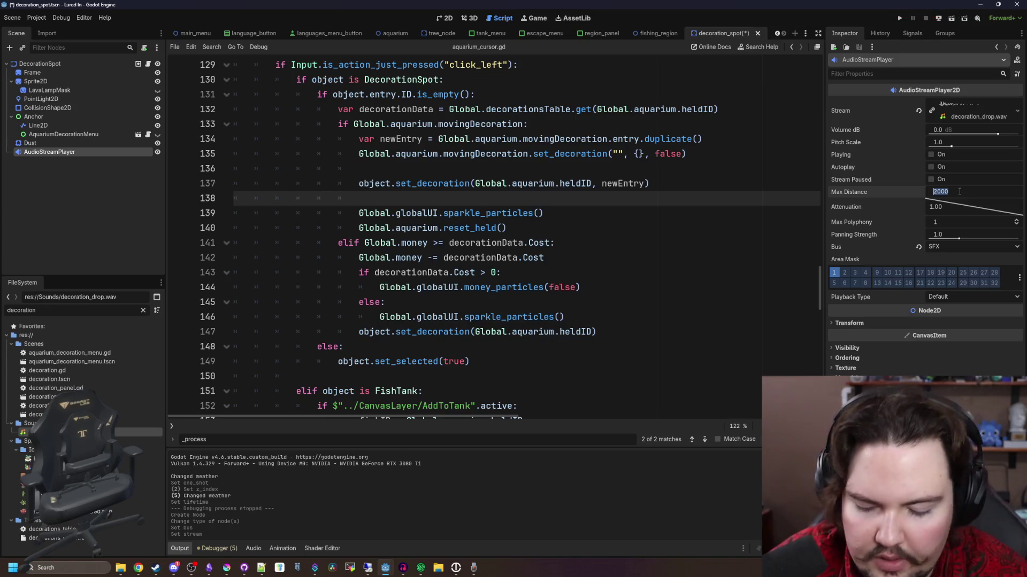
text(512)
key(Return)
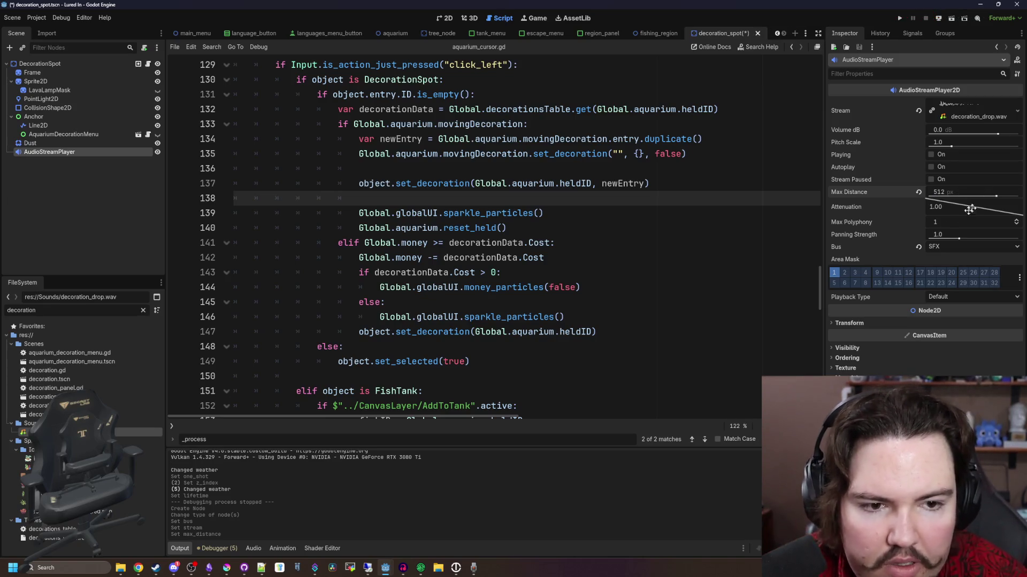
drag(995, 196, 997, 198)
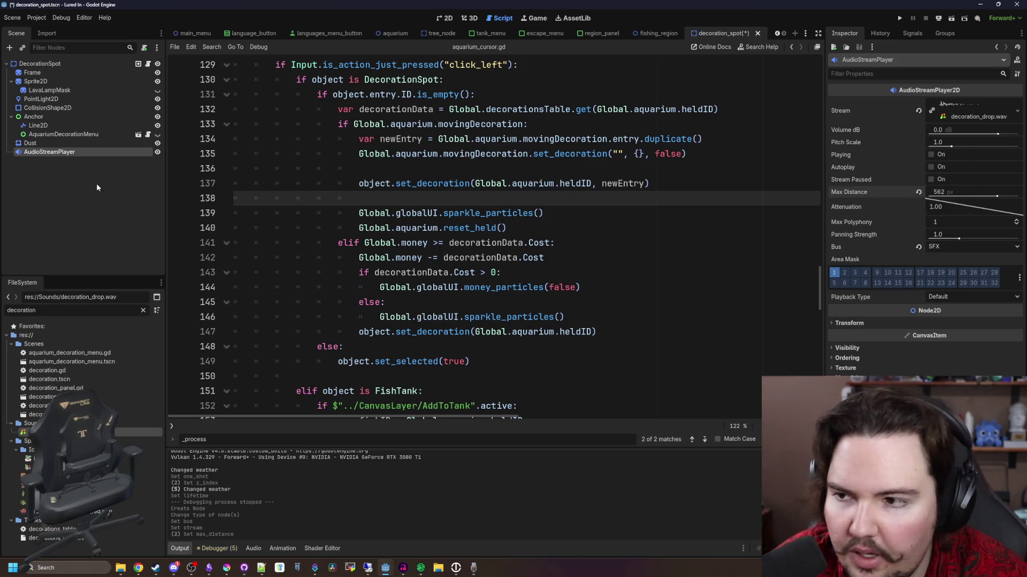
right_click(39, 156)
Change the sound node's type back to AudioStreamPlayer and rename it Drop.
click(100, 249)
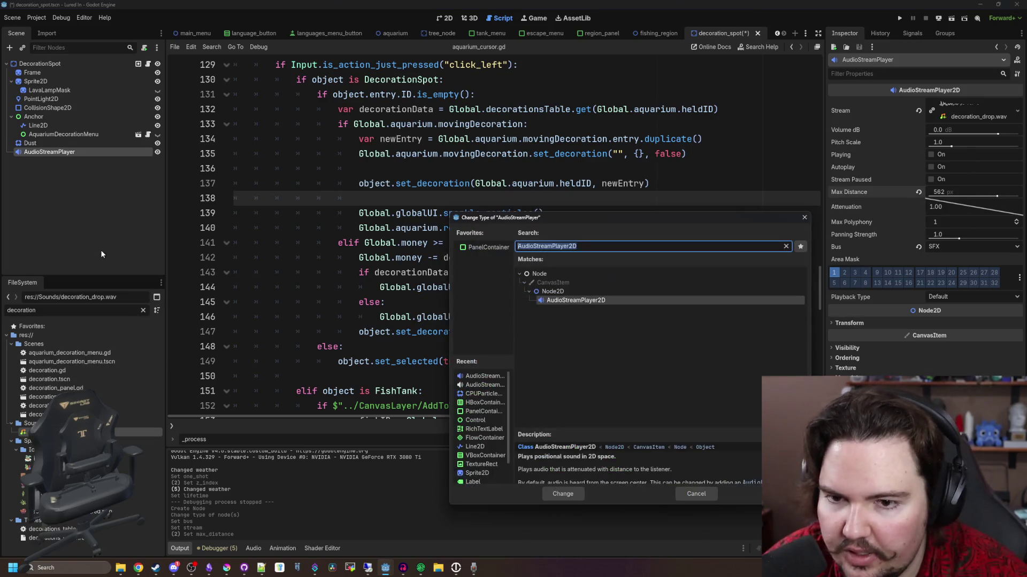
text(audio)
key(Down)
key(Down)
key(Down)
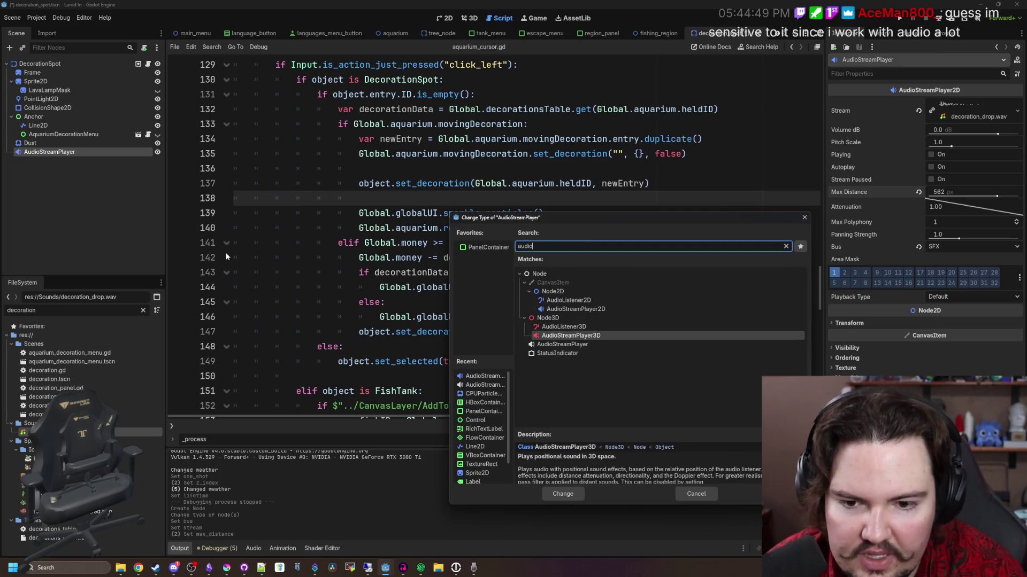
key(Return)
double_click(95, 151)
text(Drop)
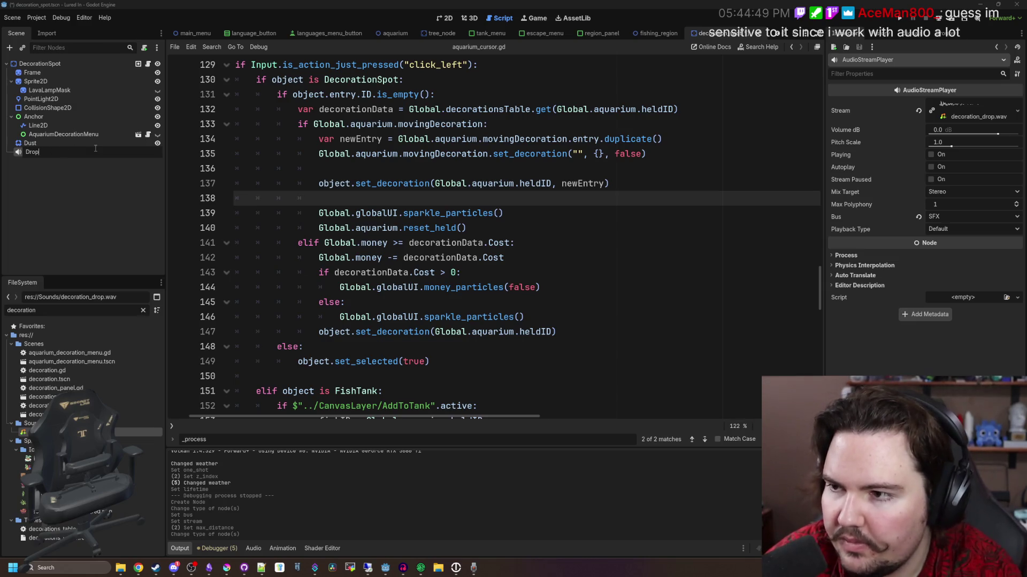
key(Return)
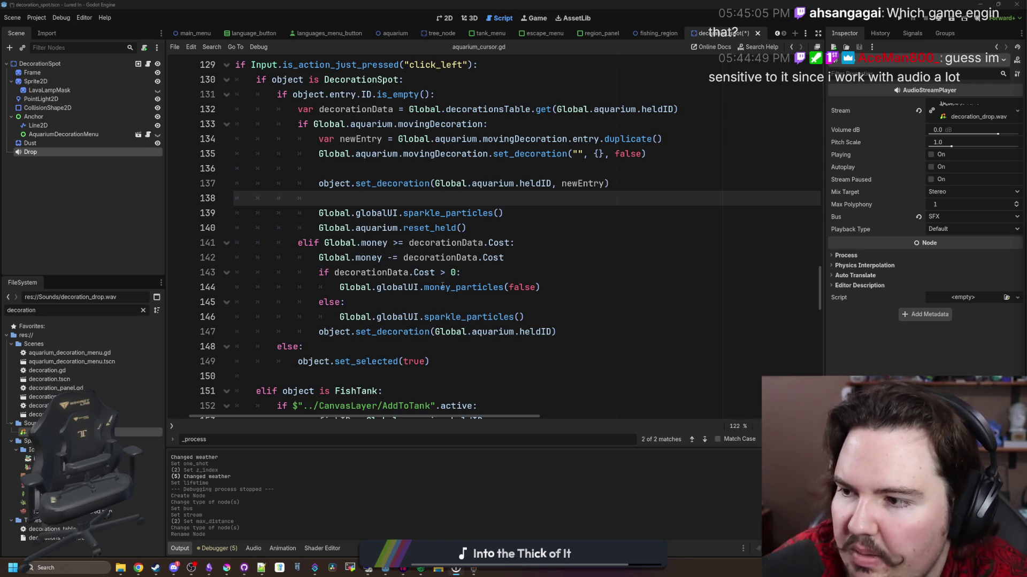
Save the scene and review lines 139–145 of aquarium_cursor.gd, saving the script.
click(442, 287)
key(Down)
key(ctrl+s)
click(568, 268)
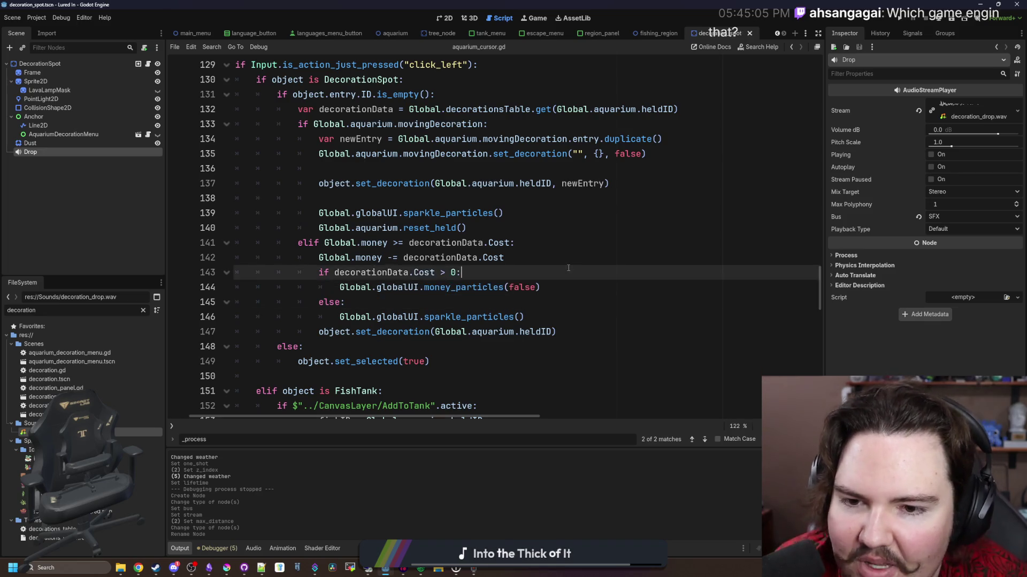
key(Up)
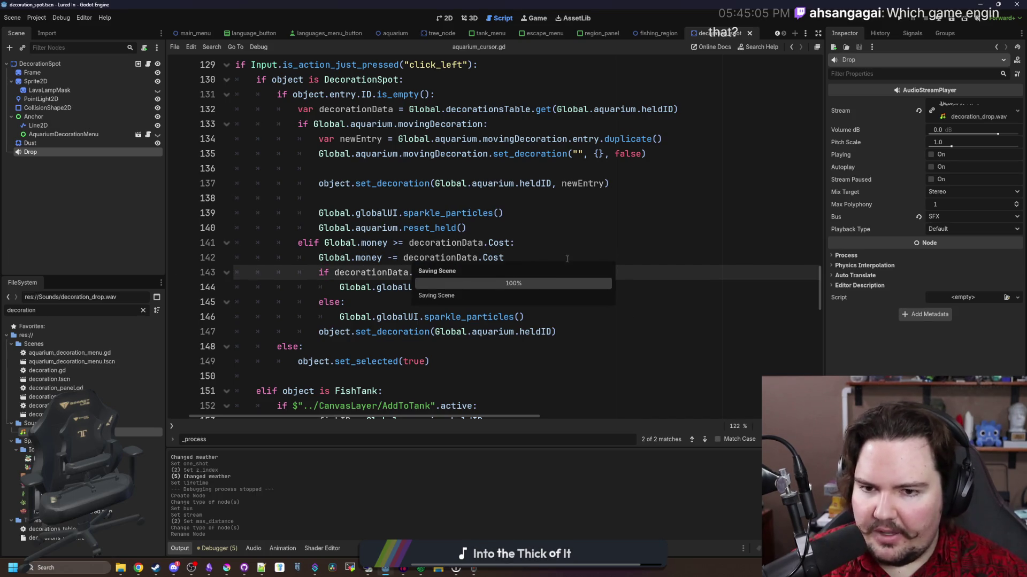
click(544, 256)
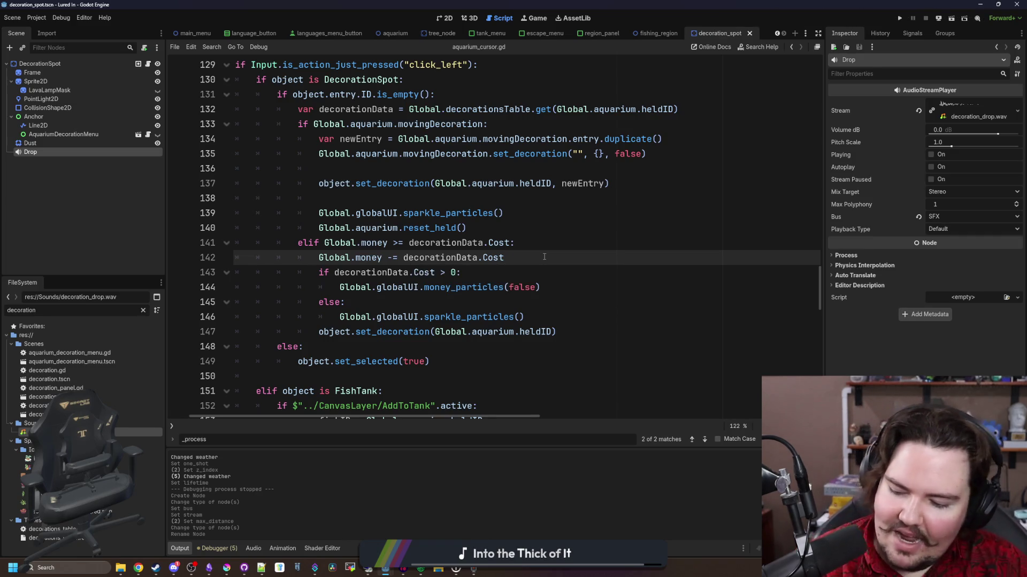
click(575, 218)
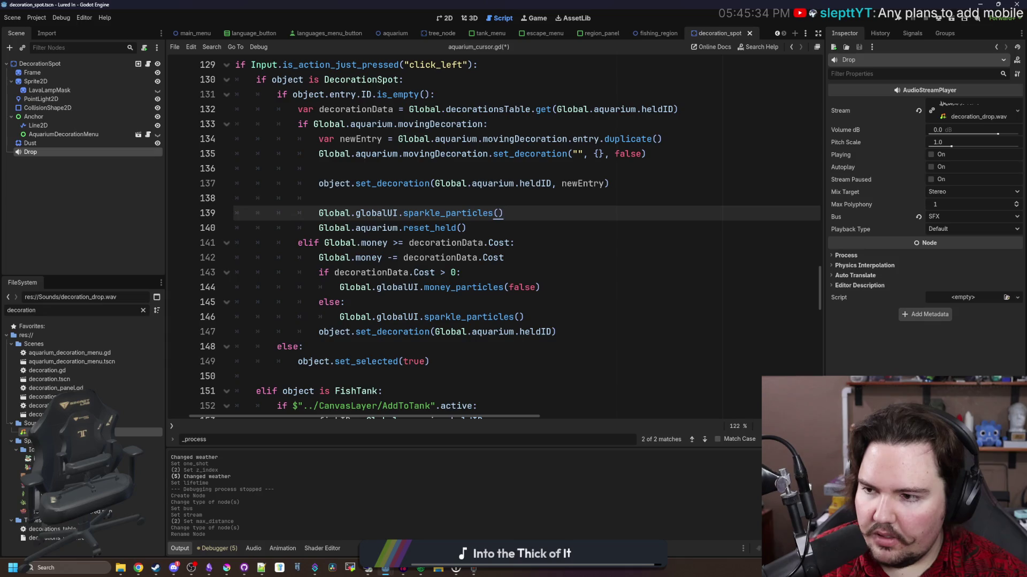
click(470, 230)
click(374, 302)
key(ctrl+s)
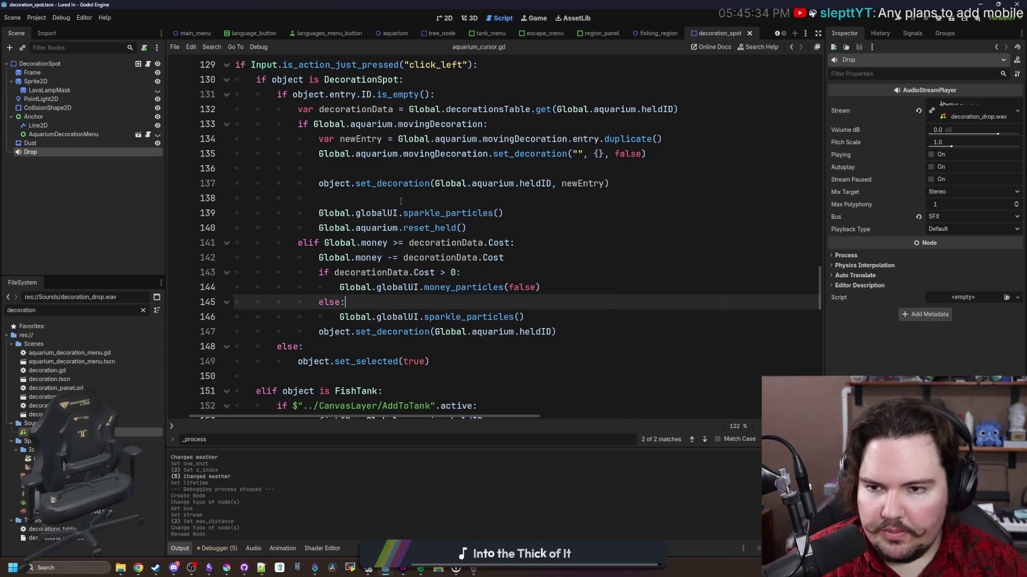
Comment out the sparkle_particles call on line 139 with Ctrl+K.
click(401, 201)
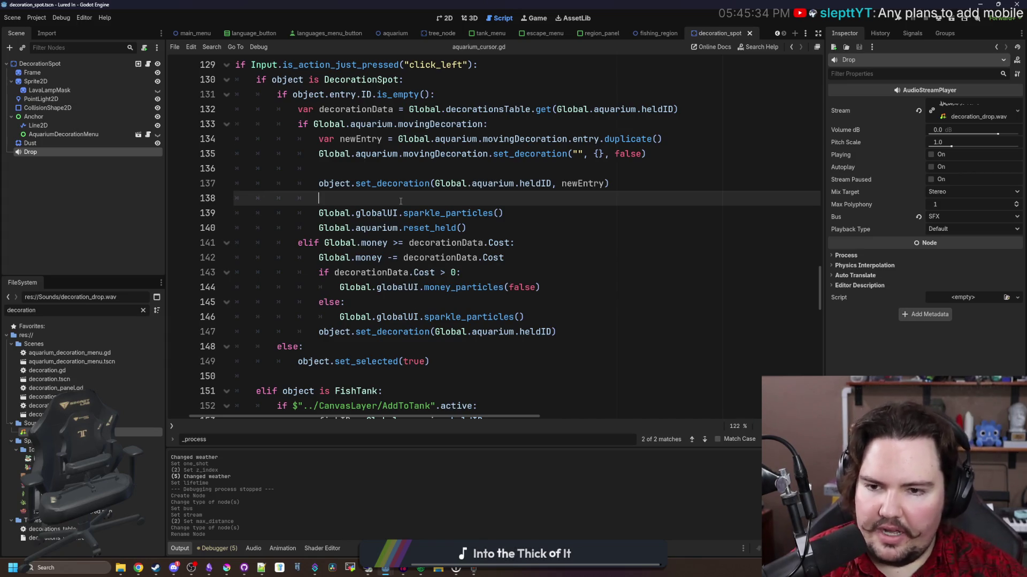
scroll(449, 234, up, 1)
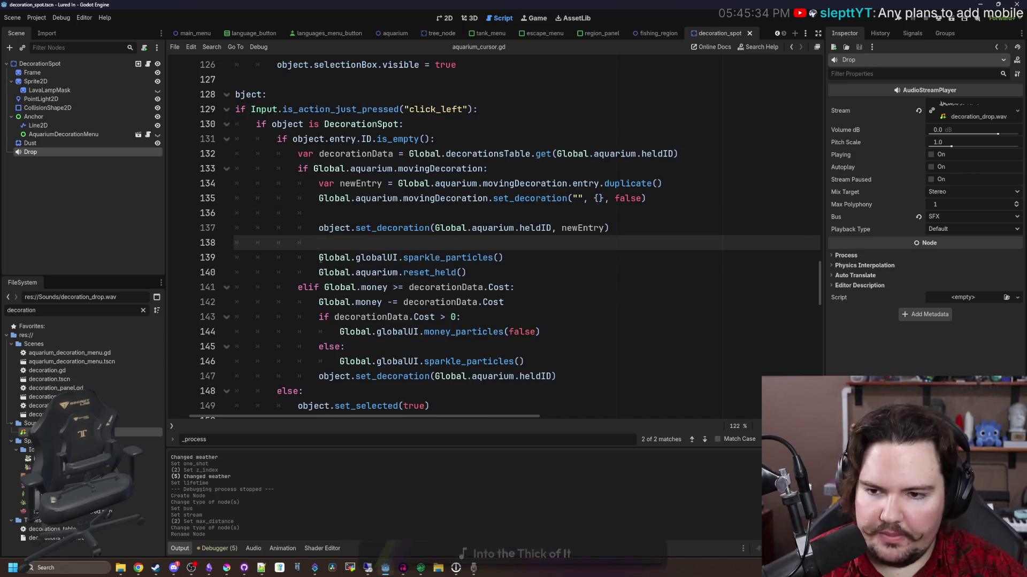
key(Down)
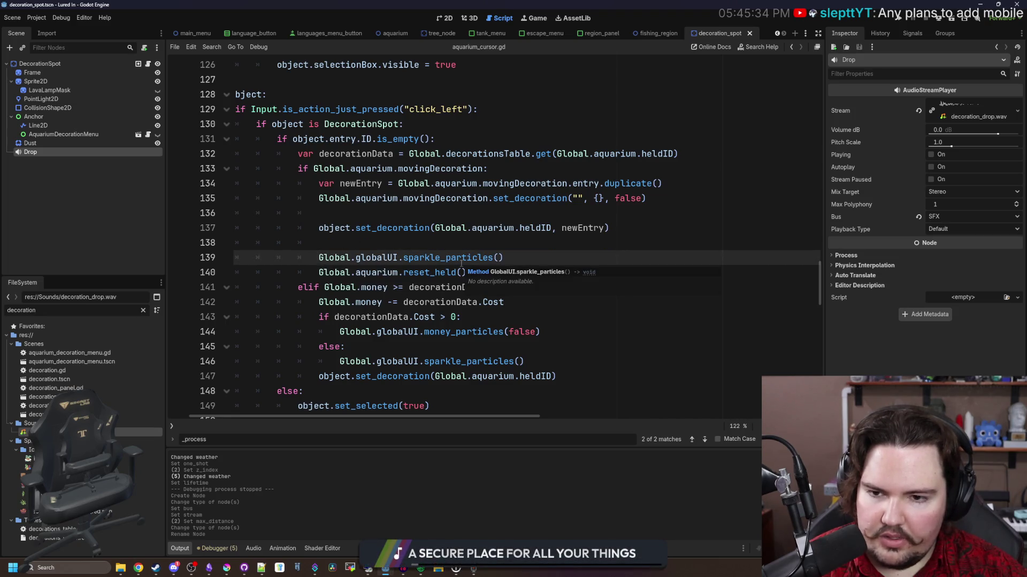
key(ctrl+k)
Jump to the set_decoration function definition in decoration_spot.gd.
click(370, 247)
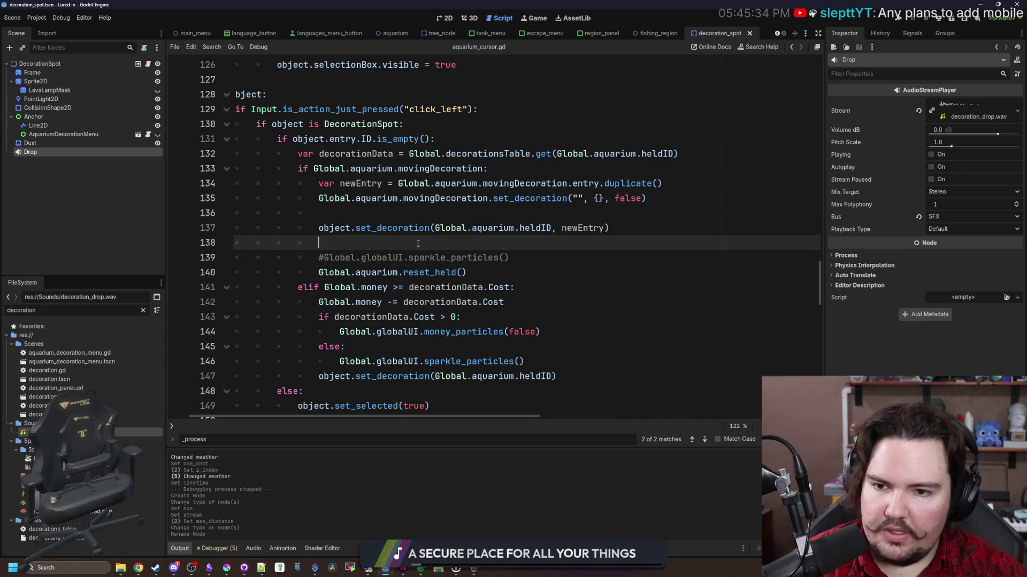
ctrl+click(404, 230)
click(434, 261)
key(ctrl+s)
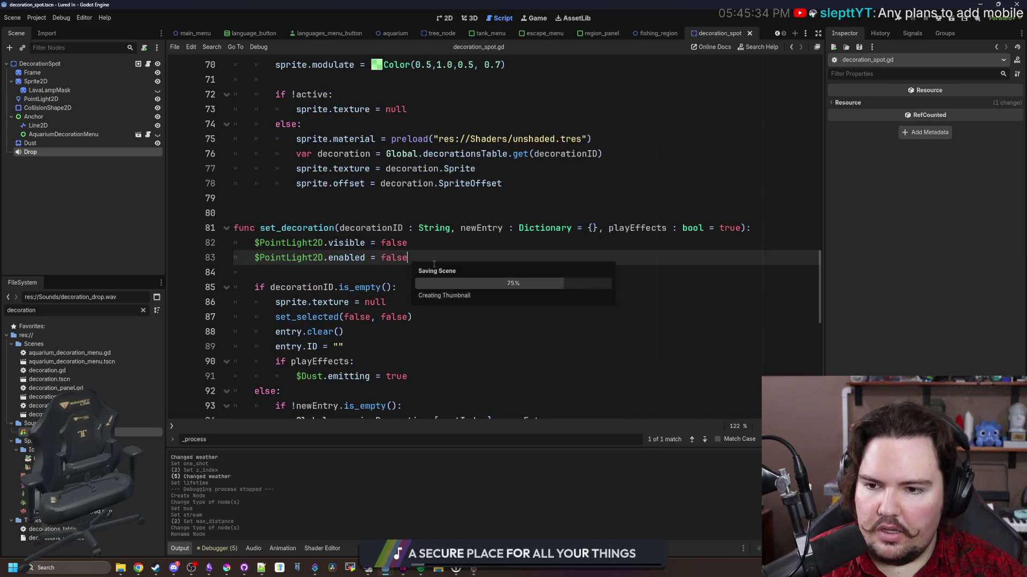
Add a $Drop play call after the shake line under if playEffects.
scroll(434, 264, down, 5)
scroll(362, 262, down, 1)
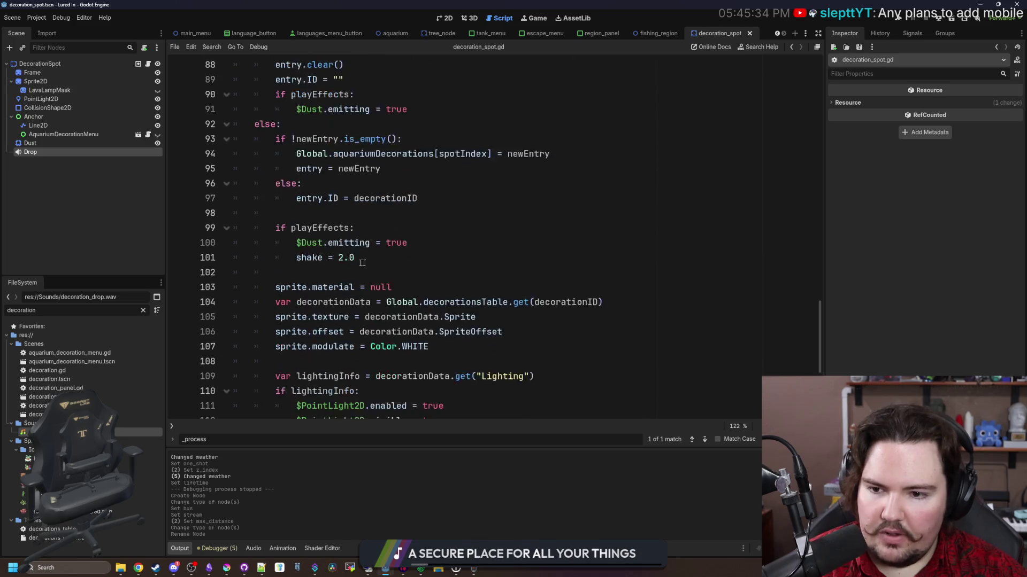
scroll(362, 263, up, 3)
scroll(359, 292, down, 1)
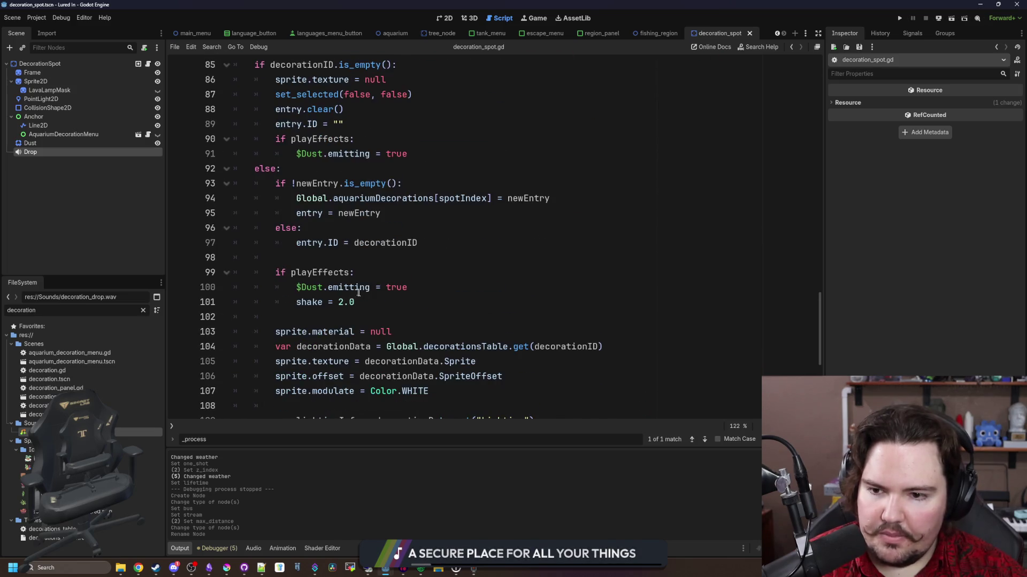
click(357, 302)
key(Return)
drag(41, 152, 359, 314)
text(.PLAY())
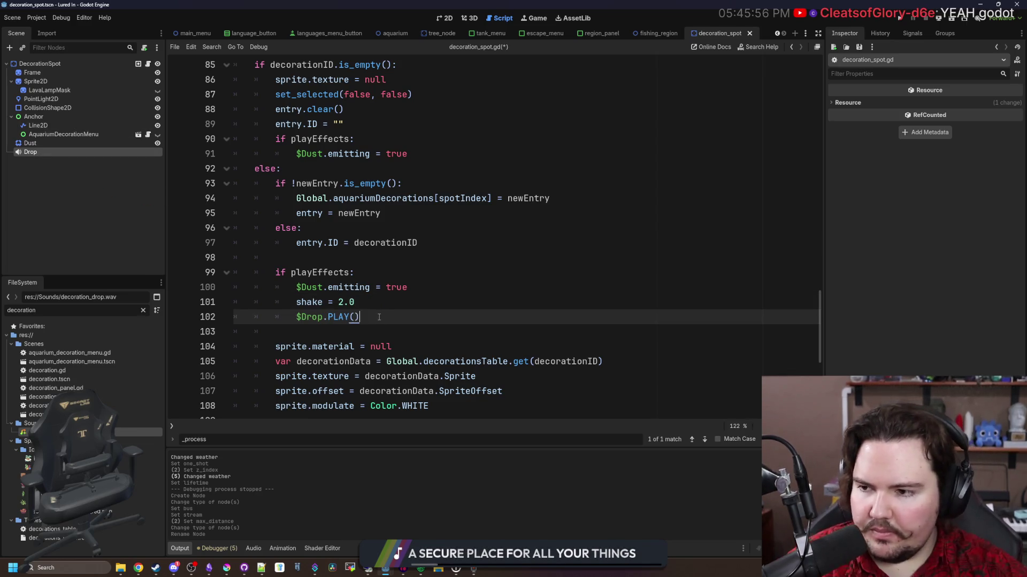
key(Up)
key(Return)
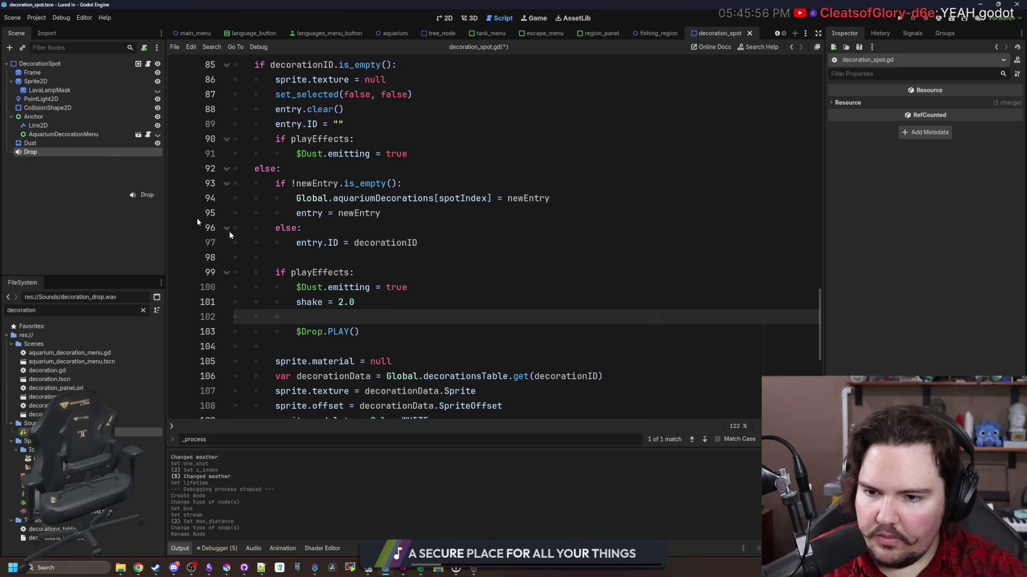
Add $Drop.pitch_scale = randf_range(0.75, 1.25) above the play call.
text($Droppitch_scal)
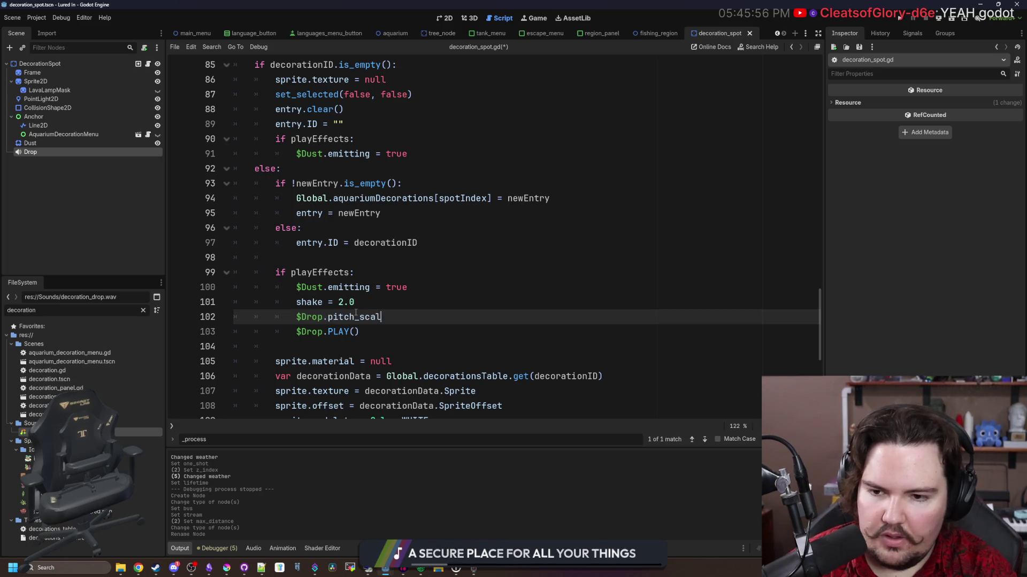
key(BackSpace)
key(BackSpace)
key(BackSpace)
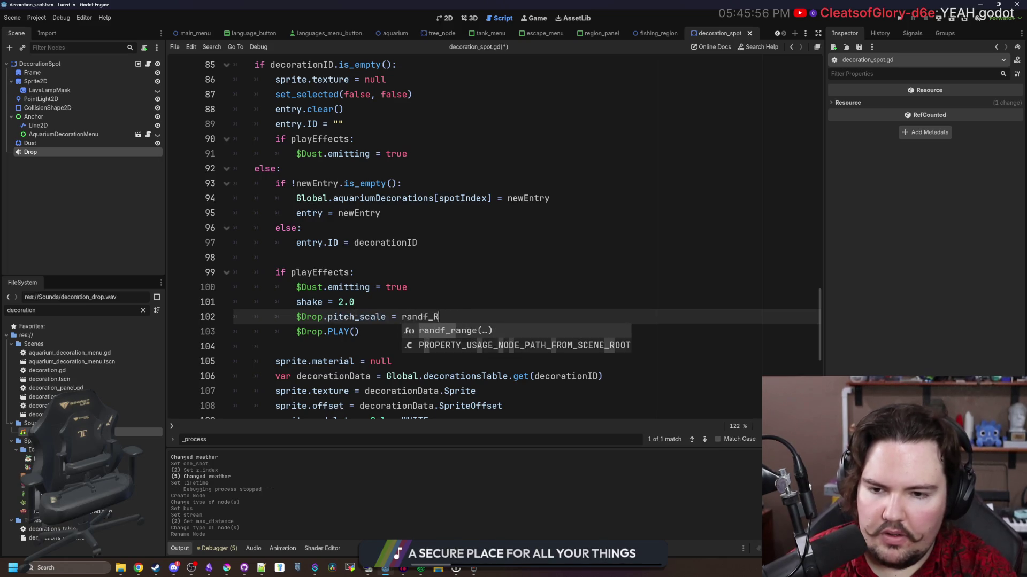
text(range)
key(Return)
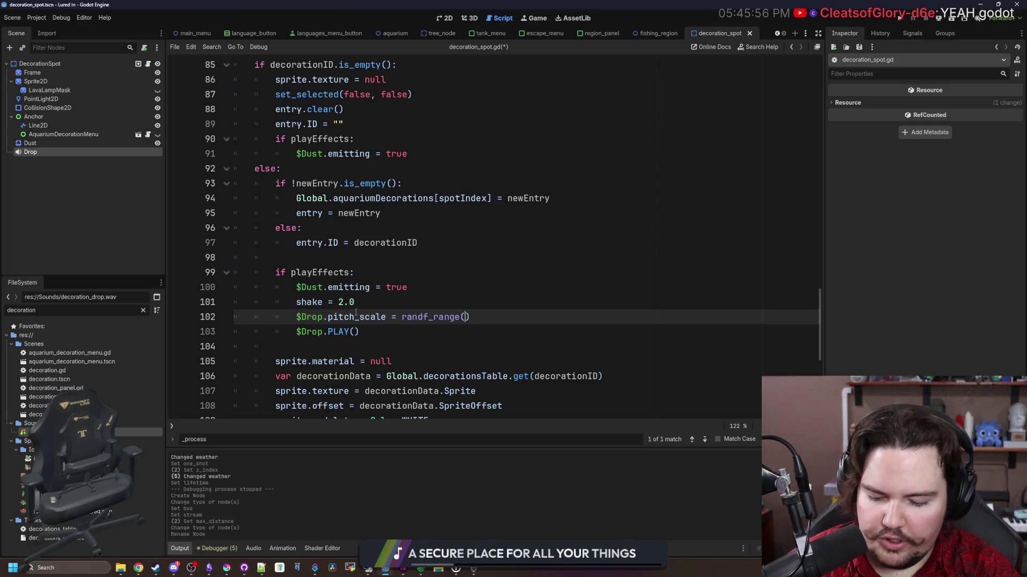
text(0.75, 1.25)
Fix the uppercase PLAY to play(), save, and run the game.
click(356, 317)
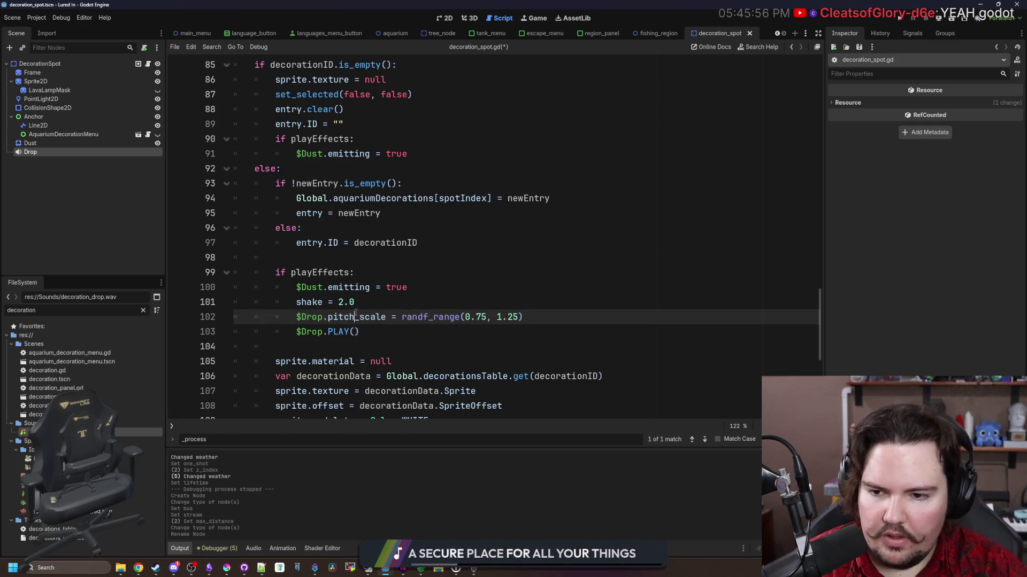
click(349, 332)
key(BackSpace)
key(BackSpace)
key(BackSpace)
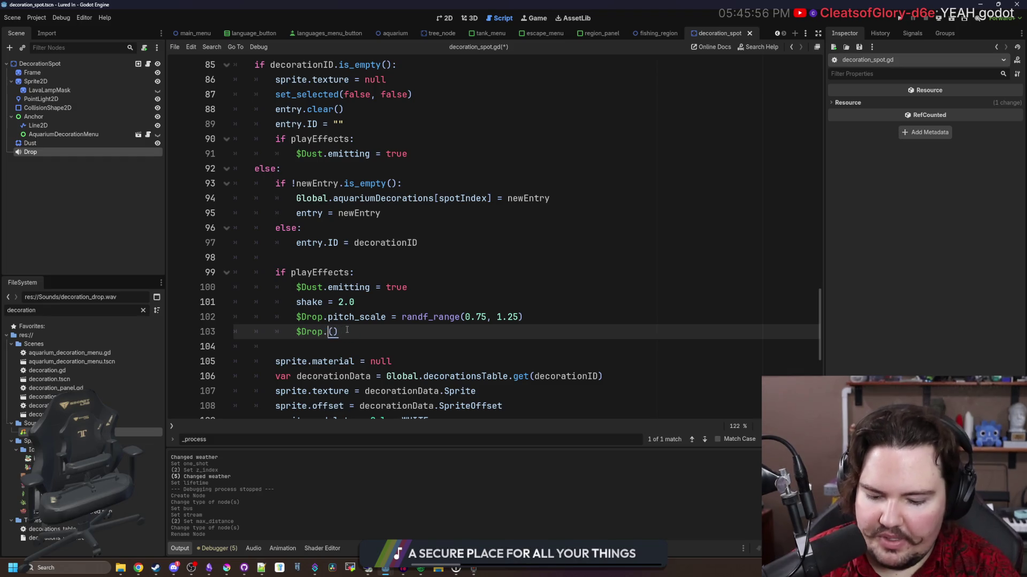
text(play)
key(ctrl+s)
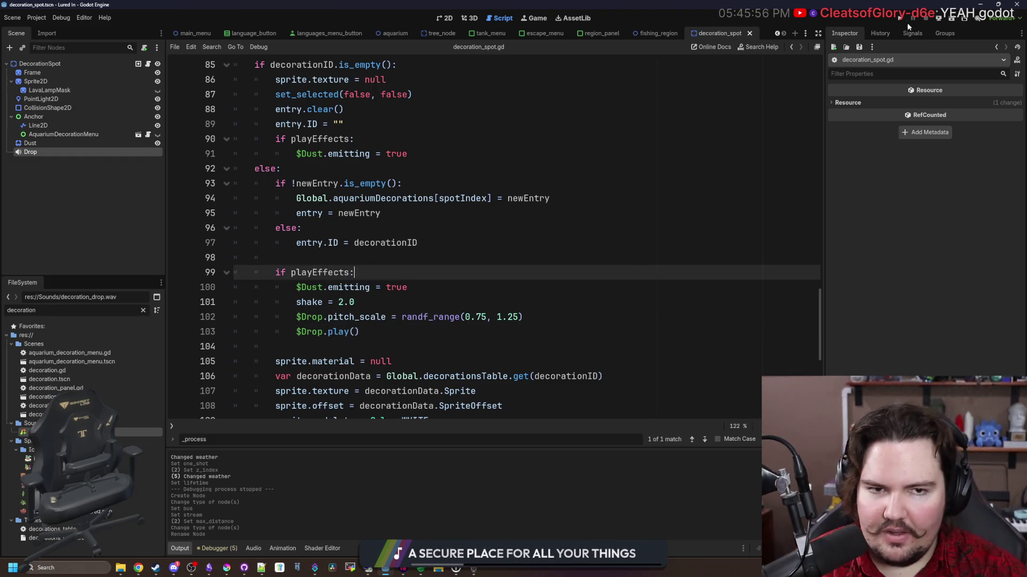
click(899, 18)
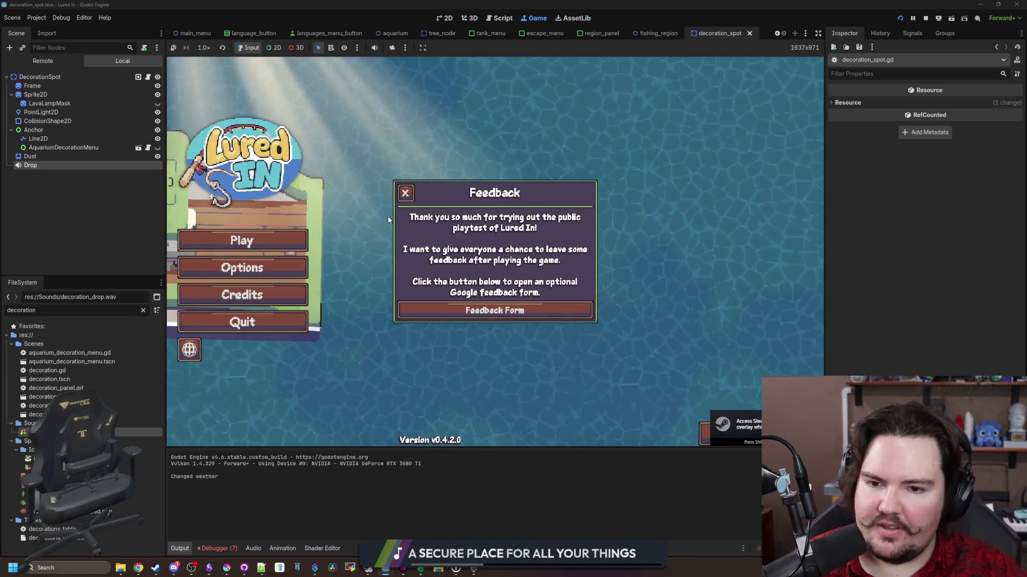
Close the Feedback prompt, widen the game view, and bring the GitHub releases browser forward.
click(406, 193)
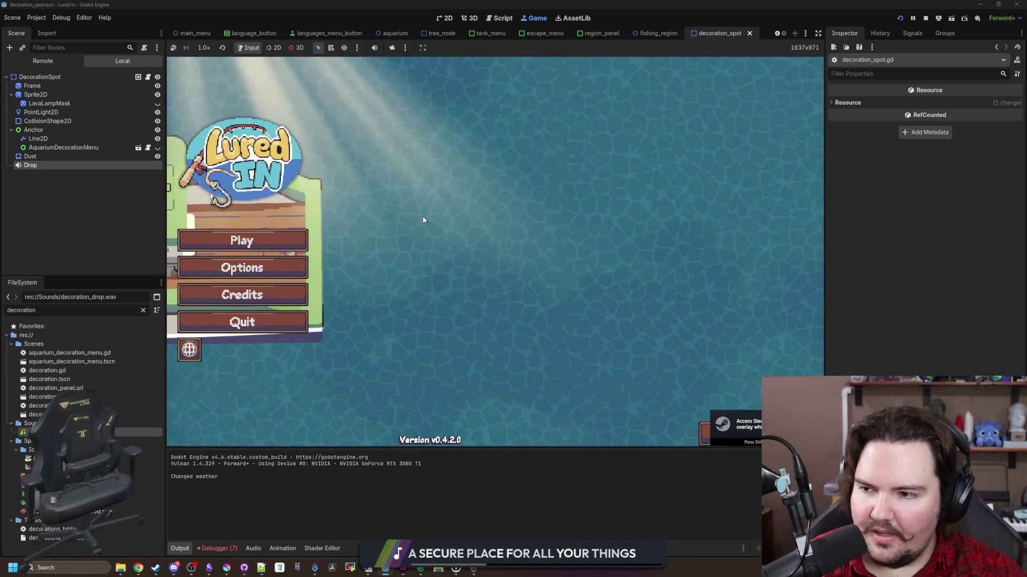
mouse_move(825, 350)
mouse_down()
mouse_move(794, 350)
mouse_move(914, 347)
mouse_up()
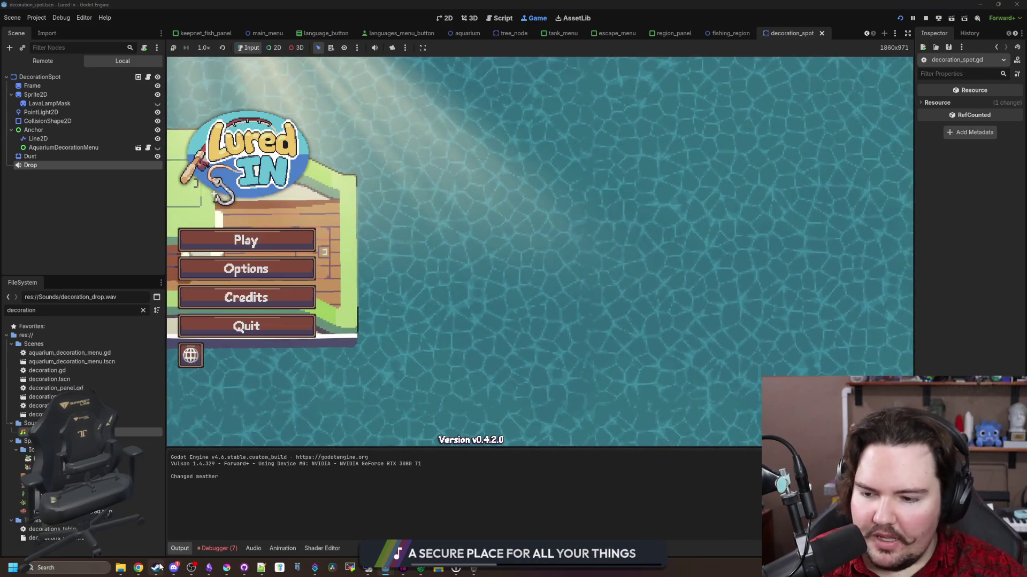
mouse_move(138, 567)
click(364, 534)
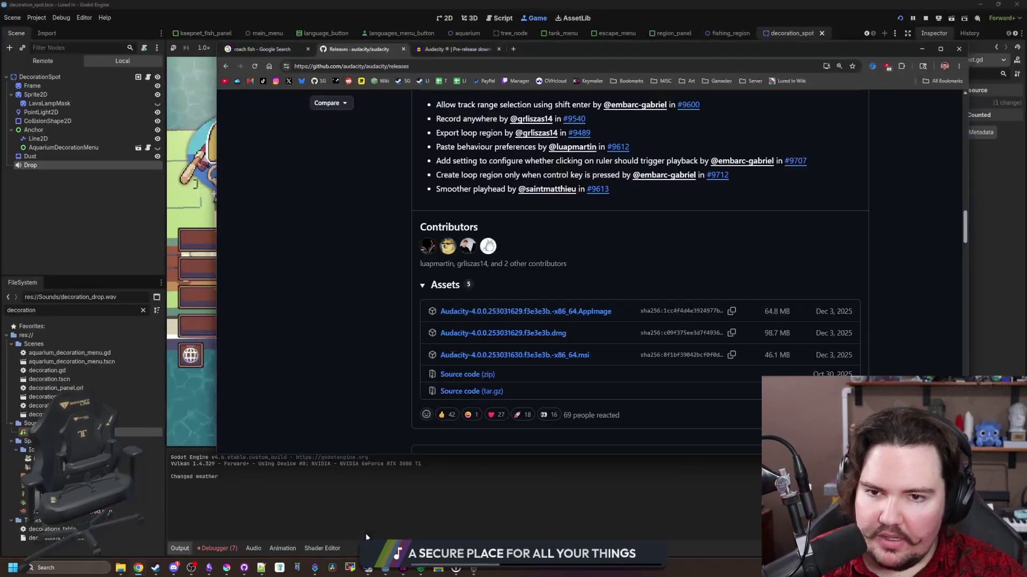
Search 'w4 games' in a new tab, open W4 Consoles, and maximize the browser.
click(514, 49)
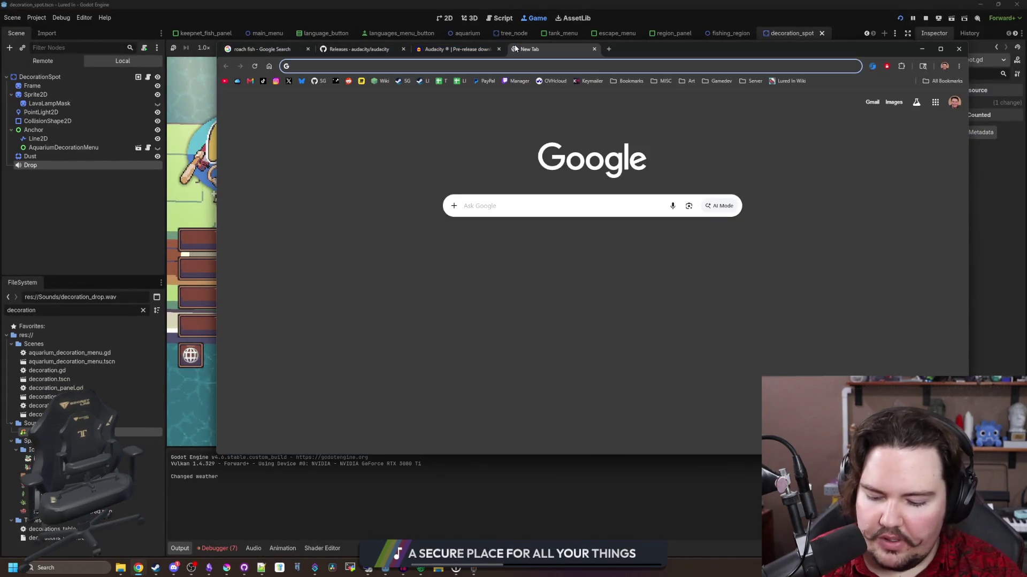
text(w4 games)
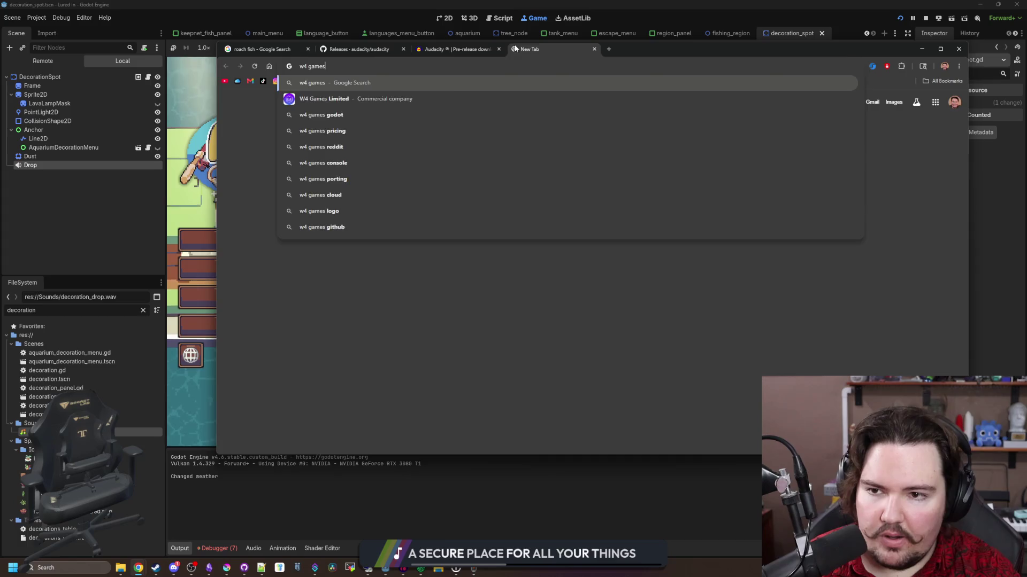
key(Return)
click(349, 184)
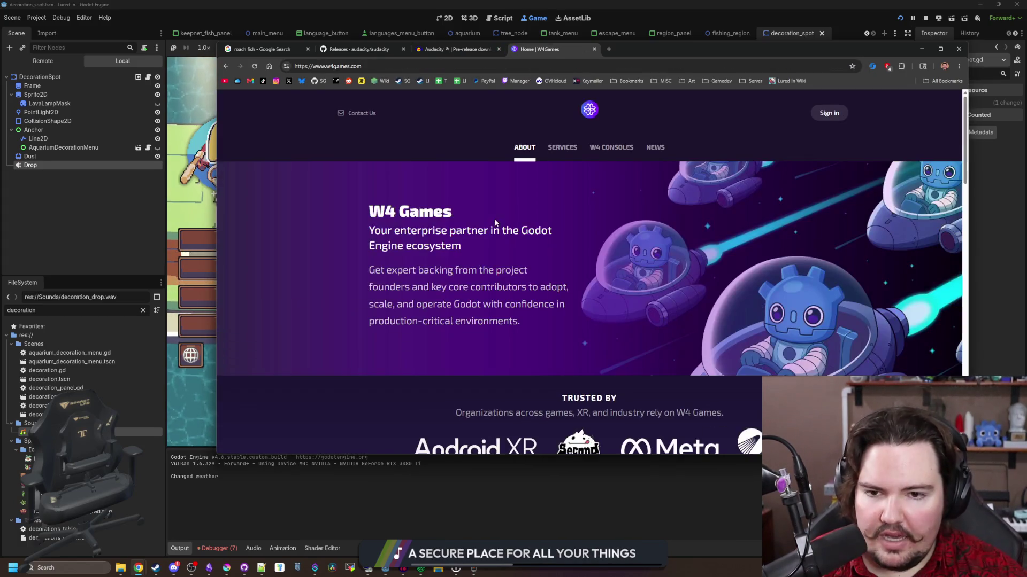
click(613, 156)
drag(632, 4, 631, 2)
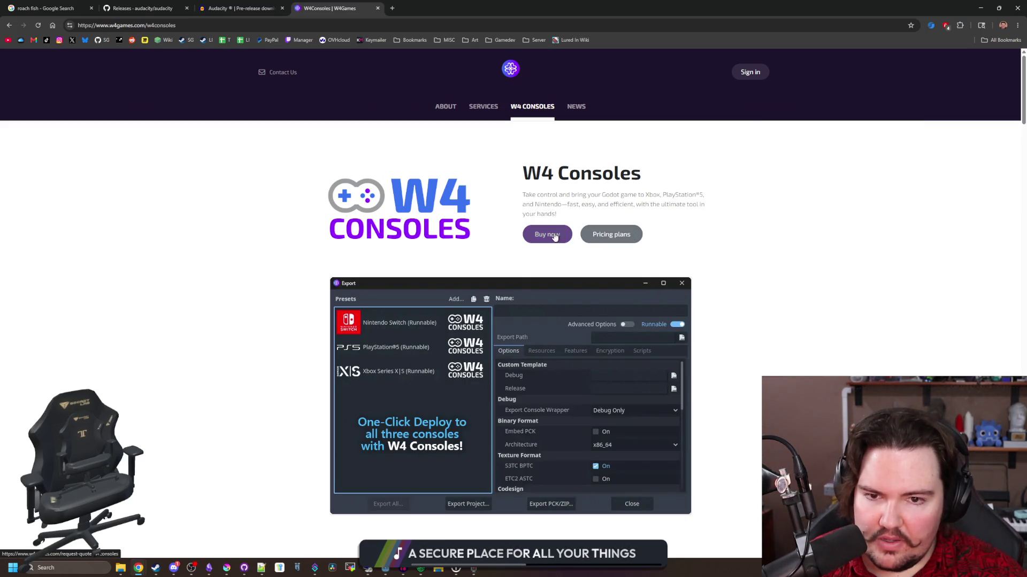
Jump to the W4 Consoles pricing plans and highlight the $2,000 /yr Starter price.
scroll(418, 319, down, 1)
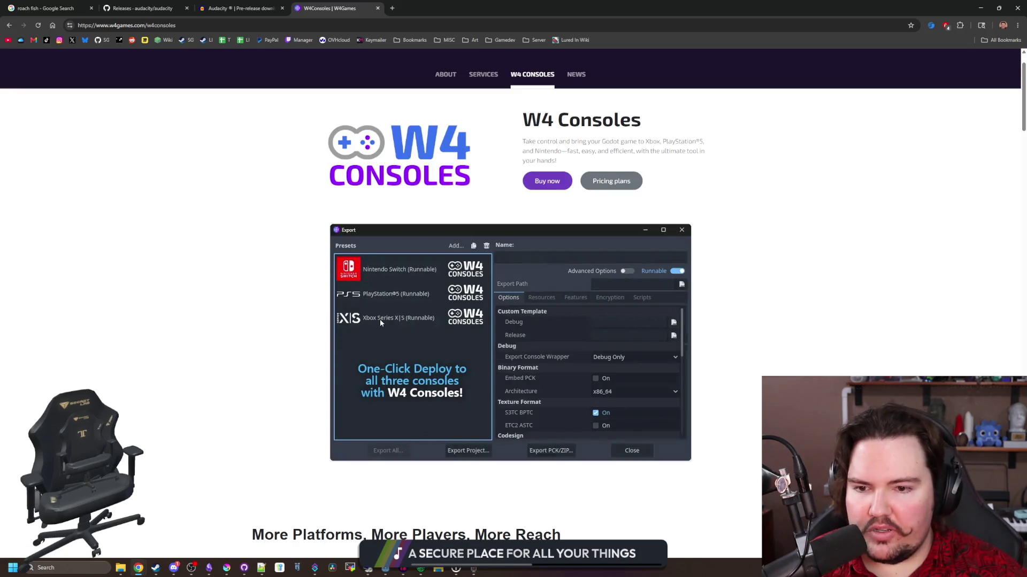
scroll(477, 323, down, 4)
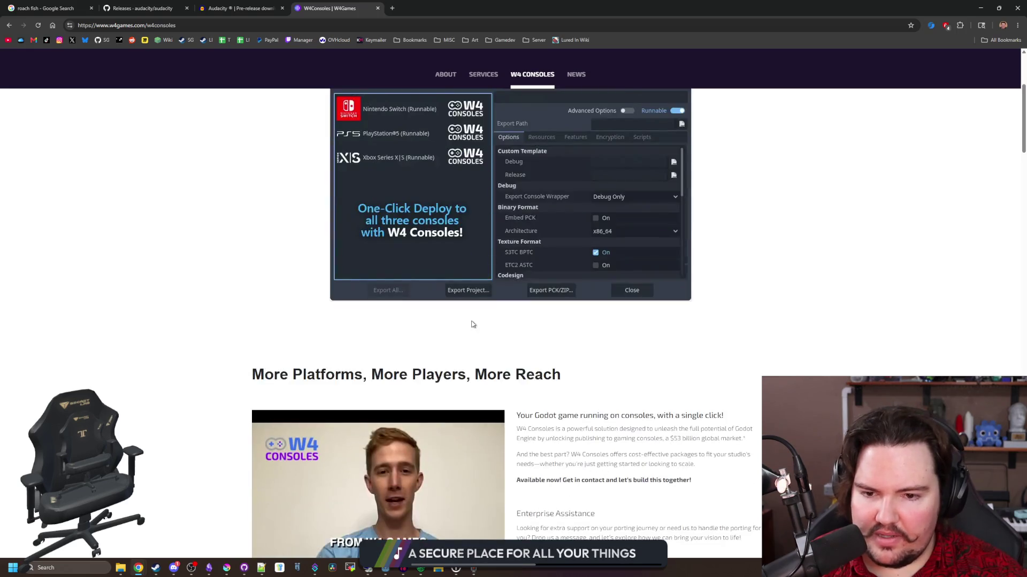
scroll(597, 247, up, 5)
click(596, 245)
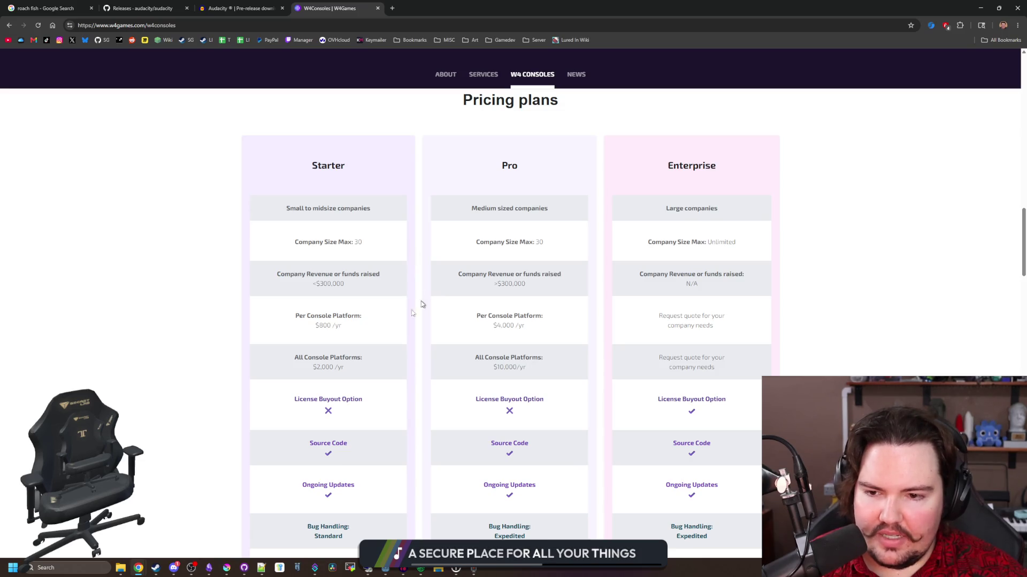
drag(308, 372, 363, 367)
triple_click(362, 367)
click(362, 366)
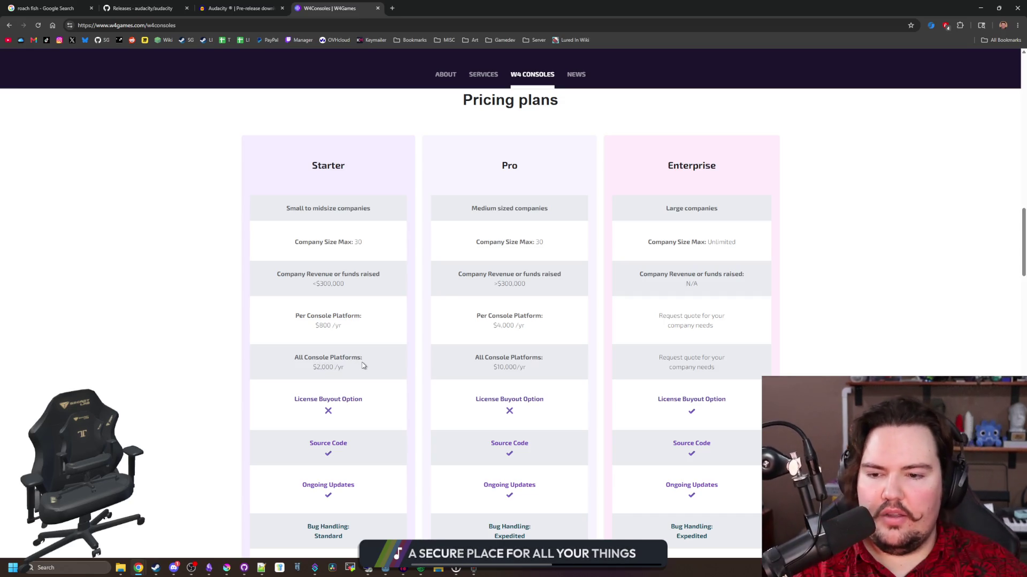
Read through the support, education and FAQ sections, then open a new browser tab.
scroll(369, 358, down, 4)
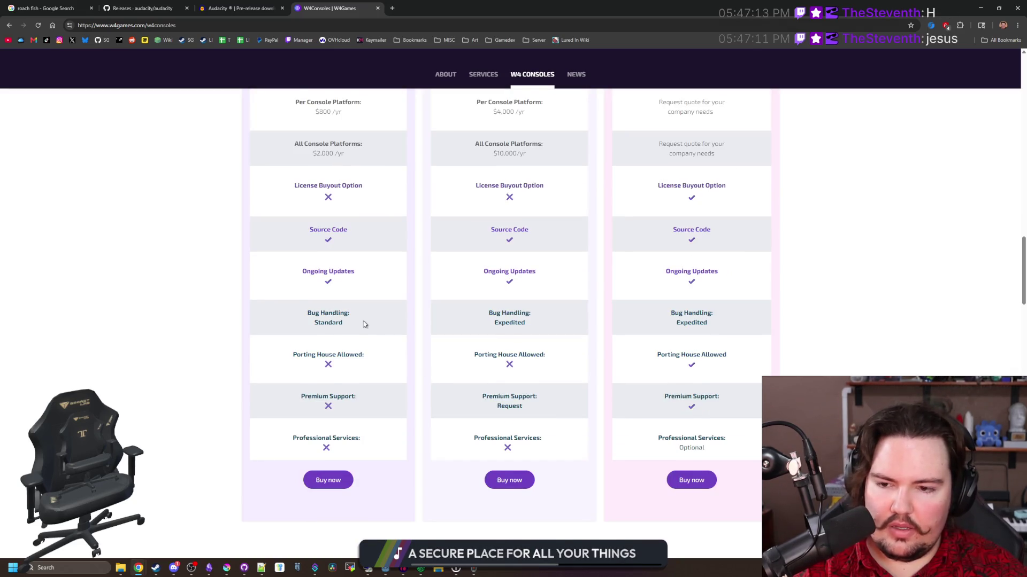
scroll(363, 324, up, 2)
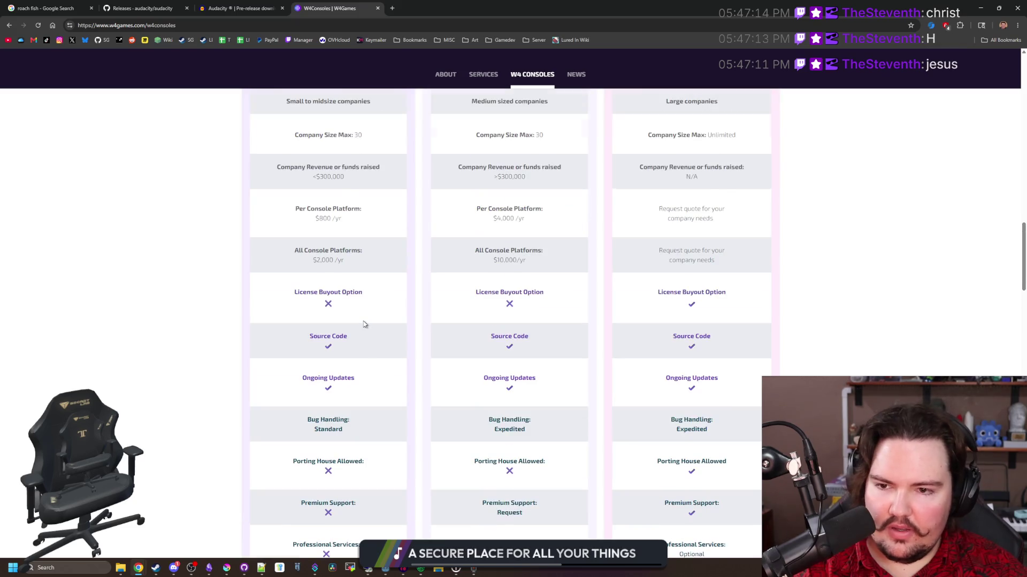
scroll(364, 324, up, 2)
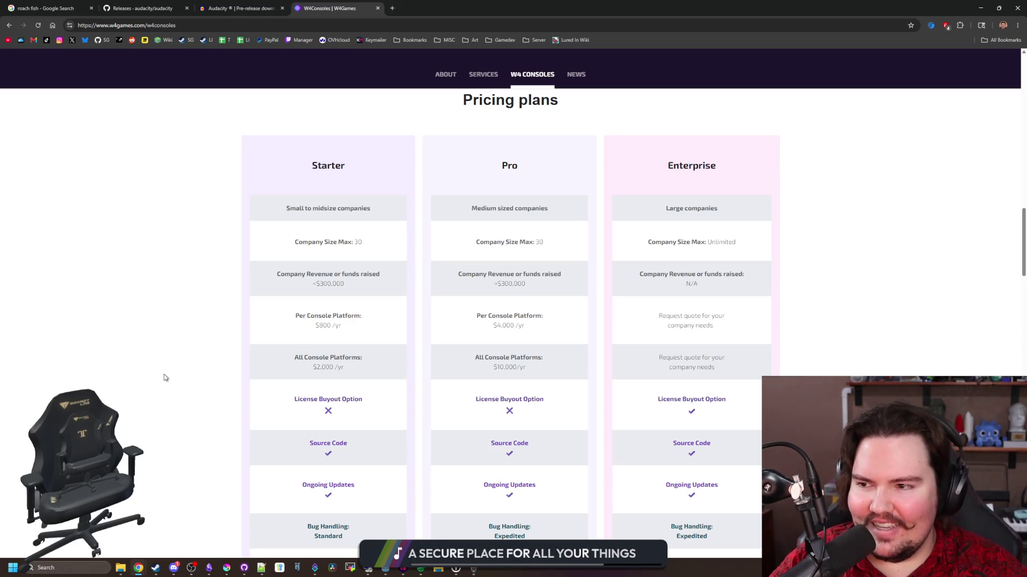
scroll(270, 330, down, 13)
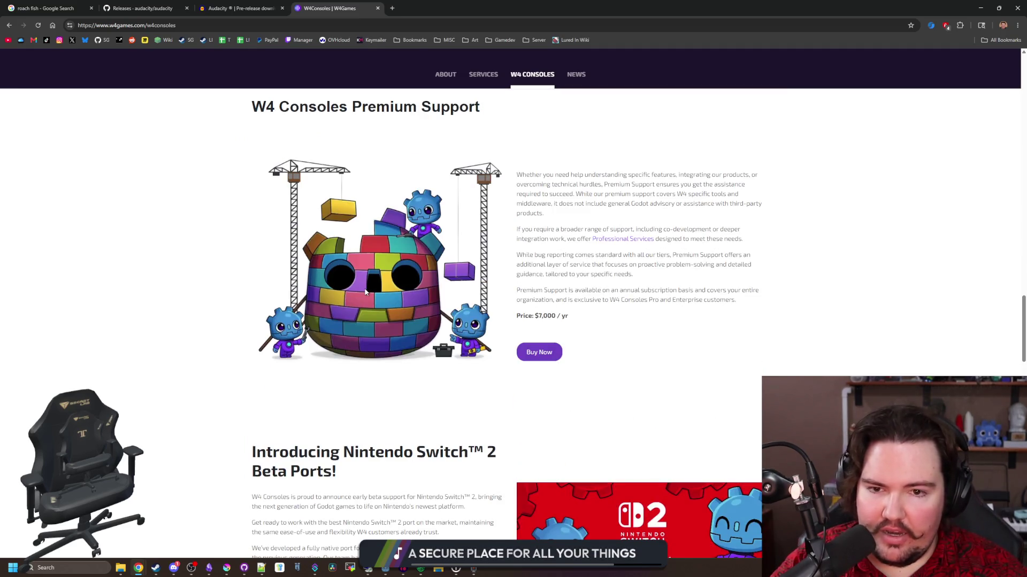
scroll(438, 269, down, 2)
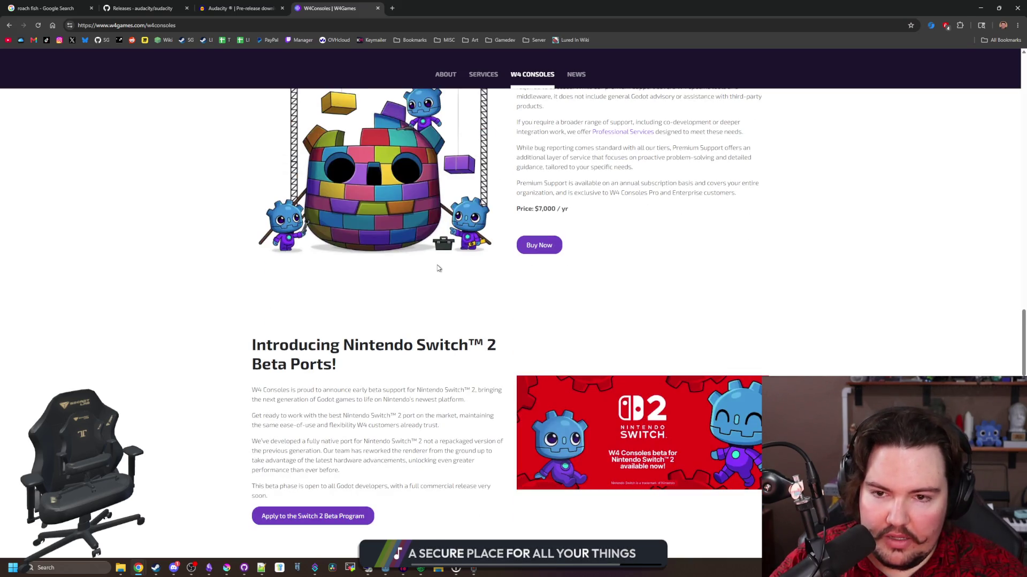
scroll(438, 268, down, 5)
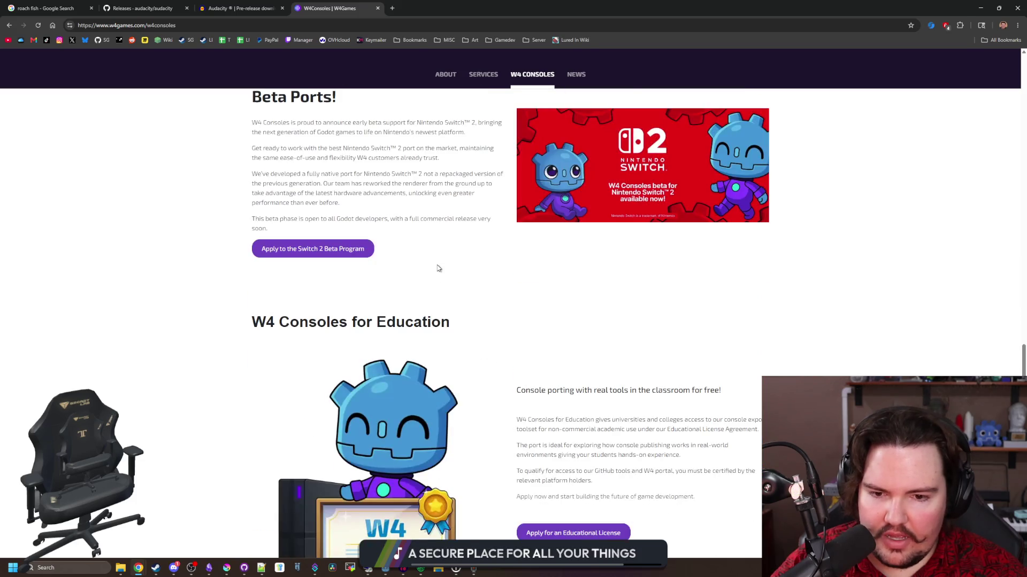
scroll(438, 268, down, 4)
scroll(422, 327, down, 4)
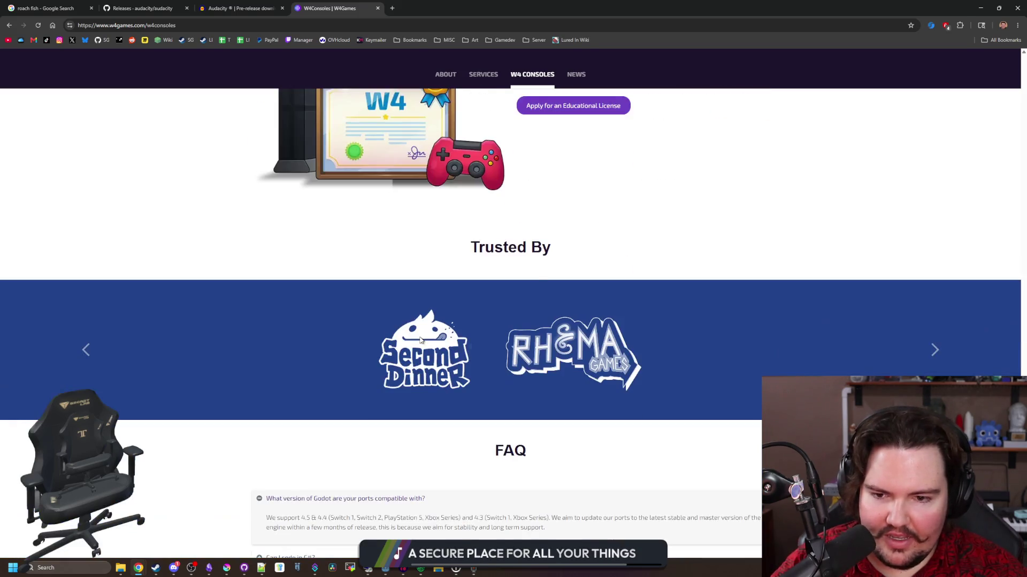
scroll(421, 342, down, 4)
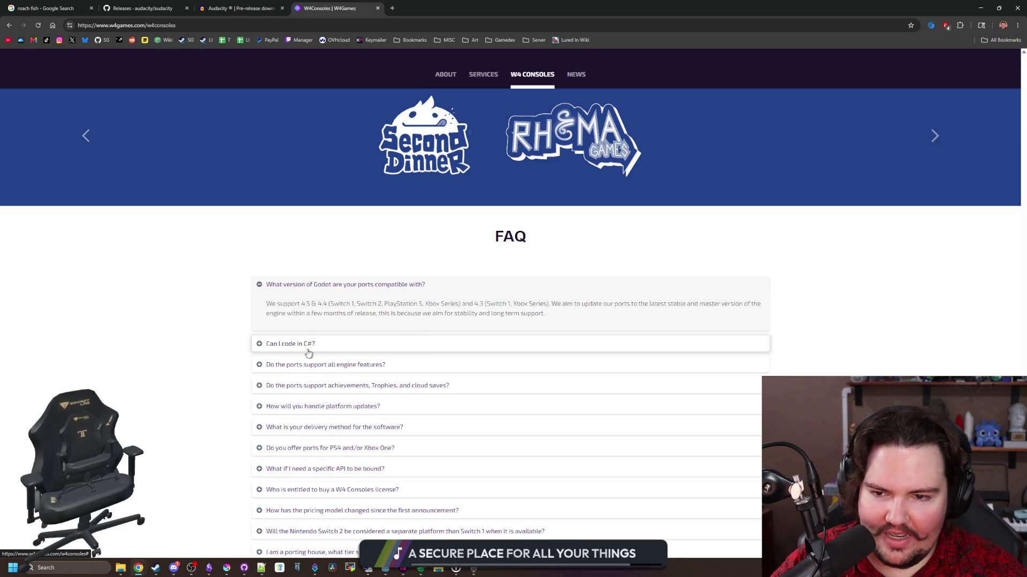
scroll(308, 353, up, 15)
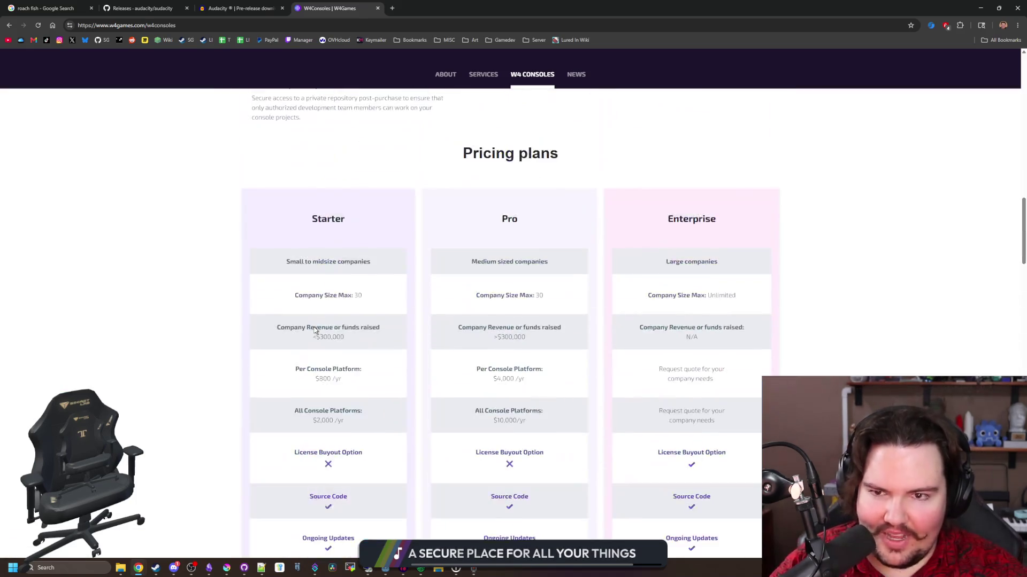
scroll(378, 213, up, 15)
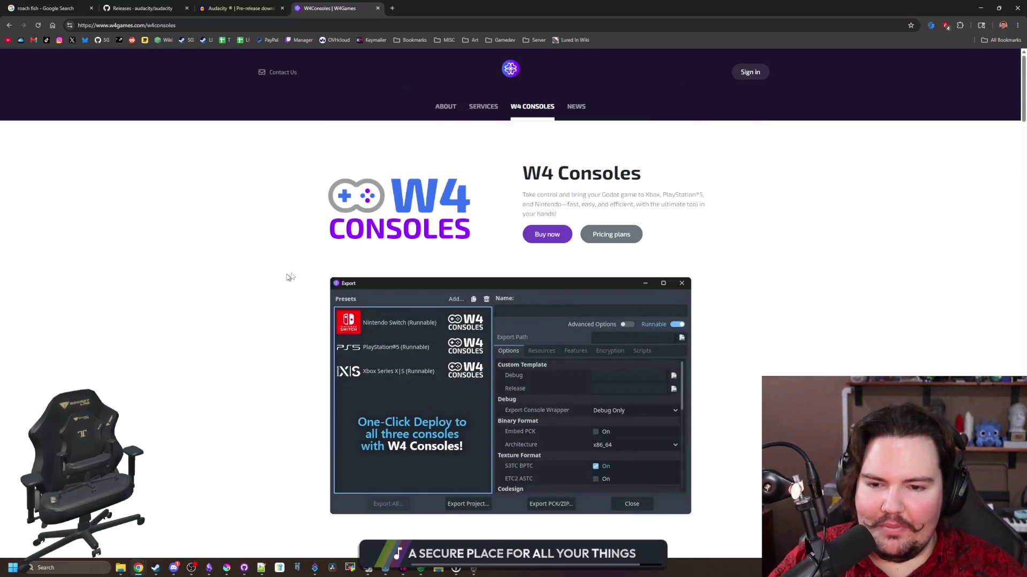
click(392, 8)
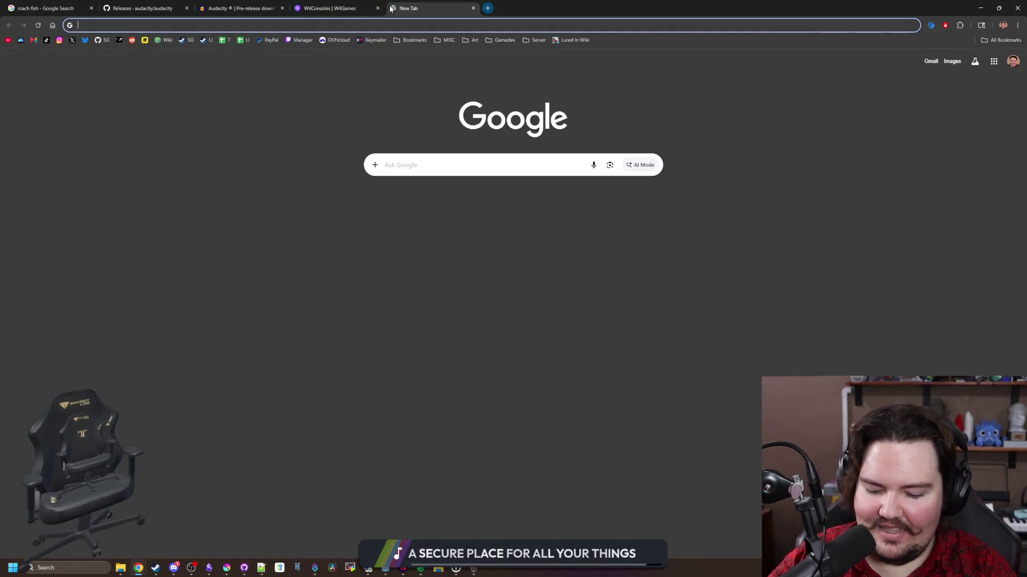
Search Google for 'playstation store game fee', then for 'how do i put my game on playstation store'.
text(playstation store )
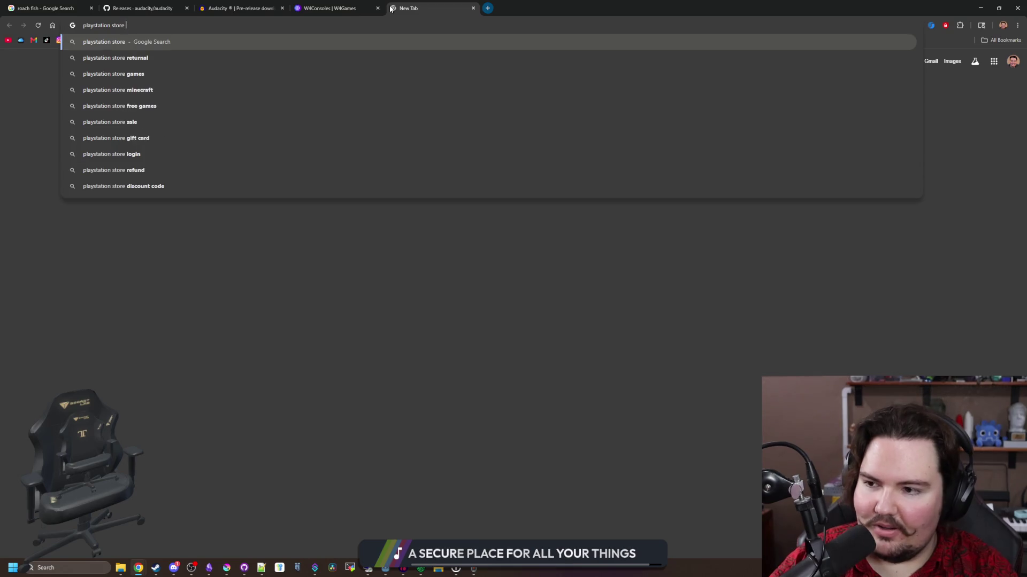
text(game fee)
key(Return)
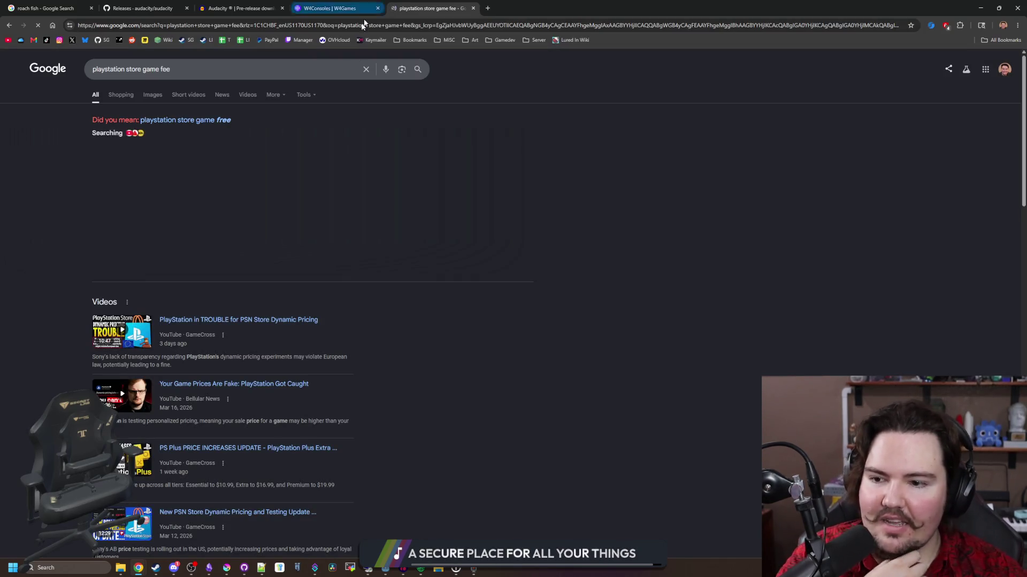
click(224, 119)
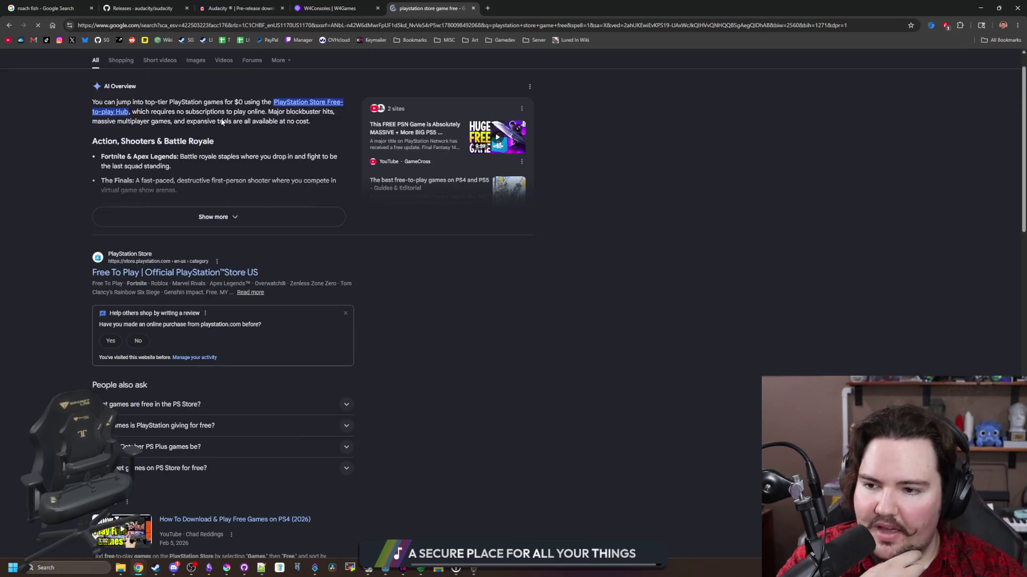
click(221, 25)
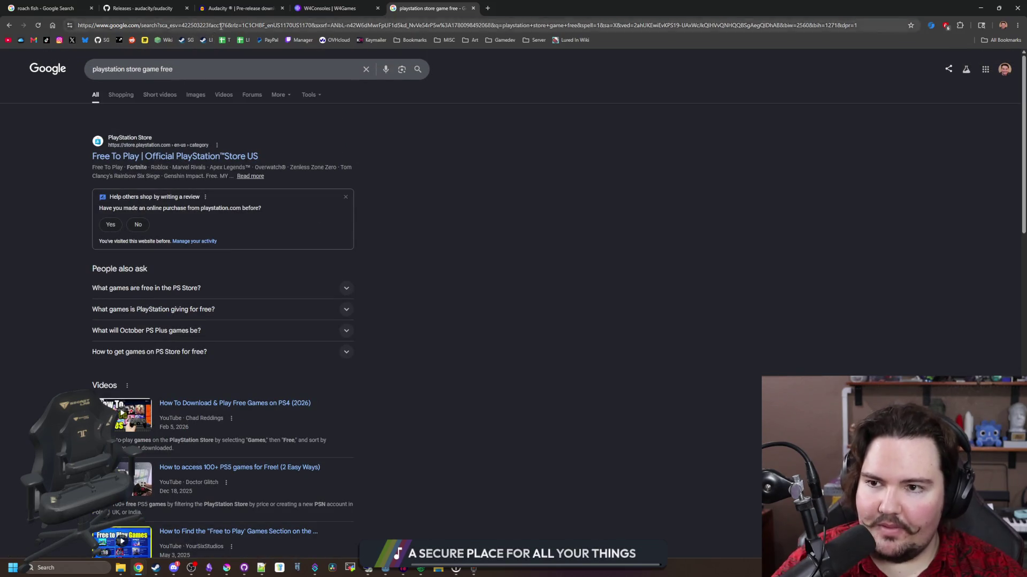
text(how do i put my g)
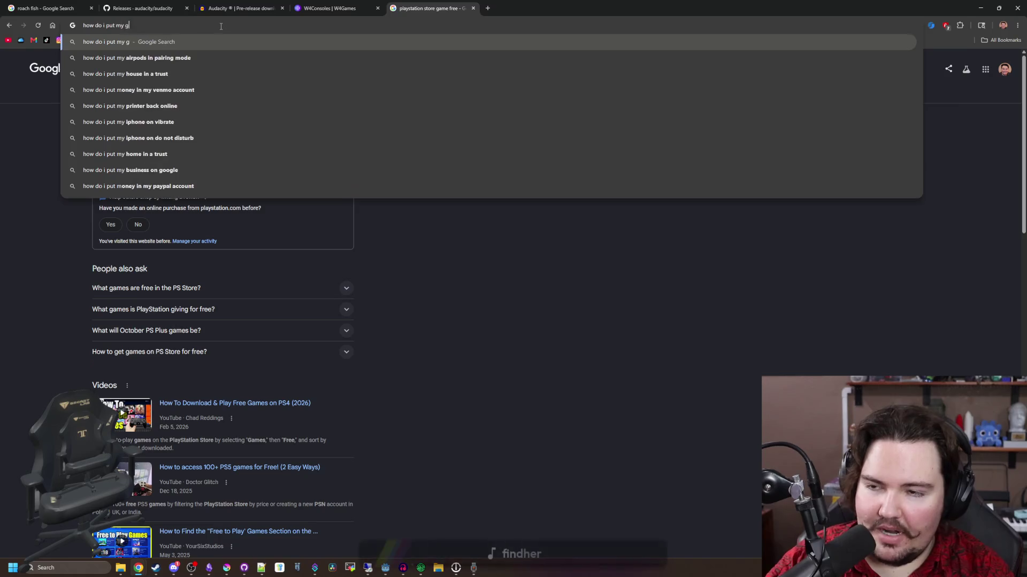
text(ame on playst)
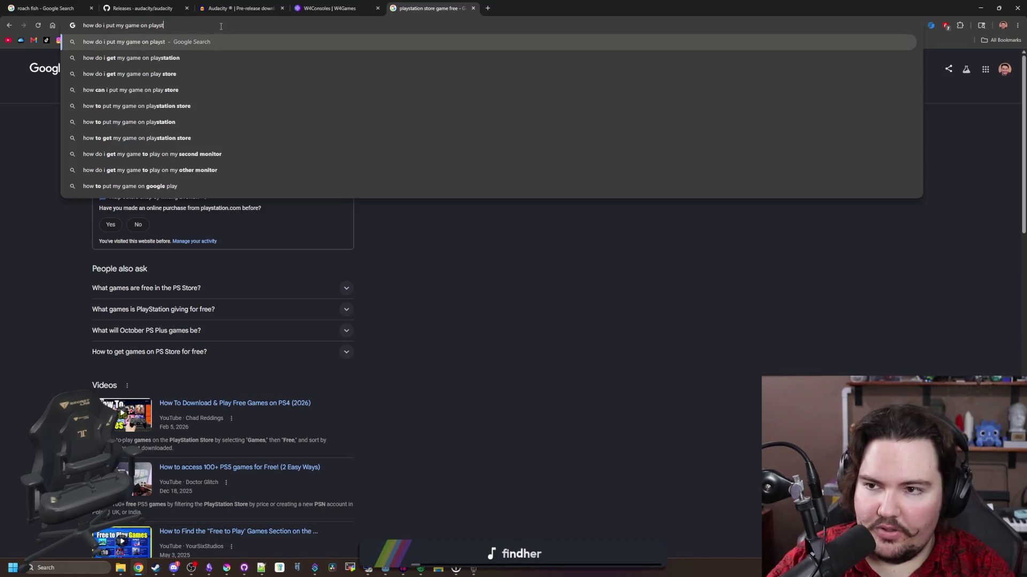
text(ation store)
key(Return)
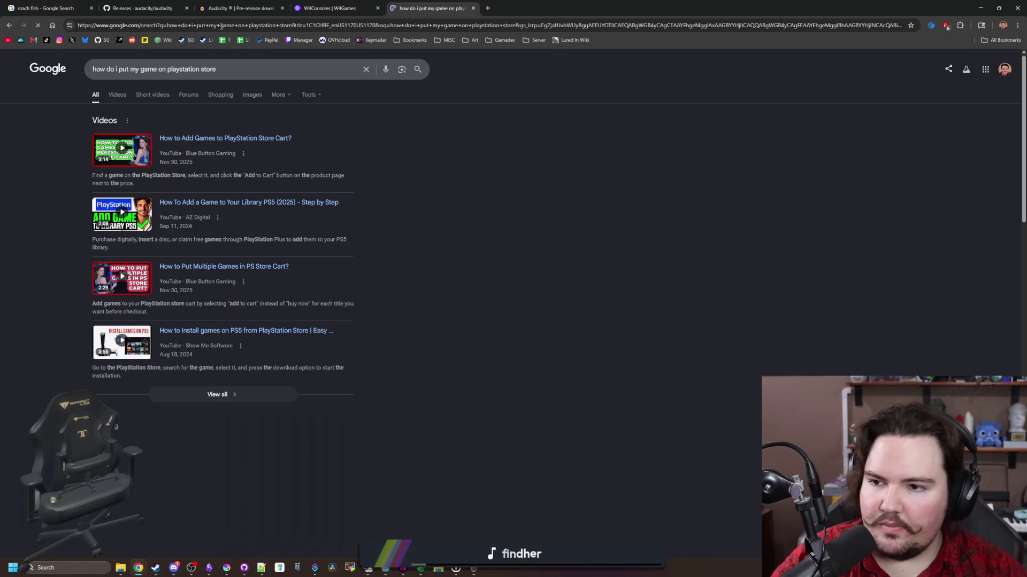
Open the PlayStation Partners result in a new tab and browse its partner testimonials.
scroll(262, 213, down, 2)
scroll(339, 293, down, 5)
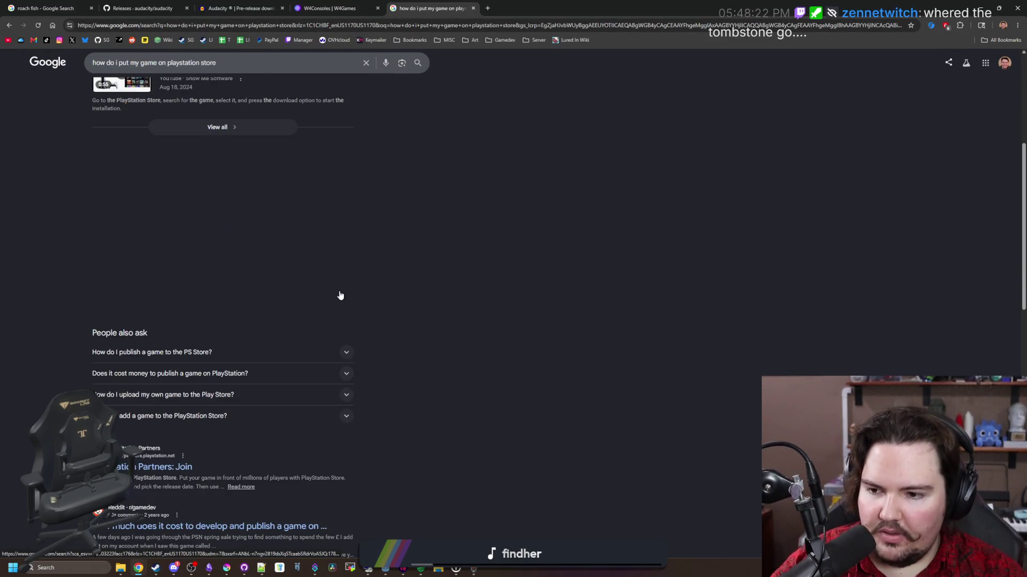
middle_click(156, 360)
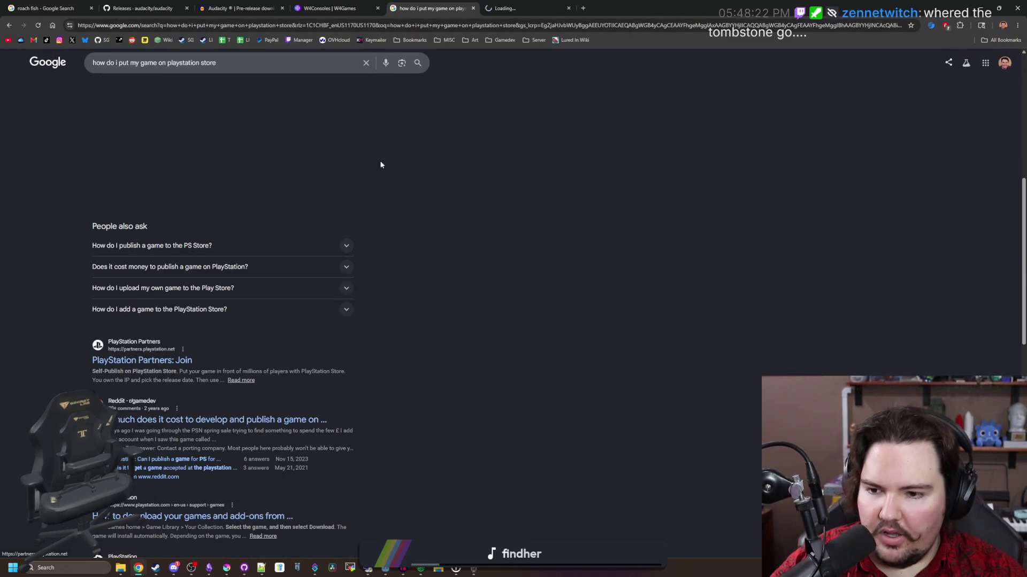
click(565, 4)
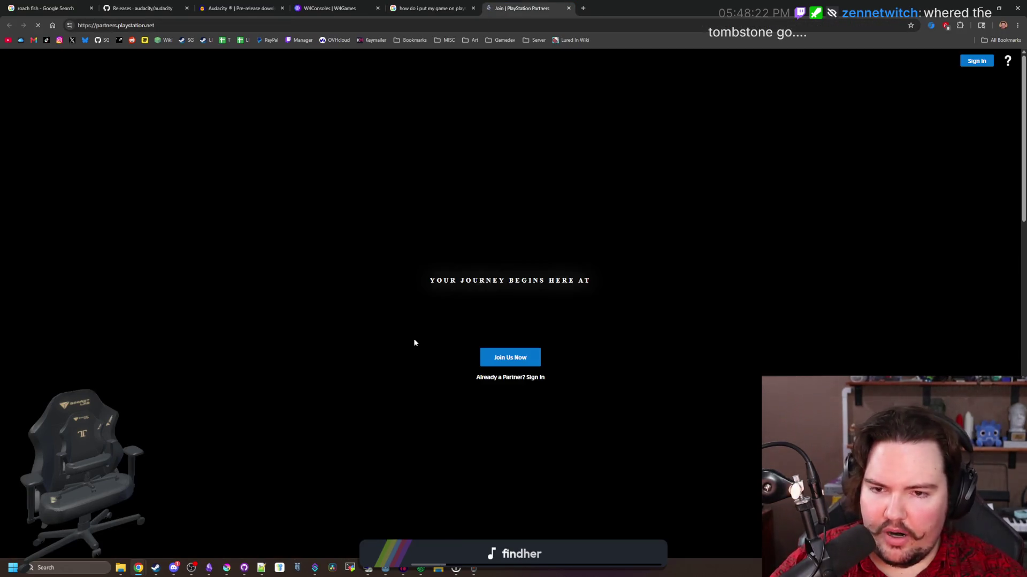
scroll(431, 339, down, 9)
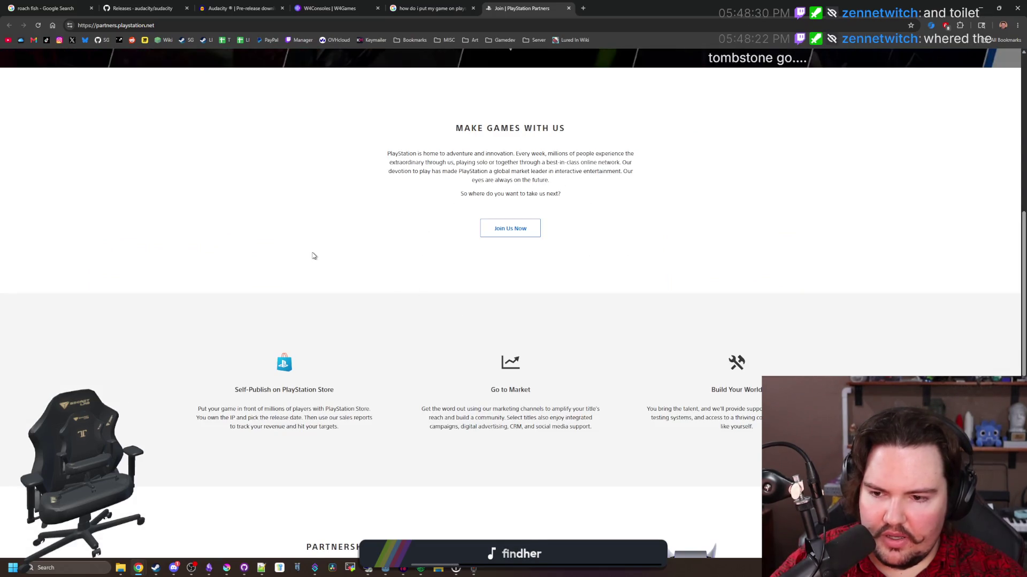
scroll(373, 292, down, 6)
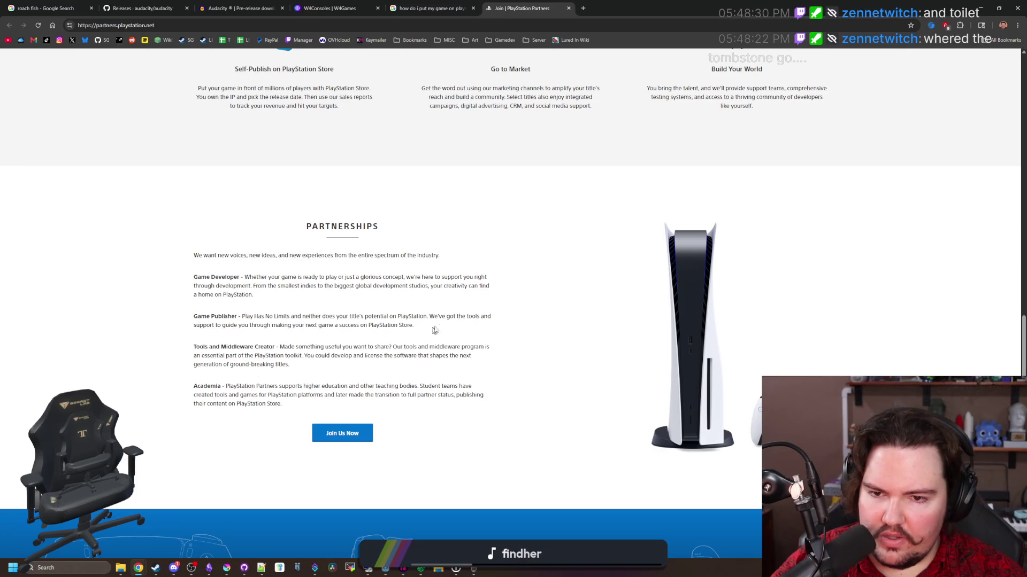
scroll(514, 299, down, 4)
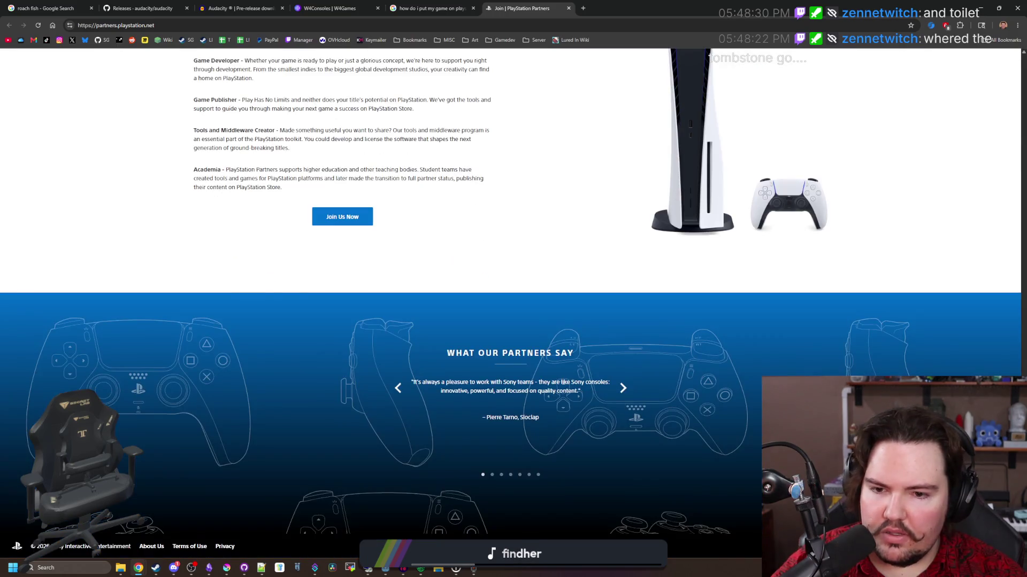
click(624, 389)
scroll(628, 391, up, 10)
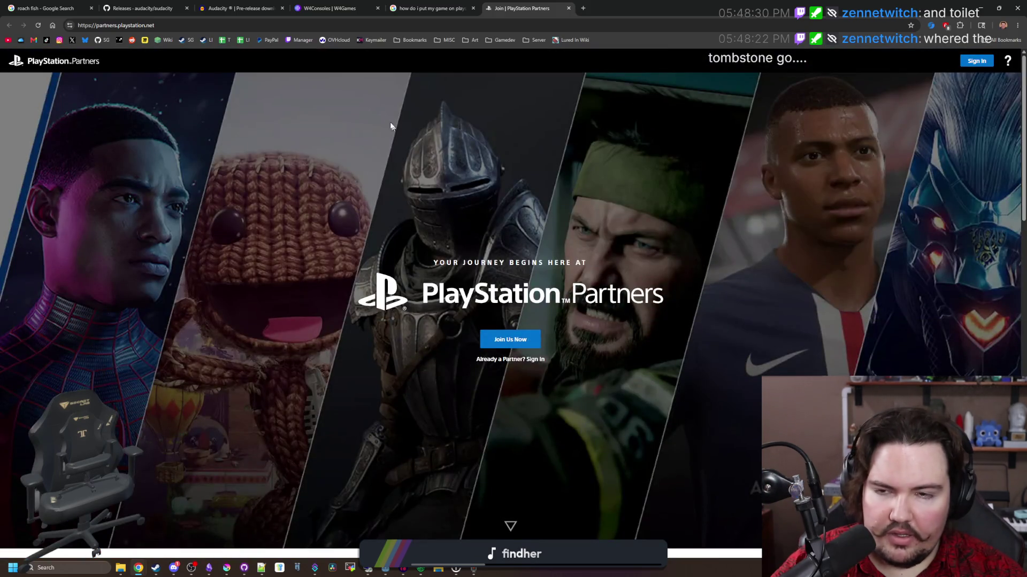
Return to the search results, scroll through the remaining results and close that tab.
click(430, 8)
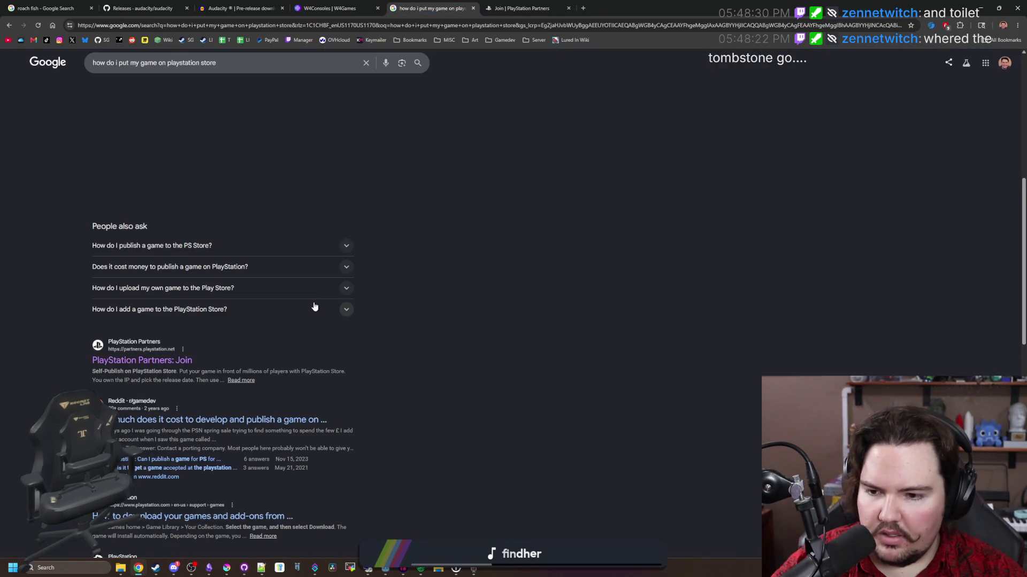
scroll(315, 307, down, 2)
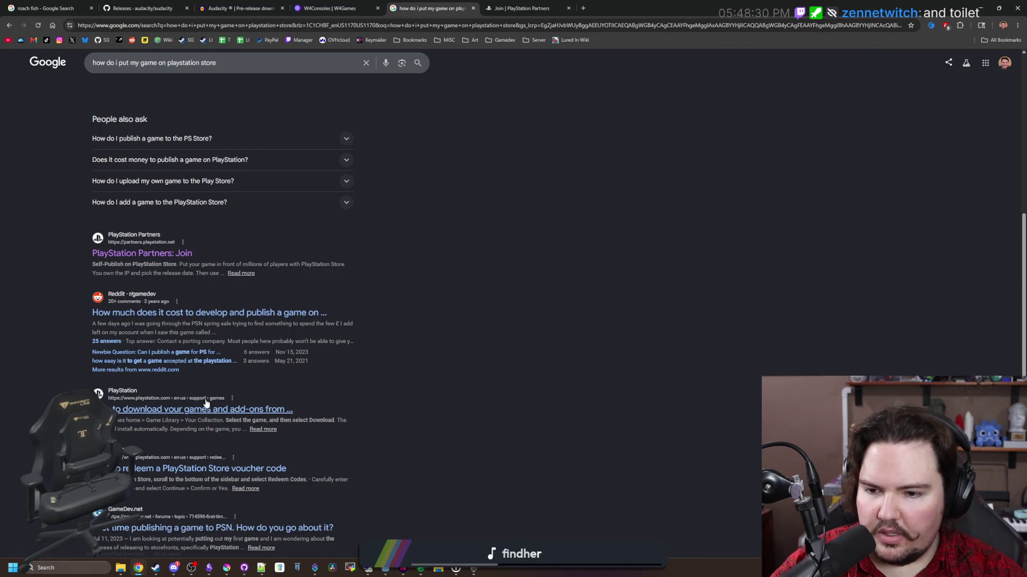
scroll(207, 403, down, 1)
scroll(206, 403, down, 1)
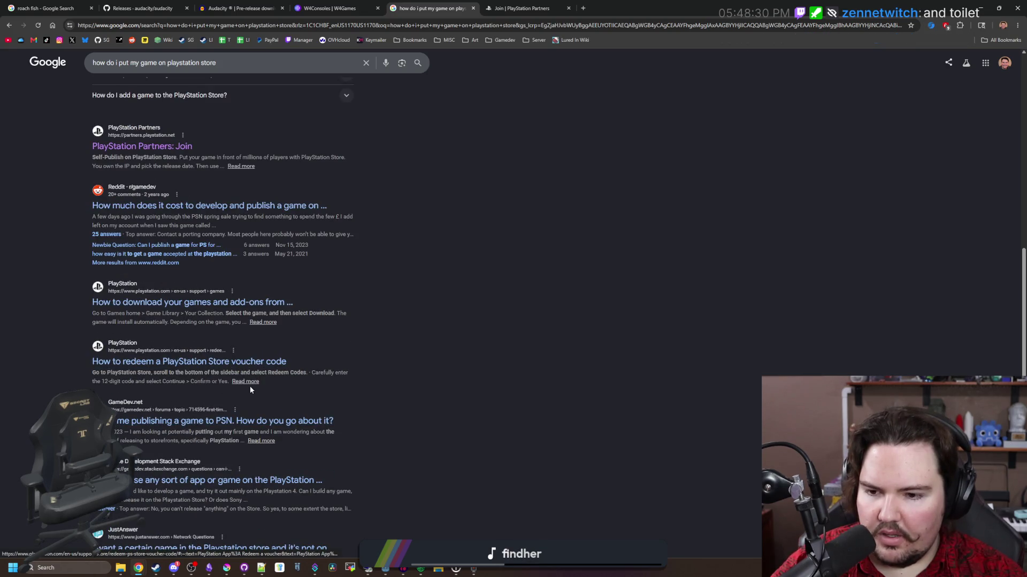
scroll(219, 431, down, 3)
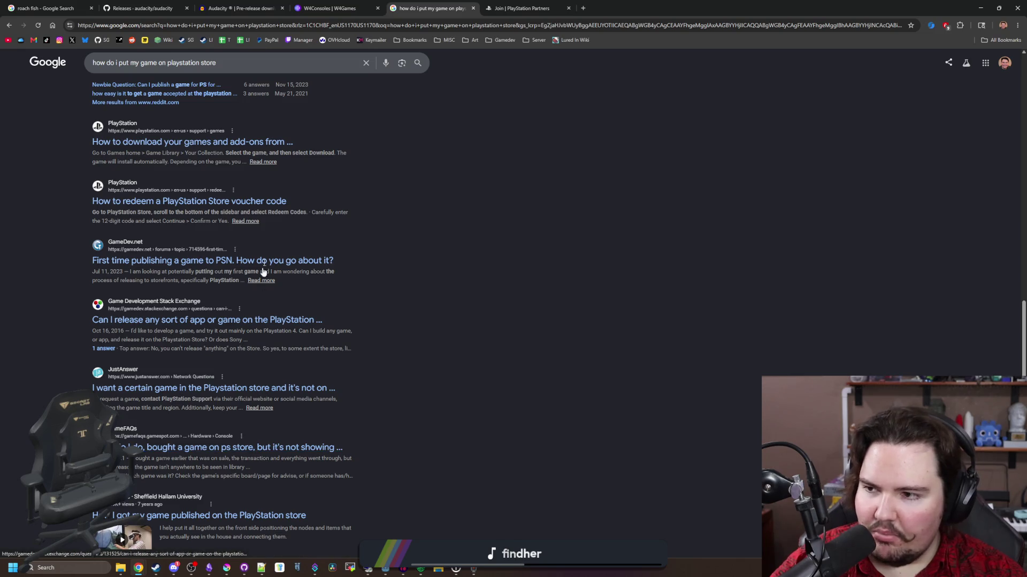
scroll(281, 227, down, 3)
scroll(280, 226, down, 2)
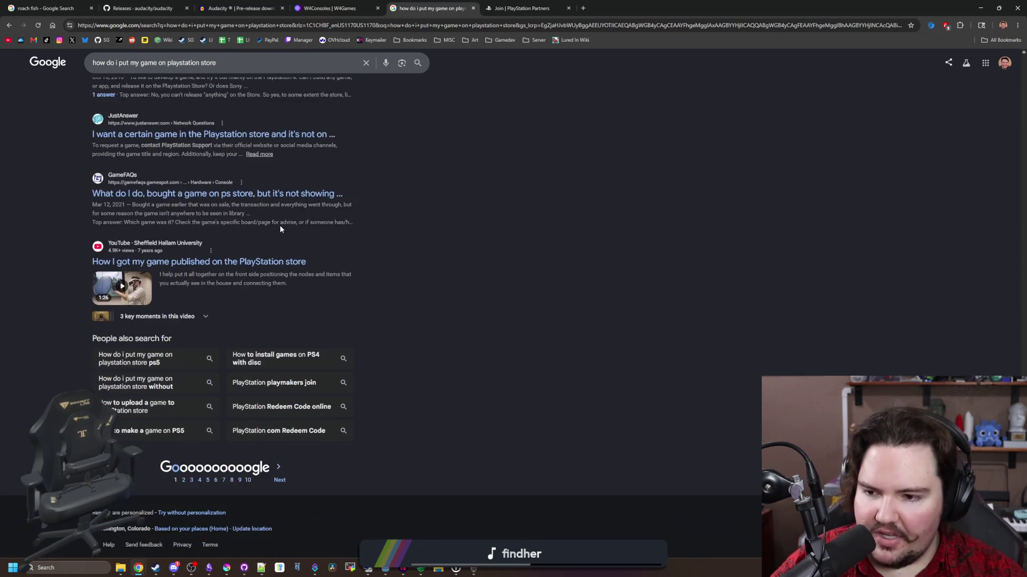
click(473, 8)
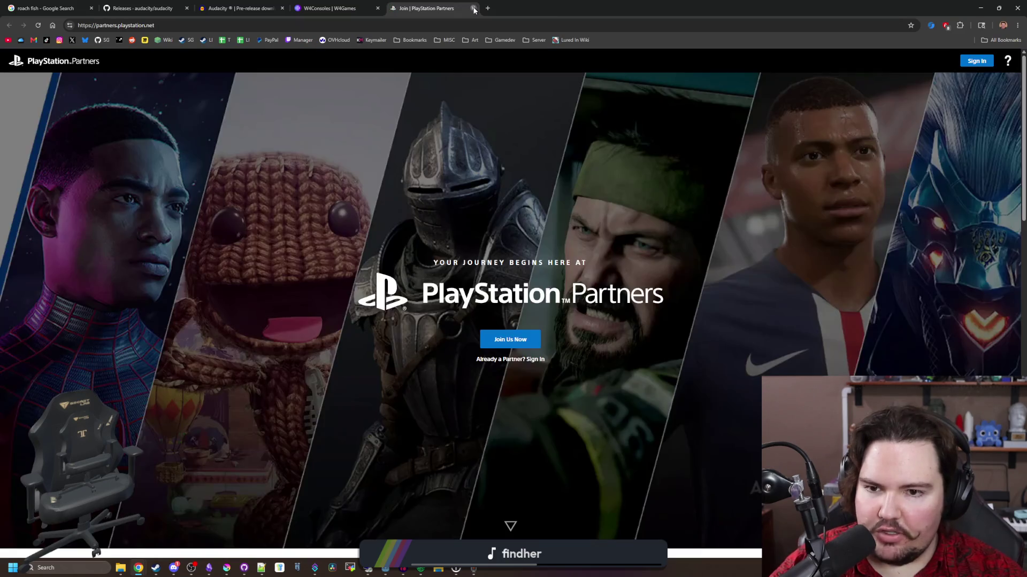
Close the PlayStation Partners tab and un-maximize Chrome so the Godot window shows.
click(474, 8)
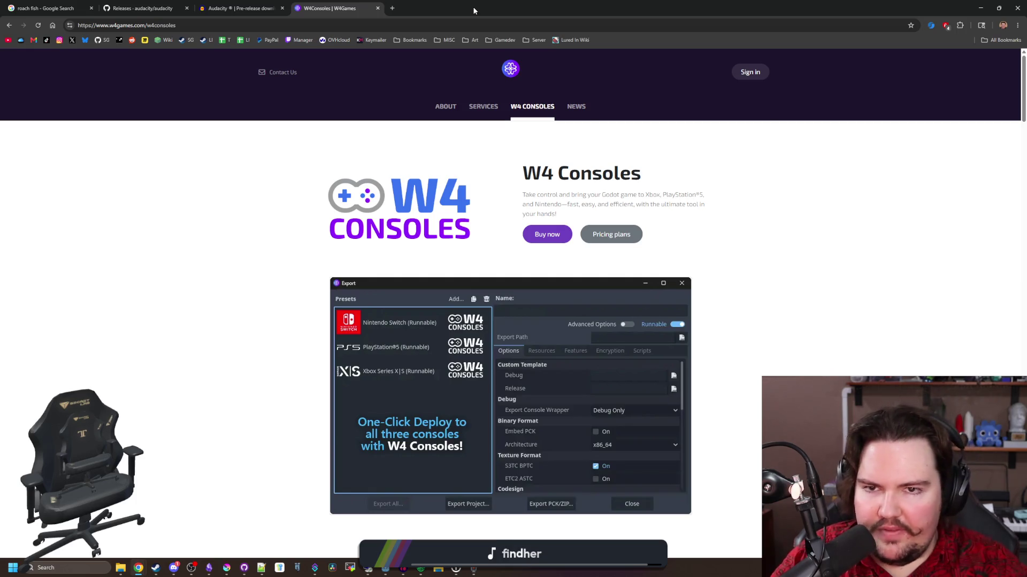
drag(474, 11, 1026, 17)
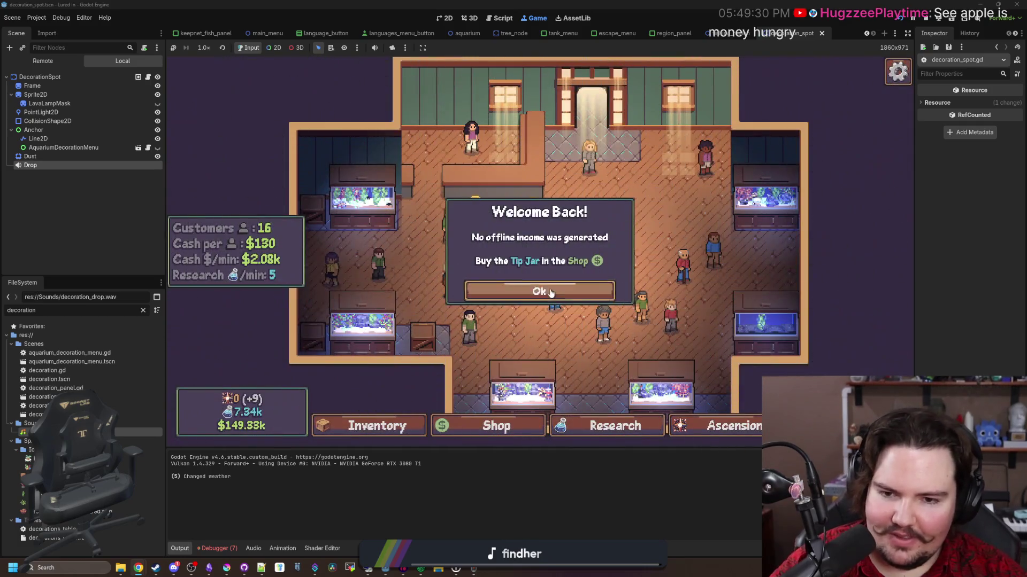
Dismiss the welcome-back message and move the crate between rug spots and near the back door.
click(550, 293)
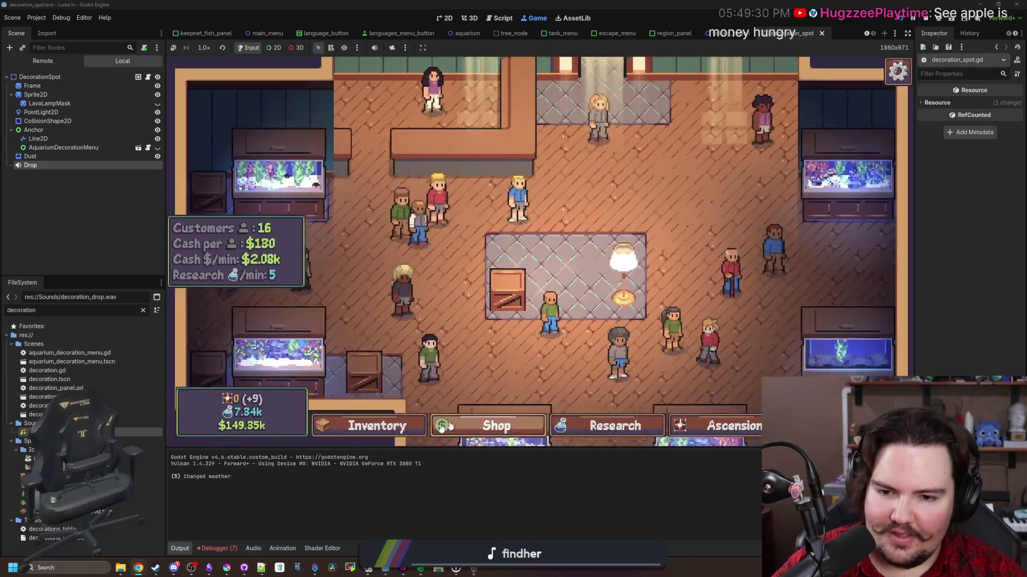
click(514, 251)
click(642, 295)
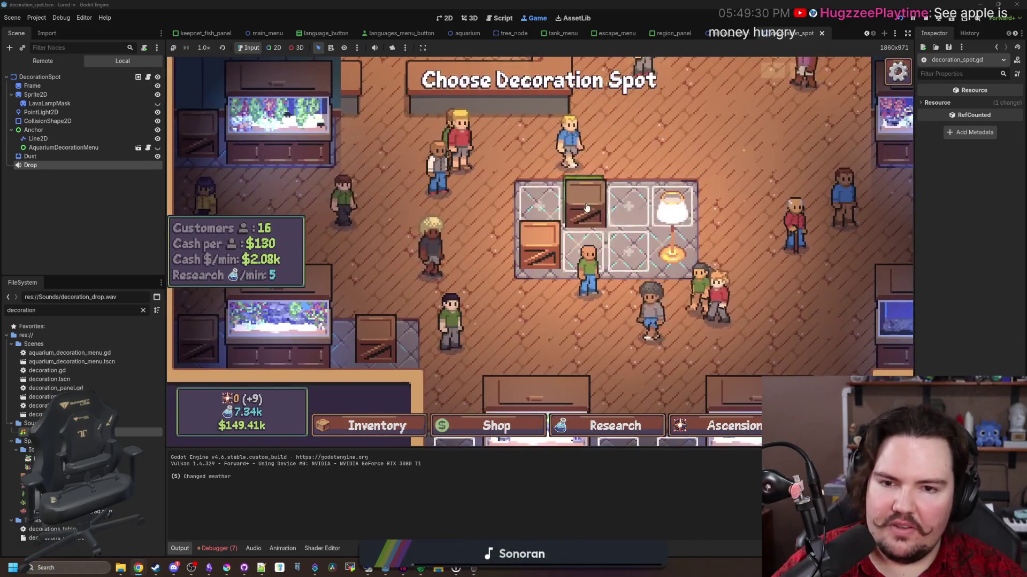
click(582, 206)
click(581, 206)
click(642, 297)
click(497, 289)
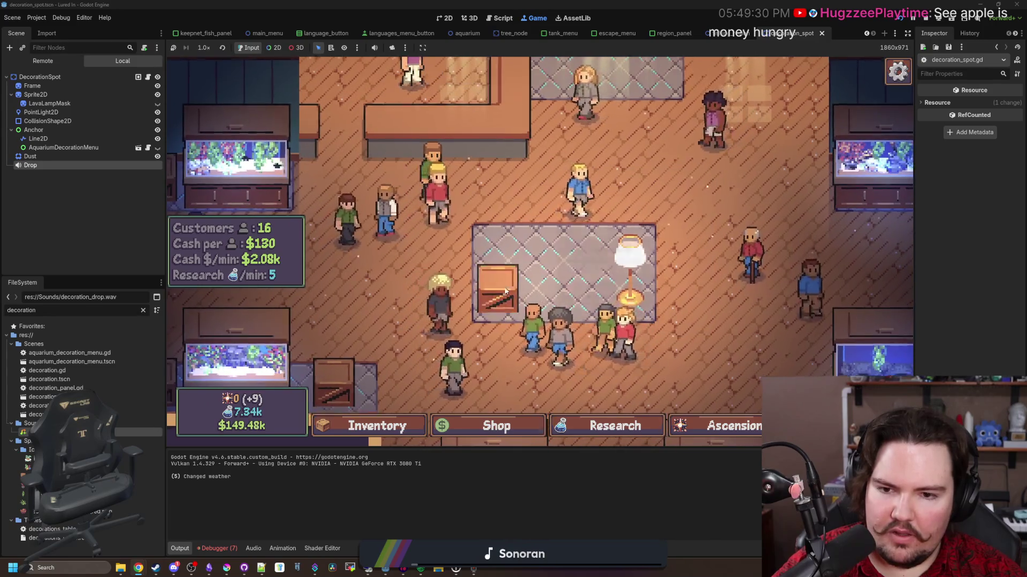
click(497, 289)
click(643, 305)
click(604, 155)
Move the crate to another spot and then the bottom slot, and close its edit options.
click(540, 177)
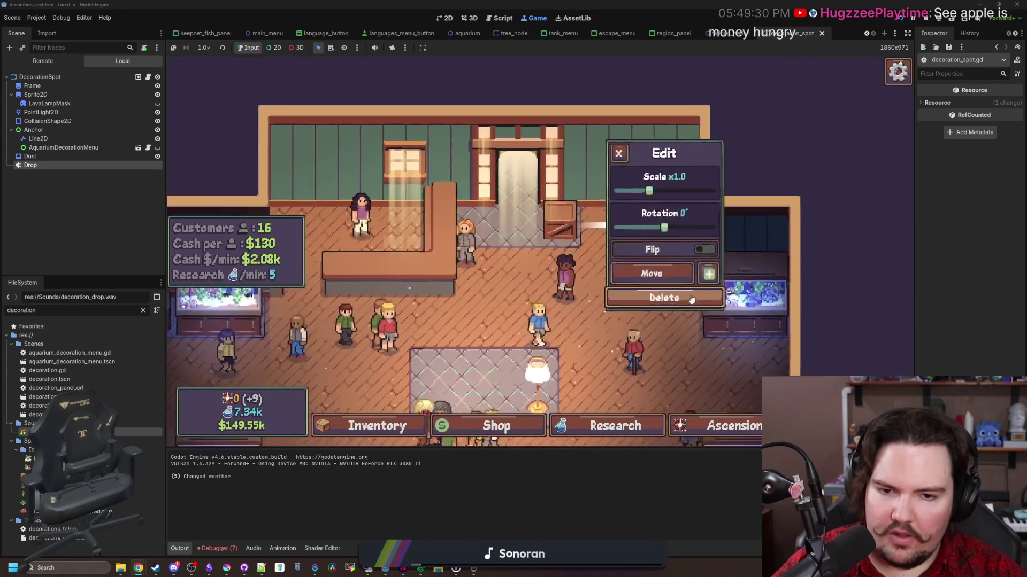
click(653, 270)
click(554, 212)
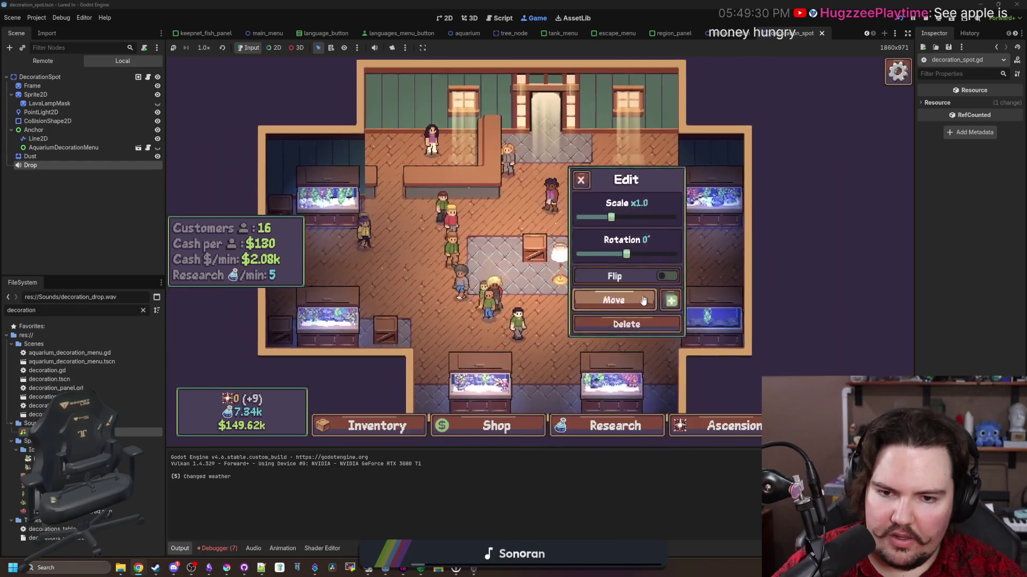
click(614, 298)
click(599, 320)
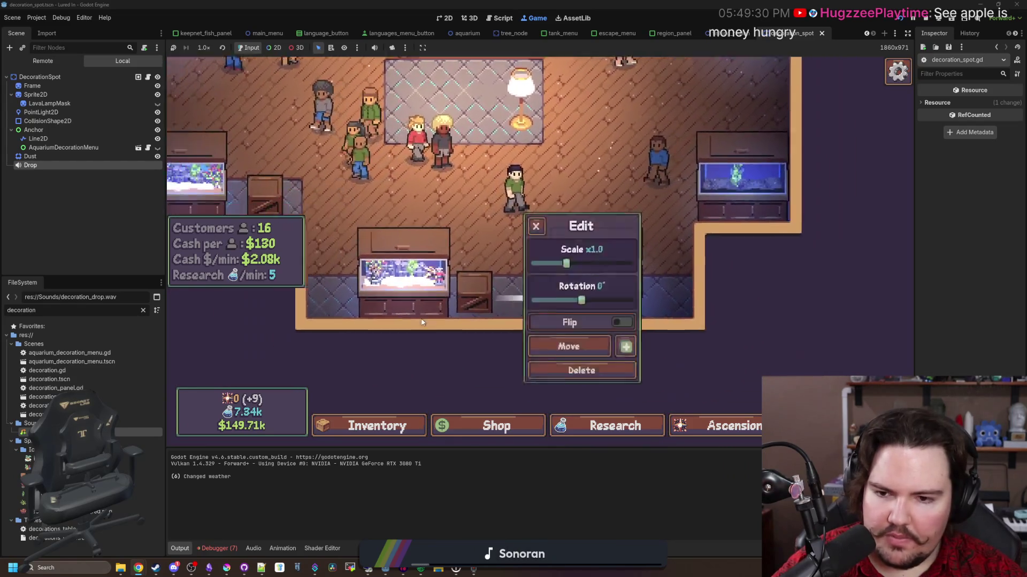
click(421, 322)
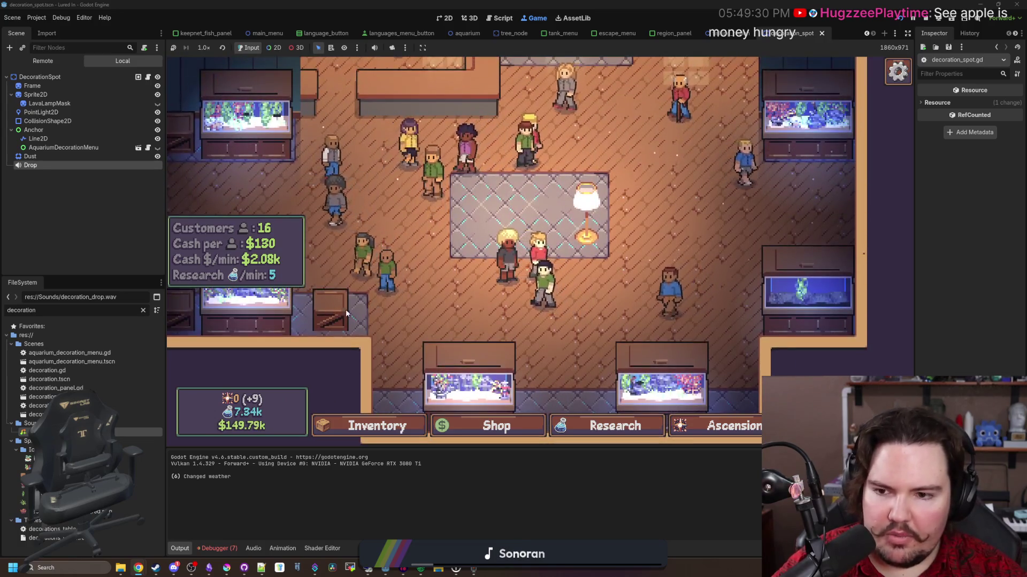
Delete a crate to see the dust puff, then move another crate onto a rug slot and near the bottom aquariums.
click(346, 309)
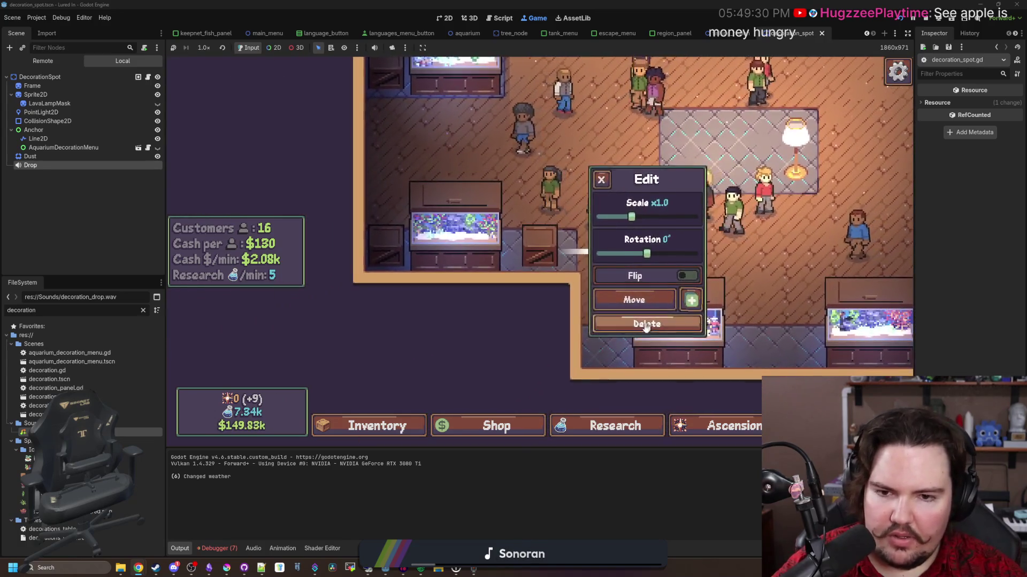
click(624, 330)
click(387, 249)
click(631, 295)
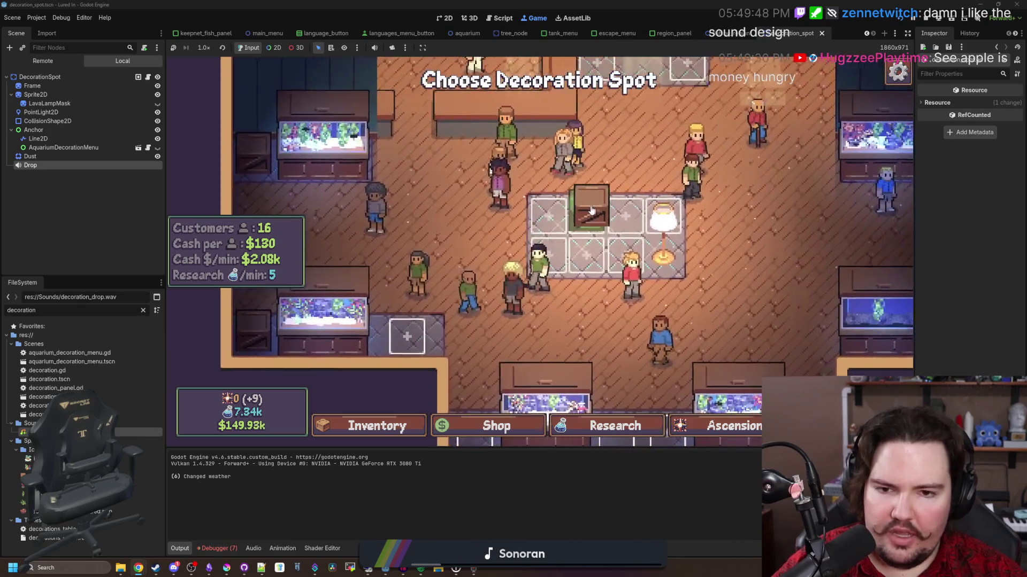
click(570, 211)
click(582, 214)
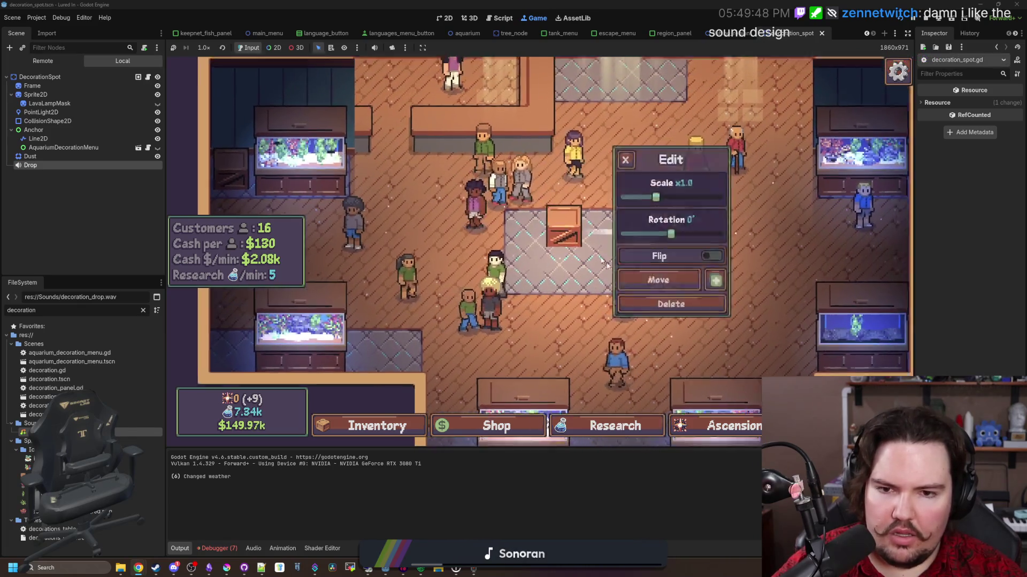
click(626, 300)
click(597, 377)
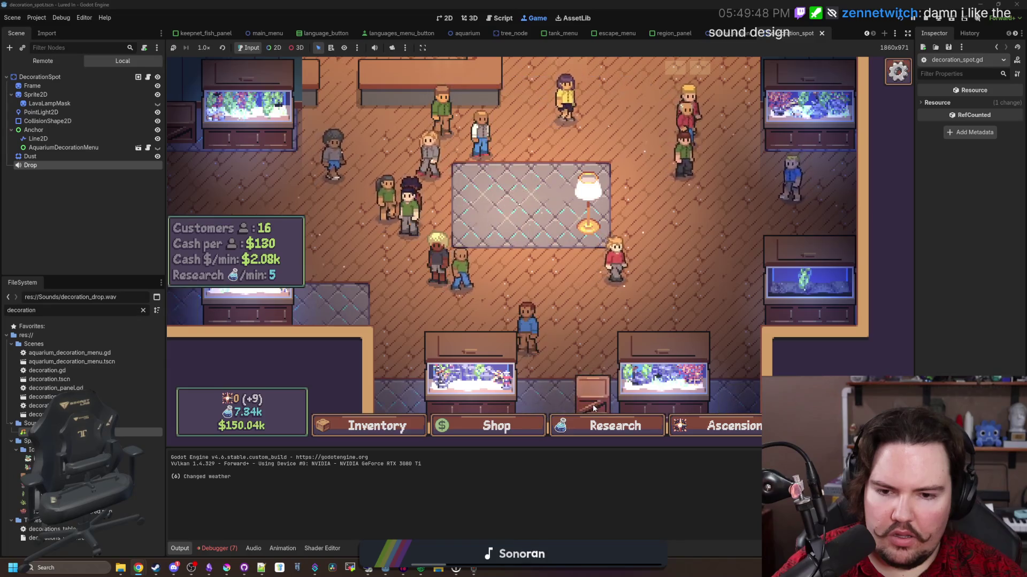
Move the crate around a few more times back onto the rug, then select the Drop sound player node.
click(600, 374)
click(634, 313)
click(488, 247)
click(489, 246)
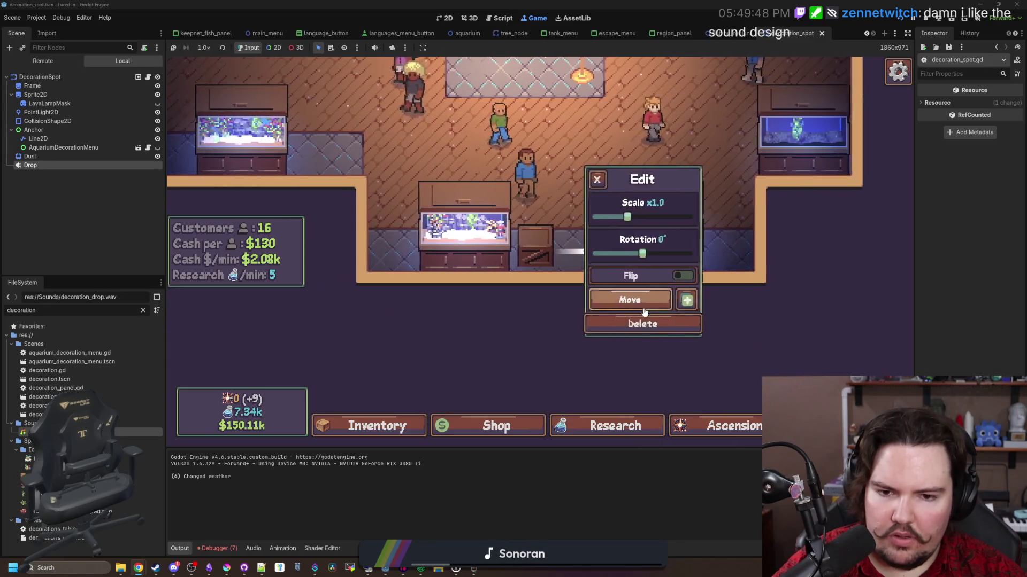
click(621, 298)
click(471, 113)
click(484, 160)
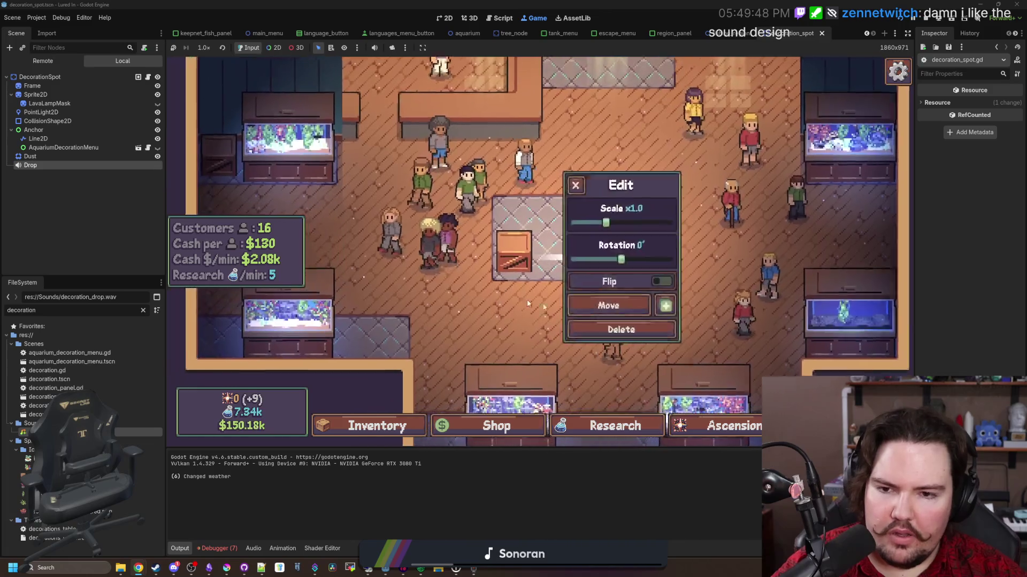
click(620, 299)
click(584, 216)
click(36, 162)
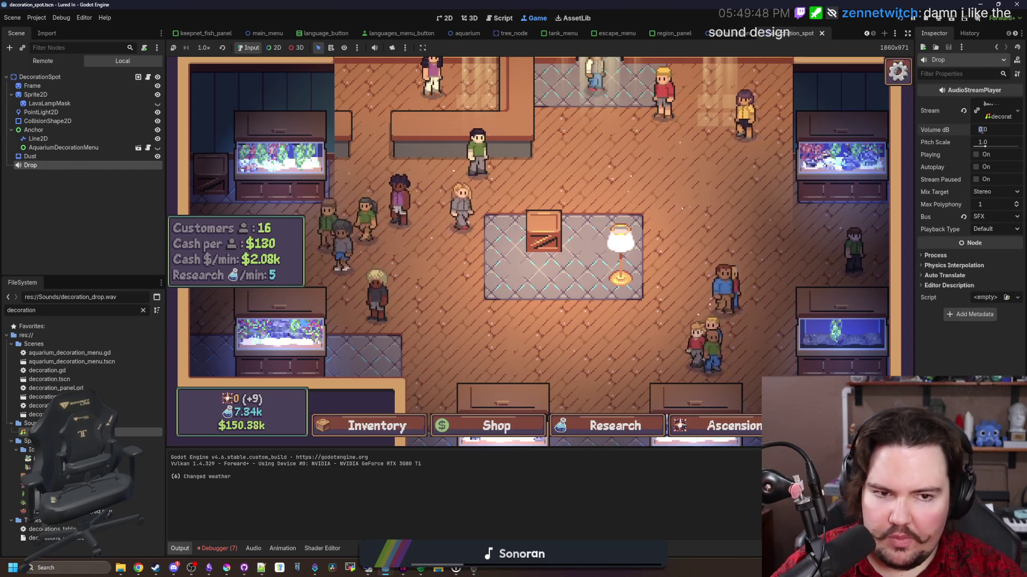
Set the Drop sound's volume to 5 dB and check the game's audio volume options.
click(982, 129)
text(5)
key(Return)
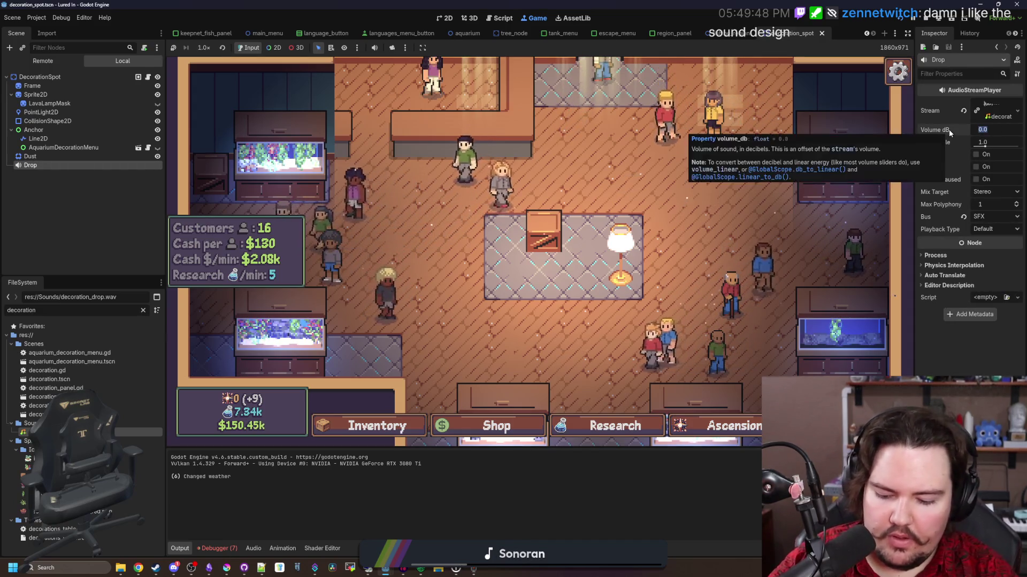
click(898, 71)
click(538, 250)
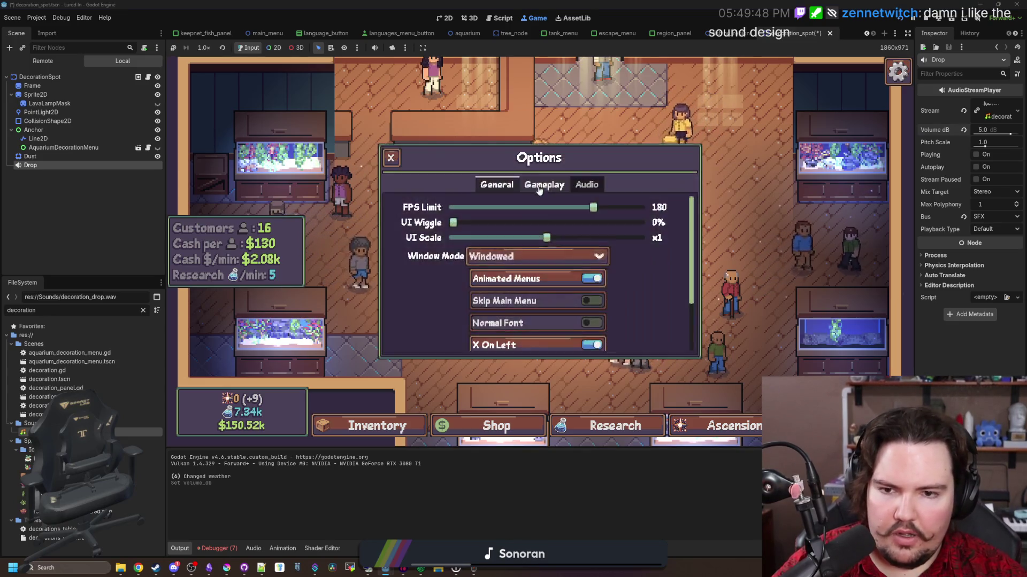
click(543, 185)
click(577, 187)
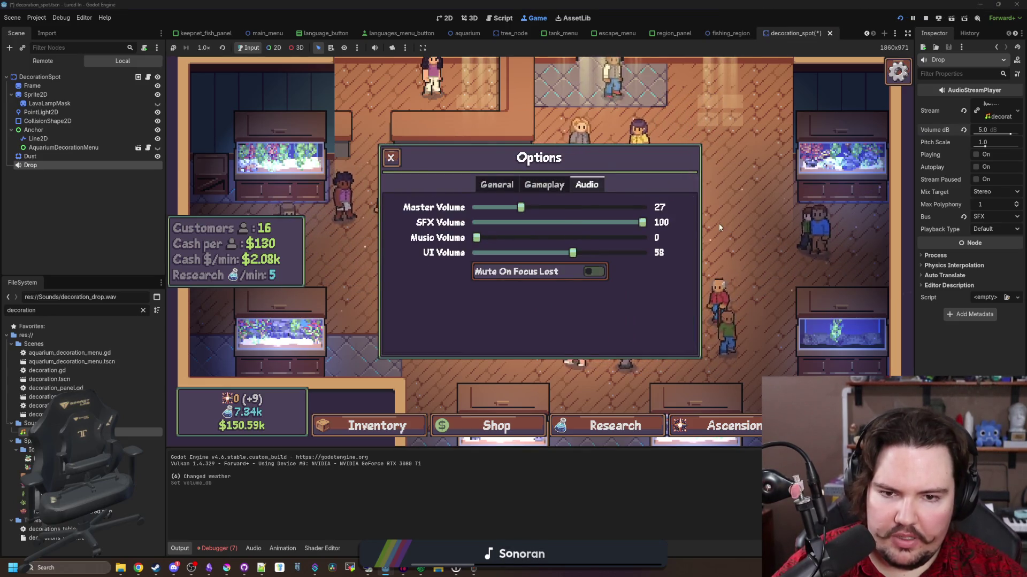
key(Escape)
key(Escape)
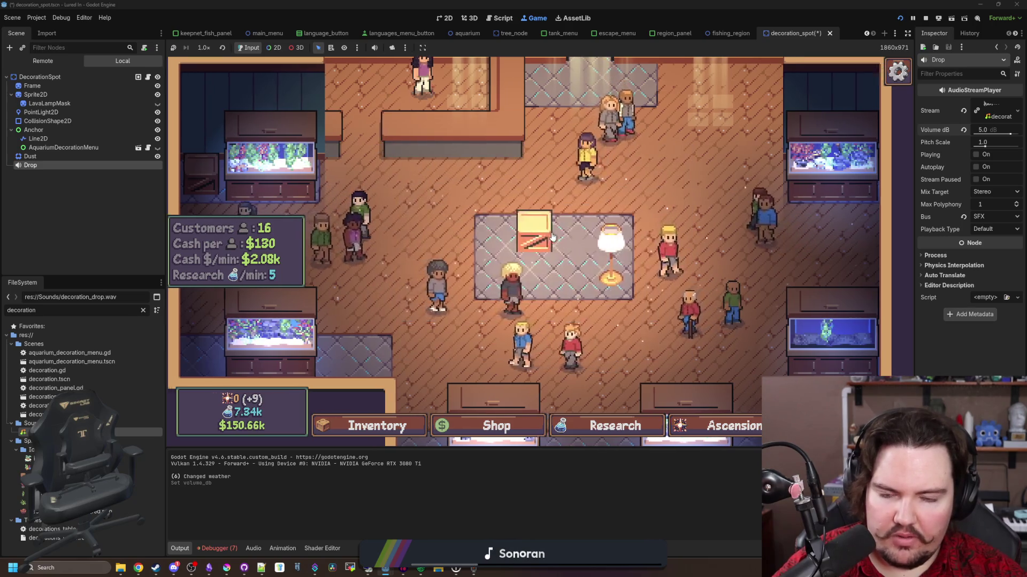
Move decorations between spots, ending with the crate beside the lower-right aquarium.
click(535, 235)
click(642, 297)
click(507, 304)
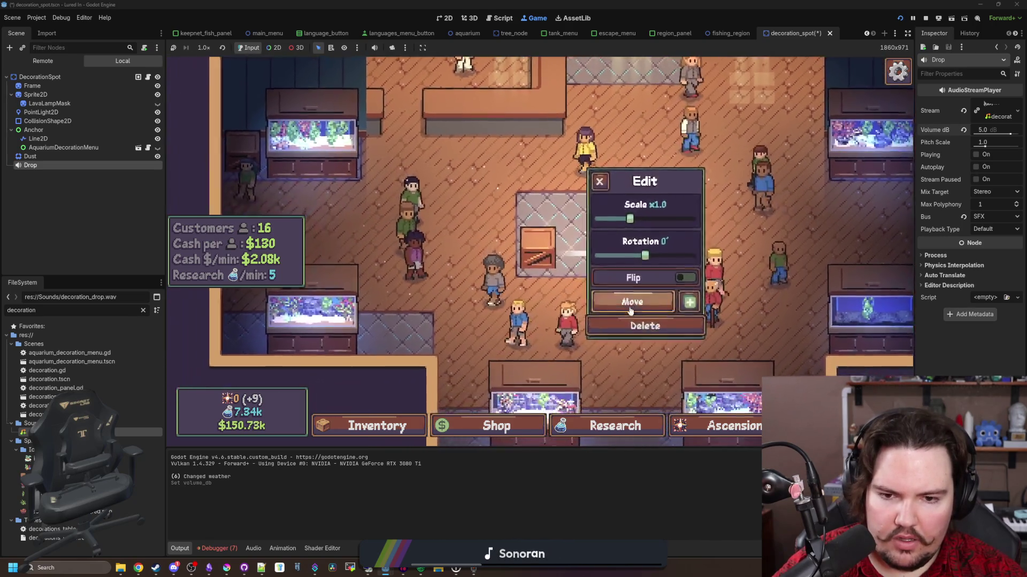
click(618, 265)
click(620, 275)
click(607, 229)
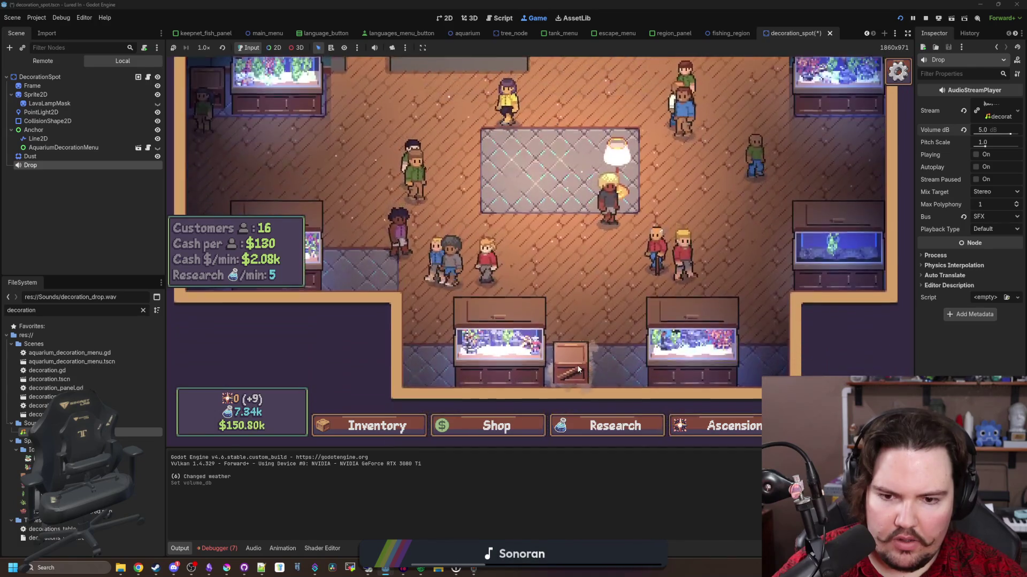
click(639, 332)
click(410, 256)
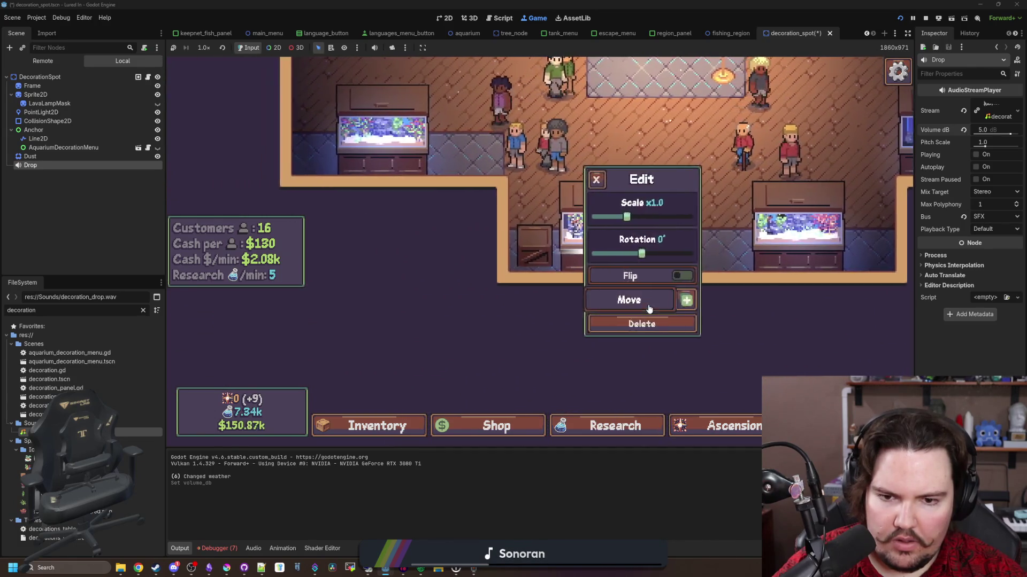
click(645, 300)
click(841, 270)
click(698, 300)
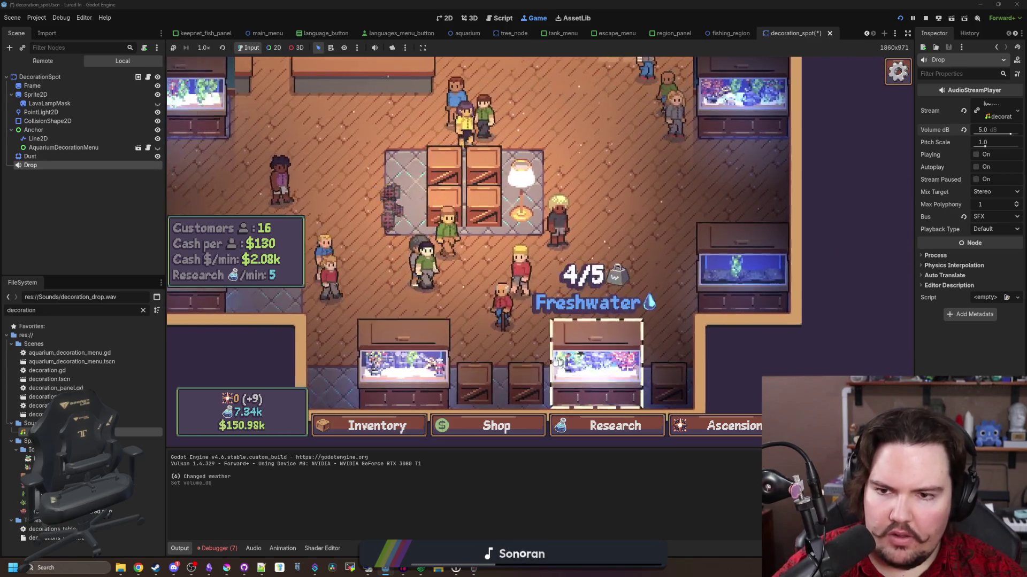
Buy Snake Plants for $80 from the Decorations shop and place them in empty slots.
click(482, 425)
click(559, 158)
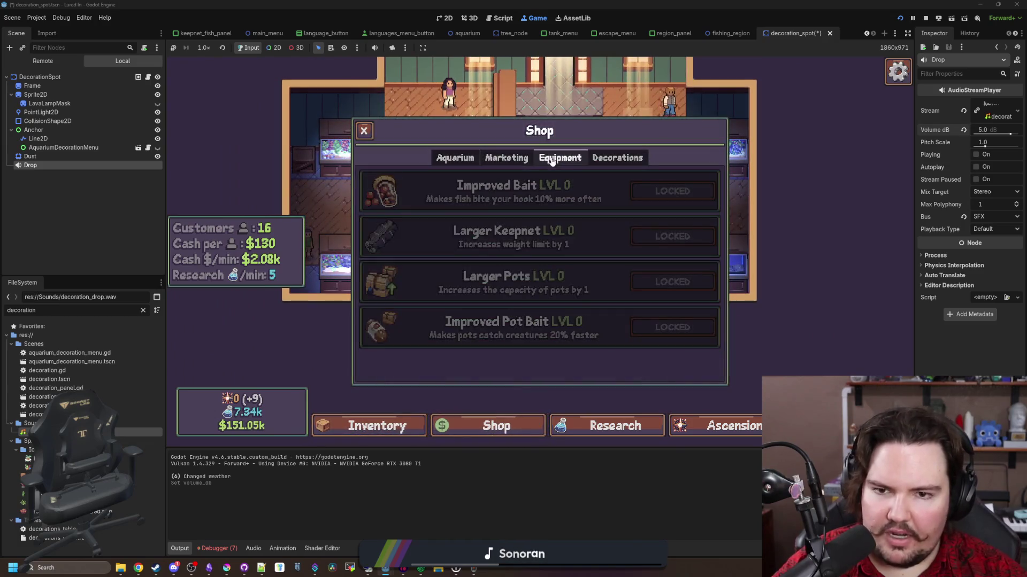
click(630, 158)
scroll(556, 263, down, 3)
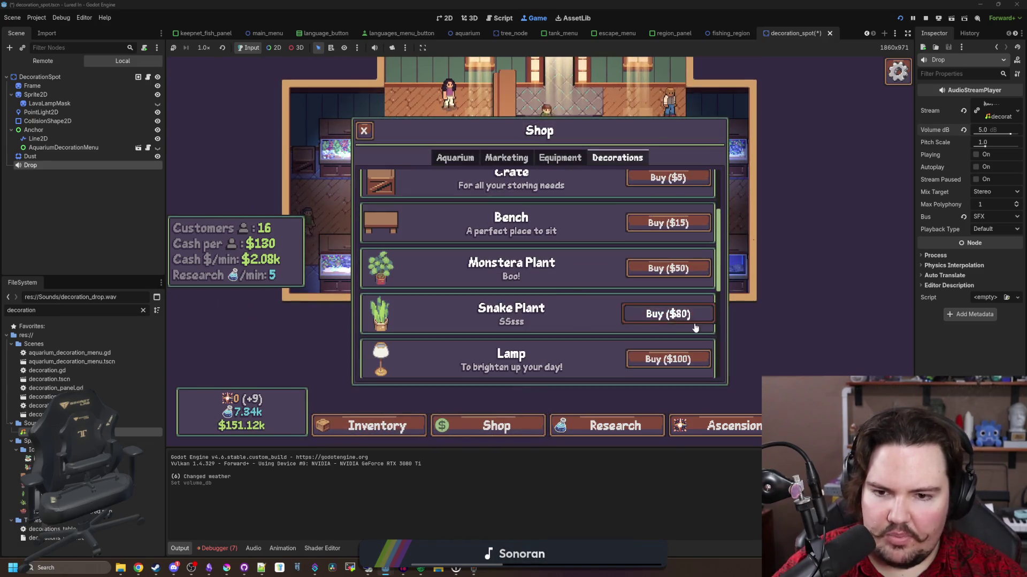
click(664, 314)
click(532, 265)
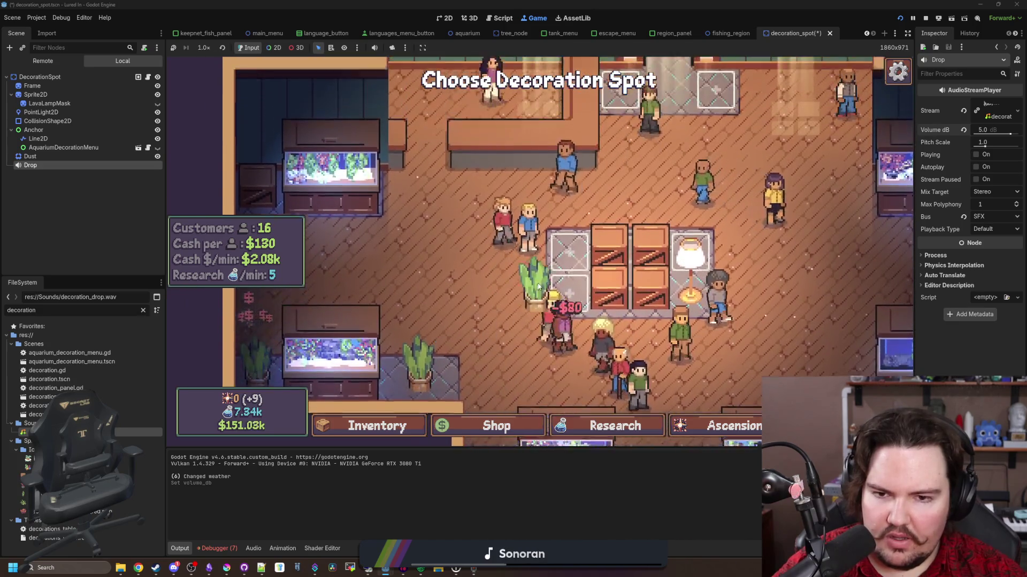
click(533, 225)
click(663, 140)
click(582, 140)
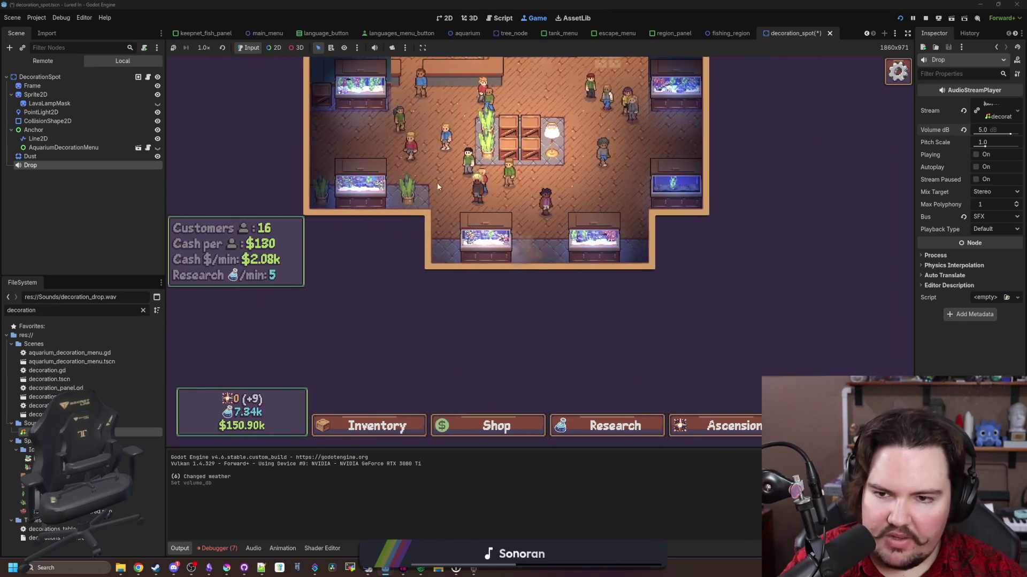
Inspect a placed decoration, then move the lamp to the rug's top-left spot.
click(480, 256)
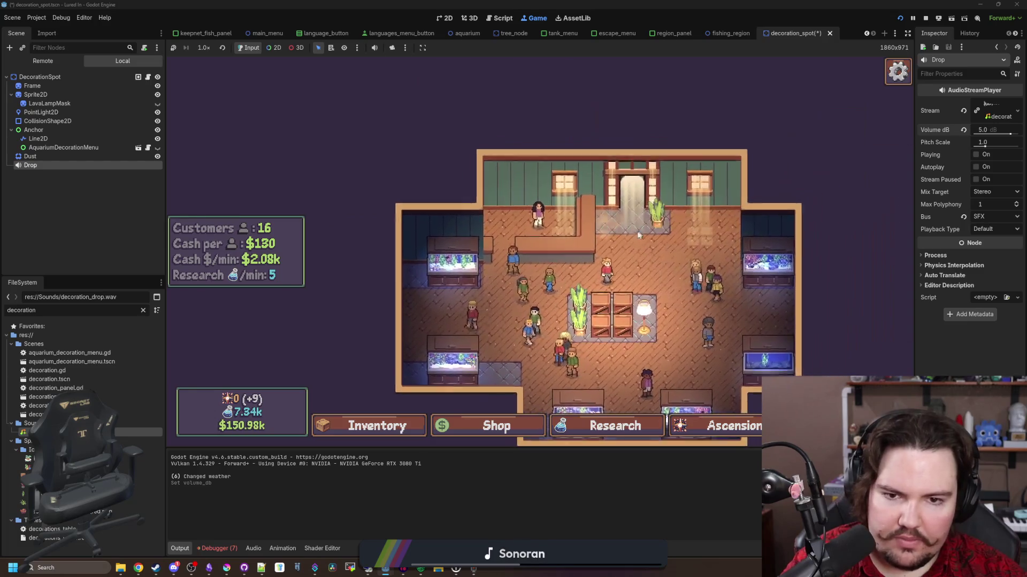
click(542, 357)
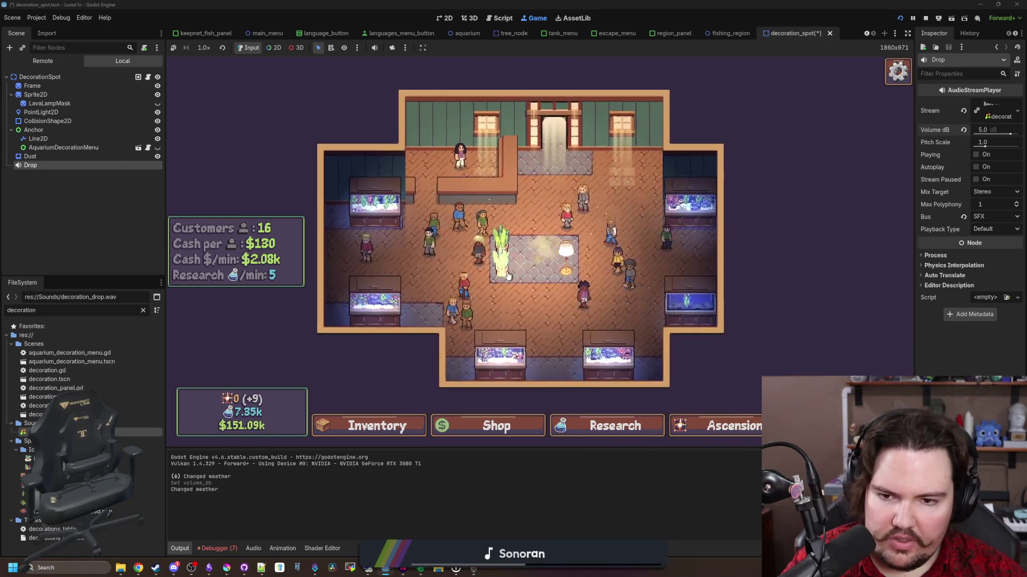
scroll(508, 276, up, 4)
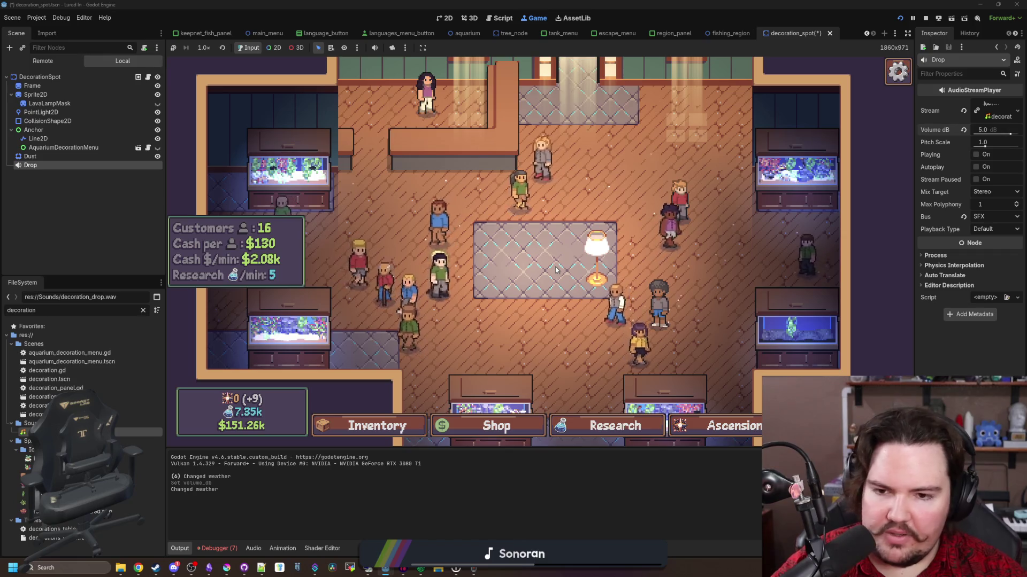
click(583, 264)
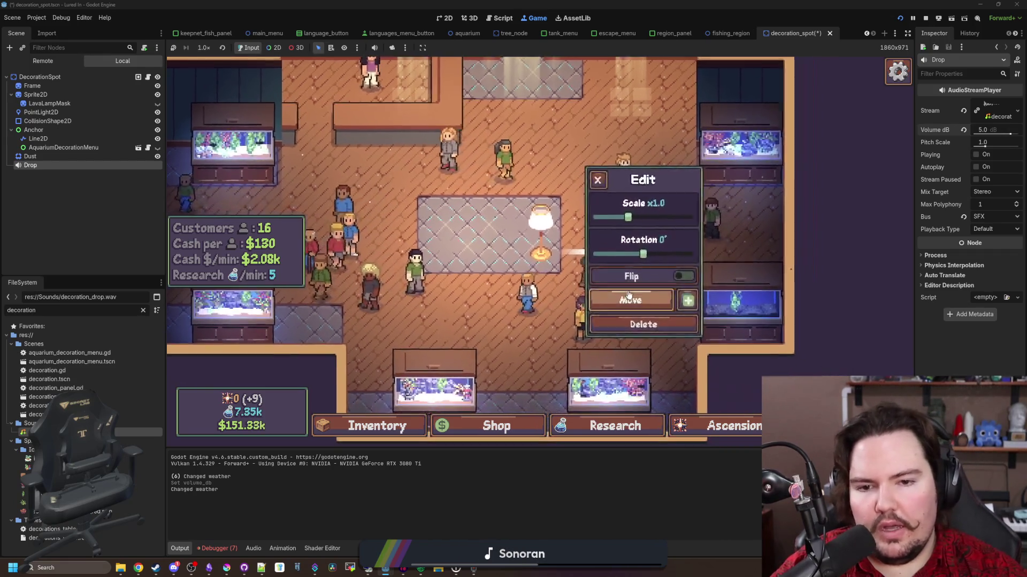
click(631, 296)
click(471, 214)
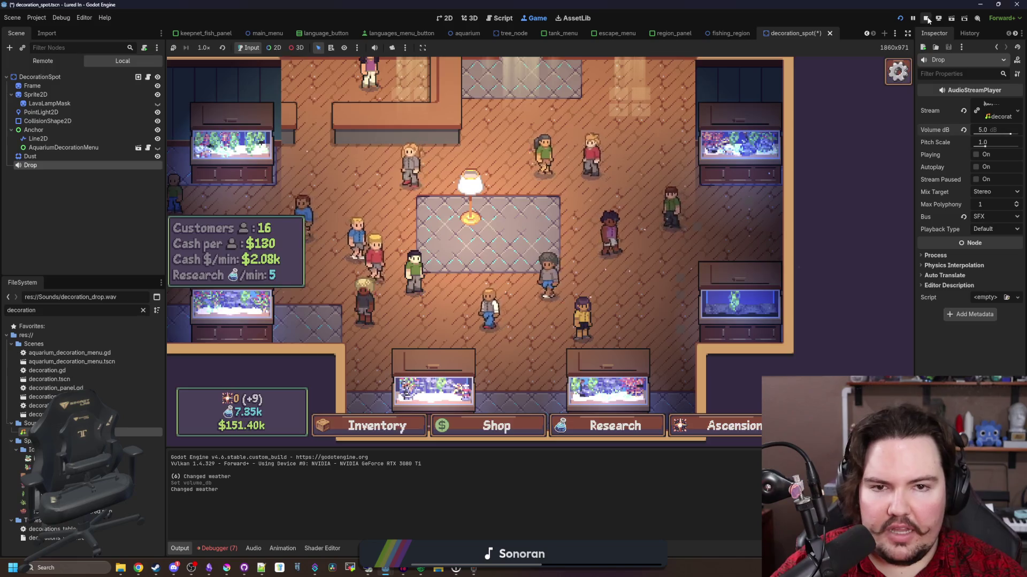
Stop the game, select the Dust node in the 2D view and save a 0.5 s lifetime.
key(F8)
click(521, 228)
click(41, 142)
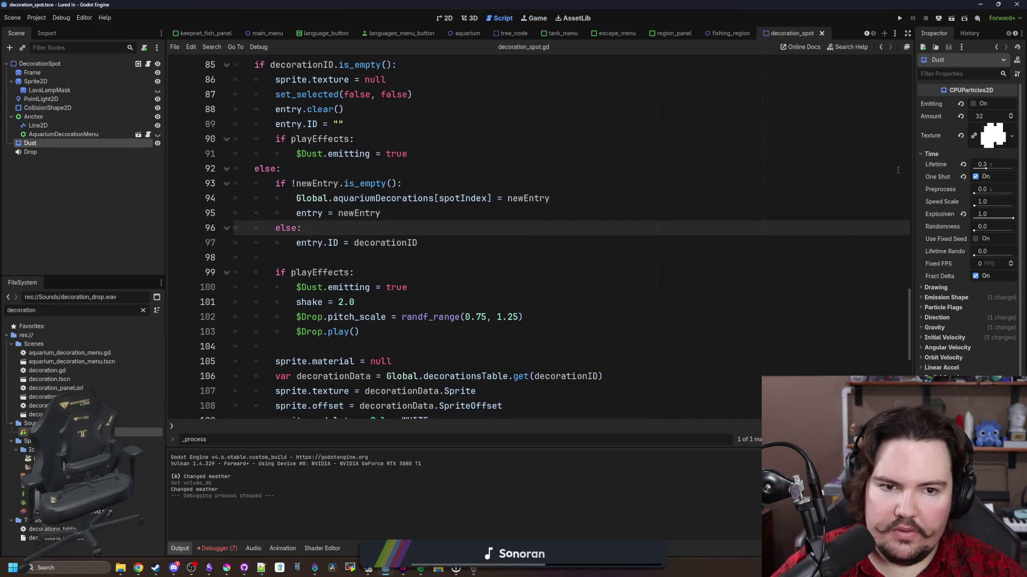
drag(915, 169, 624, 169)
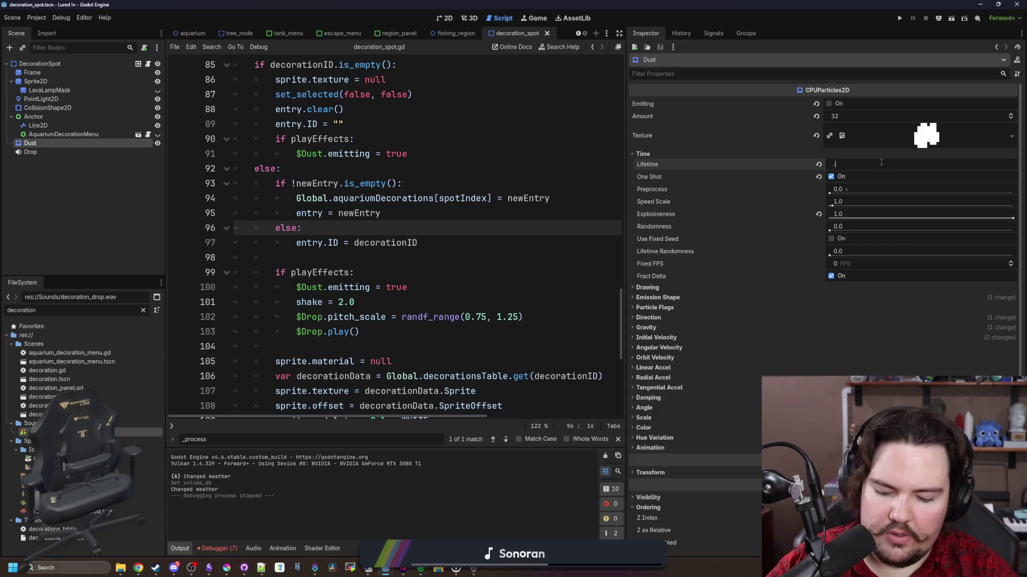
click(469, 17)
click(445, 18)
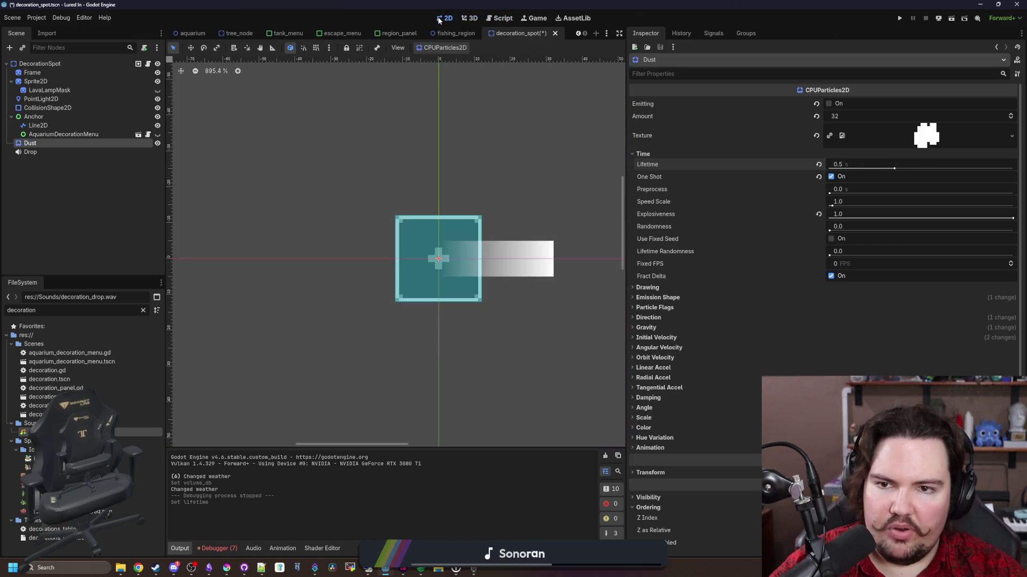
key(ctrl+s)
Preview the dust burst repeatedly while reviewing its initial velocity settings.
click(830, 104)
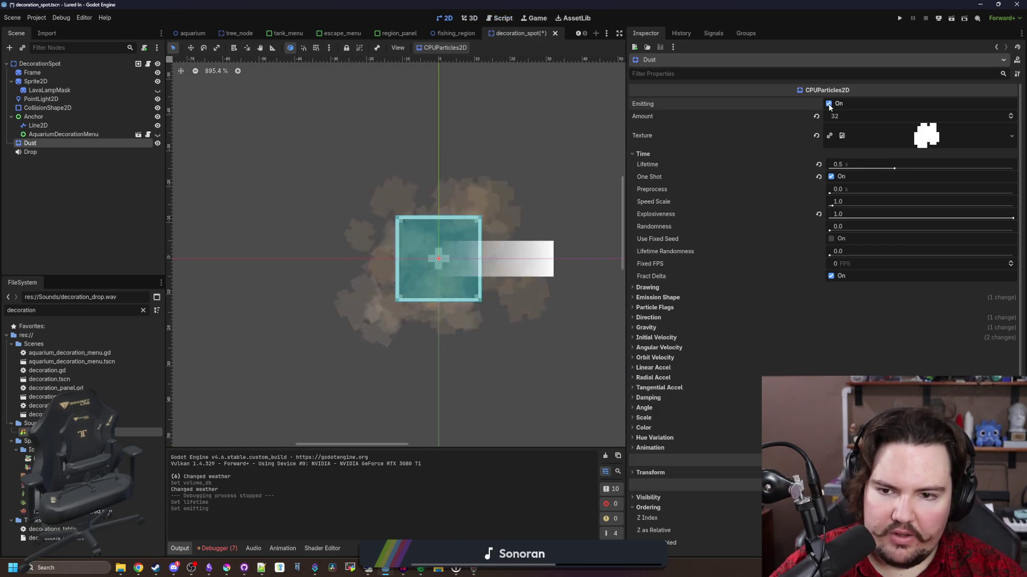
click(829, 103)
click(829, 103)
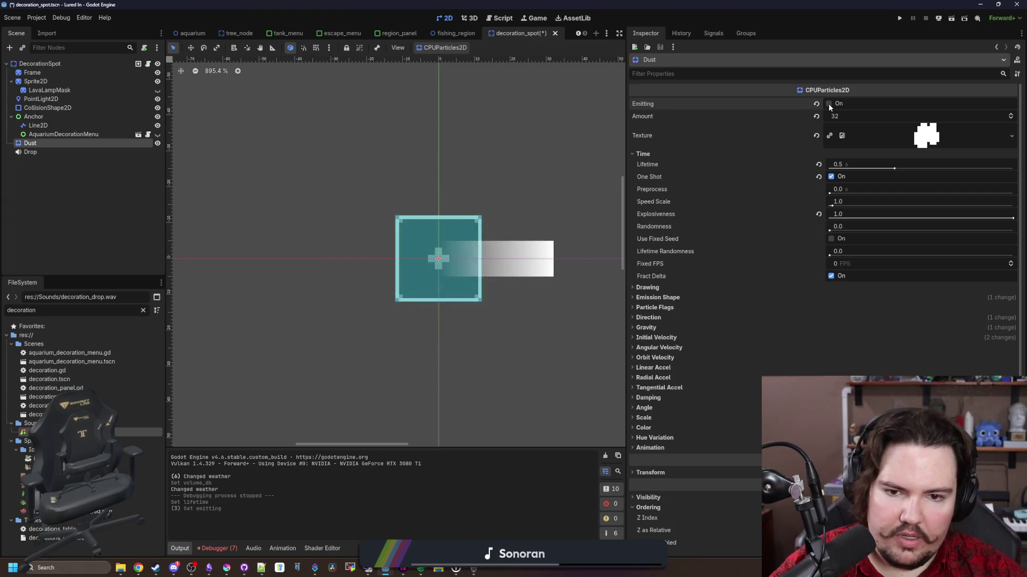
click(830, 104)
click(668, 338)
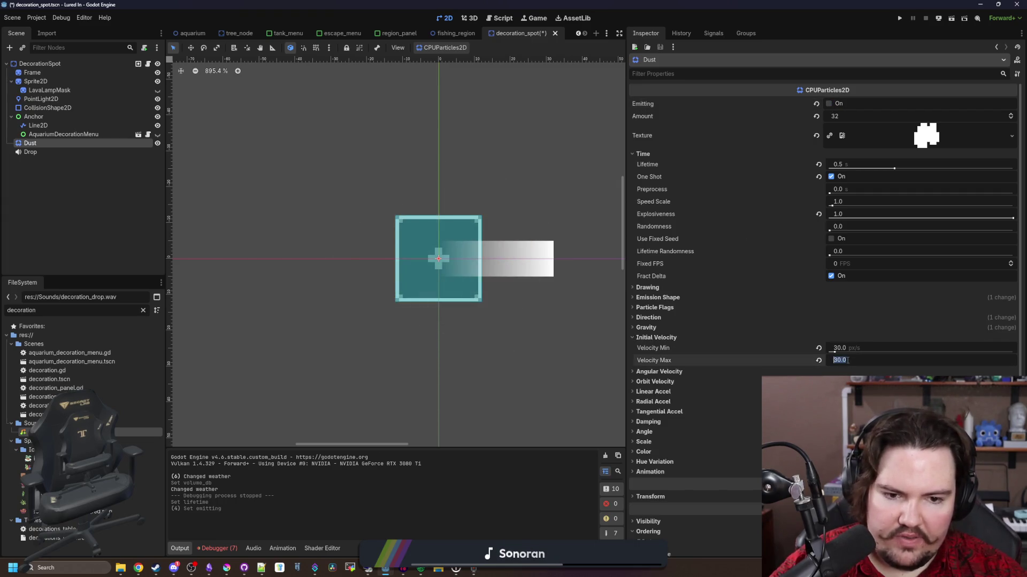
click(830, 106)
click(829, 106)
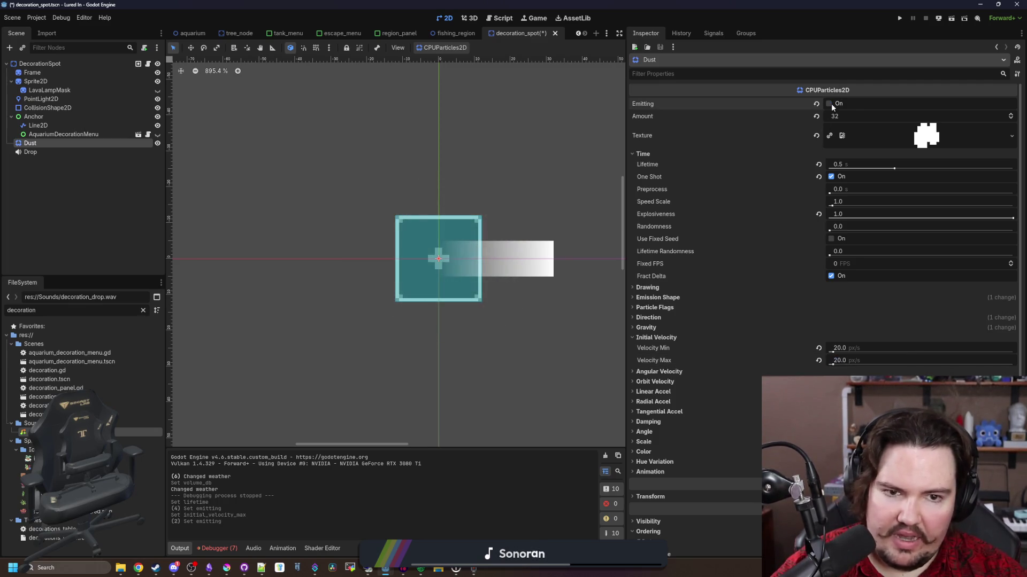
click(830, 105)
Set the emission rectangle extents to 6 × 6 px and save the decoration spot scene.
click(658, 298)
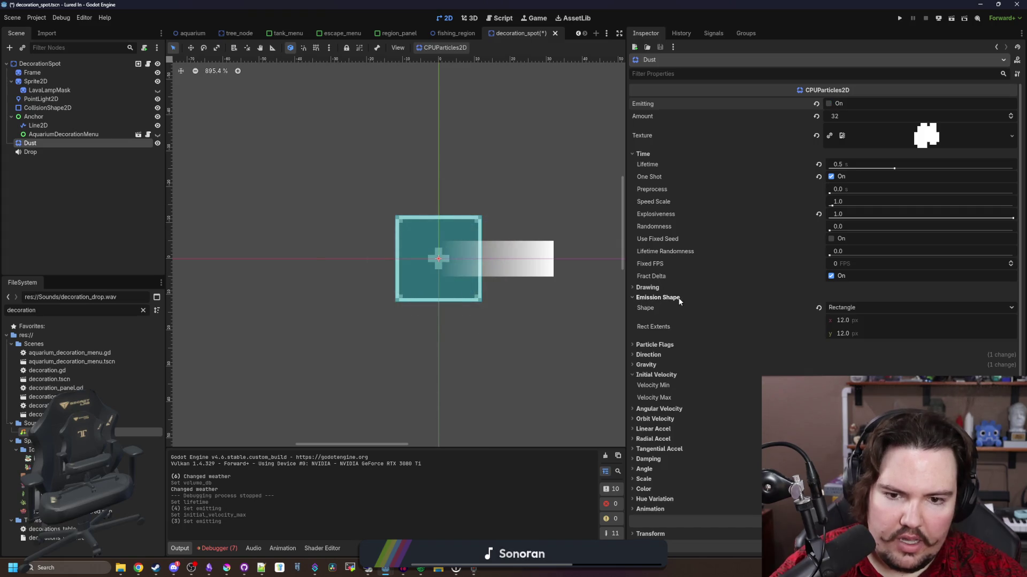
click(858, 320)
text(6)
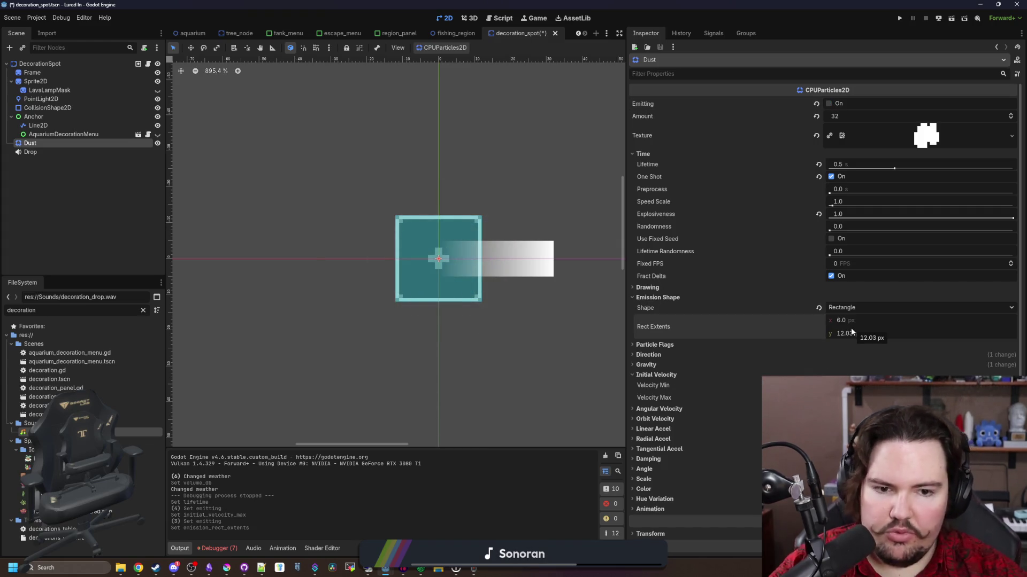
click(851, 333)
text(6)
key(Return)
key(ctrl+s)
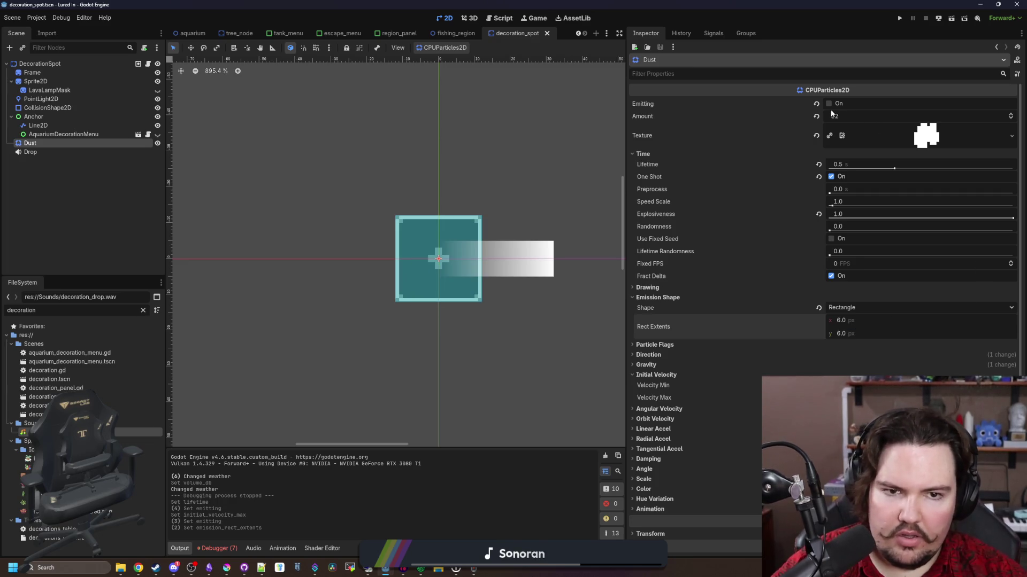
Preview the smaller 16-particle dust burst and show the particle colour settings.
click(831, 104)
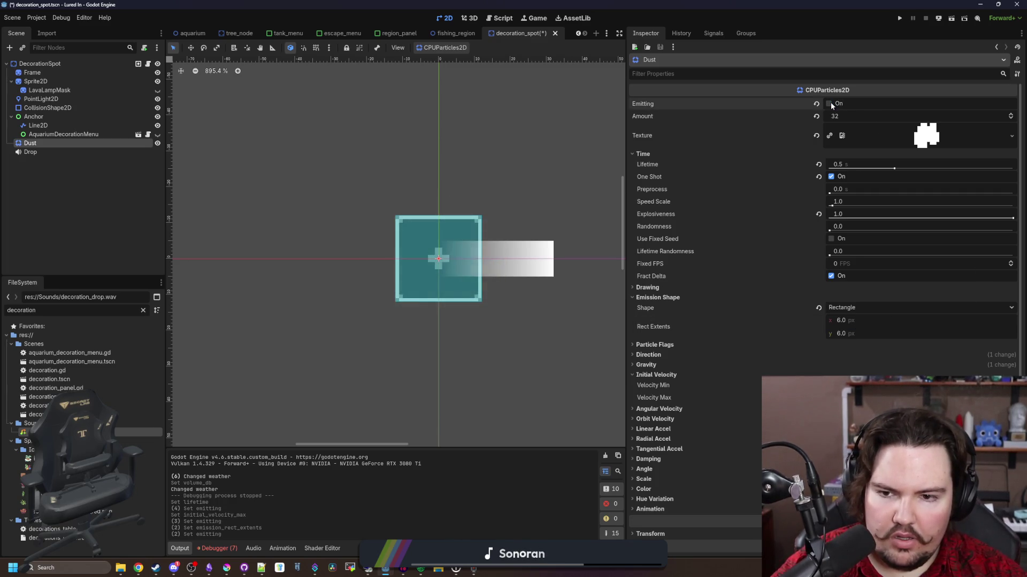
click(830, 104)
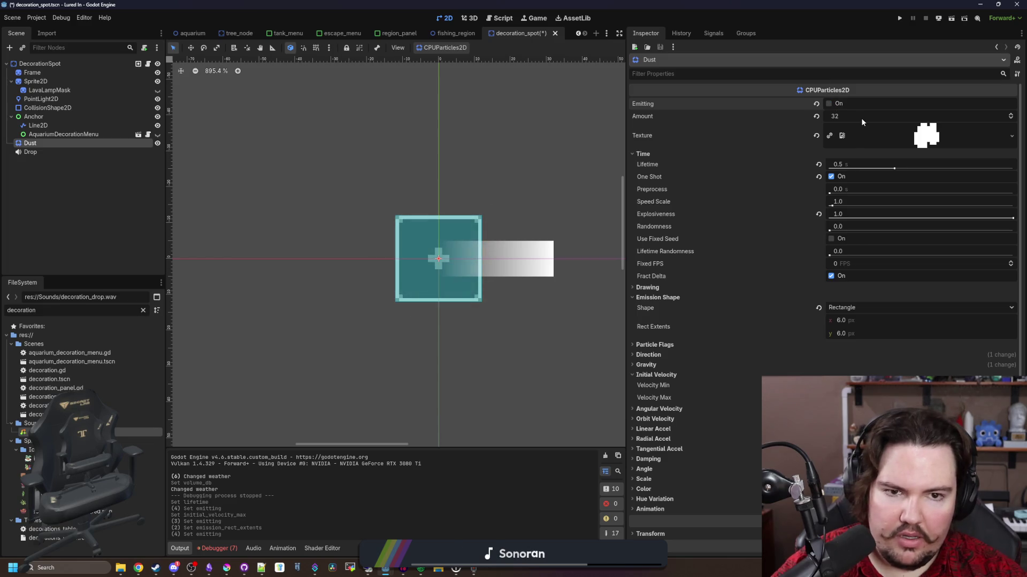
click(829, 104)
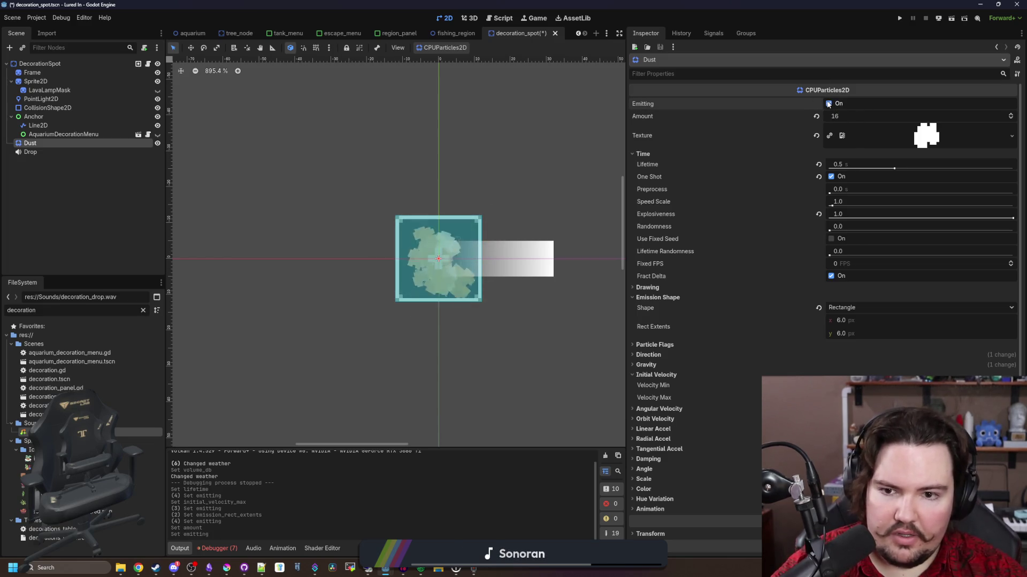
click(829, 103)
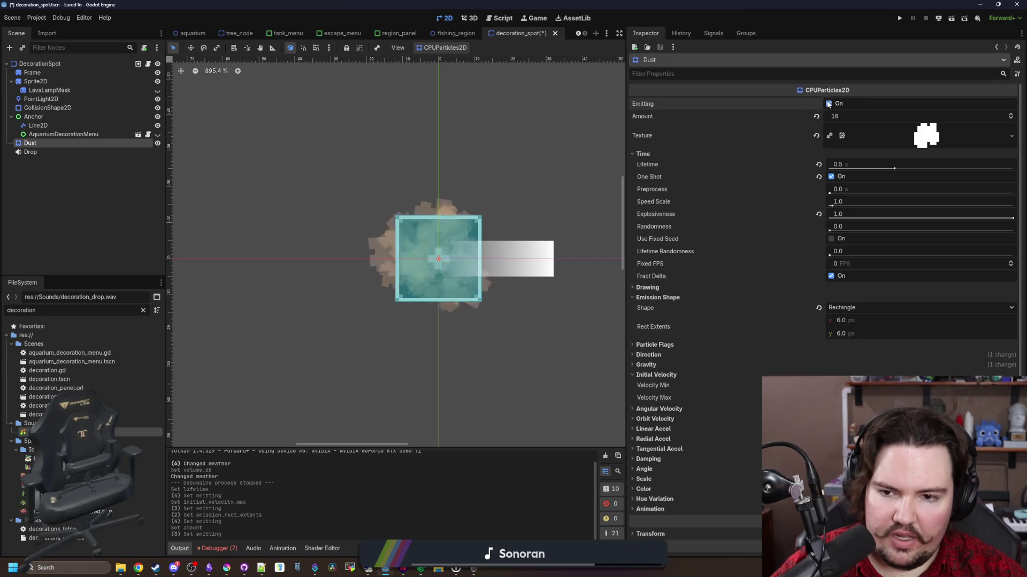
click(828, 104)
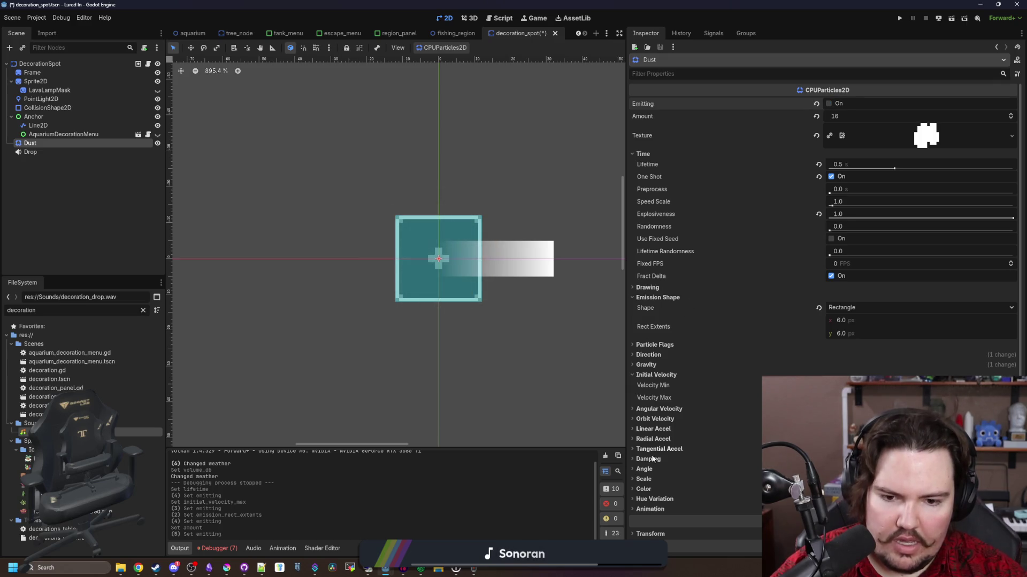
click(644, 488)
scroll(748, 428, down, 4)
Switch the Dust colour-over-lifetime gradient from Cubic to Linear interpolation and replay the burst.
click(909, 349)
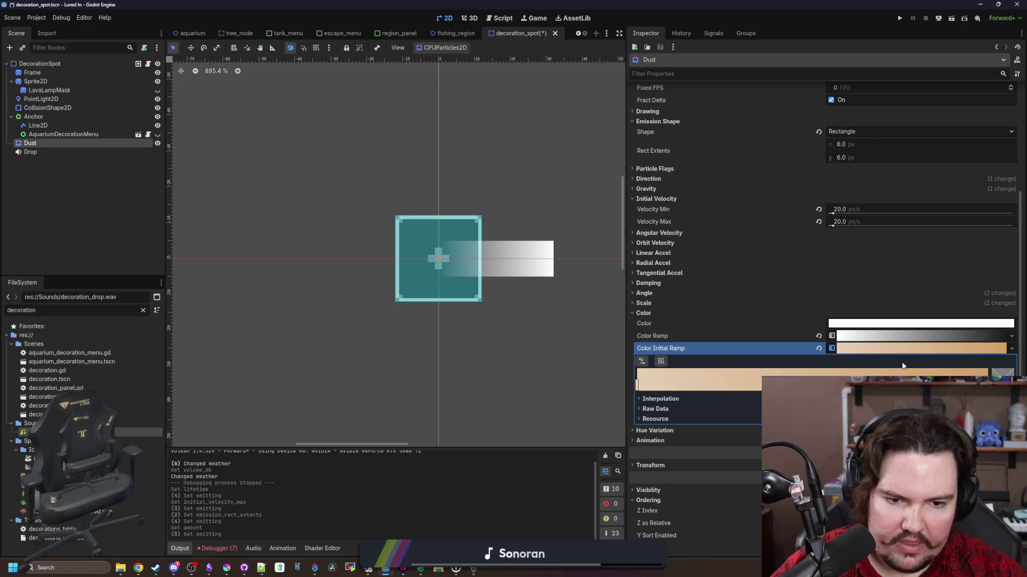
click(945, 339)
click(661, 386)
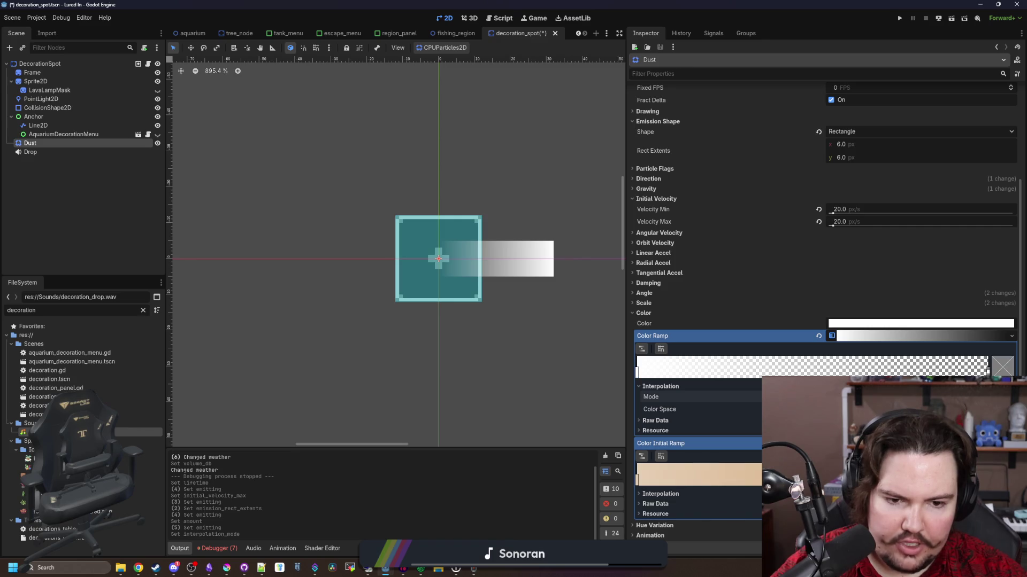
scroll(813, 148, up, 8)
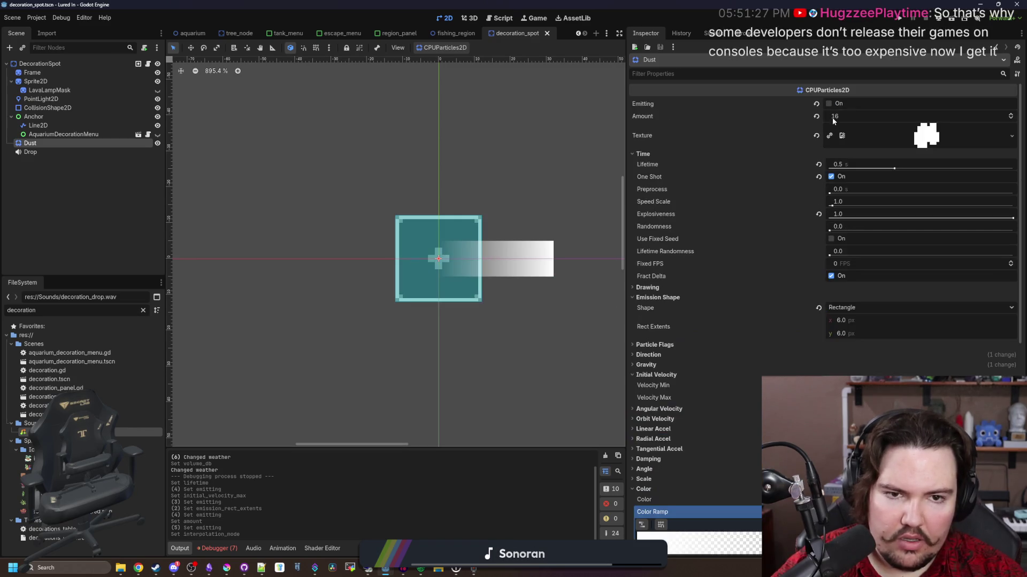
click(829, 104)
scroll(788, 204, down, 5)
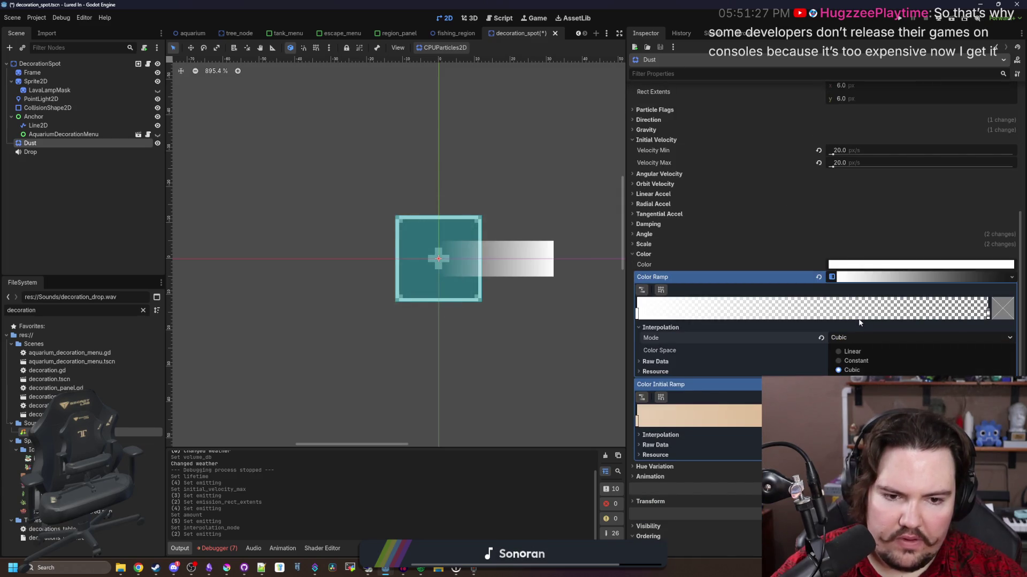
click(860, 351)
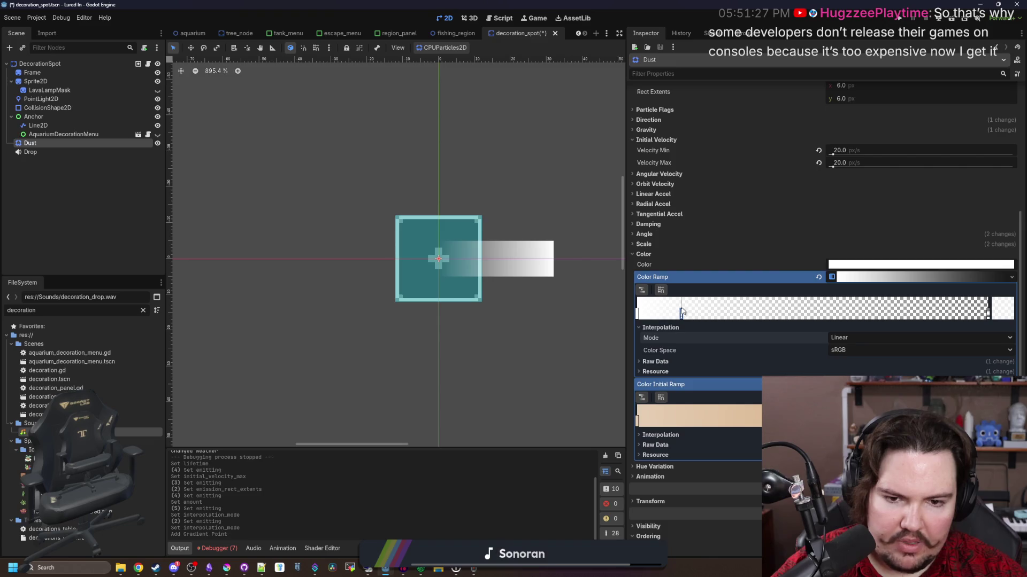
Make the gradient's end colour point more transparent and fire a test dust burst.
double_click(988, 302)
click(689, 241)
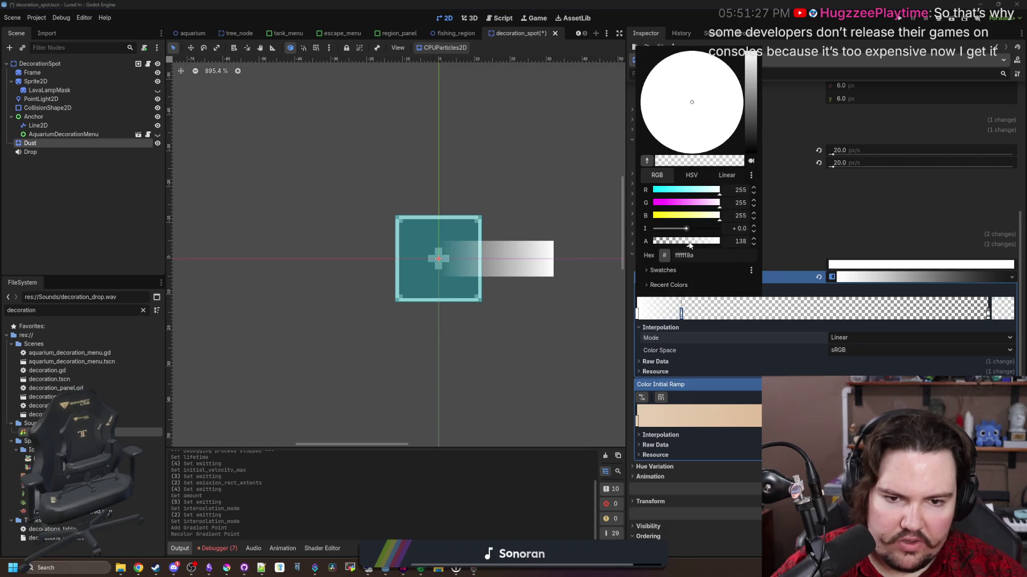
click(614, 368)
scroll(874, 81, up, 5)
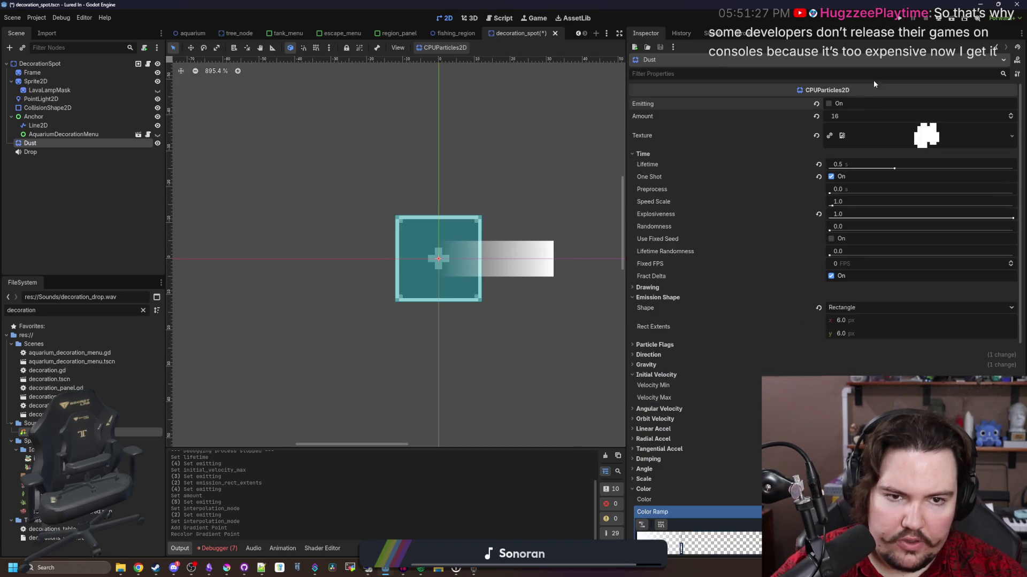
click(830, 106)
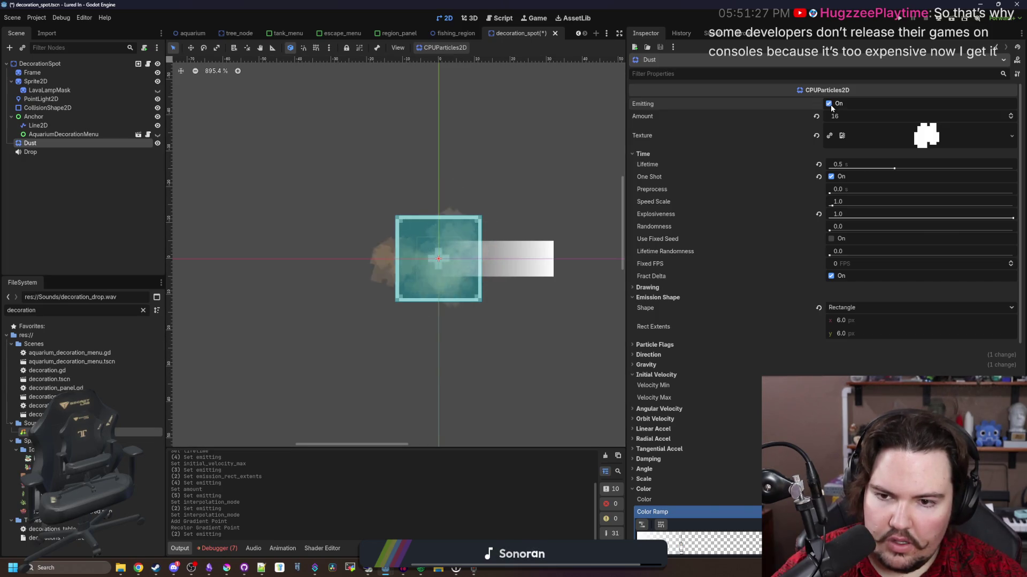
scroll(697, 403, down, 5)
Delete a colour ramp point, lower the end stop's opacity, preview the burst and save decoration_spot.
key(Delete)
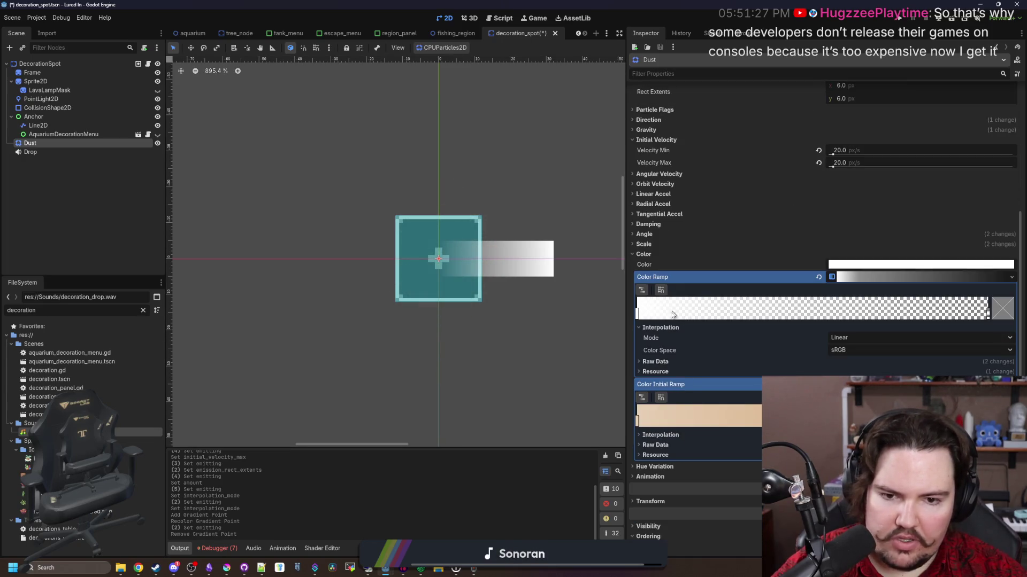
click(1010, 314)
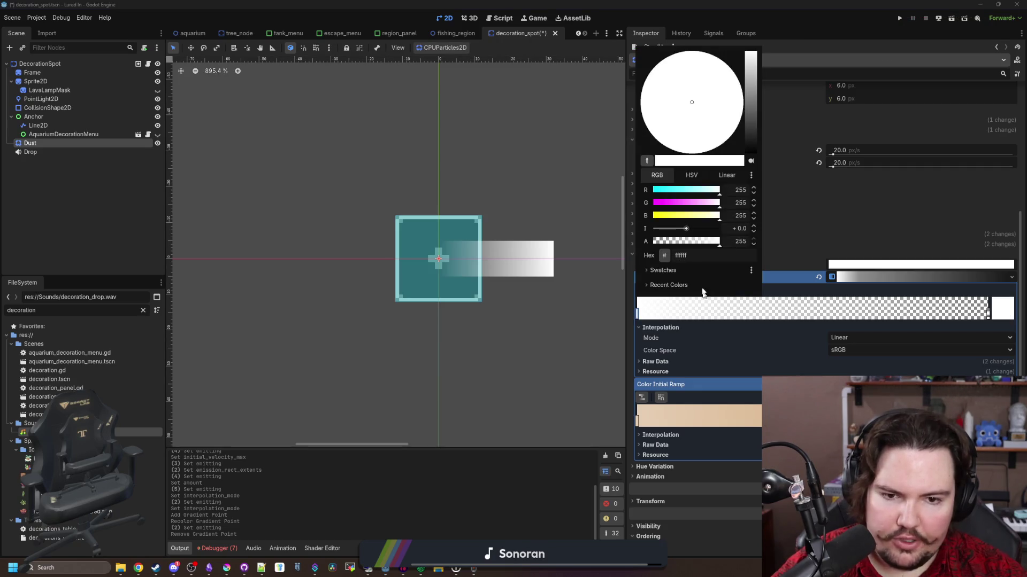
click(689, 242)
click(790, 114)
scroll(790, 114, up, 5)
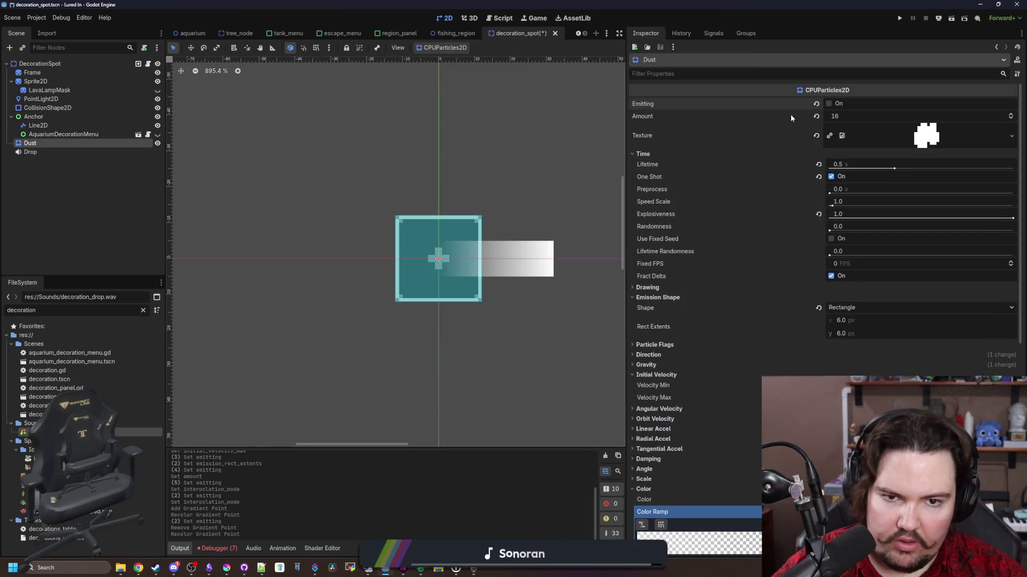
click(829, 103)
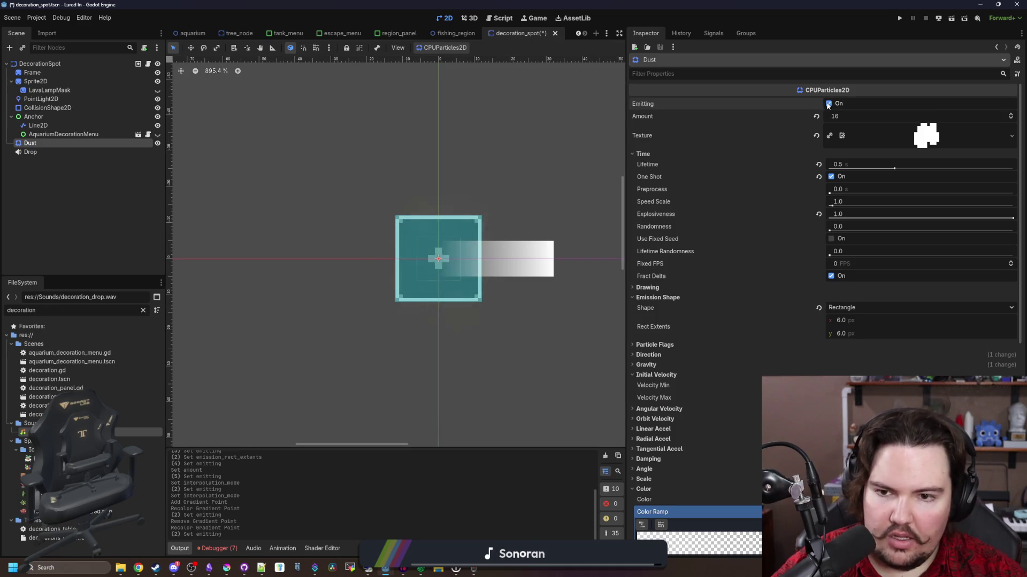
key(ctrl+s)
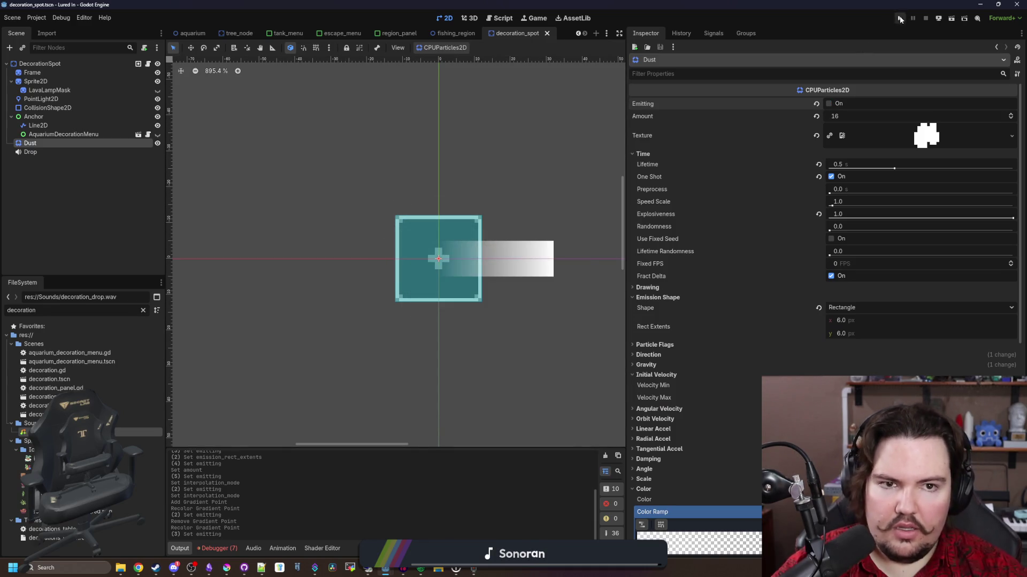
Run the game, dismiss the feedback popup and Welcome Back message, and start playing.
click(900, 18)
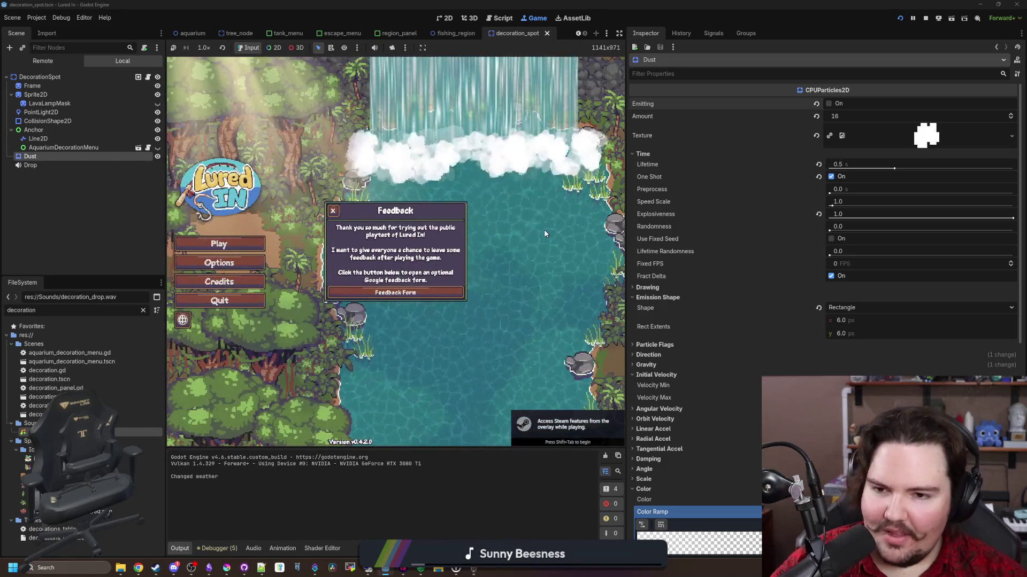
click(333, 210)
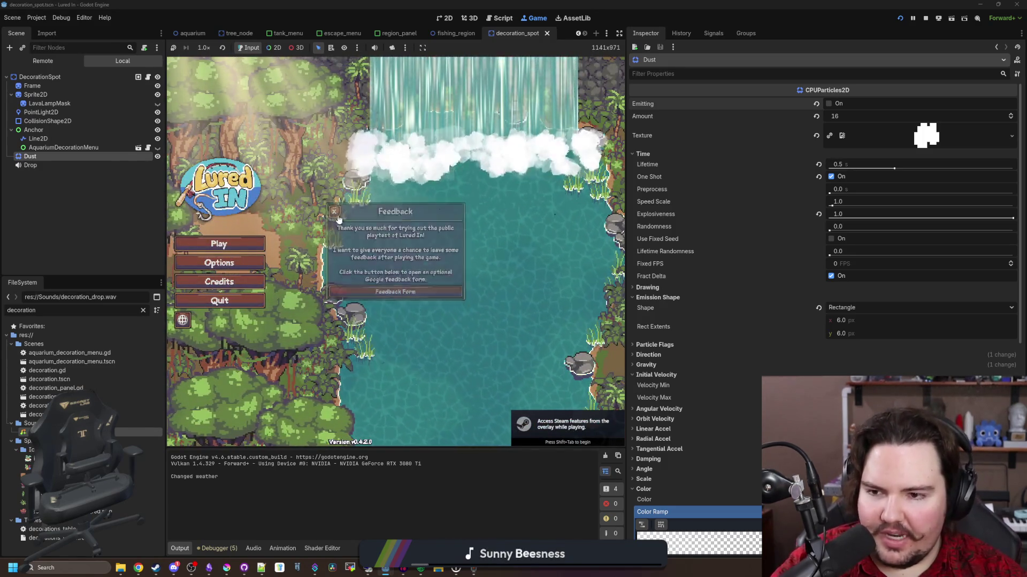
click(229, 244)
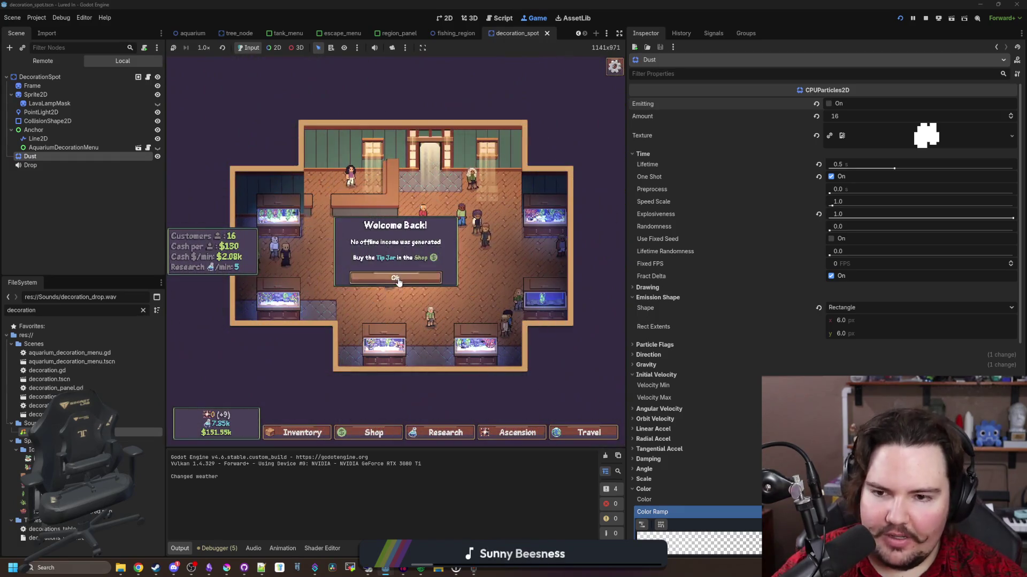
click(398, 279)
Buy a Crate from the shop's Decorations and place it on a decoration spot.
click(374, 432)
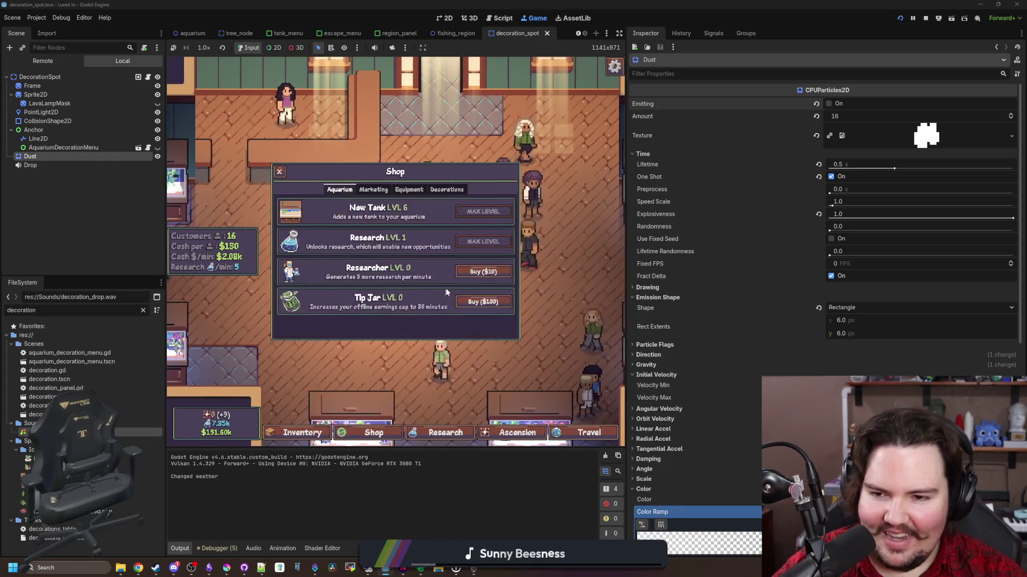
click(409, 190)
click(445, 190)
click(472, 272)
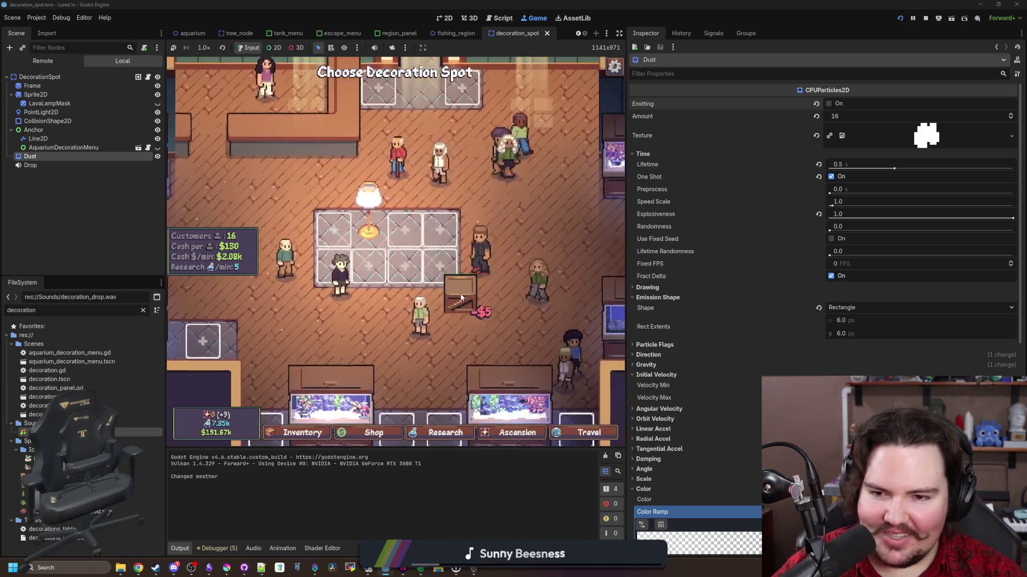
click(395, 316)
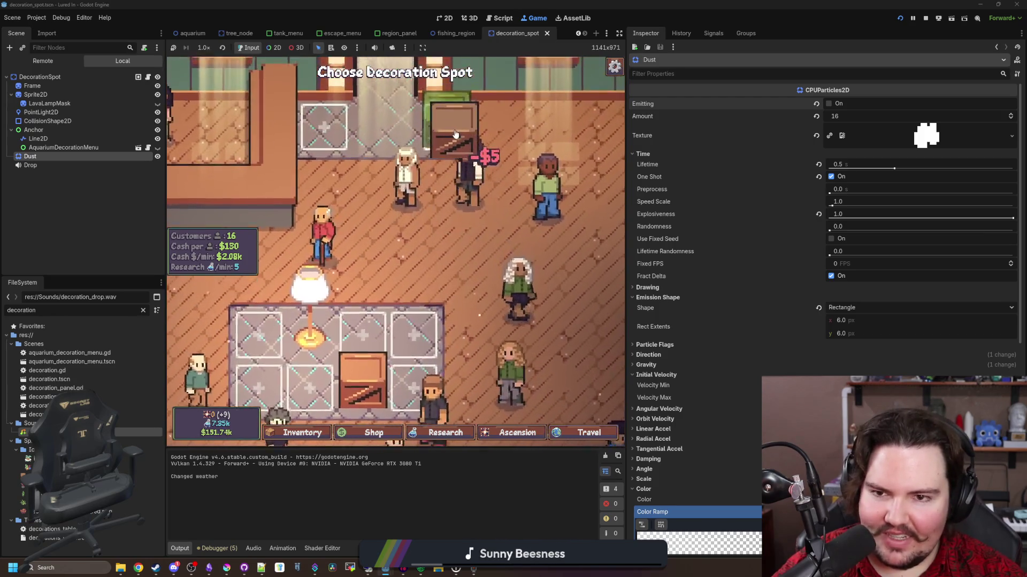
right_click(432, 298)
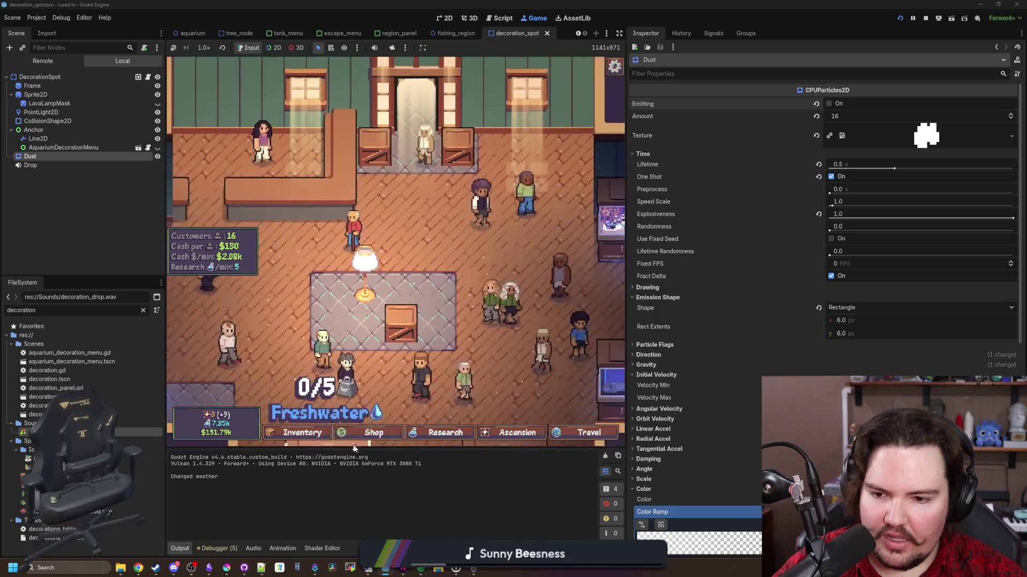
Buy Snake Plants and place them beside the aquarium, across the plant bed and in empty slots.
click(374, 432)
scroll(419, 304, down, 3)
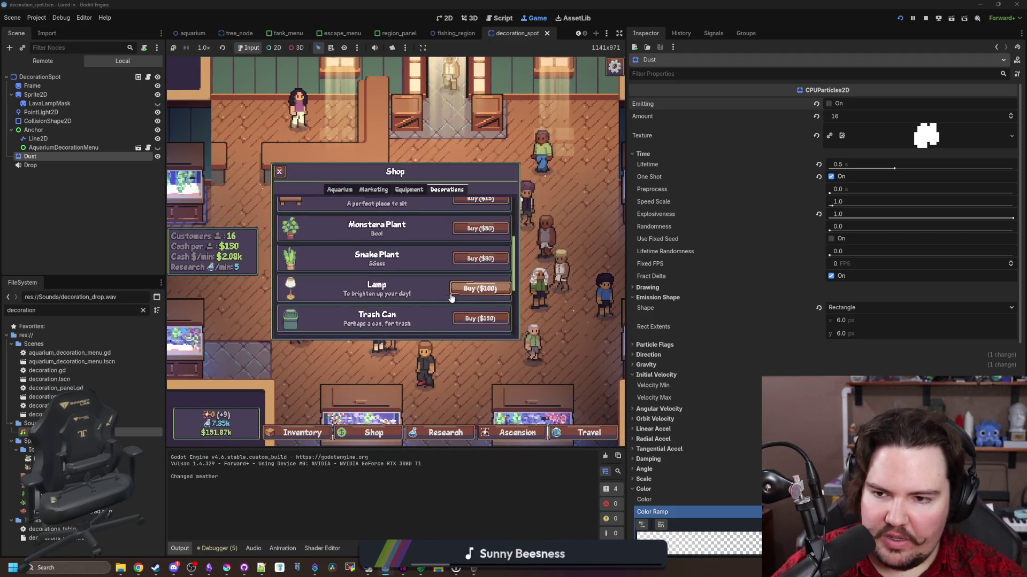
click(480, 258)
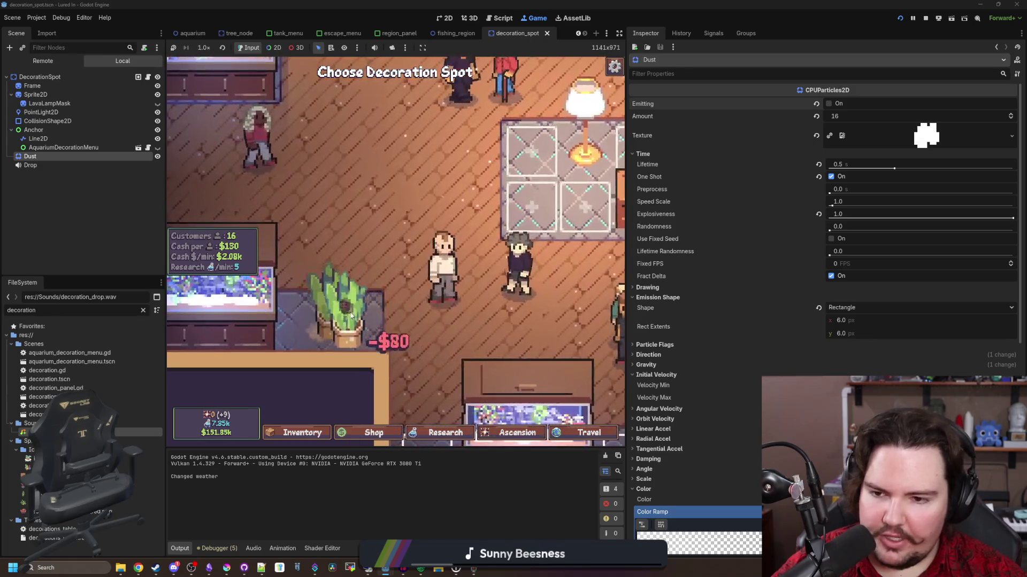
click(336, 308)
click(527, 211)
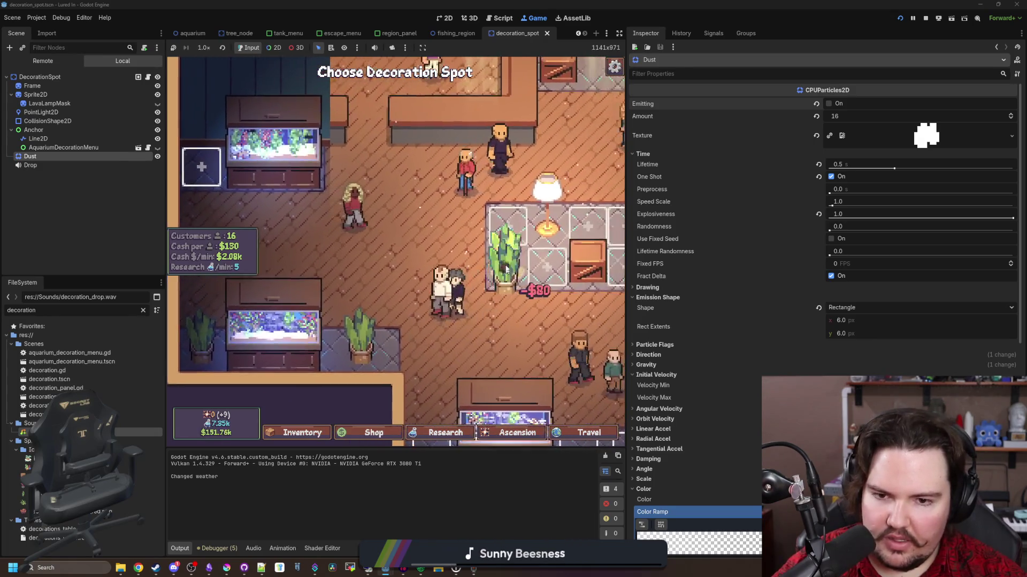
click(498, 256)
click(524, 257)
click(520, 211)
click(512, 211)
click(499, 265)
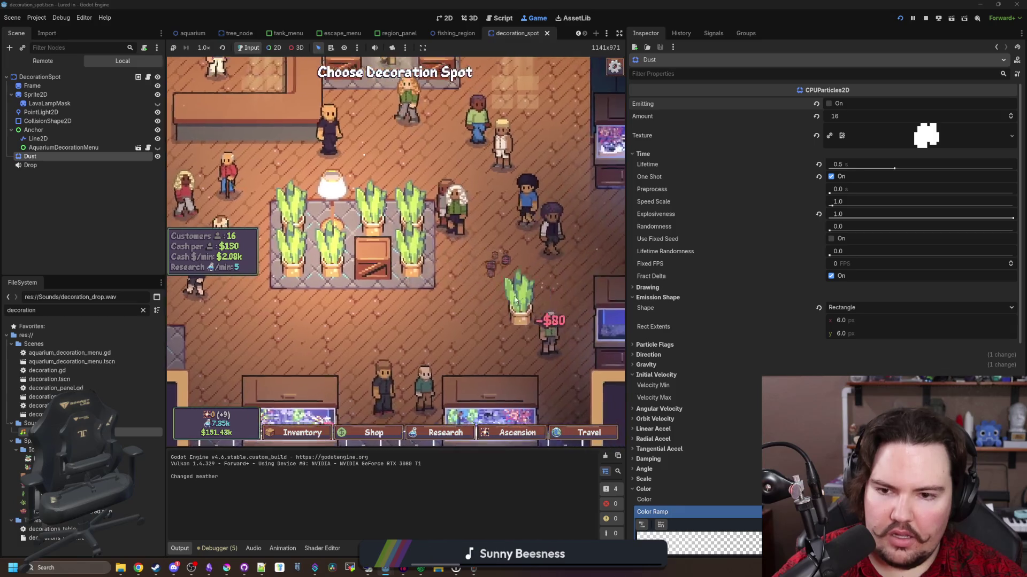
click(406, 332)
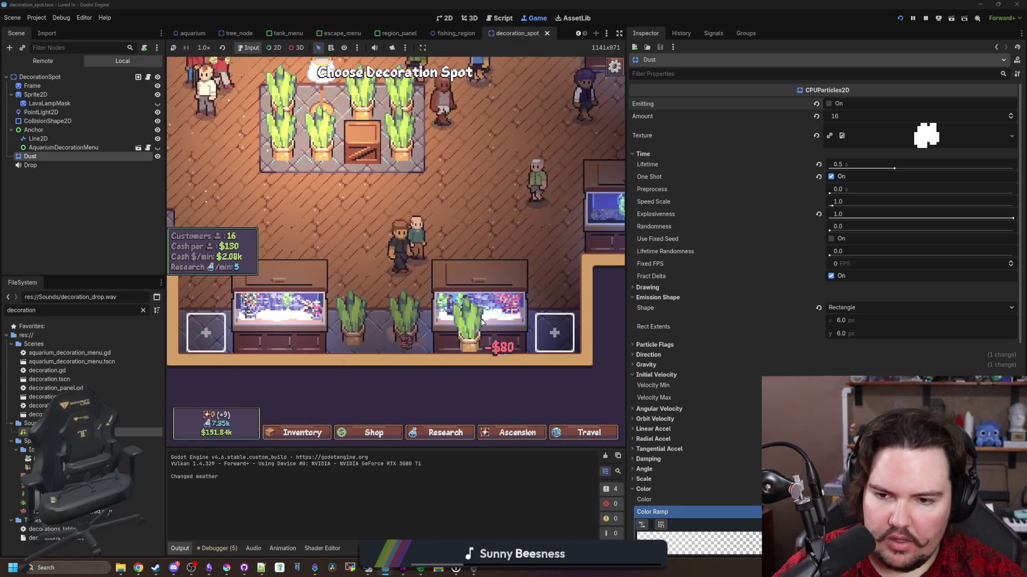
click(555, 333)
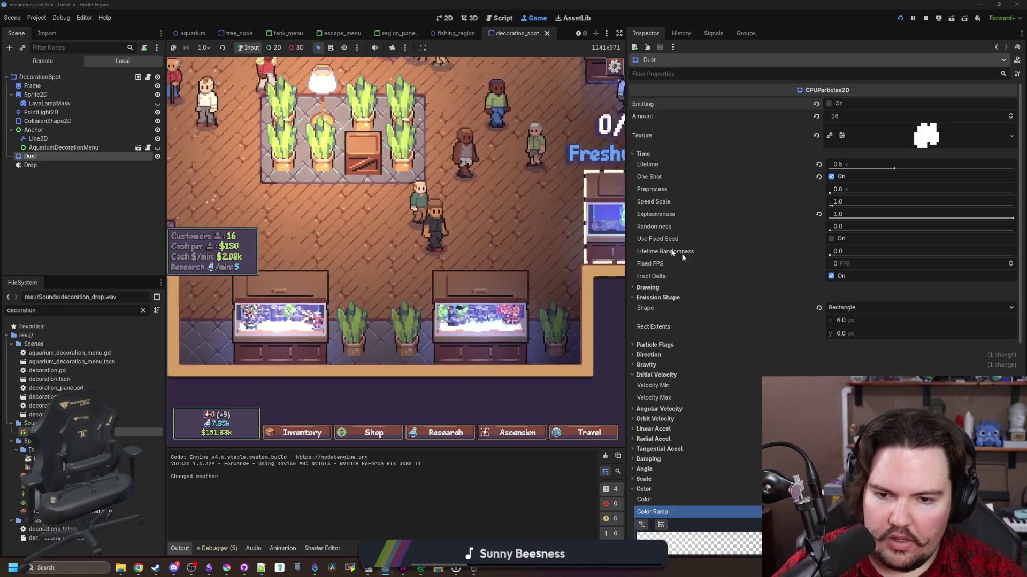
scroll(681, 254, down, 3)
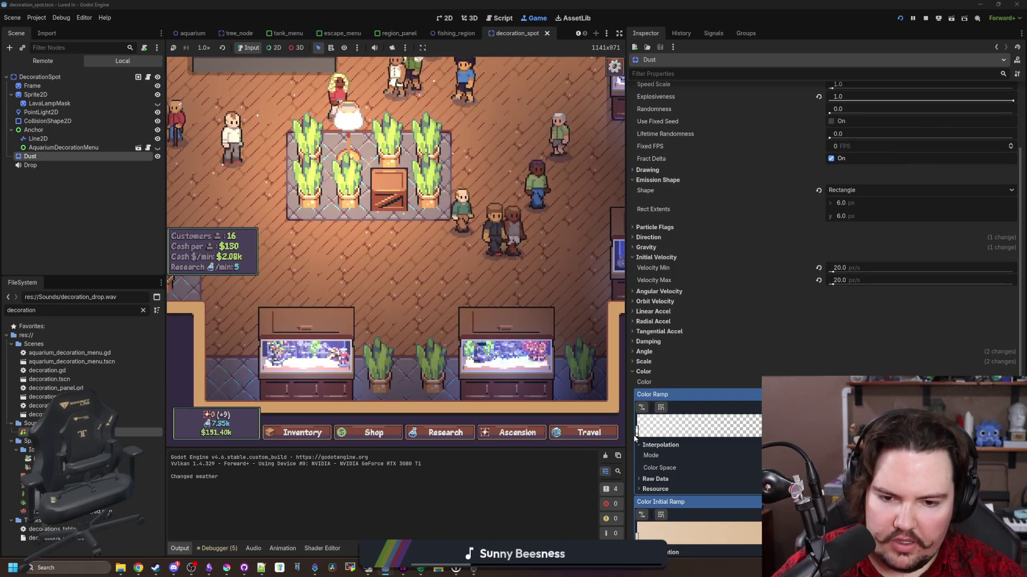
Set the colour ramp's first stop alpha to a8 and save the scene.
click(637, 431)
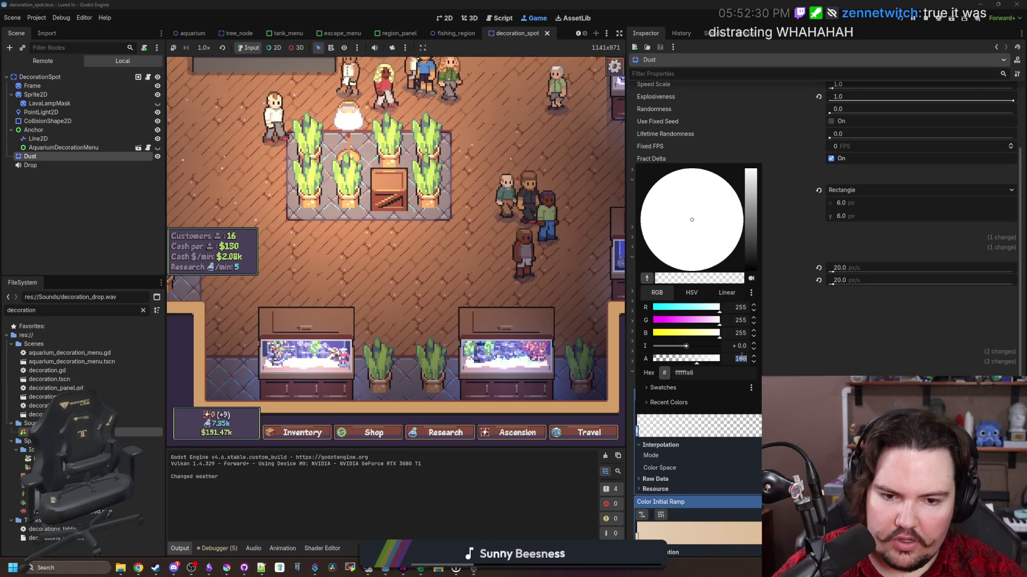
click(557, 485)
key(ctrl+s)
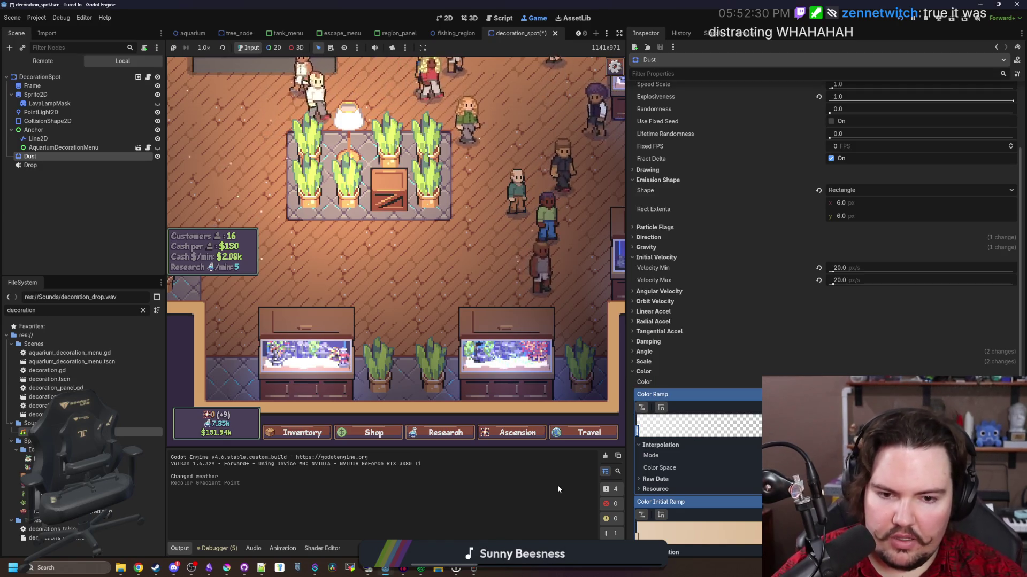
In the game, start moving a placed plant, then cancel while panning the camera around the room.
click(478, 289)
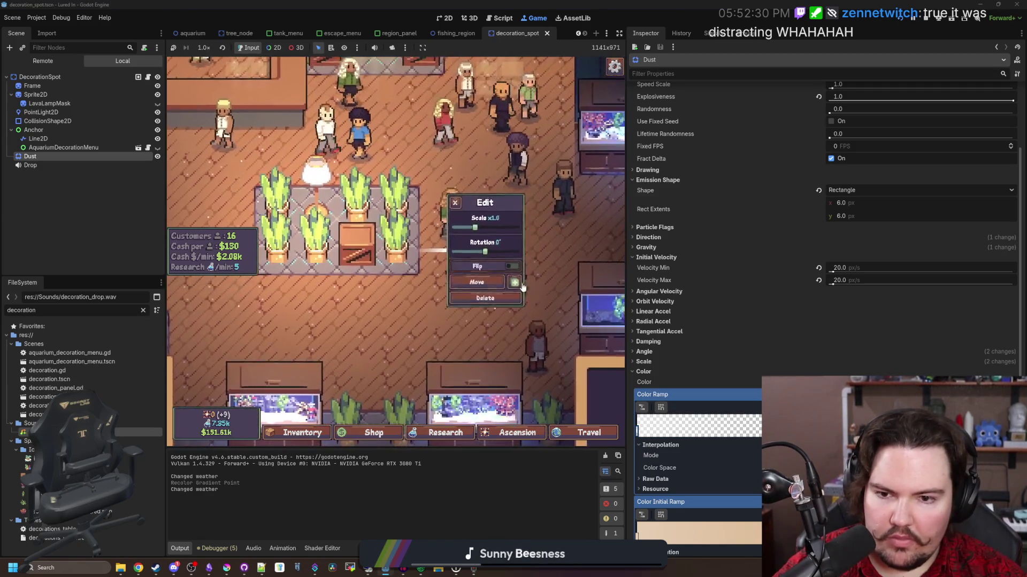
click(482, 270)
key(a)
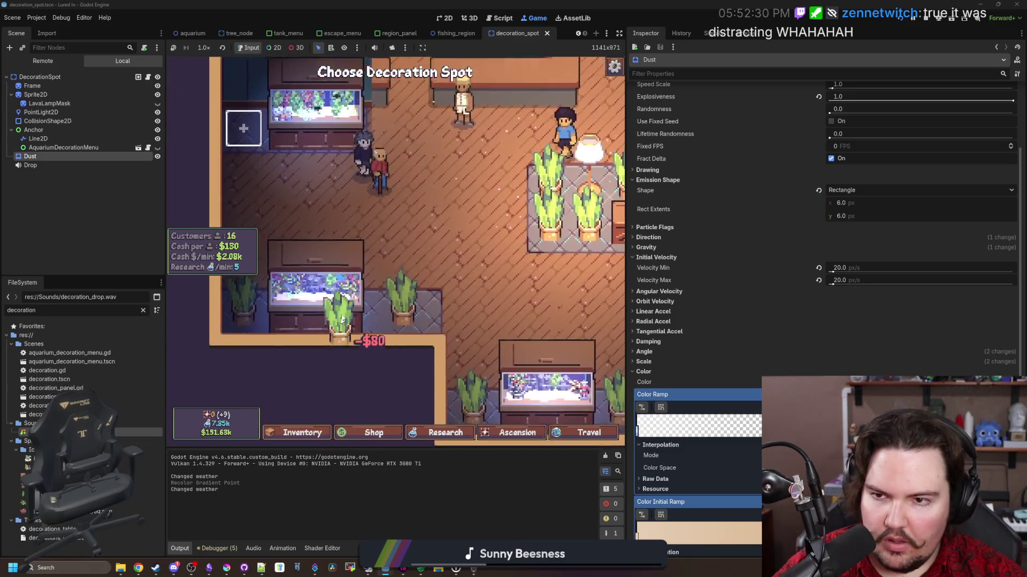
key(w)
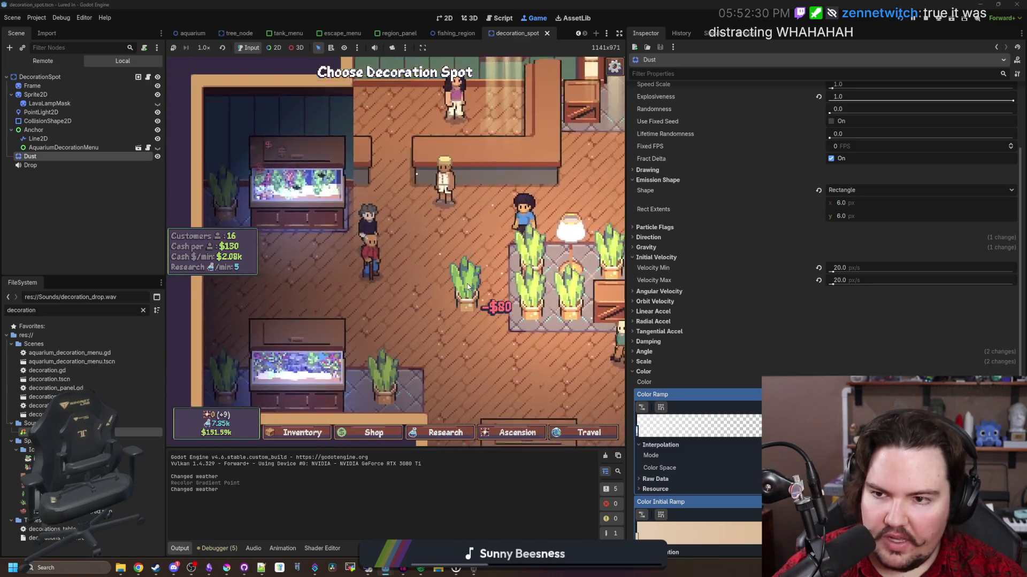
click(467, 283)
key(d)
Move the crate to several different spots, delete it, and stop the game with F8.
click(457, 205)
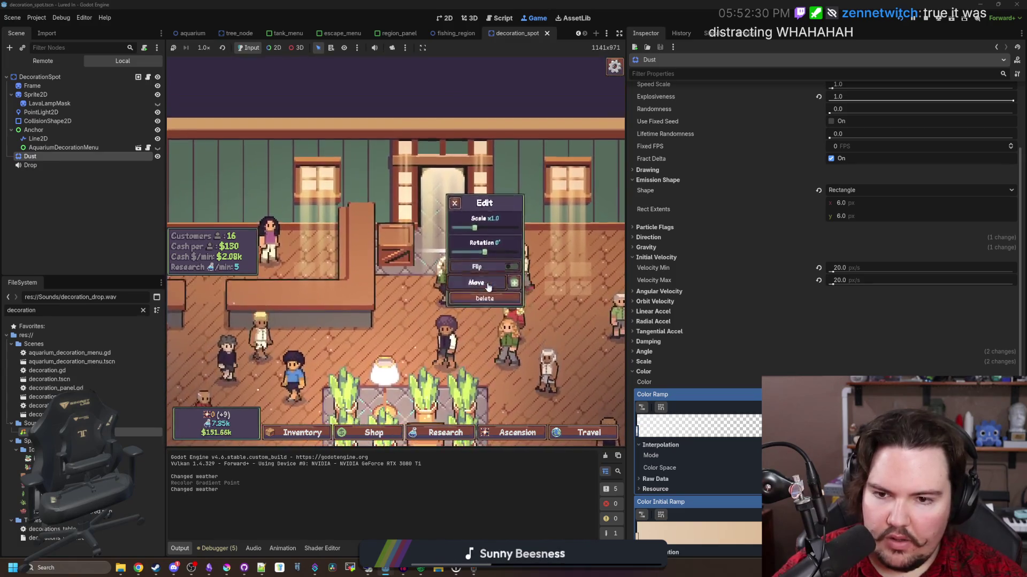
click(484, 236)
click(434, 283)
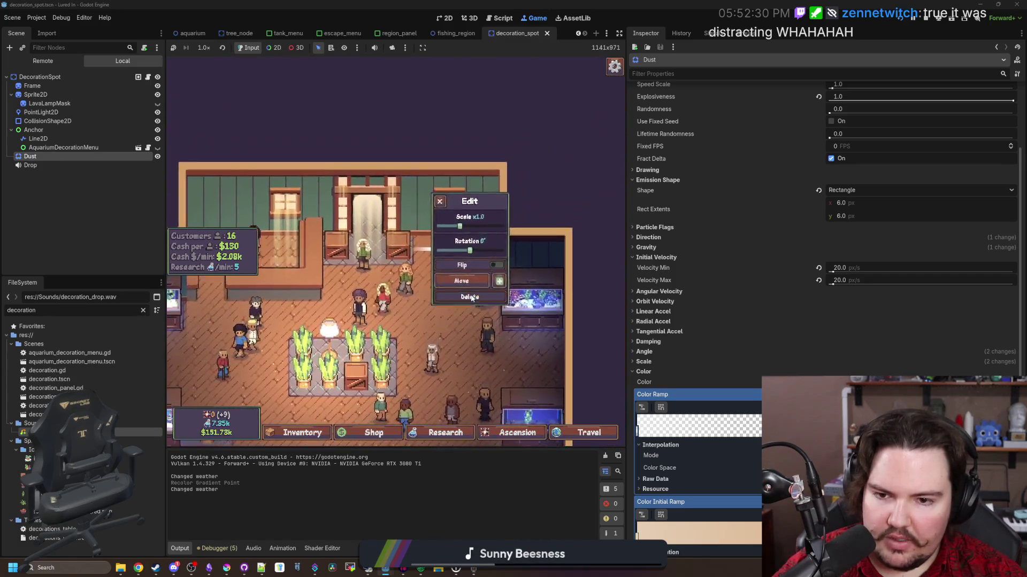
click(479, 286)
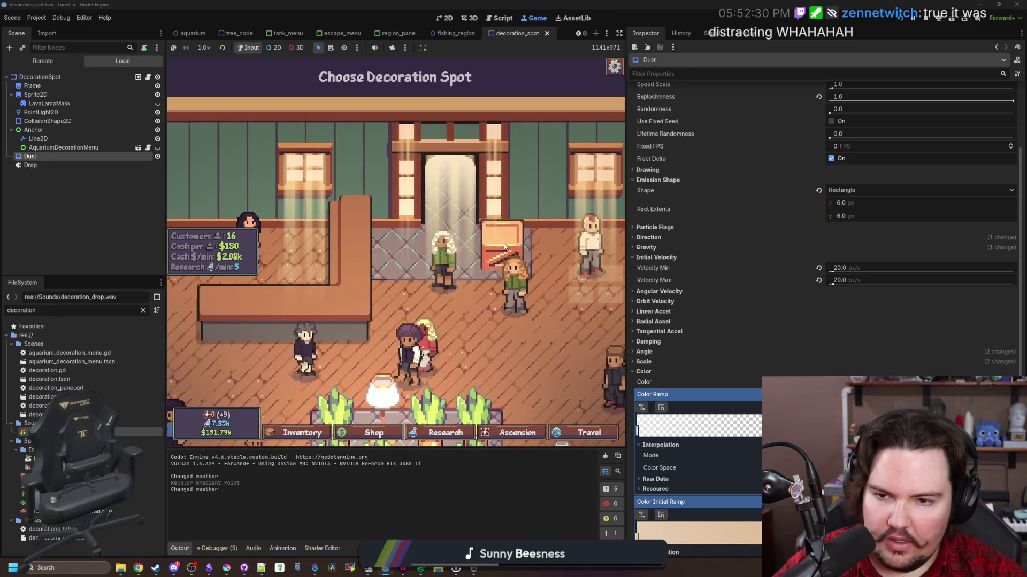
click(465, 251)
click(532, 283)
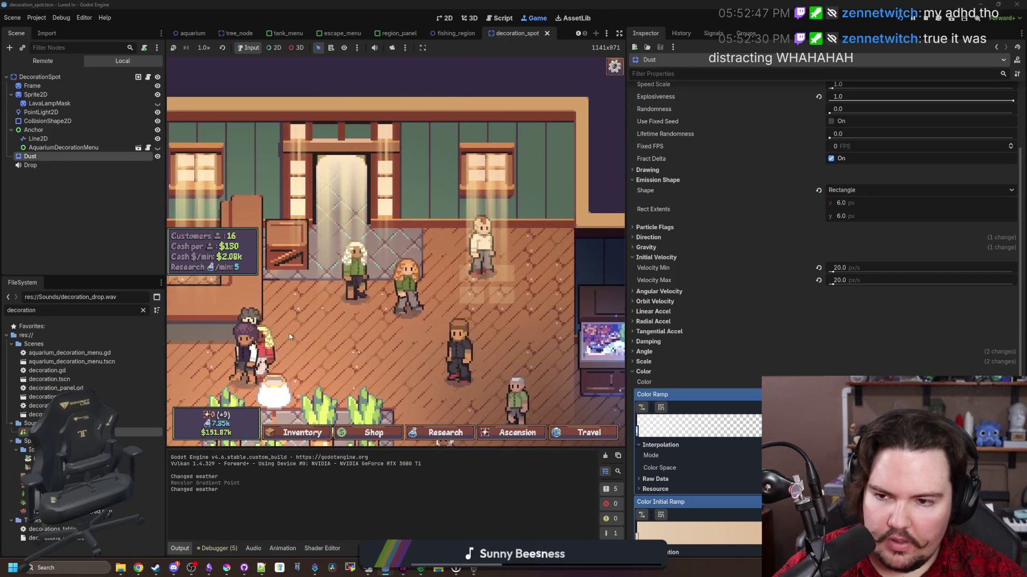
click(489, 280)
click(490, 289)
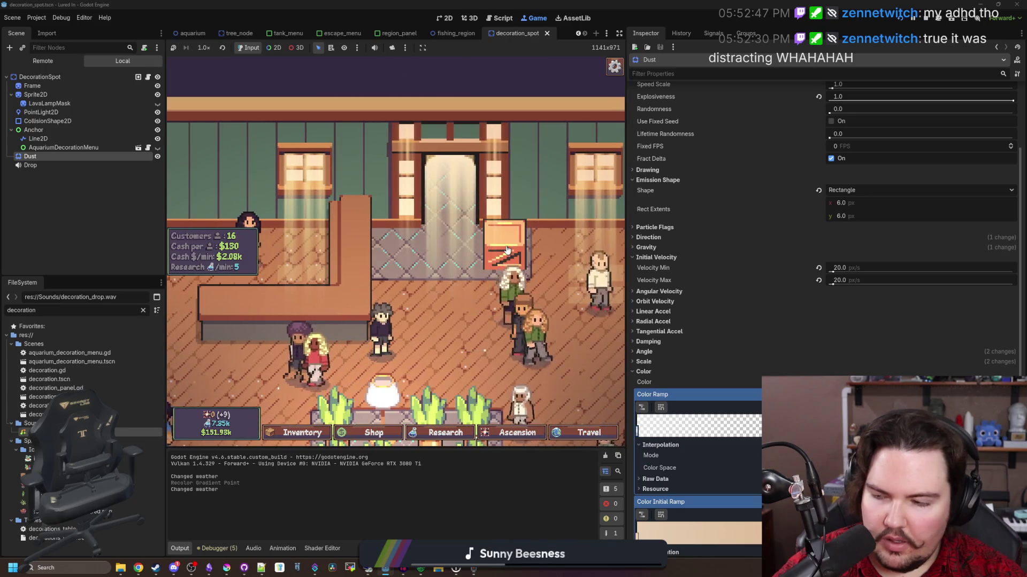
click(505, 245)
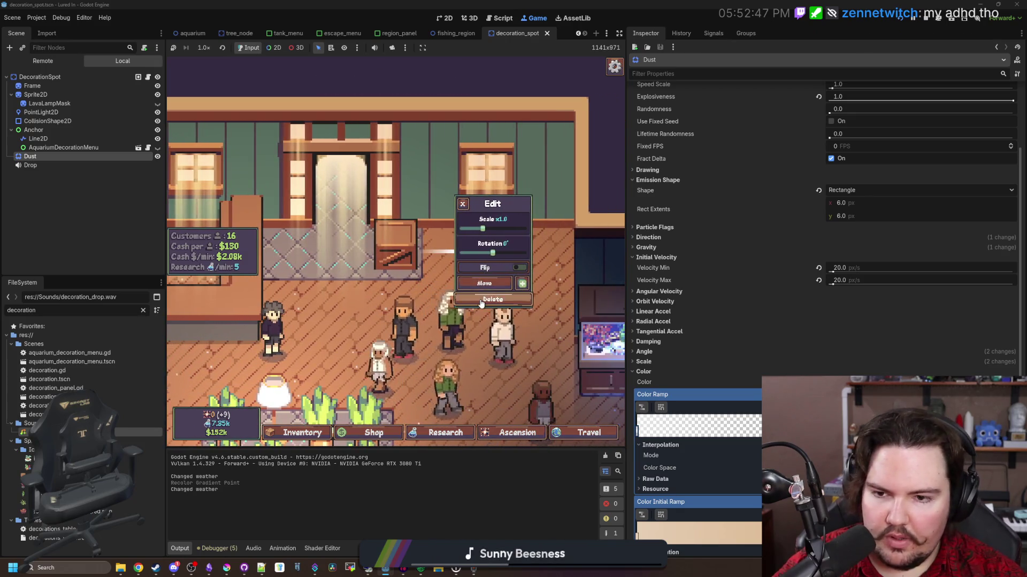
click(472, 300)
key(F8)
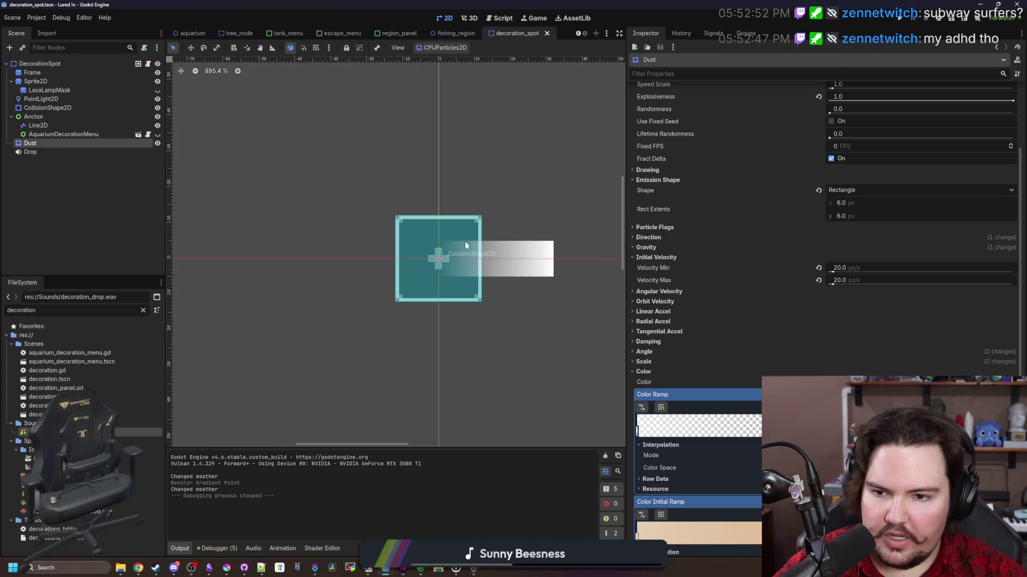
Undo an accidental move of the point light in the scene.
scroll(405, 274, up, 2)
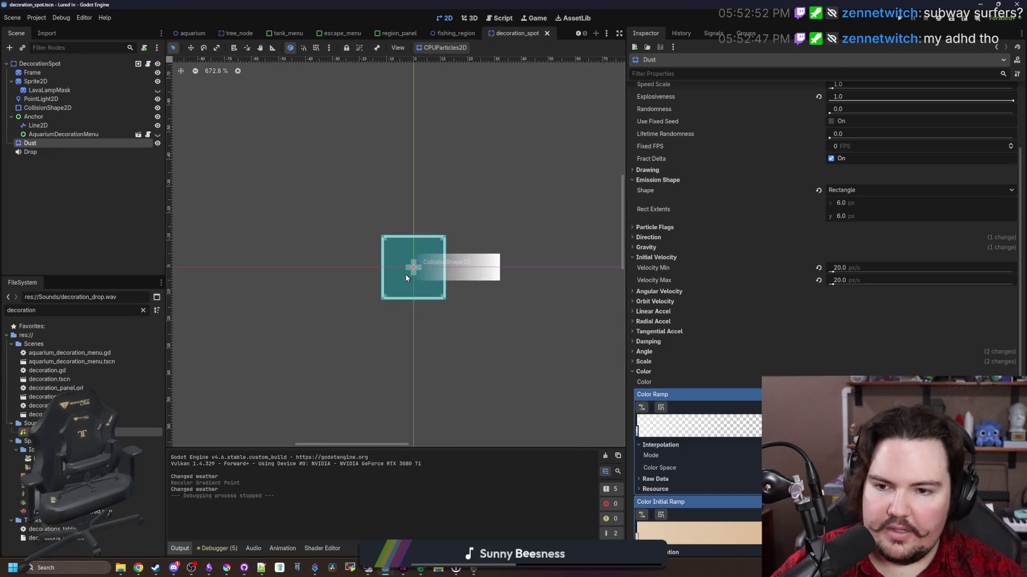
drag(409, 212, 411, 359)
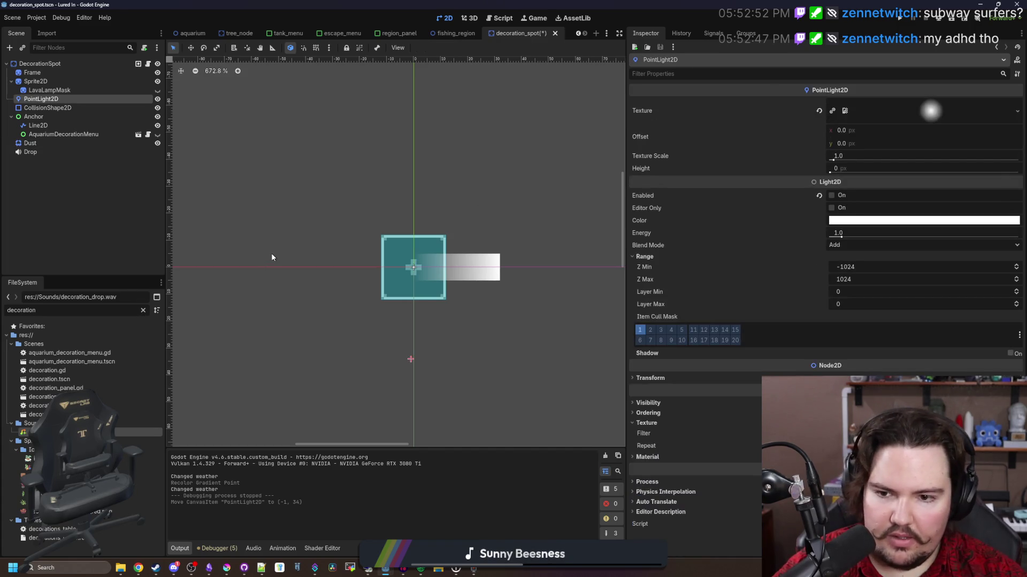
key(ctrl+z)
Filter the FileSystem to customer_die.wav, play its Inspector preview, then open a browser window.
click(142, 310)
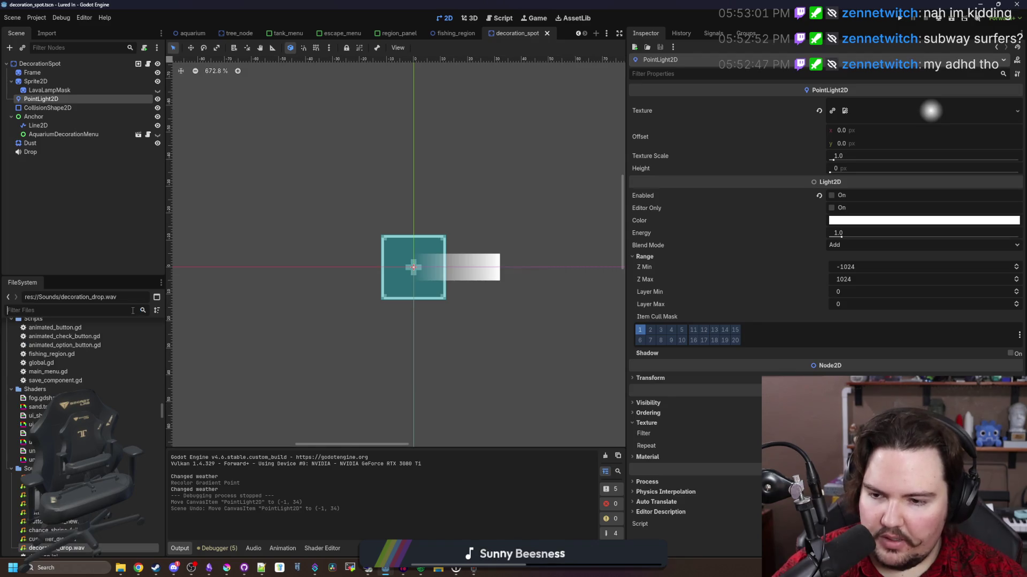
text(po)
key(BackSpace)
key(BackSpace)
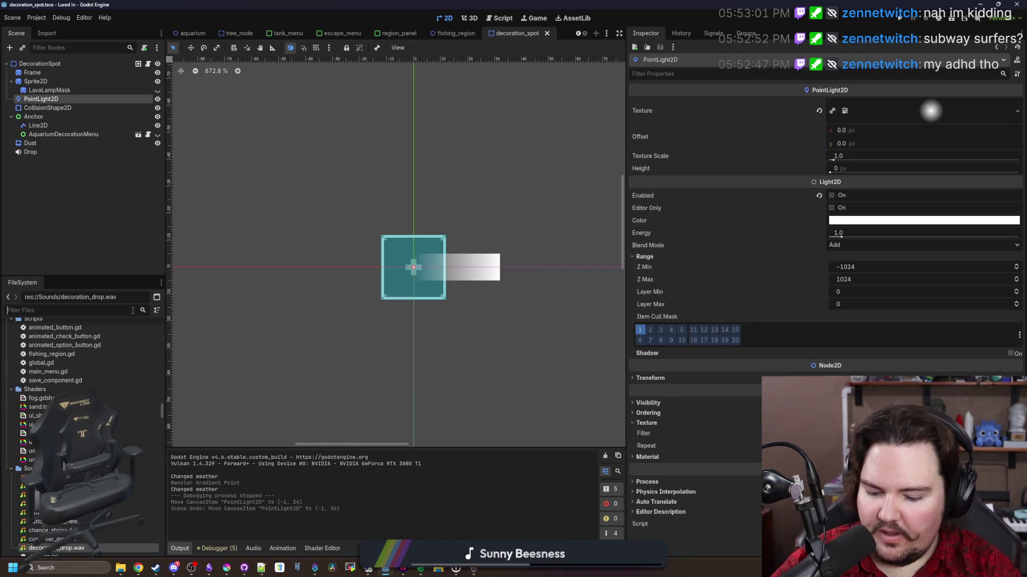
key(Down)
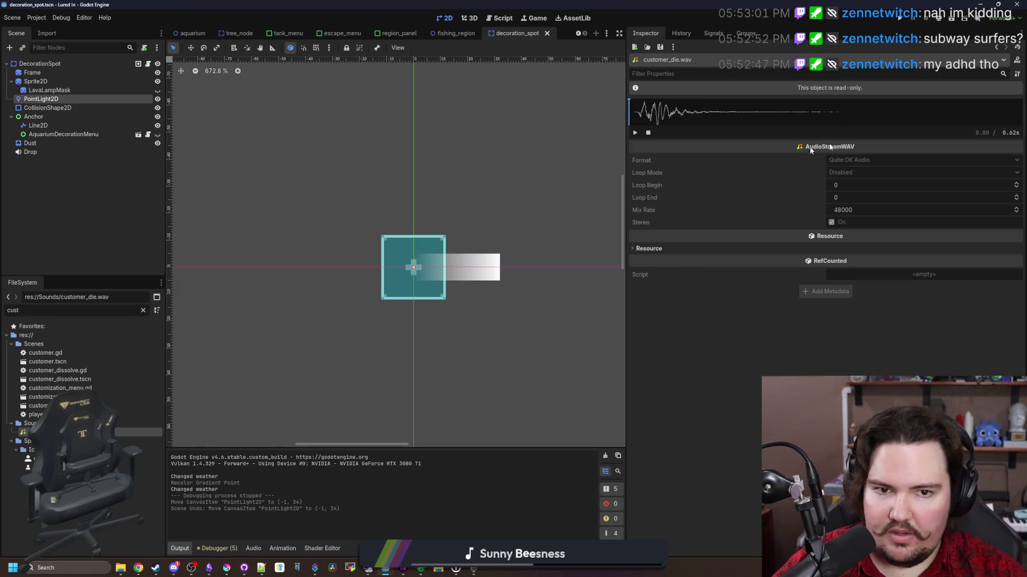
click(644, 134)
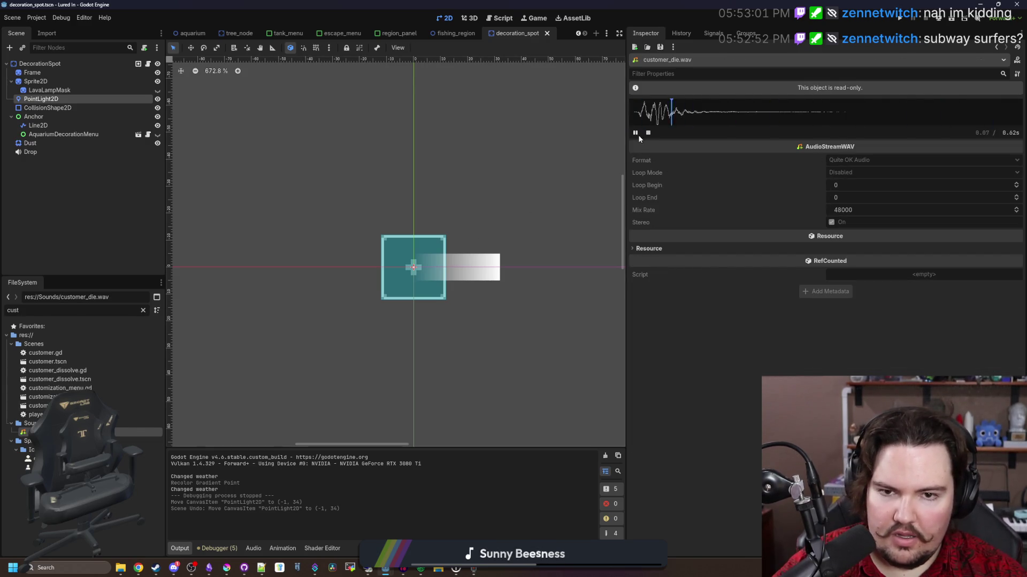
click(636, 134)
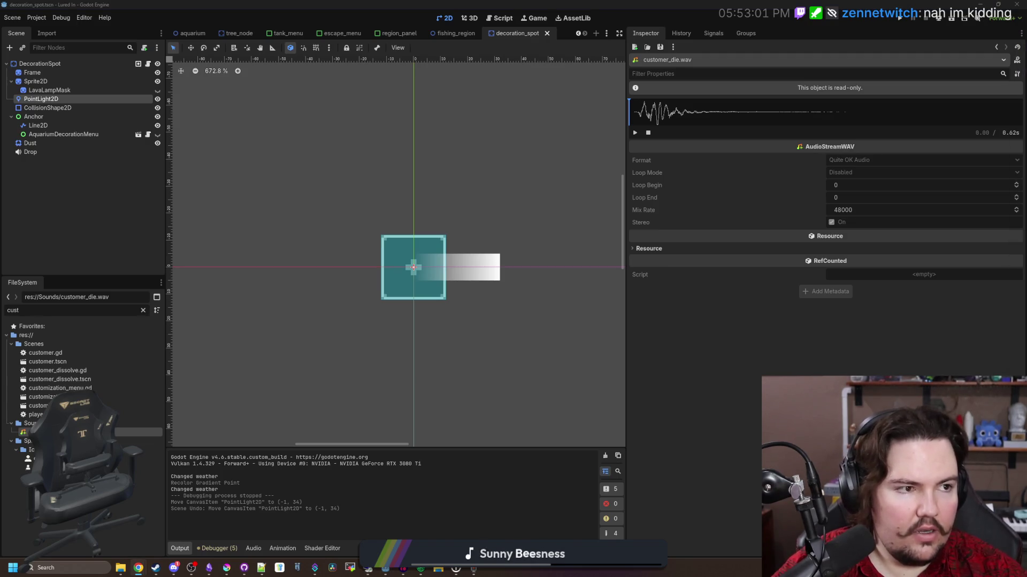
key(super+2)
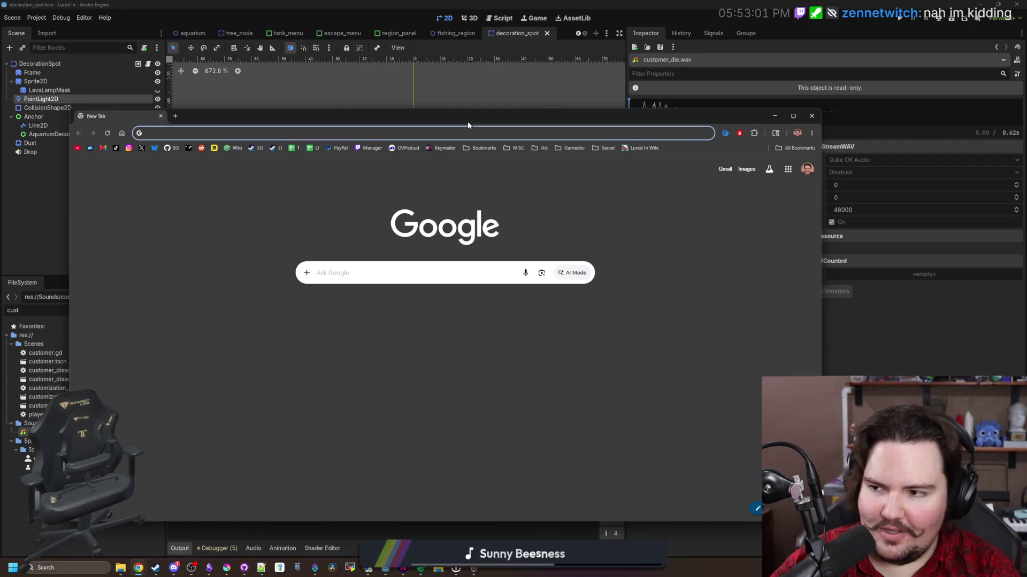
Visit freesound.org, close the access-denied browser window, and save the Godot scene.
text(freesound)
key(Return)
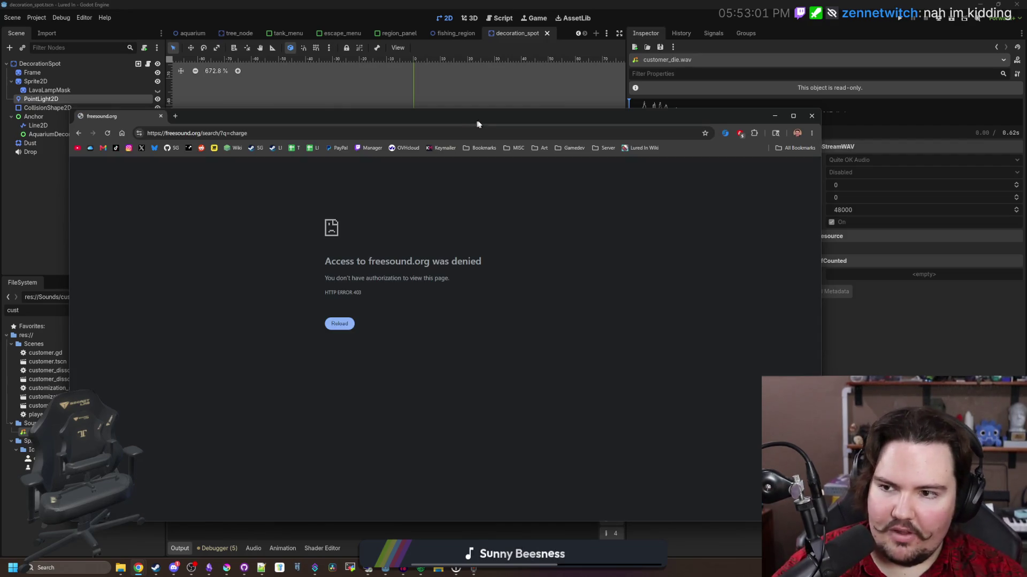
drag(478, 124, 531, 114)
click(203, 112)
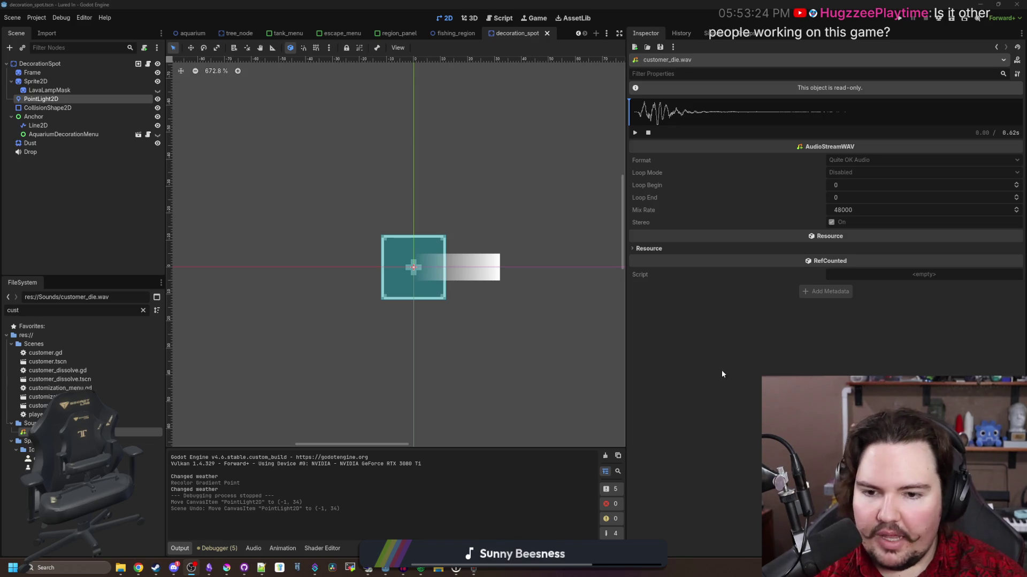
key(ctrl+s)
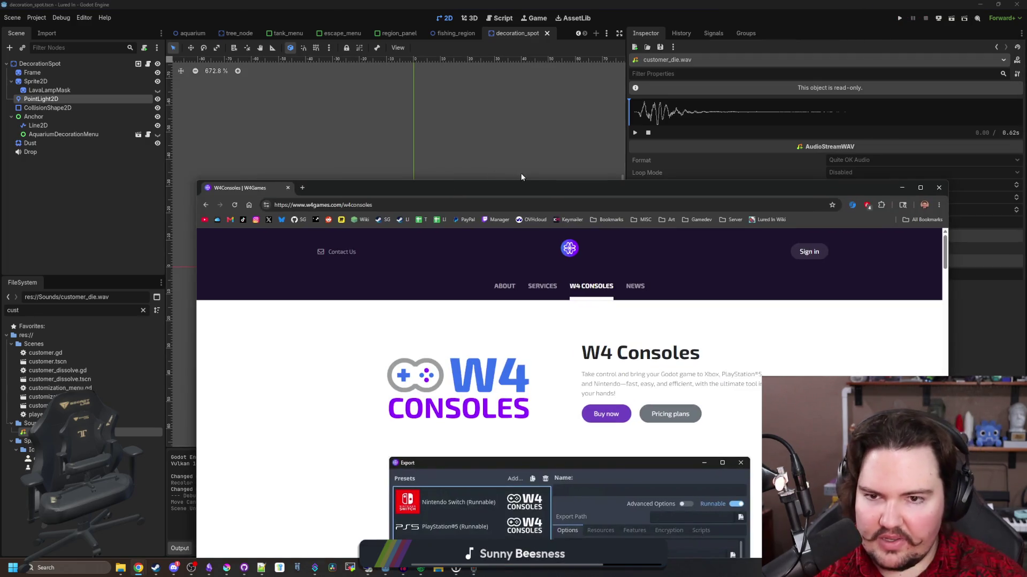
Maximize the W4 Consoles browser window and scroll through the page.
mouse_move(527, 182)
mouse_down()
mouse_move(516, 116)
mouse_move(375, 1)
mouse_up()
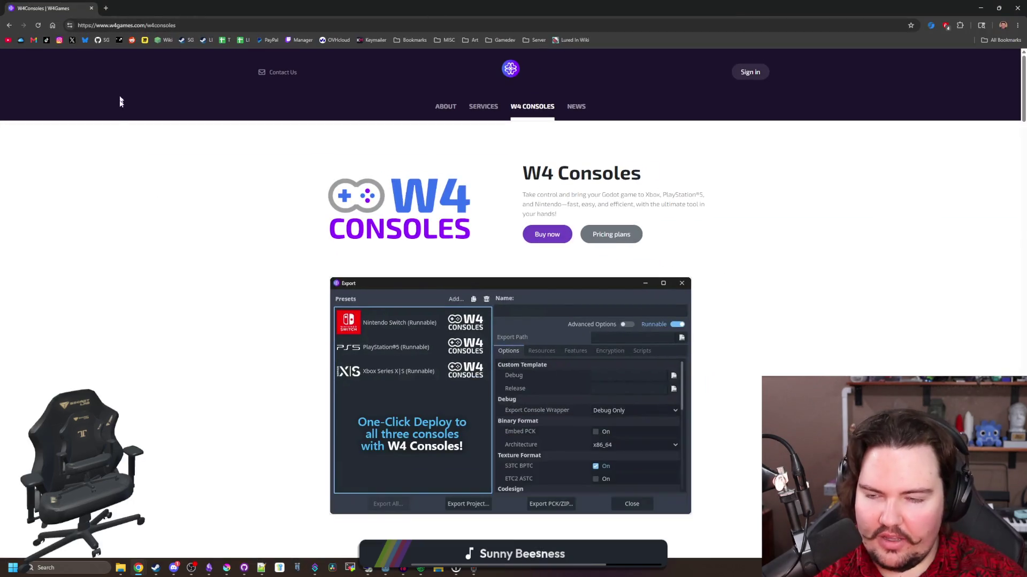
scroll(288, 323, down, 3)
scroll(327, 257, up, 3)
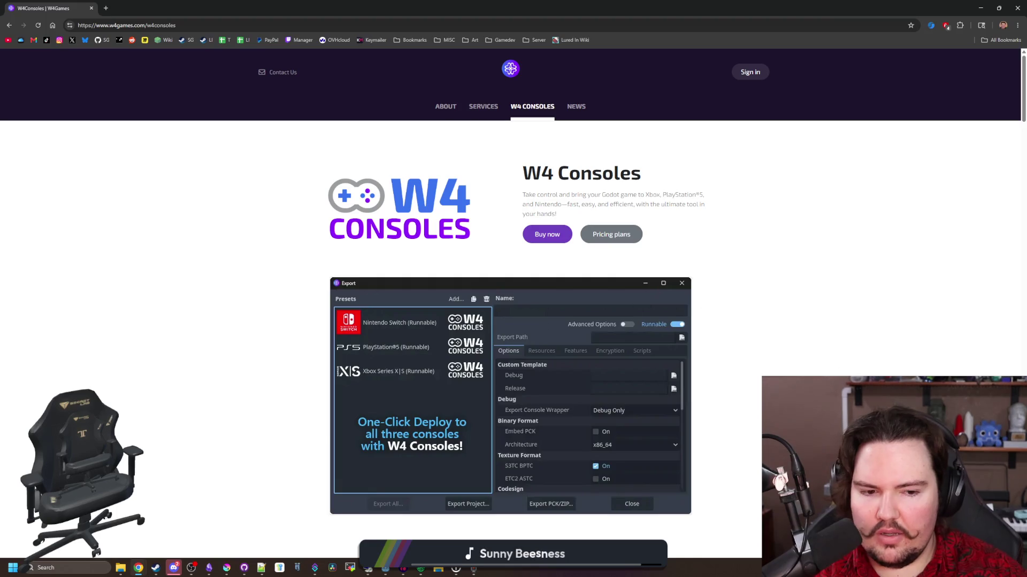
Pick the Discord window from the taskbar previews, leaving the W4 browser minimized.
mouse_move(177, 569)
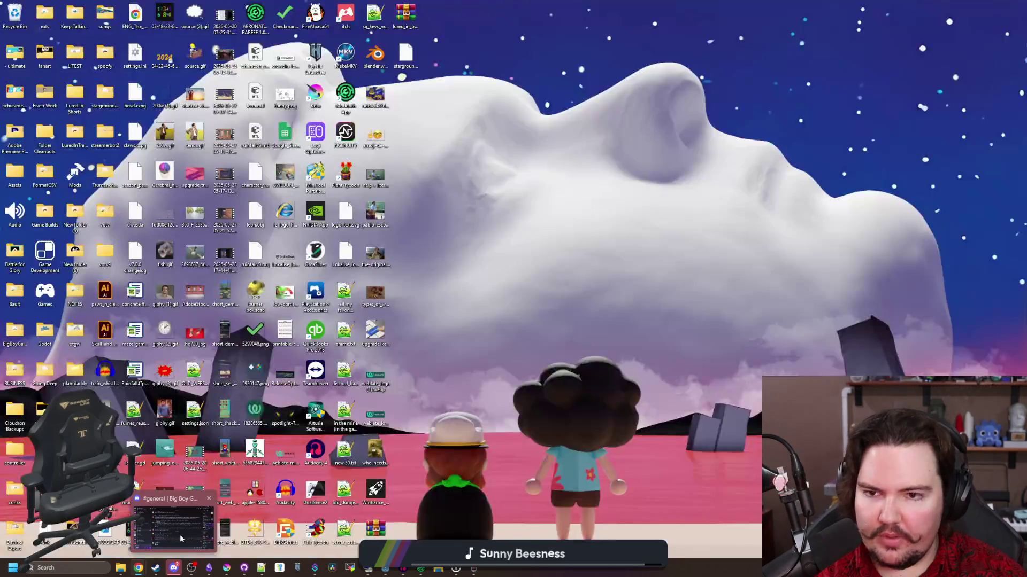
click(179, 535)
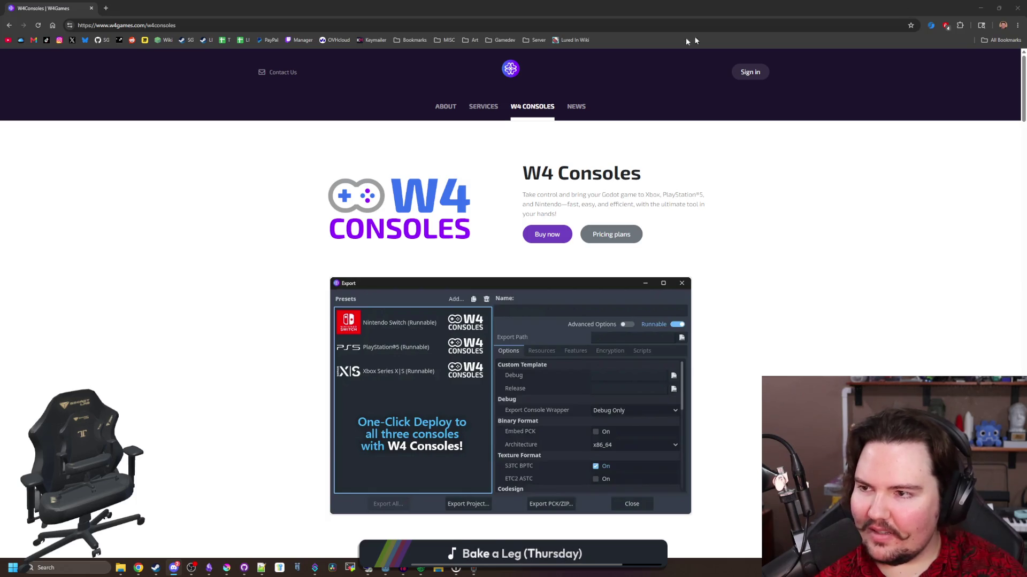
Bring the W4 Consoles browser forward, Alt+Tab to Godot, and reposition the browser over the editor.
click(217, 213)
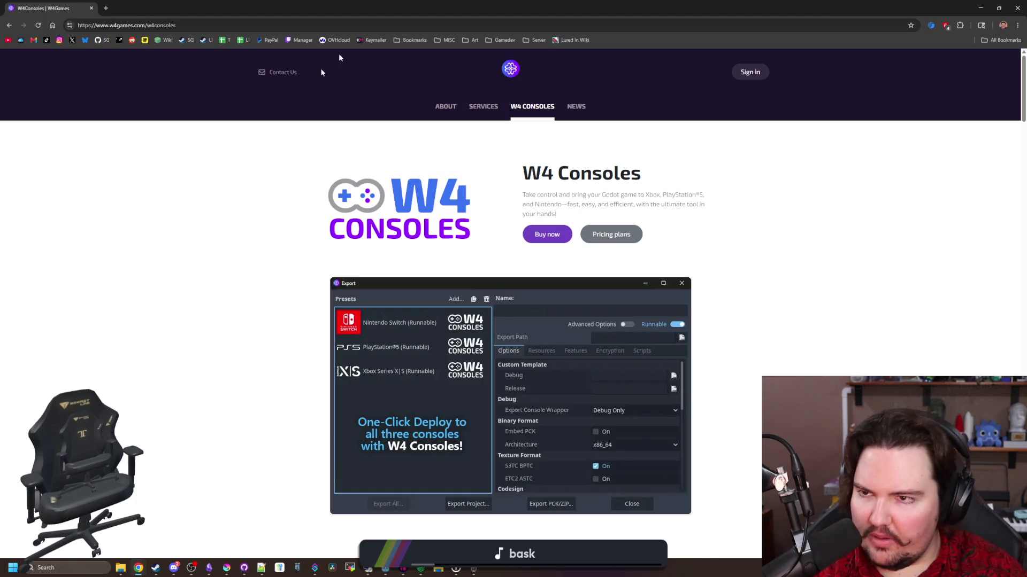
key(alt+Tab)
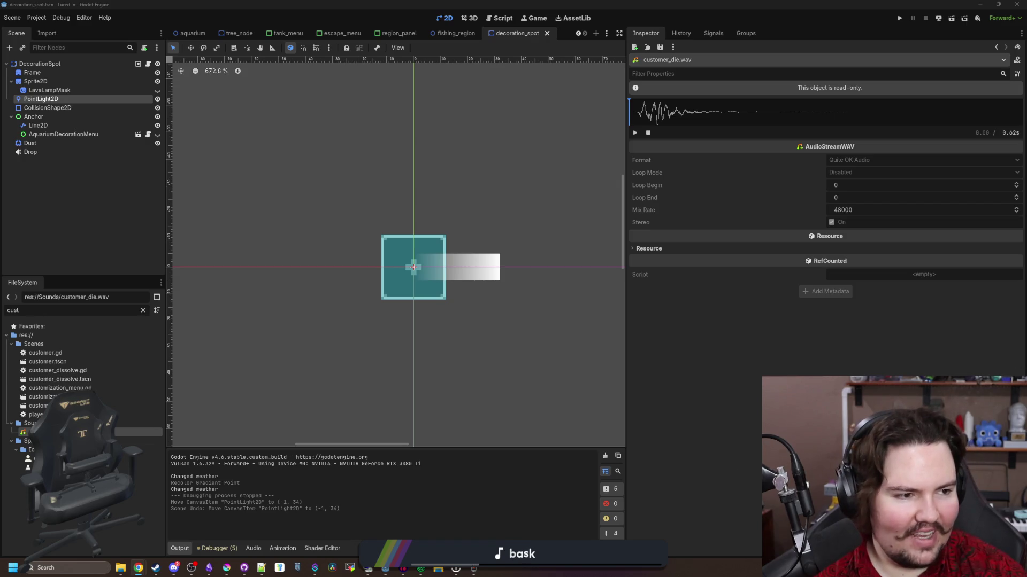
mouse_move(669, 177)
mouse_down()
mouse_move(546, 147)
mouse_move(531, 130)
mouse_up()
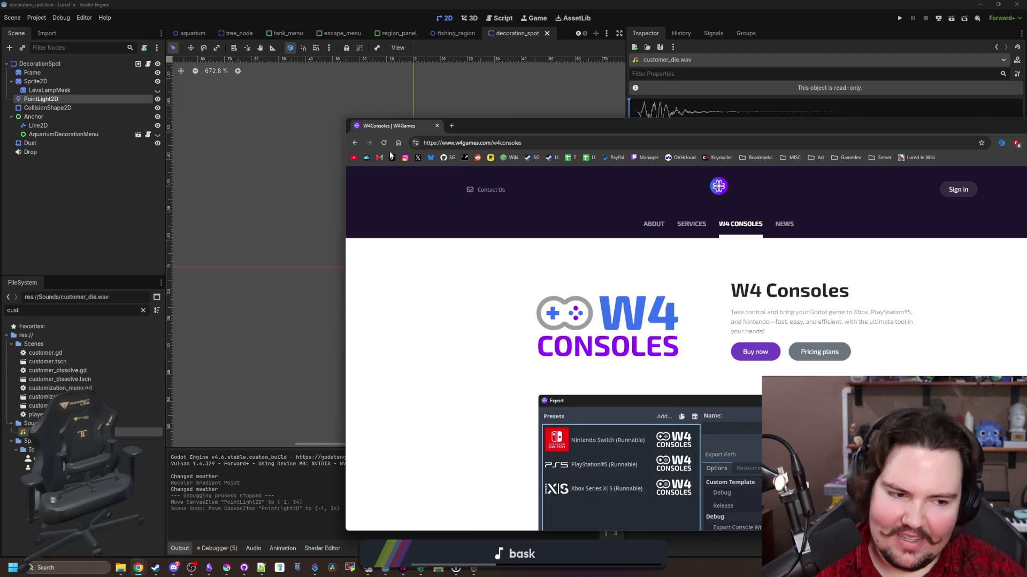
Try the freesound.org address again, then search the web for 'rubble sound'.
click(498, 143)
text(free)
key(Return)
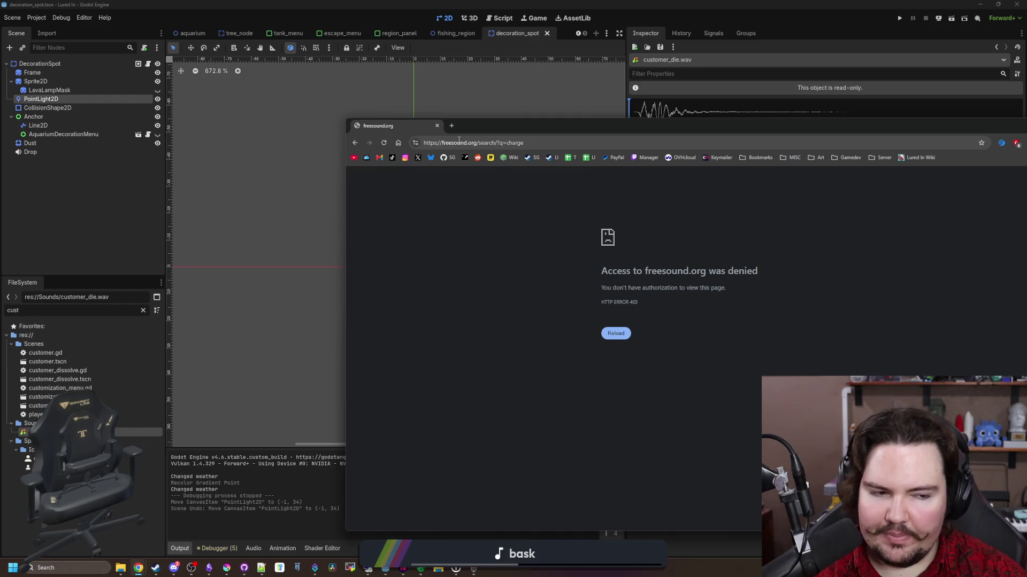
click(458, 142)
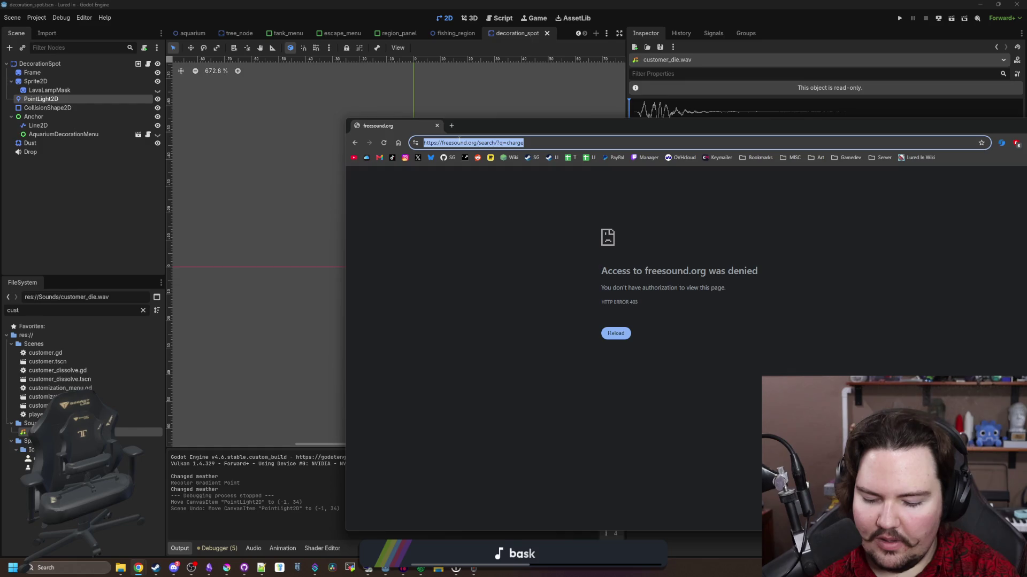
text(rubble sound)
key(Return)
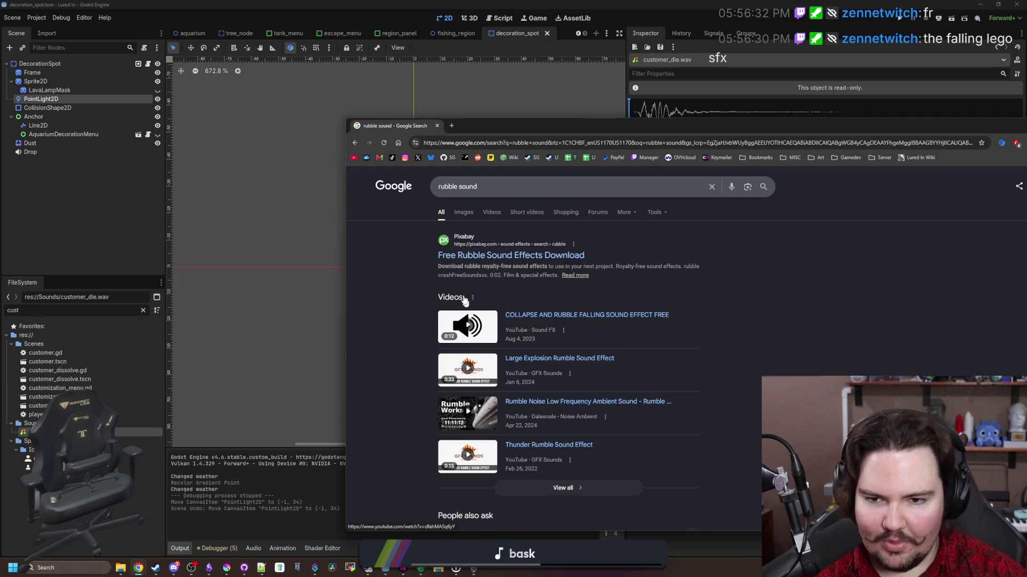
Refine the search to 'rubble sound effect' and open the Pixabay result in a new tab.
scroll(464, 301, down, 12)
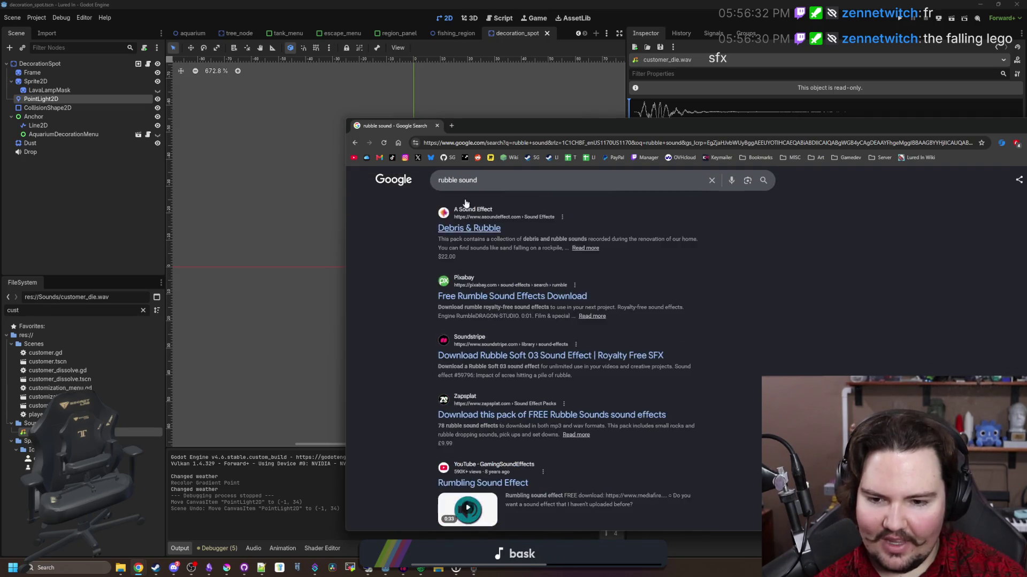
scroll(465, 203, up, 5)
click(502, 180)
text(effect)
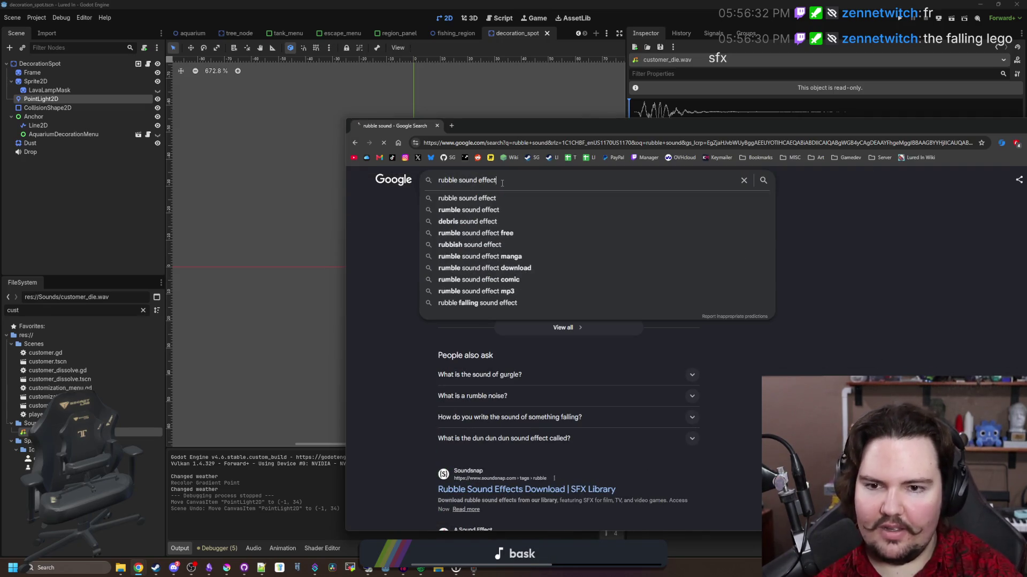
key(Return)
scroll(507, 336, down, 10)
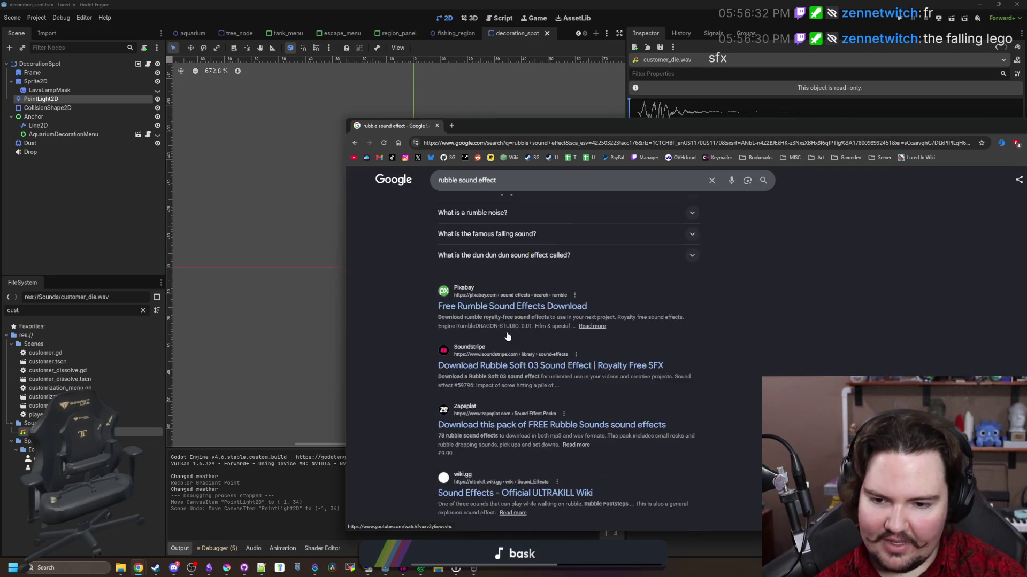
scroll(508, 336, down, 6)
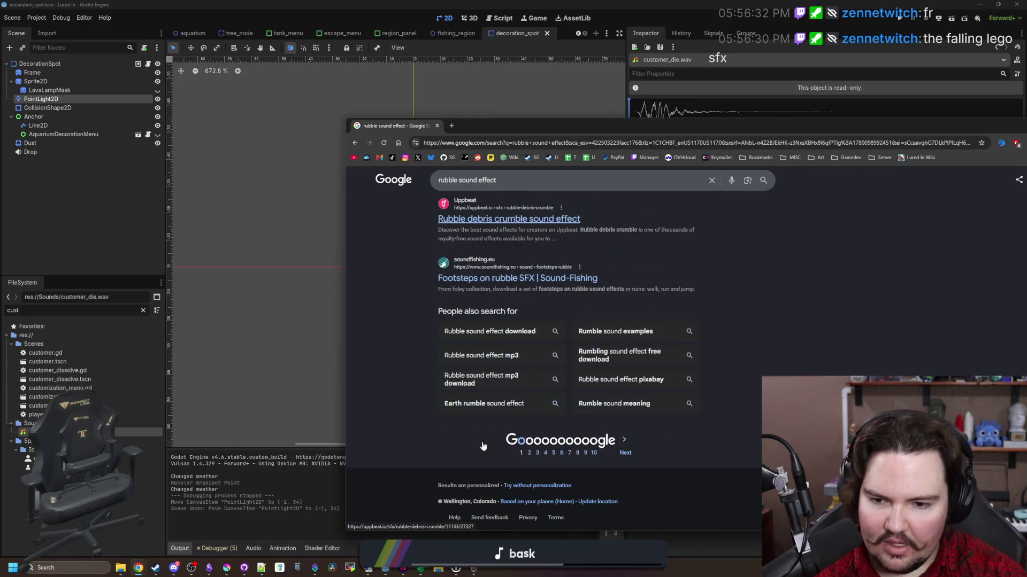
scroll(483, 445, up, 15)
middle_click(511, 255)
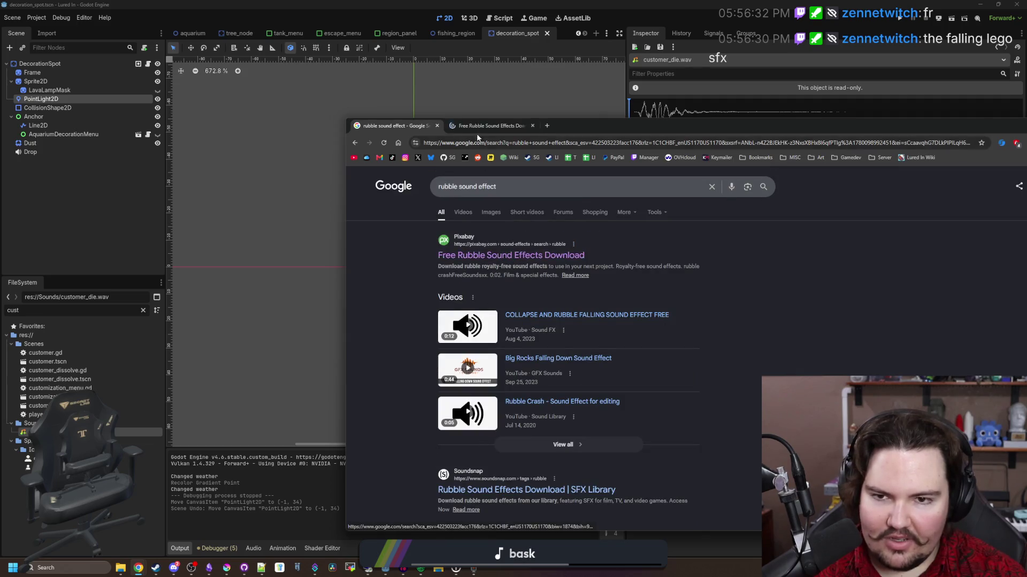
click(482, 126)
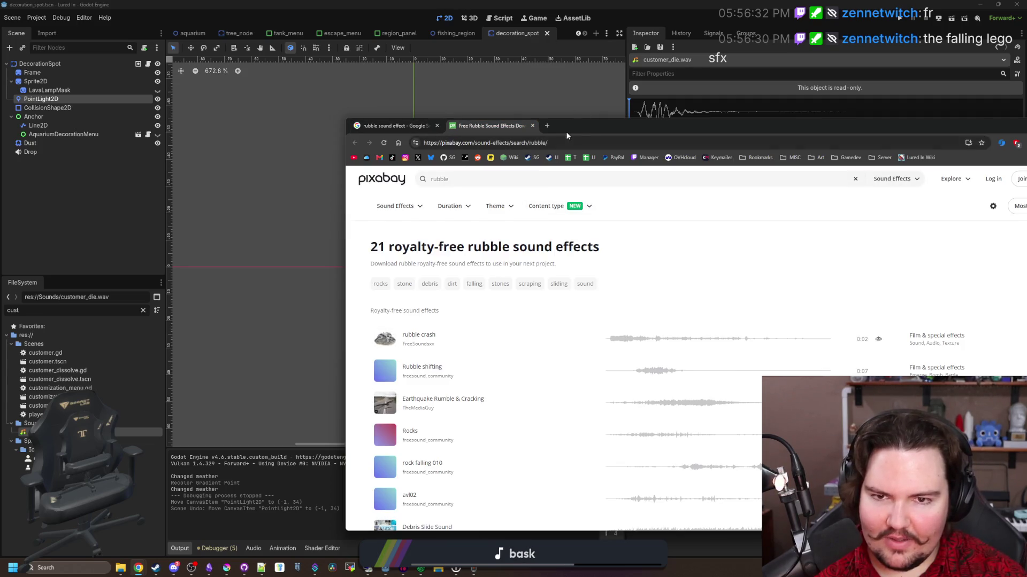
Maximize the browser and audition Pixabay's Rubble shifting sound.
double_click(568, 134)
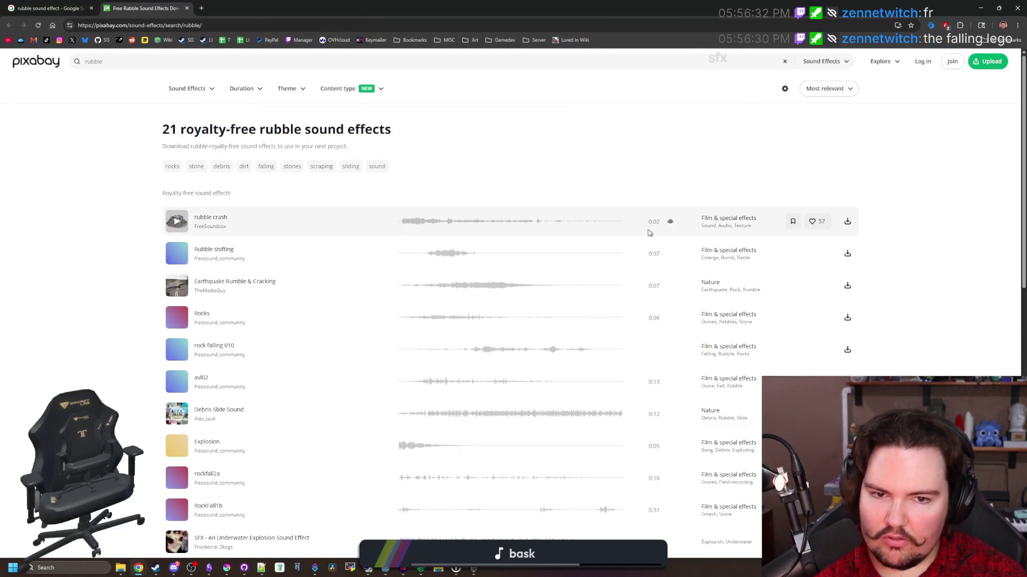
mouse_move(672, 225)
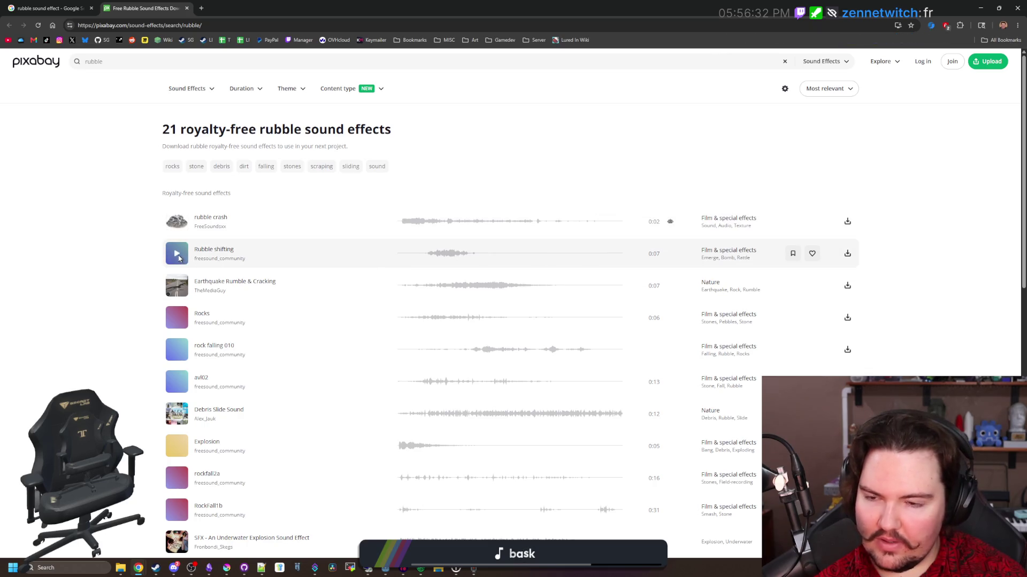
click(179, 258)
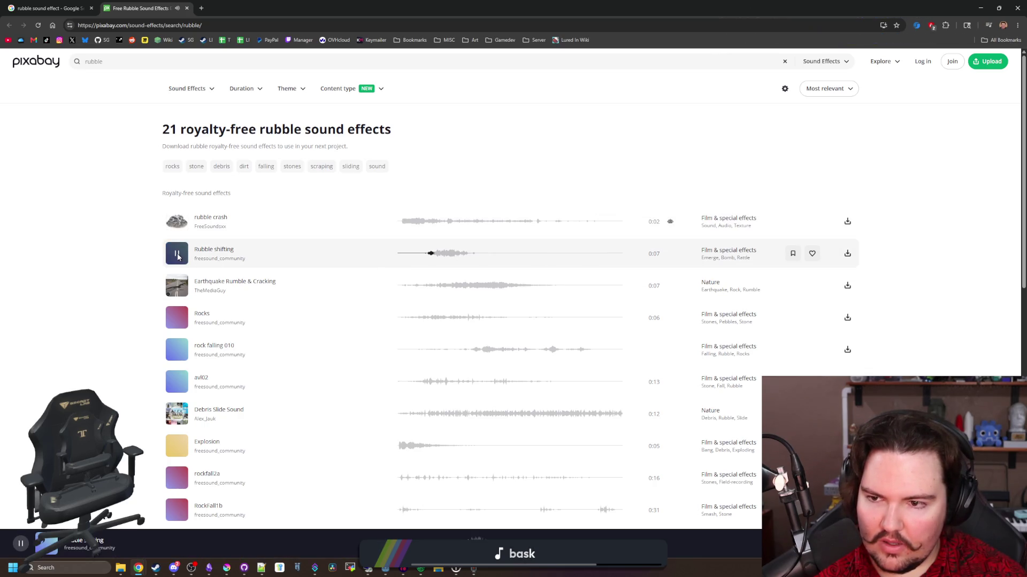
click(178, 257)
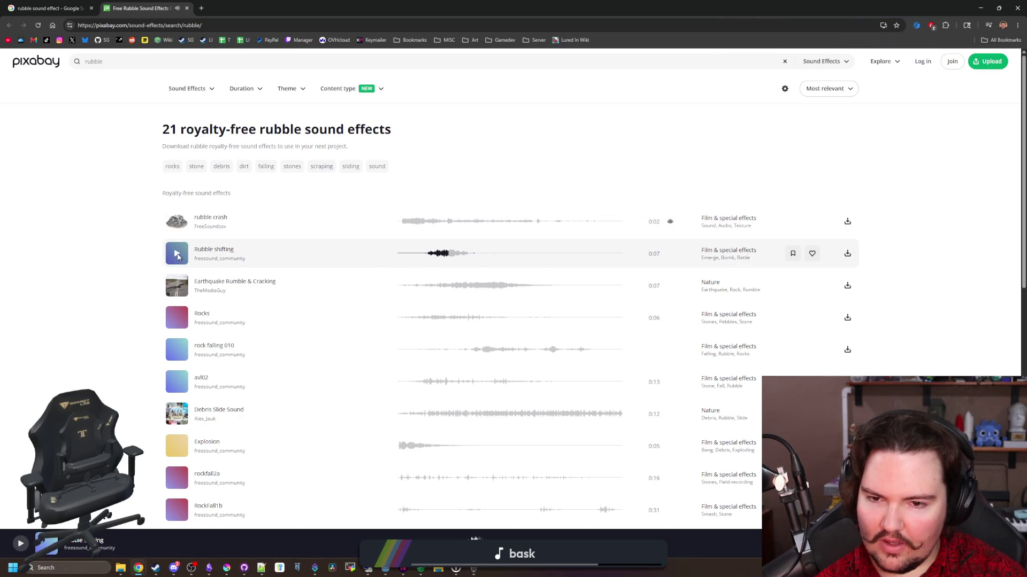
Audition Earthquake Rumble & Cracking, download it, and dismiss the thank-you popup.
click(178, 290)
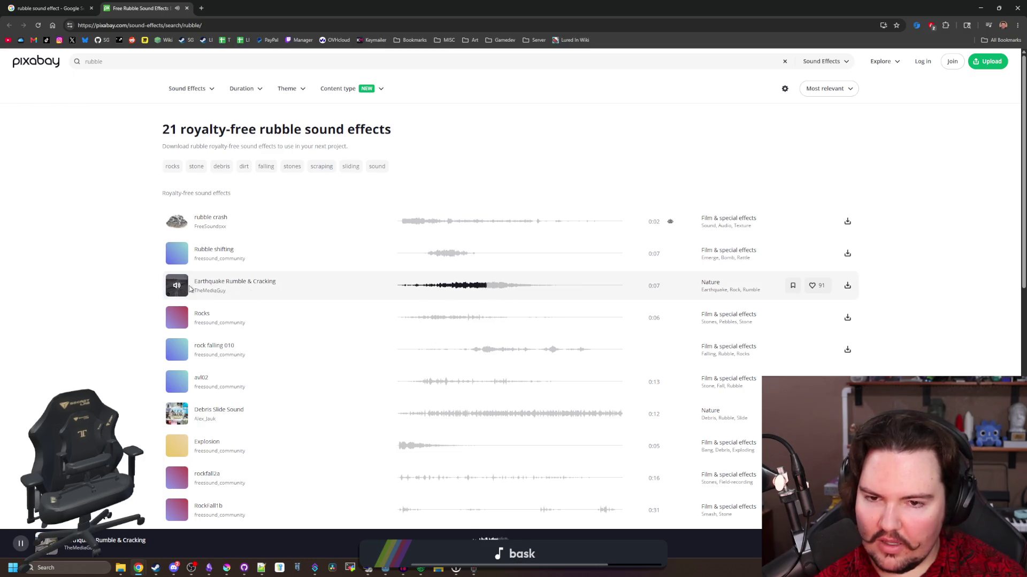
key(space)
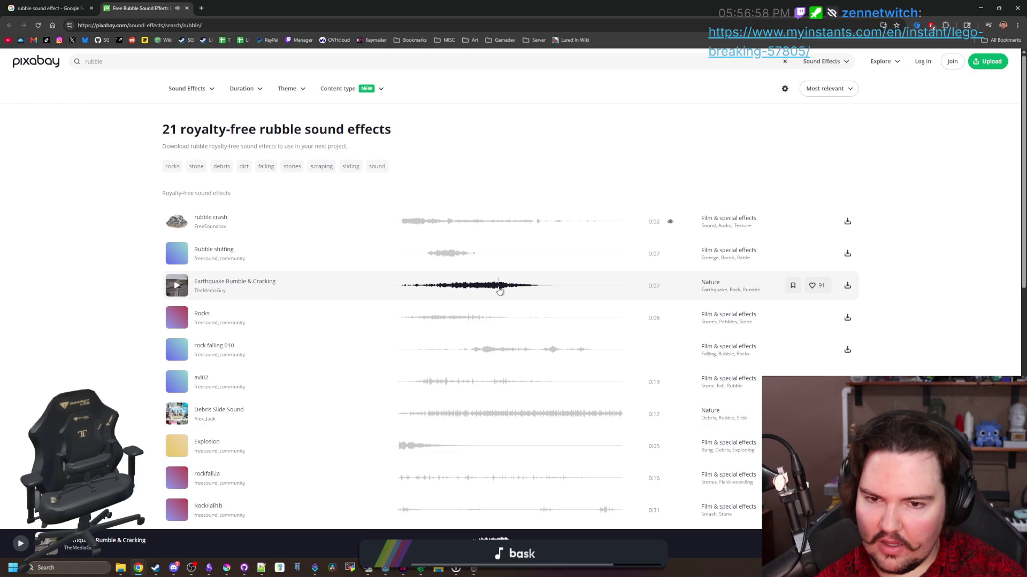
click(177, 290)
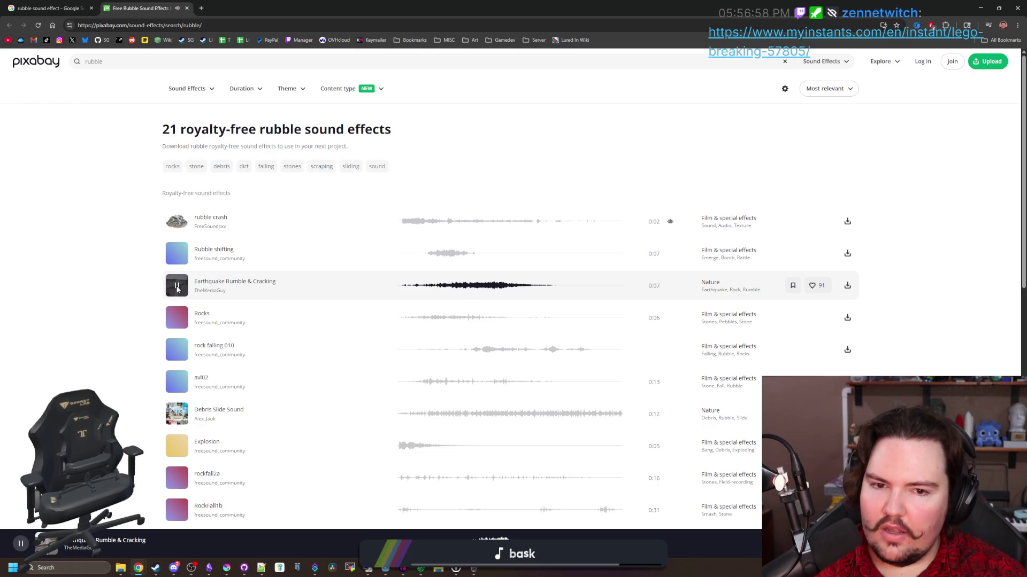
click(177, 289)
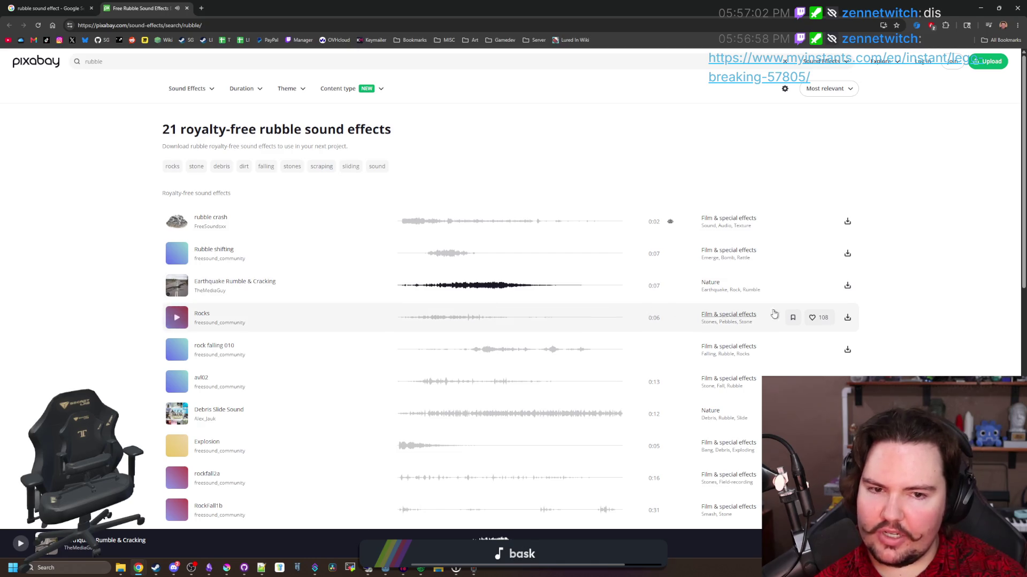
click(846, 289)
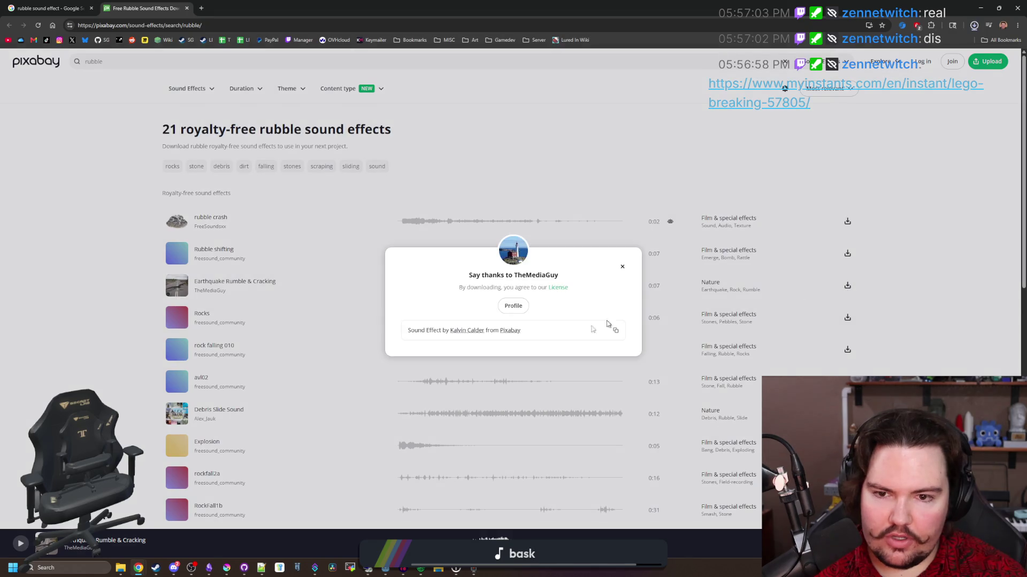
click(624, 267)
Preview the Rocks sound effect and browse further rubble results.
click(177, 319)
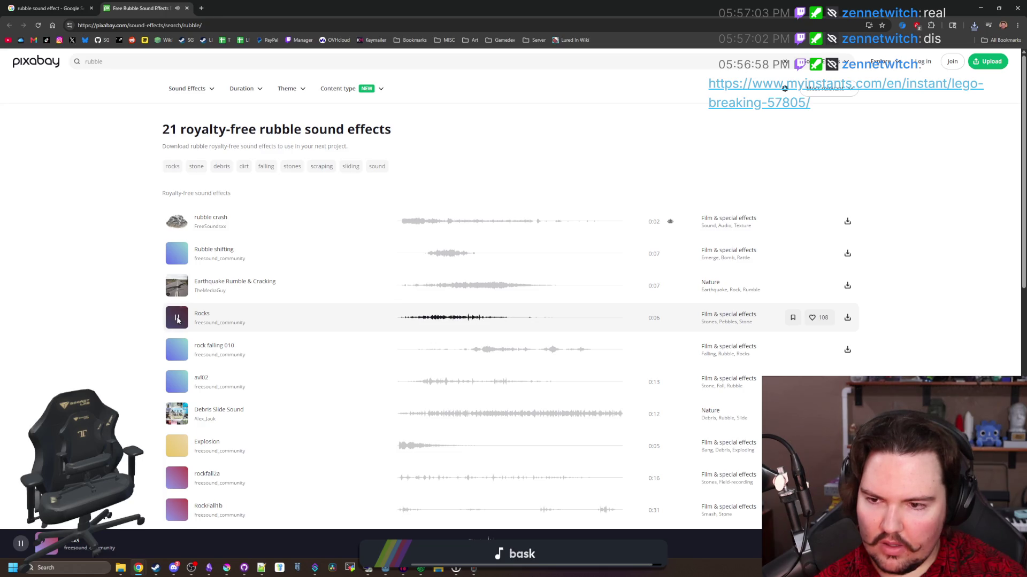
click(178, 320)
scroll(209, 369, down, 2)
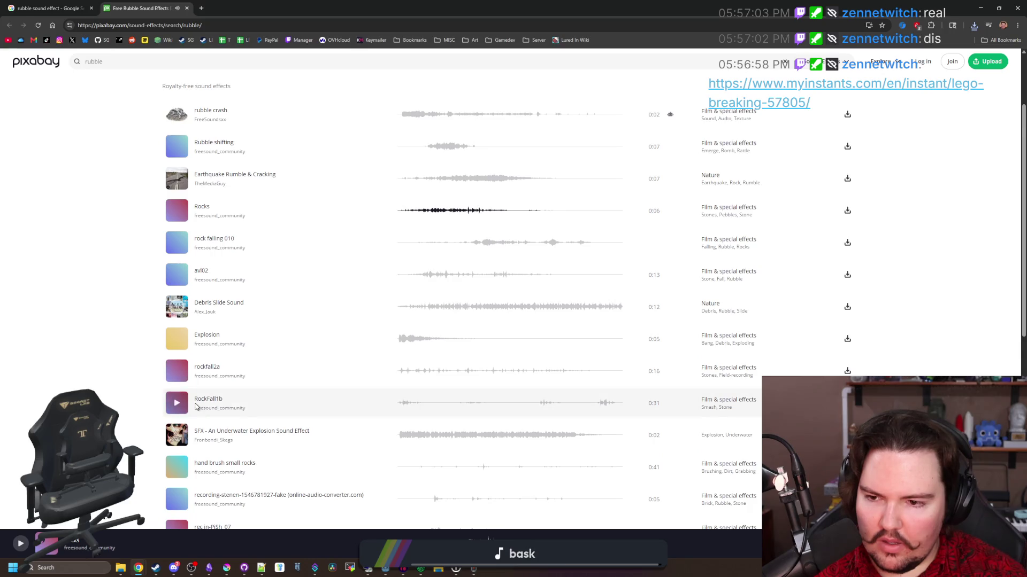
scroll(196, 408, down, 3)
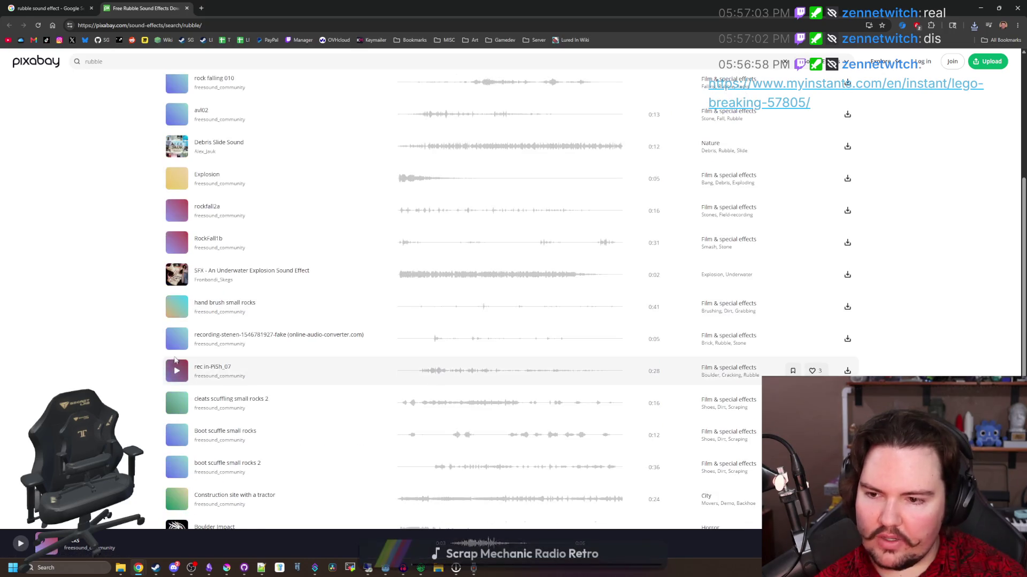
scroll(404, 248, up, 3)
Replay Earthquake Rumble & Cracking, audition Boot scuffle small rocks, then bring up the Audacity project.
click(513, 180)
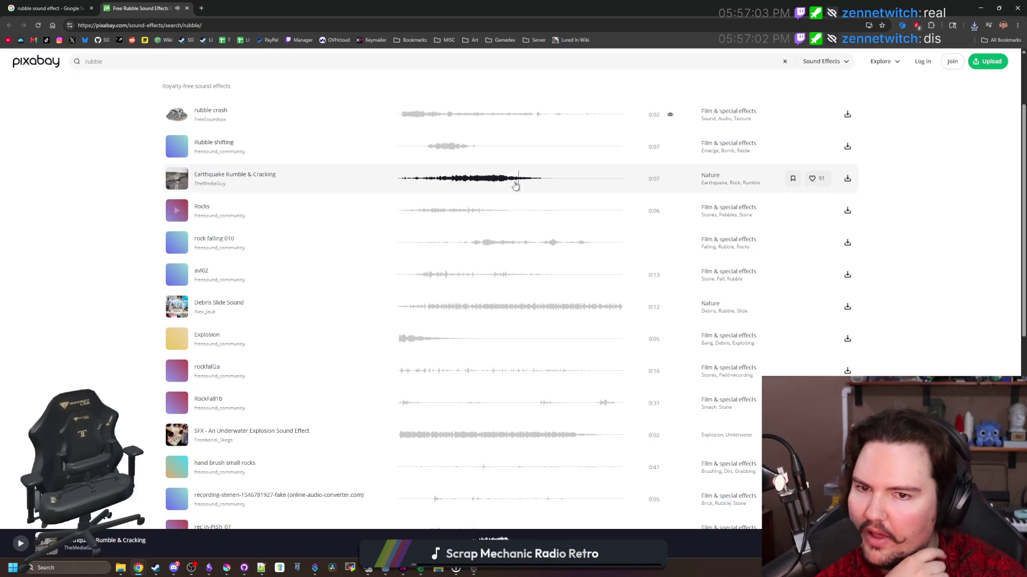
scroll(207, 280, down, 3)
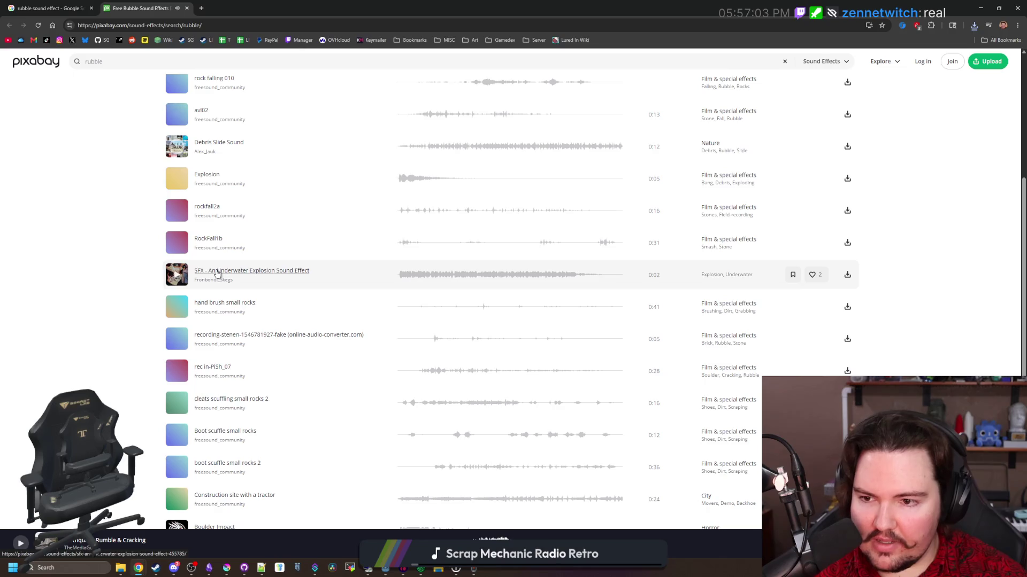
scroll(195, 279, down, 3)
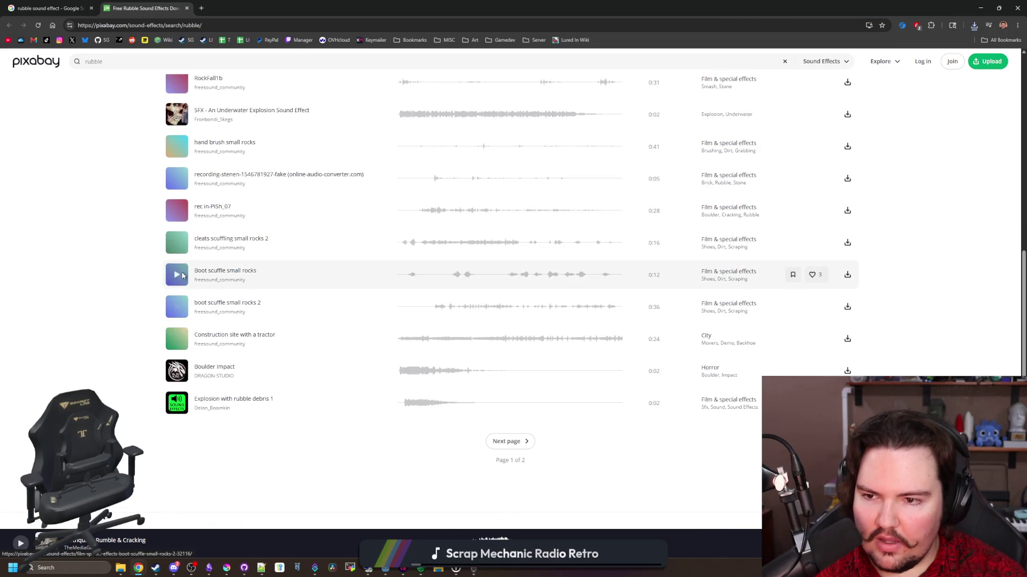
click(498, 279)
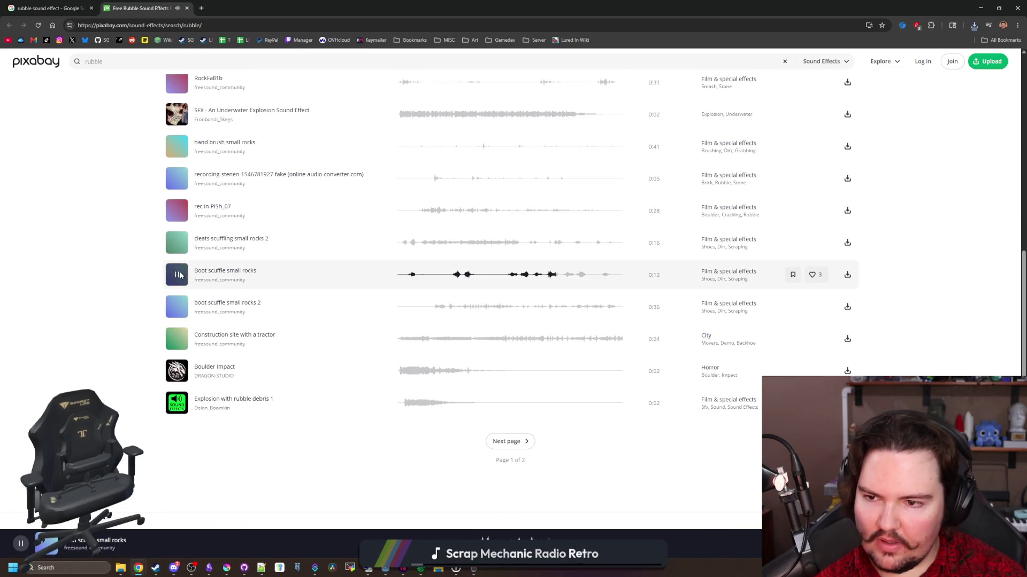
click(179, 275)
scroll(553, 266, up, 10)
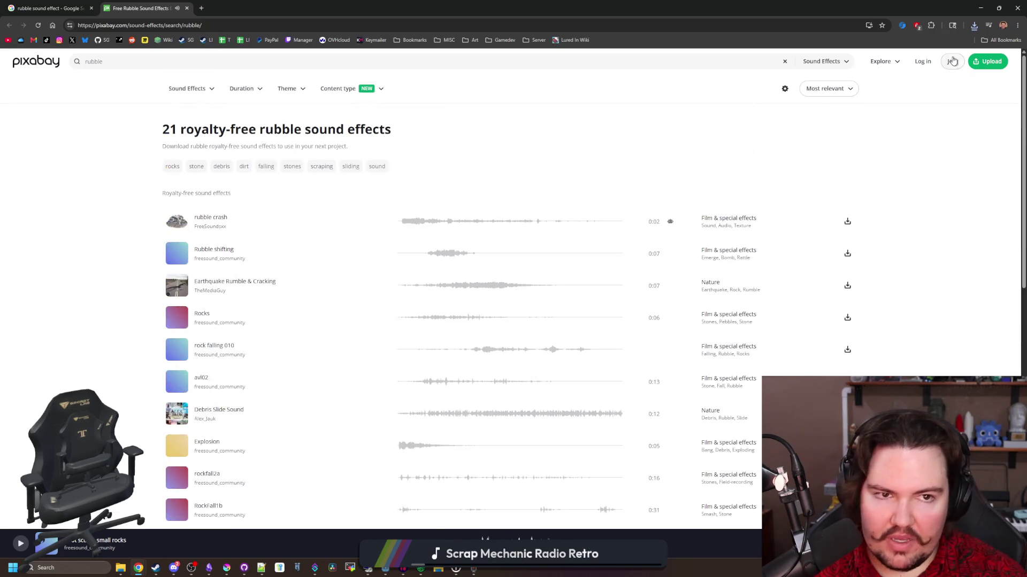
key(alt+Tab)
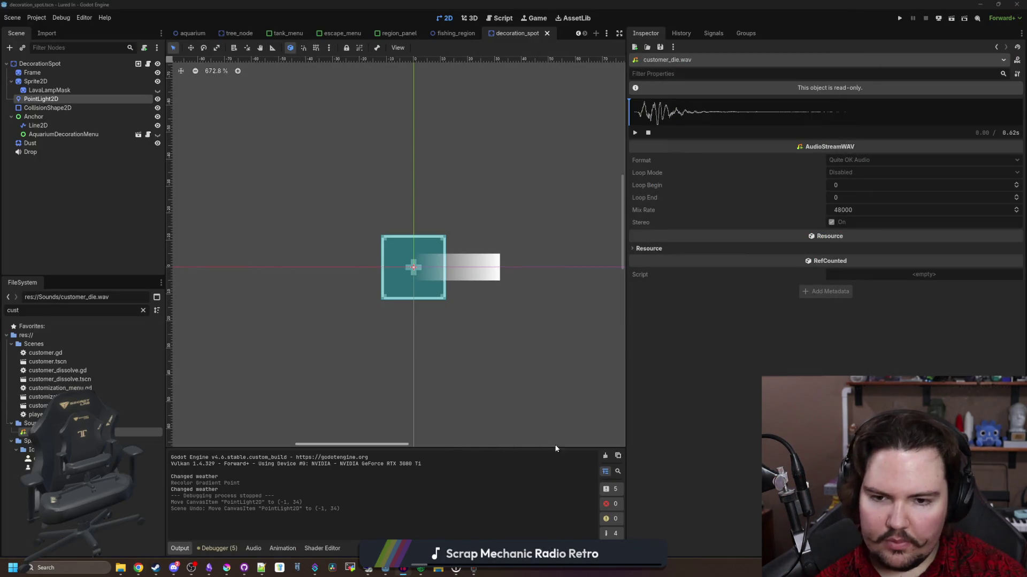
click(406, 572)
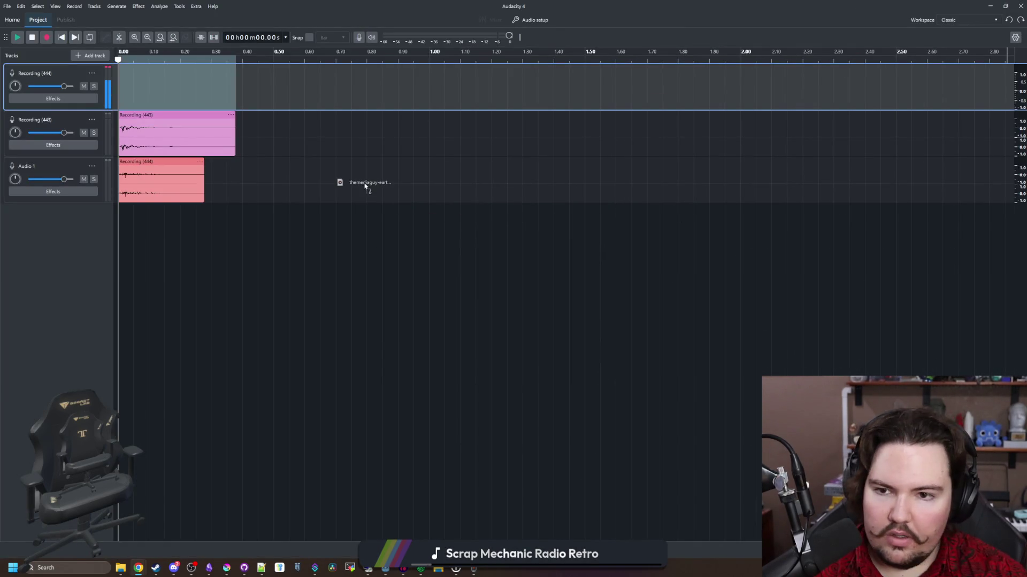
Import the earthquake rumble sound as a new track and cut away its first three seconds.
drag(450, 222, 450, 225)
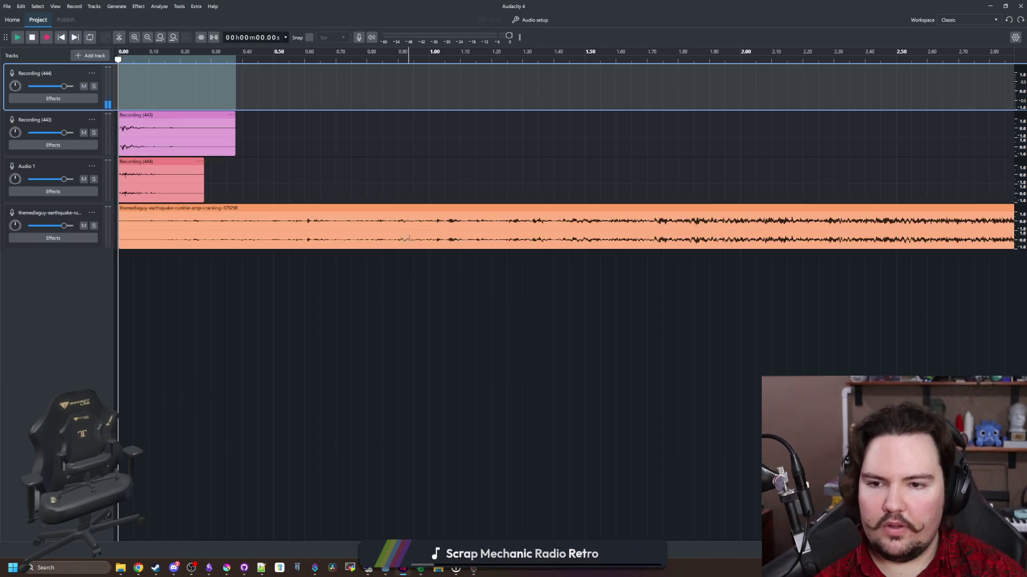
ctrl+scroll(353, 249, down, 4)
ctrl+scroll(353, 249, down, 2)
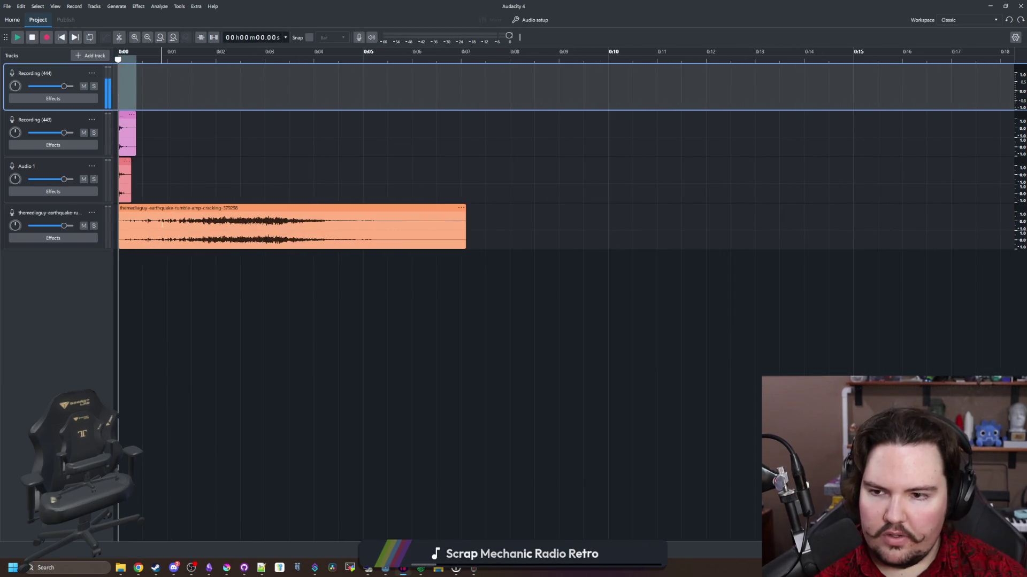
click(293, 74)
key(space)
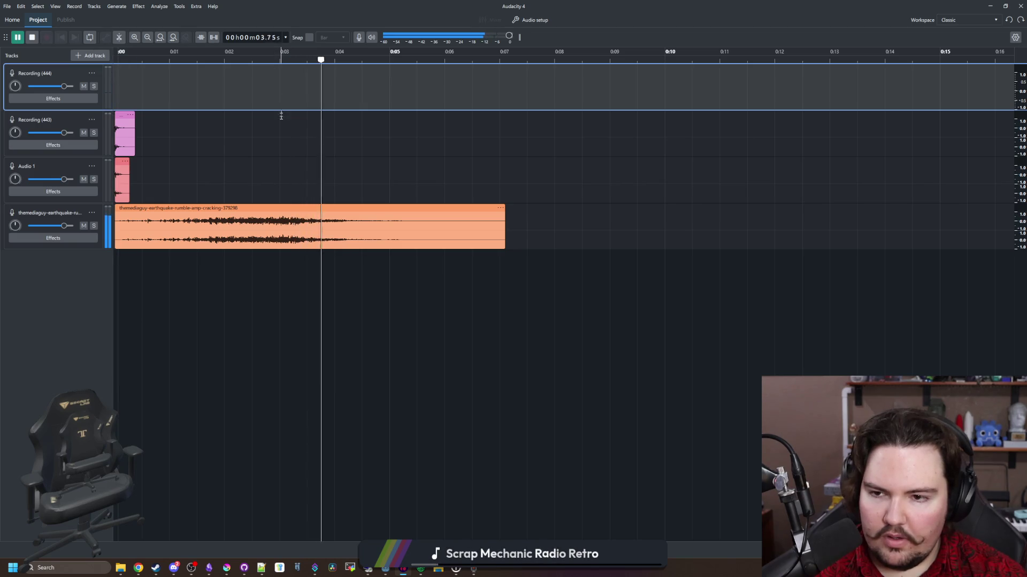
click(292, 224)
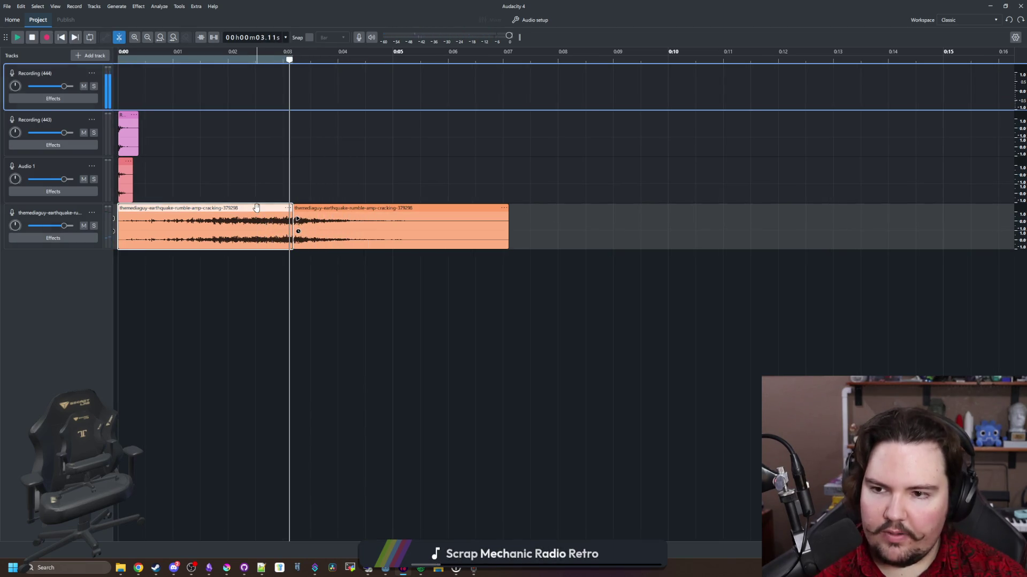
key(Delete)
Set the remaining earthquake clip's speed to 200% and play it back.
right_click(320, 213)
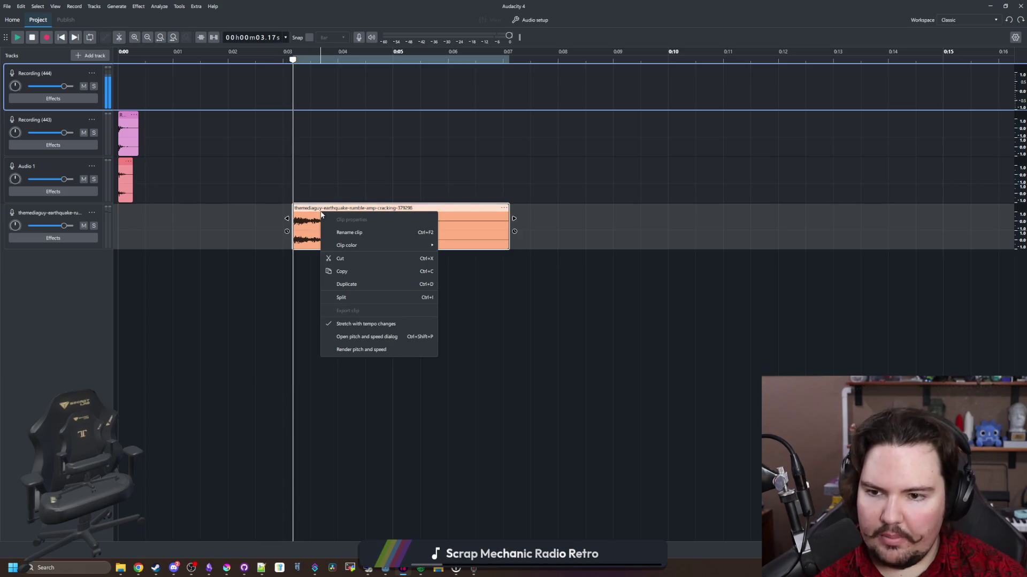
click(367, 336)
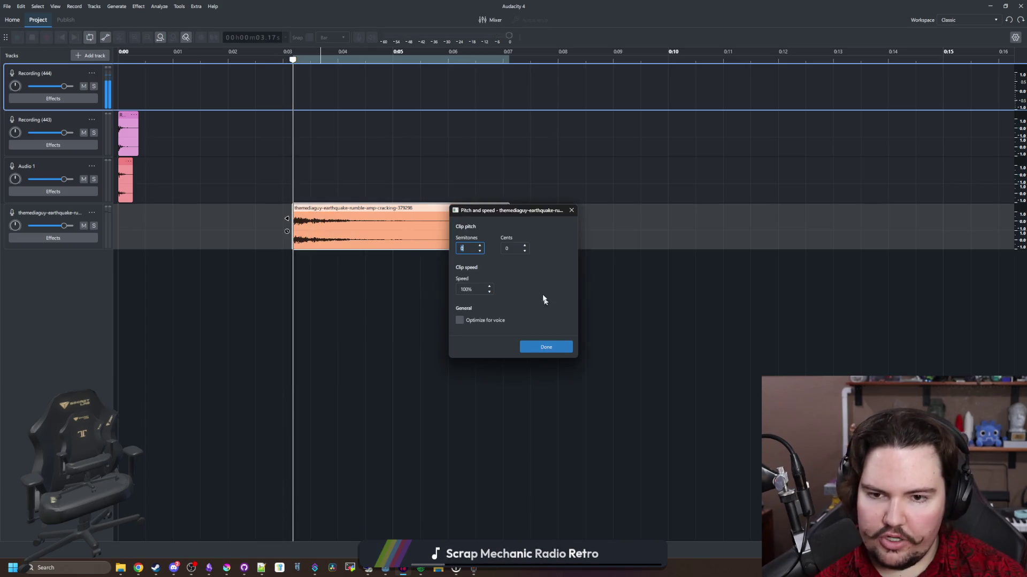
click(476, 286)
text(200)
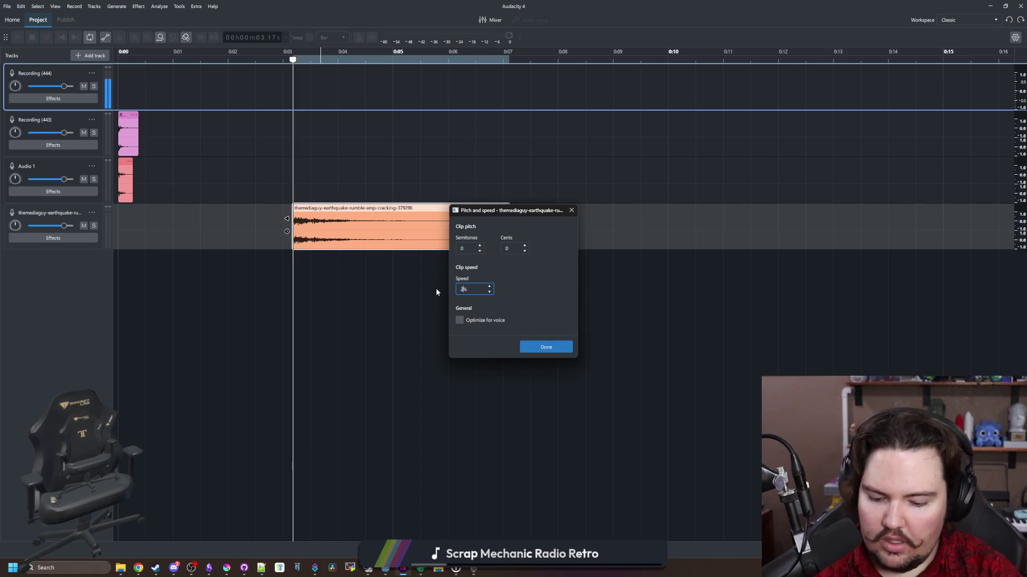
click(504, 285)
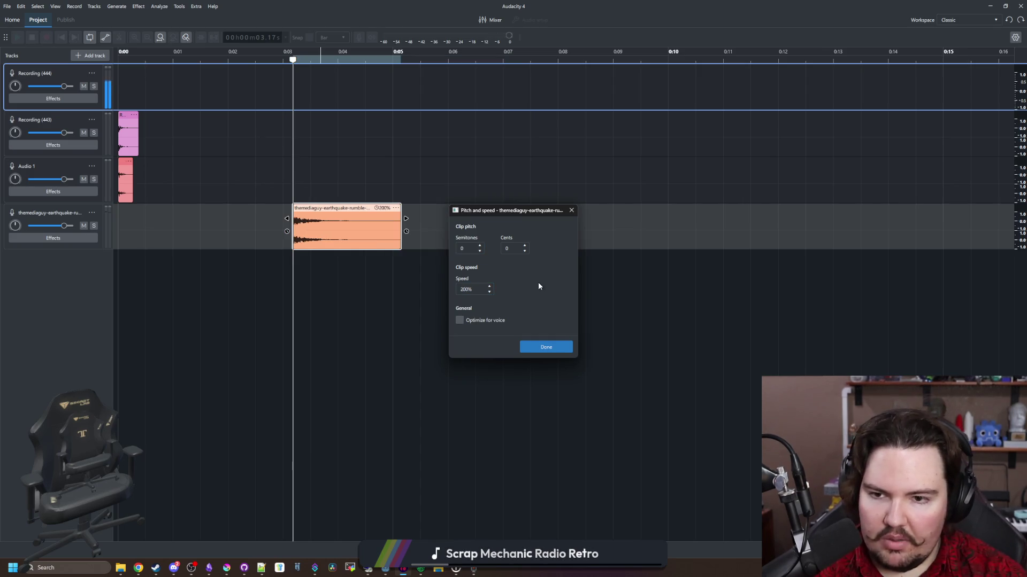
click(560, 353)
key(space)
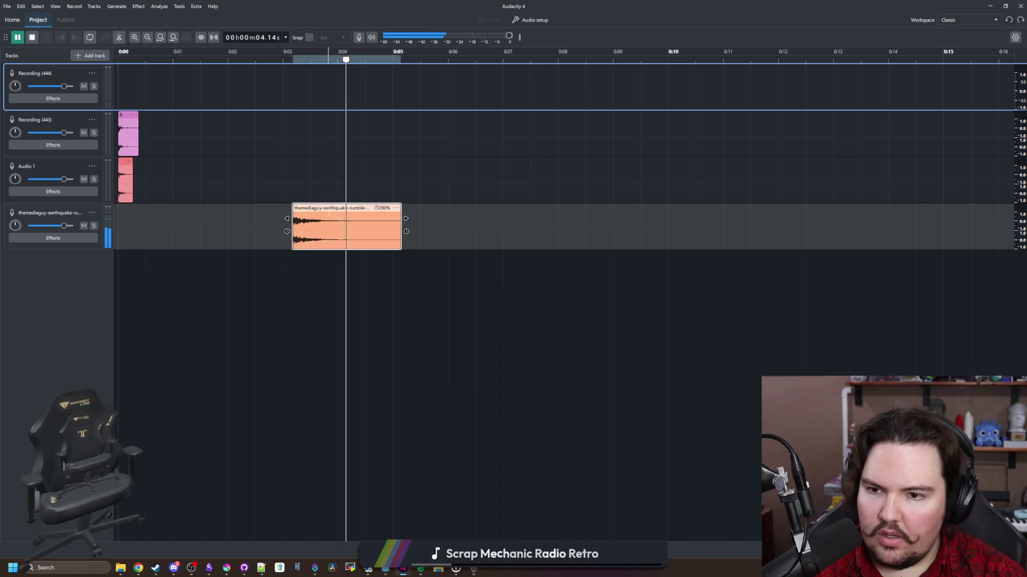
right_click(338, 206)
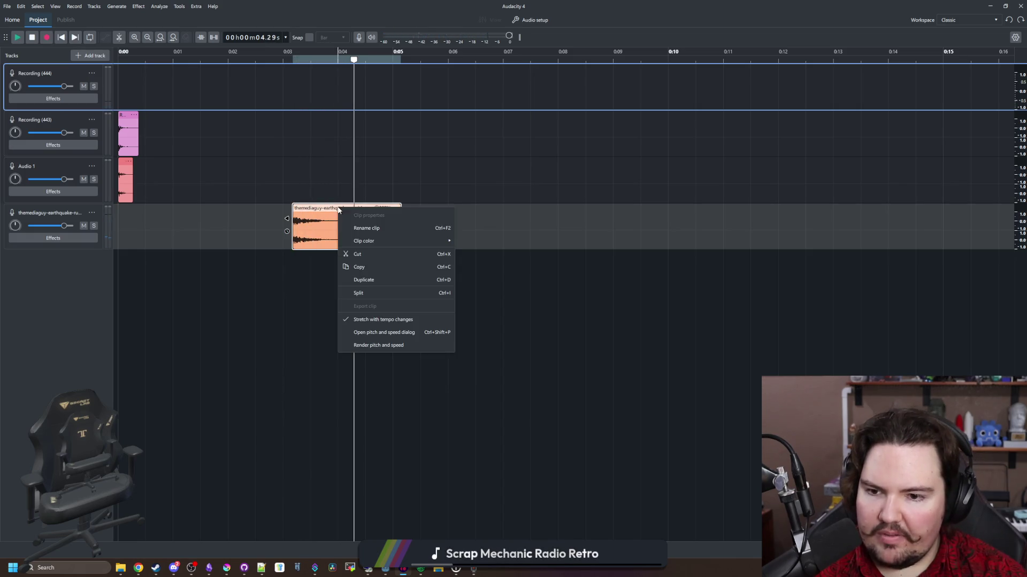
Raise the earthquake clip's pitch by 6 semitones and play it from about three seconds.
click(382, 333)
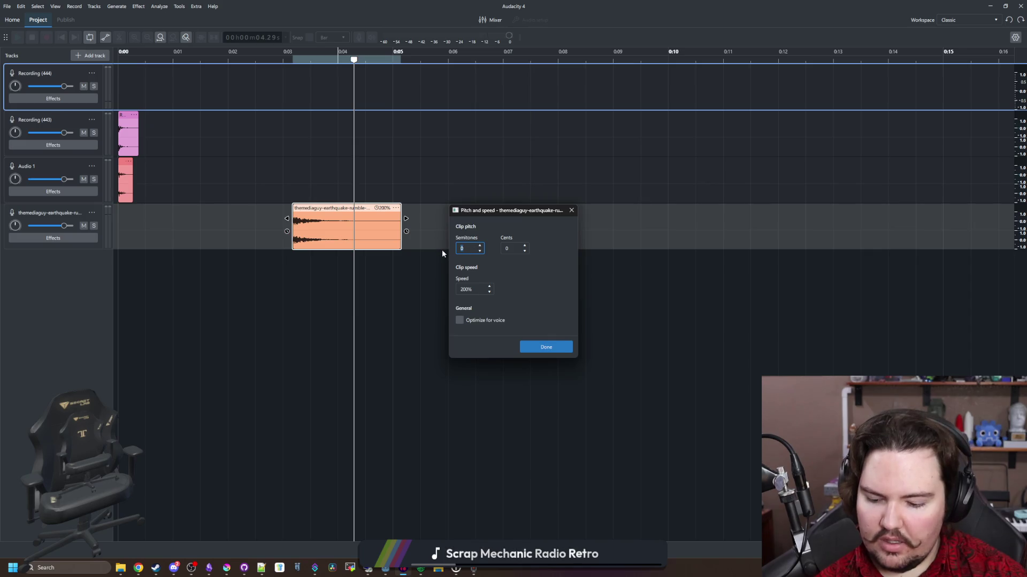
text(6)
click(533, 348)
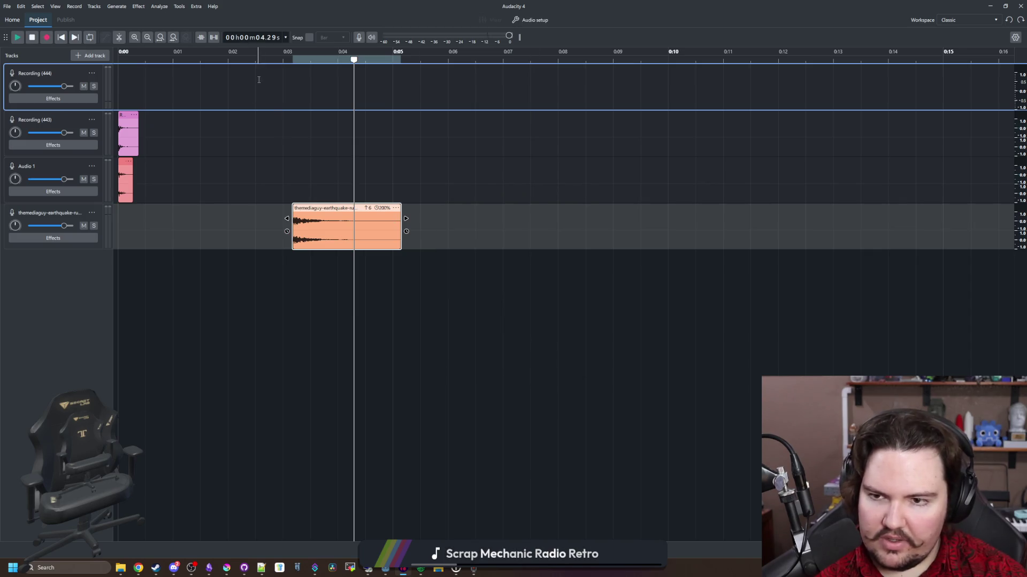
click(282, 60)
click(279, 63)
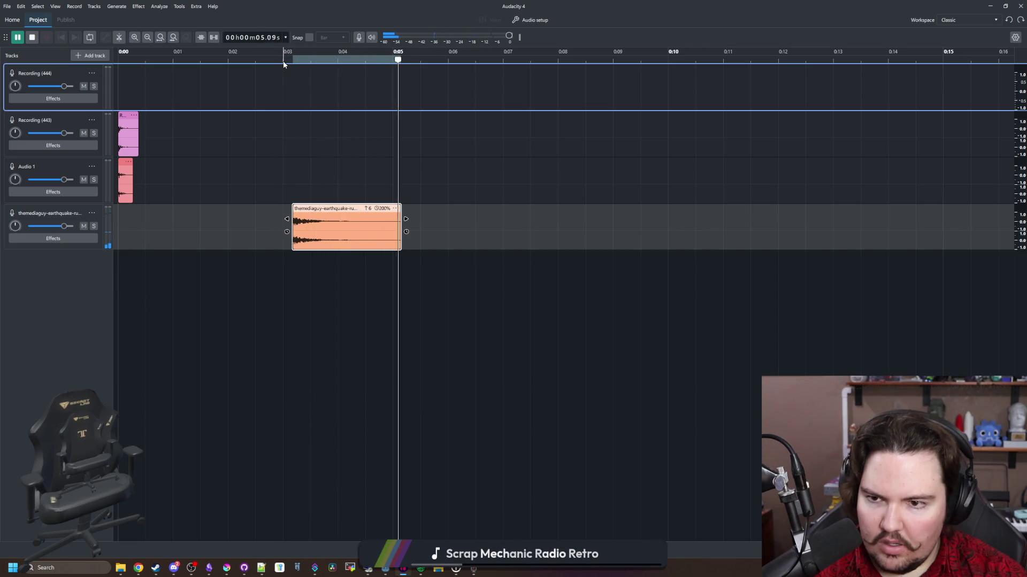
Replay the pitched clip, stop it, and switch to the Myinstants lego breaking page.
click(283, 63)
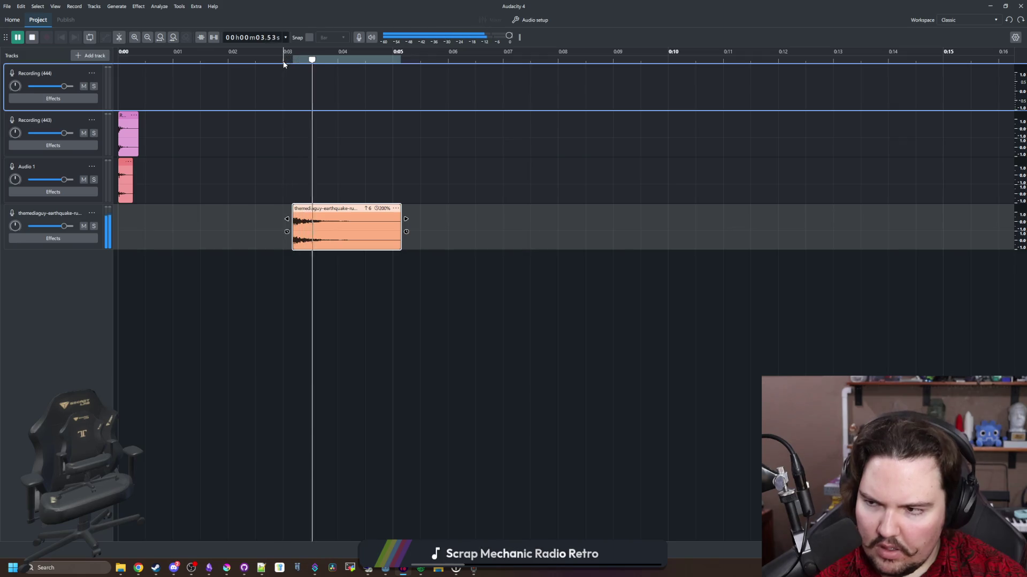
click(286, 60)
click(284, 60)
key(space)
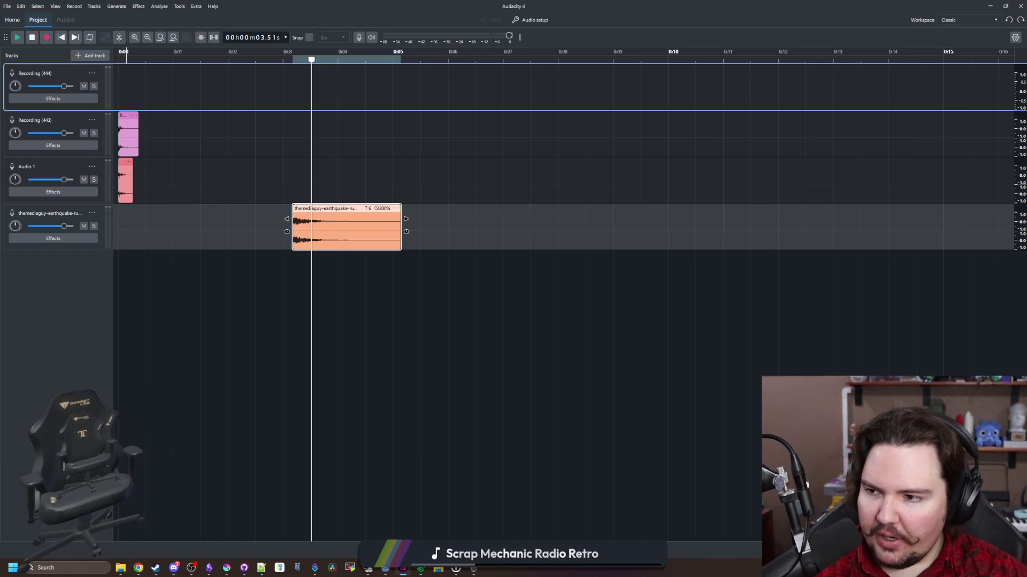
key(alt+Tab)
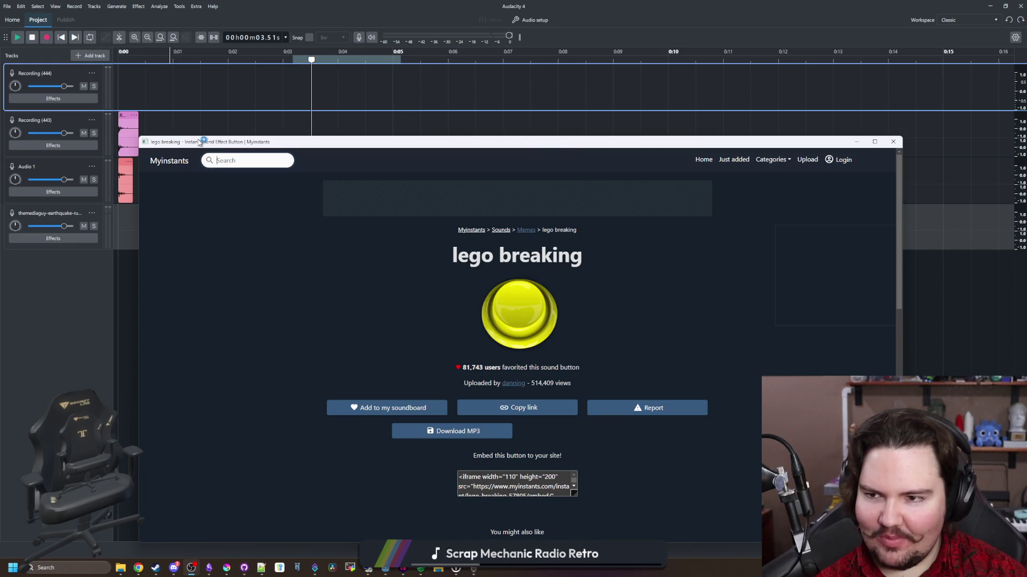
Play the lego breaking sound, look over its page, and click into the Myinstants search box.
click(539, 313)
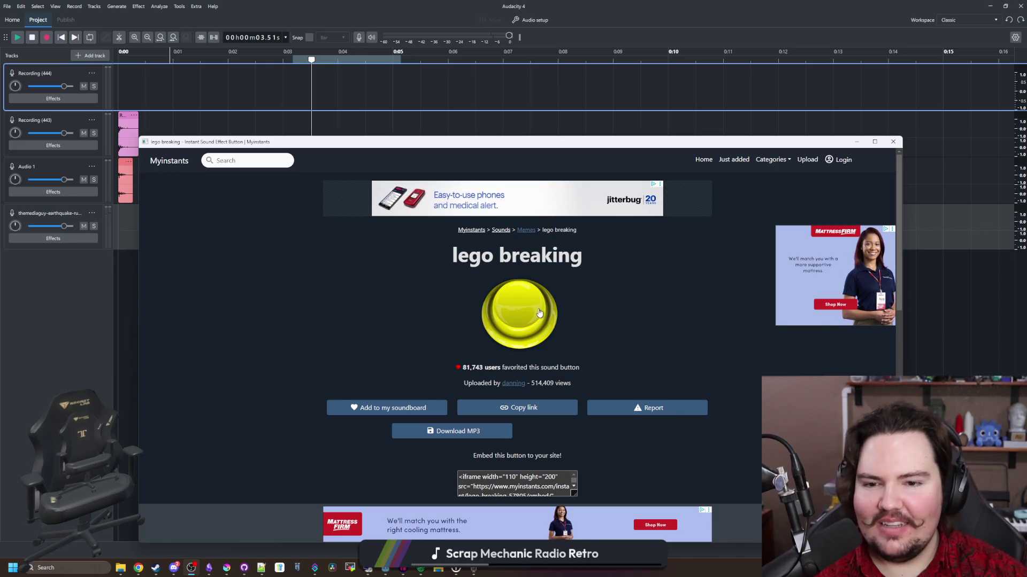
scroll(513, 324, down, 3)
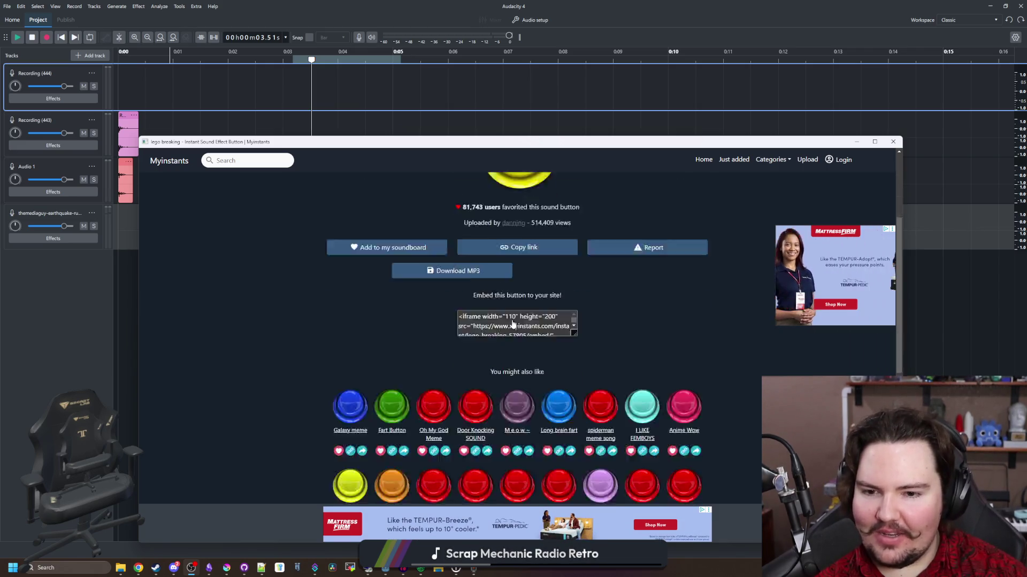
scroll(512, 324, down, 7)
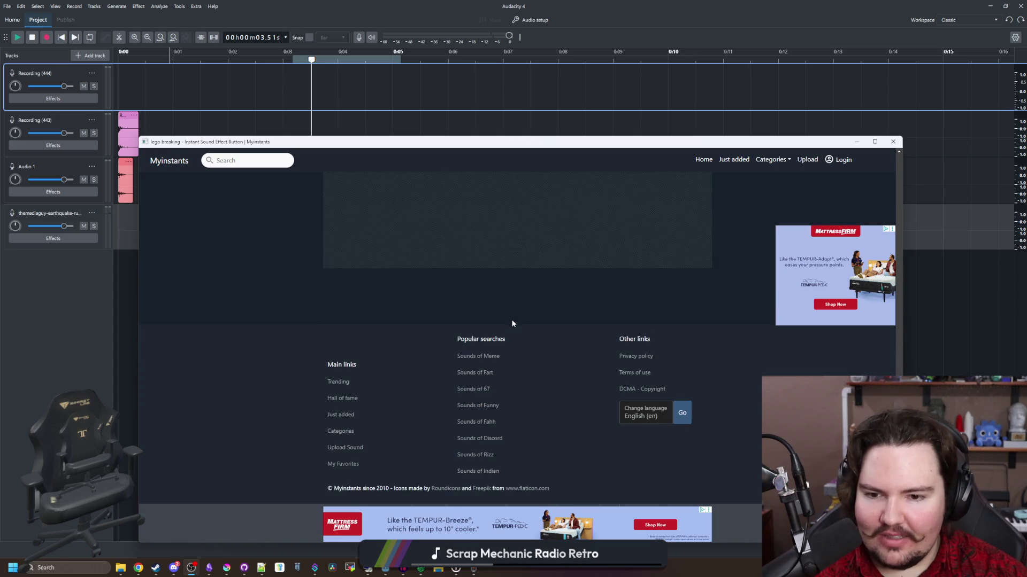
scroll(512, 324, up, 10)
scroll(512, 305, down, 3)
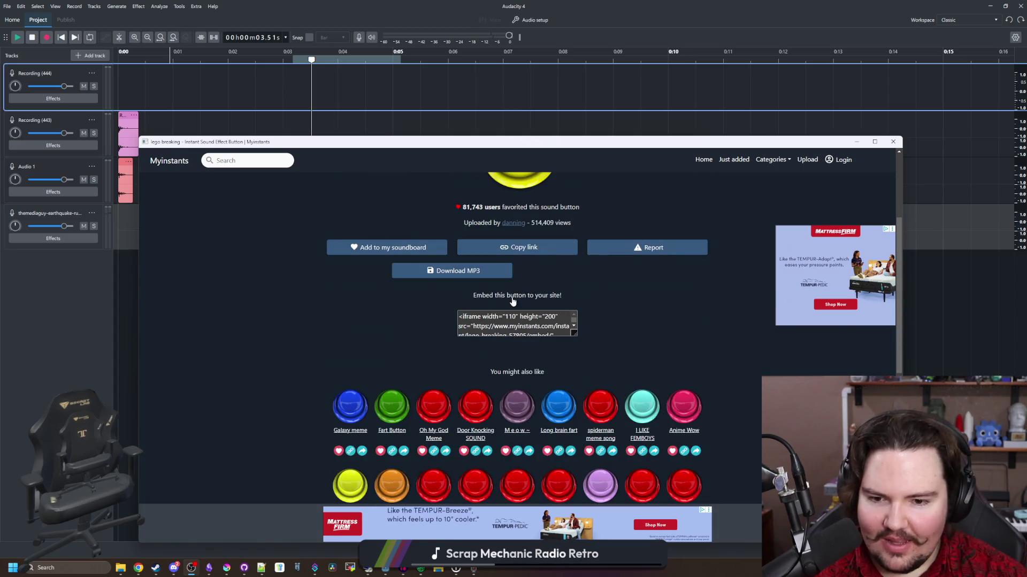
scroll(266, 182, up, 3)
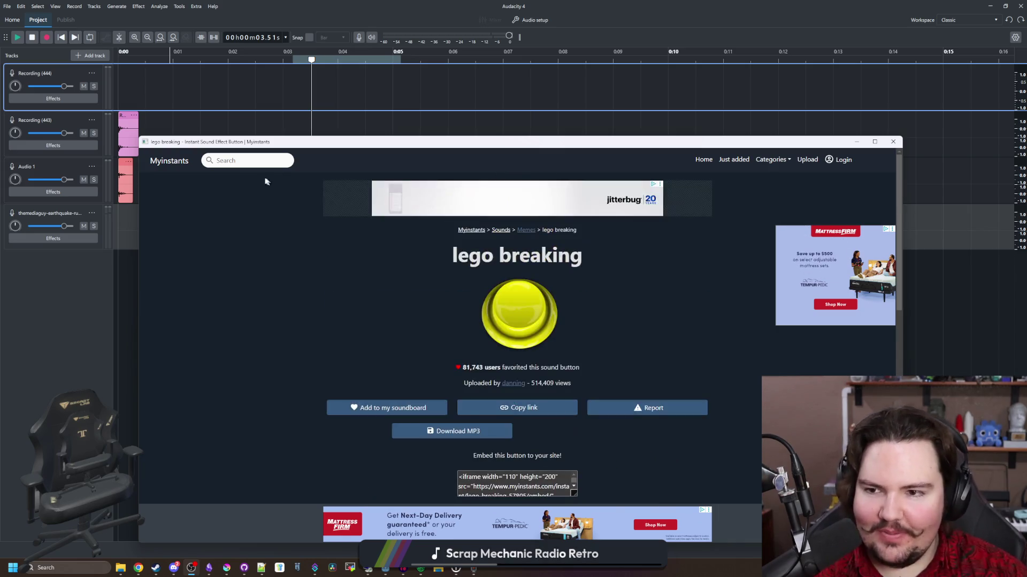
click(254, 163)
Search Myinstants for 'break' and preview the Breaking Block sound.
text(break)
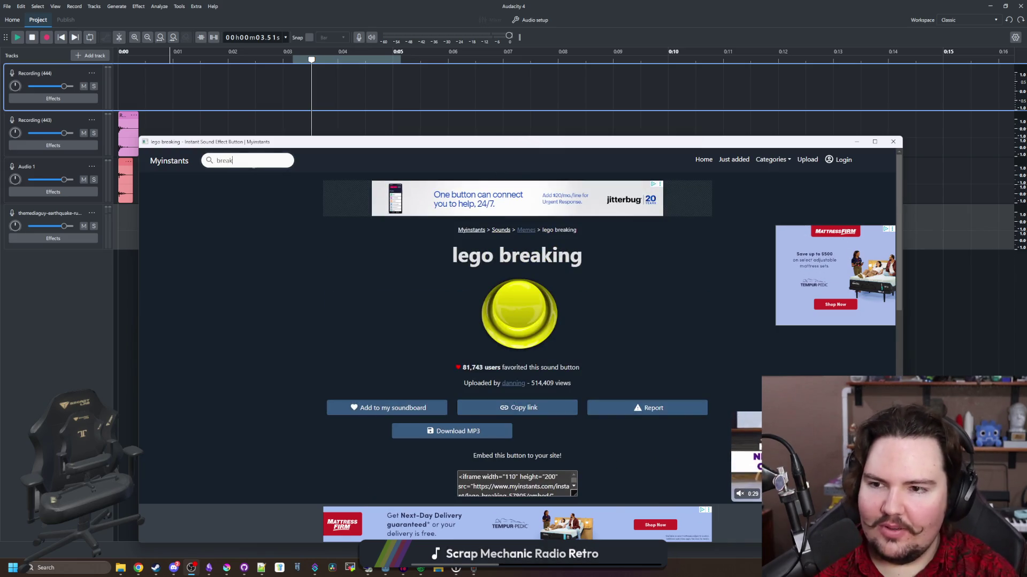
key(Return)
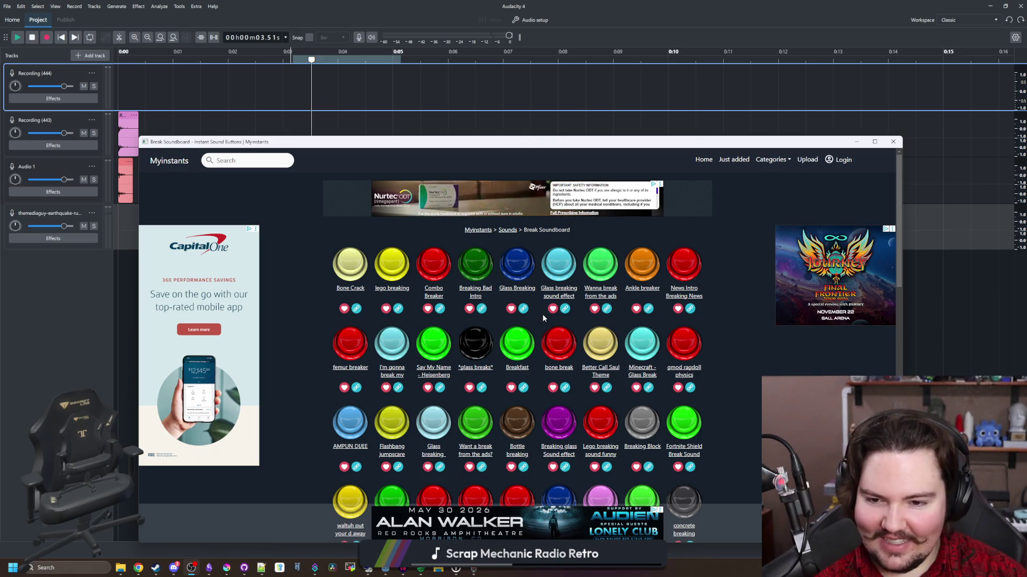
scroll(452, 301, down, 1)
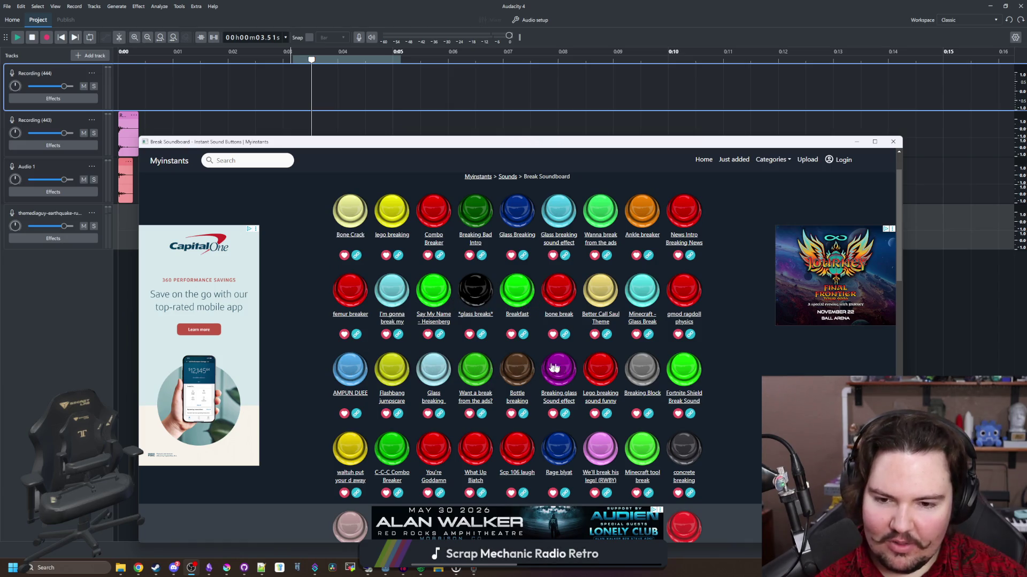
scroll(350, 369, down, 1)
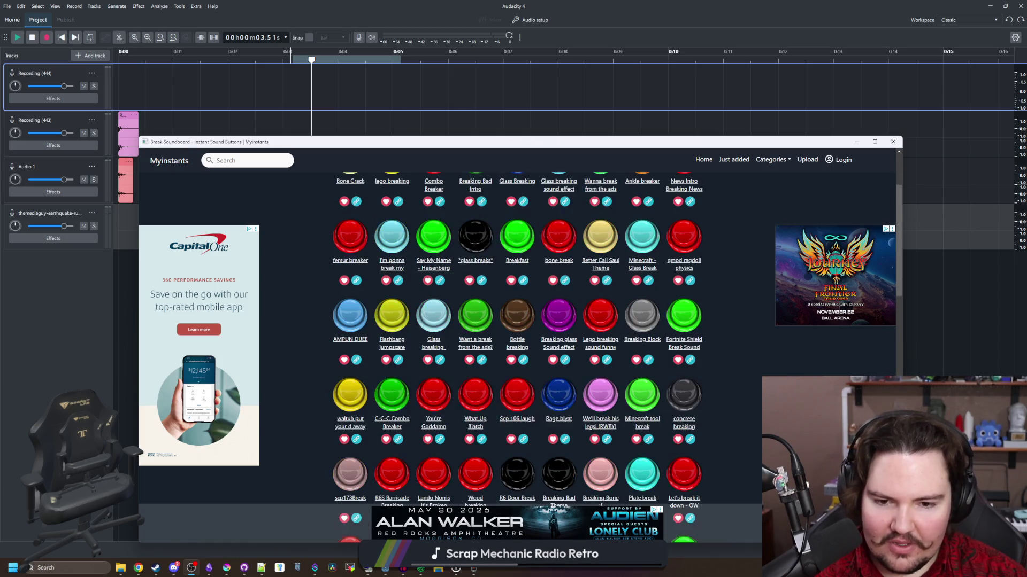
click(644, 315)
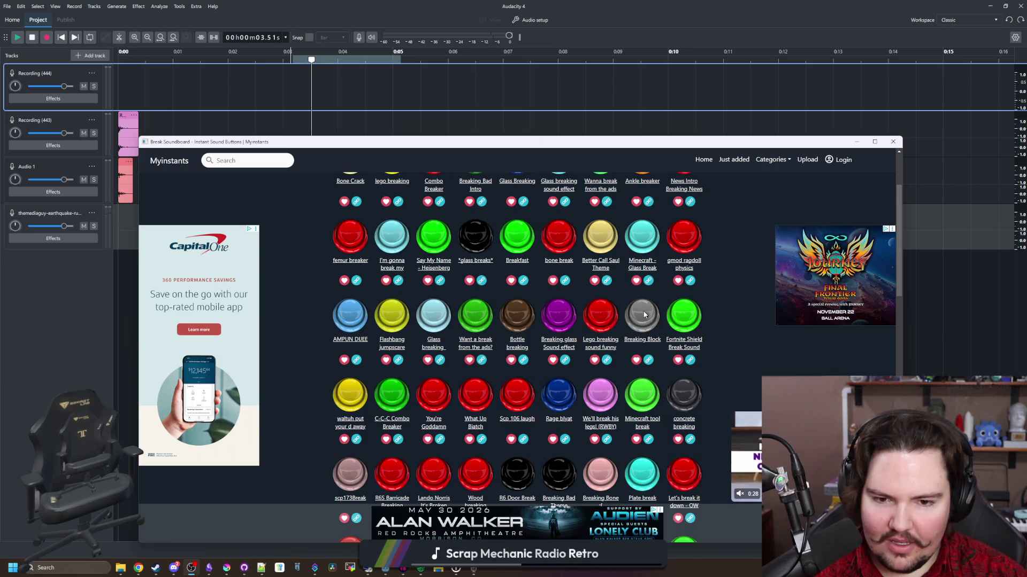
scroll(644, 315, down, 1)
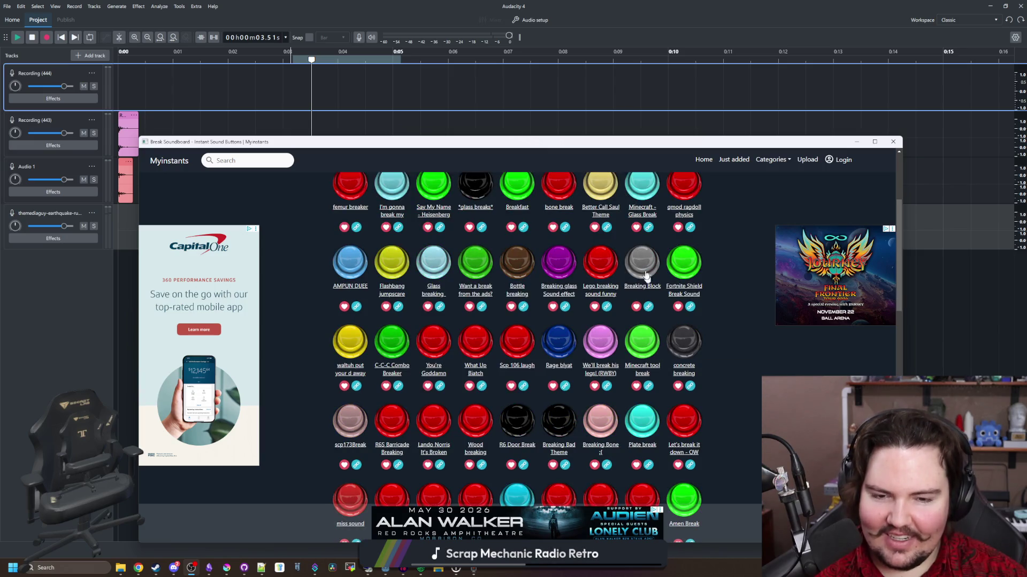
Preview the concrete breaking sound, open its page, then close the browser.
click(690, 337)
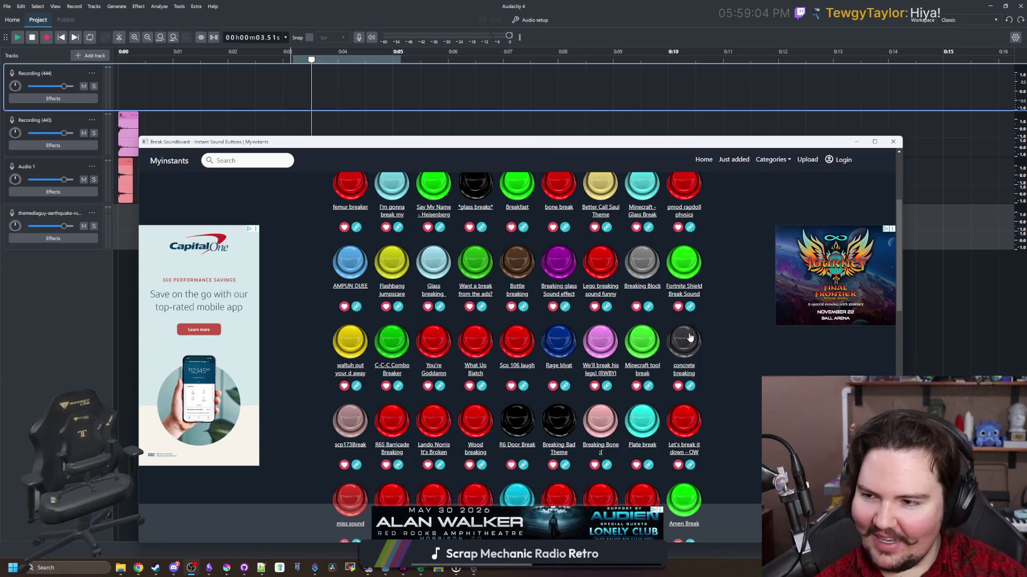
scroll(694, 323, down, 1)
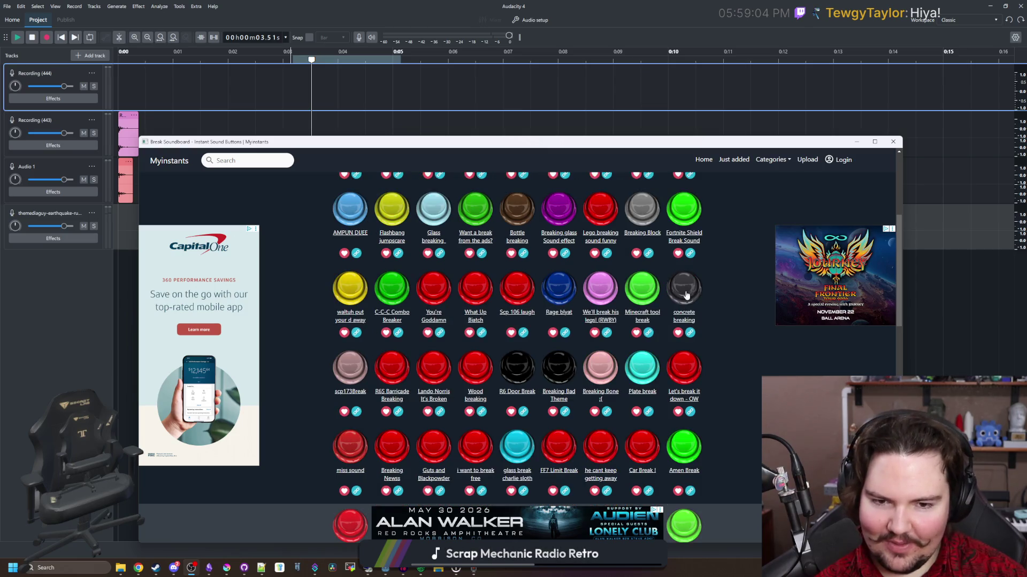
scroll(730, 325, down, 1)
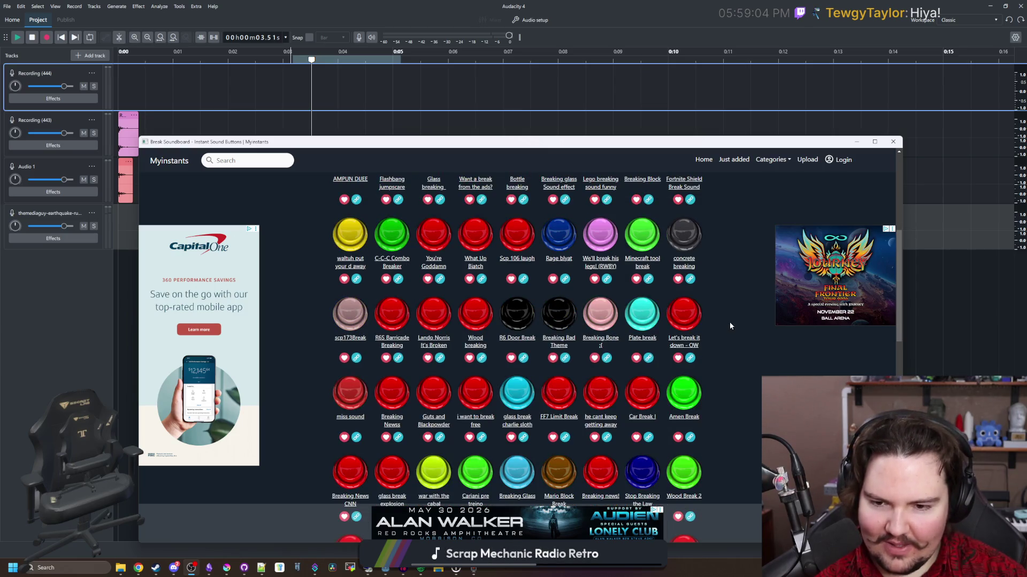
scroll(703, 331, up, 1)
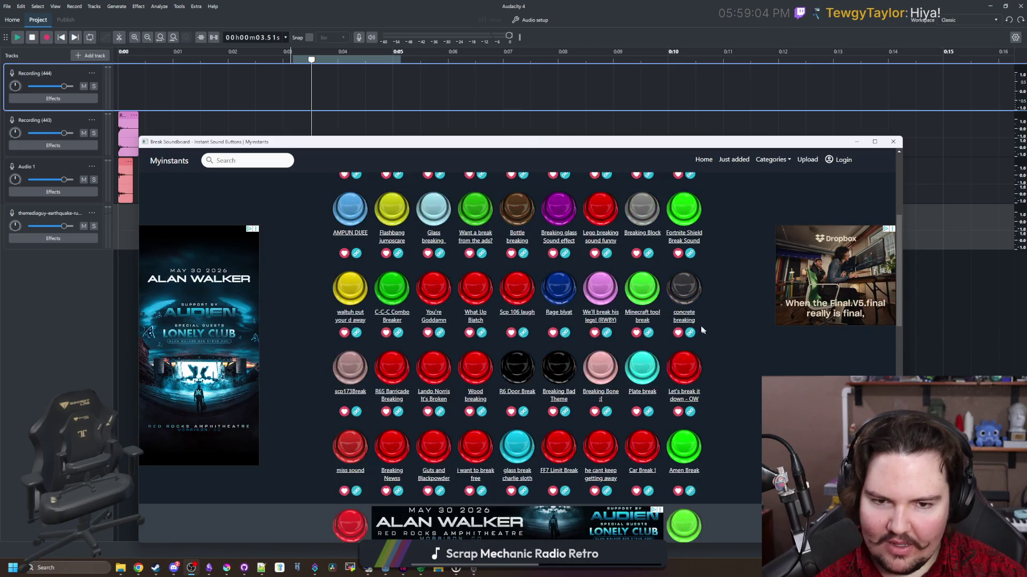
click(687, 321)
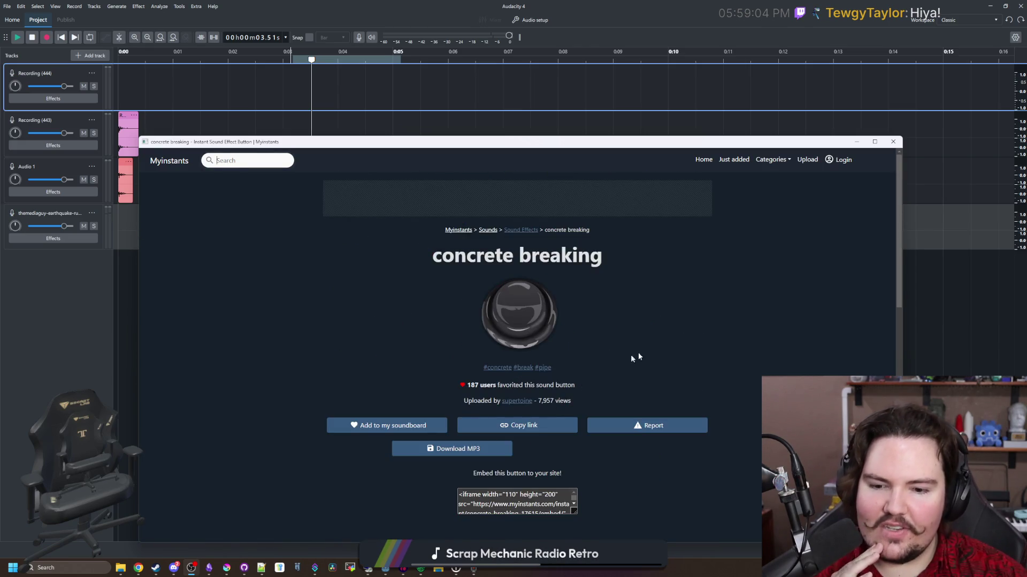
scroll(527, 420, down, 5)
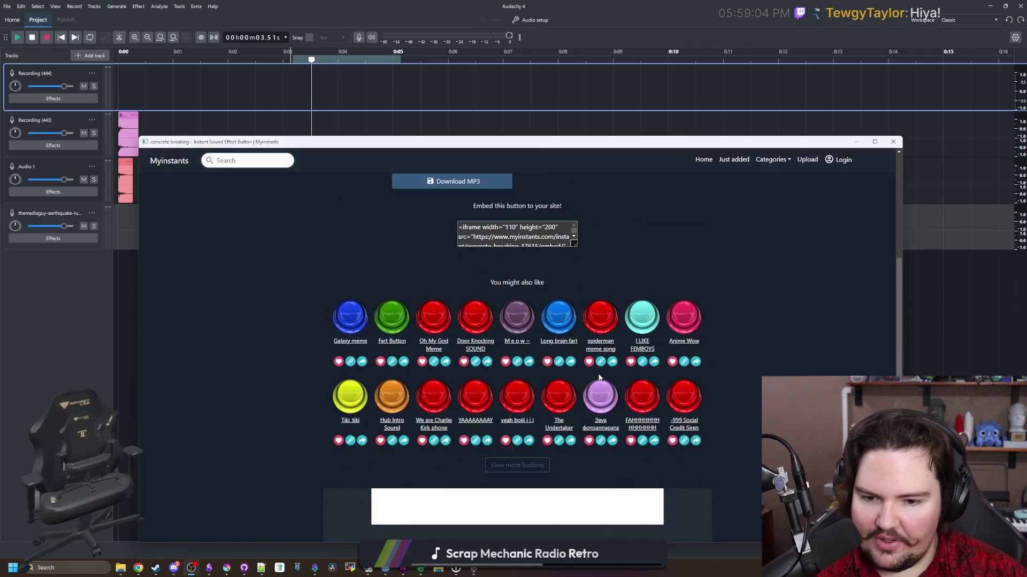
scroll(599, 378, down, 5)
scroll(745, 229, up, 10)
click(893, 142)
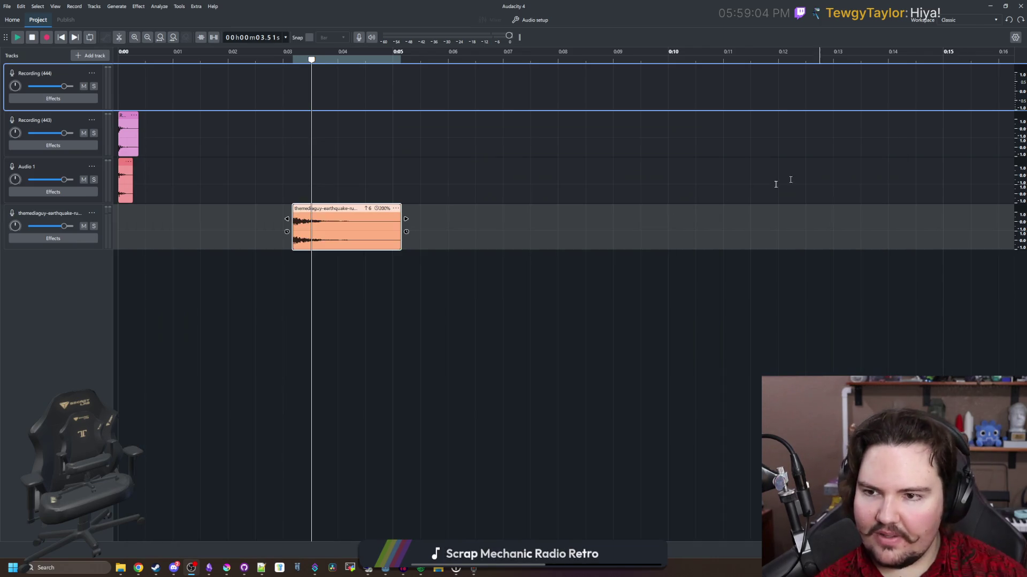
Turn on Optimize for voice in the earthquake clip's pitch and speed settings.
click(288, 80)
key(space)
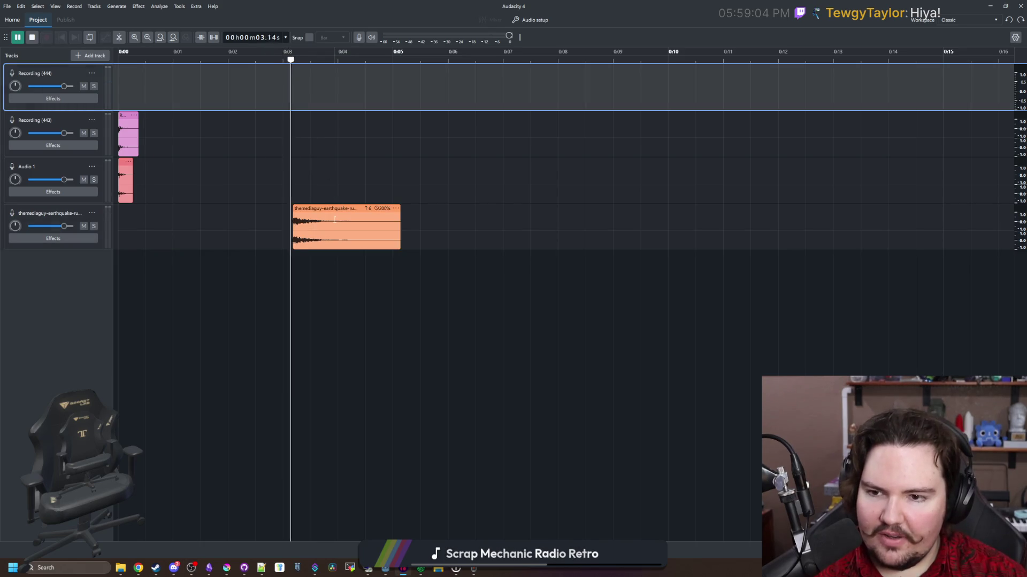
click(344, 210)
key(space)
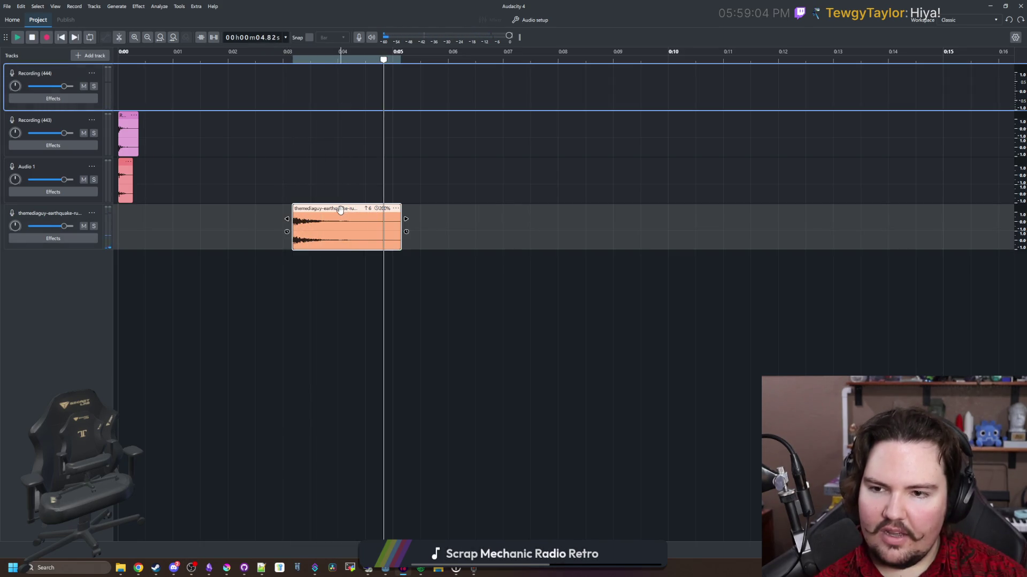
right_click(341, 211)
click(404, 341)
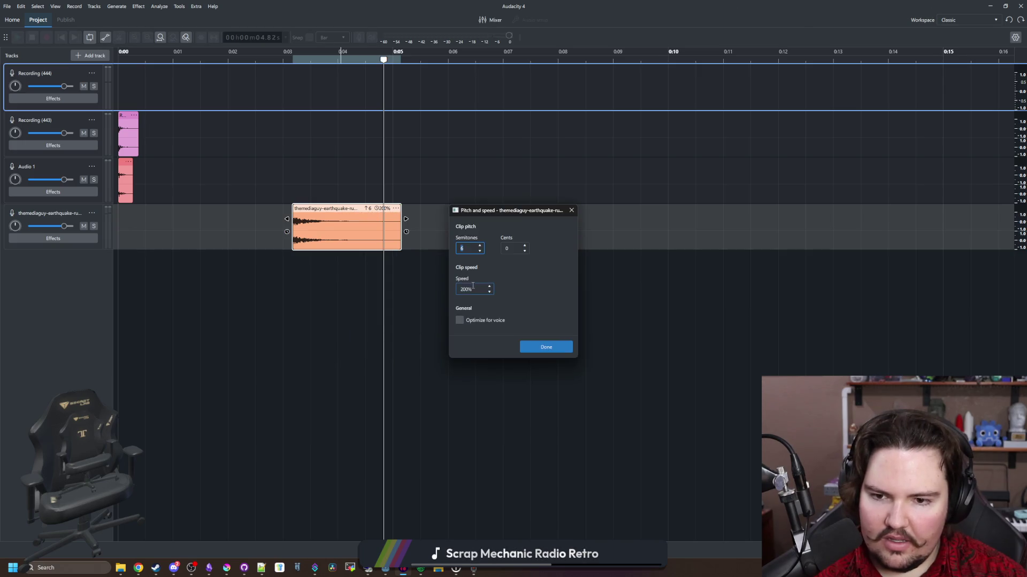
click(541, 348)
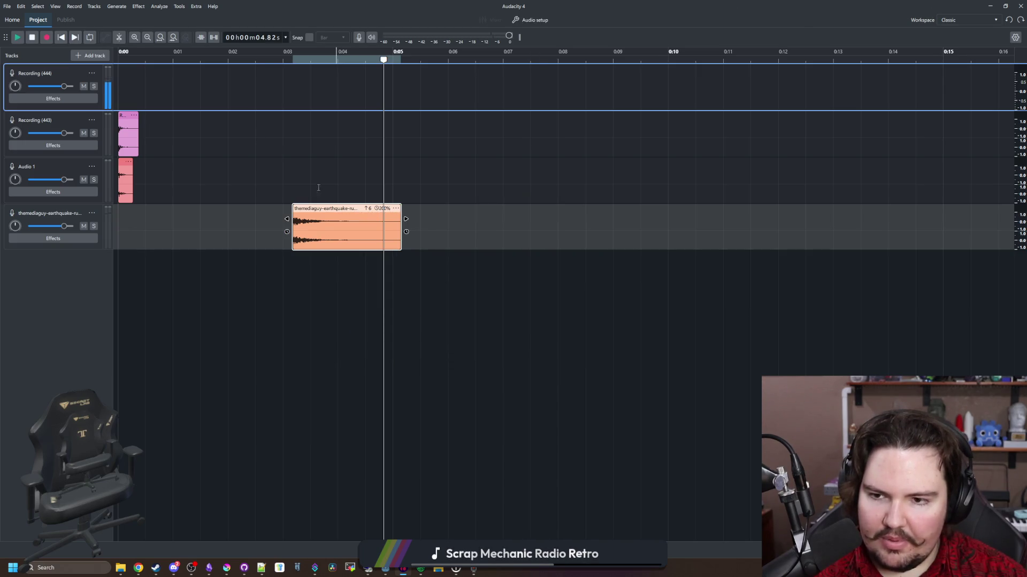
key(space)
click(370, 165)
Stop playback, then reopen and close the clip's pitch and speed settings to verify them.
click(342, 211)
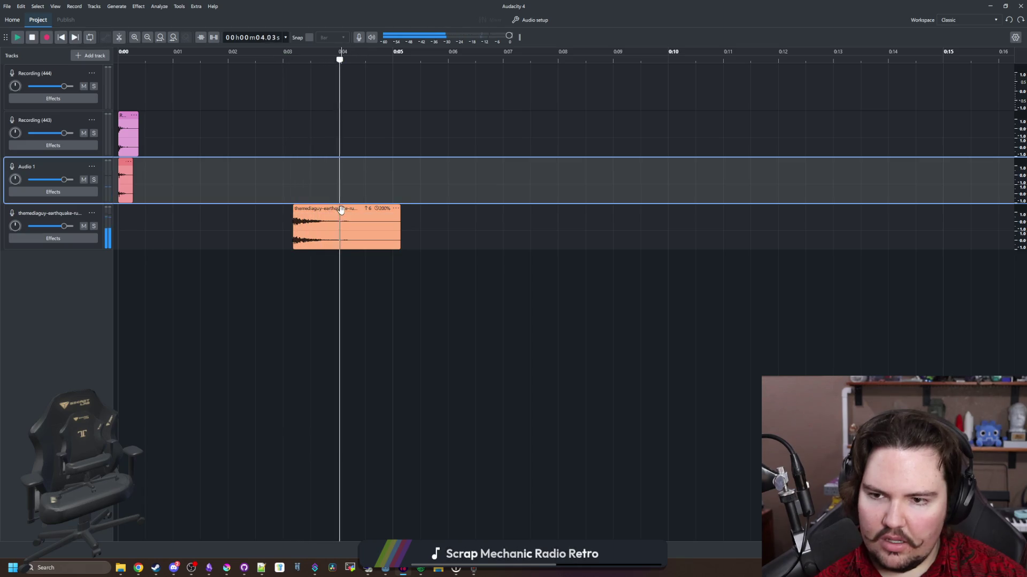
key(space)
right_click(339, 211)
click(392, 337)
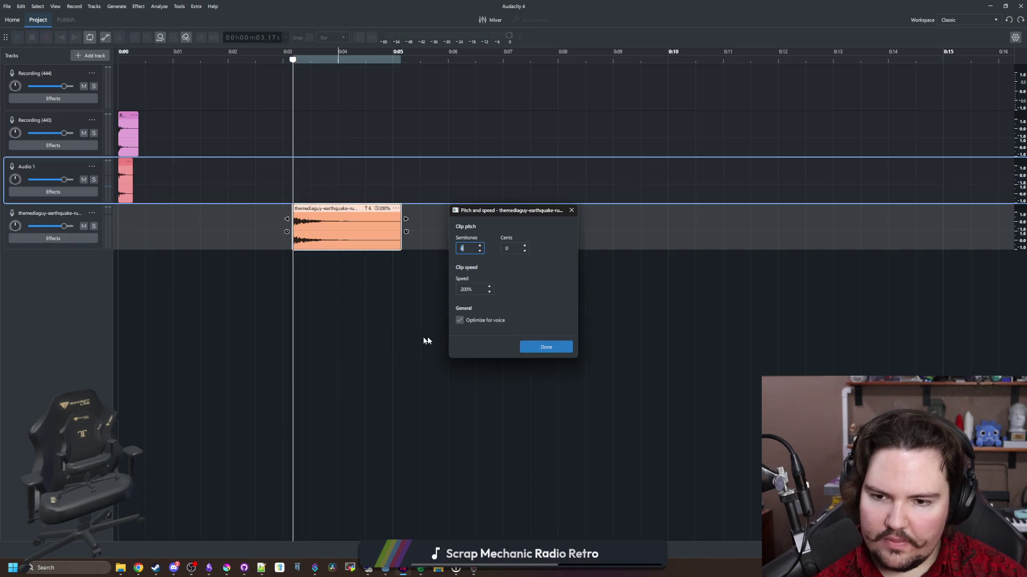
click(538, 345)
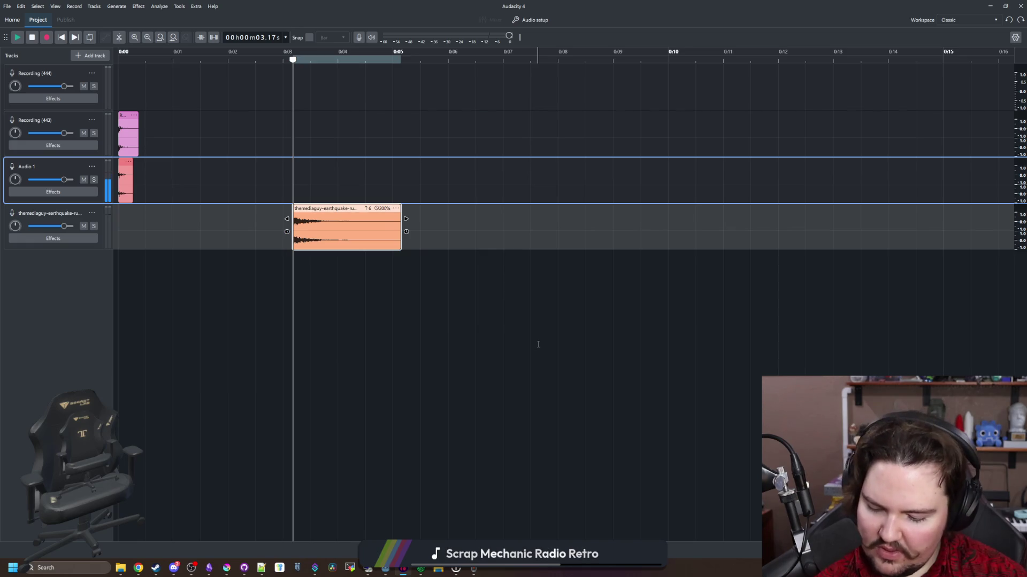
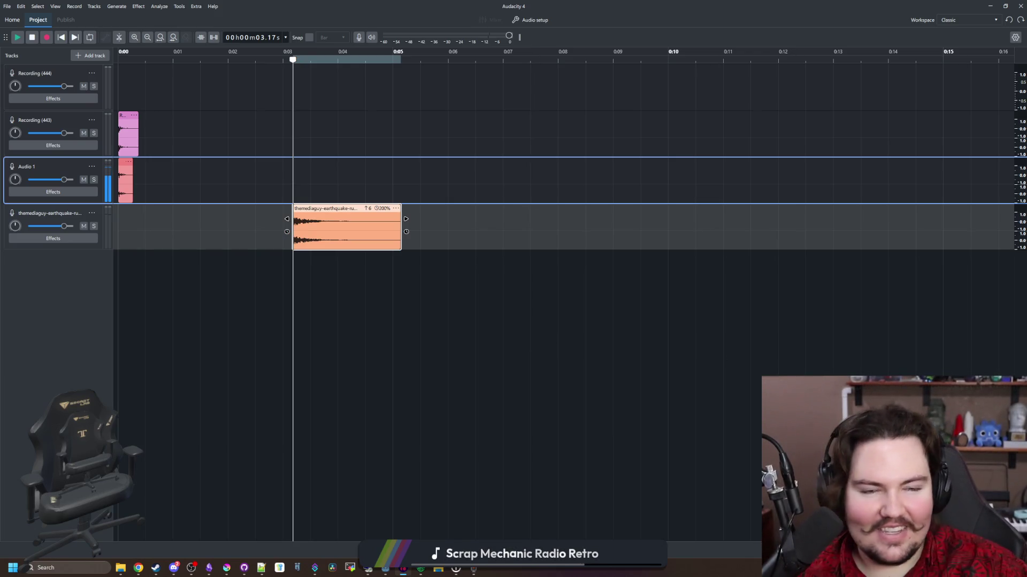
Open a new Chrome window showing the Big Boy Games Bluesky profile.
key(super+2)
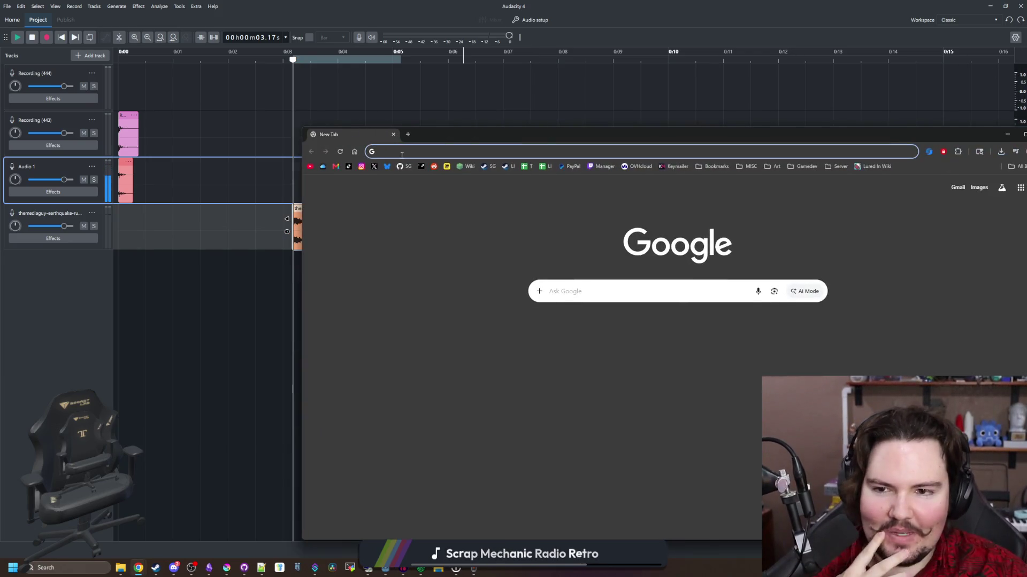
click(388, 167)
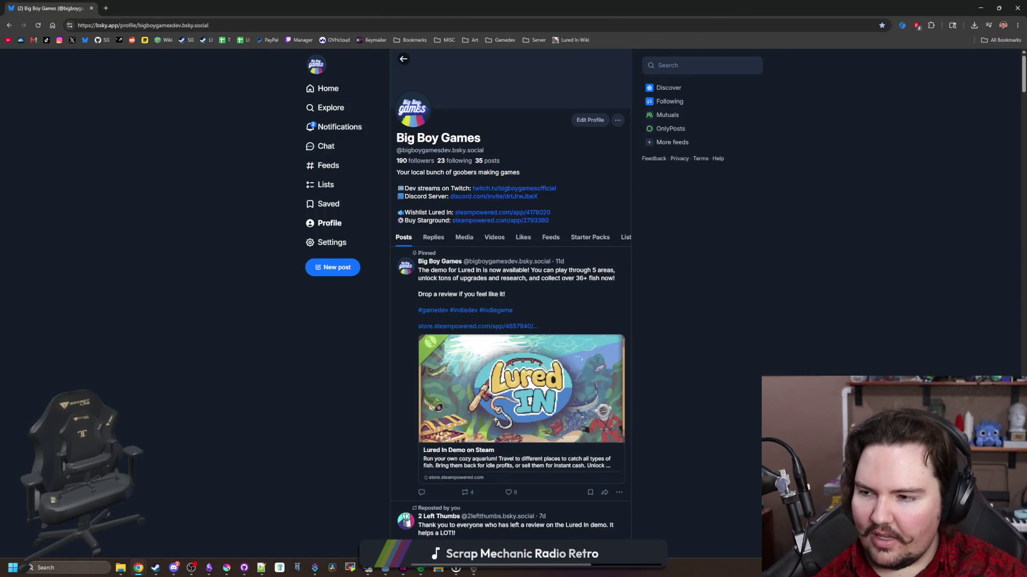
Follow GodotSteam's reply from Notifications to their profile and open the demo/playtest/release builds post.
click(363, 126)
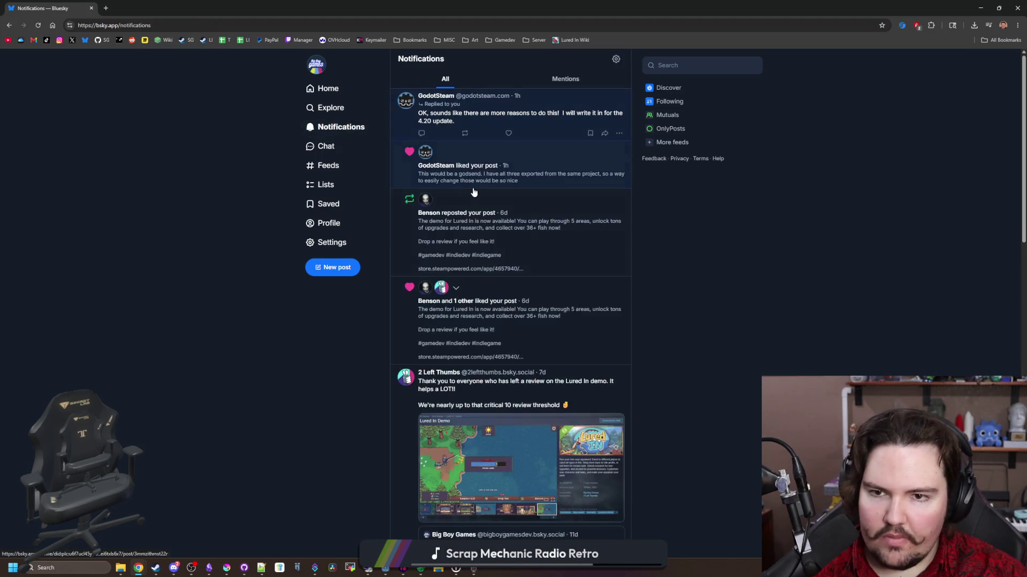
click(538, 125)
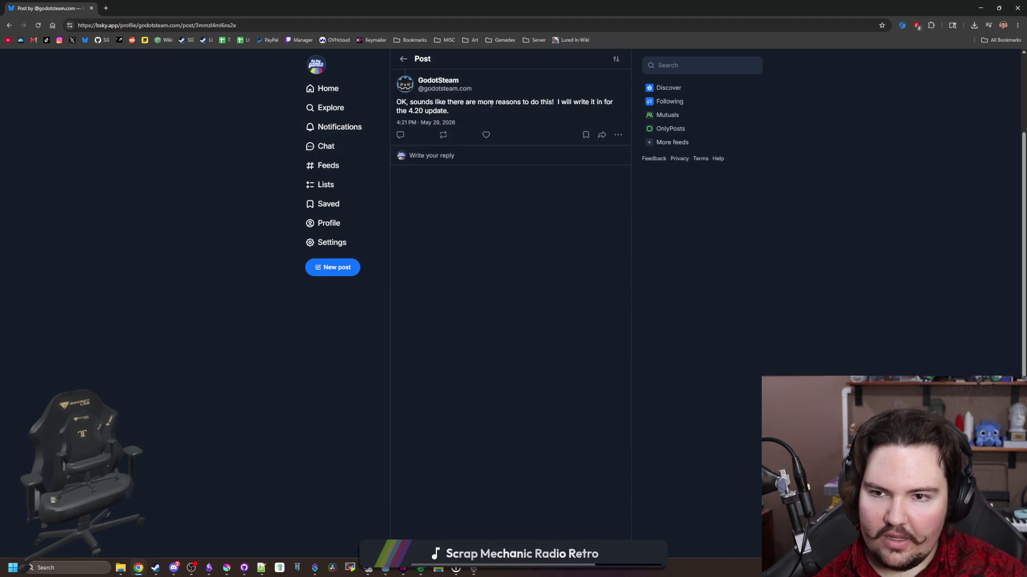
click(449, 181)
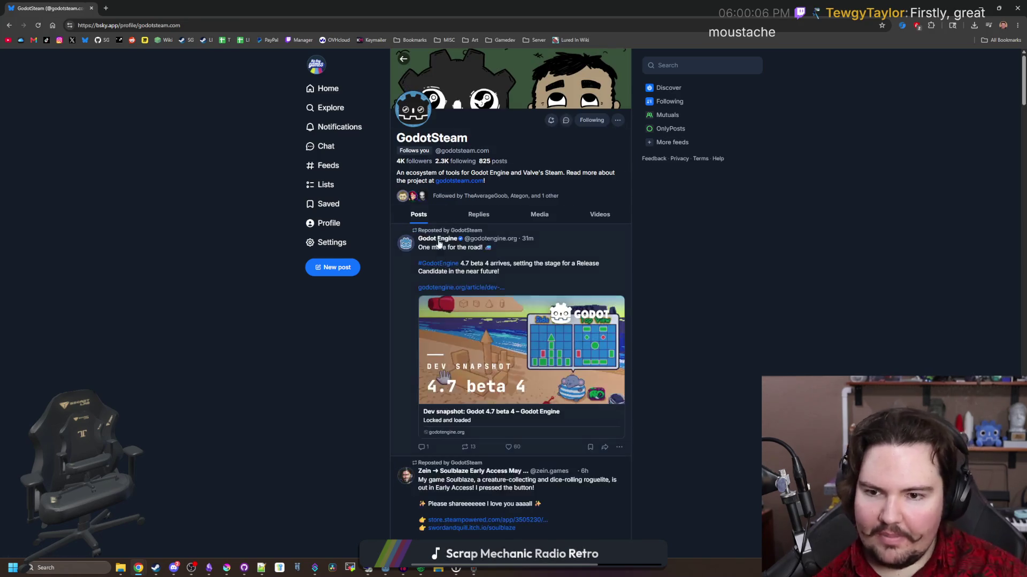
scroll(444, 251, down, 4)
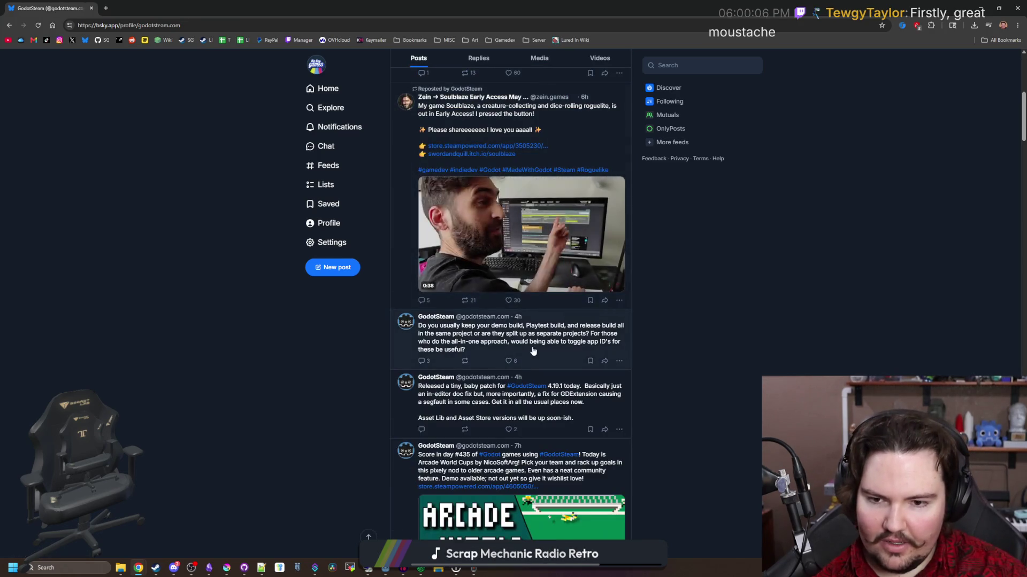
click(444, 332)
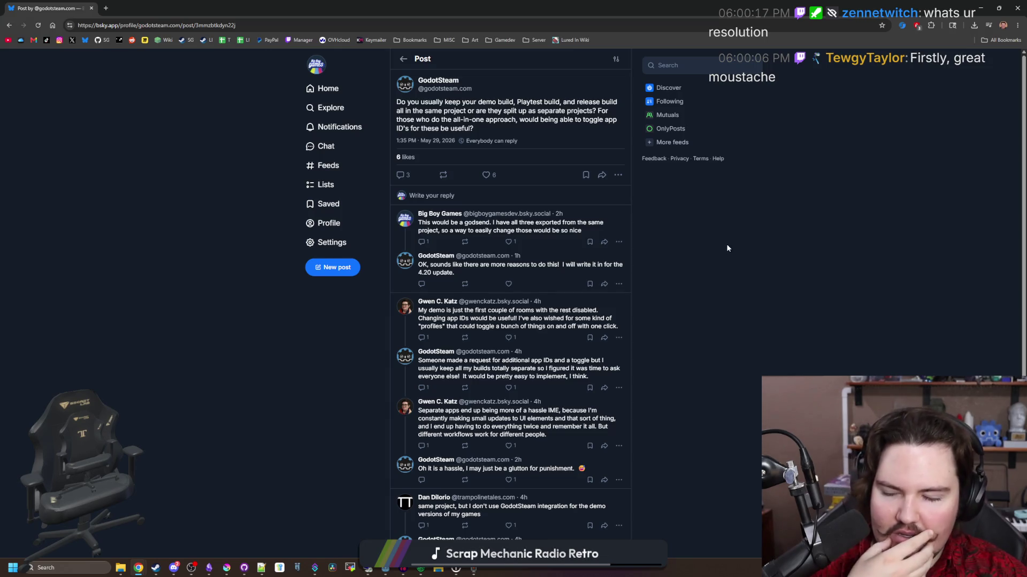
ctrl+scroll(589, 320, up, 6)
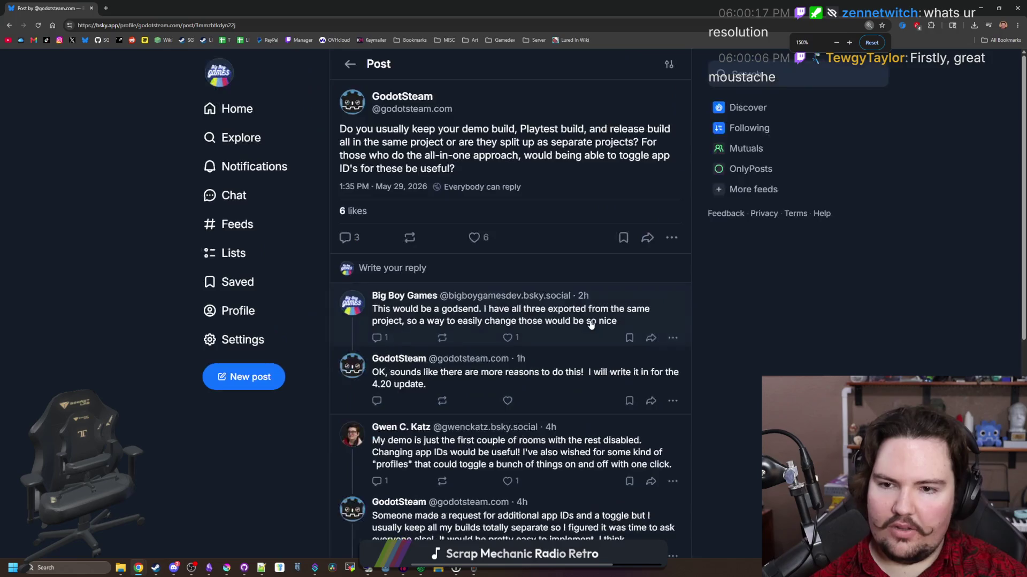
Scroll through the replies on GodotSteam's demo-build post.
ctrl+scroll(589, 318, down, 1)
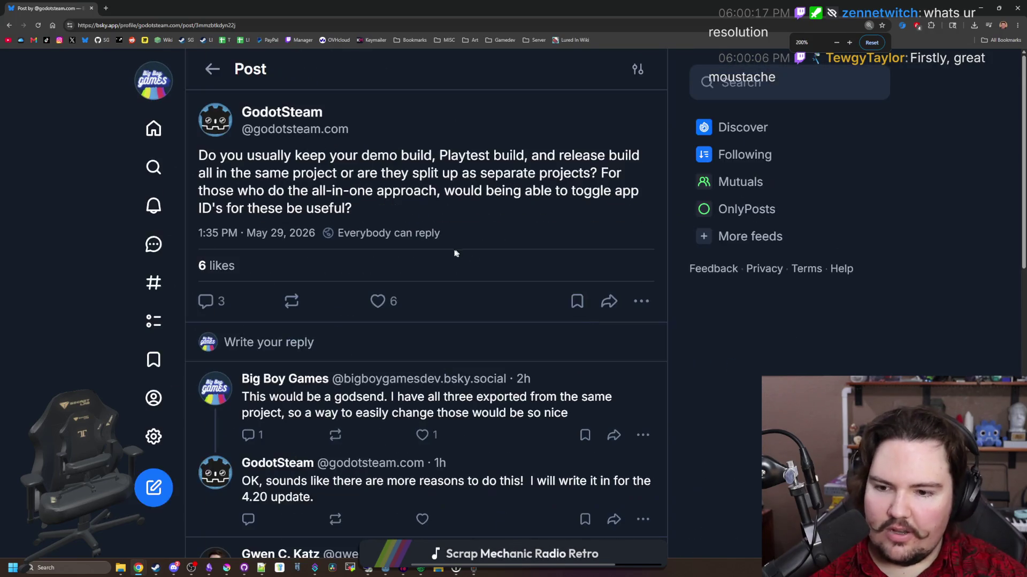
scroll(397, 287, down, 2)
scroll(357, 345, down, 2)
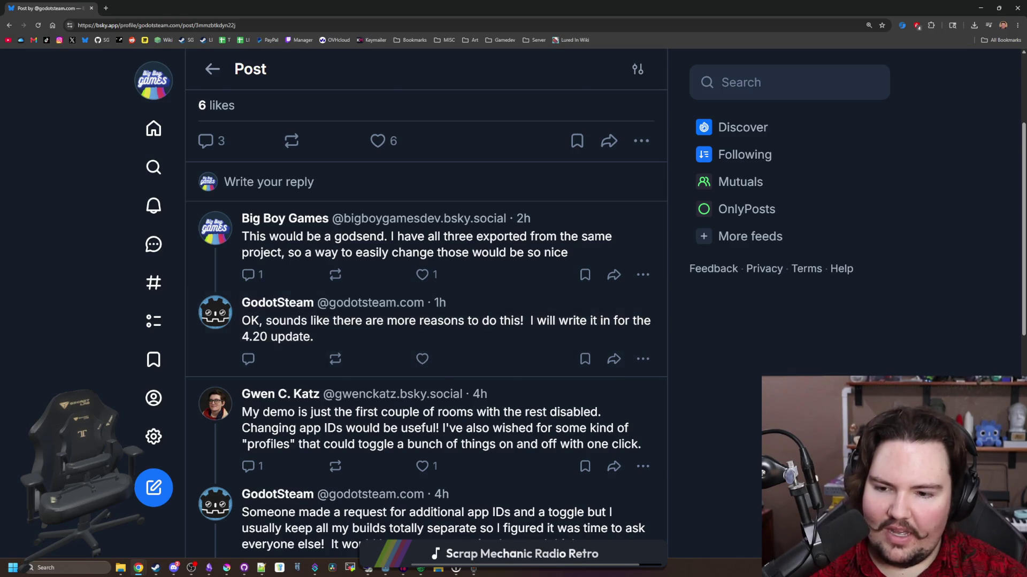
scroll(427, 320, down, 1)
scroll(659, 372, down, 1)
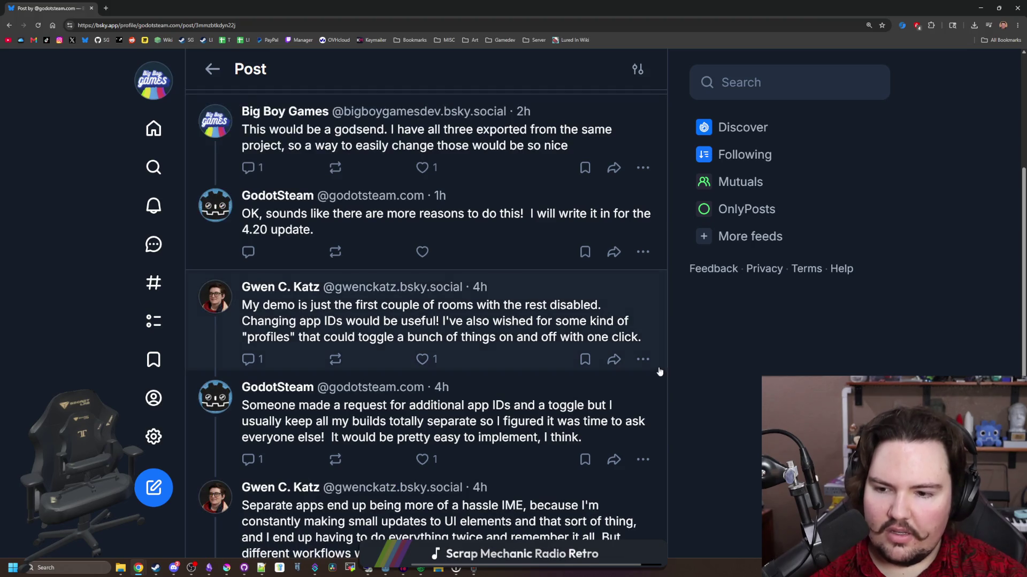
scroll(356, 315, down, 5)
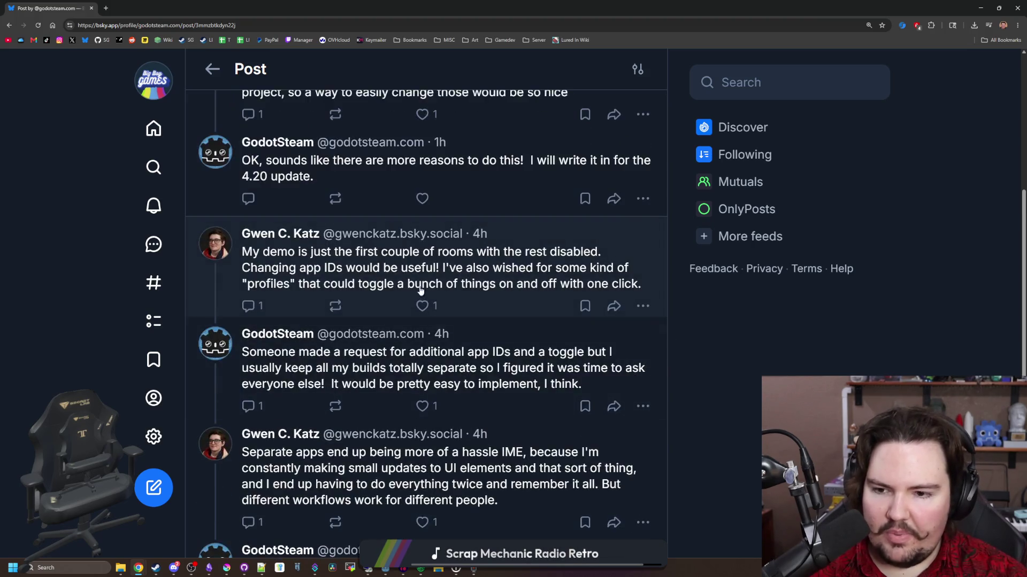
scroll(356, 310, down, 2)
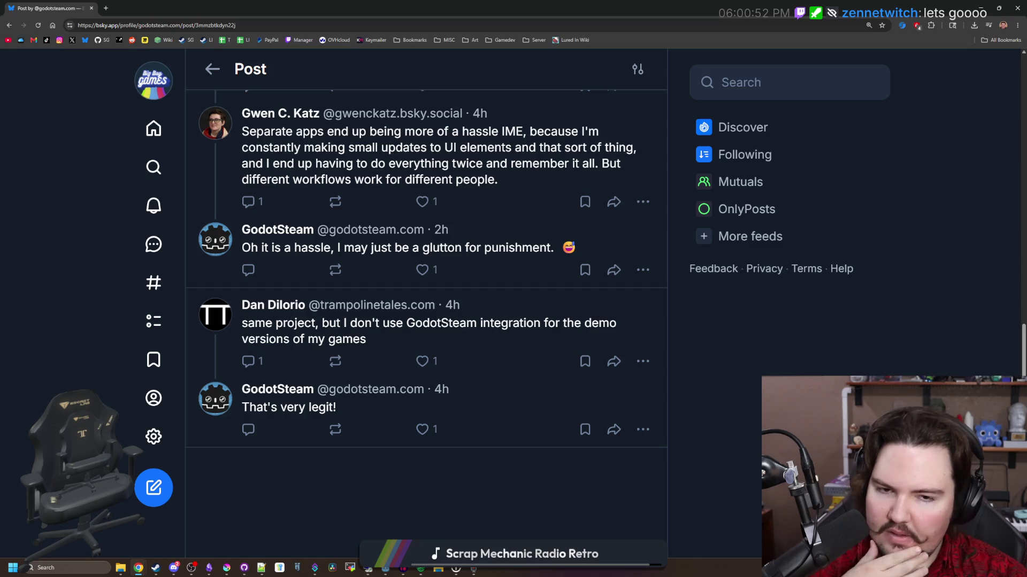
scroll(427, 320, up, 10)
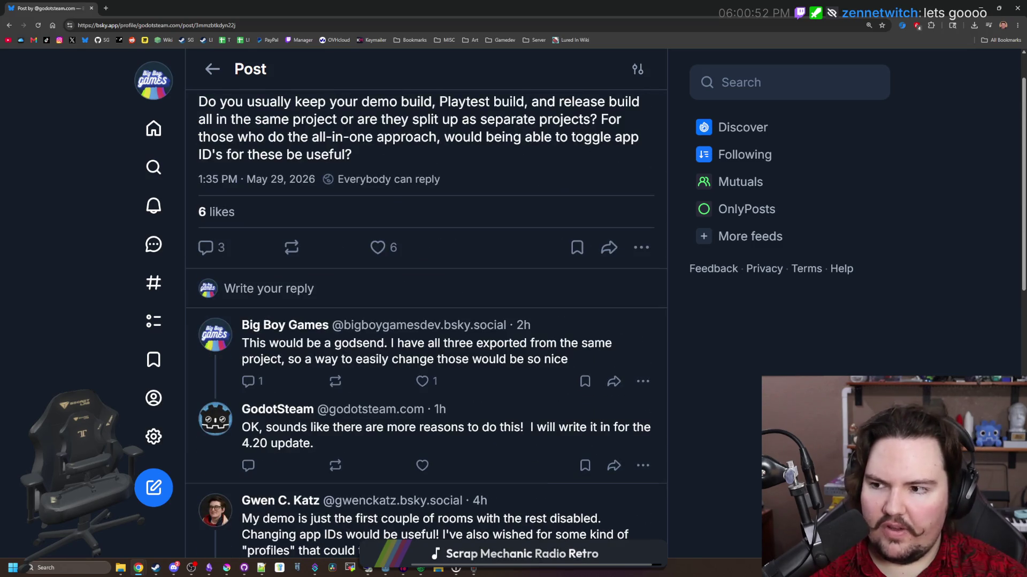
scroll(739, 381, up, 1)
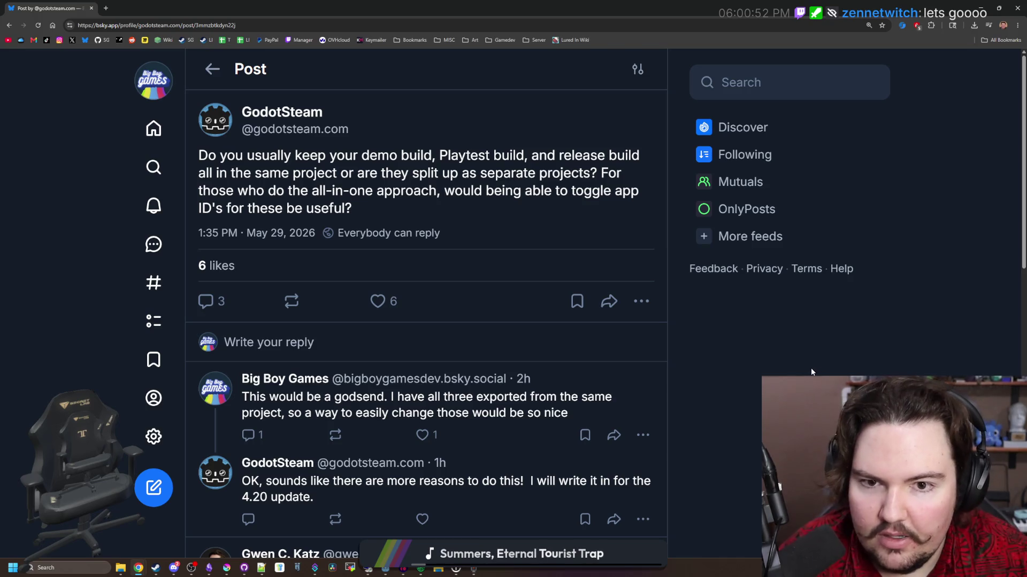
Try page zoom at 25% and 125%, return to 100%, and drag the browser down to reveal Audacity.
key(ctrl+minus)
key(ctrl+minus)
key(ctrl+minus)
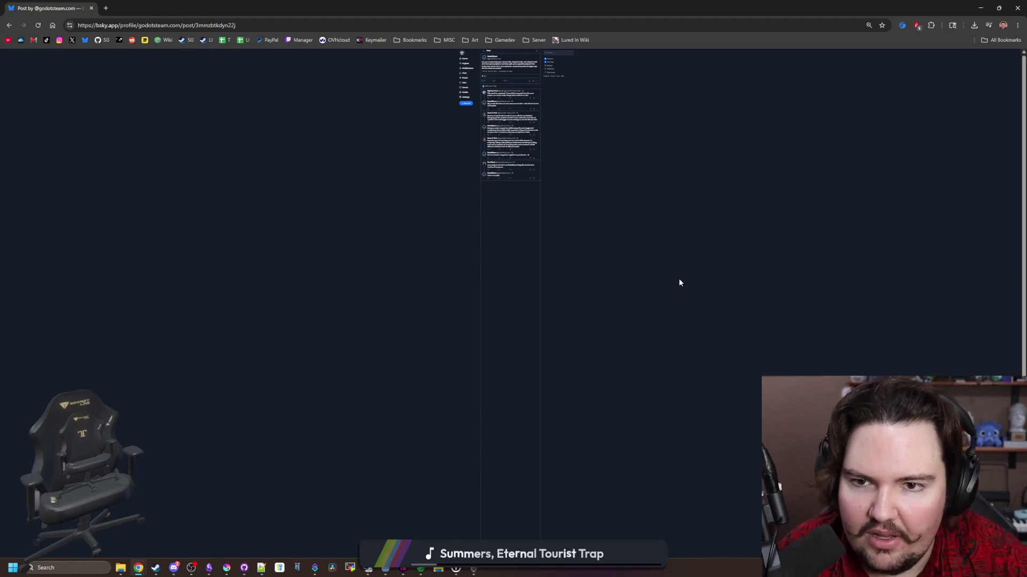
key(ctrl+plus)
key(ctrl+plus)
key(ctrl+plus)
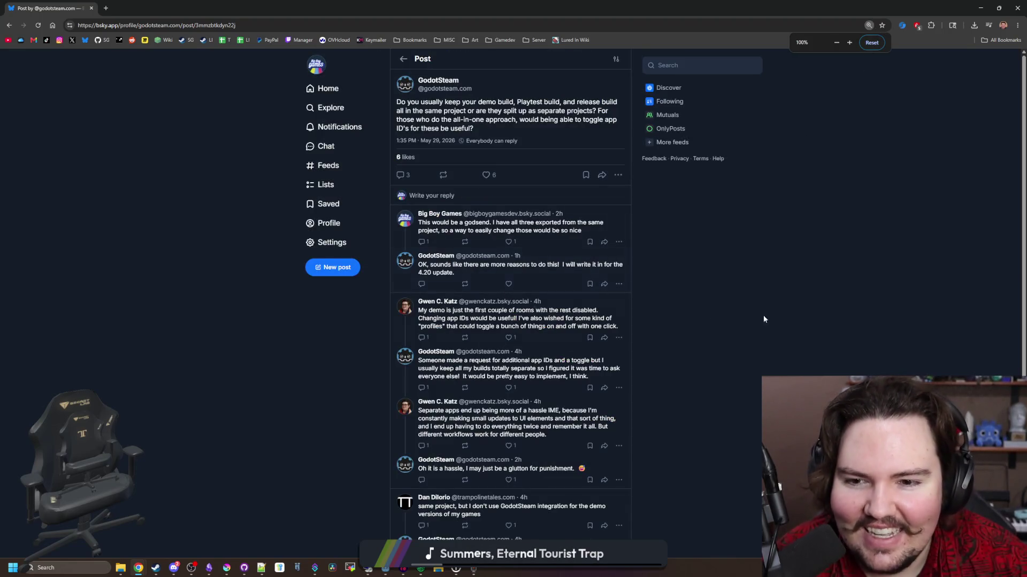
scroll(708, 281, down, 1)
scroll(706, 278, up, 2)
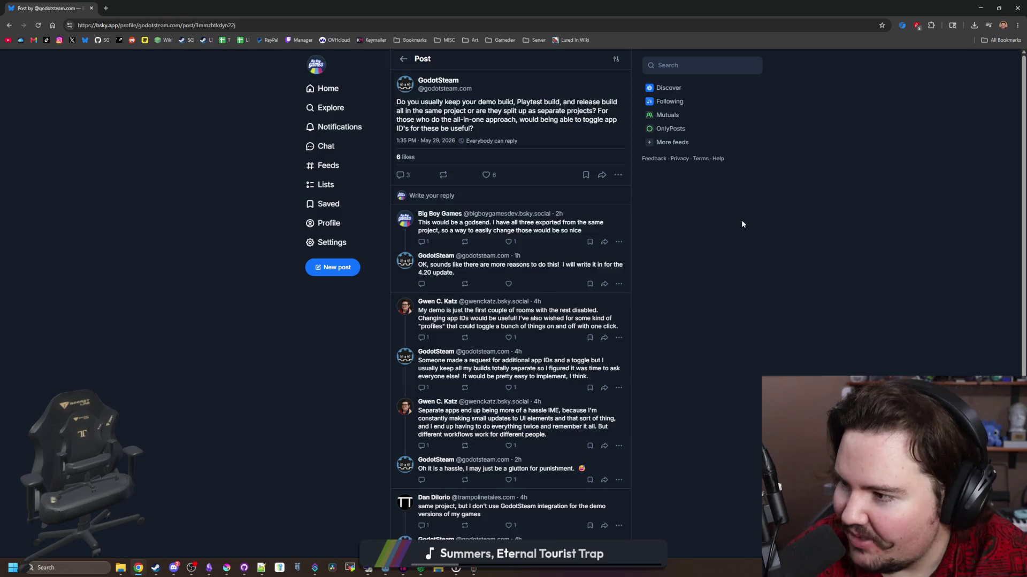
key(ctrl+plus)
key(ctrl+plus)
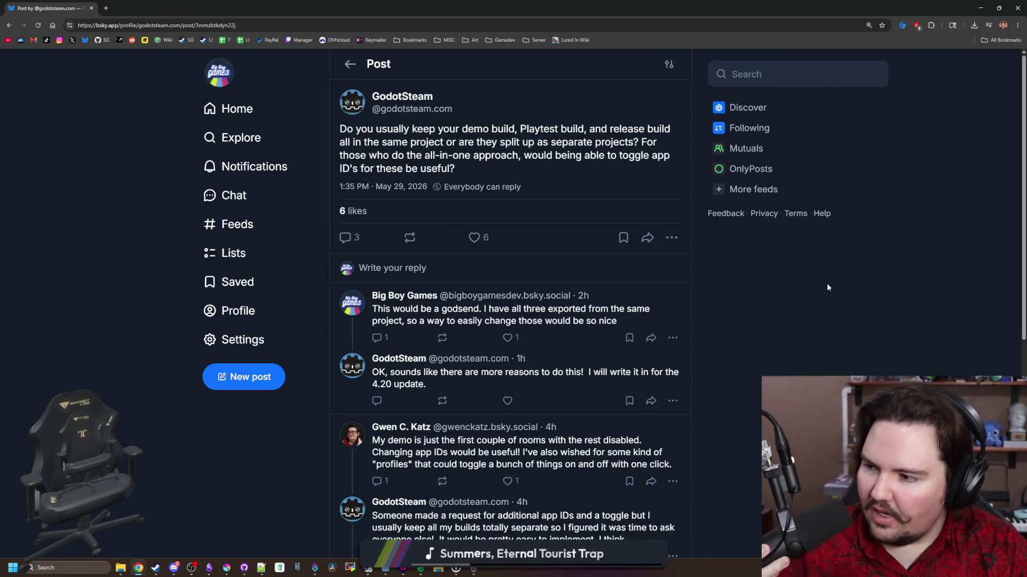
key(ctrl+minus)
key(ctrl+minus)
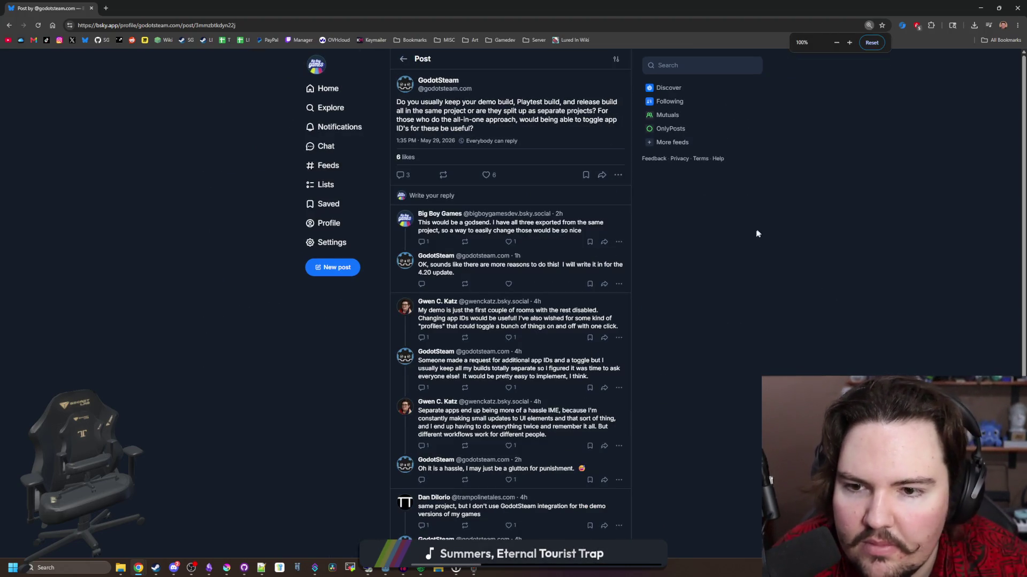
drag(489, 8, 496, 384)
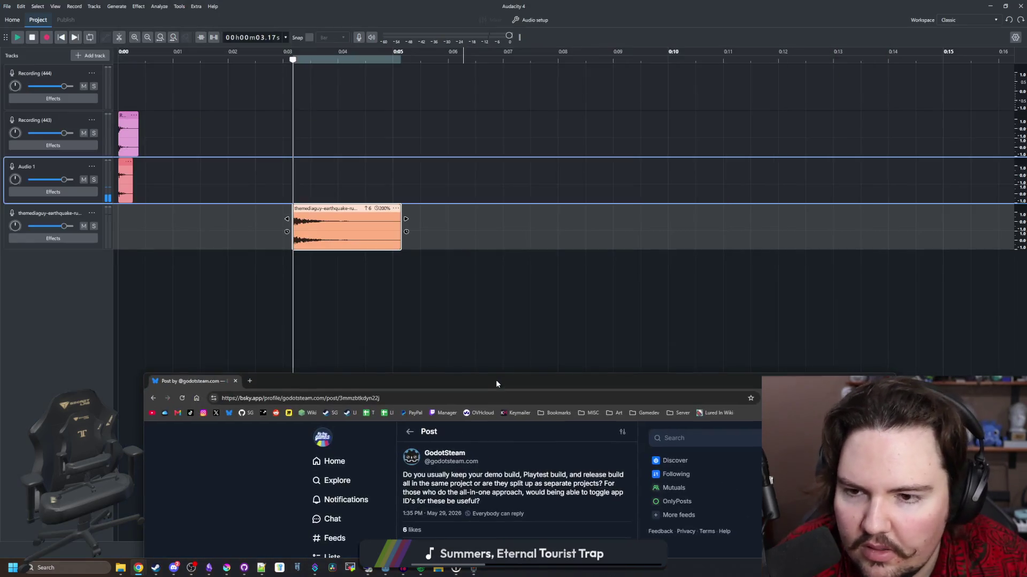
Close the Bluesky window and play back the Audio 1 track.
click(236, 382)
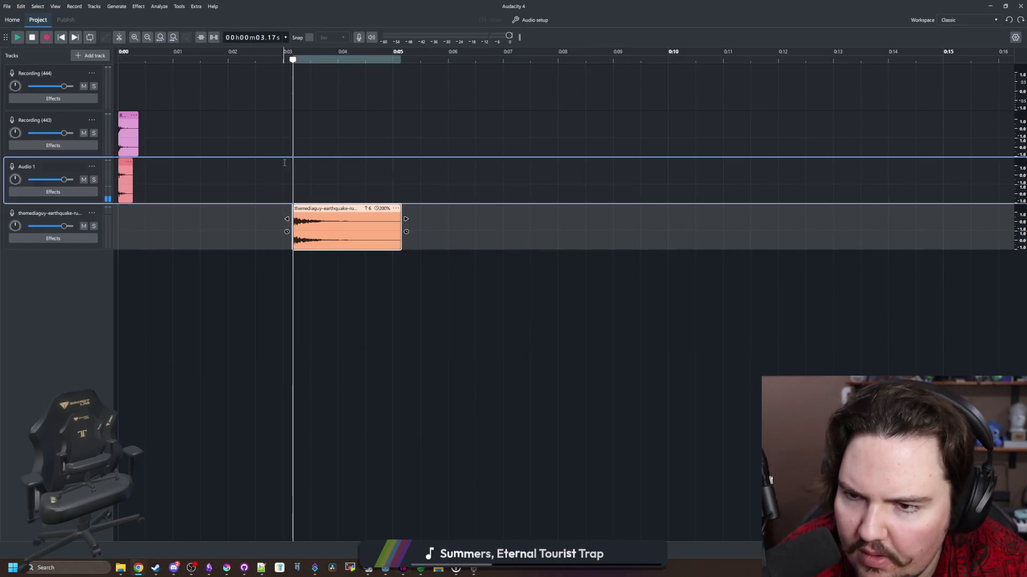
click(285, 163)
key(space)
scroll(284, 180, up, 1)
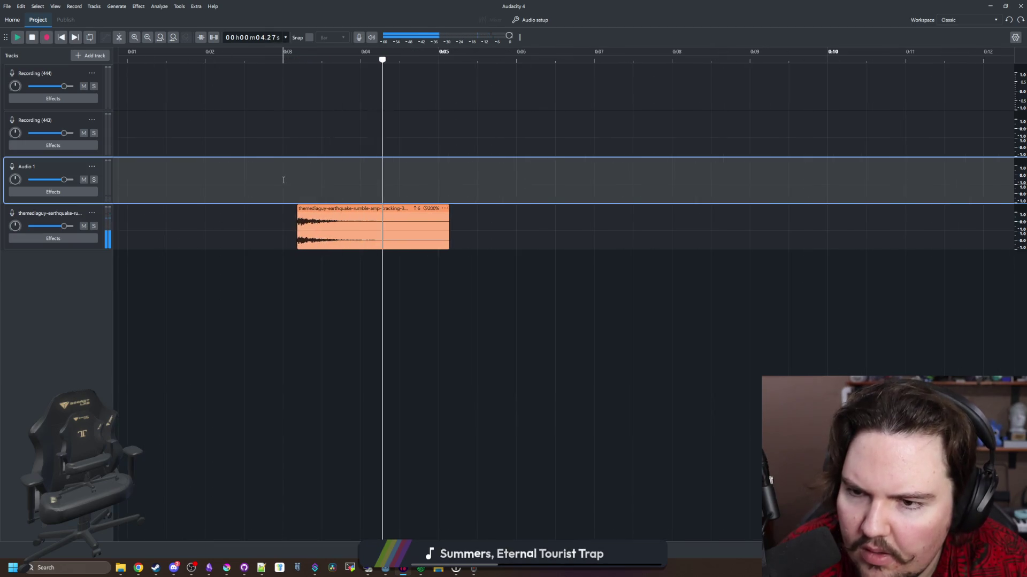
scroll(283, 180, left, 2)
scroll(404, 190, up, 3)
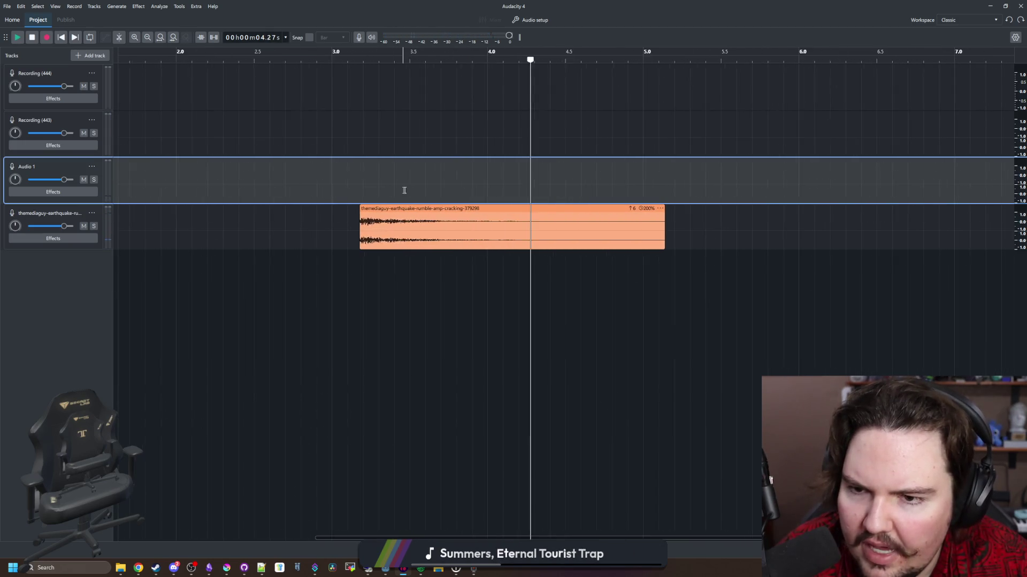
Fade in the very start of the earthquake clip around 3.17 s and listen back.
click(324, 196)
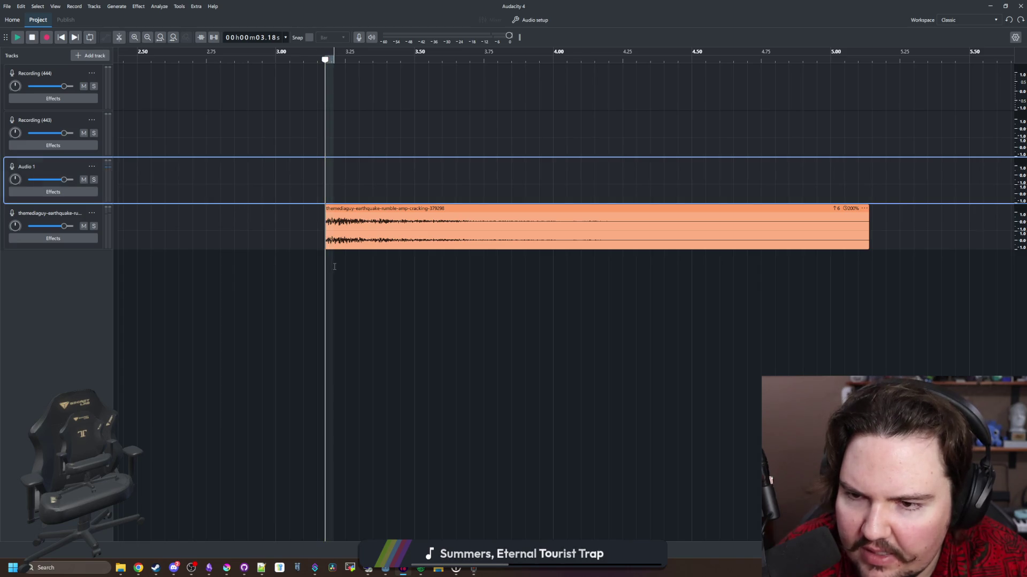
drag(334, 230, 325, 230)
key(space)
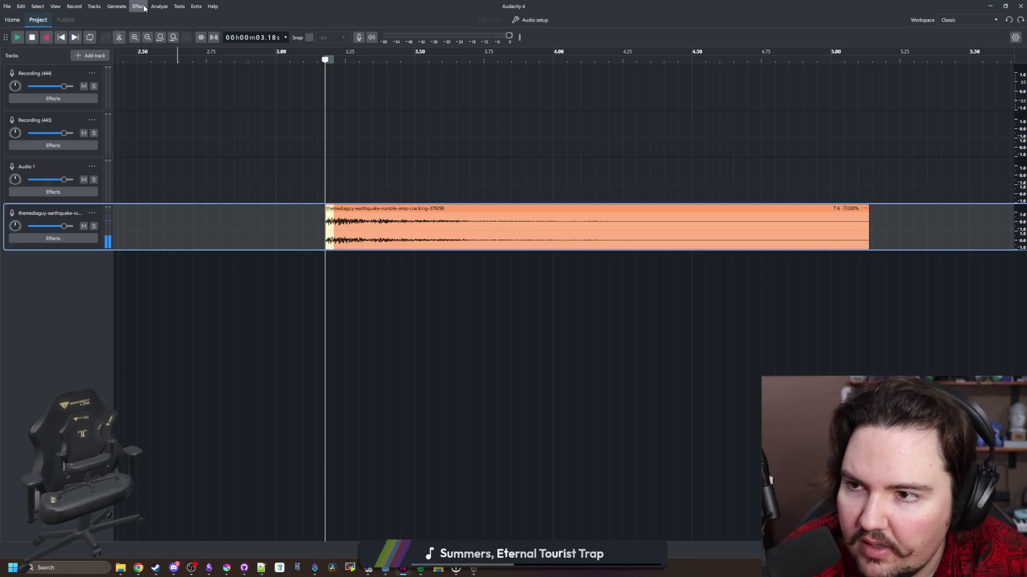
click(145, 7)
mouse_move(161, 73)
click(229, 72)
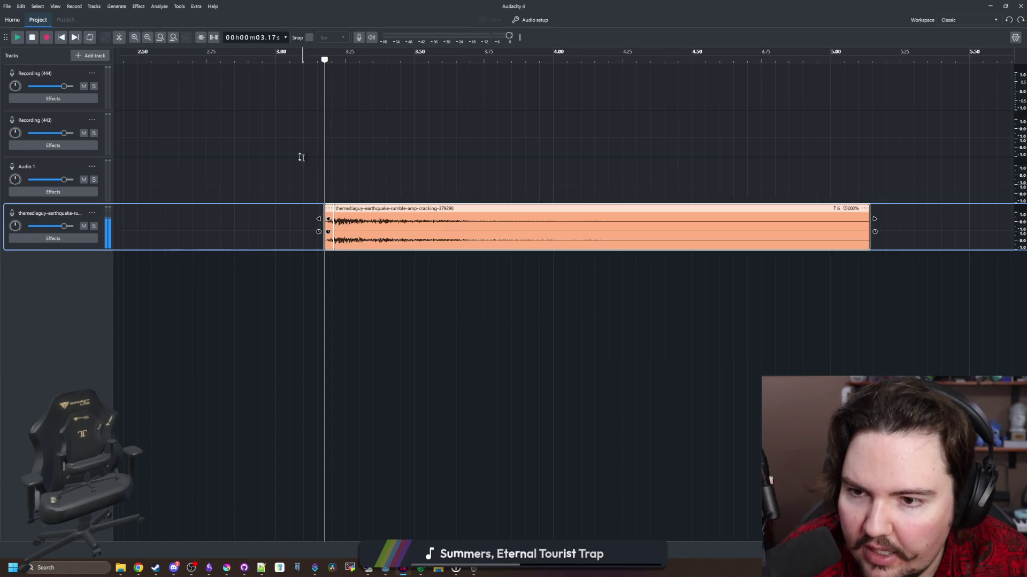
click(289, 155)
key(space)
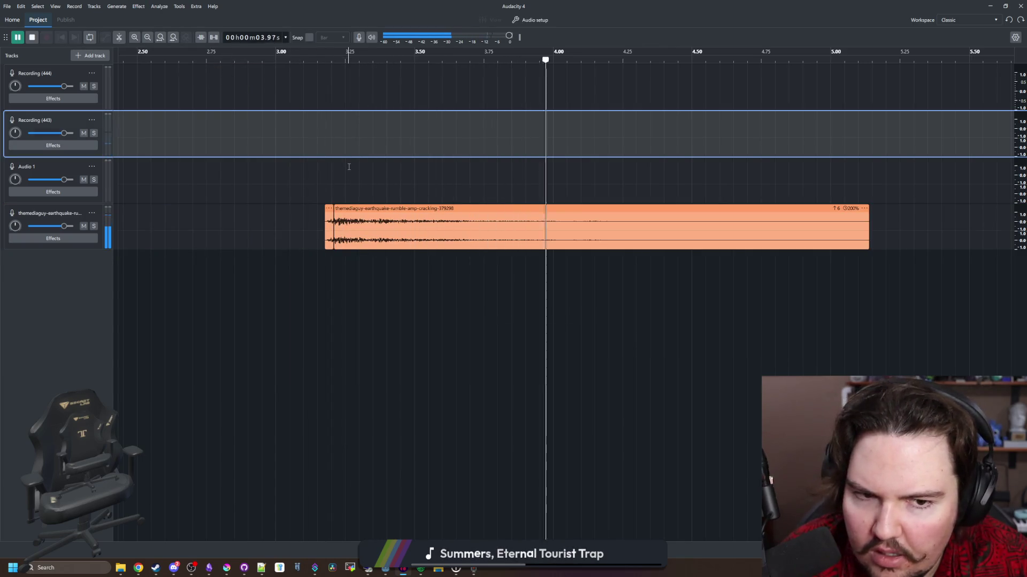
scroll(349, 166, down, 3)
key(space)
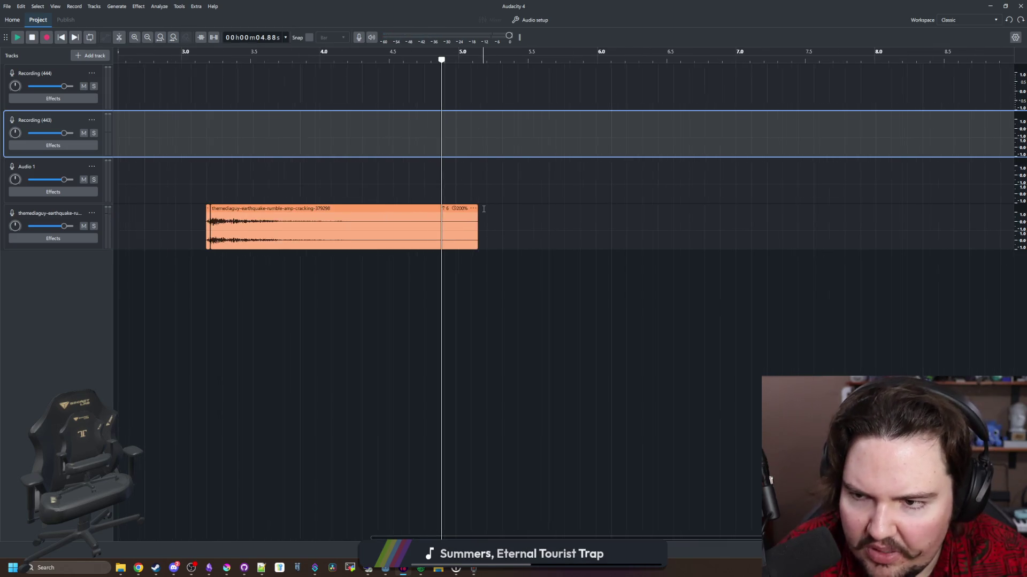
Select Audio 1 from 3.17 s to the clip end and export it as destroy_decoration WAV.
click(205, 190)
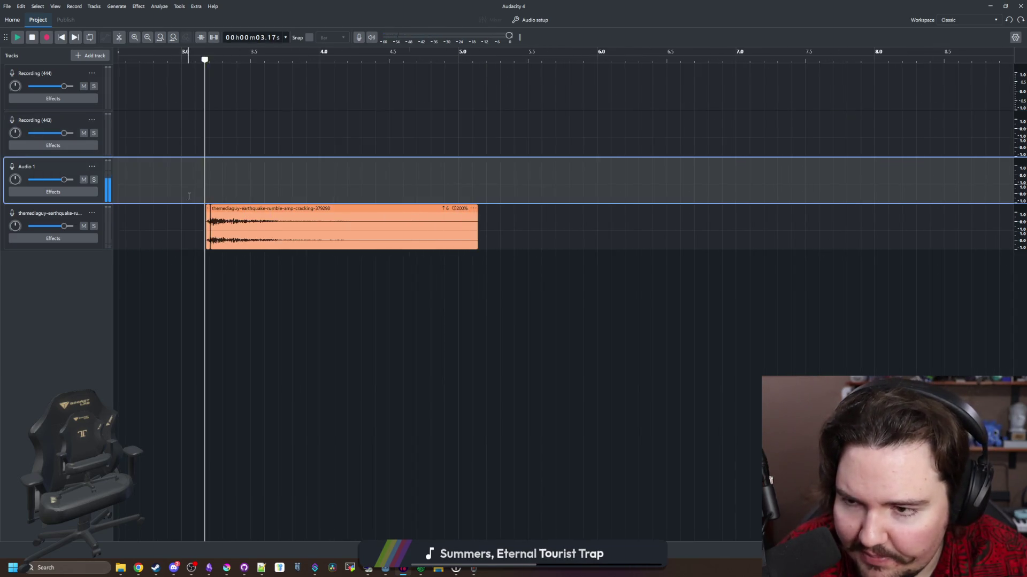
scroll(375, 192, left, 5)
click(697, 193)
drag(831, 197, 557, 189)
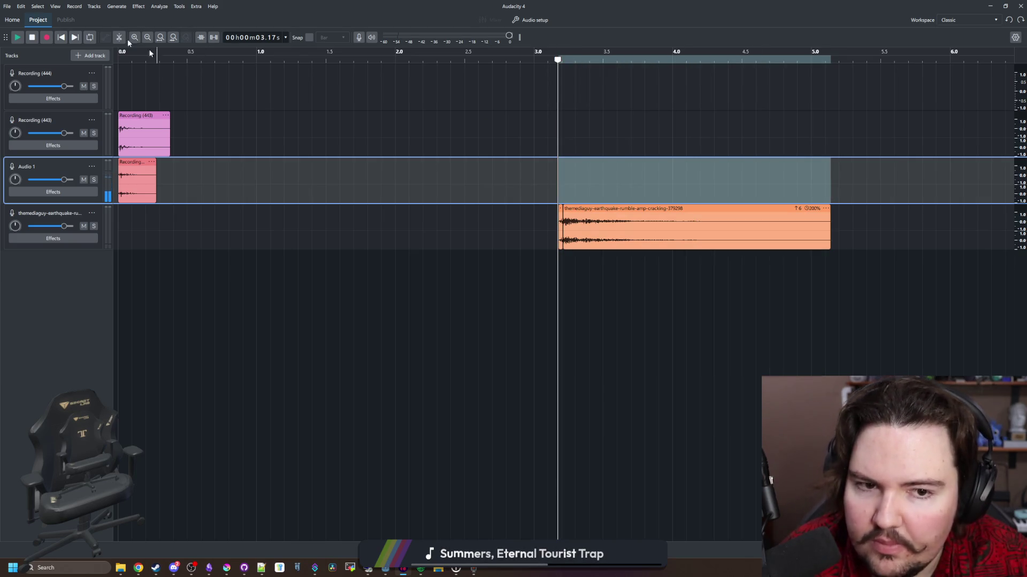
click(6, 7)
click(32, 113)
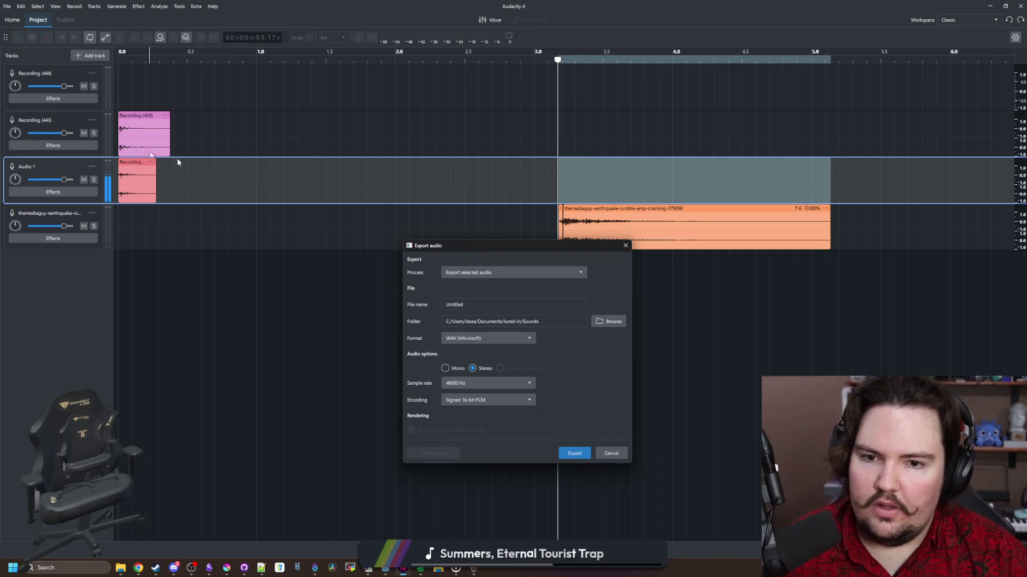
double_click(506, 304)
text(dest)
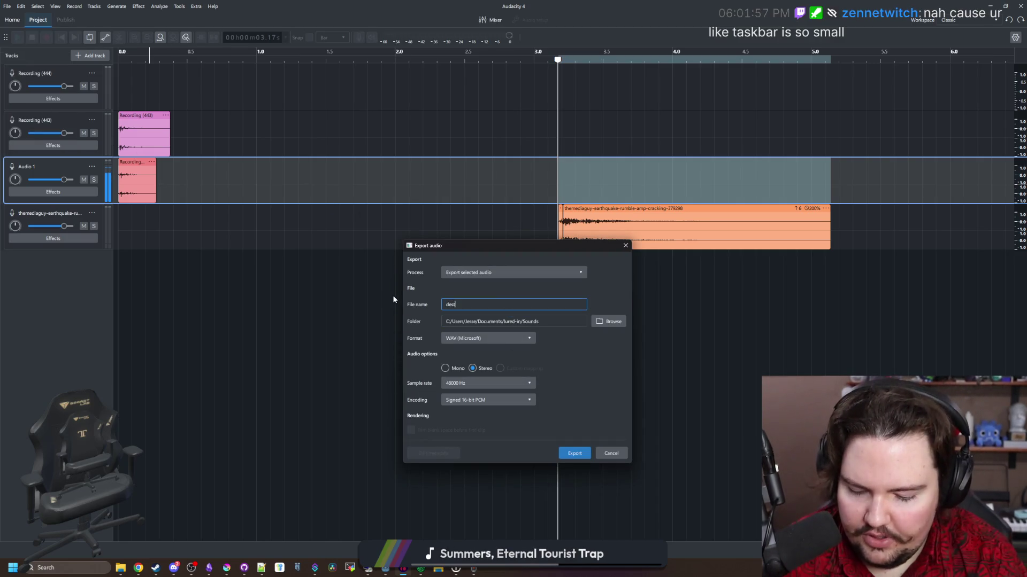
text(roy_decoration)
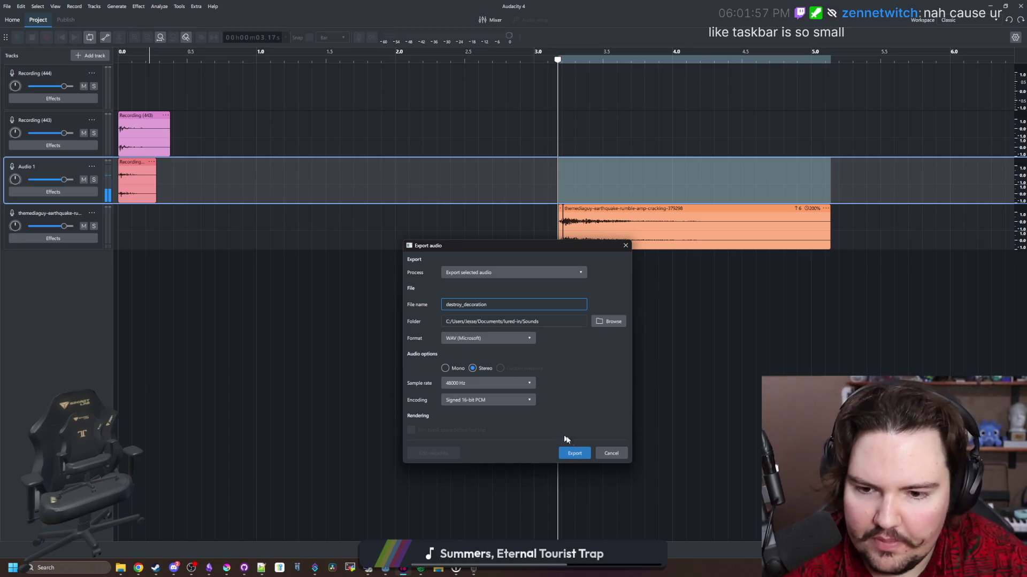
click(575, 452)
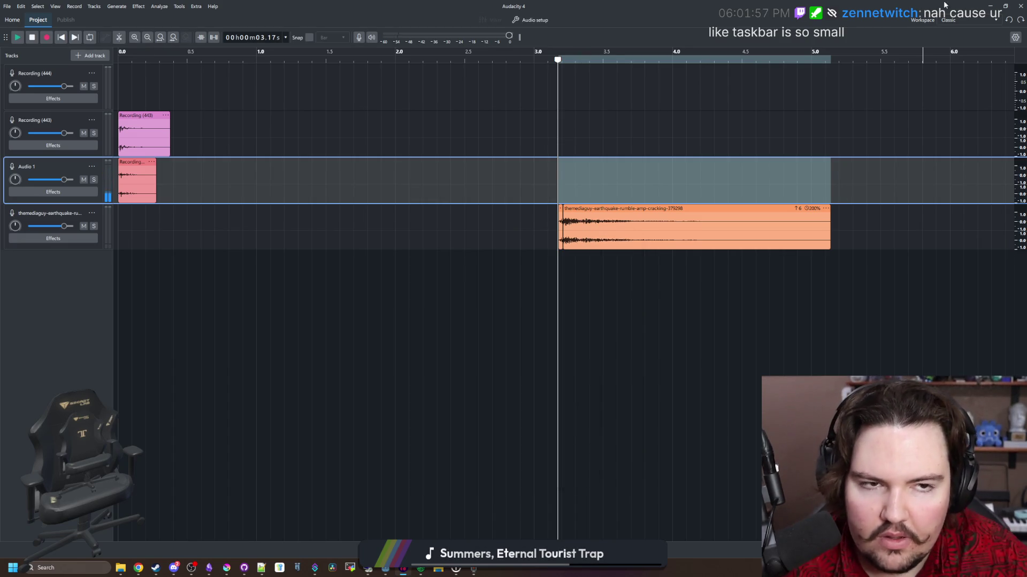
Switch to Godot and filter the project files for 'destr'.
click(993, 3)
click(118, 310)
text(d)
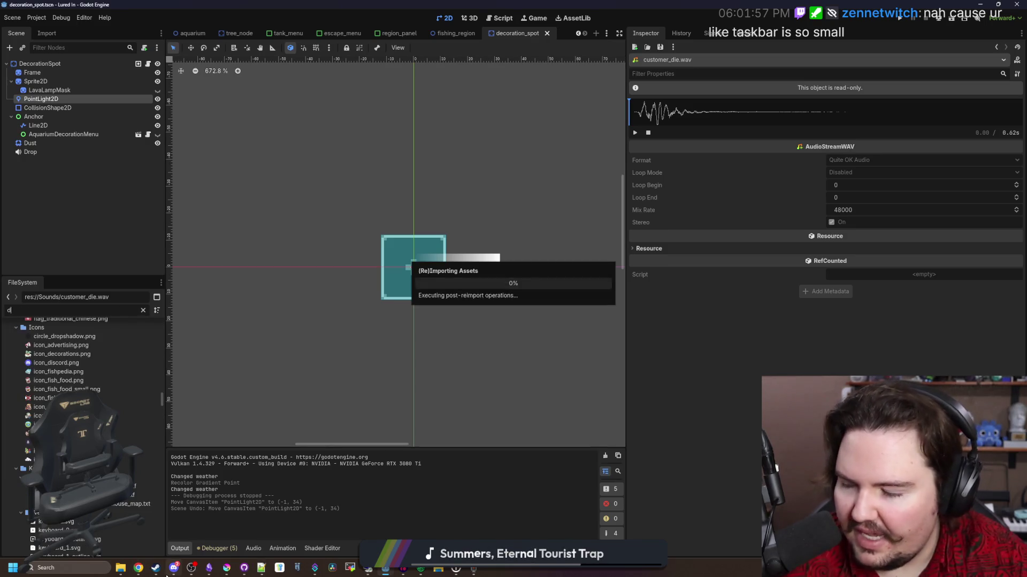
text(estr)
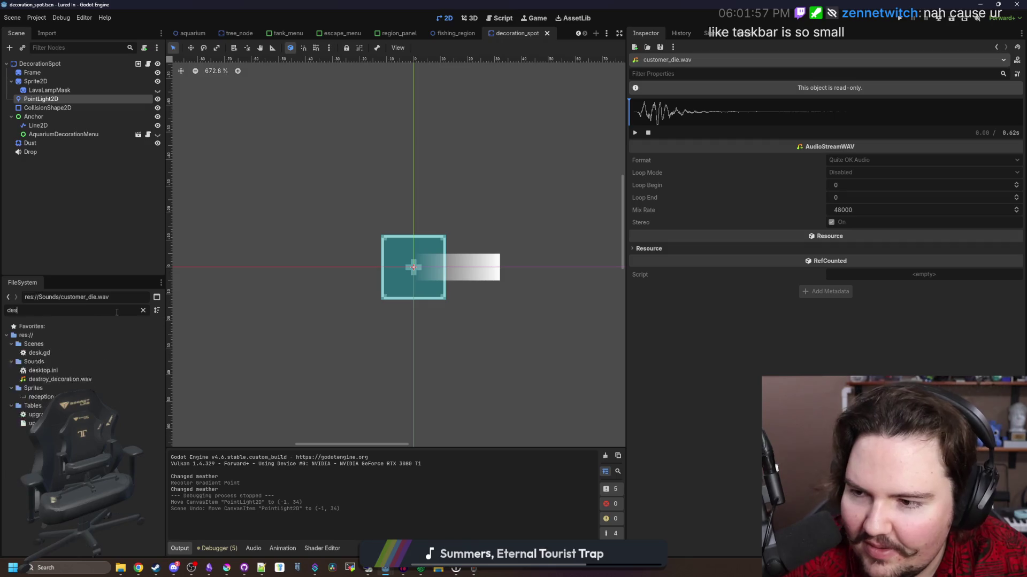
Locate and preview destroy_decoration.wav in the Sounds folder.
double_click(85, 342)
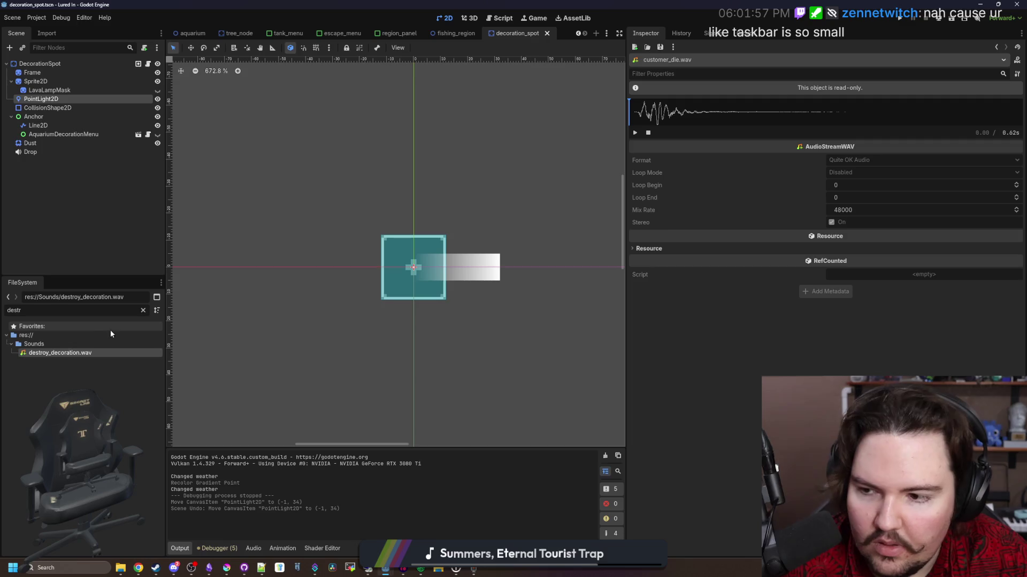
click(60, 353)
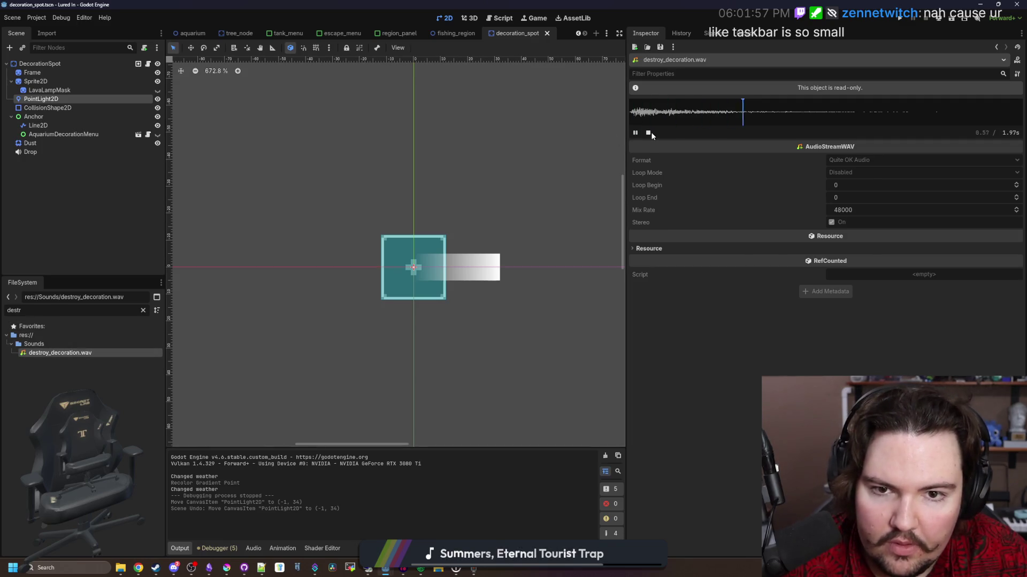
click(130, 409)
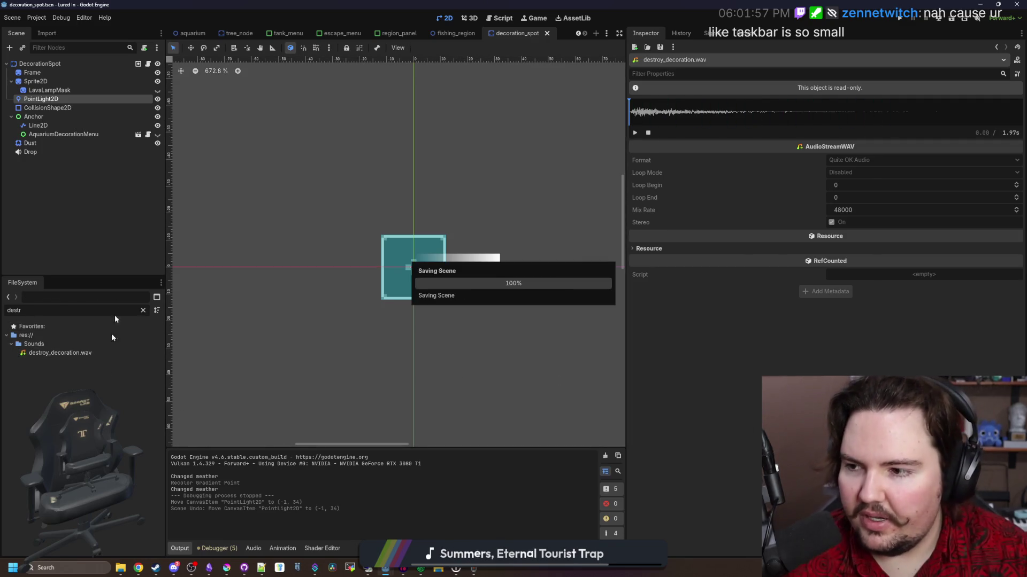
Duplicate the Drop node as Destroy and quick-load destroy_decoration.wav as its stream.
right_click(57, 153)
click(101, 281)
text(Destro)
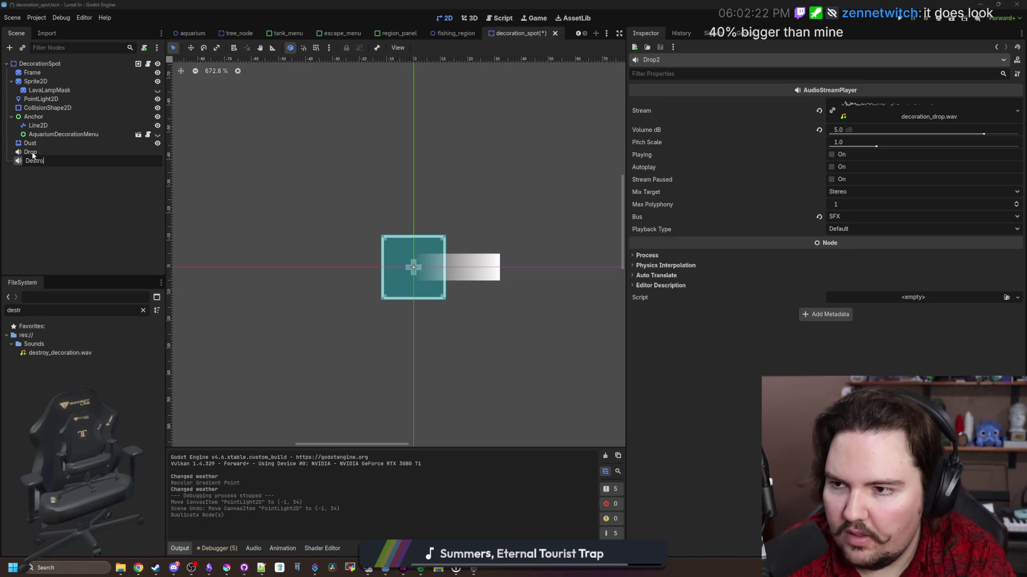
text(y)
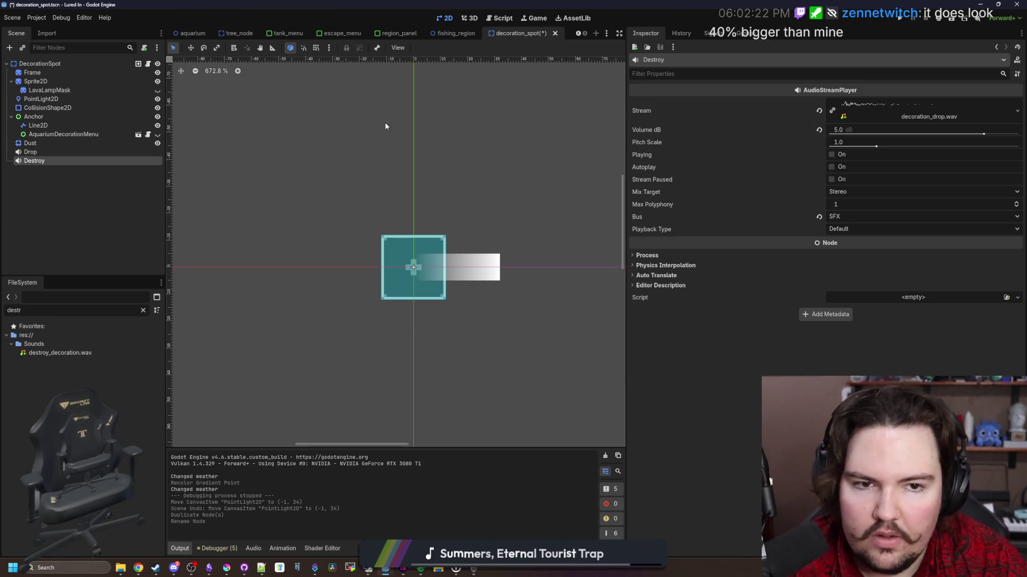
key(Return)
right_click(874, 102)
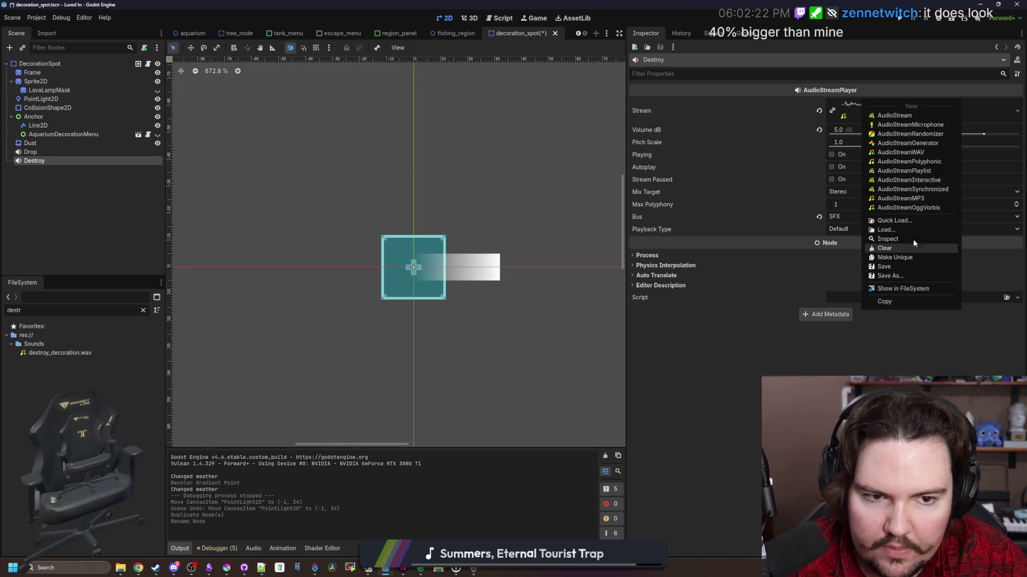
click(907, 217)
text(dest)
key(Return)
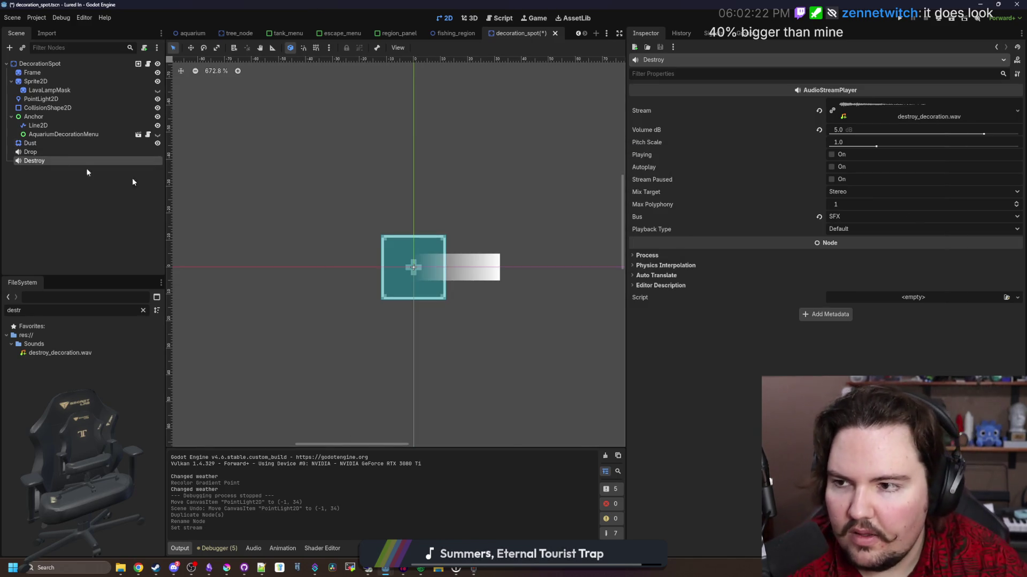
click(148, 64)
click(346, 259)
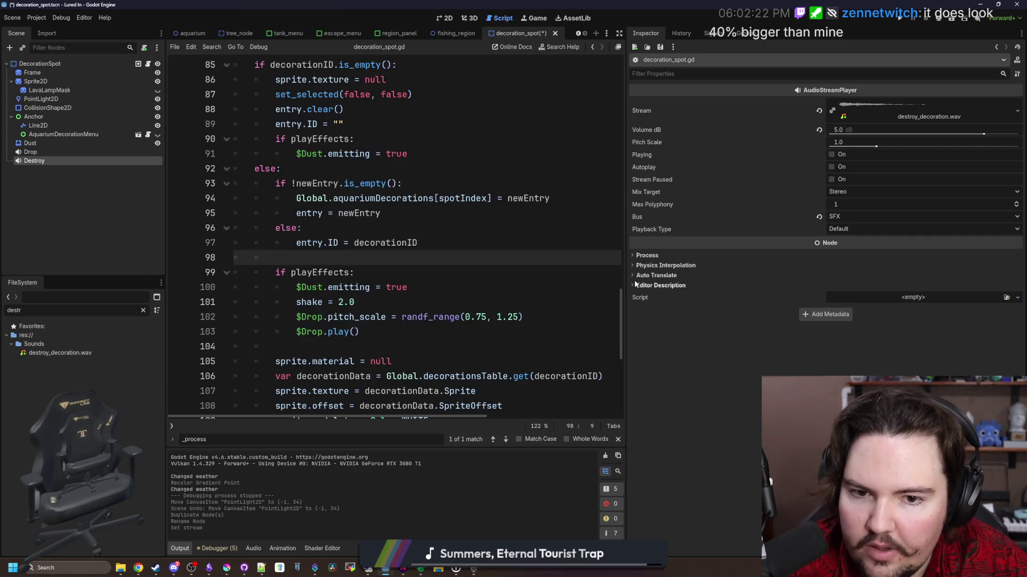
Copy the $Drop pitch and play lines into a new line 92 with correct indentation.
drag(626, 284, 936, 289)
scroll(481, 241, up, 2)
click(427, 246)
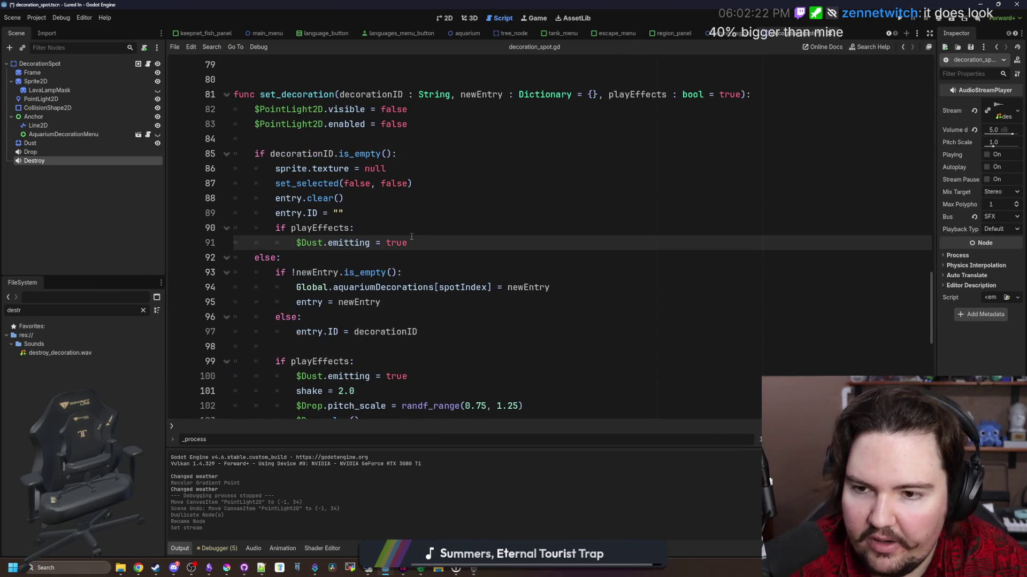
key(Return)
scroll(407, 340, down, 1)
drag(392, 383, 228, 376)
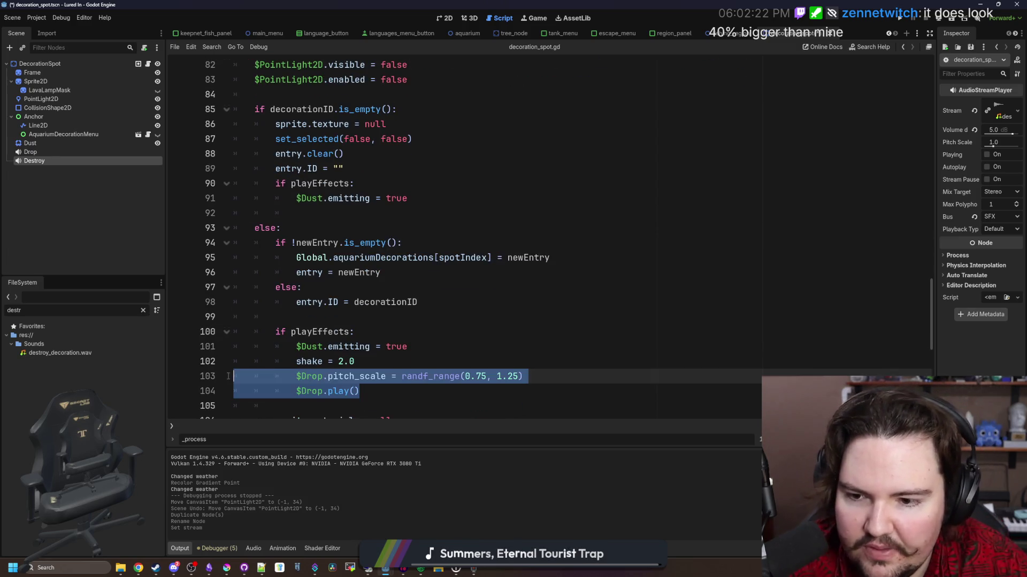
key(ctrl+c)
click(379, 218)
key(ctrl+v)
key(Up)
key(Home)
key(BackSpace)
key(BackSpace)
key(BackSpace)
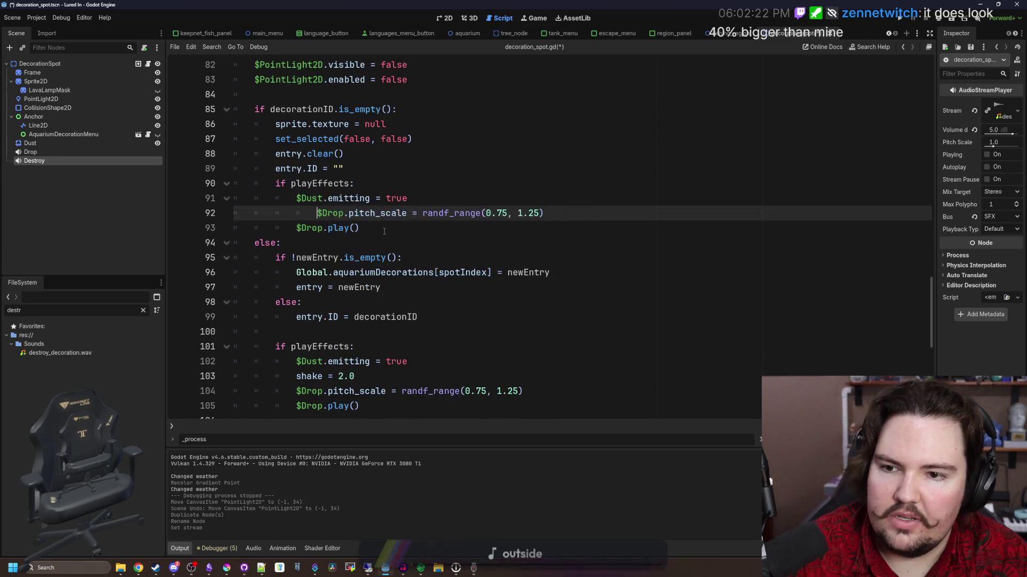
key(Tab)
Change both pasted $Drop references to $Destroy, save, and run the game with F5.
double_click(306, 213)
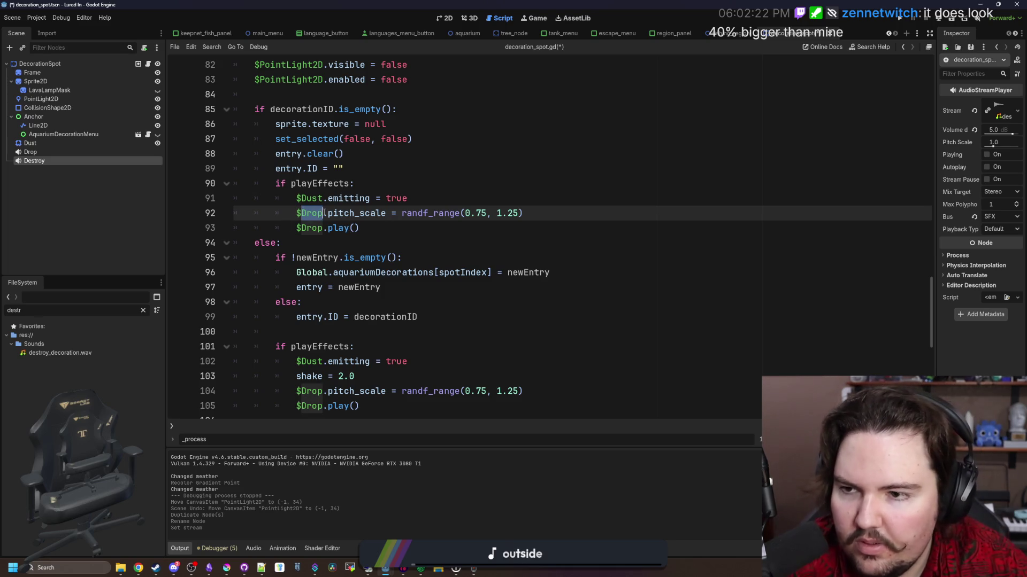
text(Destroy)
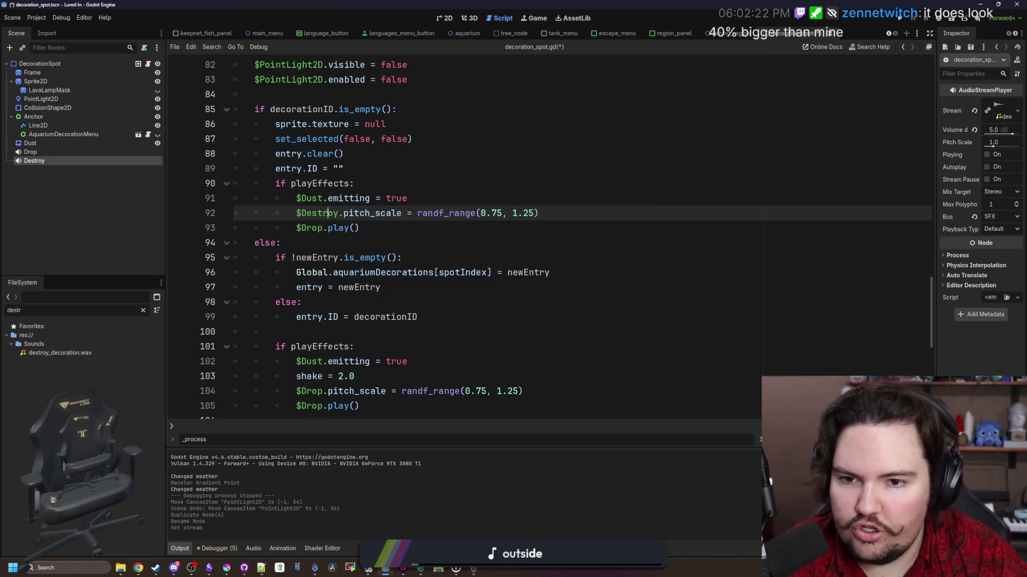
double_click(318, 213)
key(ctrl+c)
double_click(310, 228)
key(ctrl+v)
click(414, 225)
key(ctrl+s)
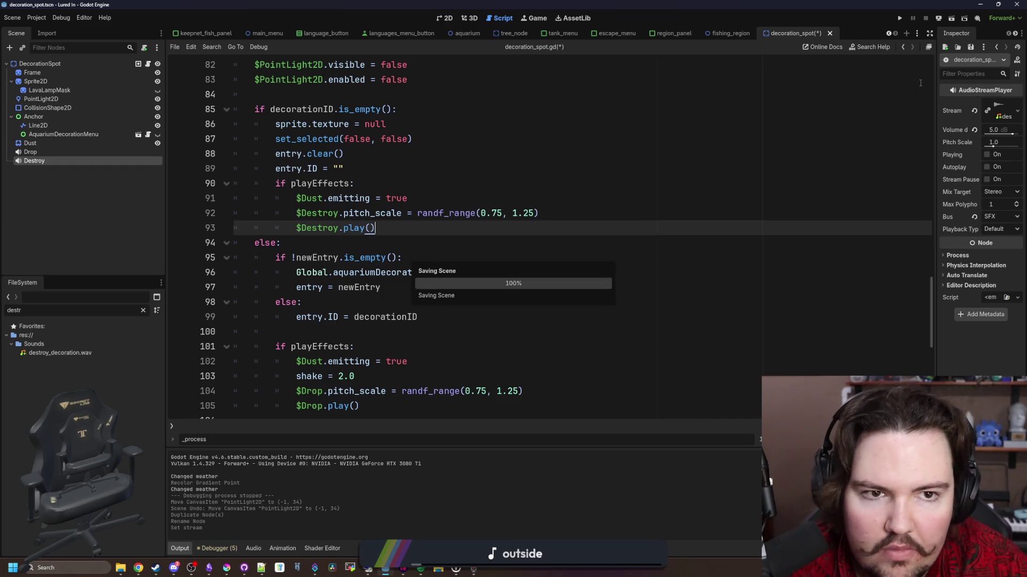
key(F5)
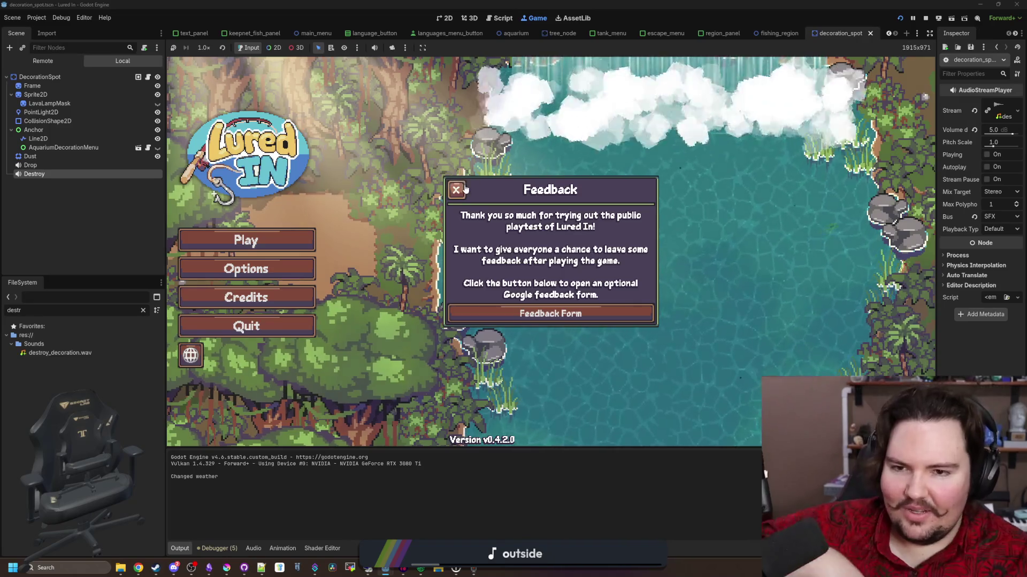
Dismiss the feedback and welcome-back messages, then delete the potted plant decoration to hear the sound.
click(455, 190)
click(252, 247)
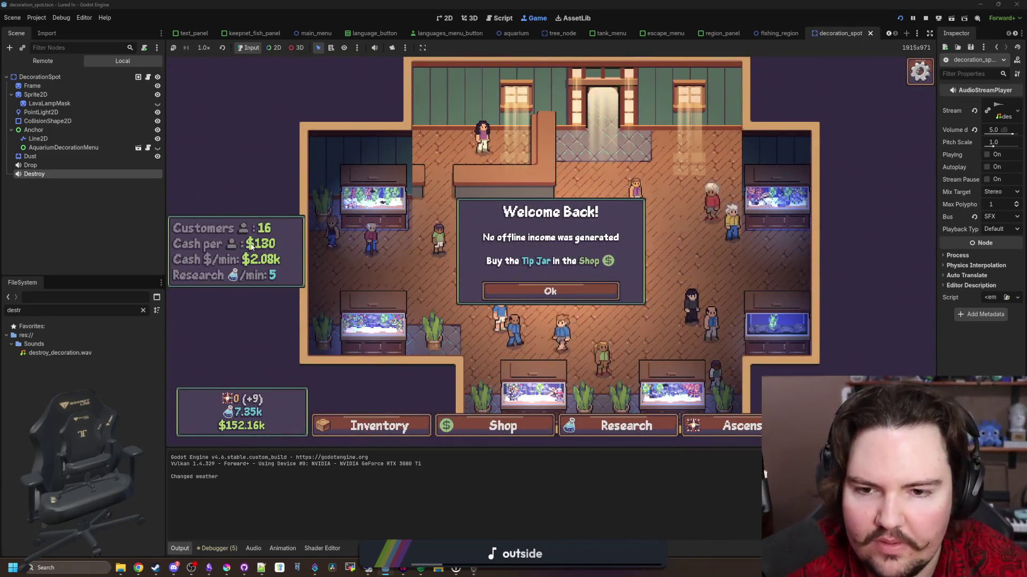
click(543, 292)
click(545, 289)
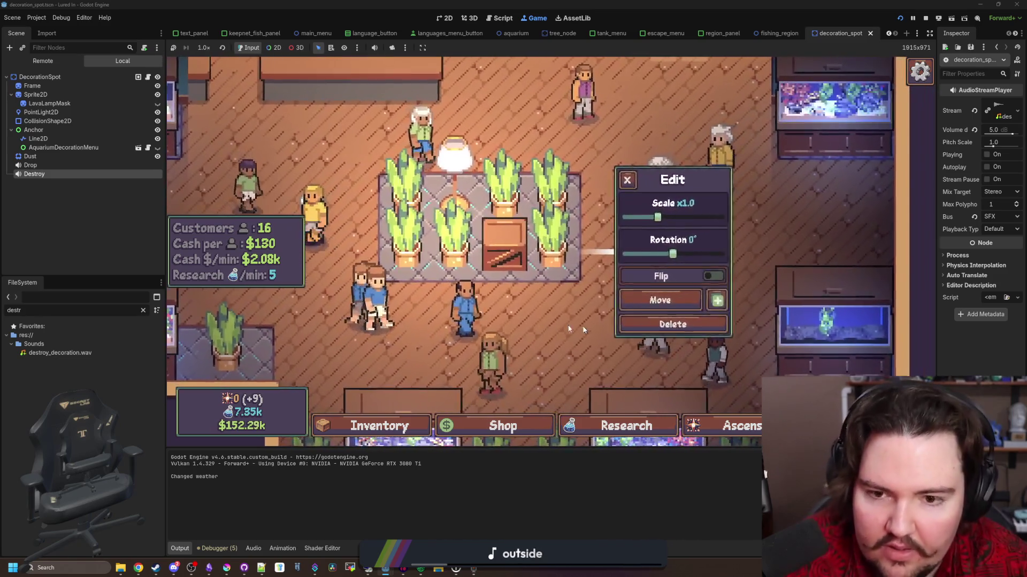
click(583, 328)
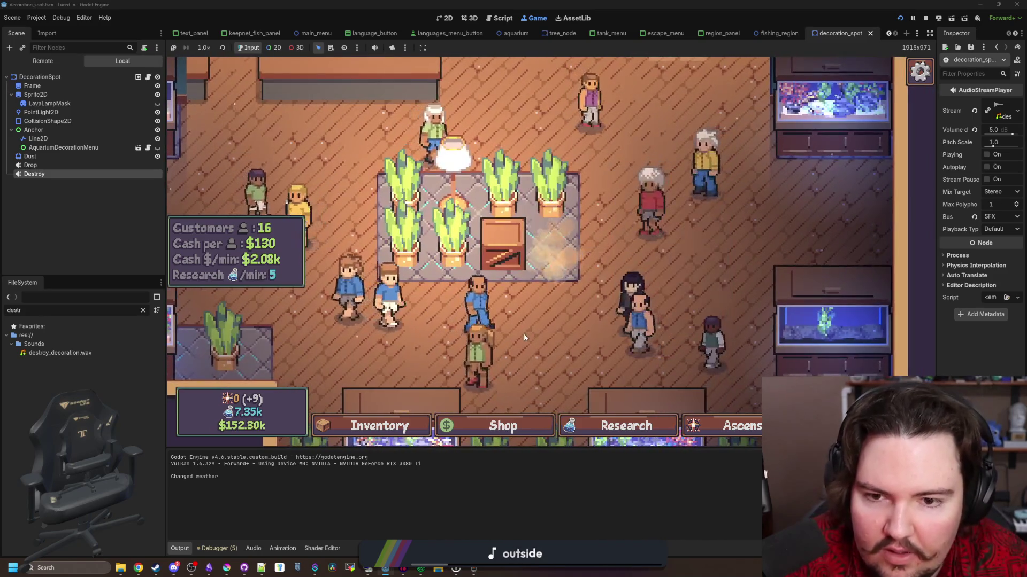
click(531, 277)
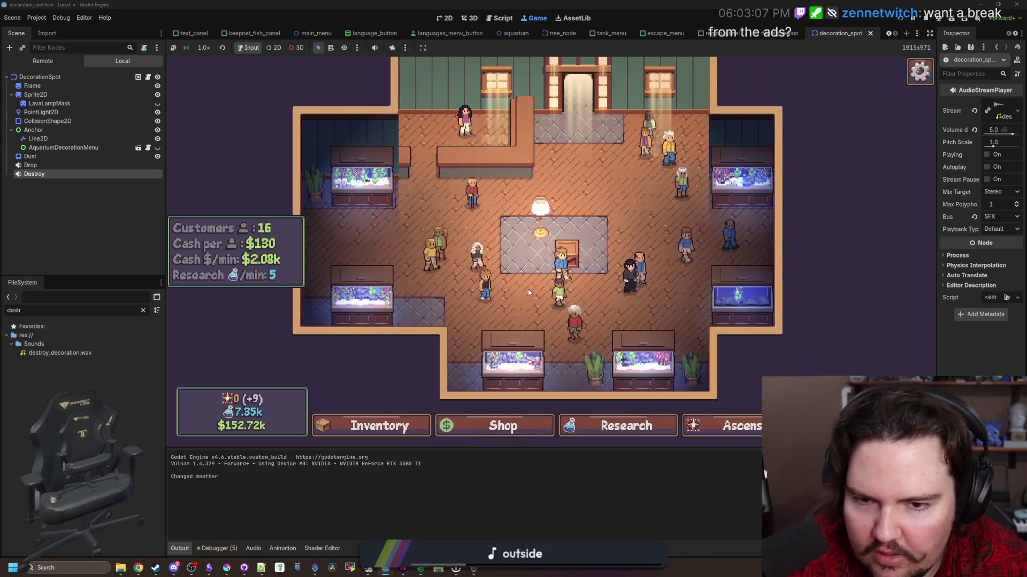
click(148, 77)
Change line 92 to randf_range(0.6, 1.4) for the Destroy pitch, then switch to Audacity.
click(503, 213)
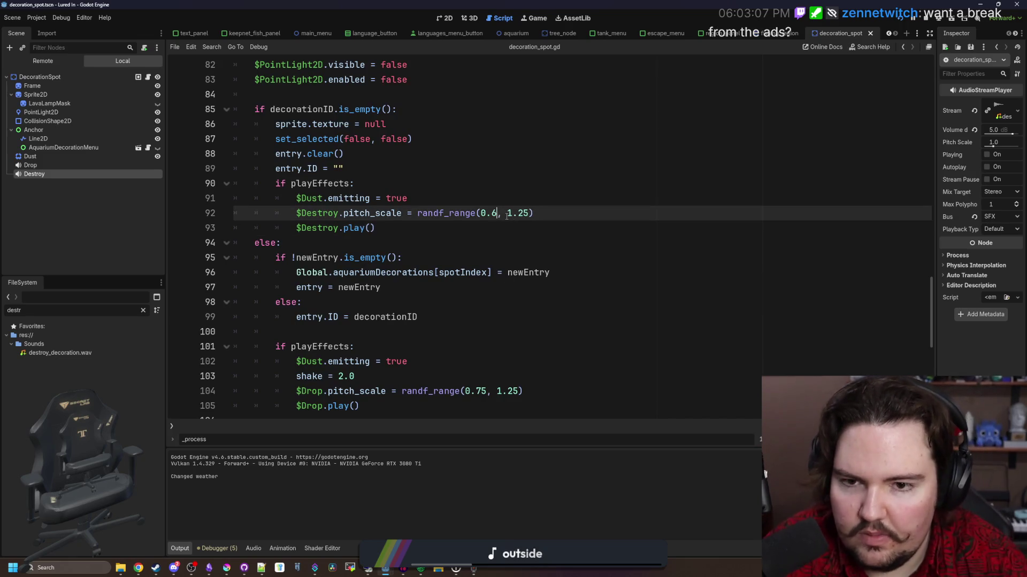
click(508, 214)
text(3)
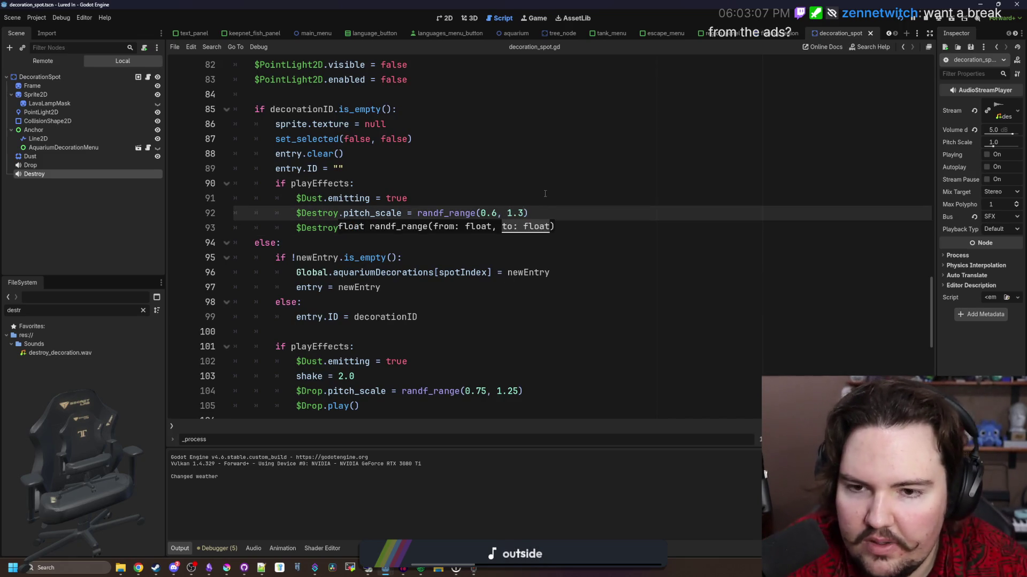
click(544, 193)
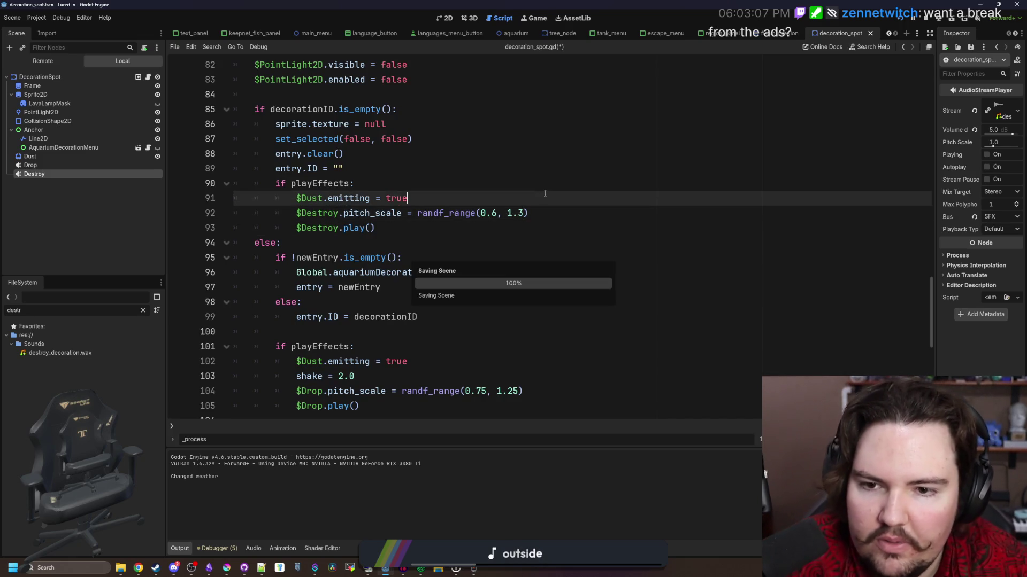
click(525, 212)
key(Up)
key(Up)
key(Up)
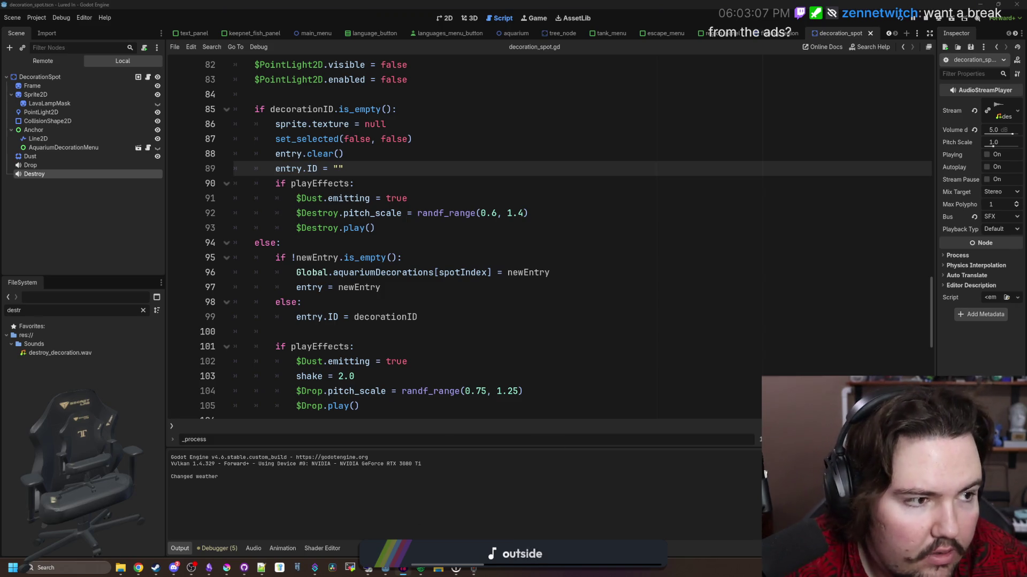
key(alt+Tab)
Trim the earthquake clip's right edge much shorter and play it back.
ctrl+scroll(869, 210, up, 1)
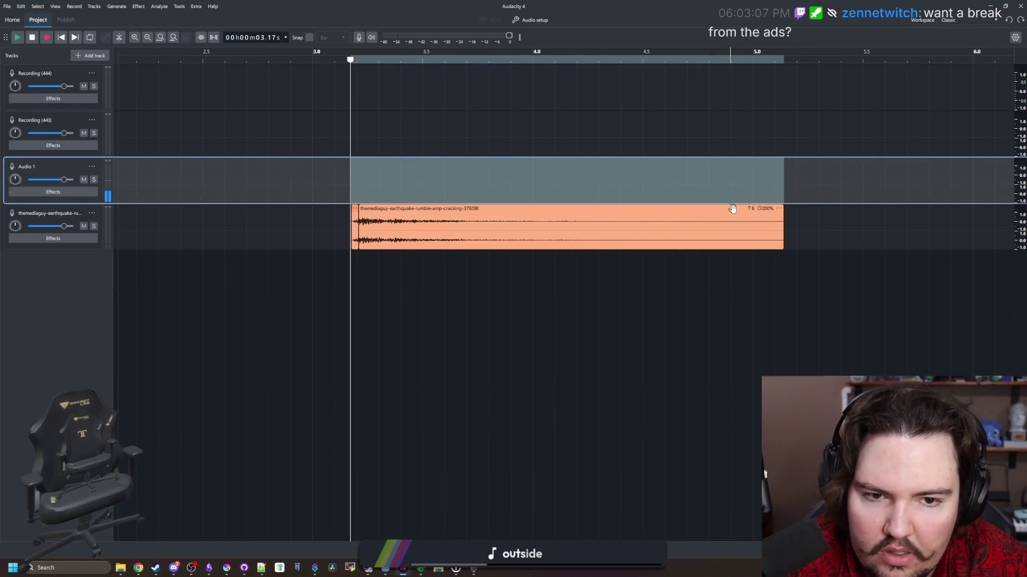
drag(709, 222, 489, 222)
key(space)
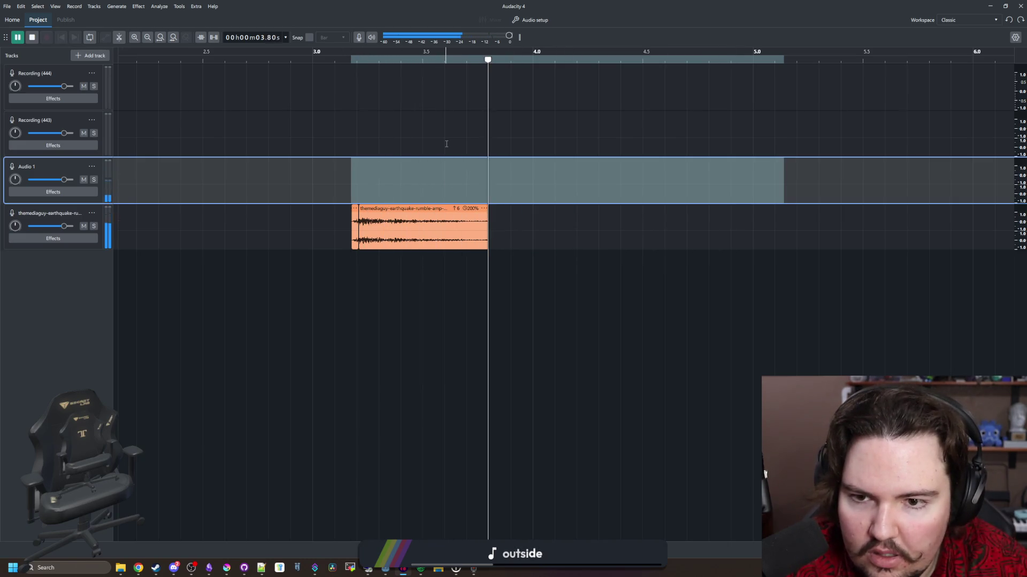
click(336, 133)
Fade out the clip's tail from about 3.28 to 3.78 s, applying the fade twice and listening back.
drag(488, 236, 379, 235)
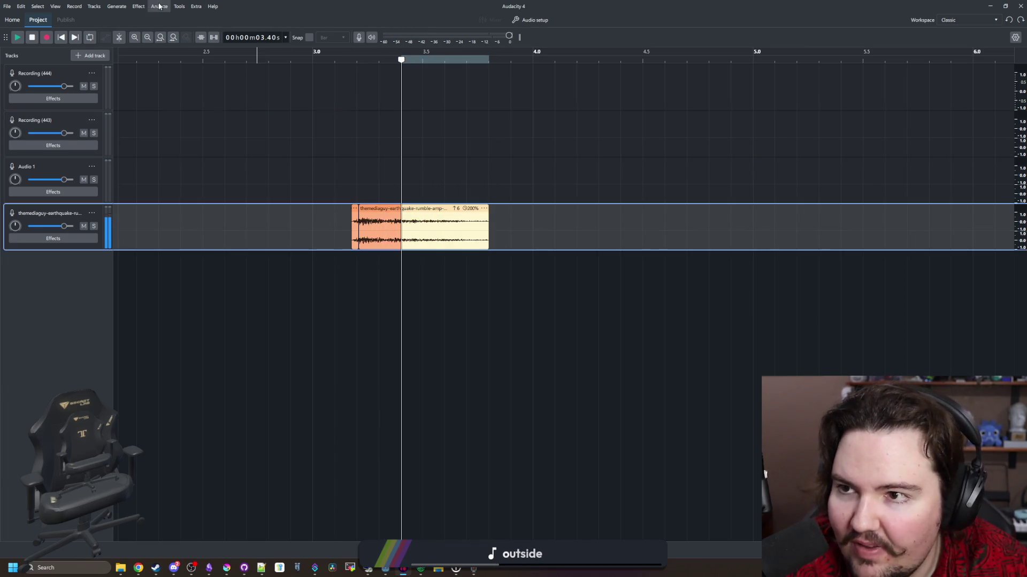
click(159, 7)
mouse_move(160, 71)
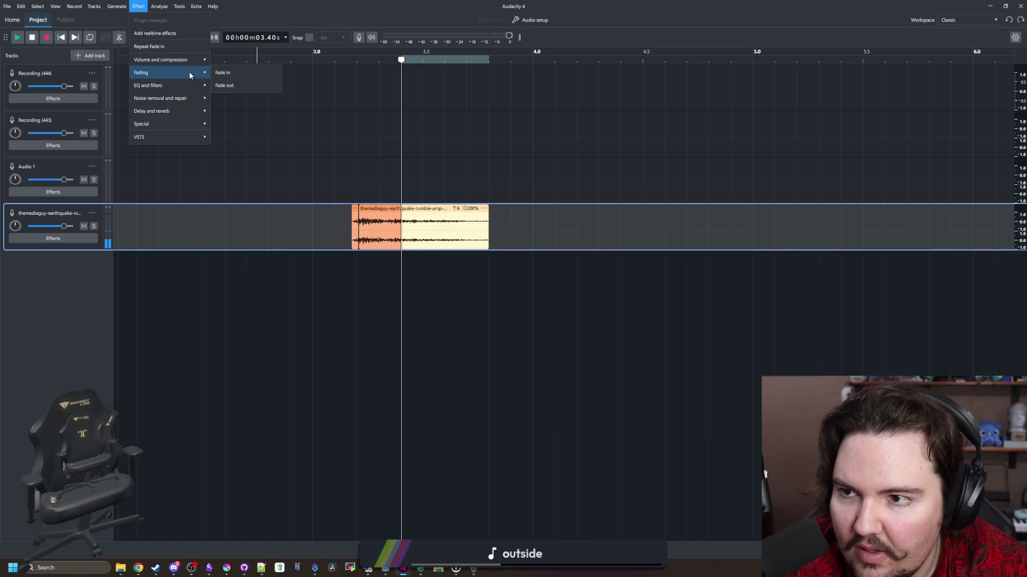
click(235, 84)
click(338, 166)
key(space)
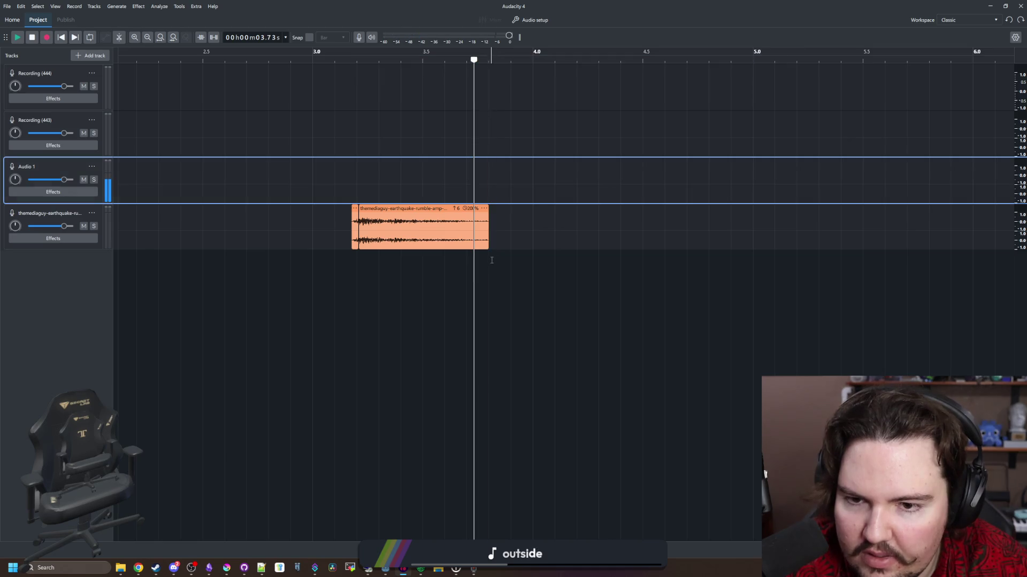
drag(490, 228, 359, 227)
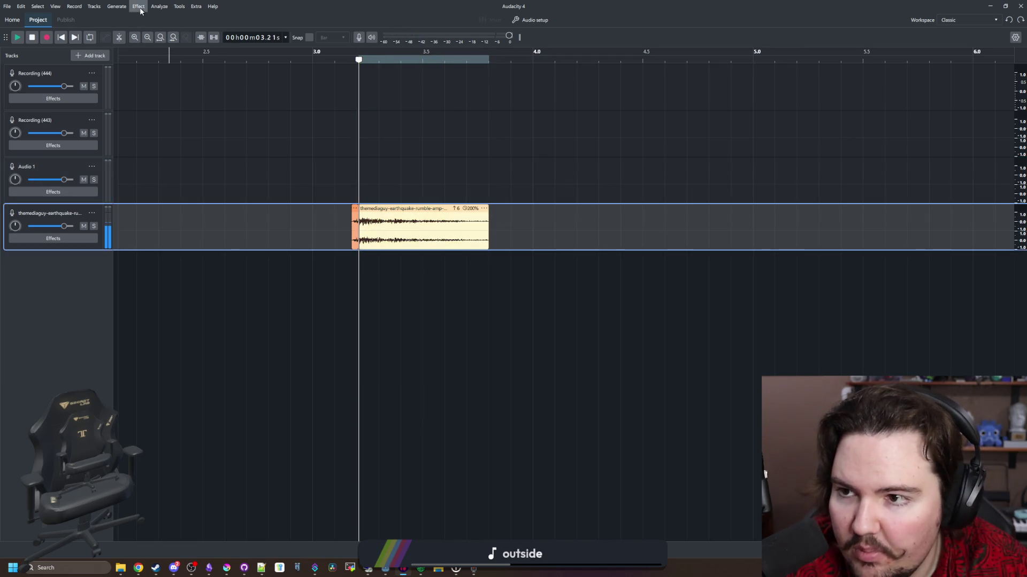
click(139, 6)
mouse_move(160, 71)
click(225, 83)
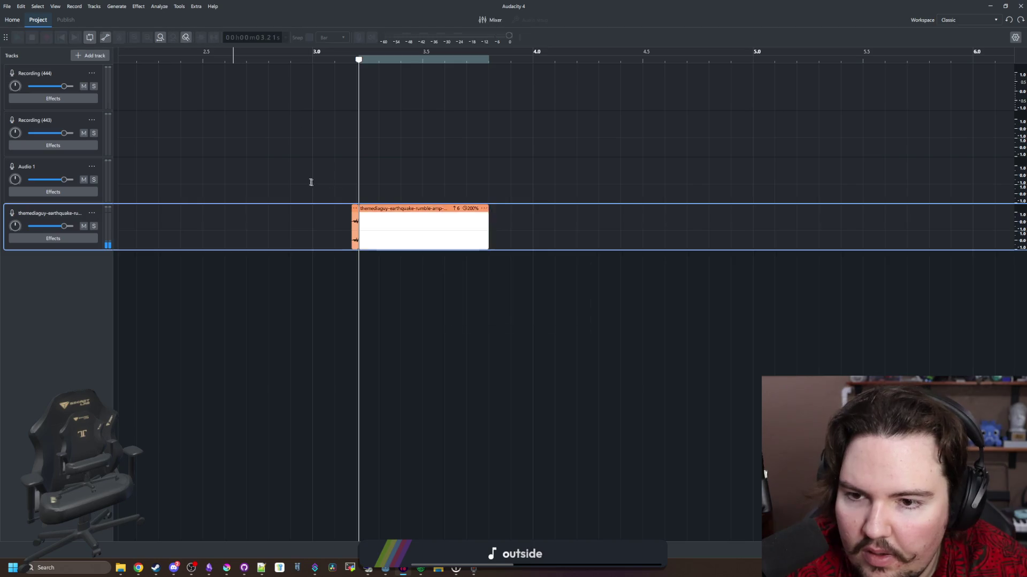
click(301, 177)
key(space)
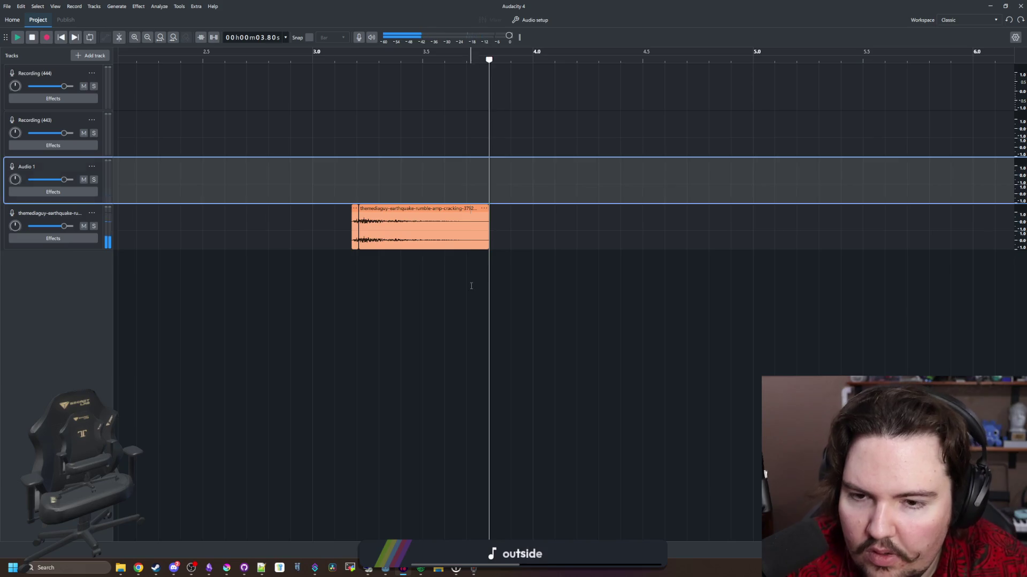
Select the whole clip and export it as destroy_decoration WAV, then return to the Godot script.
drag(489, 278, 352, 265)
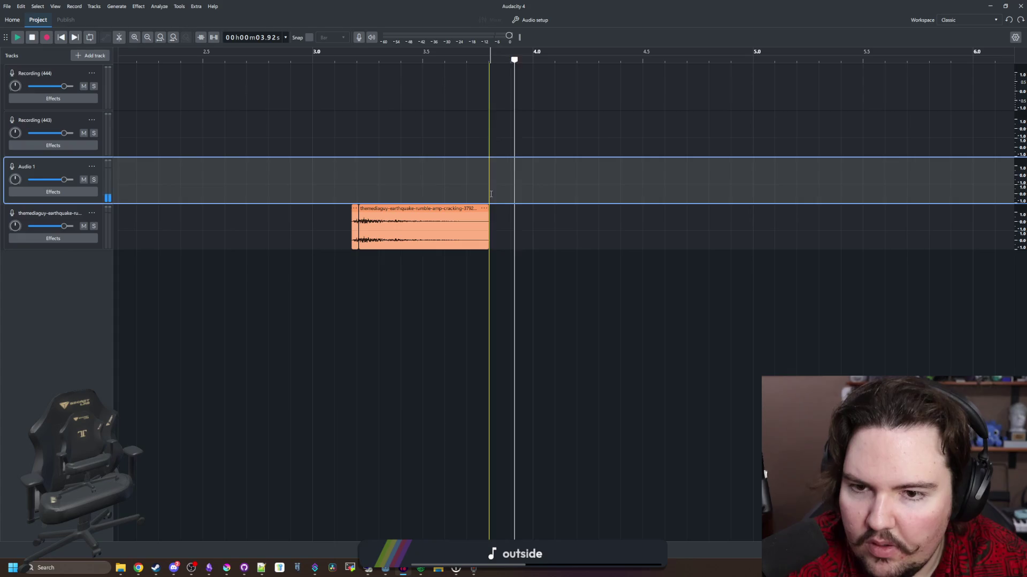
drag(488, 268, 352, 267)
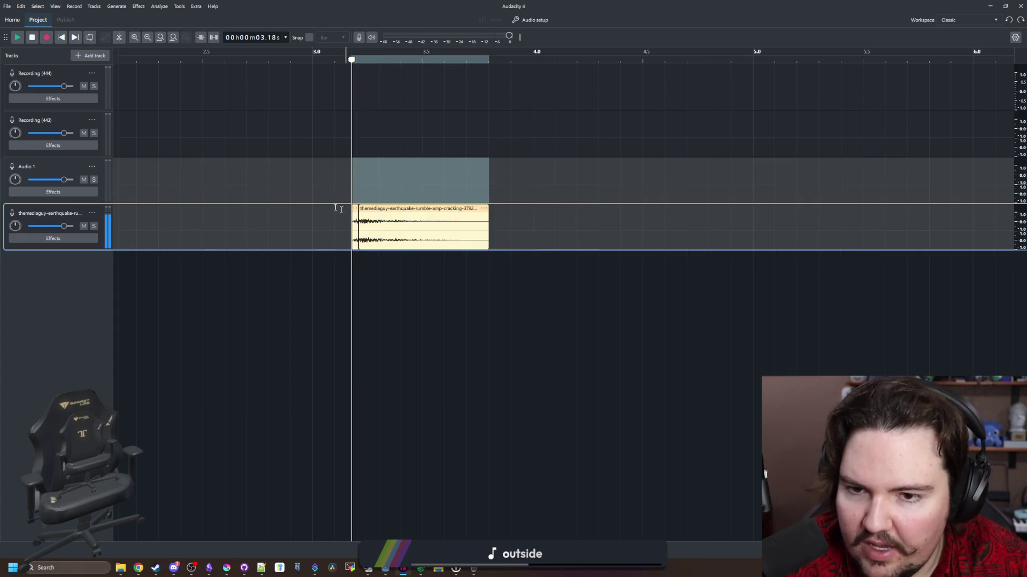
click(7, 8)
click(37, 103)
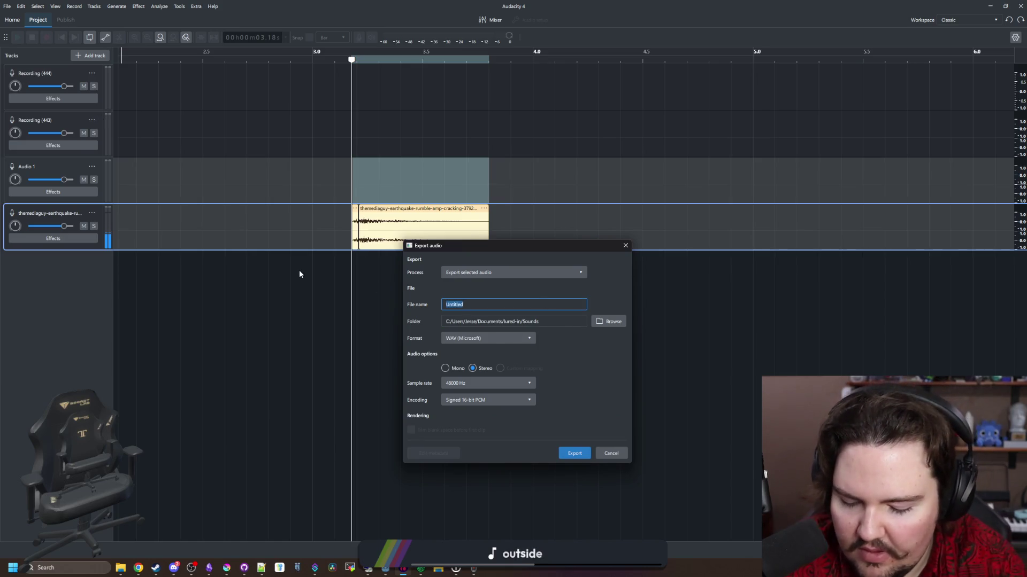
text(decop)
key(BackSpace)
key(BackSpace)
key(BackSpace)
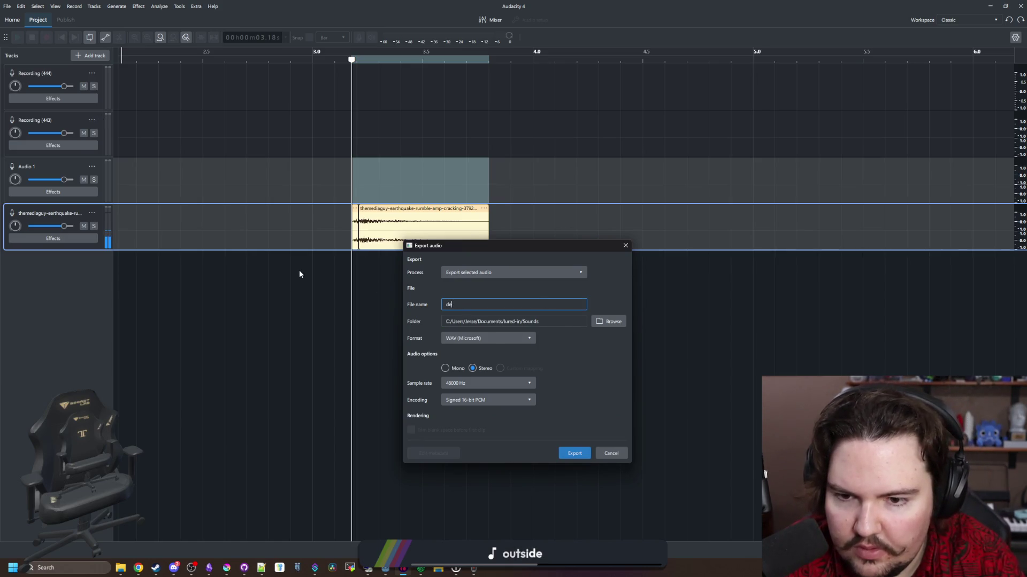
text(stroy_decoration)
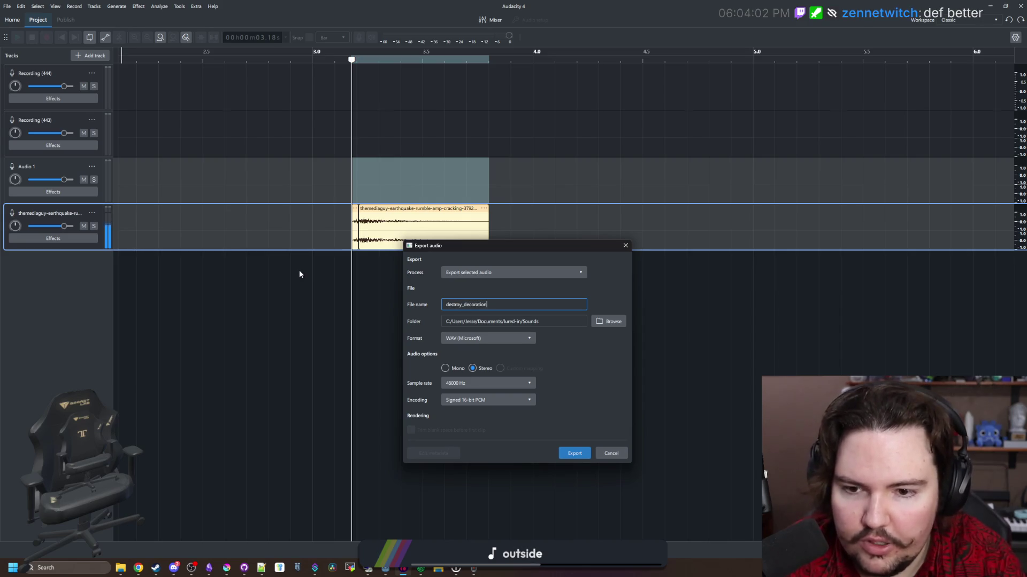
click(574, 451)
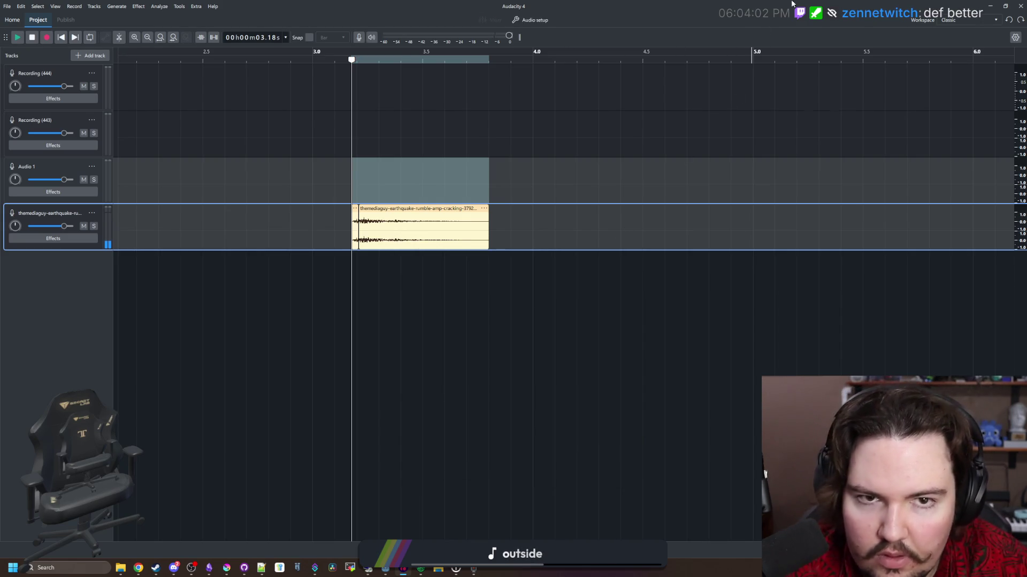
click(990, 6)
click(428, 287)
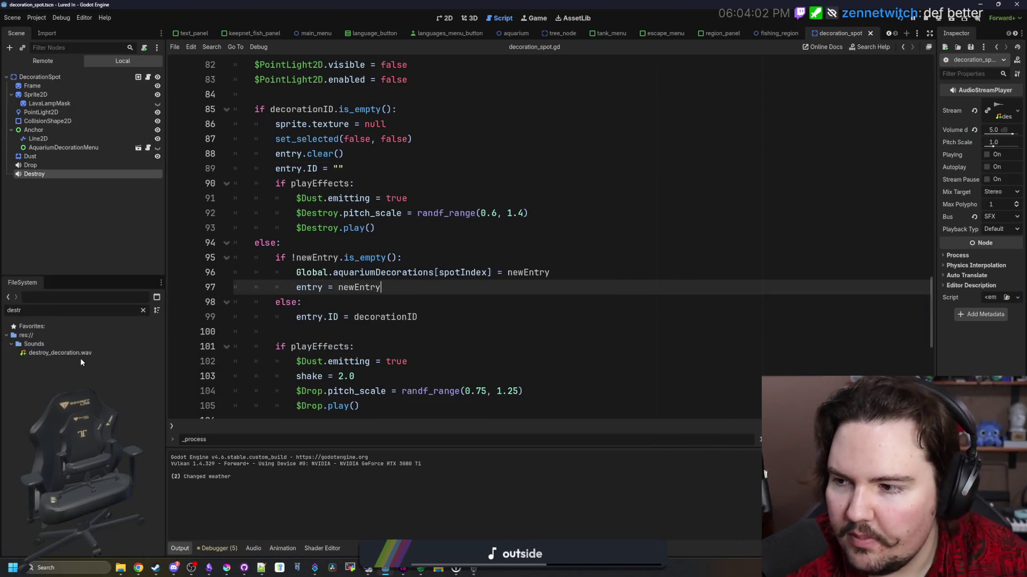
Preview the new destroy_decoration.wav sound in a widened Inspector.
double_click(65, 353)
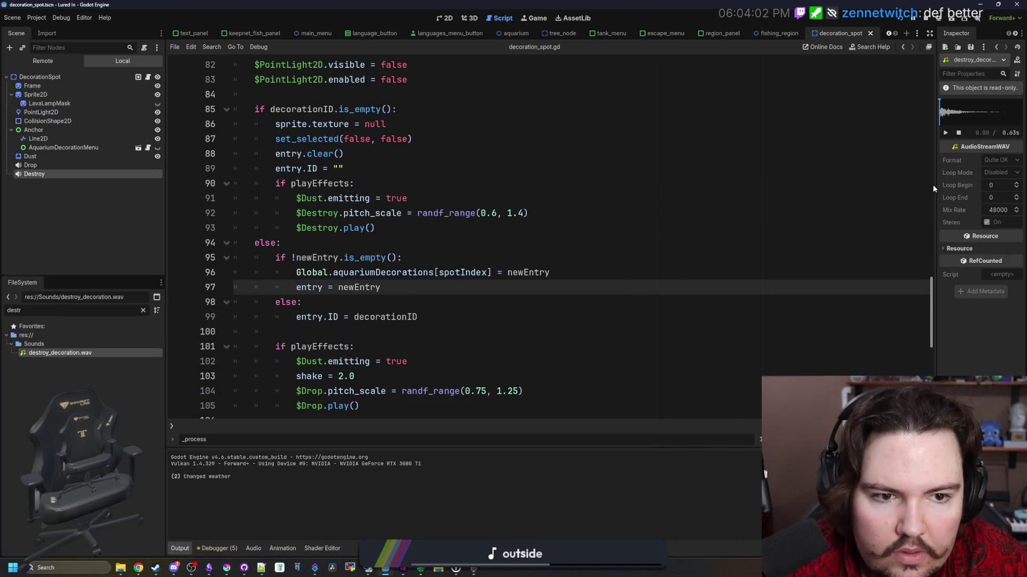
drag(936, 185, 615, 186)
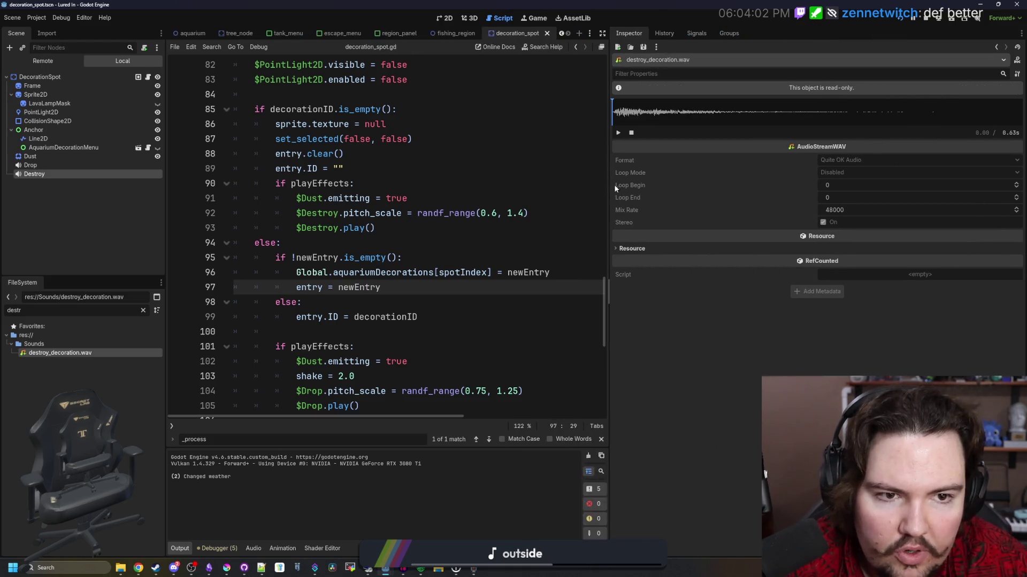
click(618, 133)
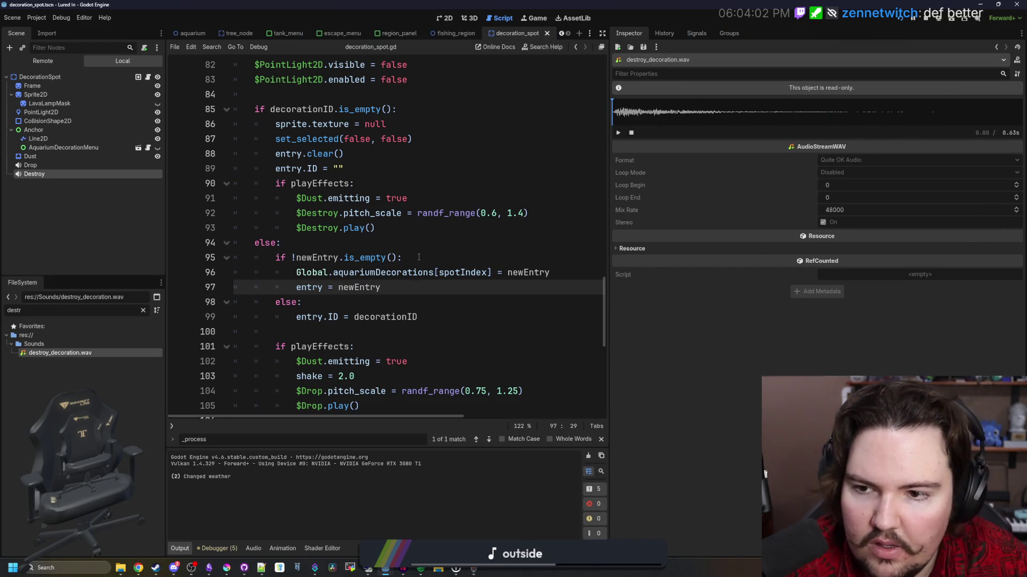
Save, run the game, and delete a plant decoration to hear the new destroy sound.
key(ctrl+s)
click(903, 18)
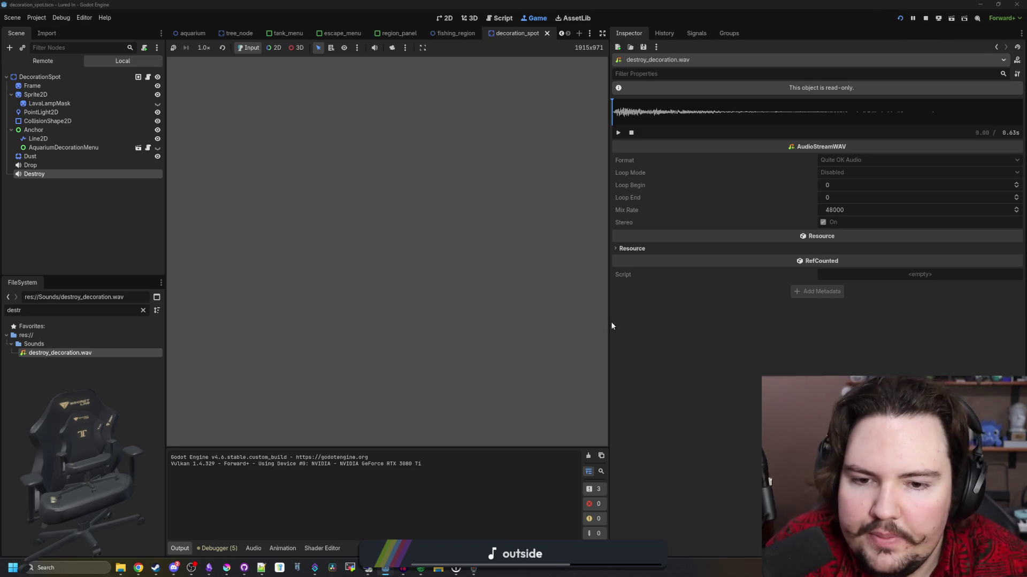
drag(610, 313, 684, 302)
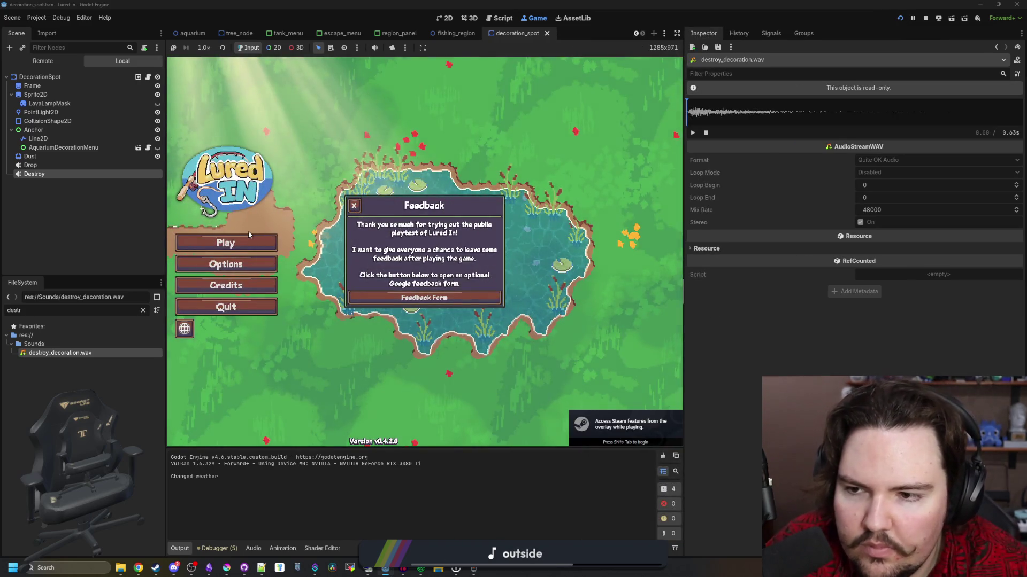
click(248, 235)
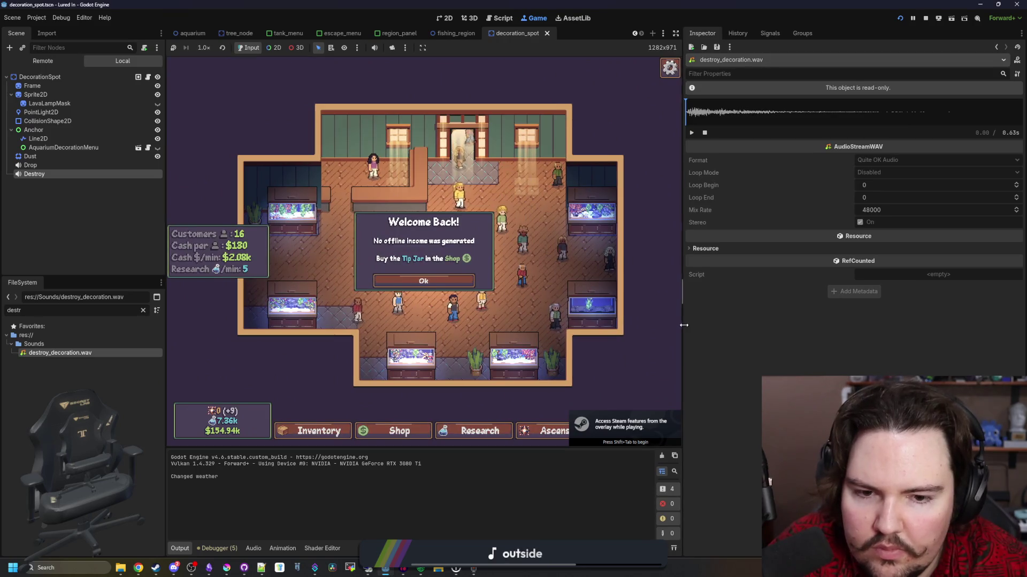
drag(685, 324, 843, 323)
click(550, 291)
scroll(675, 354, up, 3)
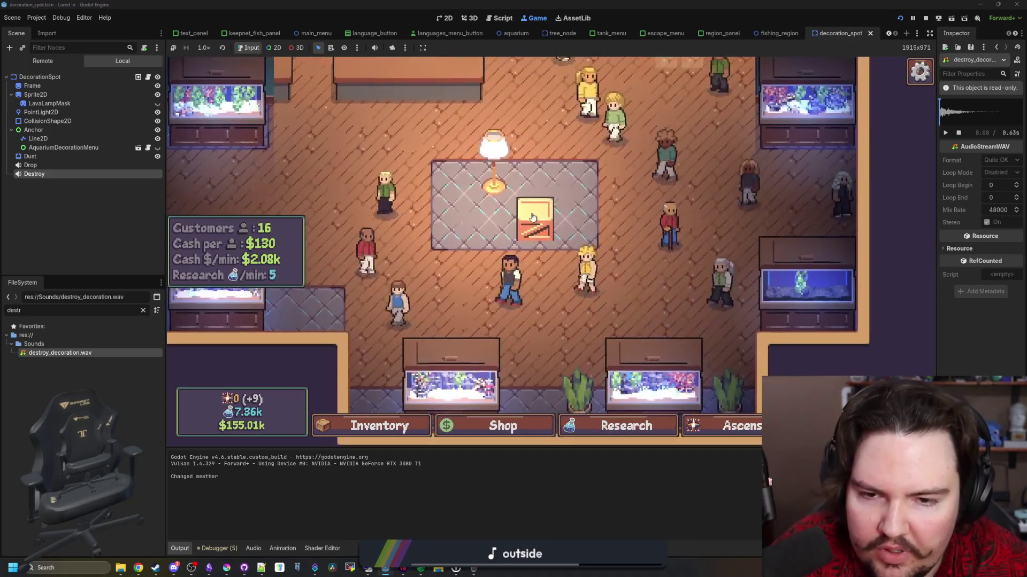
scroll(642, 348, down, 5)
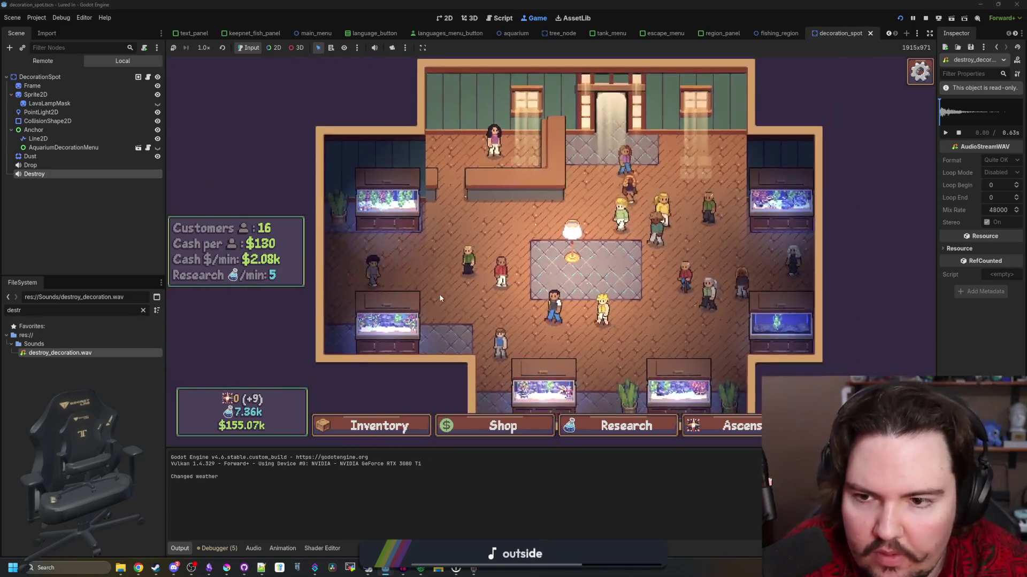
click(591, 347)
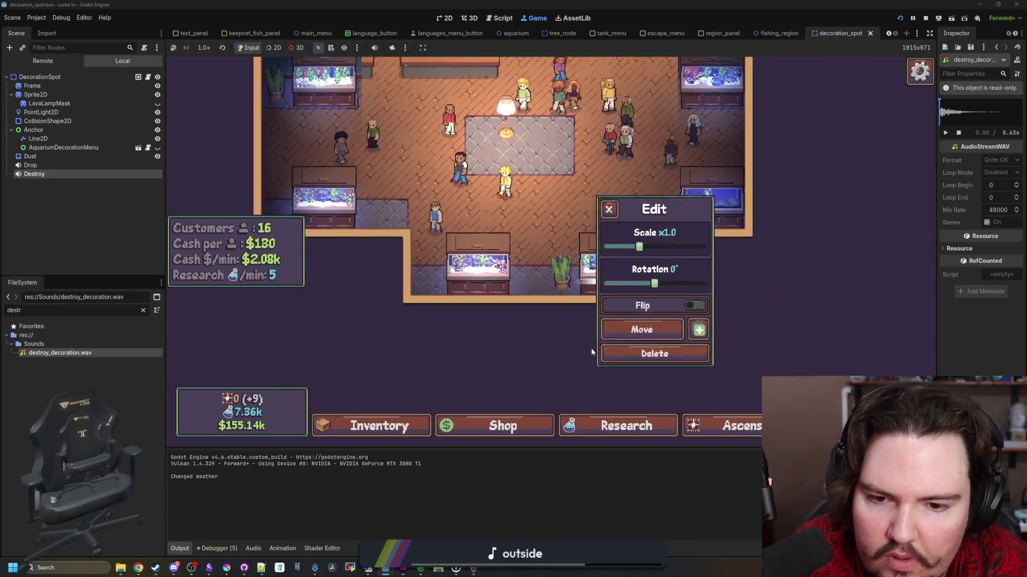
click(653, 351)
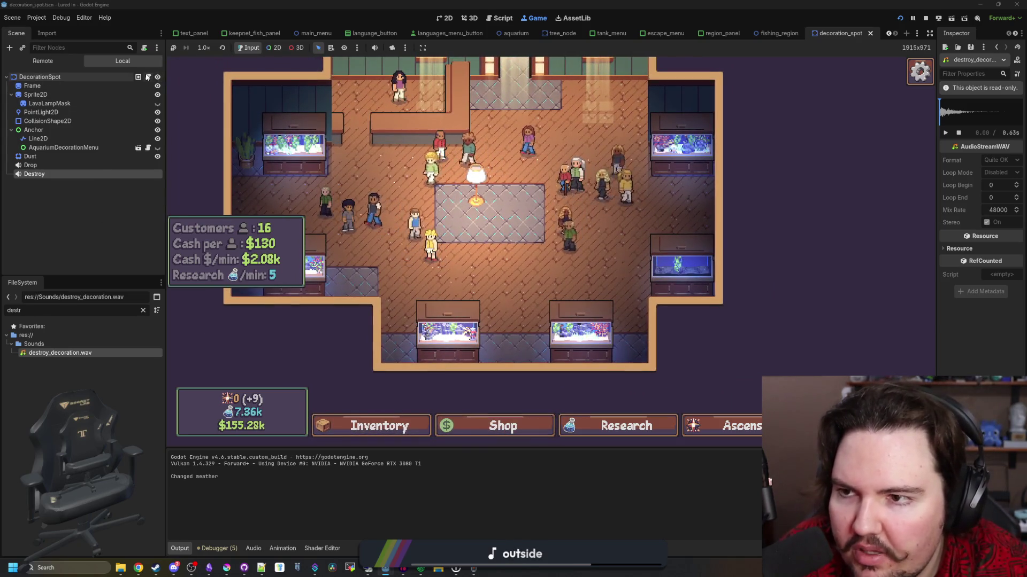
click(148, 77)
click(495, 214)
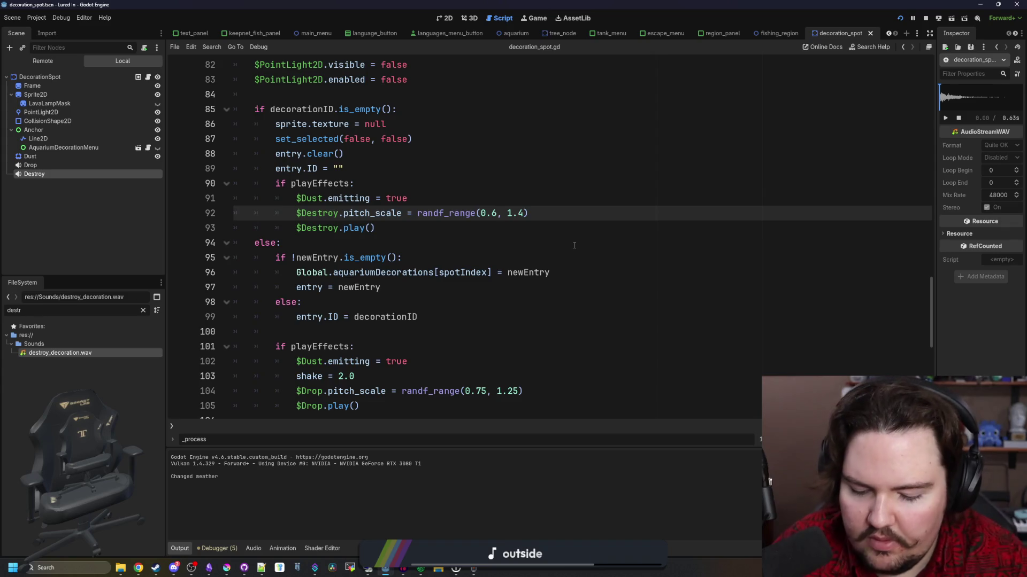
text(8)
Edit line 92's pitch bounds to randf_range(0.8, 1.2) and run the game with F5.
click(574, 246)
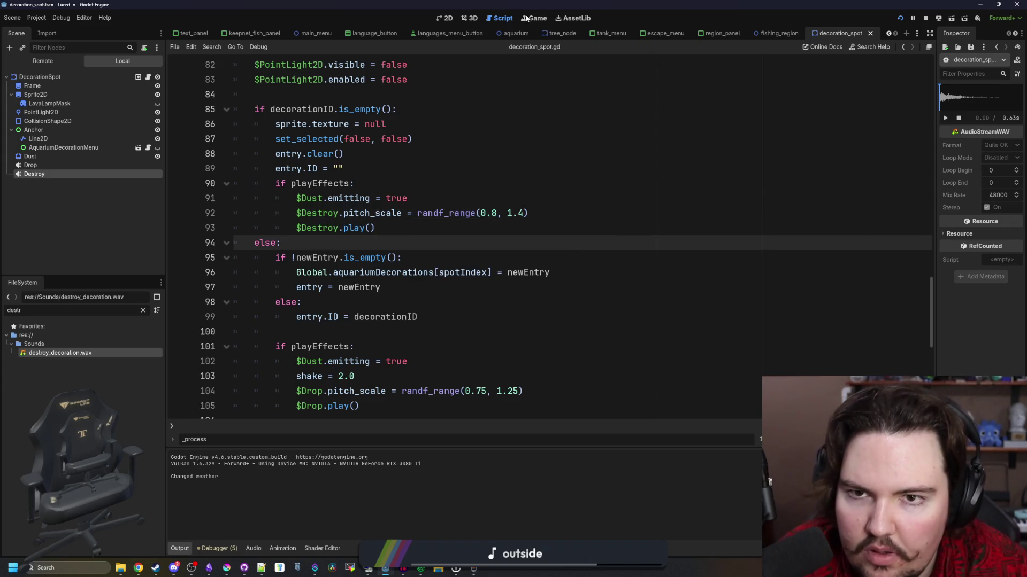
click(524, 212)
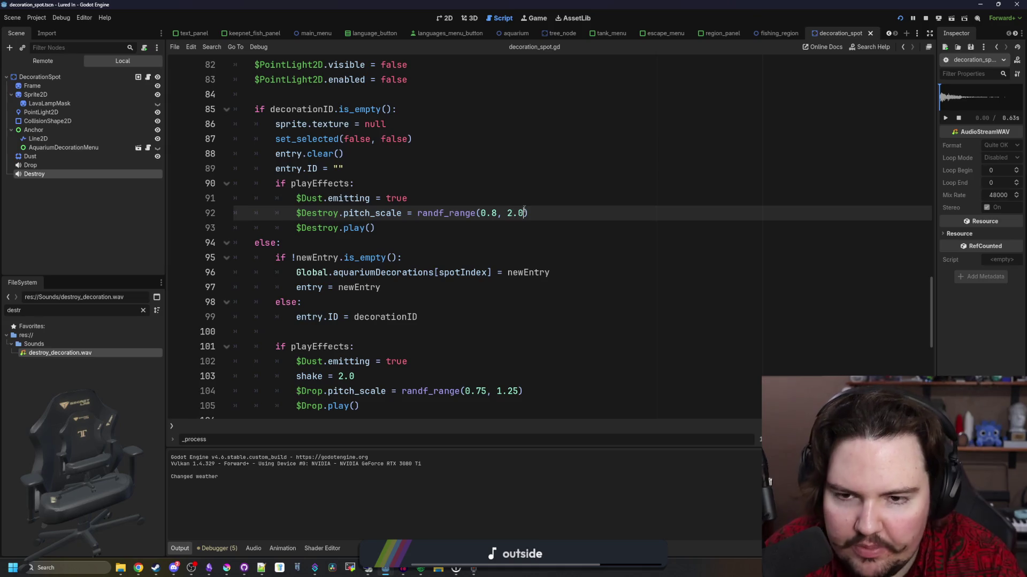
click(497, 213)
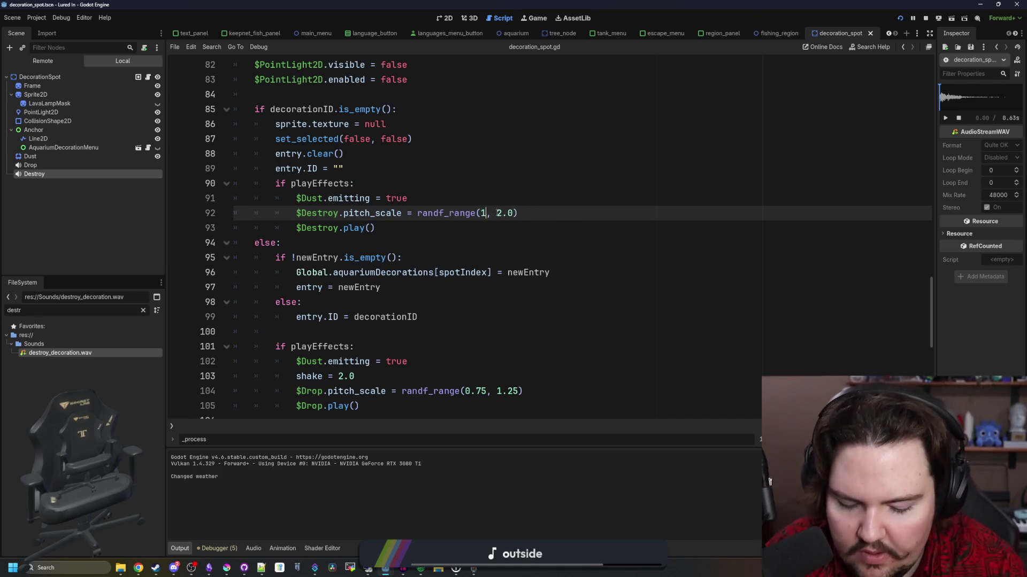
key(F5)
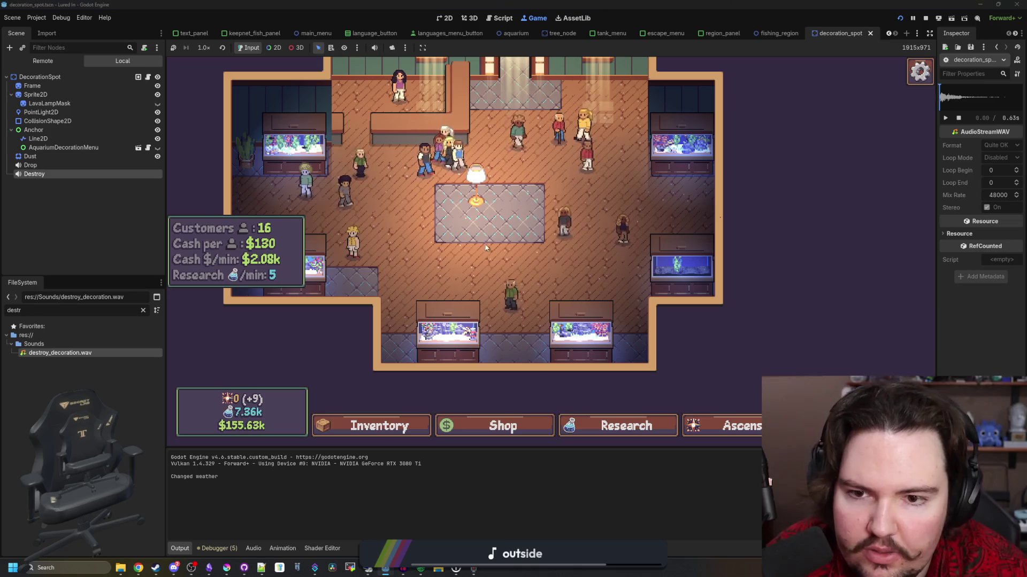
Open and close the edit options of the centre decoration and top-left aquarium.
click(479, 209)
click(600, 176)
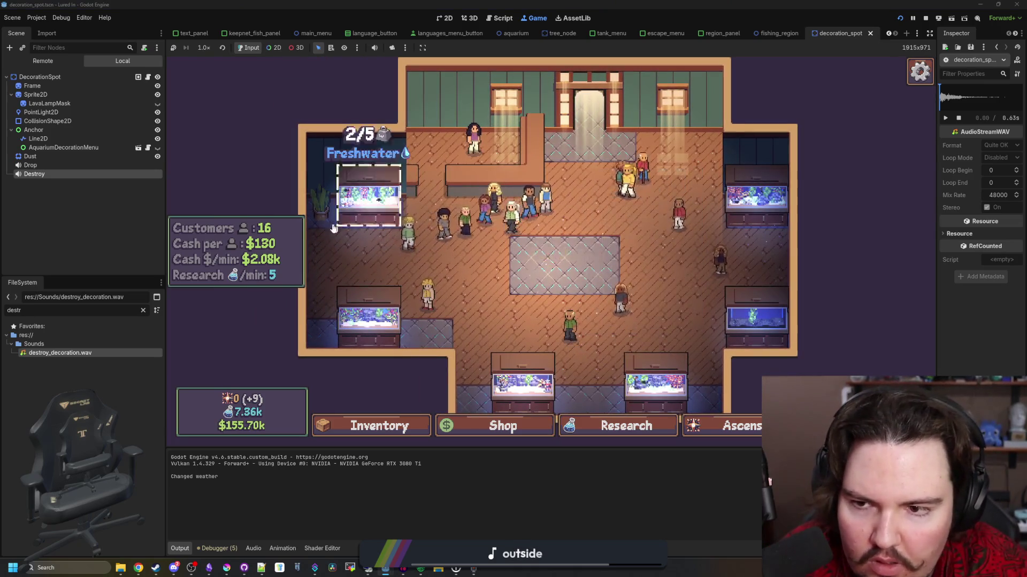
click(364, 204)
click(547, 320)
Buy a crate in the Shop and place several crates on the carpet grid.
click(497, 425)
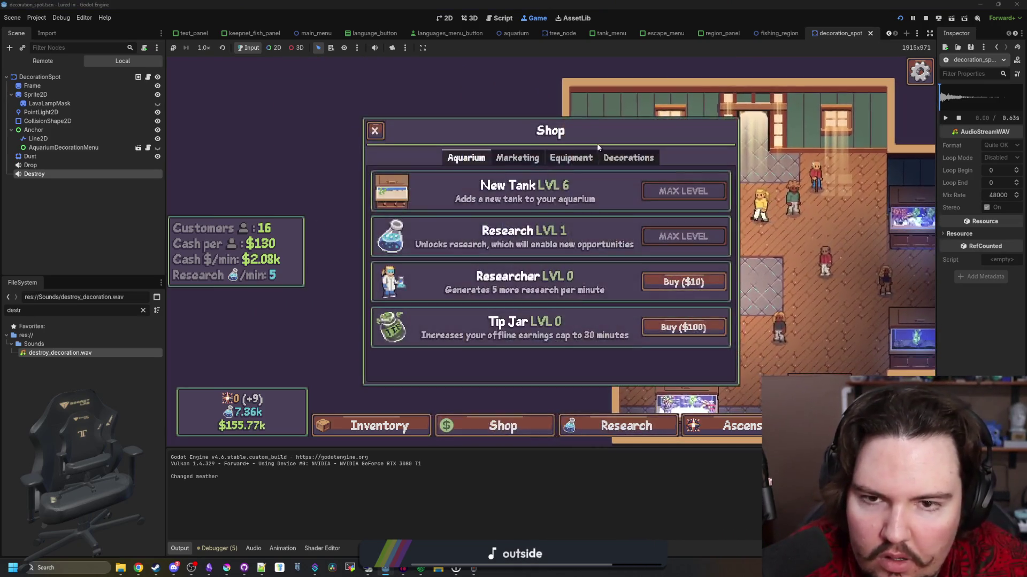
click(618, 158)
click(678, 282)
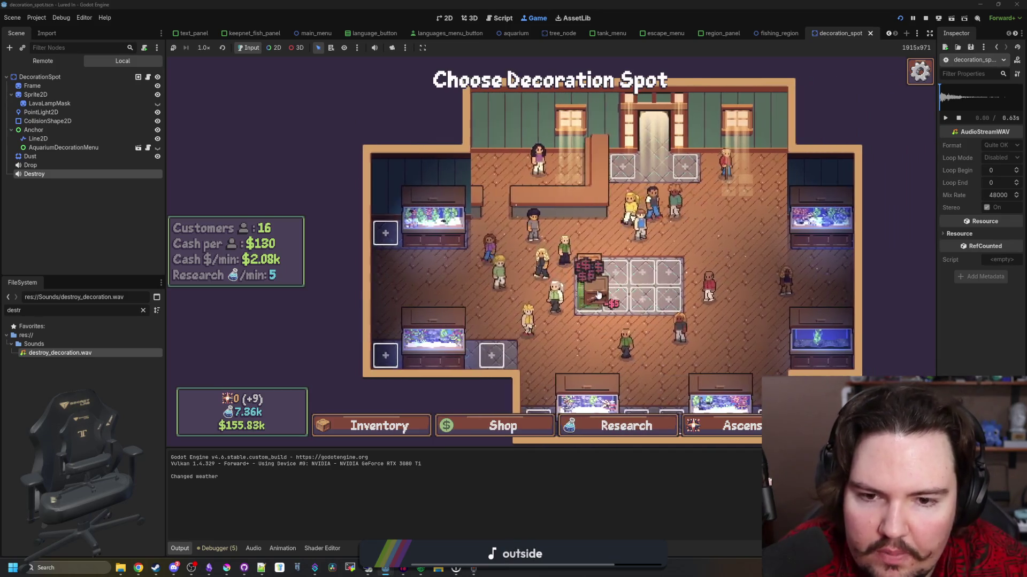
click(643, 274)
click(668, 272)
click(642, 299)
click(642, 299)
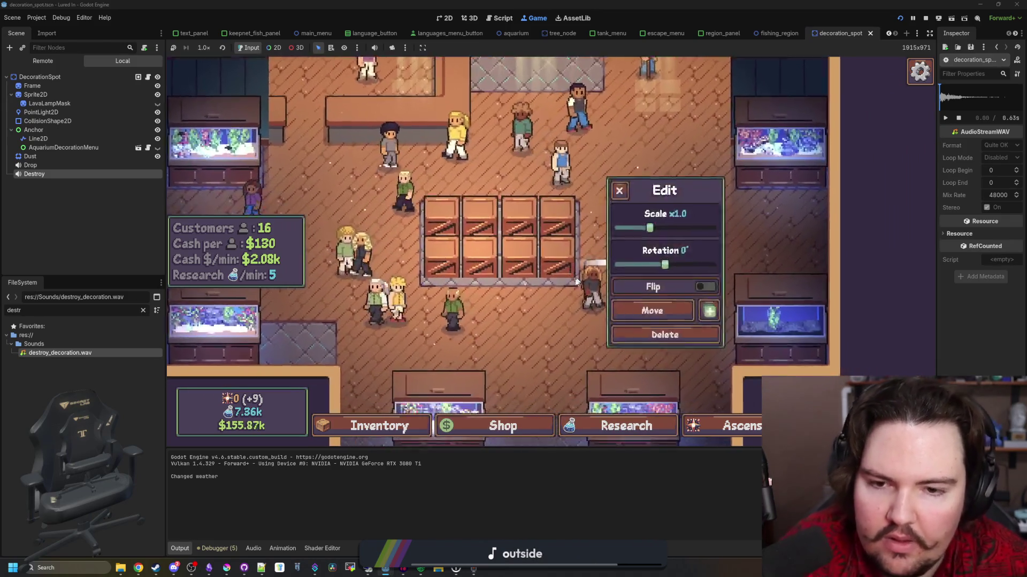
click(517, 257)
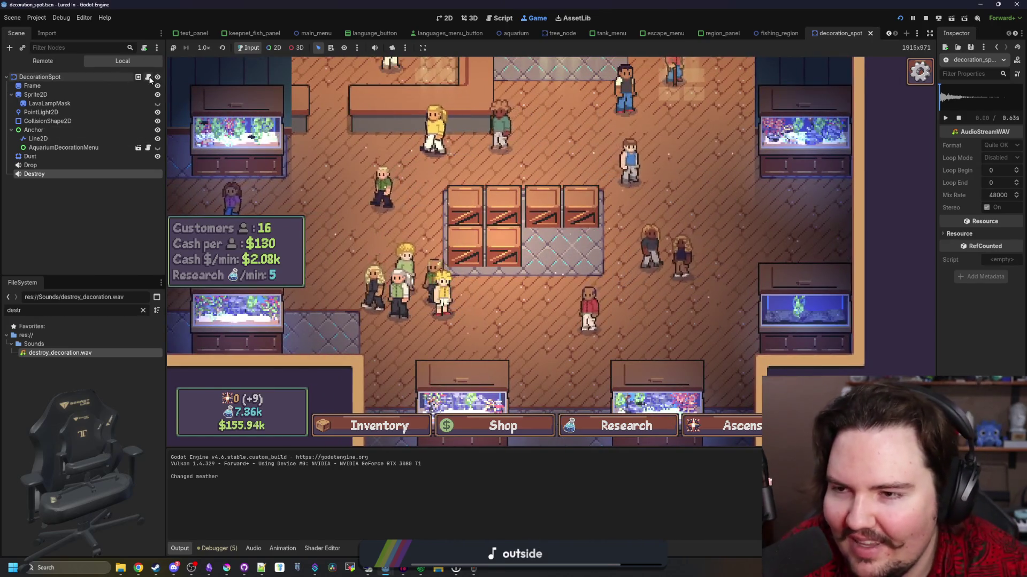
Revisit the line 92 pitch bounds in decoration_spot.gd, then return to the running game.
key(ctrl+F3)
click(527, 214)
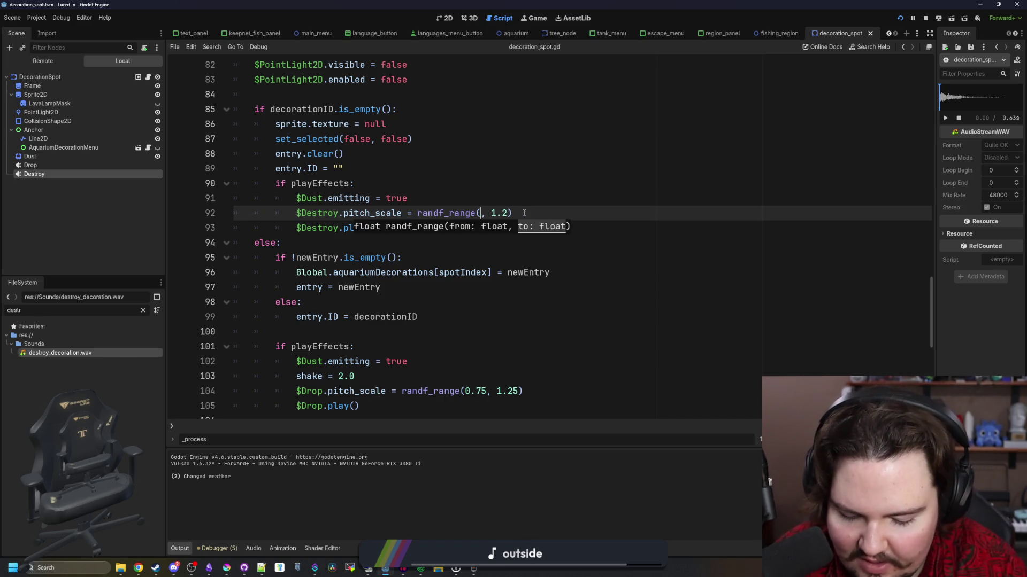
click(480, 214)
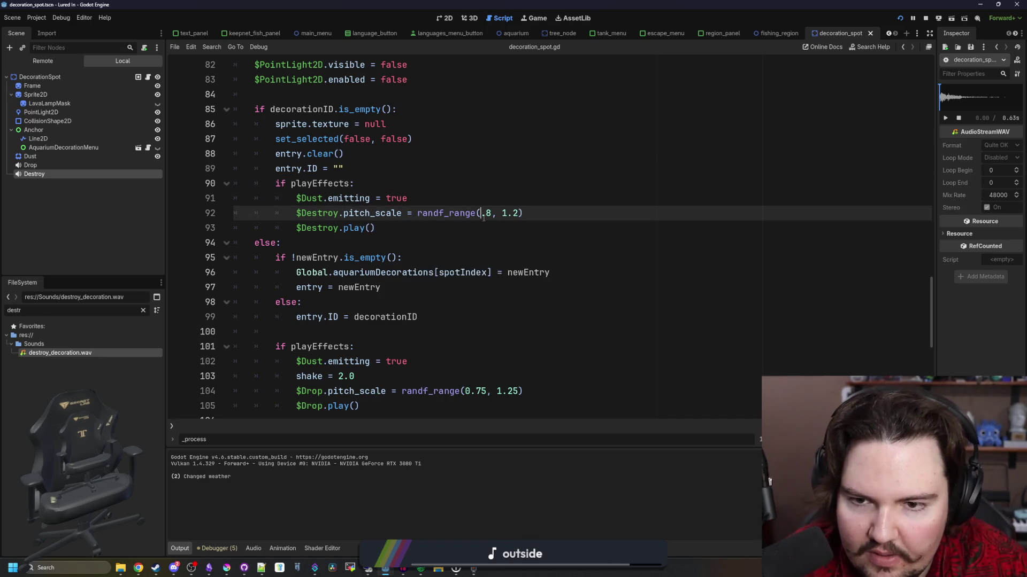
click(518, 163)
key(ctrl+F4)
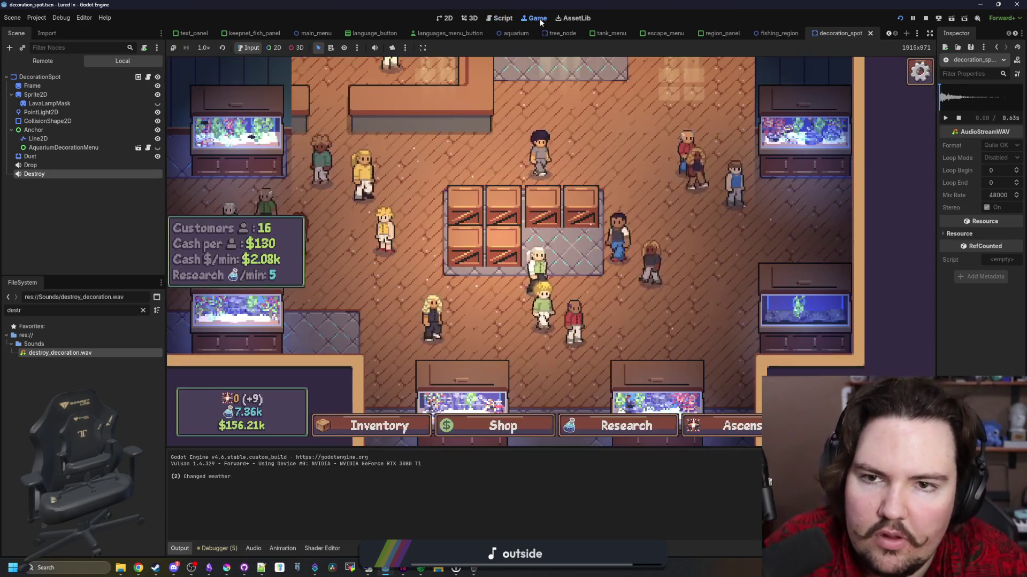
Delete the placed crates to hear the randomly pitched destroy sound.
click(508, 255)
click(647, 322)
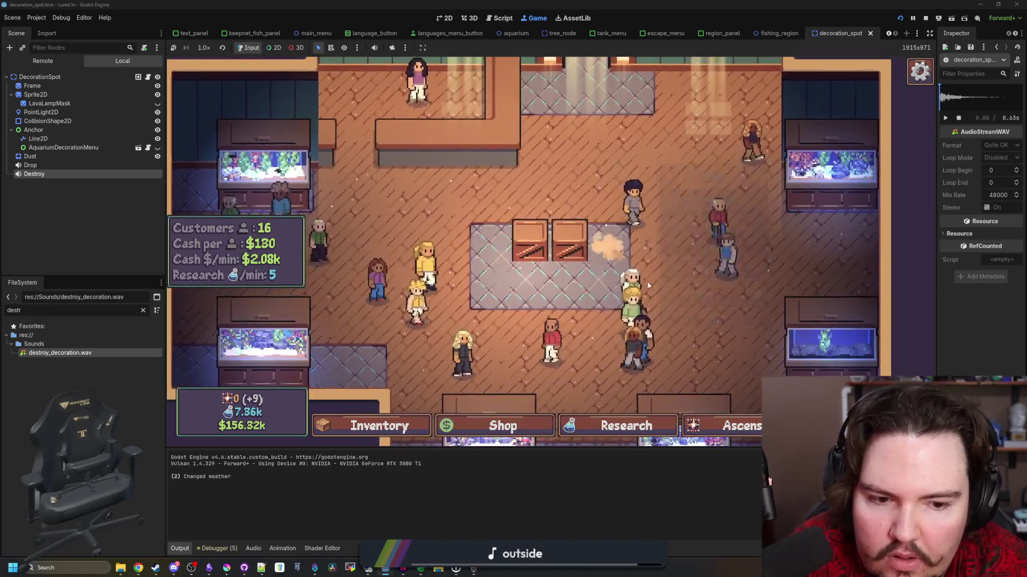
click(497, 244)
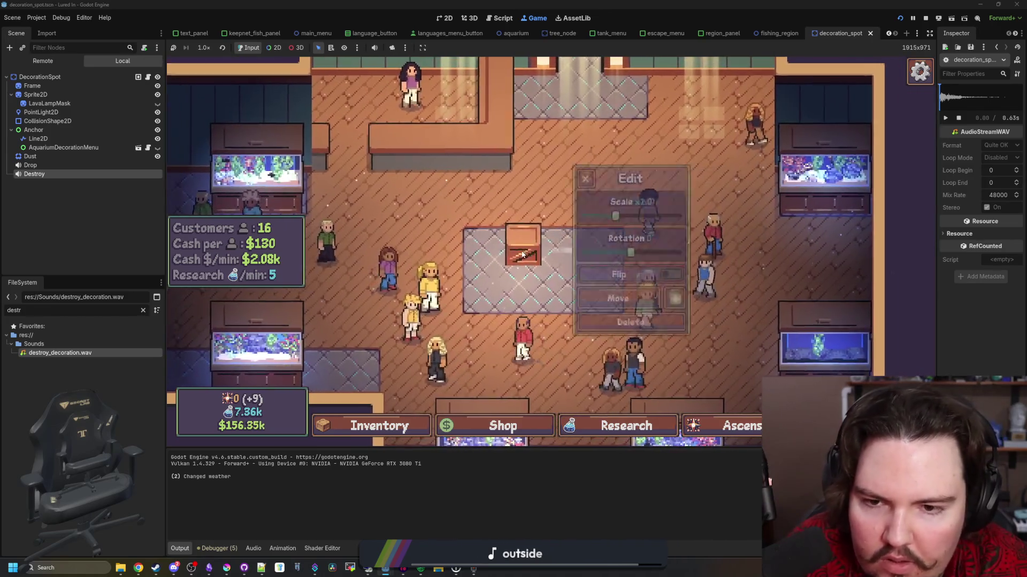
click(631, 321)
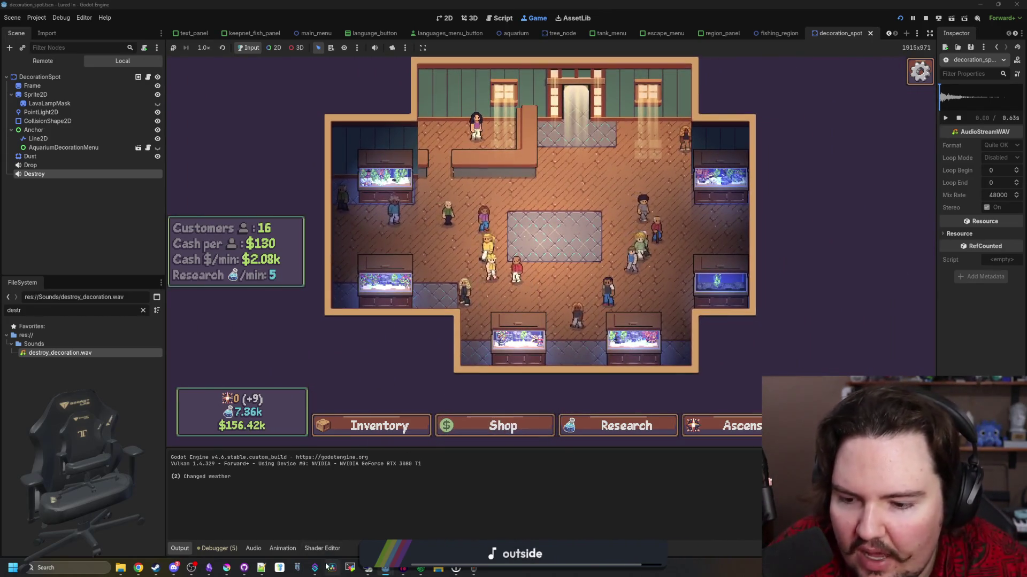
Return to the Pixabay rubble results in the browser and preview rockfall2a.
key(alt+Tab)
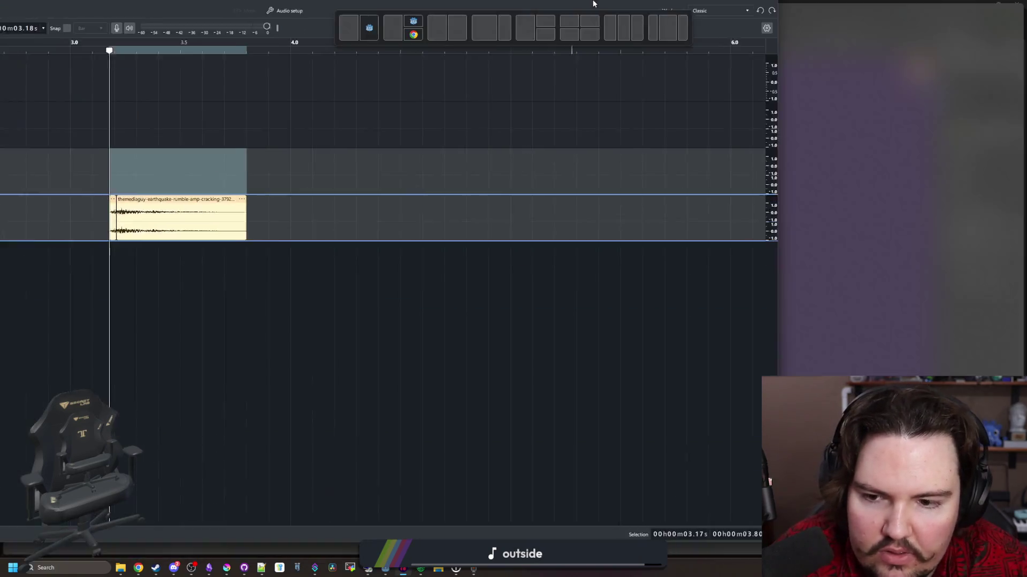
ctrl+scroll(392, 277, down, 2)
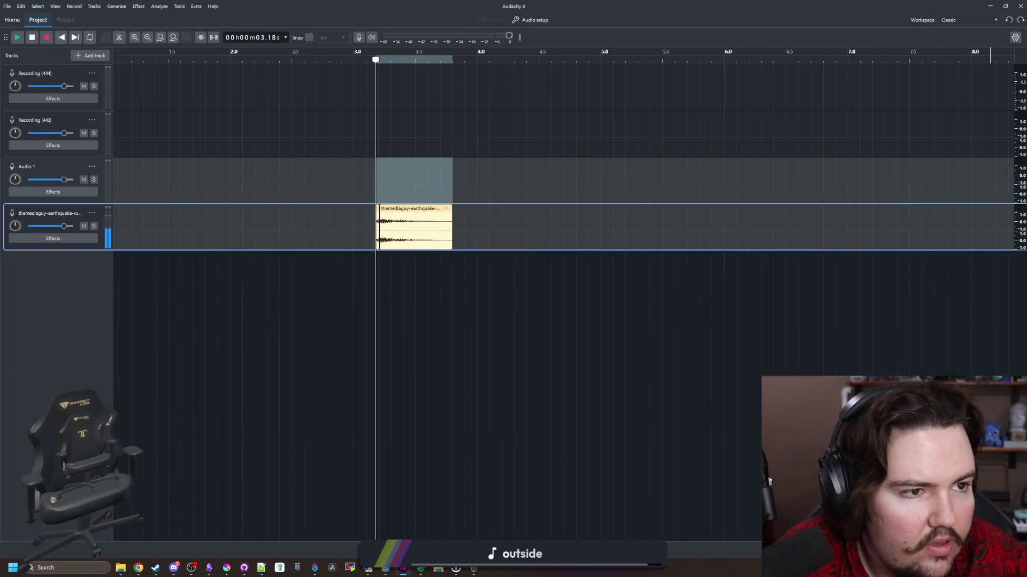
key(alt+Tab)
click(1008, 97)
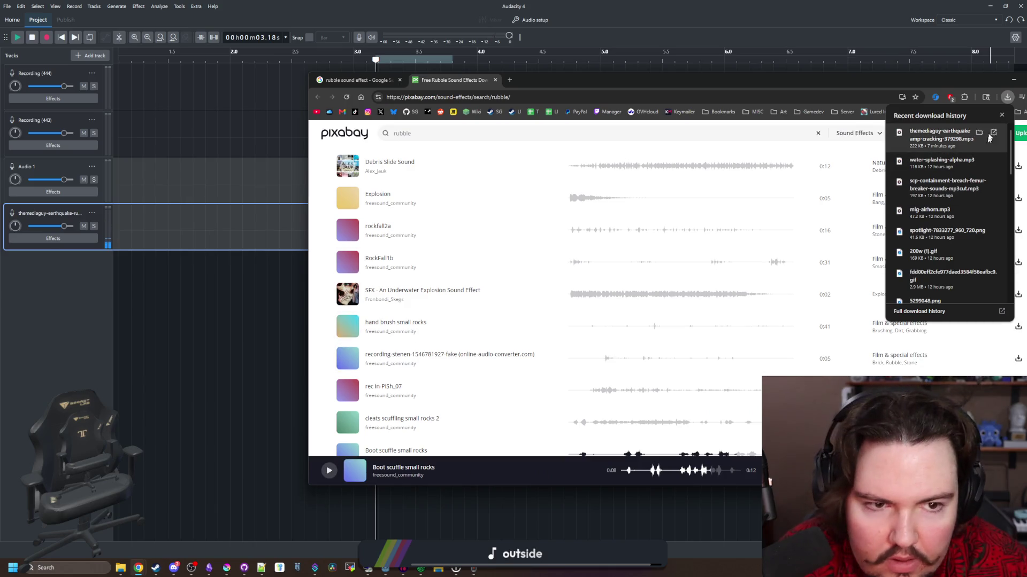
click(596, 230)
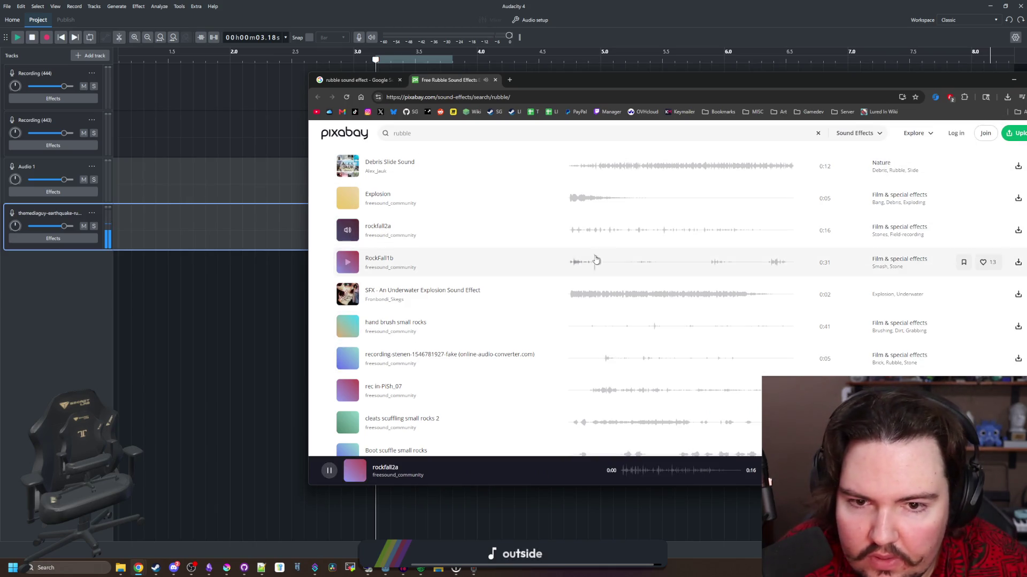
click(348, 230)
Preview the Construction site with a tractor clip, skipping ahead within it.
scroll(368, 284, down, 1)
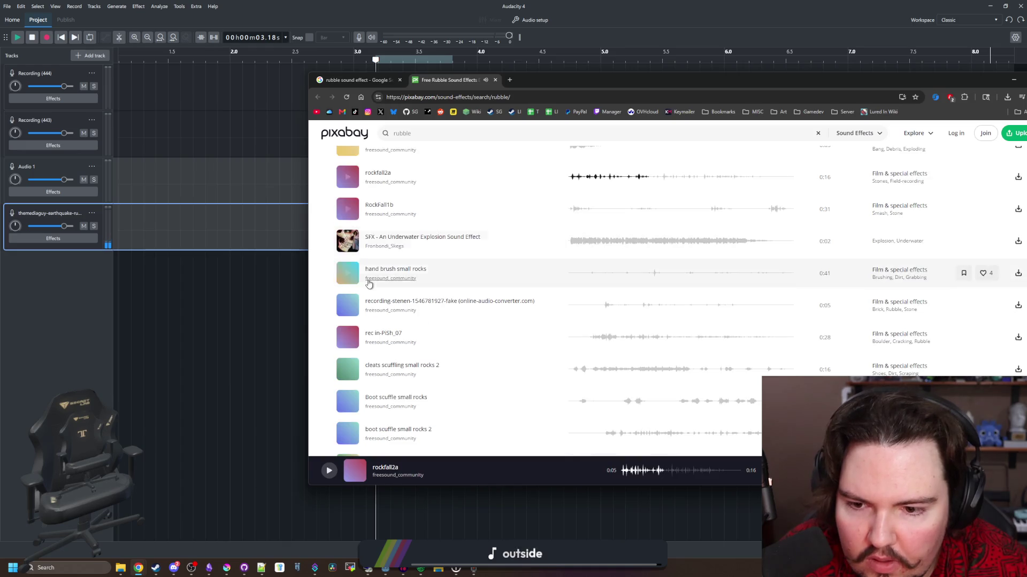
scroll(348, 364, down, 1)
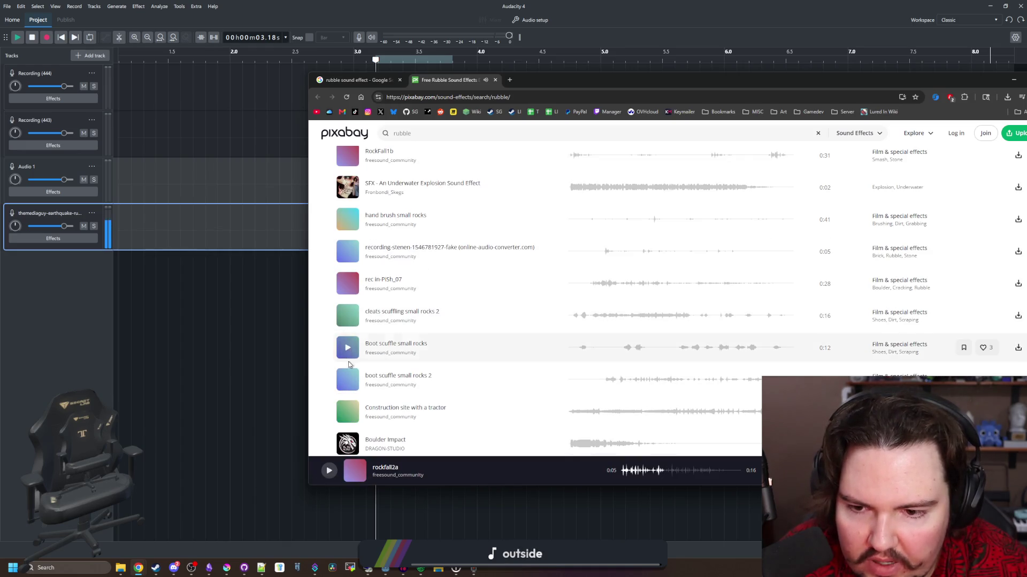
scroll(348, 363, down, 1)
click(348, 359)
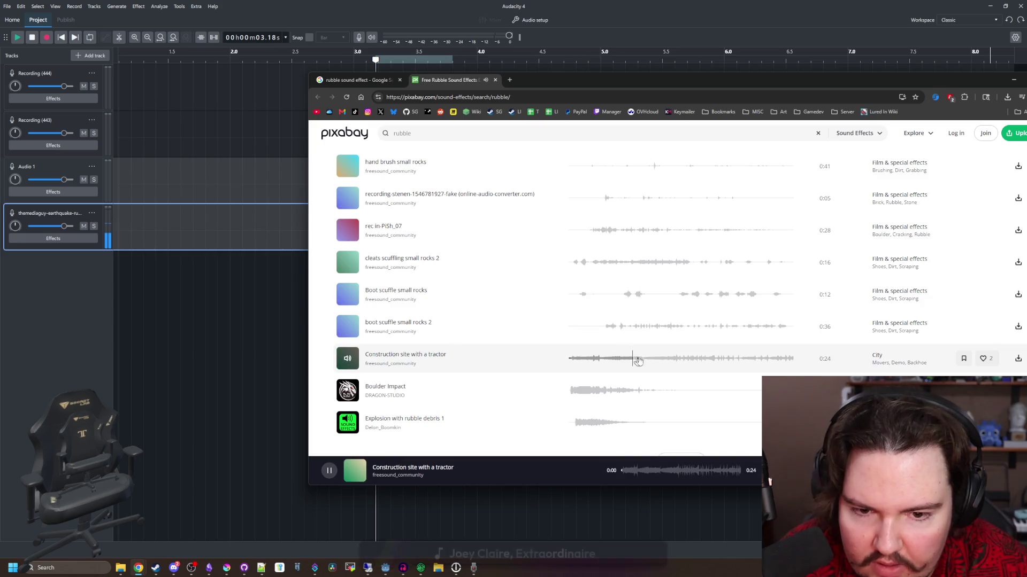
click(708, 358)
click(349, 360)
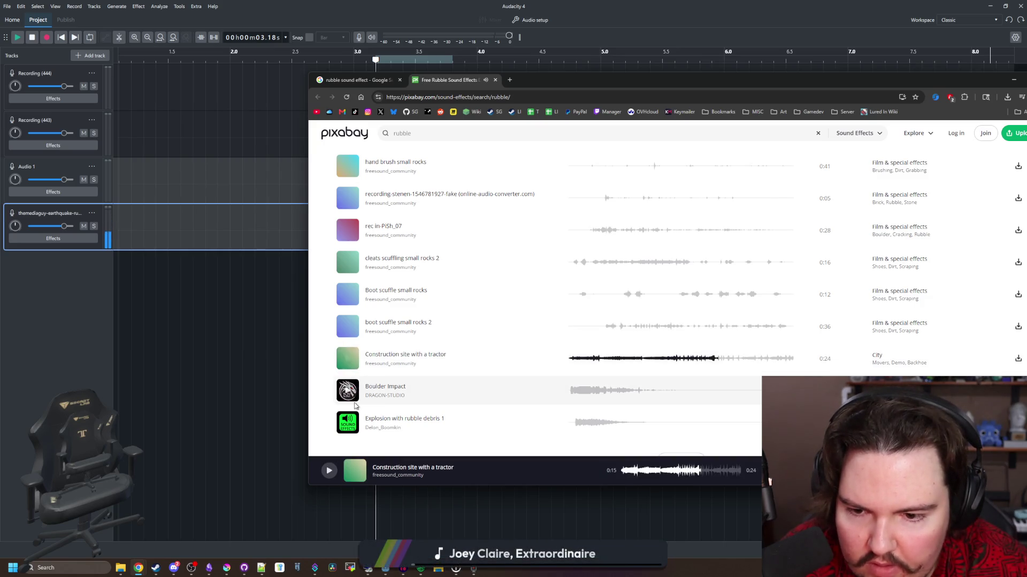
Audition Explosion with rubble debris 1 several times and shift the browser window left.
scroll(349, 361, down, 1)
click(347, 370)
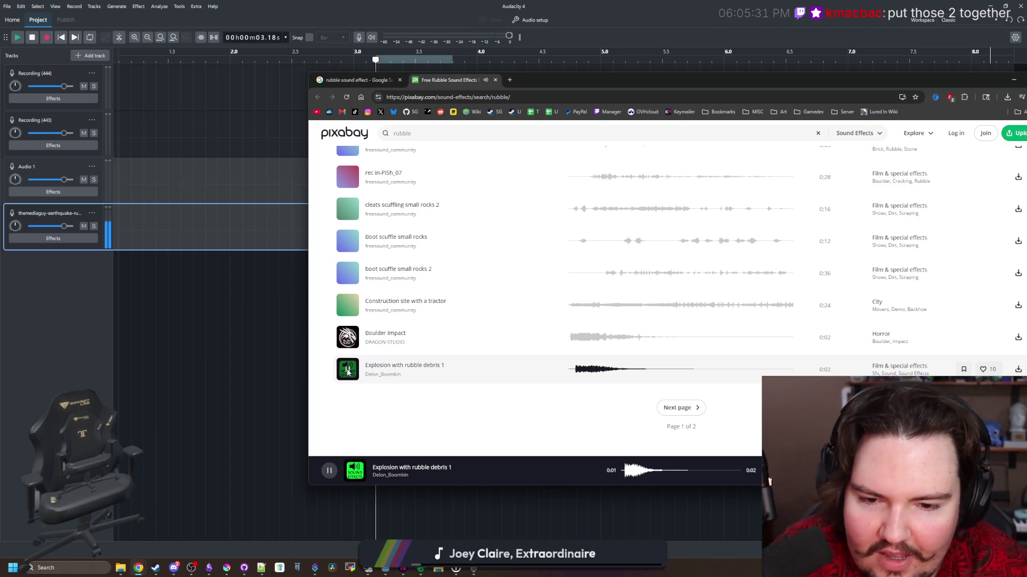
click(574, 372)
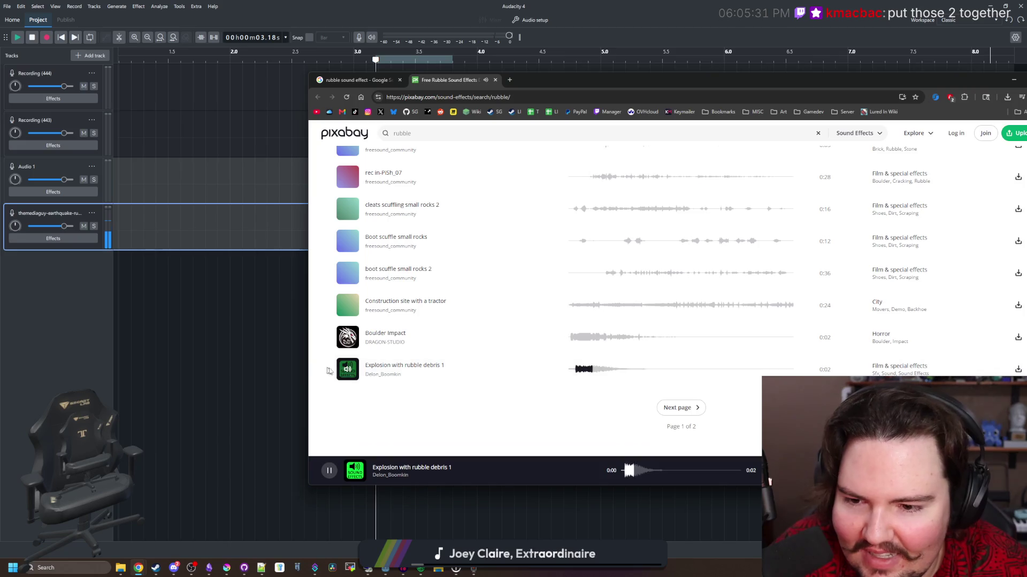
click(605, 373)
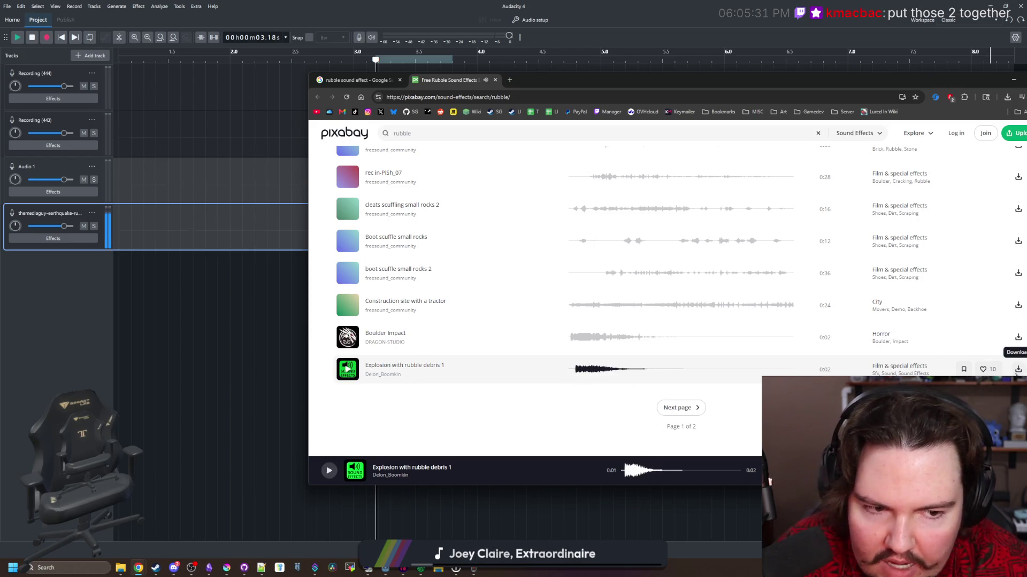
scroll(454, 334, up, 1)
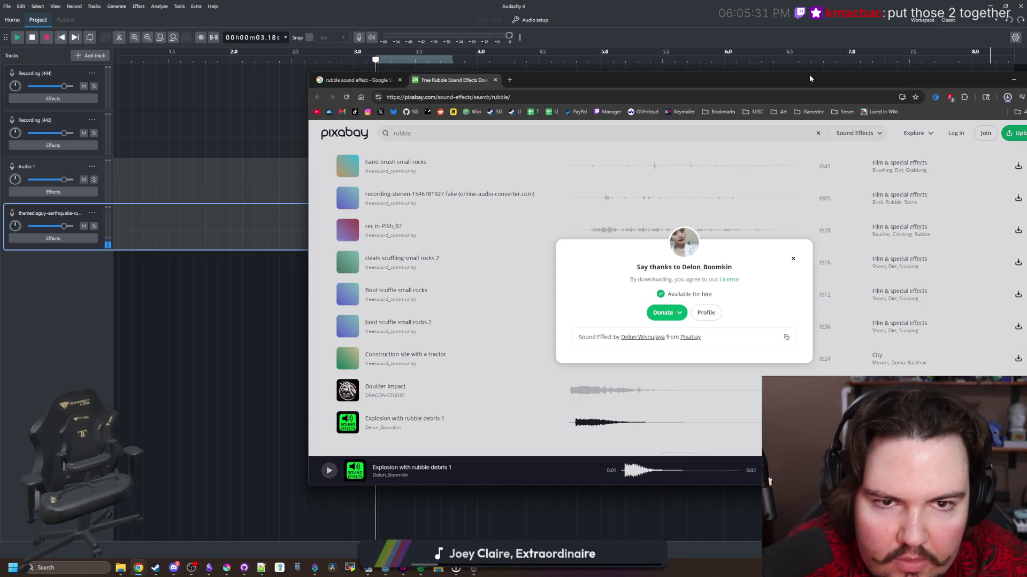
drag(810, 79, 681, 84)
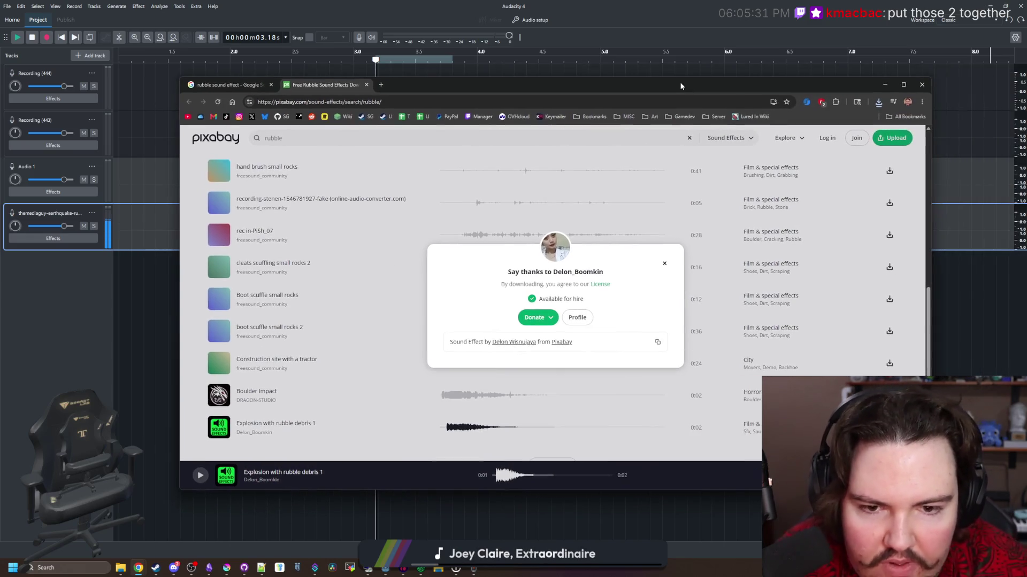
Dismiss the download thanks and preview Boot scuffle small rocks, hand brush small rocks, and RockFall1b.
click(664, 263)
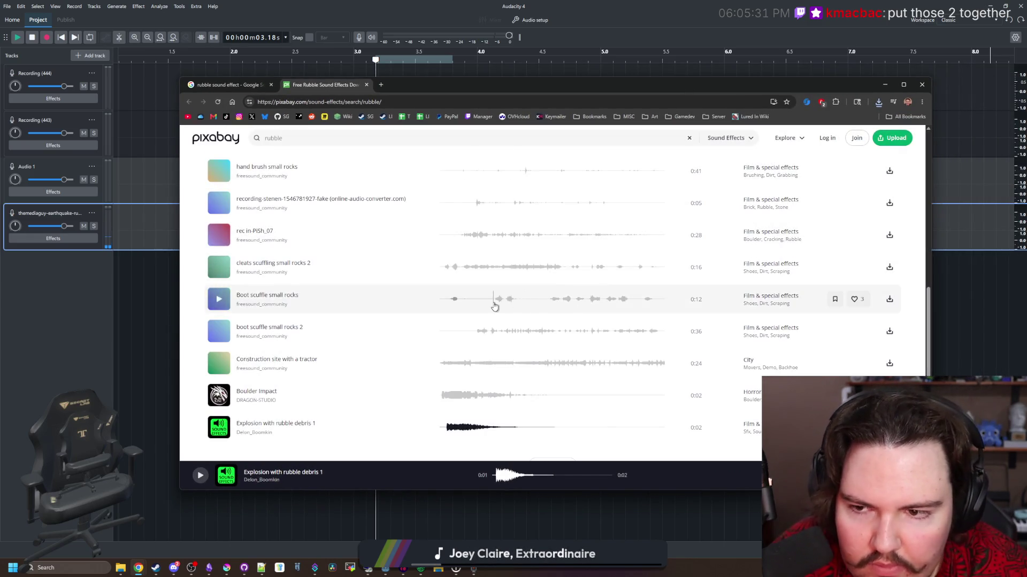
scroll(481, 302, down, 2)
scroll(219, 321, up, 2)
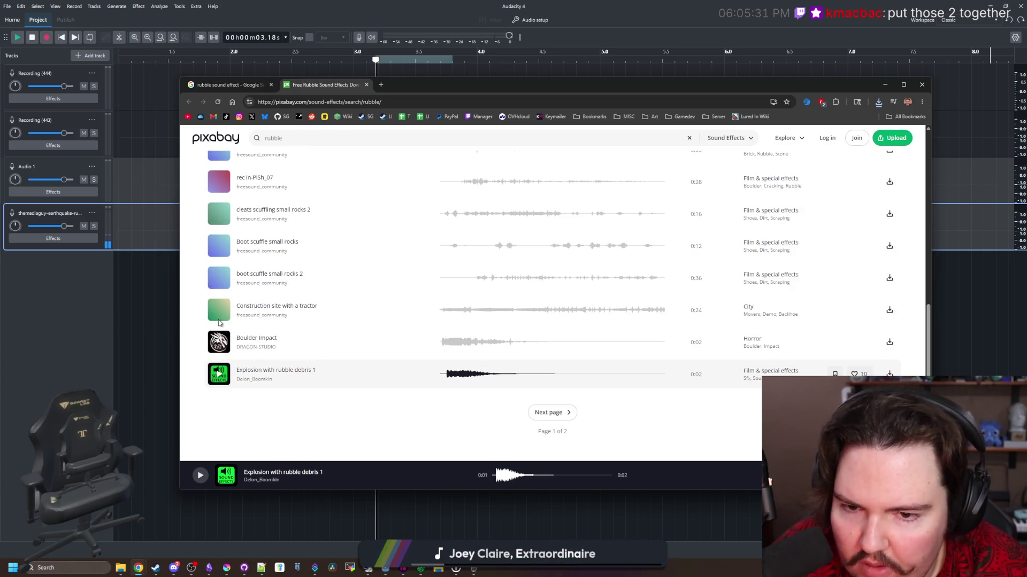
click(218, 299)
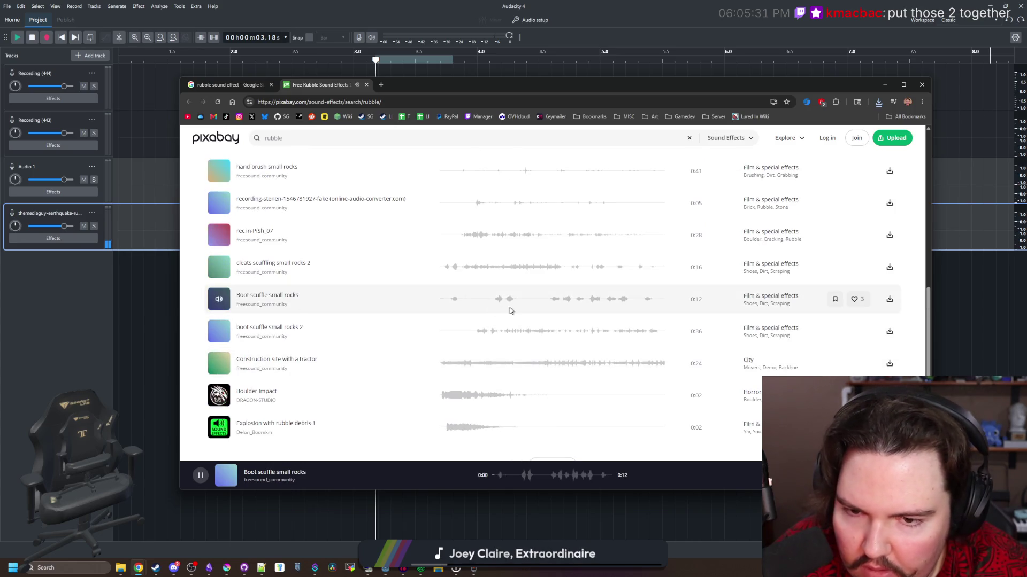
click(219, 300)
scroll(216, 292, up, 2)
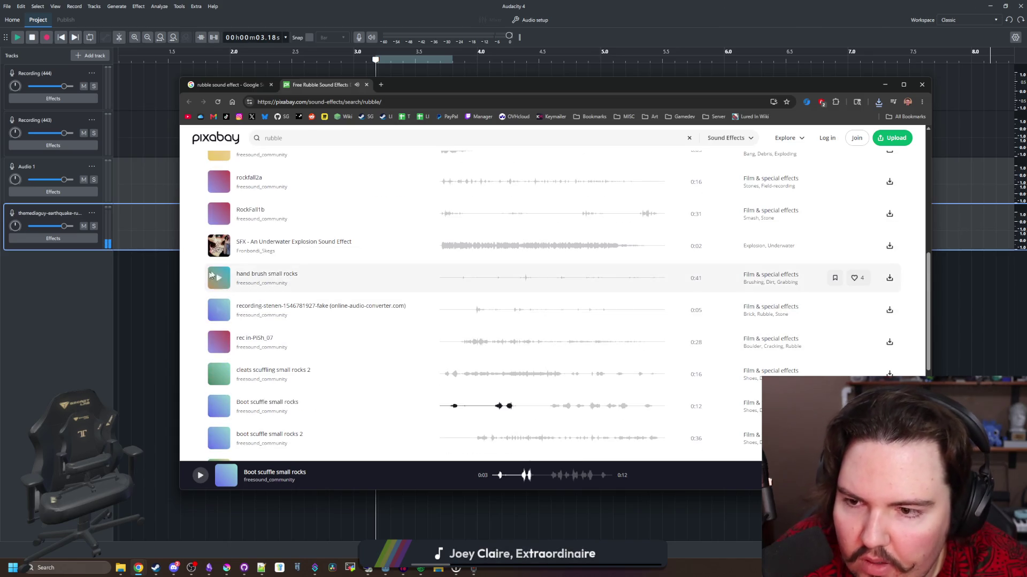
click(218, 278)
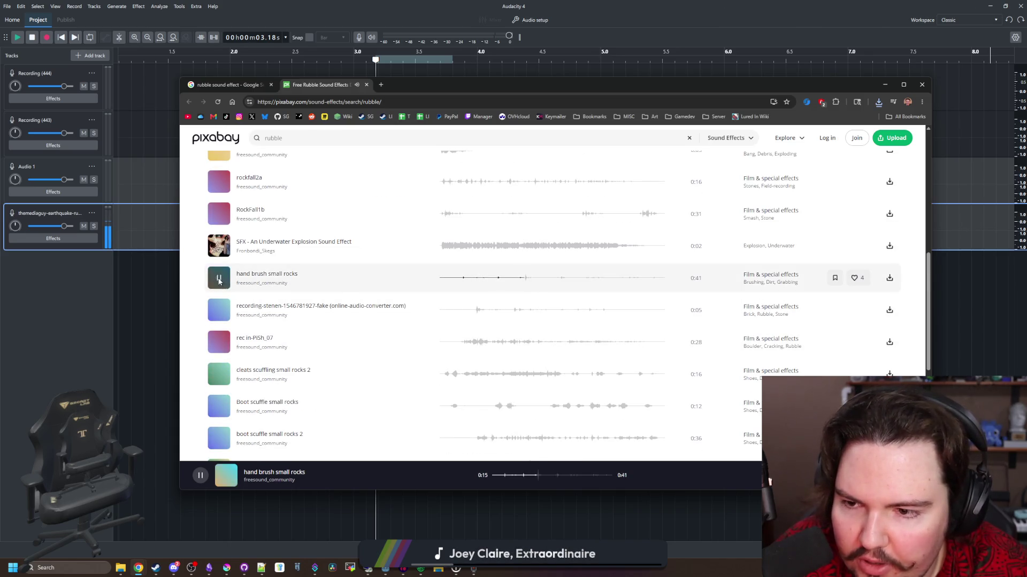
scroll(219, 281, up, 1)
click(218, 267)
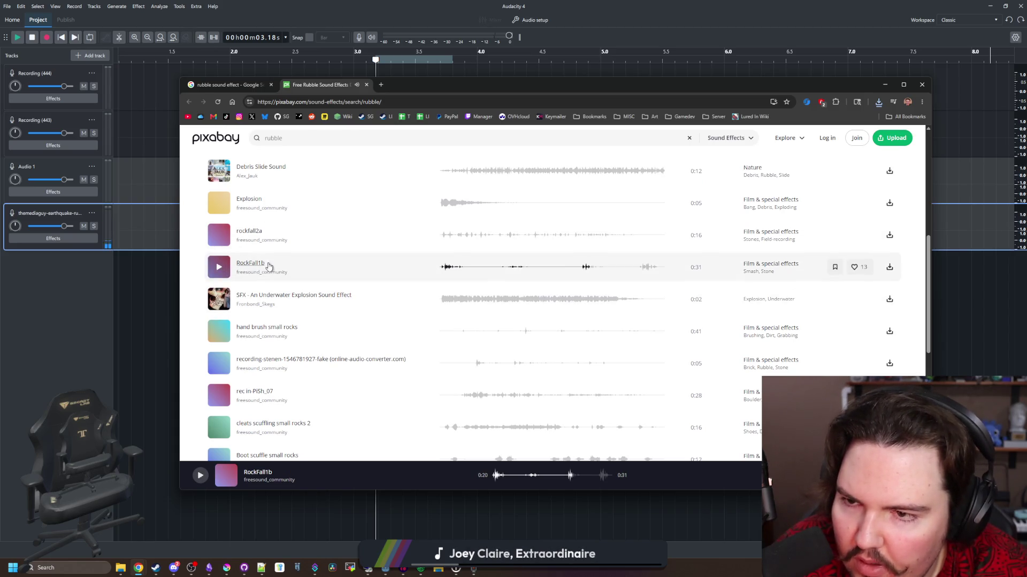
scroll(269, 266, up, 2)
Play Debris Slide Sound and avl02, skipping ahead in each, then select the search box.
click(219, 277)
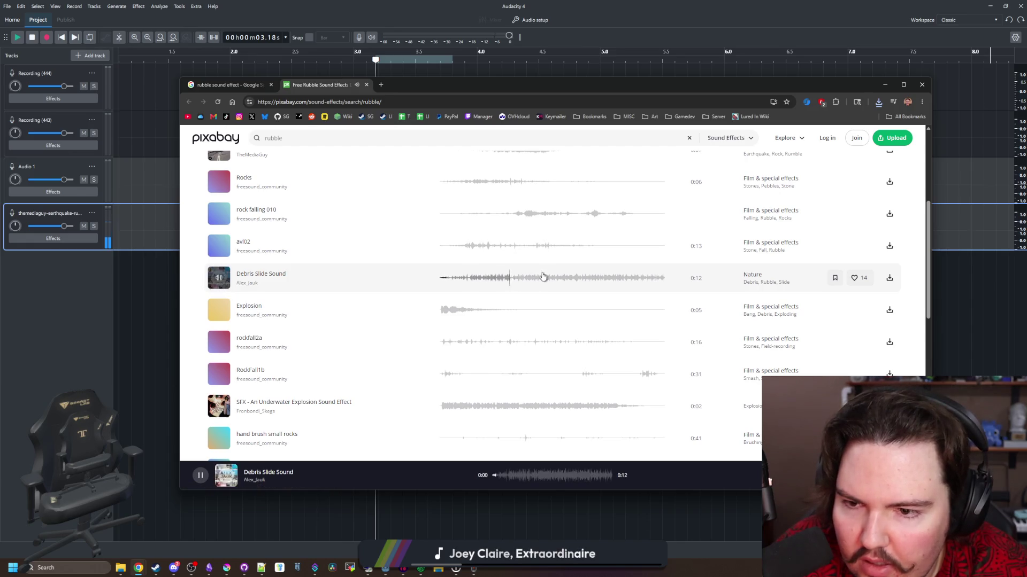
click(543, 276)
click(218, 245)
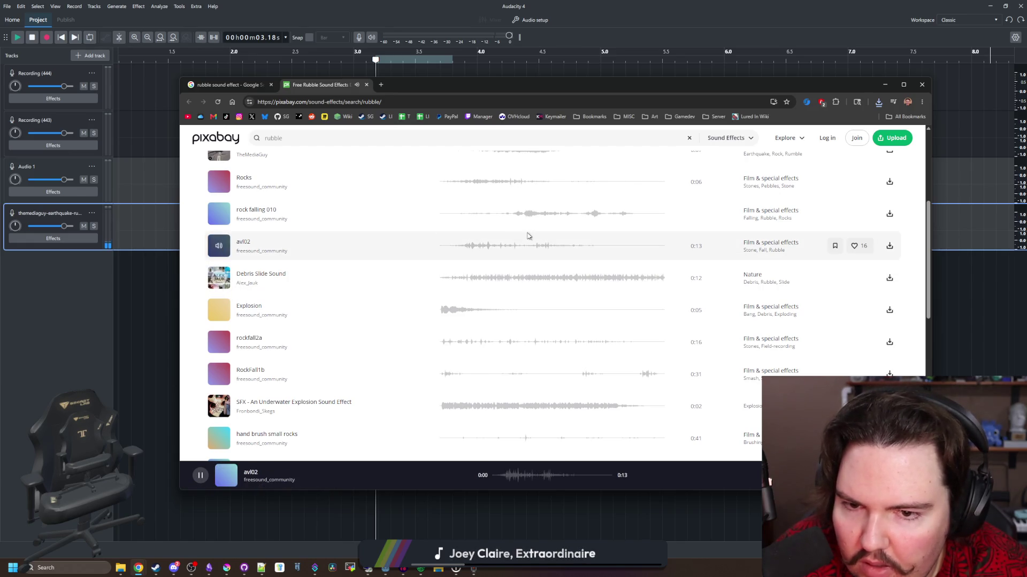
click(467, 250)
scroll(224, 254, up, 5)
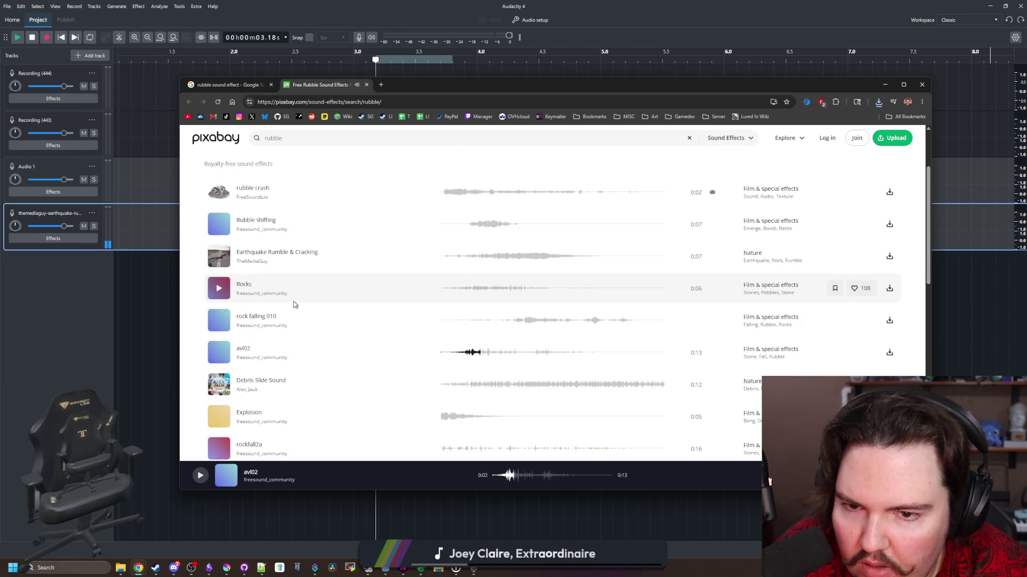
click(306, 139)
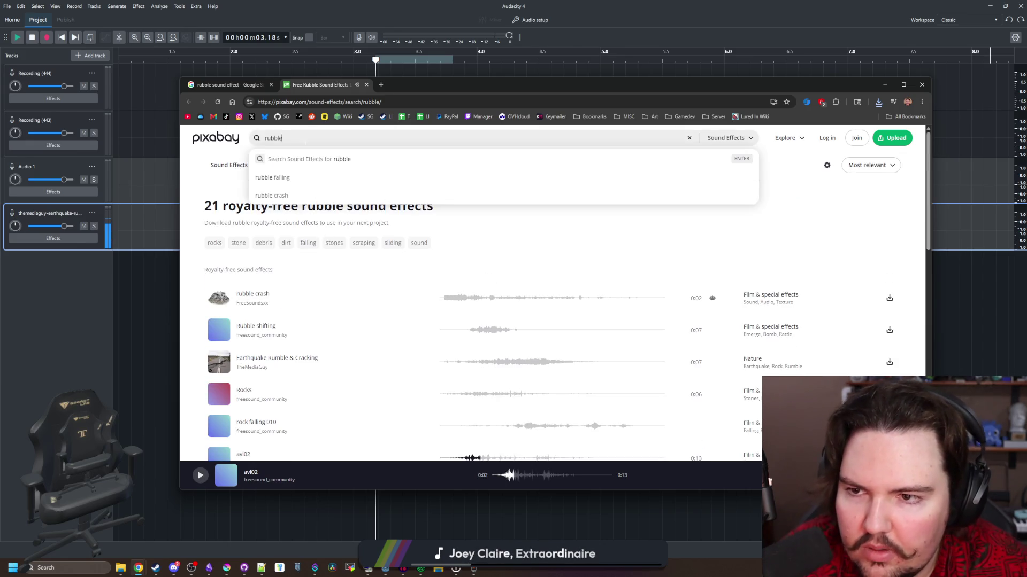
Search Pixabay for 'break' and audition Small Rock Break, Rock Break Hard, and Debris break 2.
text(break)
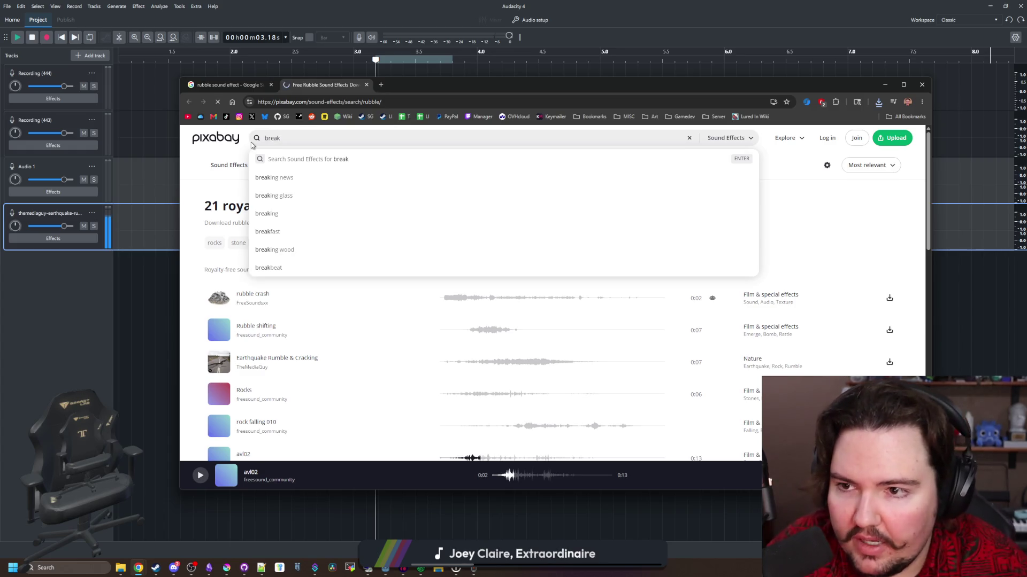
key(Return)
click(218, 299)
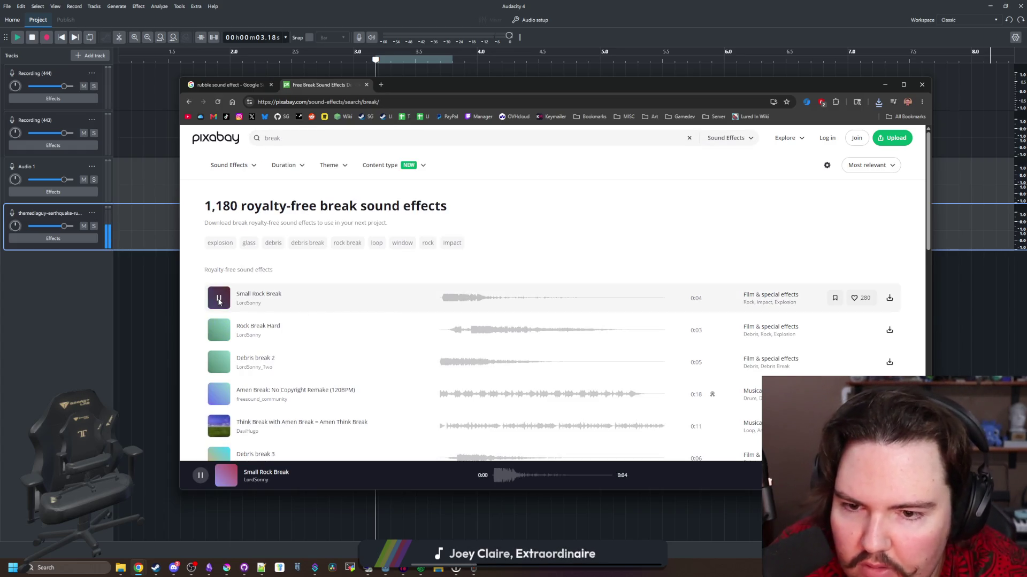
click(218, 332)
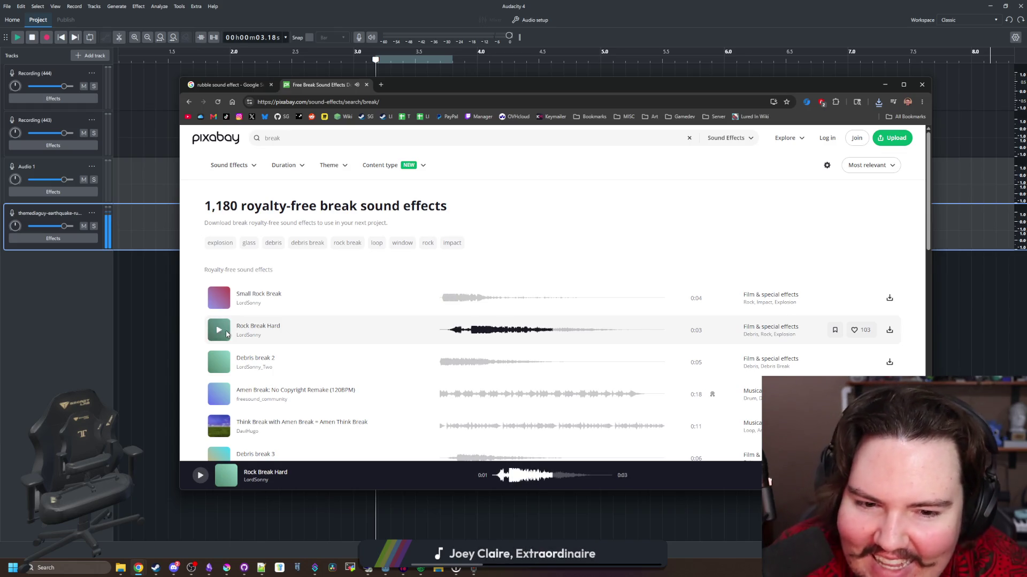
scroll(219, 331, down, 1)
click(217, 310)
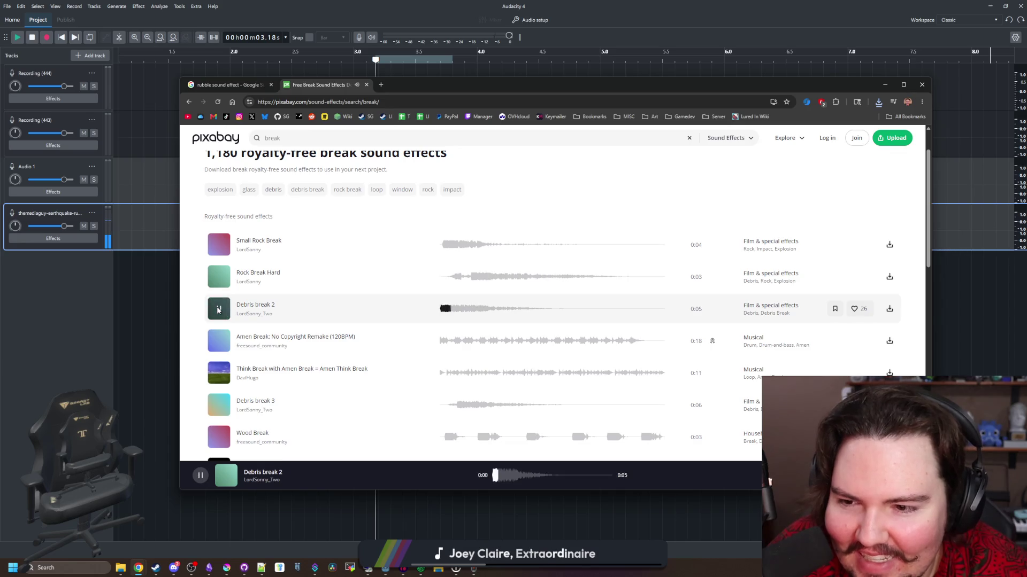
click(217, 310)
scroll(217, 310, down, 1)
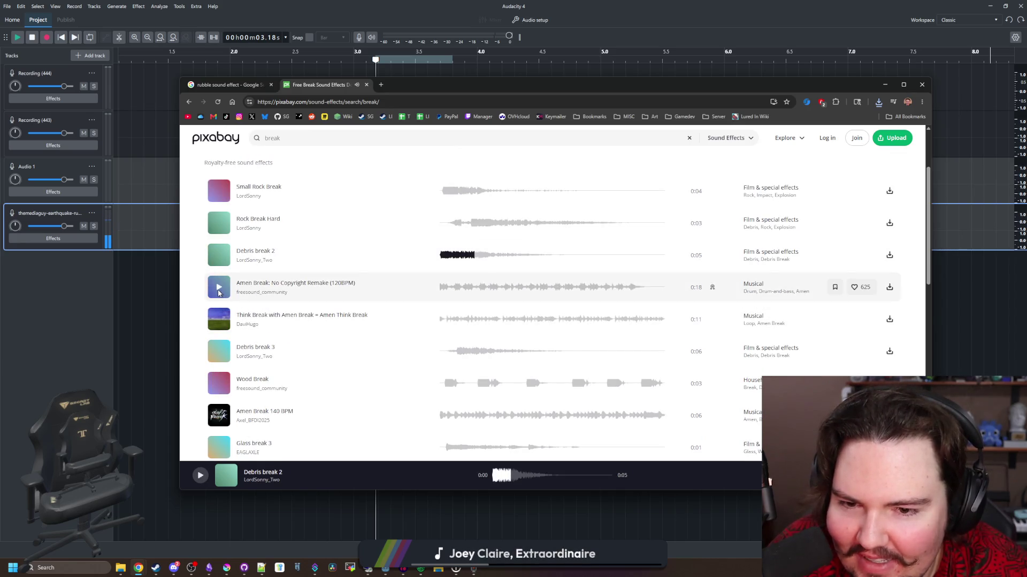
Audition Amen Break, Think Break with Amen Break, Debris break 3, and Wood Break.
click(218, 288)
click(219, 290)
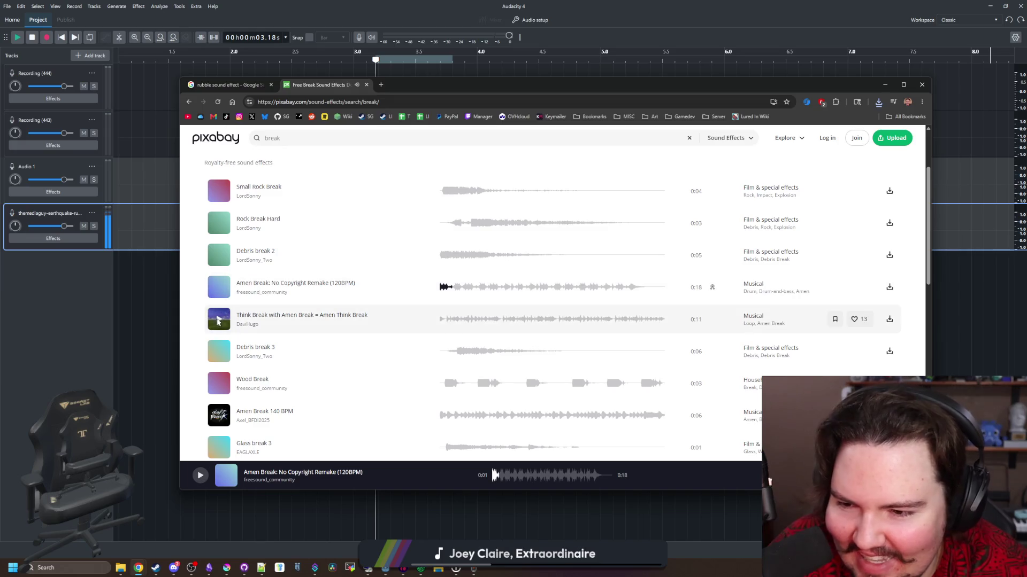
click(218, 320)
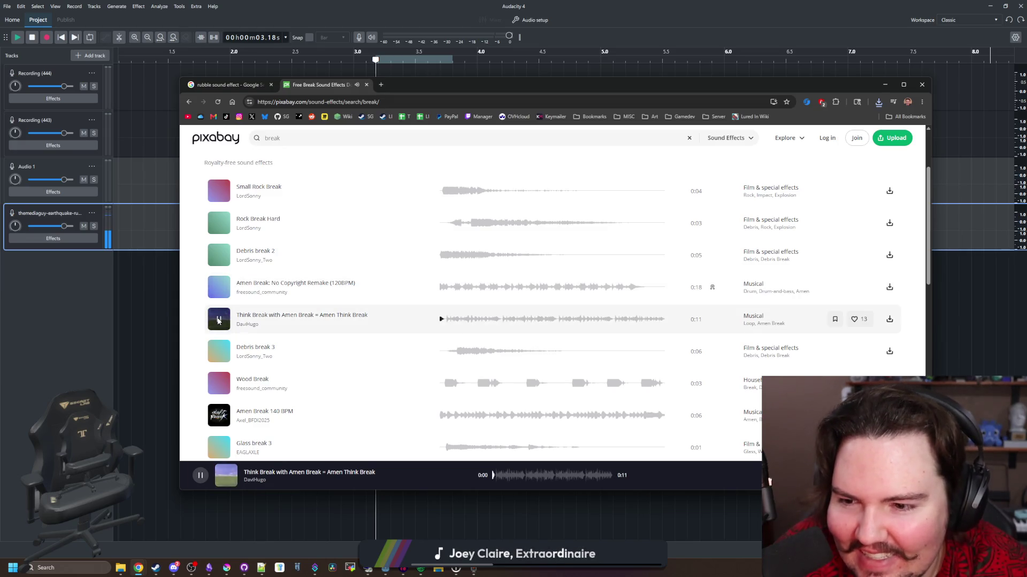
click(219, 353)
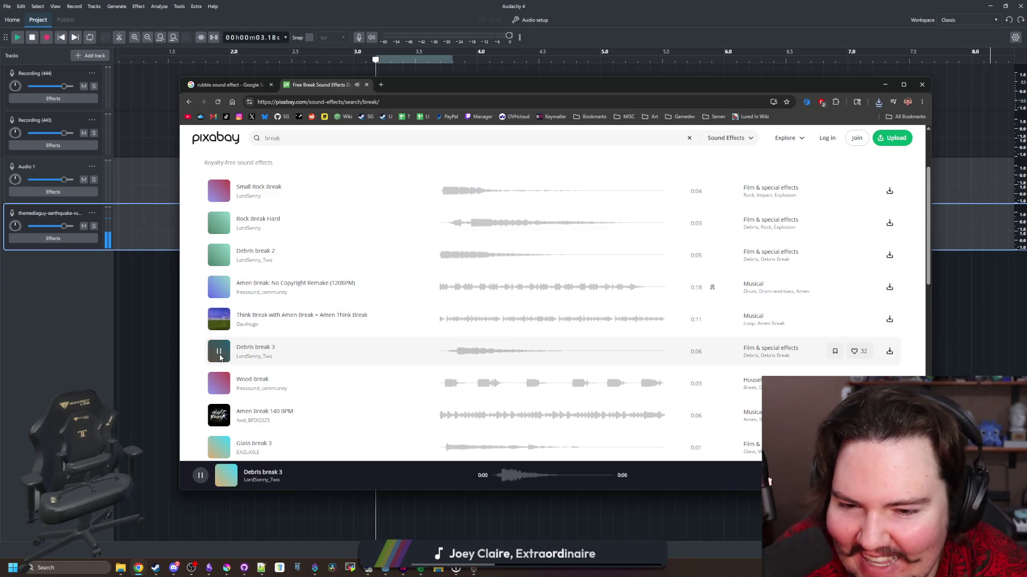
click(219, 384)
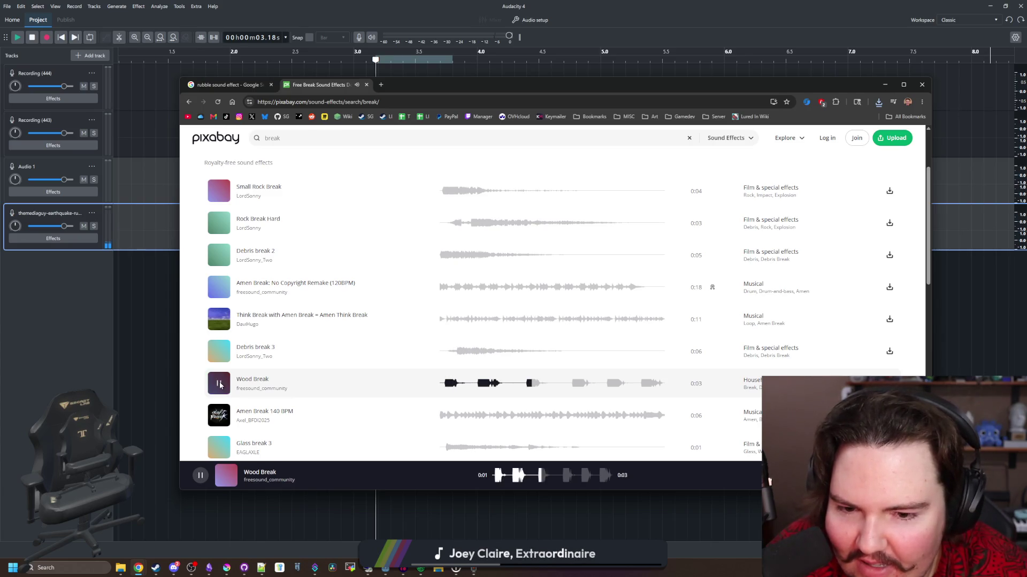
click(220, 385)
scroll(241, 374, down, 1)
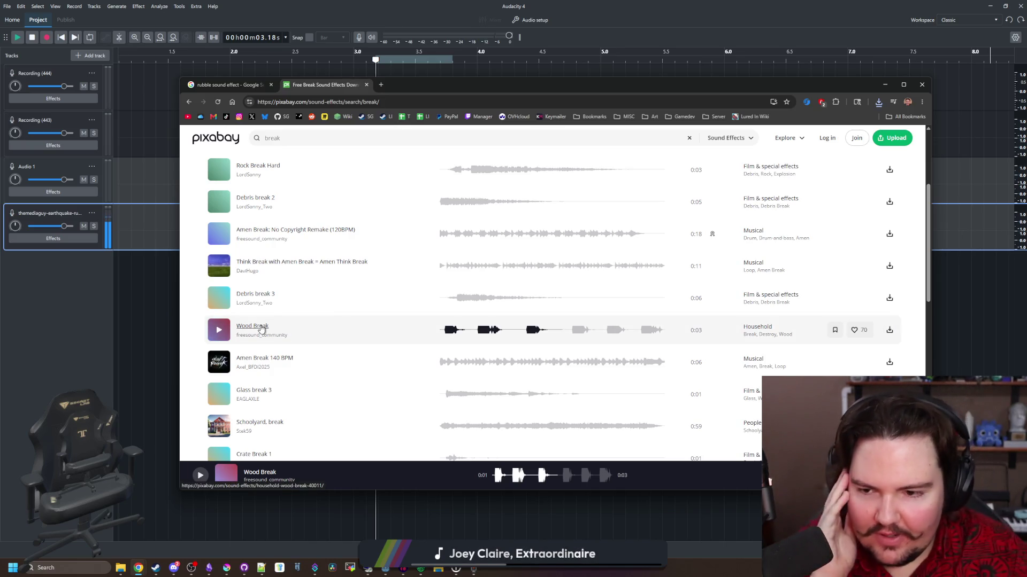
scroll(261, 329, down, 1)
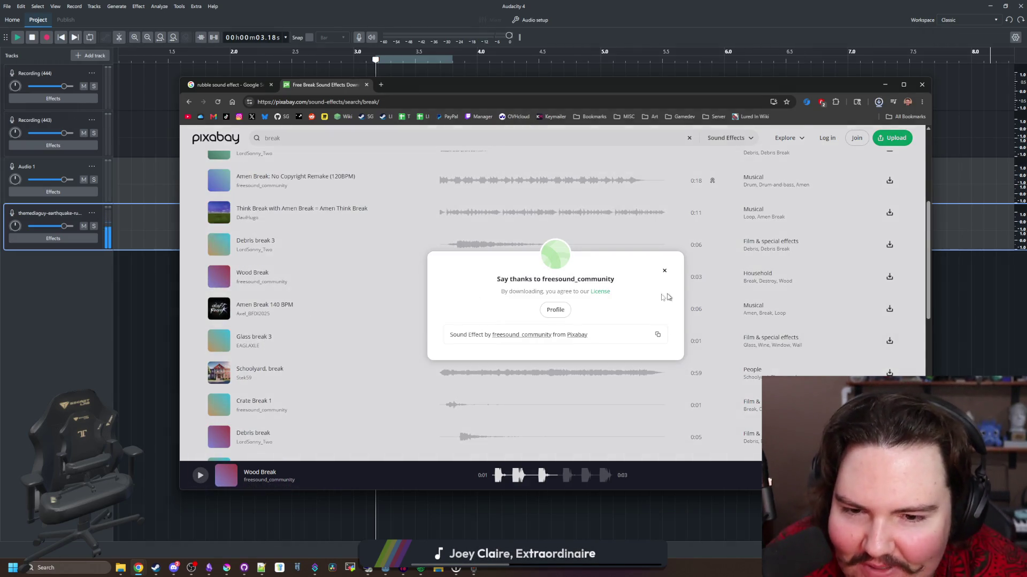
Close the download thank-you prompts while auditioning Crate Break 1 and Debris break.
click(665, 272)
scroll(436, 336, down, 1)
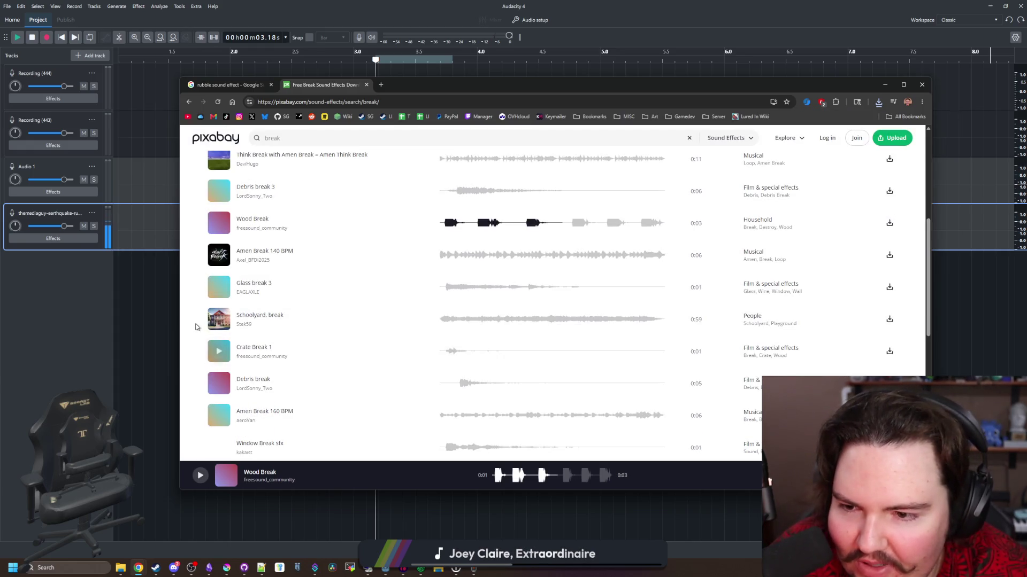
click(219, 352)
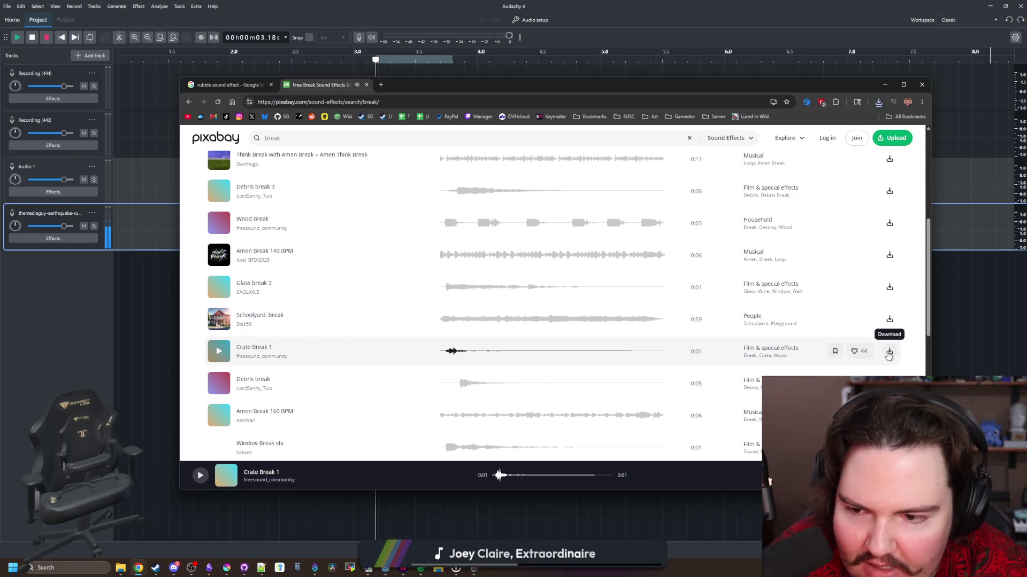
click(218, 384)
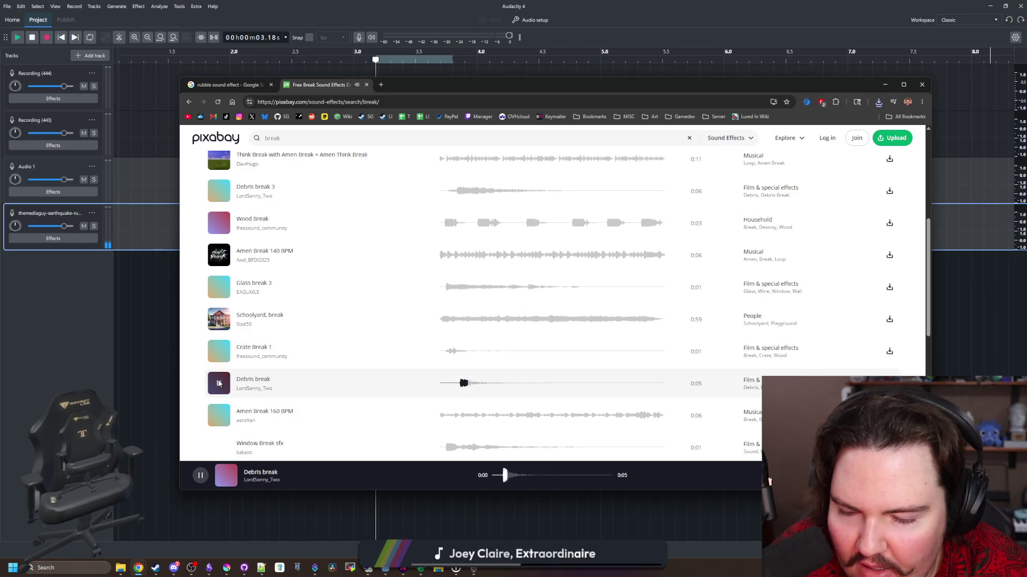
scroll(218, 384, down, 1)
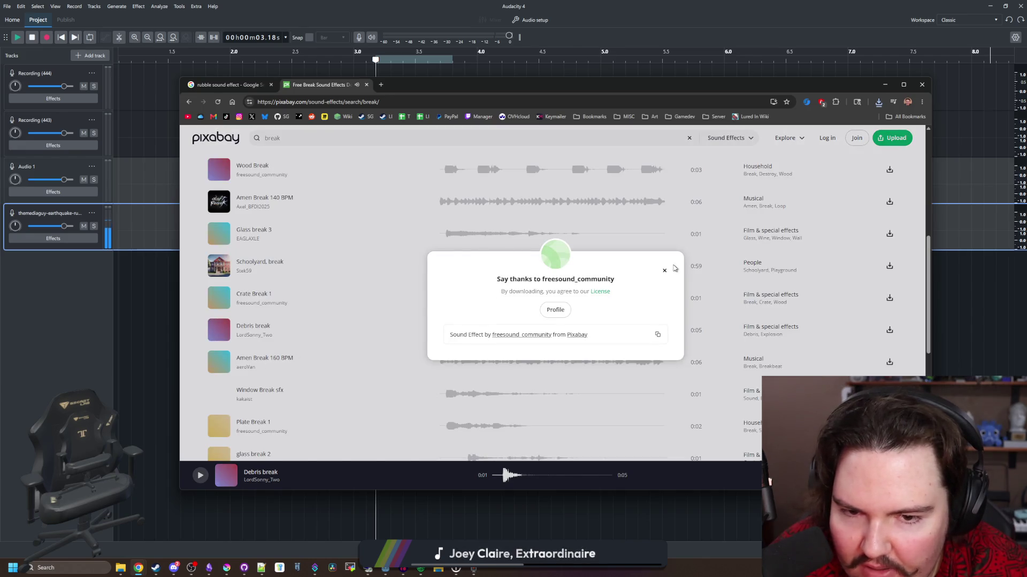
click(664, 270)
scroll(383, 355, down, 4)
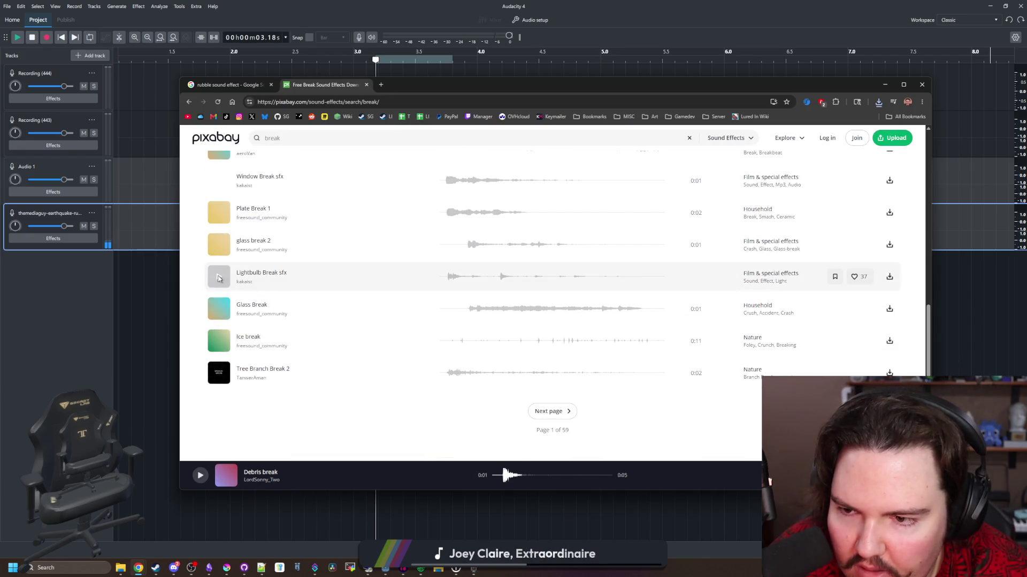
Audition Lightbulb Break sfx, Glass Break, Ice break, and Tree Branch Break 2, then go to page 2.
click(219, 278)
click(220, 310)
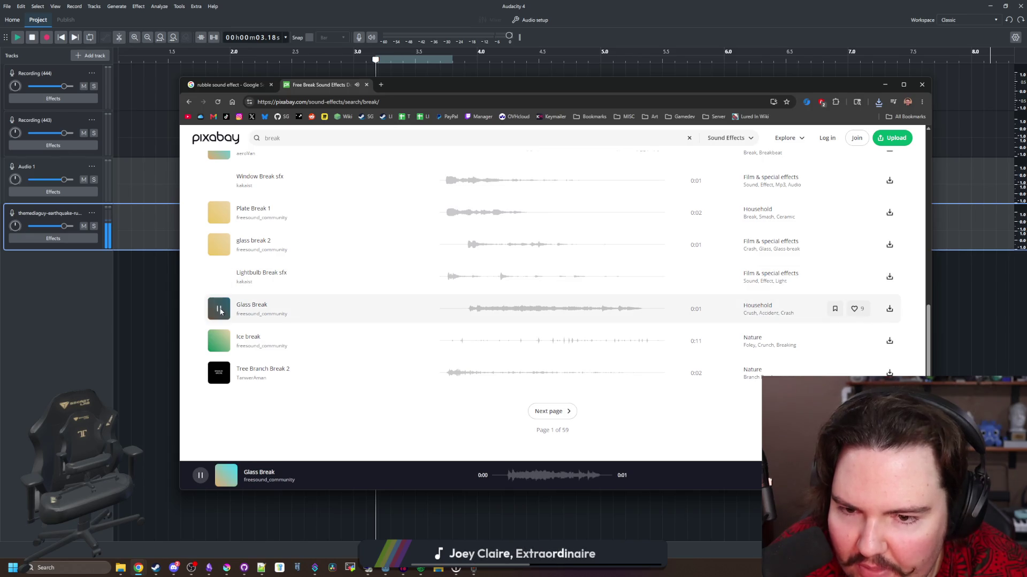
click(219, 341)
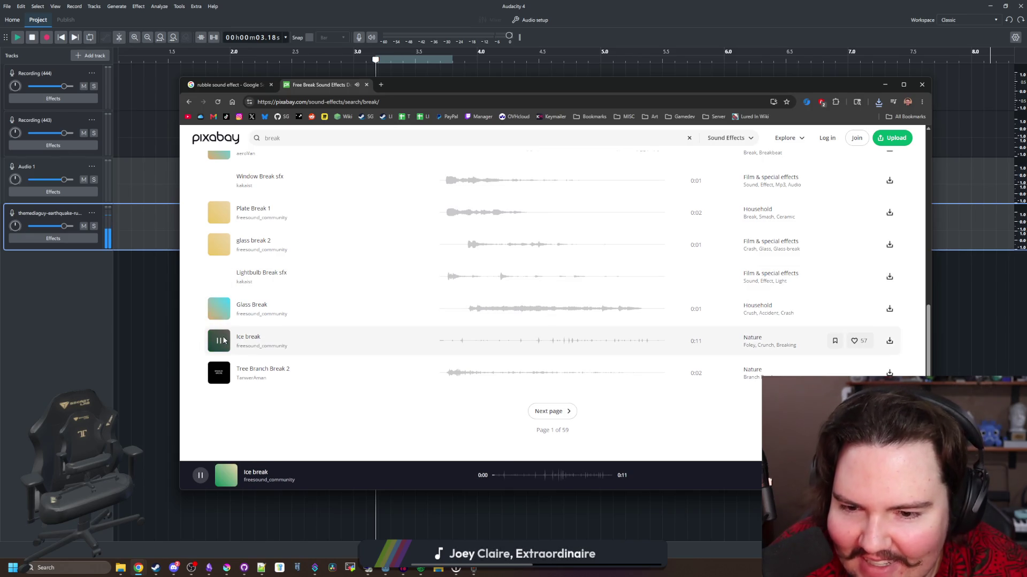
click(224, 340)
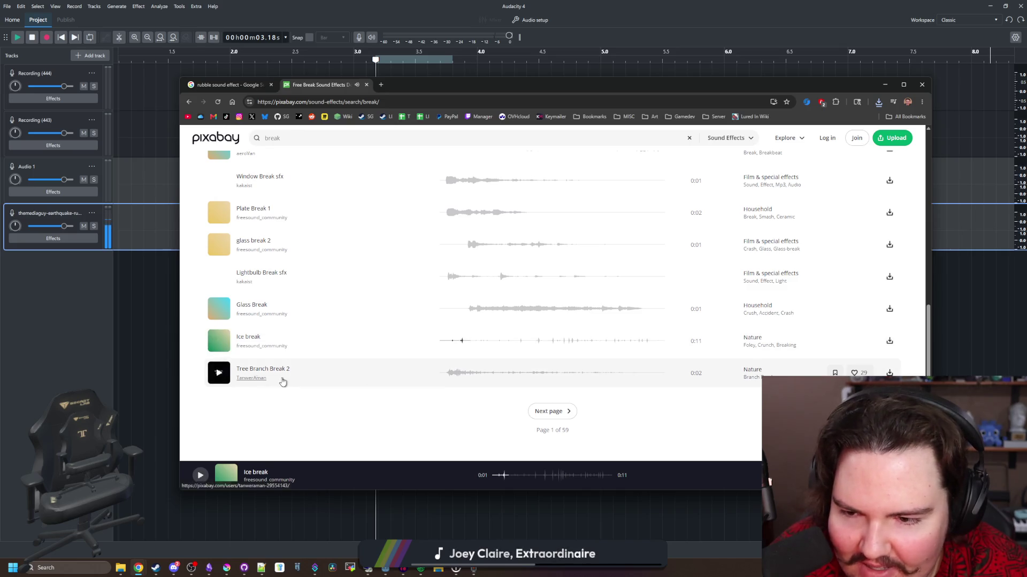
click(220, 373)
scroll(541, 359, up, 10)
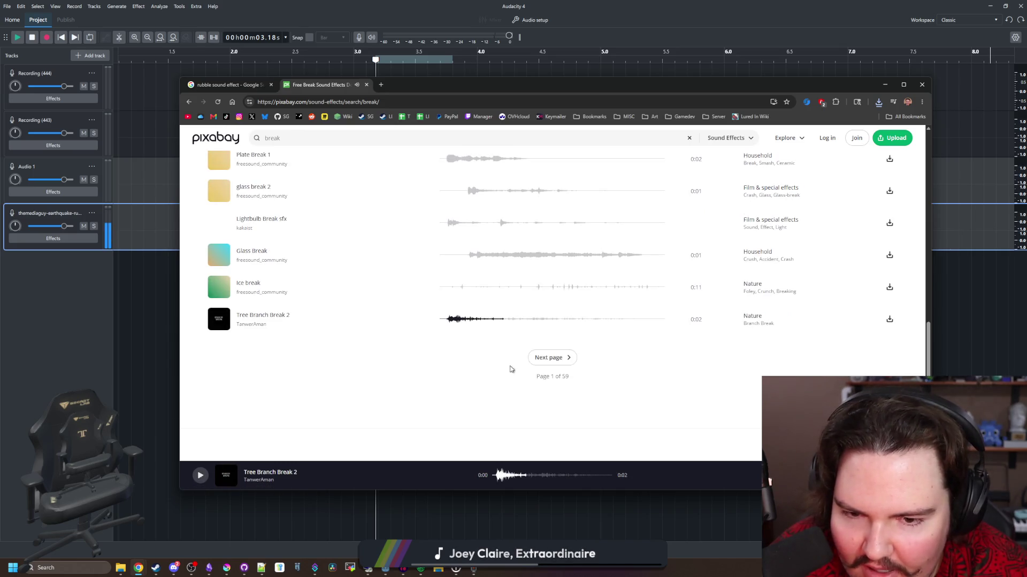
click(219, 298)
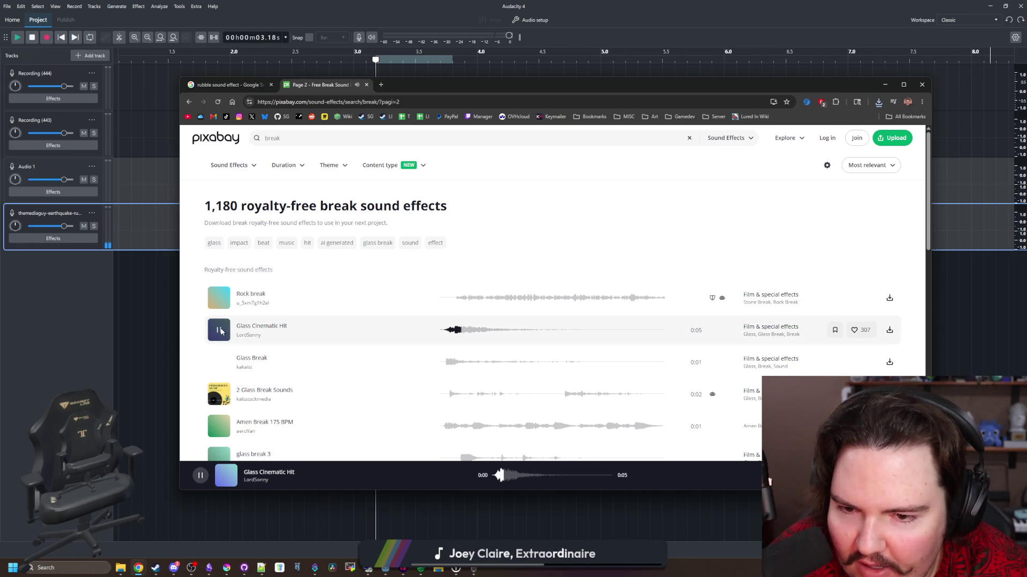
Audition Glass Break, Glass Cinematic Hit, glass break 3, and wood break small 2.
scroll(220, 326, down, 1)
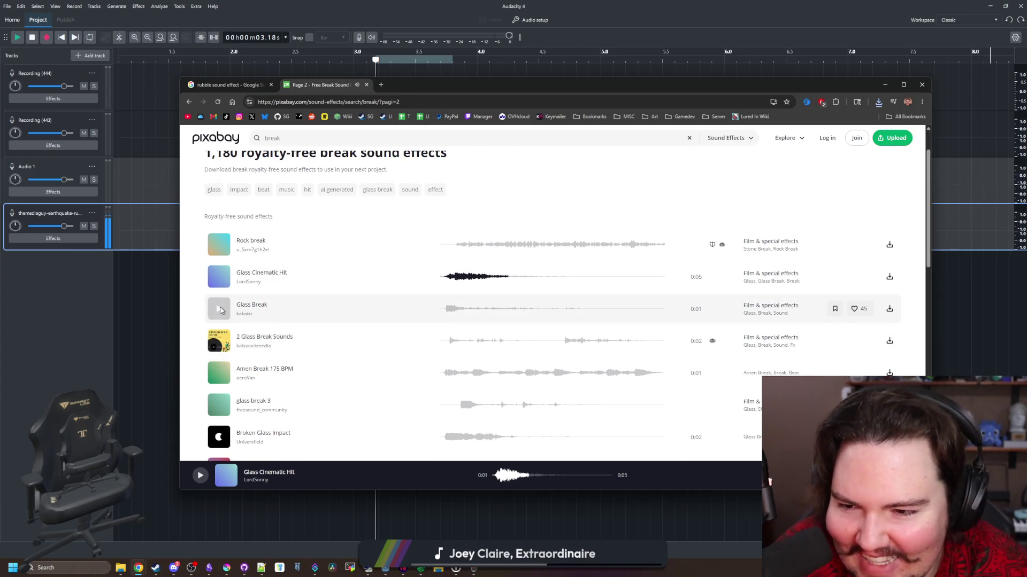
click(221, 311)
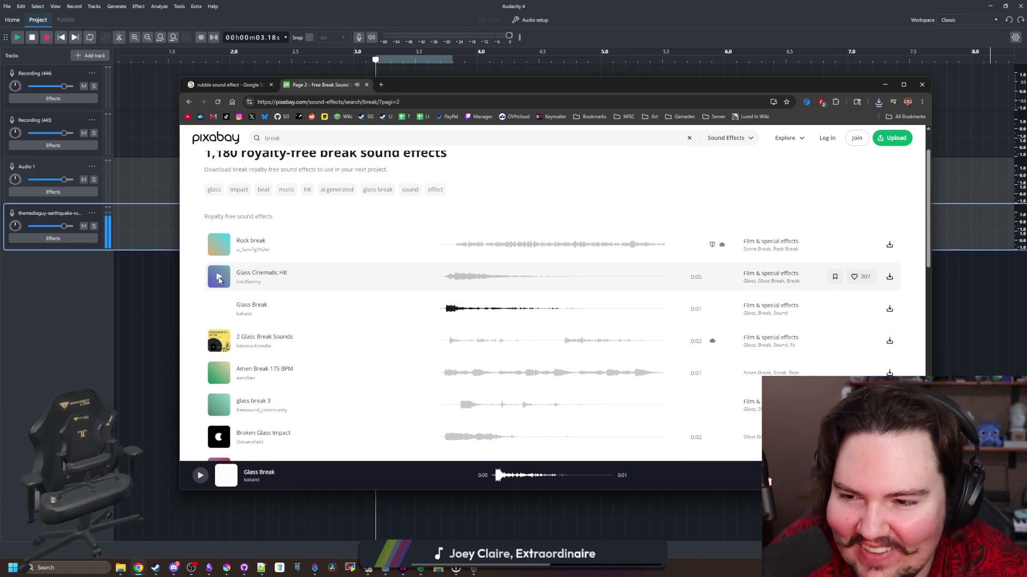
click(220, 278)
scroll(220, 321, down, 1)
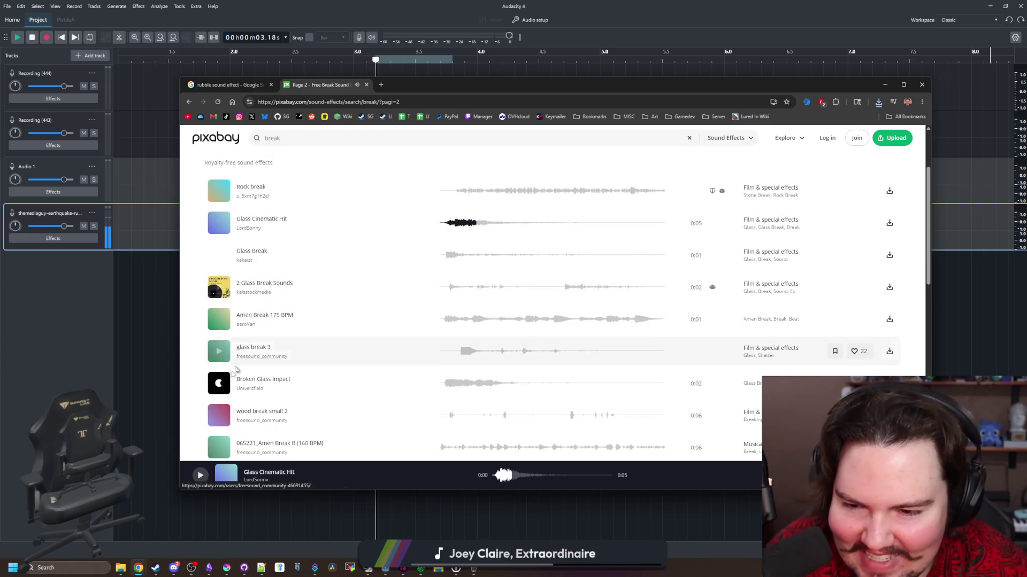
click(221, 353)
scroll(222, 353, down, 1)
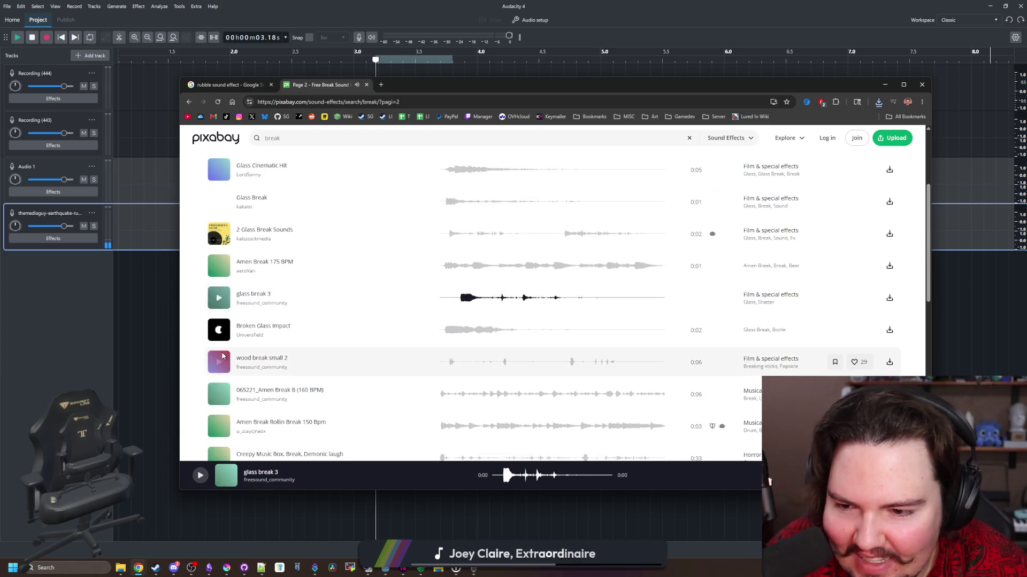
scroll(220, 331, down, 1)
click(220, 310)
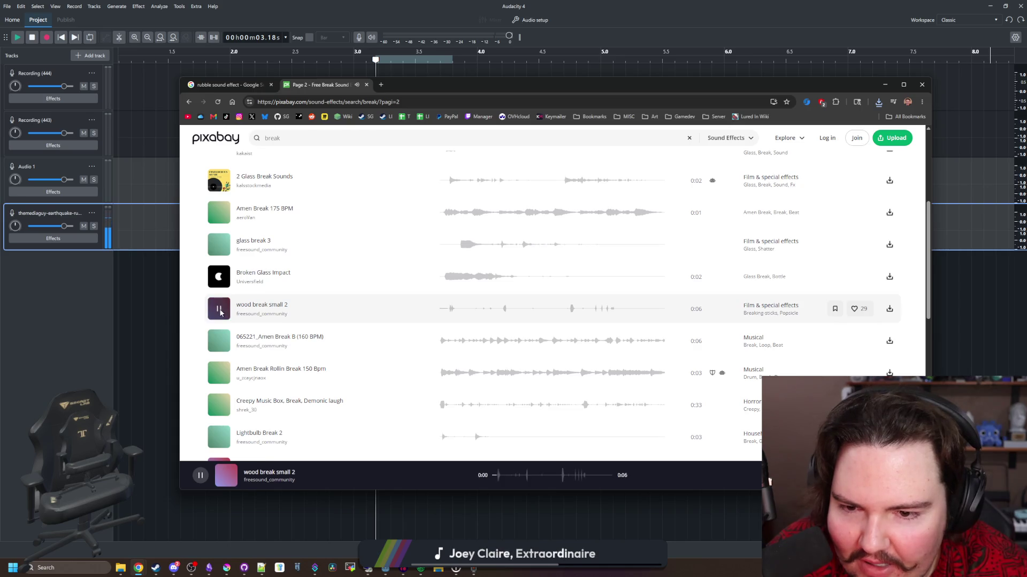
scroll(221, 313, down, 1)
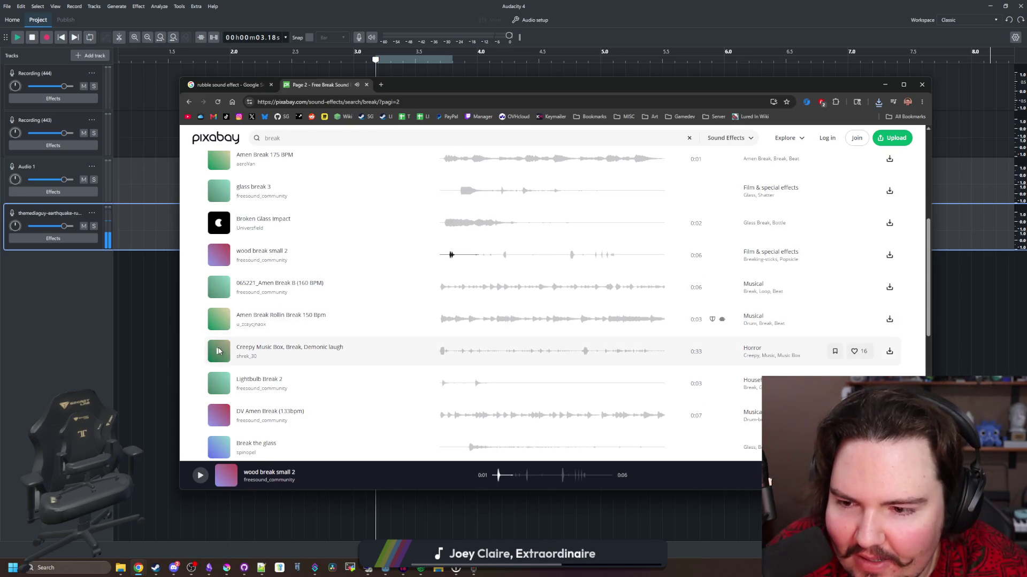
Preview Creepy Music Box, Break, Demonic laugh and Break a fragile object, replaying the music box clip.
click(219, 351)
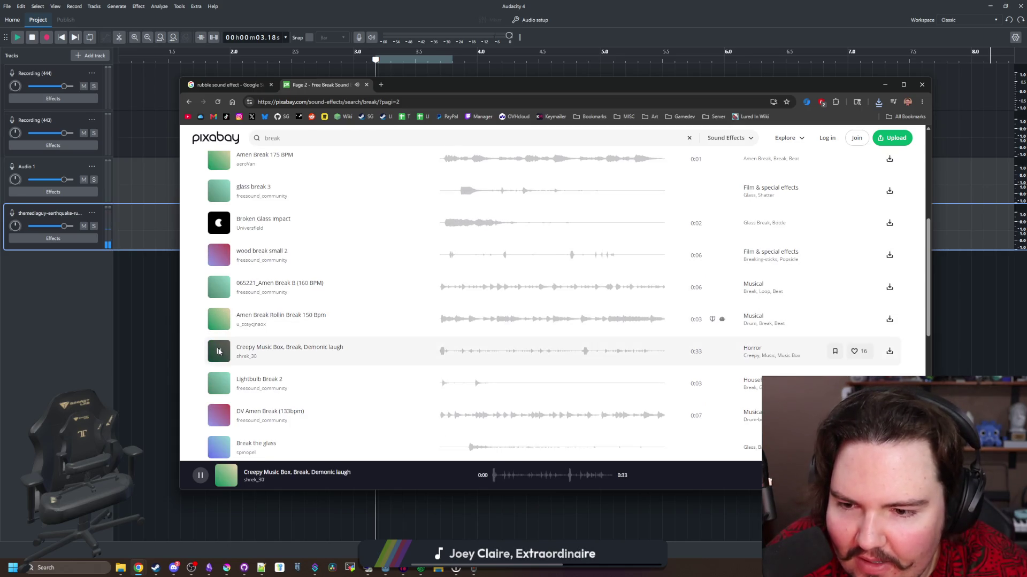
click(606, 352)
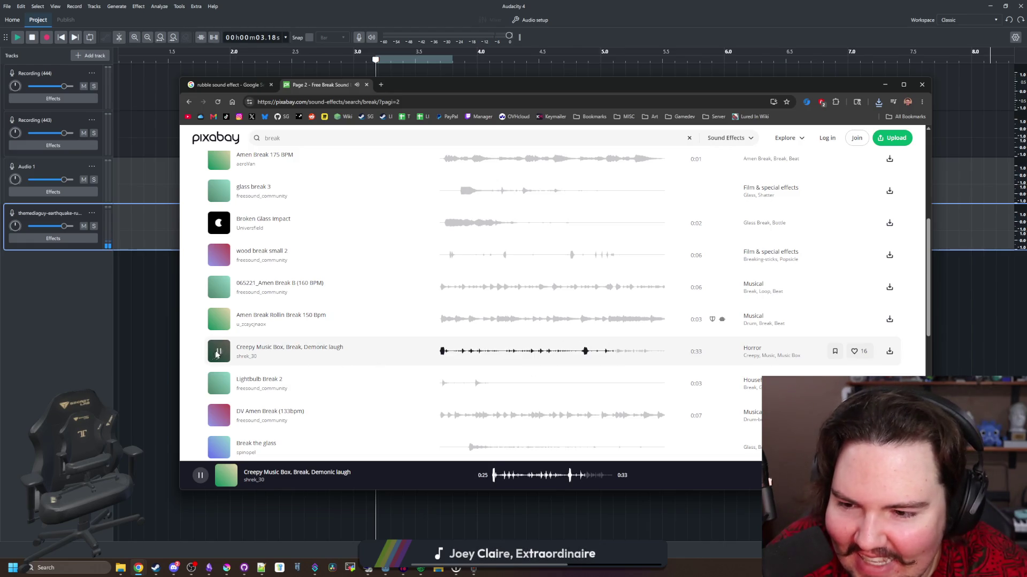
click(220, 351)
scroll(220, 353, down, 1)
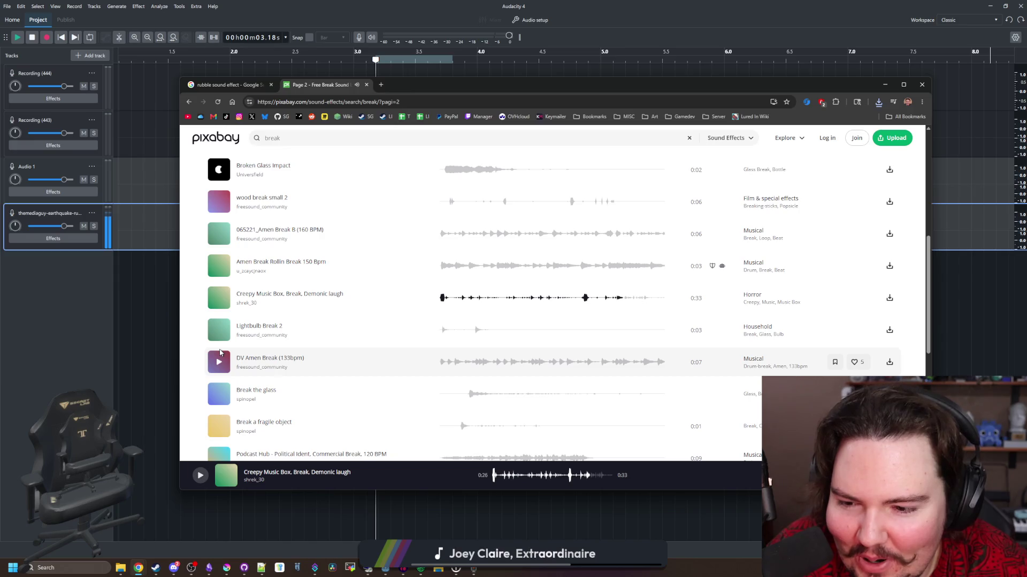
scroll(233, 369, down, 1)
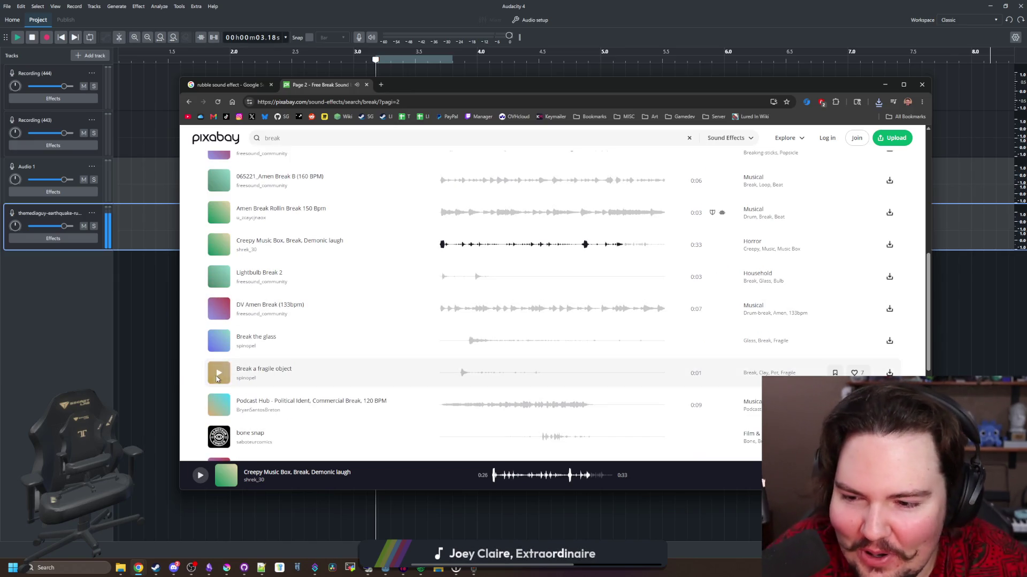
click(219, 374)
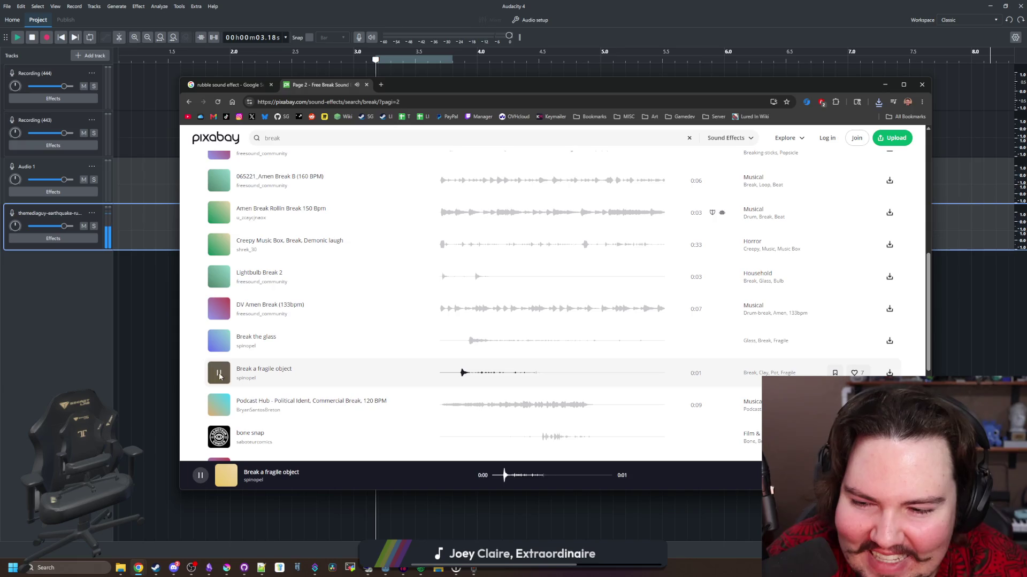
click(218, 246)
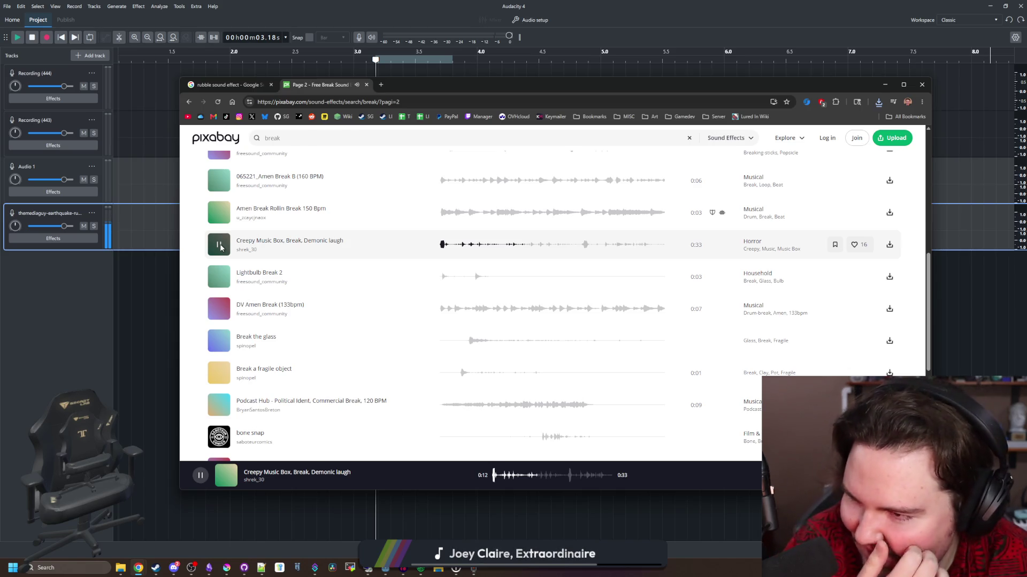
click(221, 247)
Replay Break a fragile object, preview Break the ceramic tiles, and move to results page 3.
scroll(225, 257, down, 3)
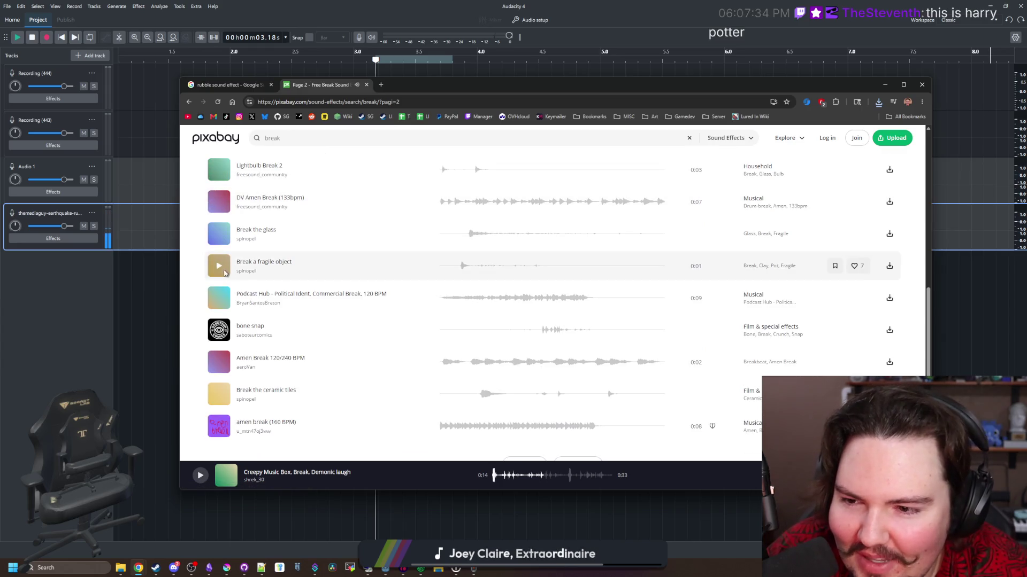
click(218, 266)
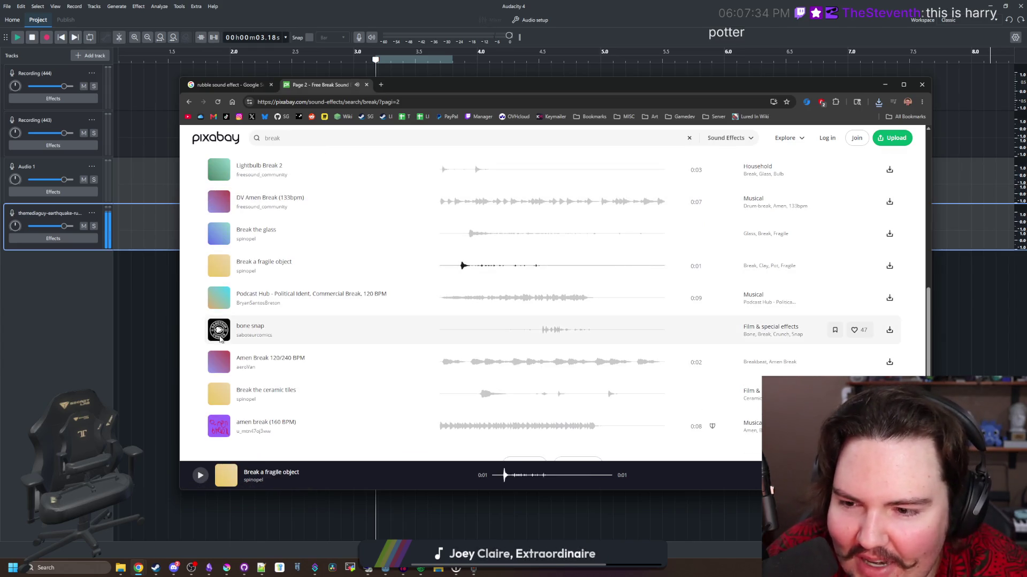
scroll(219, 330, down, 1)
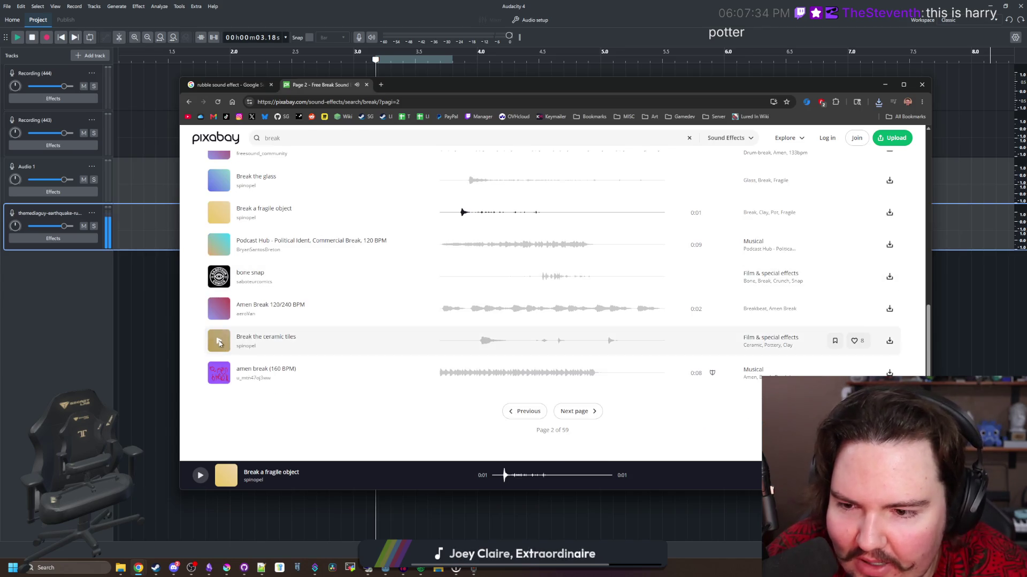
click(218, 343)
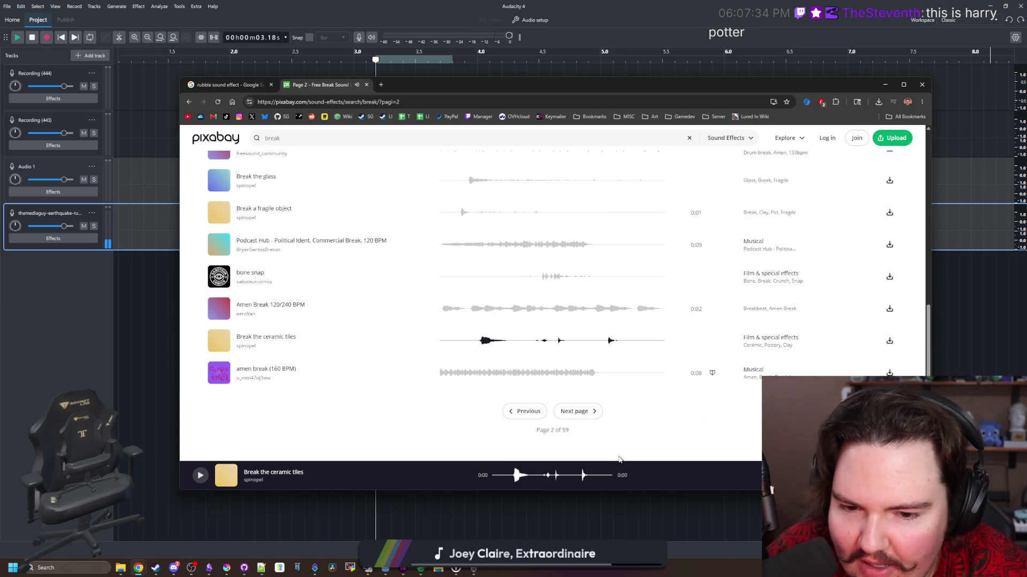
click(592, 413)
Preview the Break Boom FX, bottle break, Break a clay pot, Short UI Break 2 and Punch a Rock clips.
click(221, 303)
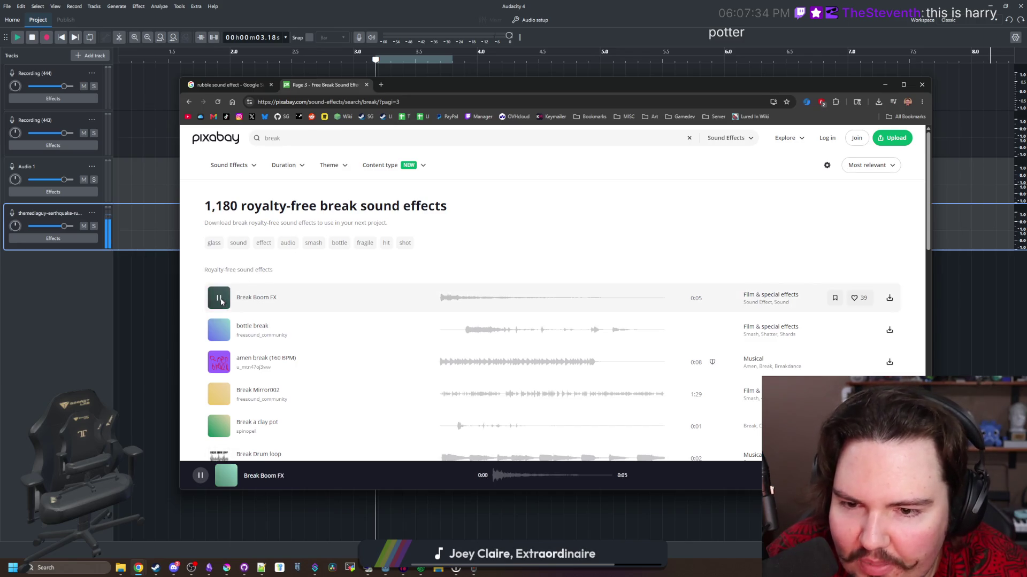
click(218, 332)
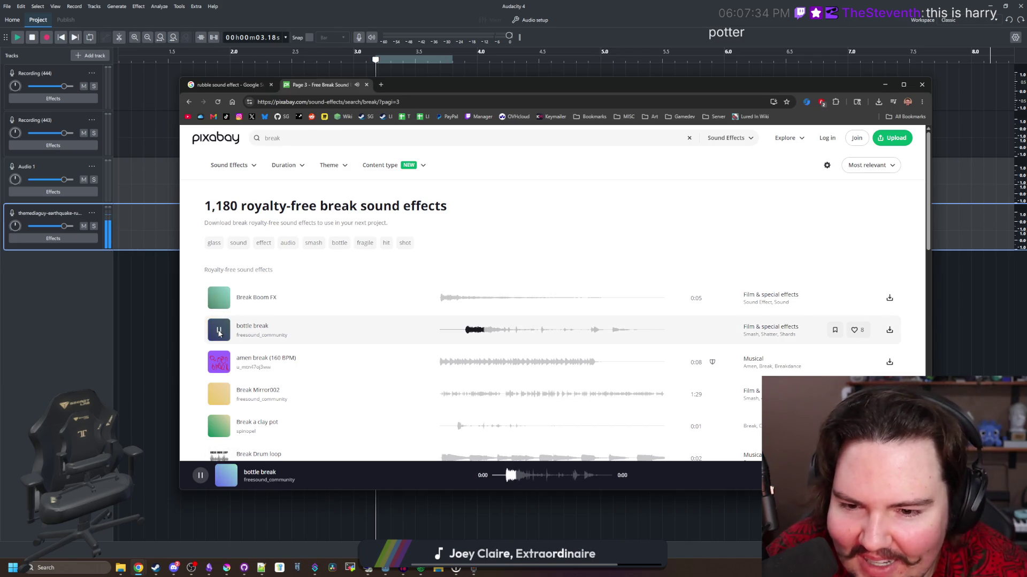
scroll(219, 332, down, 2)
click(219, 319)
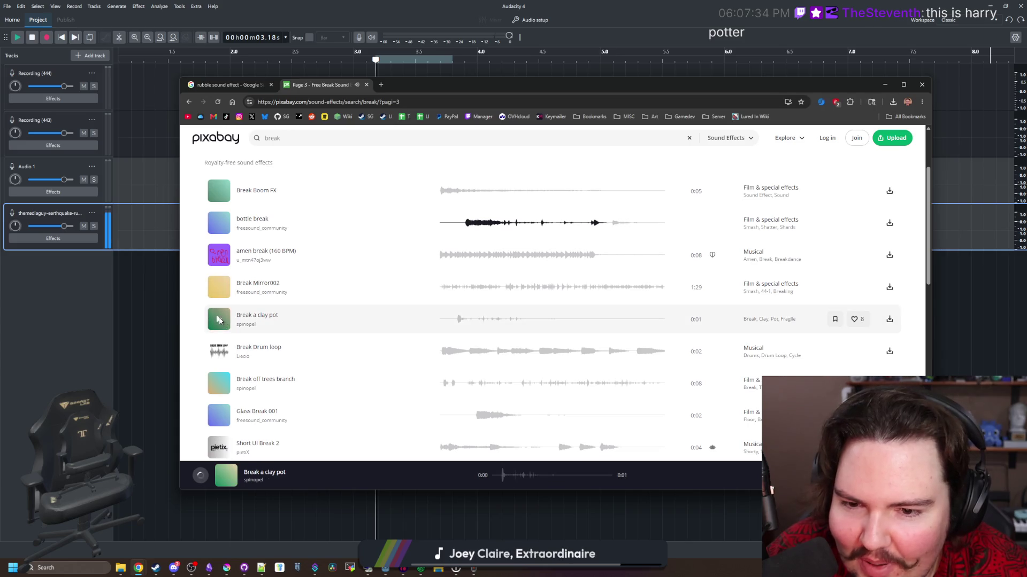
scroll(224, 353, down, 2)
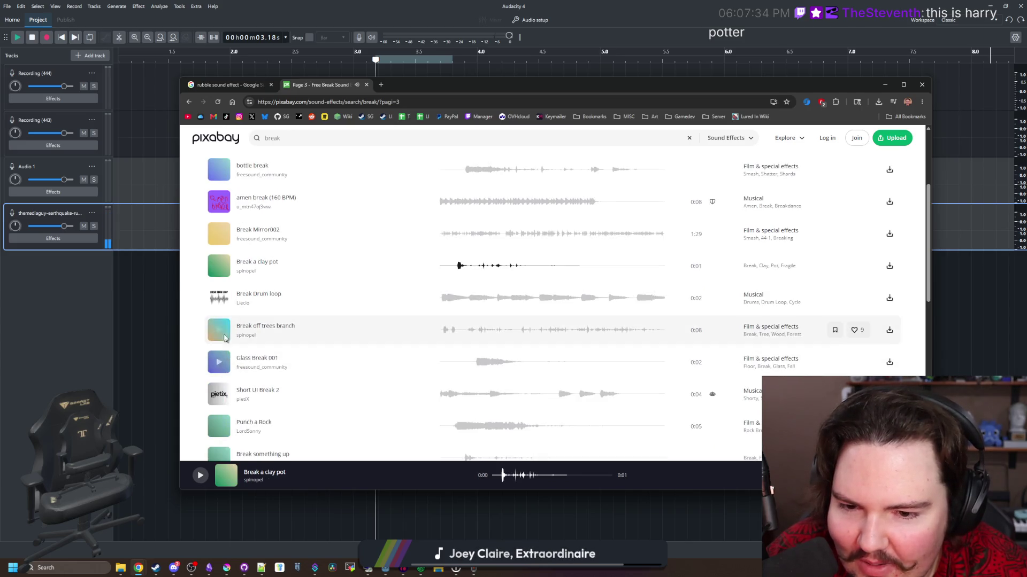
scroll(224, 348, down, 1)
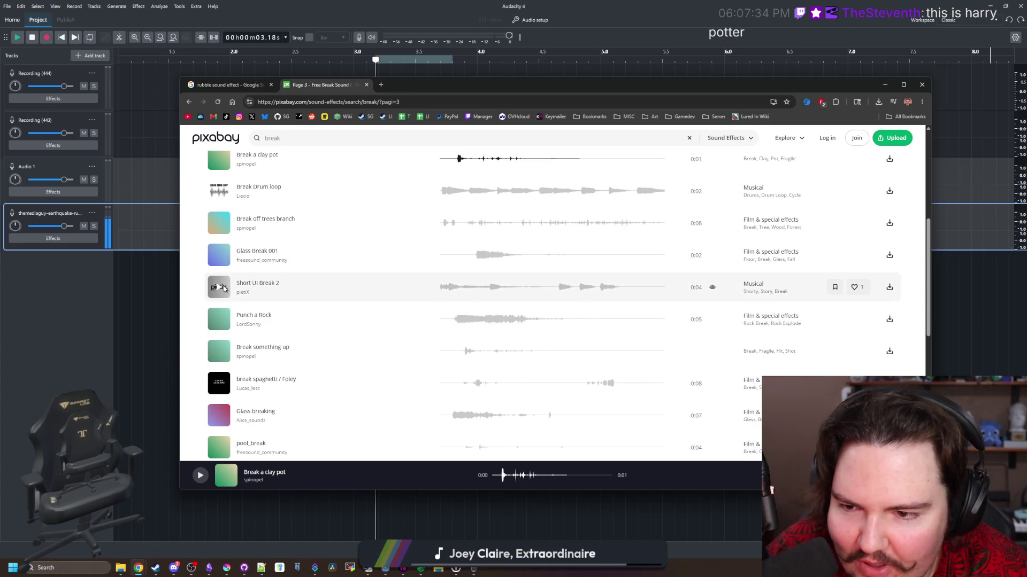
click(223, 289)
click(223, 320)
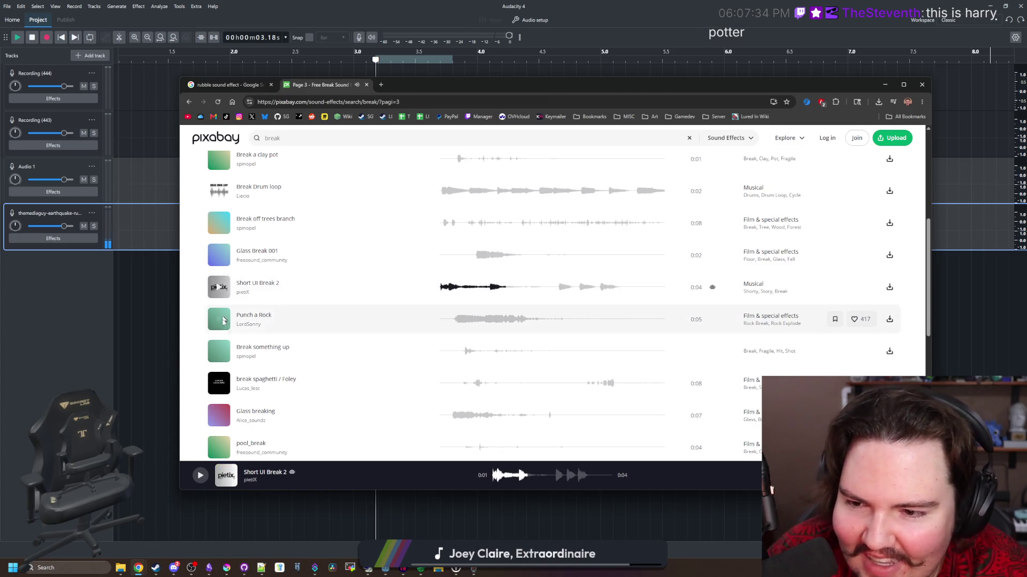
click(219, 321)
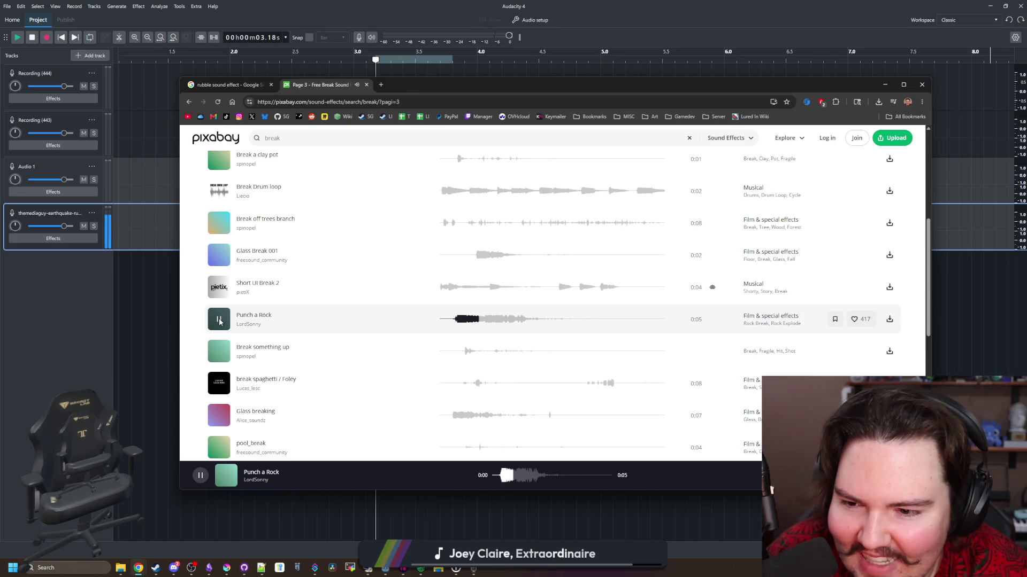
click(219, 321)
Preview Break something up, Glass breaking, pool_break, wood break small 1 and Metal pipe, then advance a page.
scroll(220, 320, down, 1)
click(219, 300)
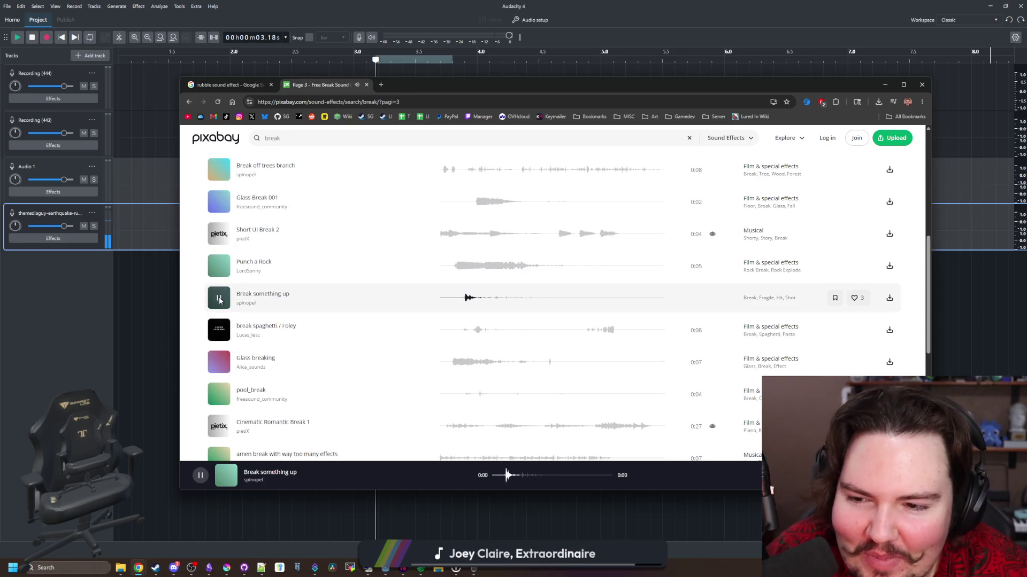
scroll(220, 304, down, 1)
click(222, 309)
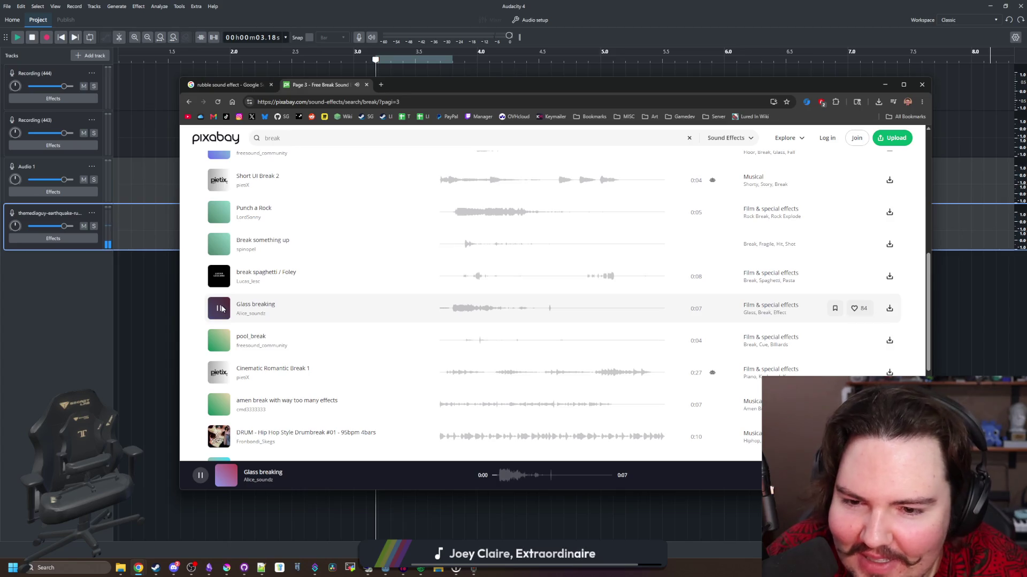
scroll(220, 302, down, 1)
click(219, 287)
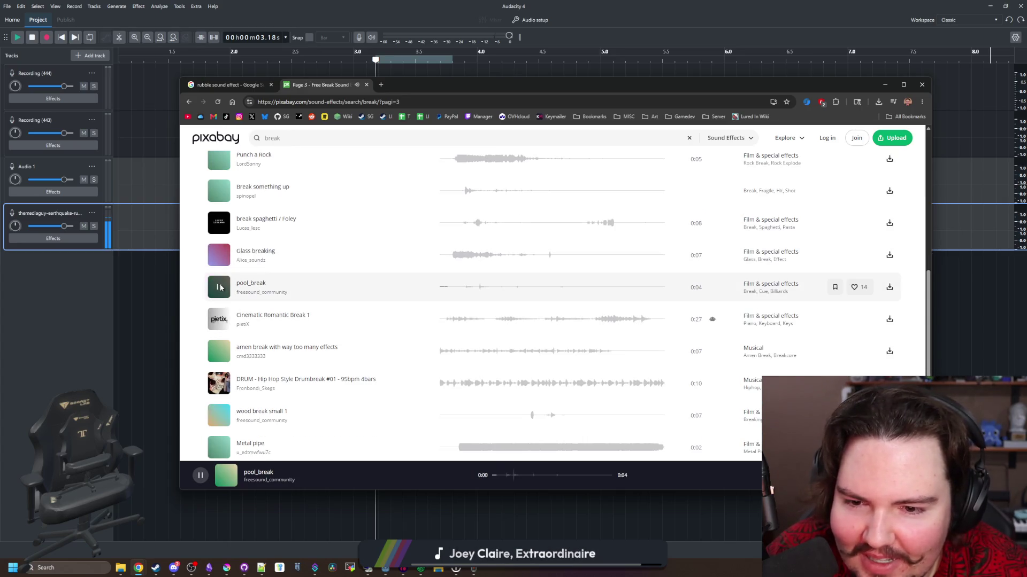
scroll(220, 289, down, 1)
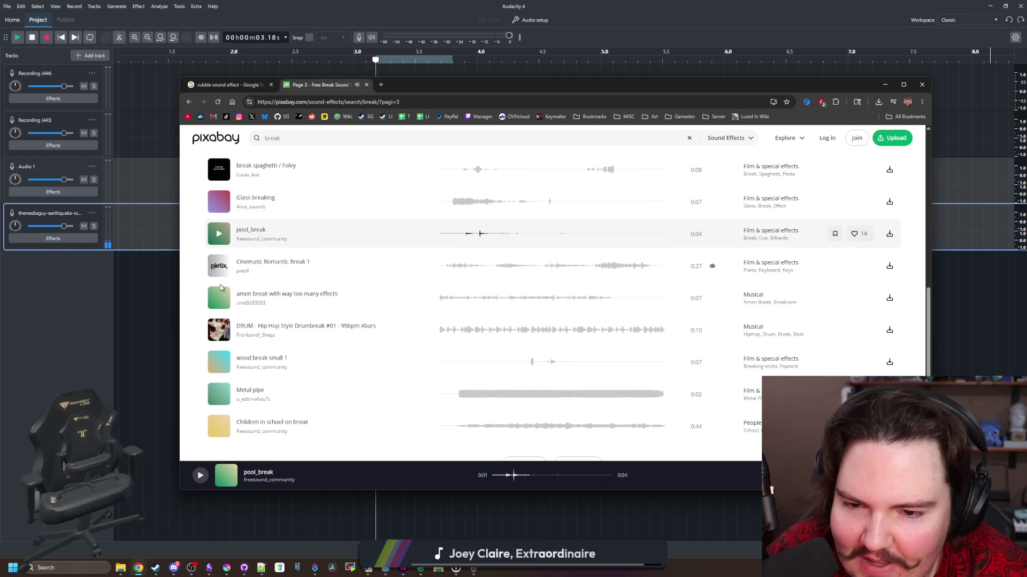
scroll(219, 299, down, 1)
click(219, 310)
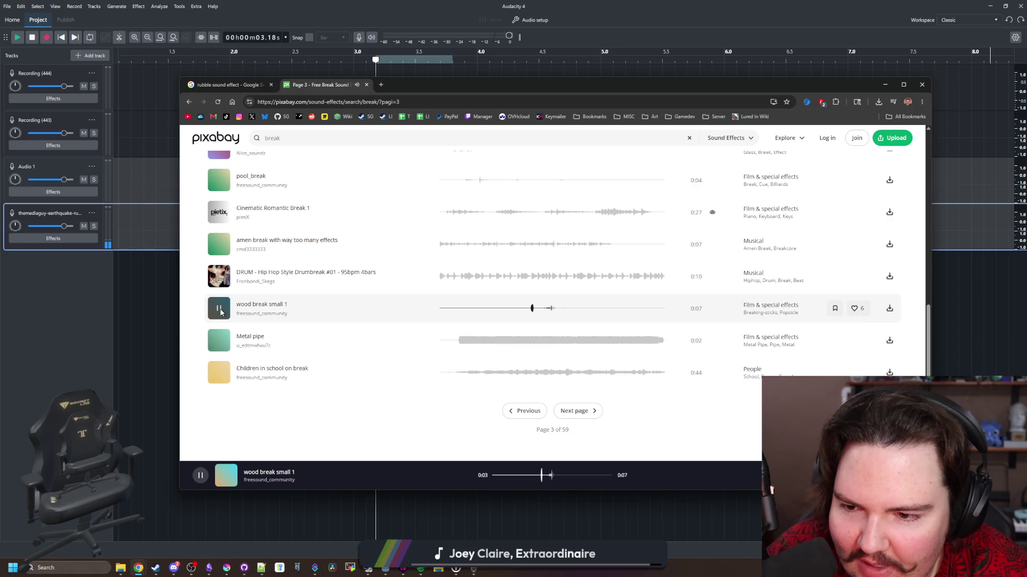
click(219, 341)
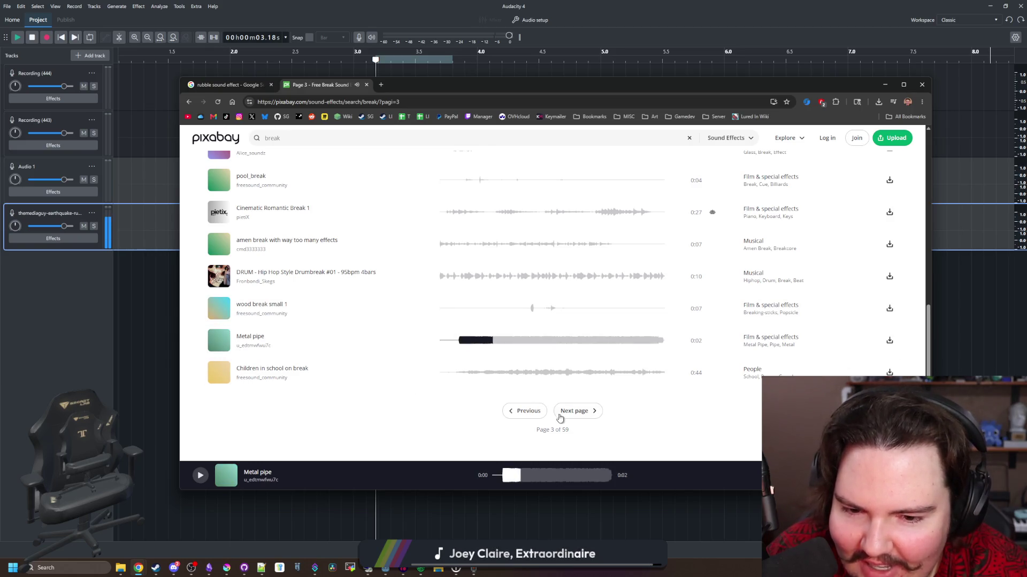
click(576, 411)
Preview the genickbruch, Fall and break into small pieces, Glass Breaking and insane break clips.
scroll(214, 326, down, 1)
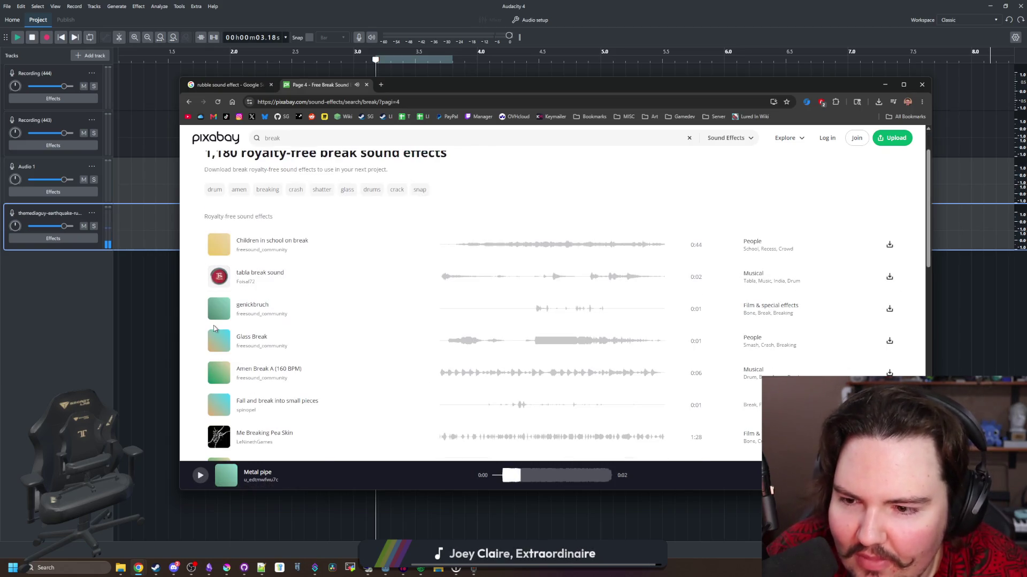
click(219, 310)
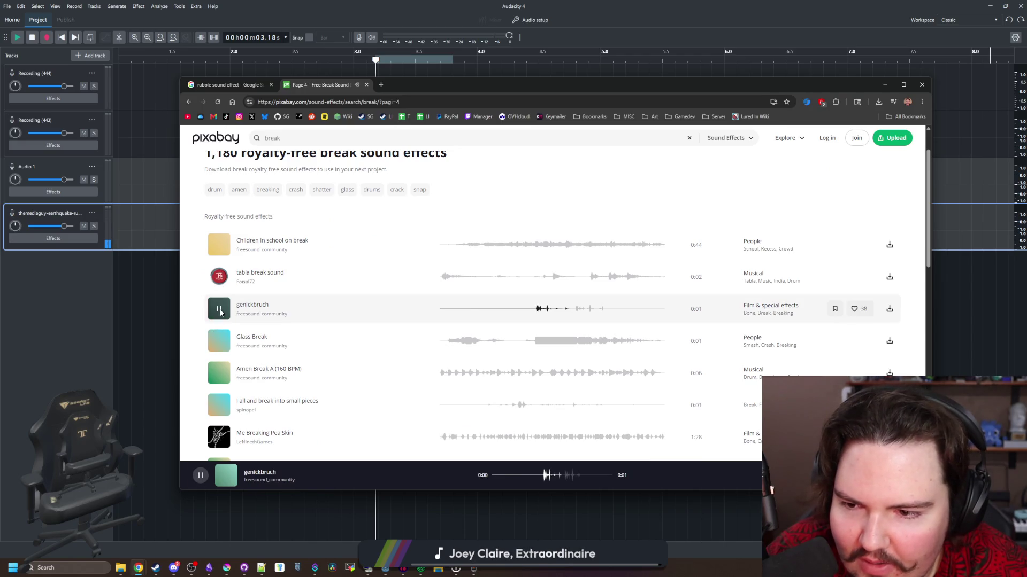
scroll(215, 342, down, 1)
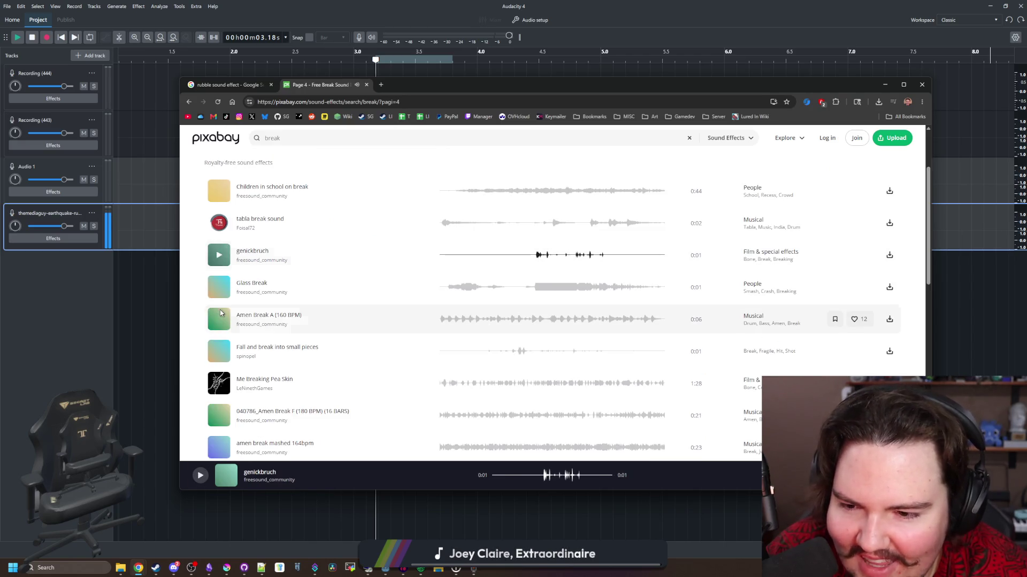
click(220, 351)
scroll(221, 351, down, 10)
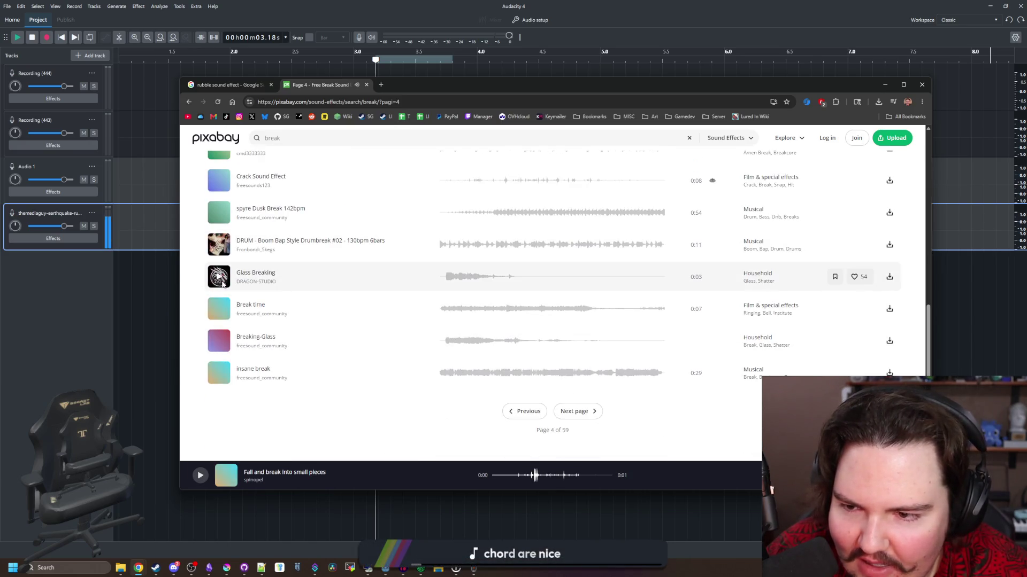
click(218, 281)
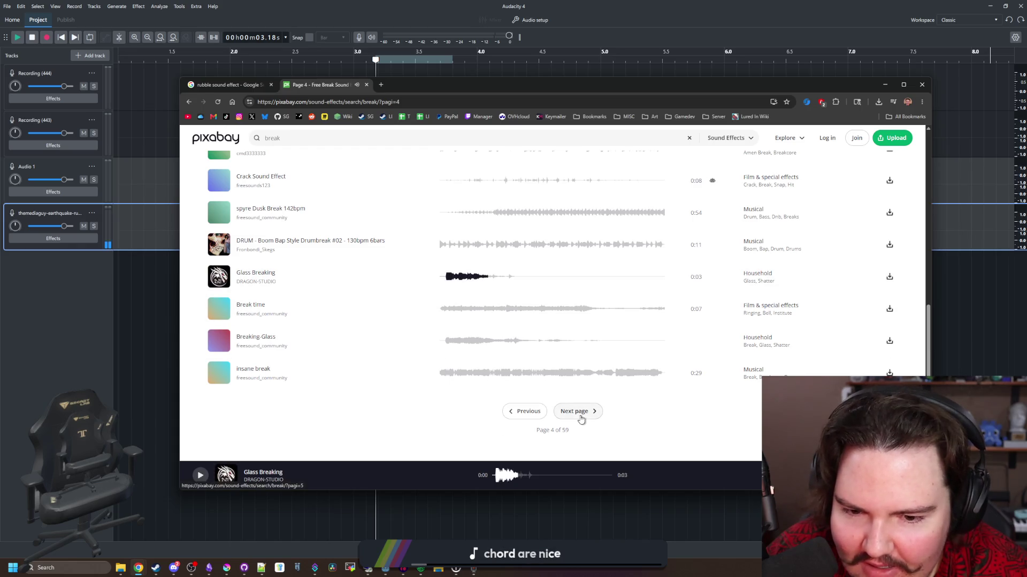
click(219, 374)
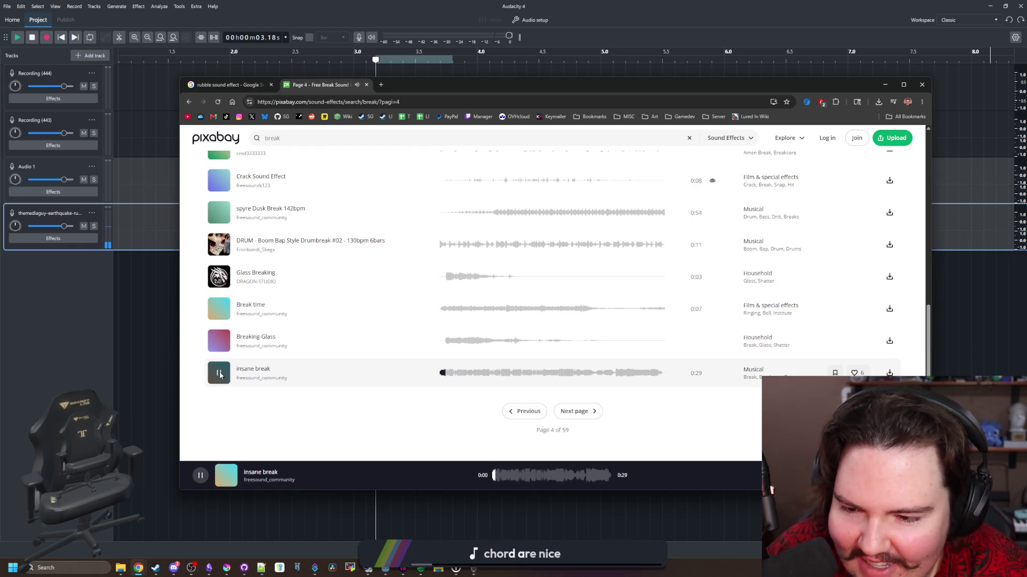
click(219, 374)
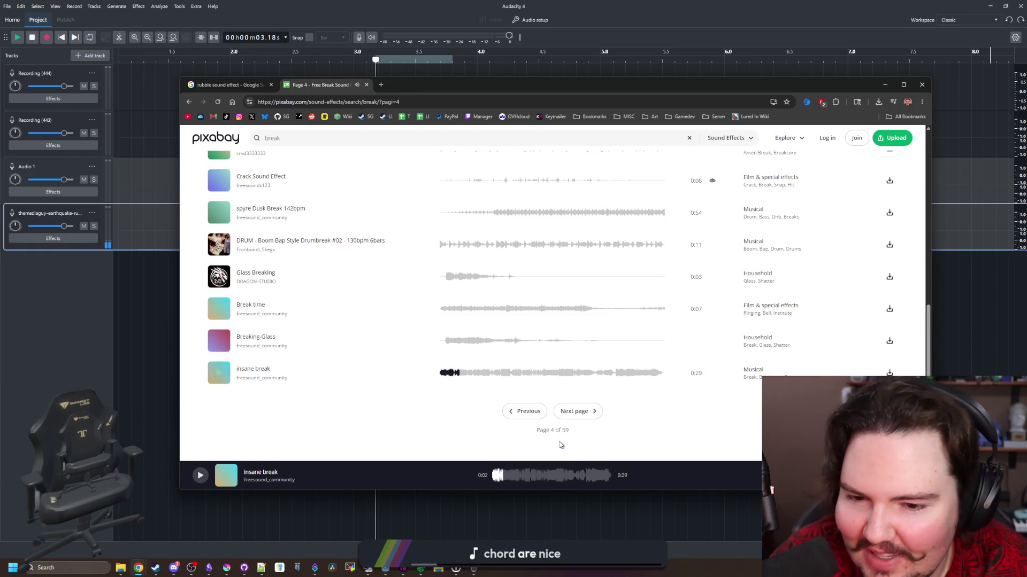
On page 5, preview Break the sbestos roof, Glass Shatter 7, Small BREAK and Bone Break SFX.
click(578, 412)
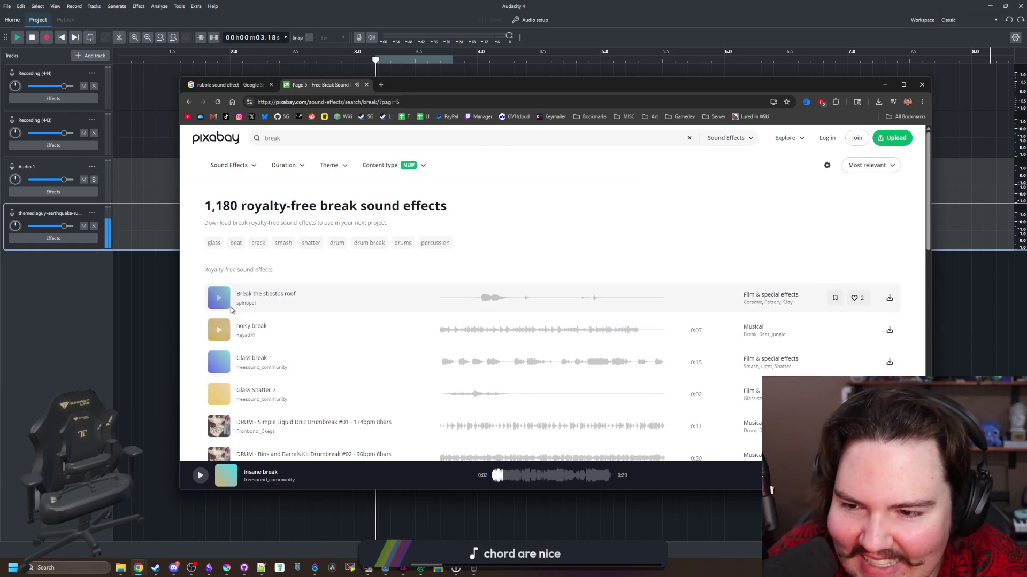
click(218, 298)
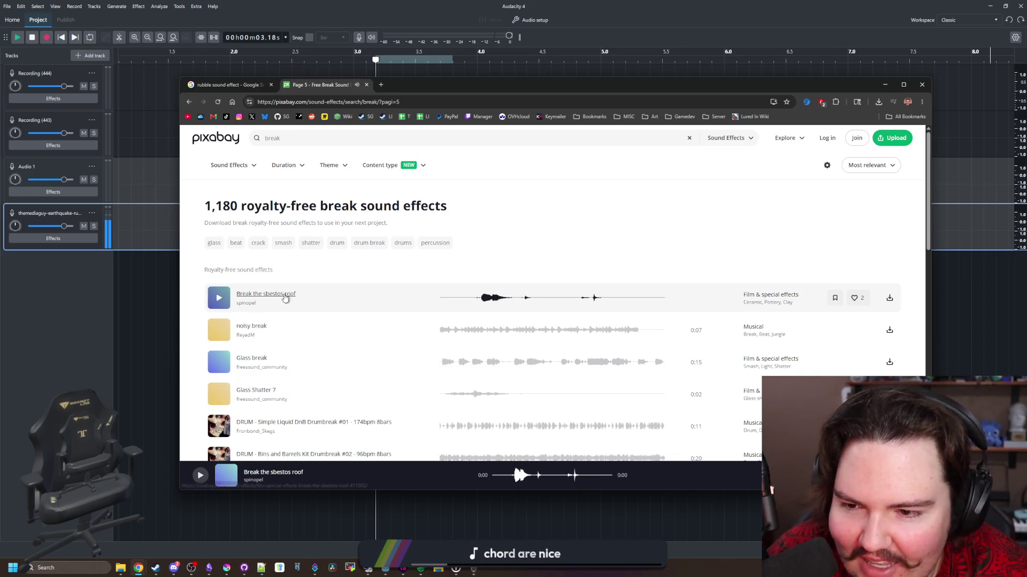
click(218, 304)
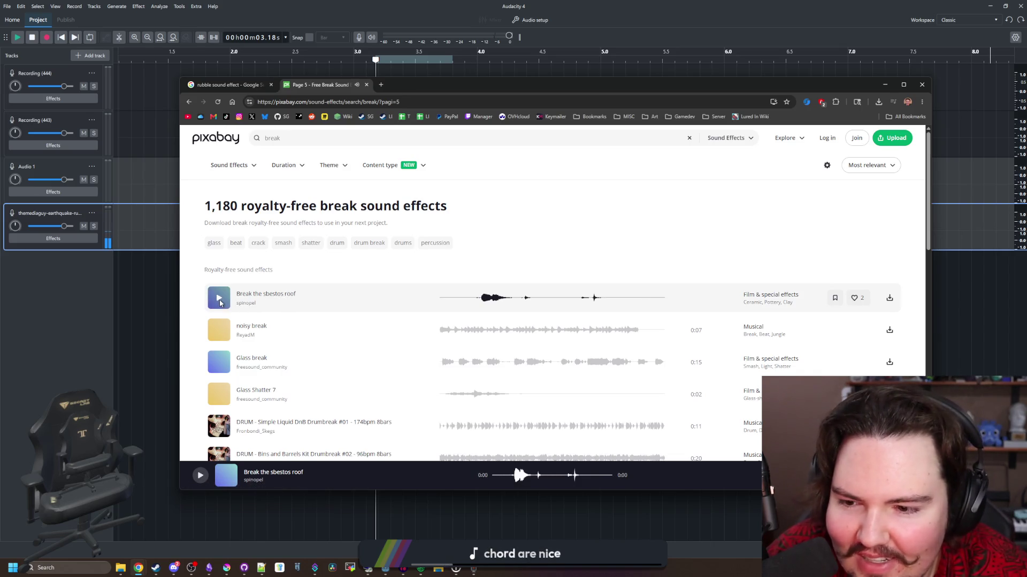
scroll(218, 321, down, 1)
click(219, 342)
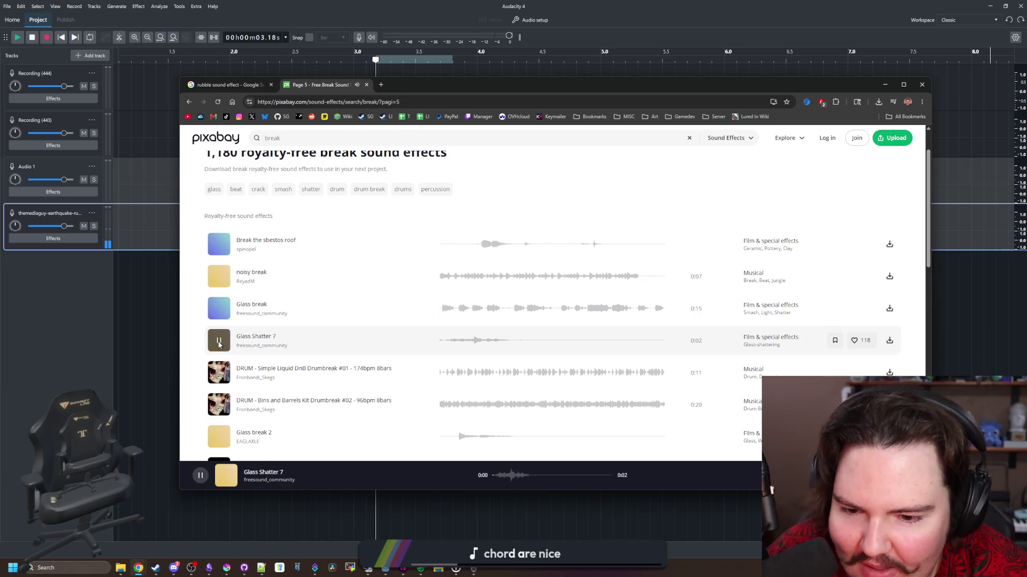
scroll(221, 332, down, 3)
click(218, 311)
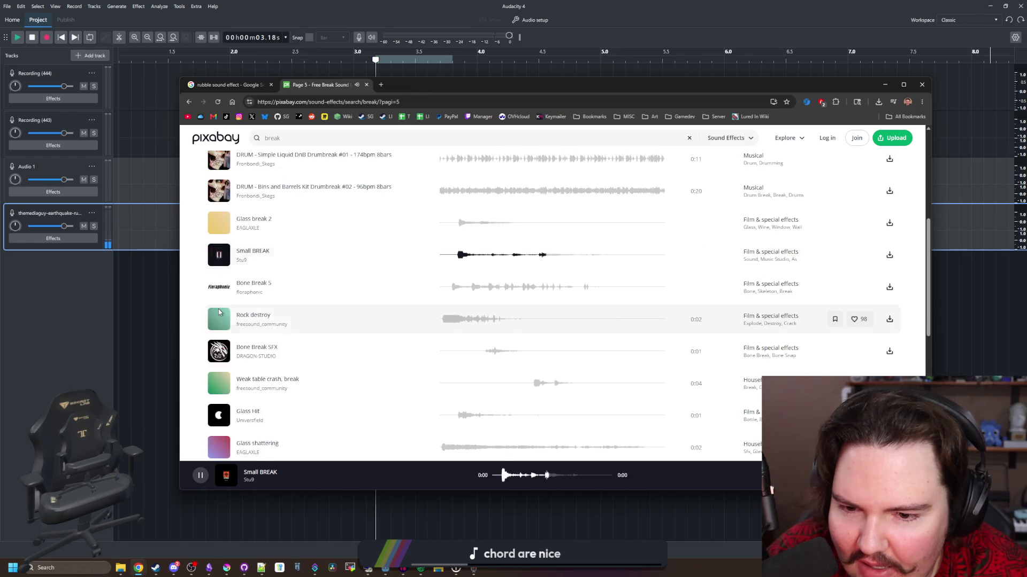
scroll(218, 311, down, 1)
click(218, 352)
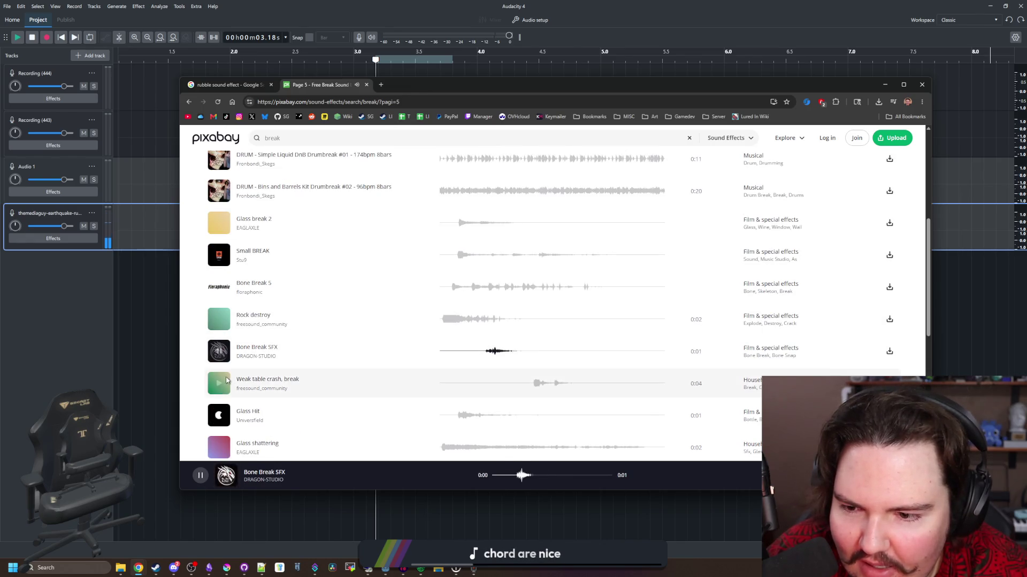
Preview Weak table crash, Glass Hit and Breaking a Vase (remix), then move the browser aside.
click(219, 383)
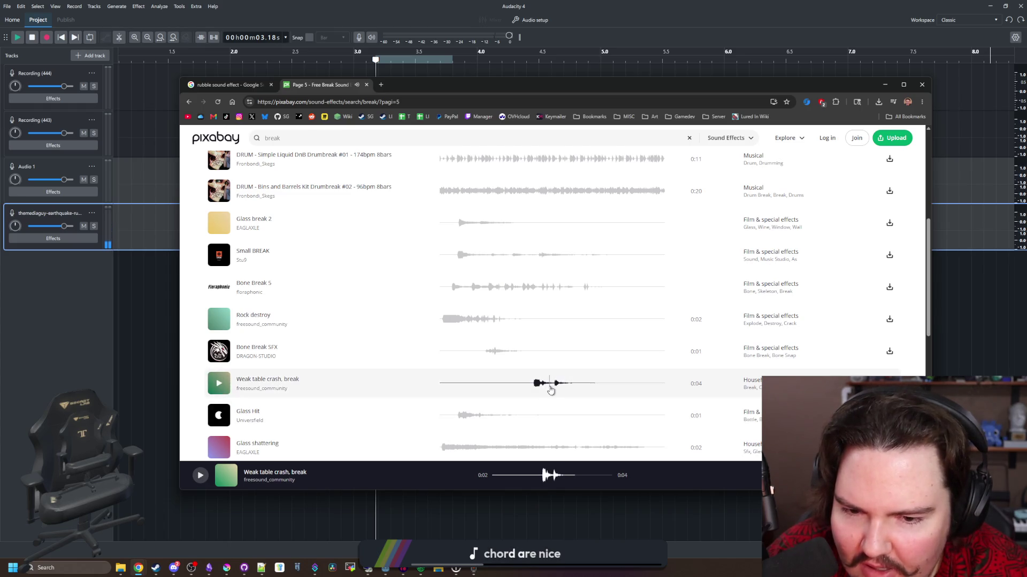
click(553, 385)
scroll(219, 383, down, 2)
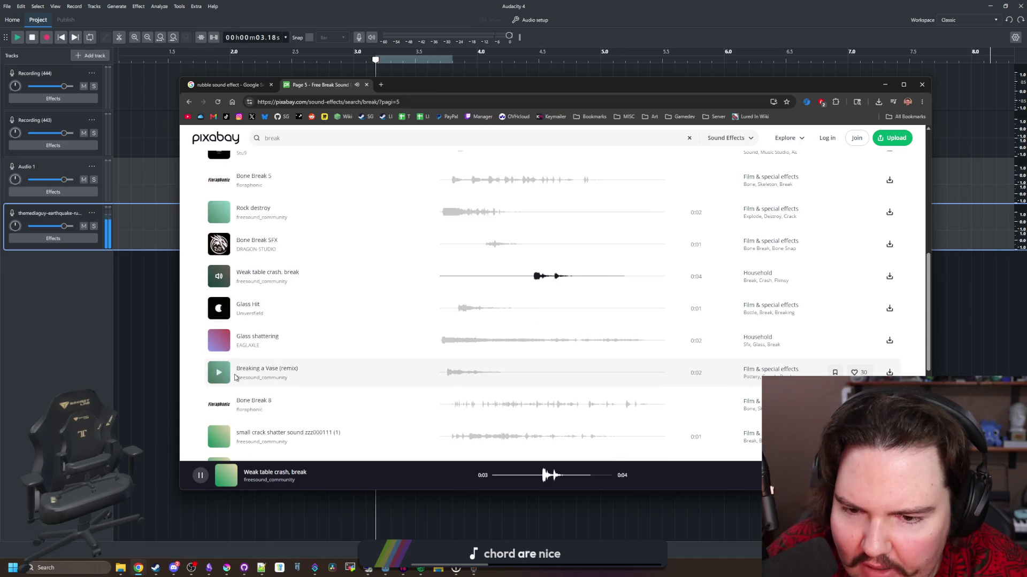
click(220, 313)
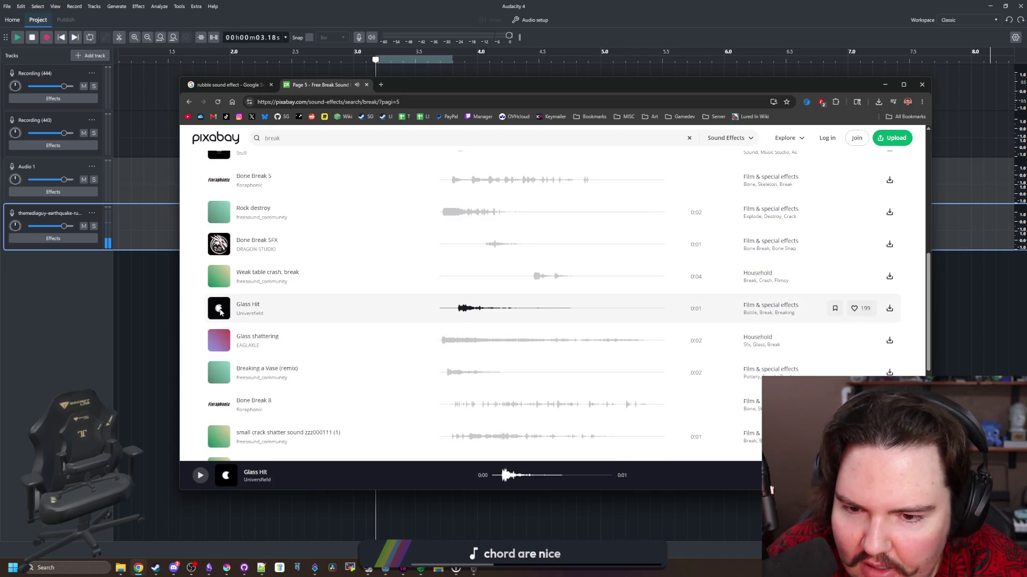
click(220, 374)
scroll(220, 377, down, 4)
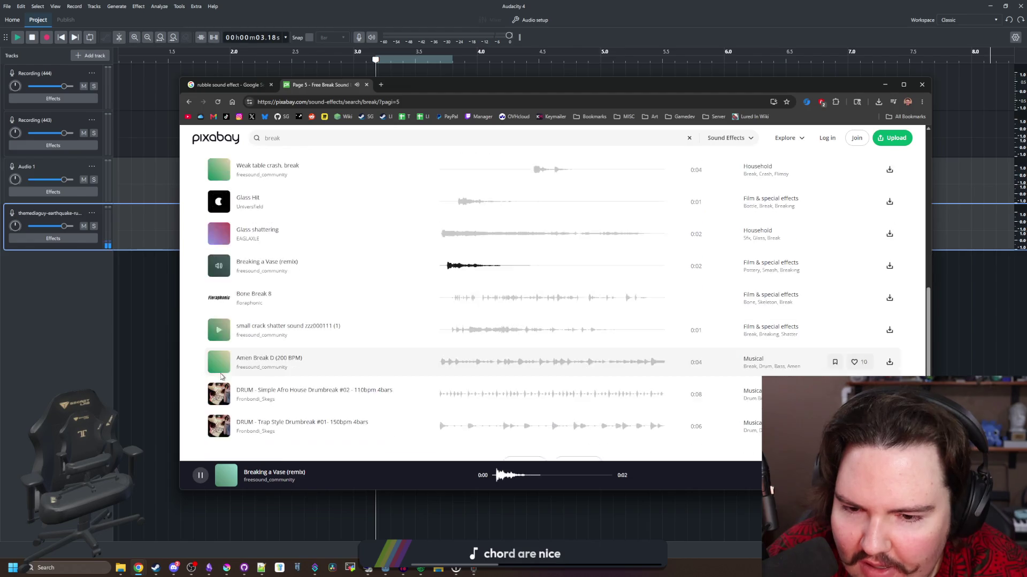
drag(767, 92, 1026, 93)
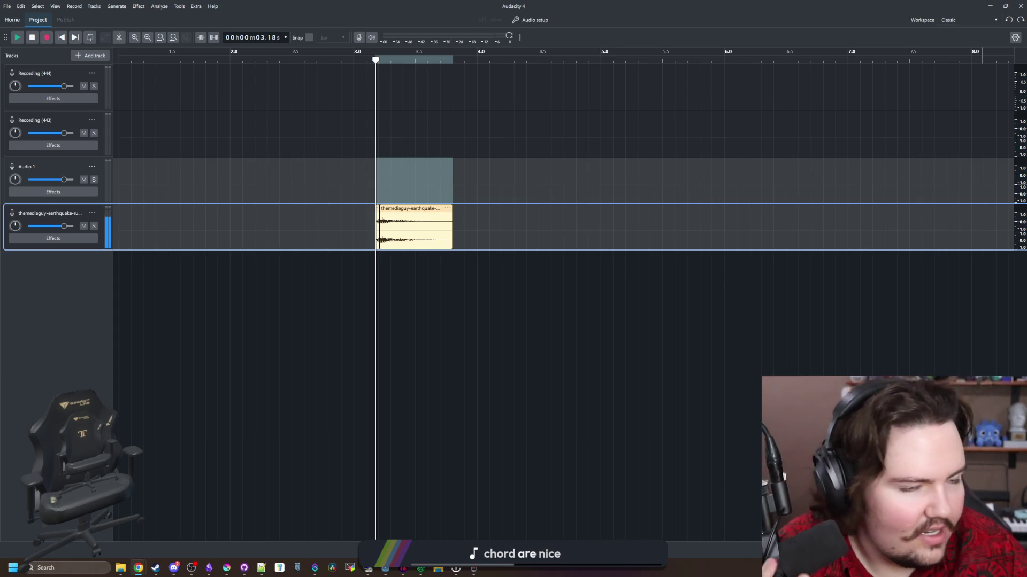
Import the crate-break and wood-break MP3s into Audacity as new tracks.
mouse_move(1026, 214)
mouse_down()
mouse_move(571, 215)
mouse_move(585, 213)
mouse_up()
scroll(534, 225, right, 2)
scroll(535, 224, left, 4)
drag(244, 256, 495, 272)
scroll(495, 273, right, 2)
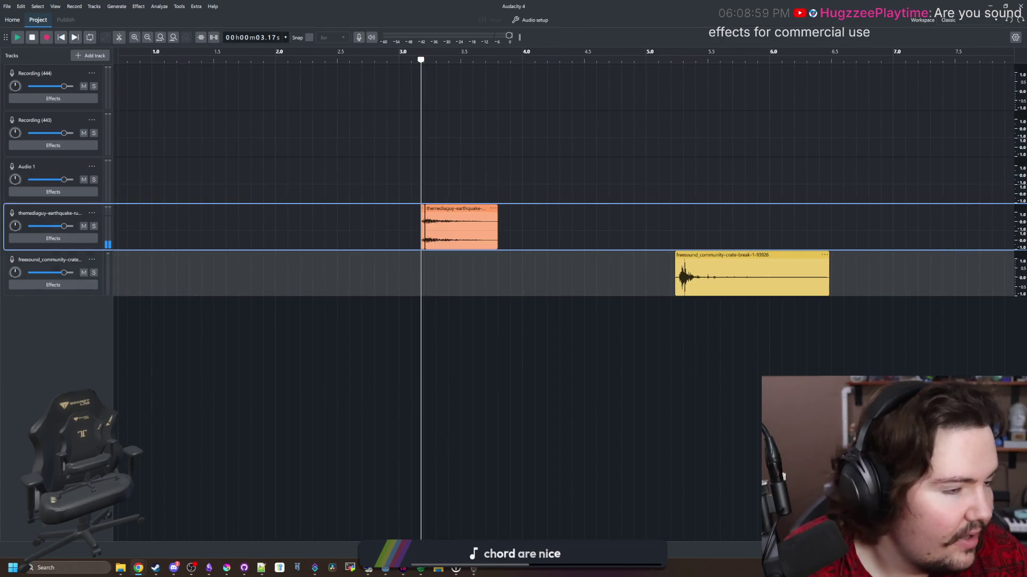
drag(612, 236, 612, 234)
scroll(612, 234, right, 2)
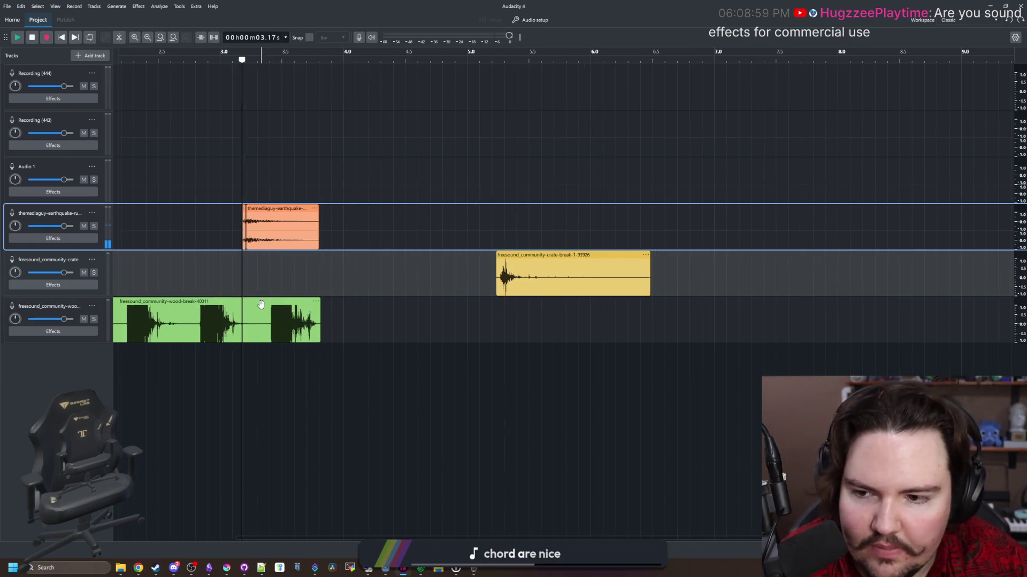
scroll(481, 299, left, 3)
mouse_move(269, 300)
mouse_down()
mouse_move(841, 301)
mouse_move(824, 273)
mouse_move(966, 301)
mouse_up()
scroll(840, 300, right, 3)
scroll(841, 301, left, 3)
Move the crate-break clip earlier and play the layered sounds from about 4.9 s.
click(802, 255)
drag(802, 255, 386, 255)
scroll(458, 284, right, 3)
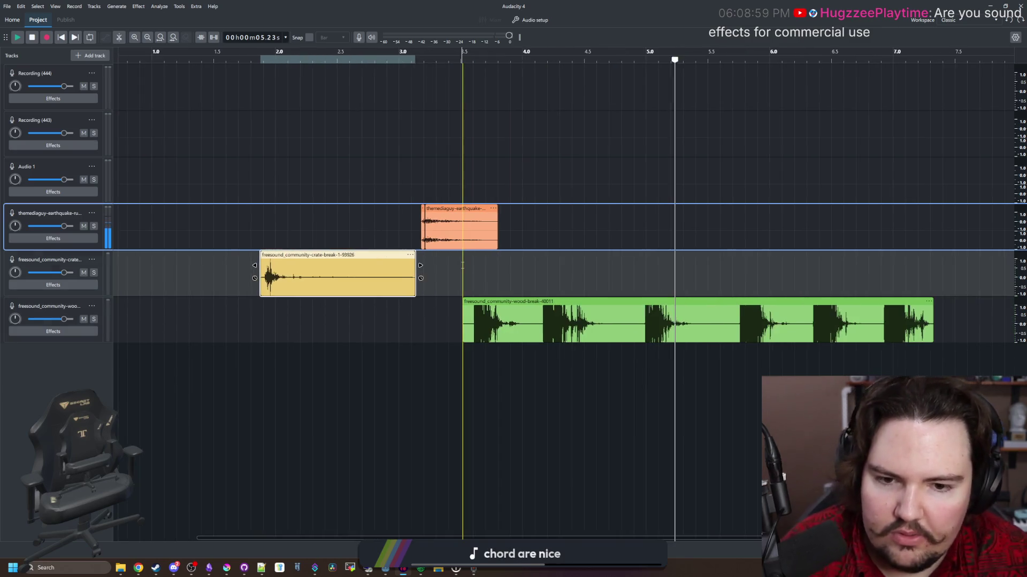
scroll(458, 284, right, 2)
click(460, 74)
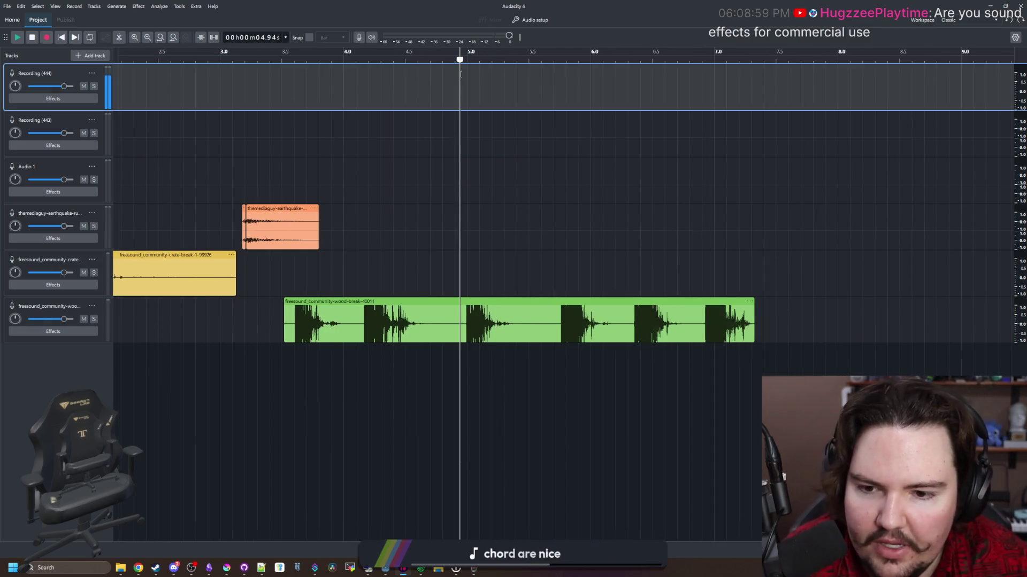
key(space)
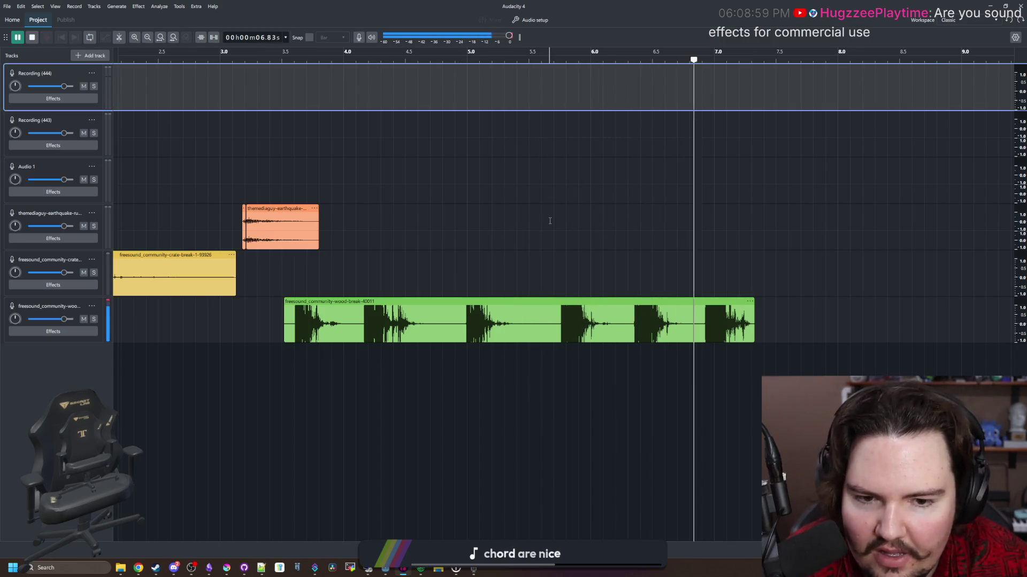
Split the wood-break clip and delete the extra pieces, leaving one hit around 5.0–5.4 s.
click(465, 273)
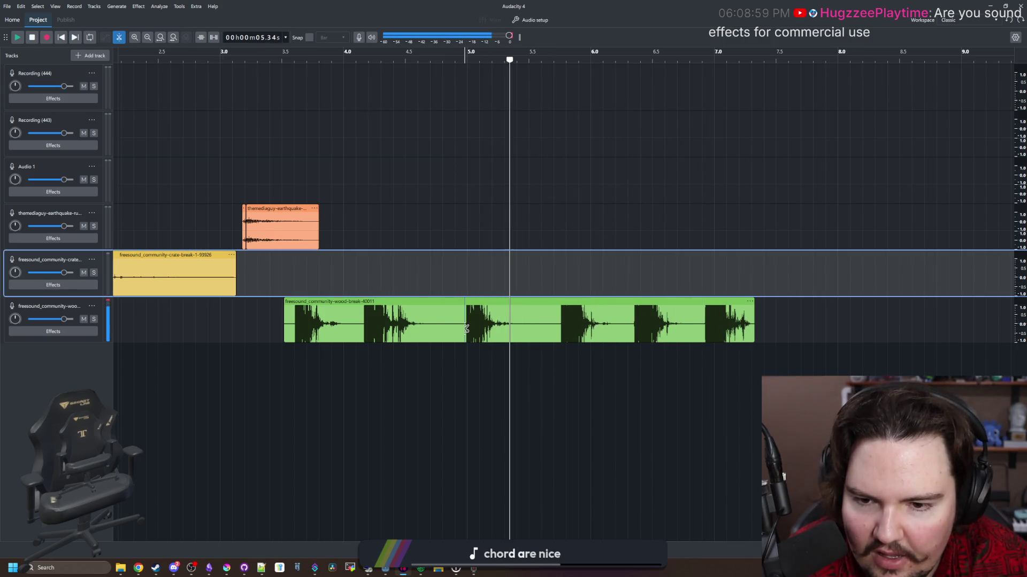
click(466, 329)
click(516, 321)
click(432, 303)
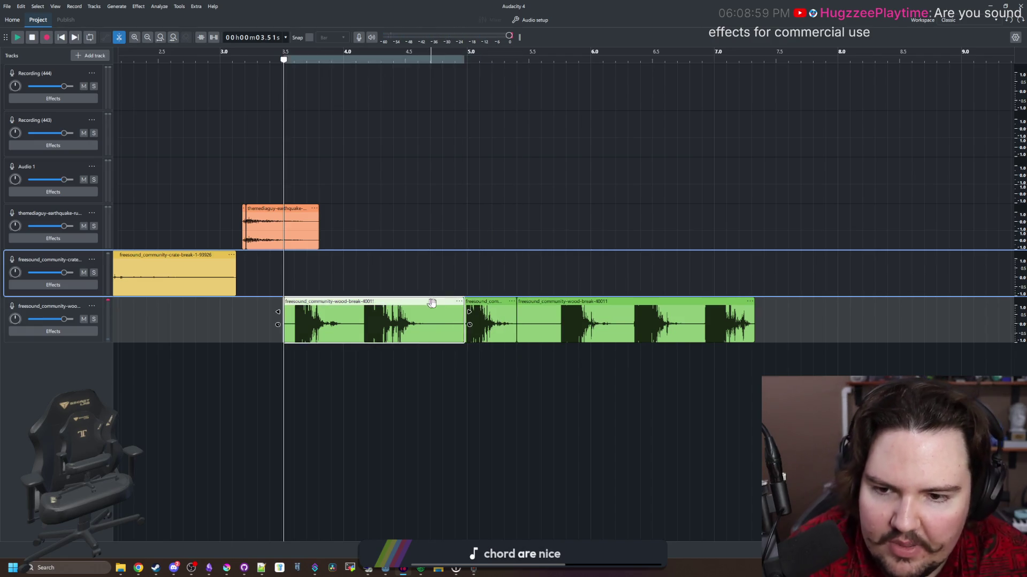
key(Delete)
click(529, 302)
key(Delete)
click(489, 302)
scroll(511, 297, left, 5)
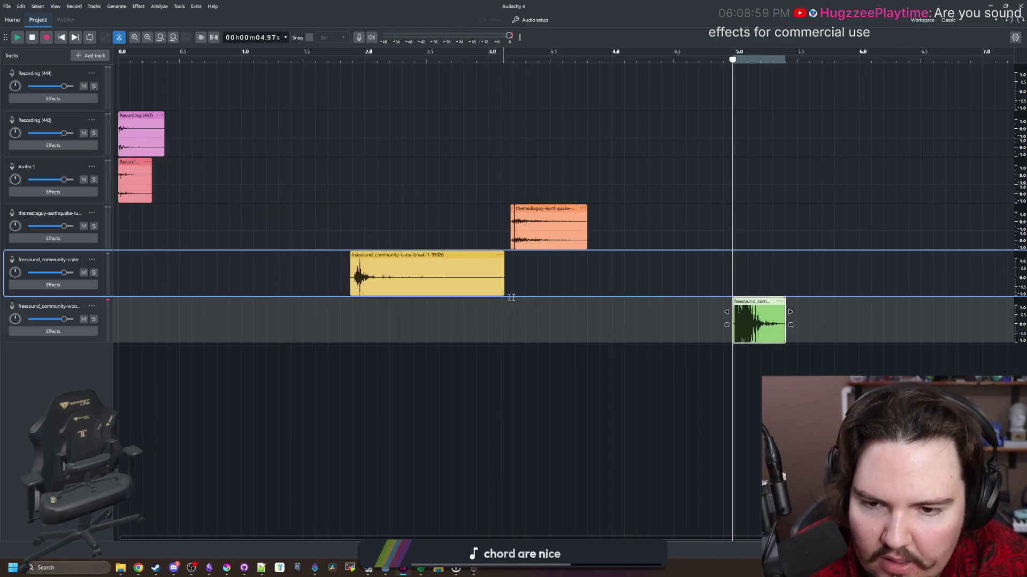
key(space)
scroll(774, 301, up, 3)
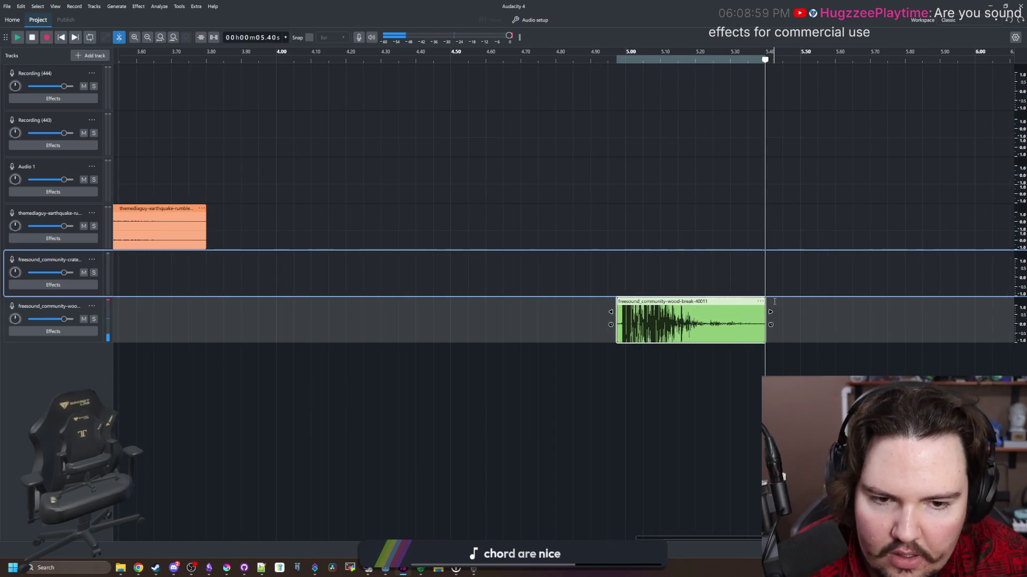
right_click(737, 308)
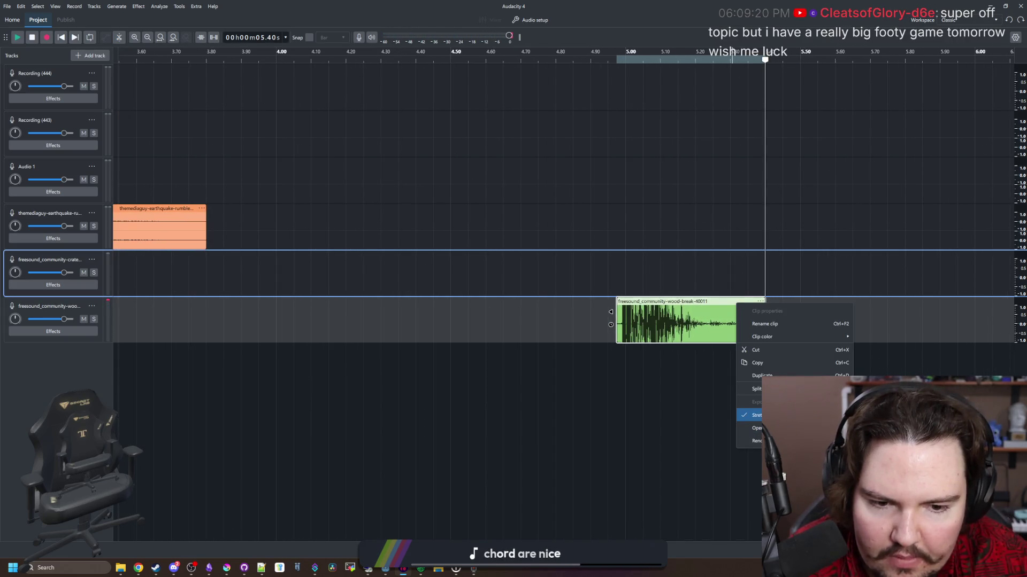
Pitch the wood-break clip down 12 semitones and play the layered break sound.
click(754, 428)
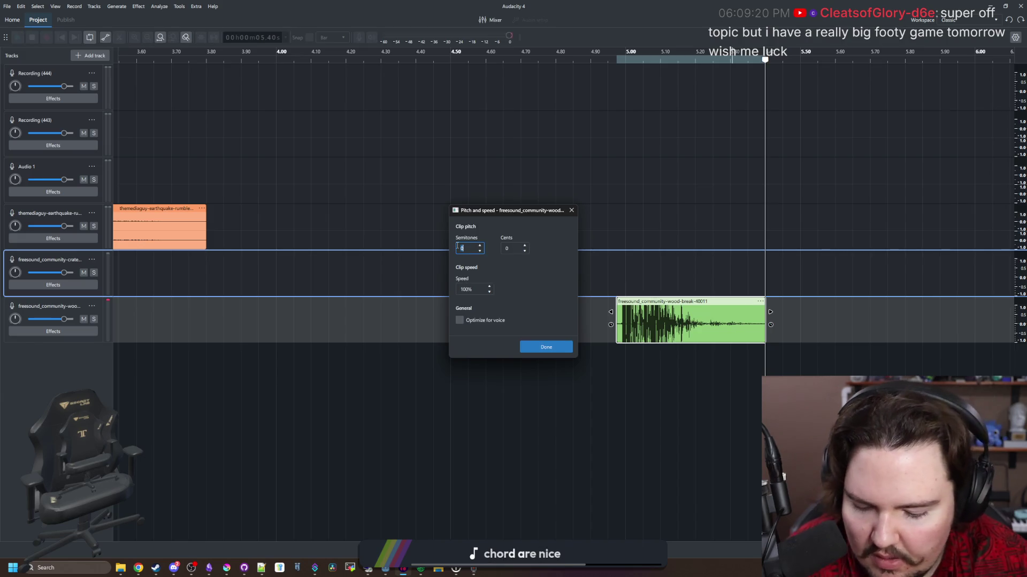
click(546, 347)
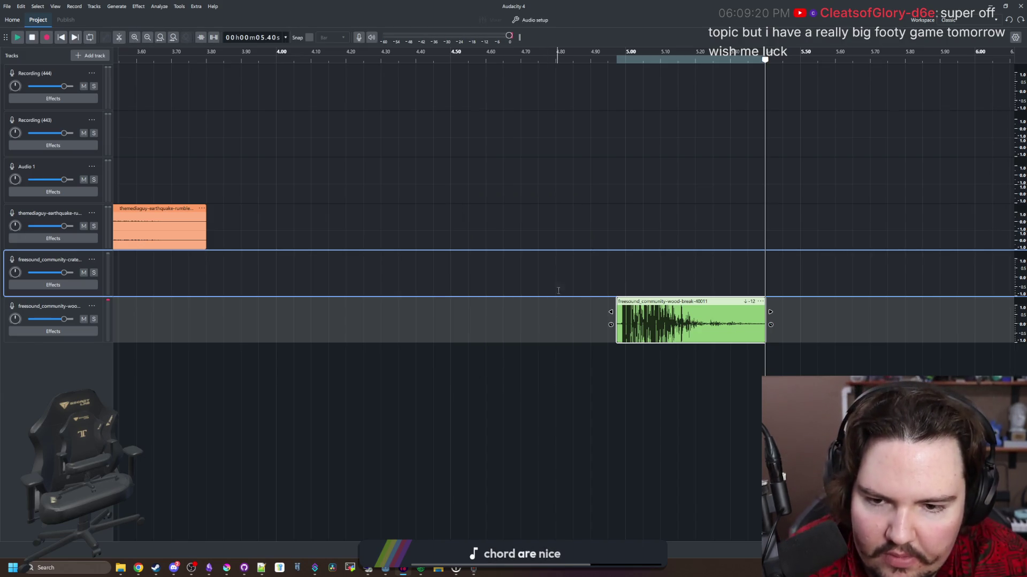
click(580, 272)
key(space)
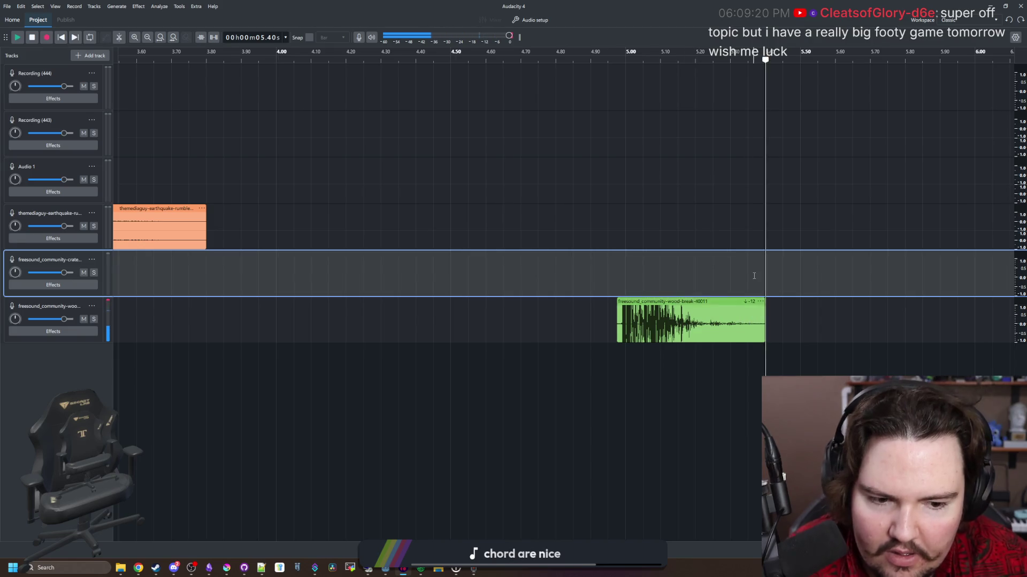
Move the crate-break clip to about 3.9 s, then switch back to the Pixabay browser.
scroll(372, 289, down, 4)
scroll(372, 289, down, 1)
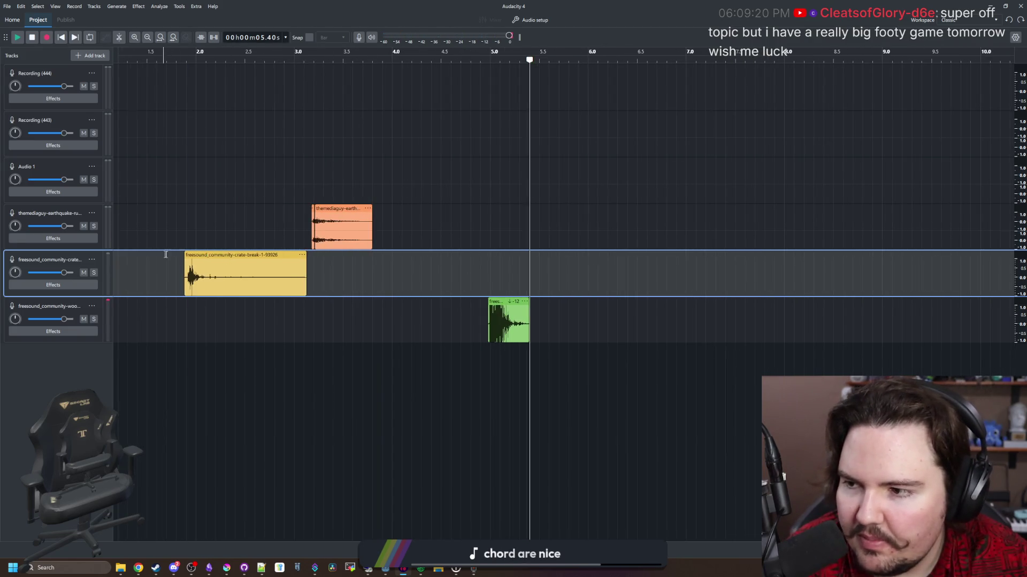
drag(220, 254, 418, 254)
scroll(323, 224, up, 3)
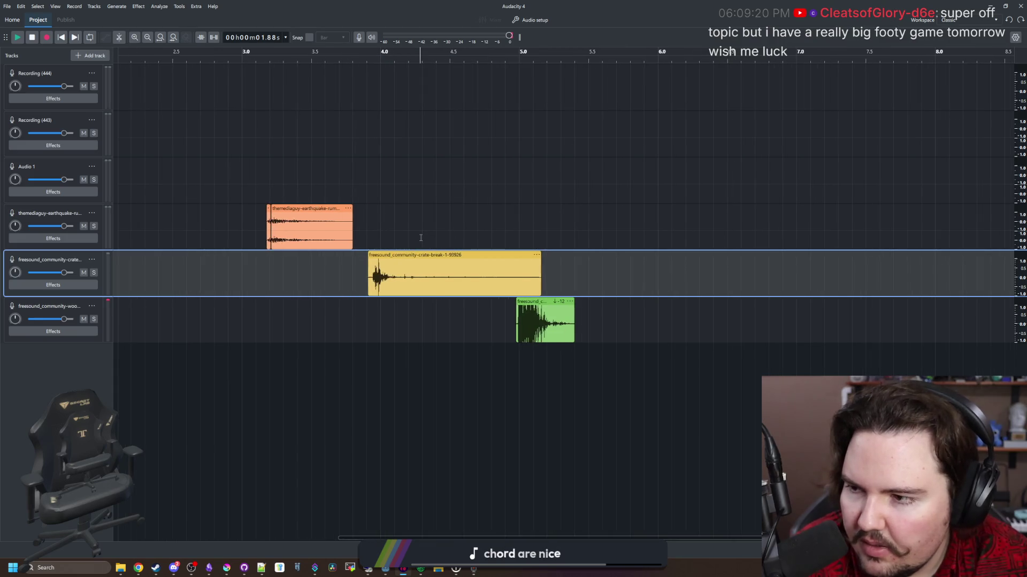
scroll(353, 179, up, 1)
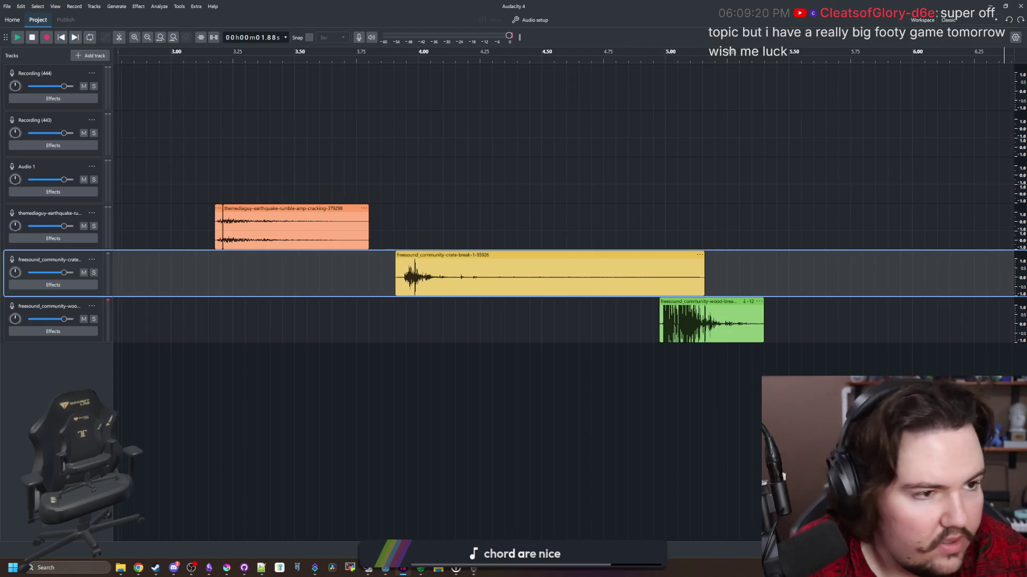
key(alt+Tab)
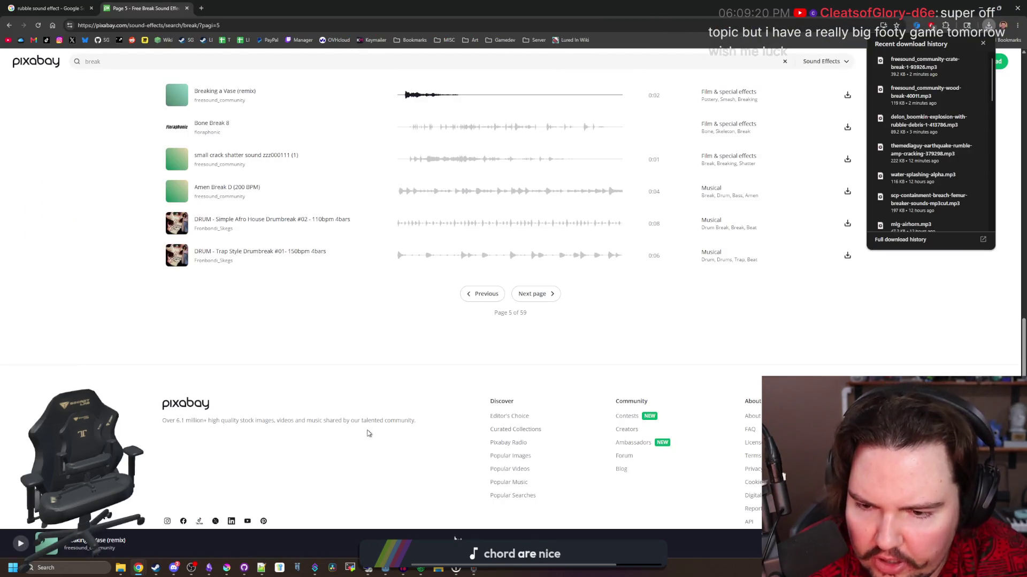
Try freesound.org in a new tab, close the access-denied page and return to Audacity.
scroll(423, 395, up, 15)
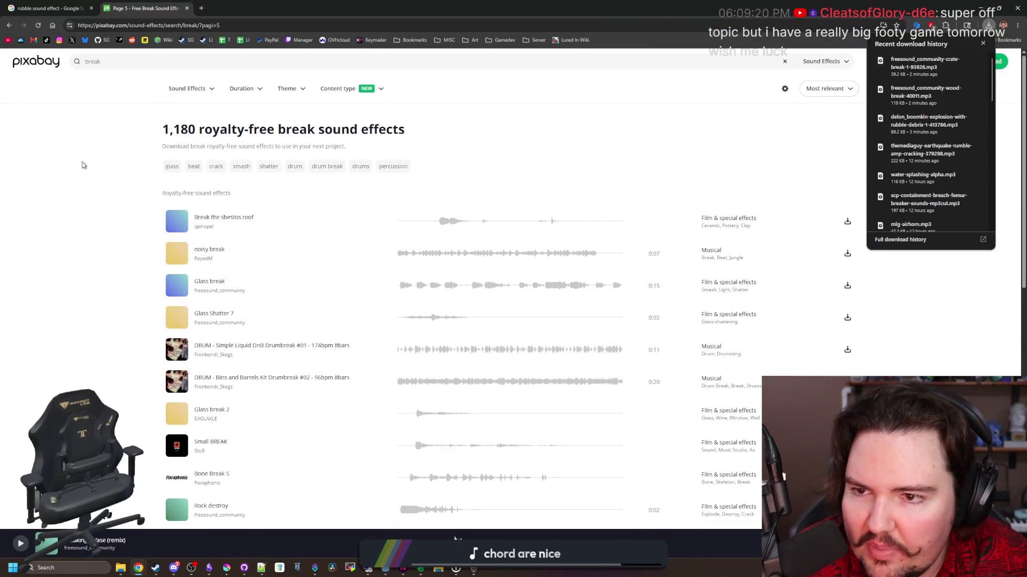
click(982, 43)
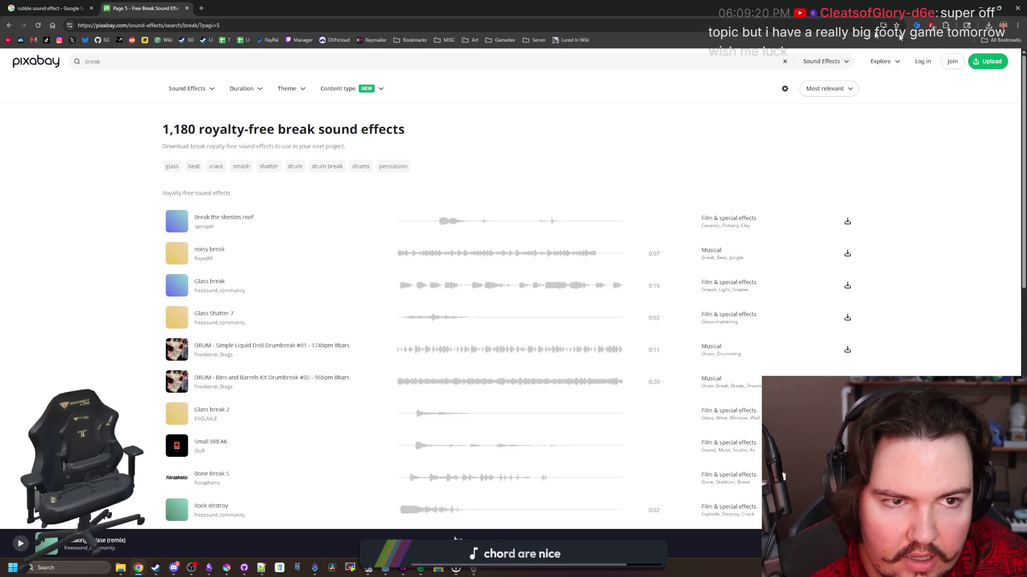
scroll(538, 158, down, 15)
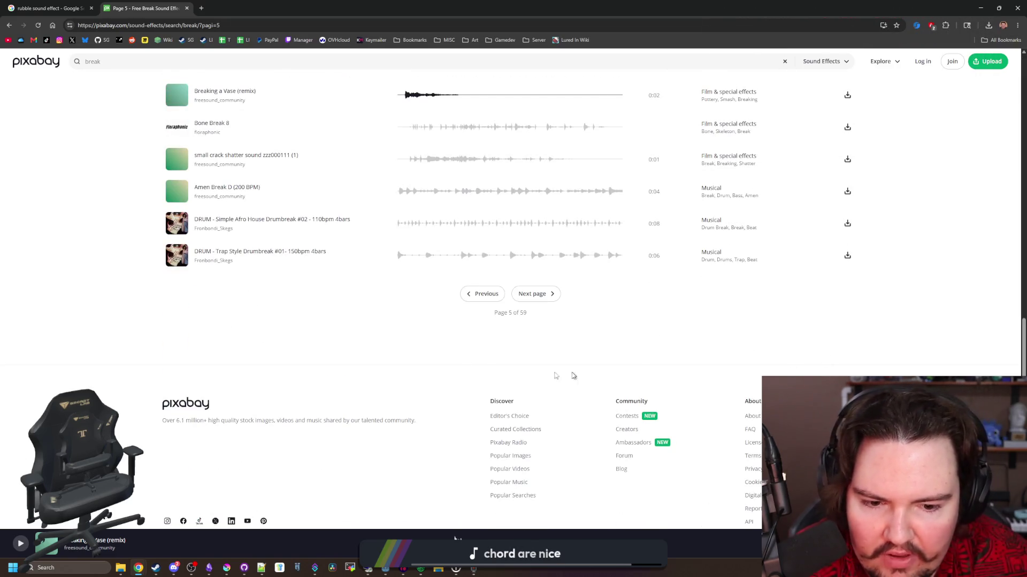
scroll(124, 201, up, 15)
key(ctrl+t)
text(freesound)
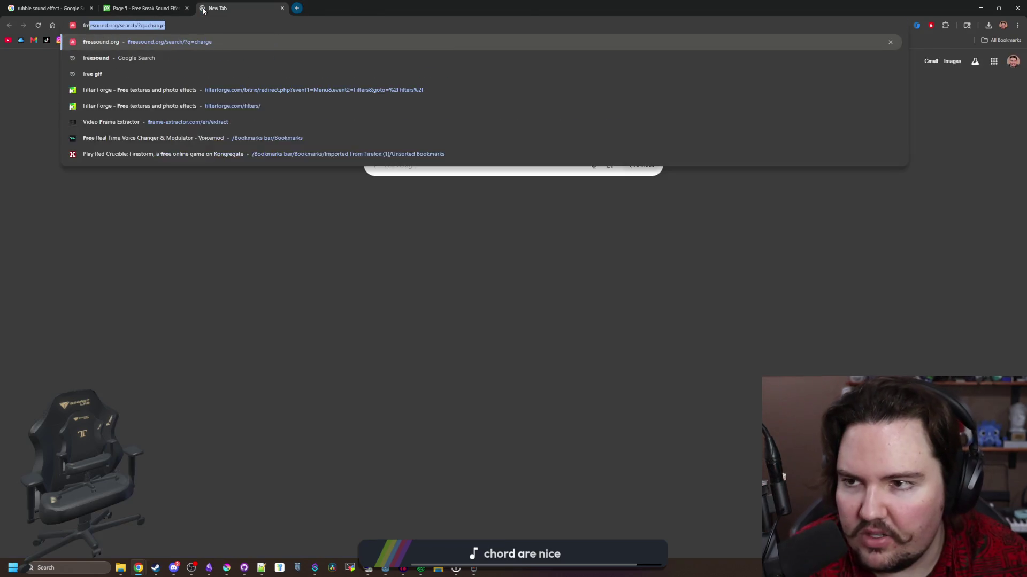
key(Return)
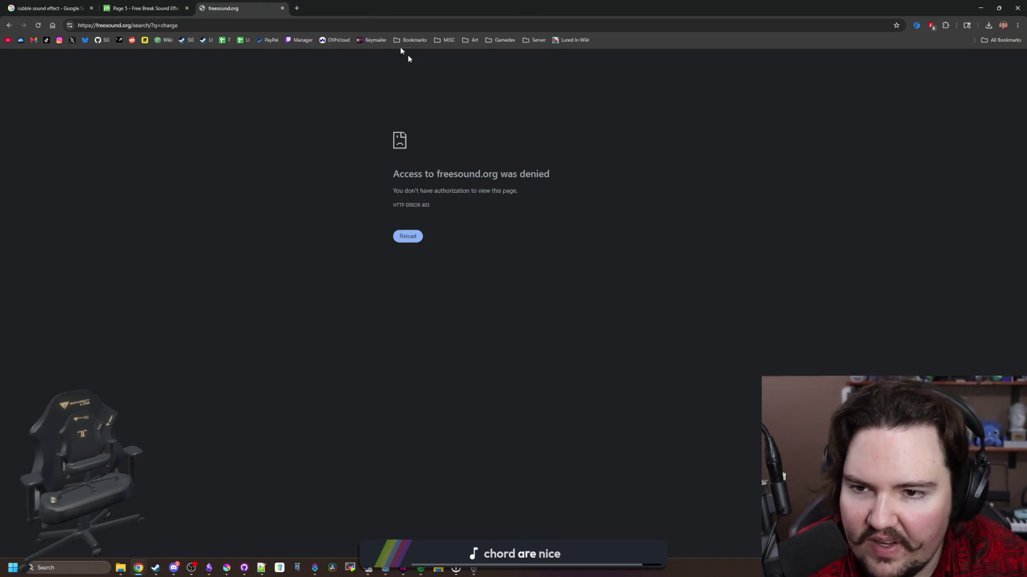
click(282, 8)
key(super+Down)
key(super+Down)
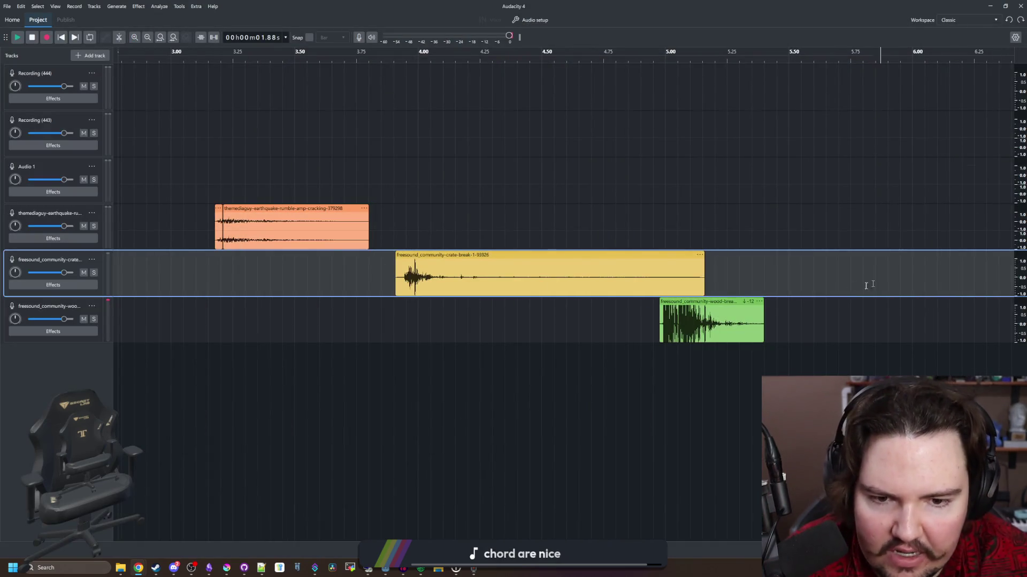
Shift the green wood-break clip about 0.43 s later and play the layered sounds.
click(469, 367)
scroll(541, 373, down, 2)
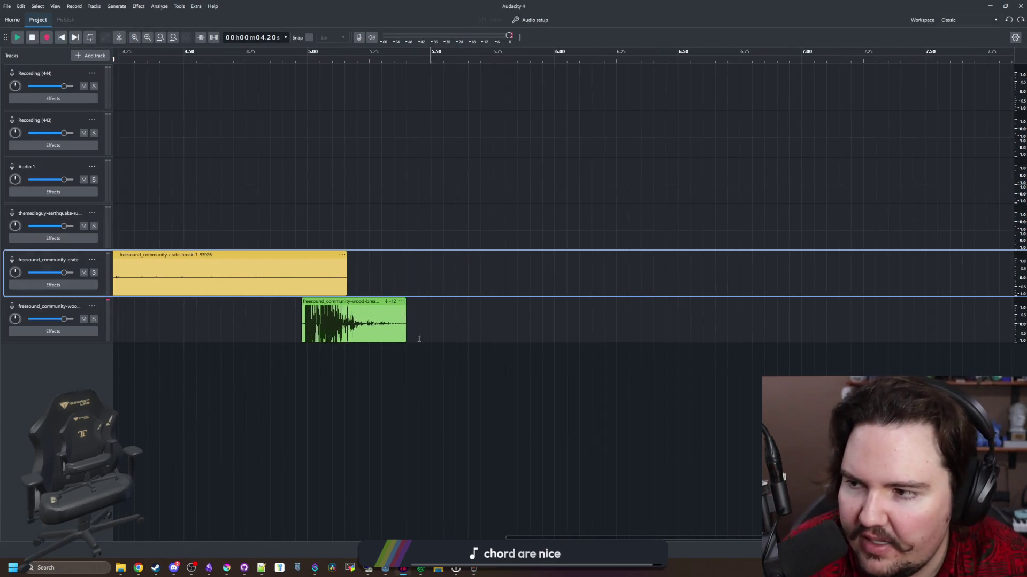
scroll(561, 353, down, 2)
scroll(130, 330, up, 2)
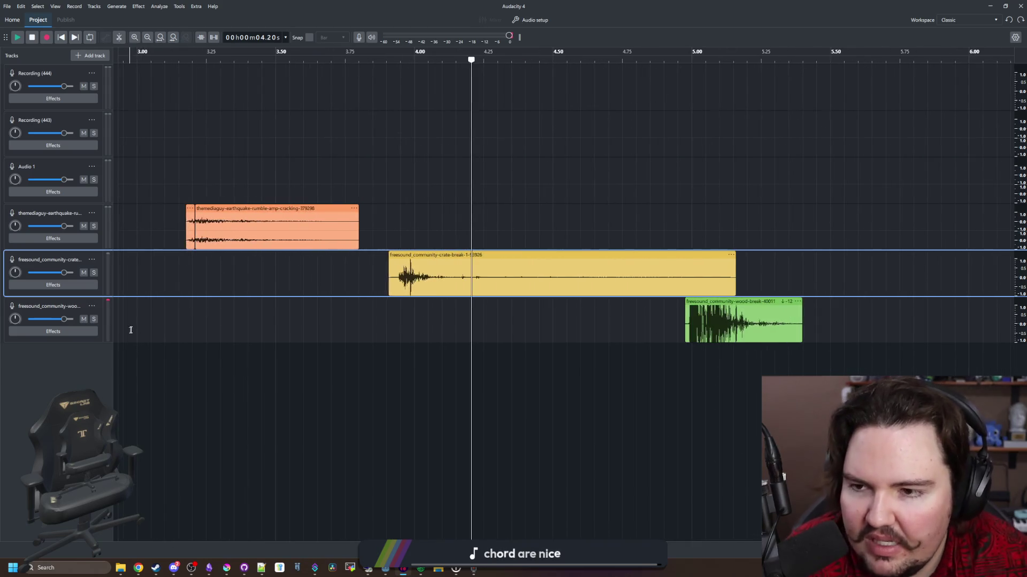
scroll(406, 395, down, 2)
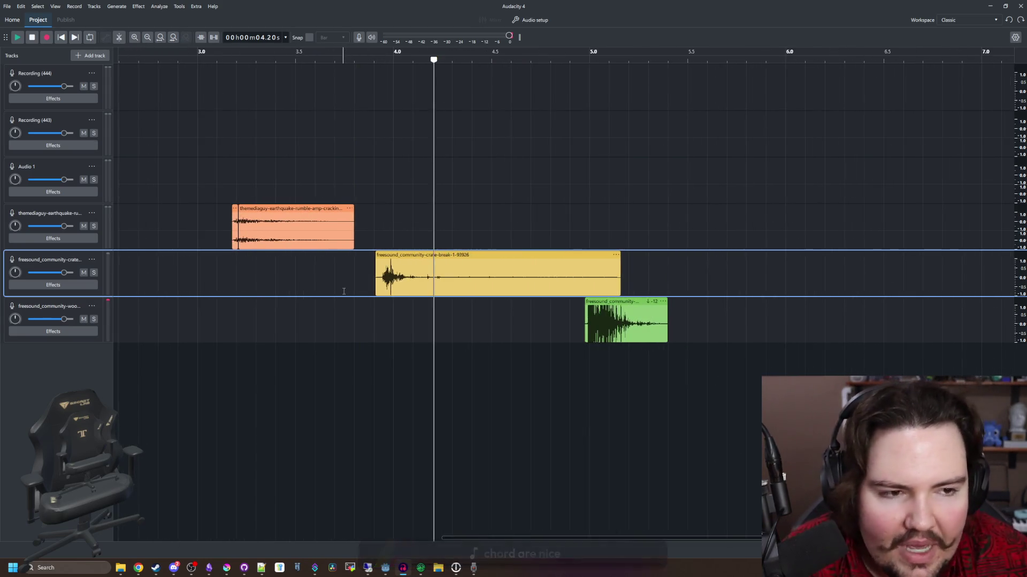
scroll(439, 363, up, 2)
scroll(471, 332, down, 1)
click(507, 303)
drag(506, 302, 602, 303)
scroll(711, 305, down, 1)
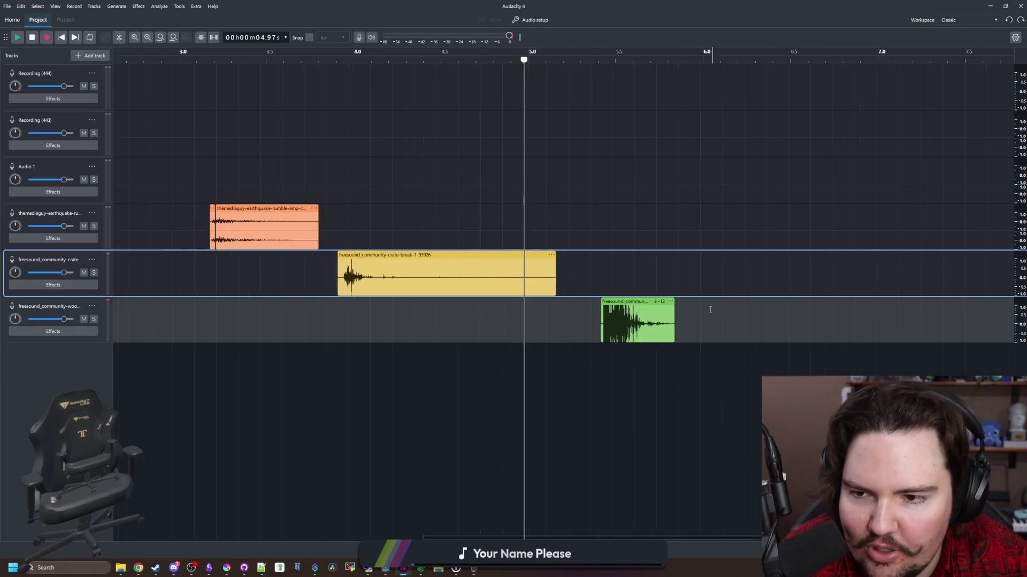
scroll(334, 160, up, 1)
click(337, 97)
key(space)
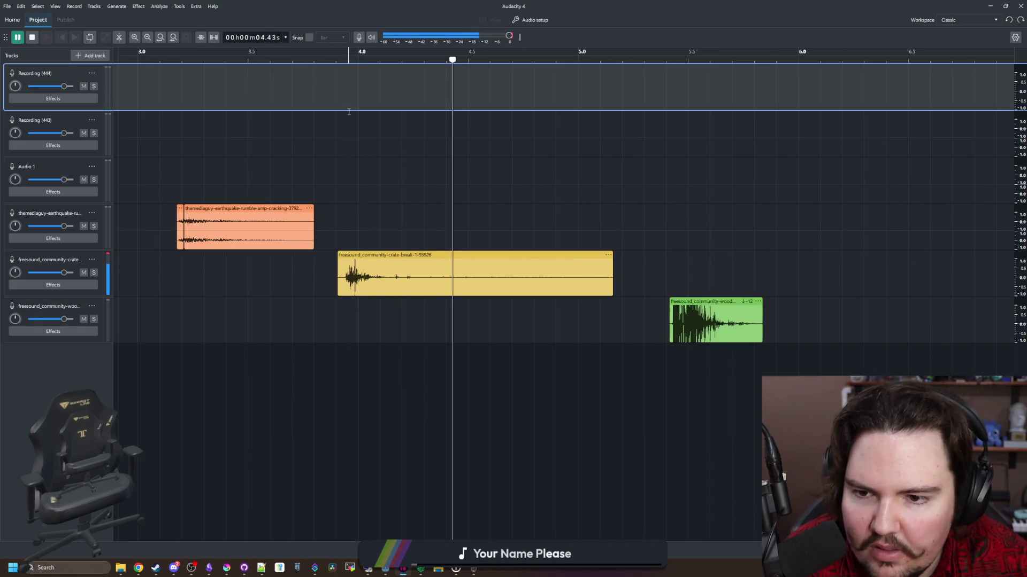
Audition the layered break sounds from about 3.2 s, 5.3 s and 3.9 s.
click(185, 171)
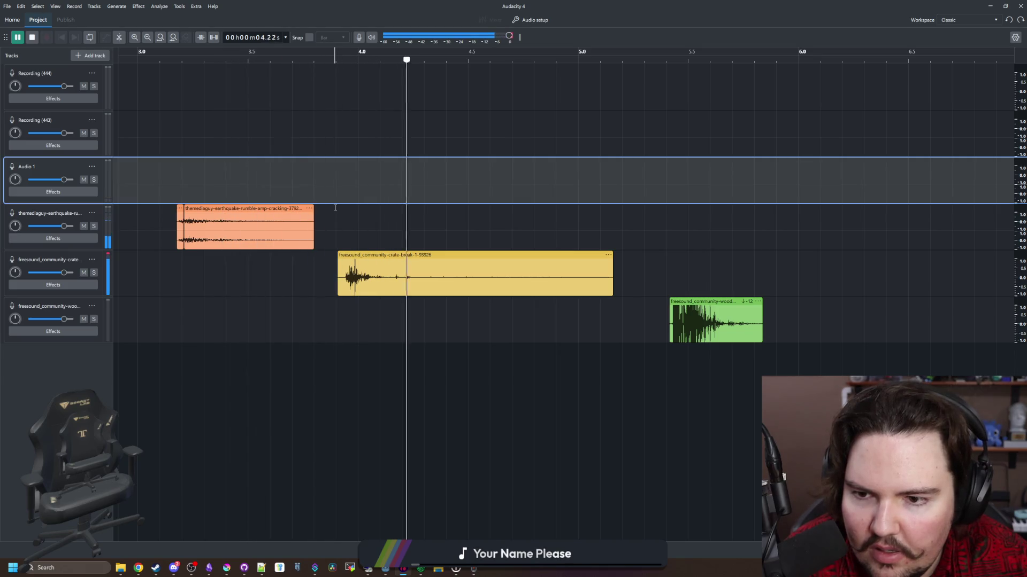
click(651, 278)
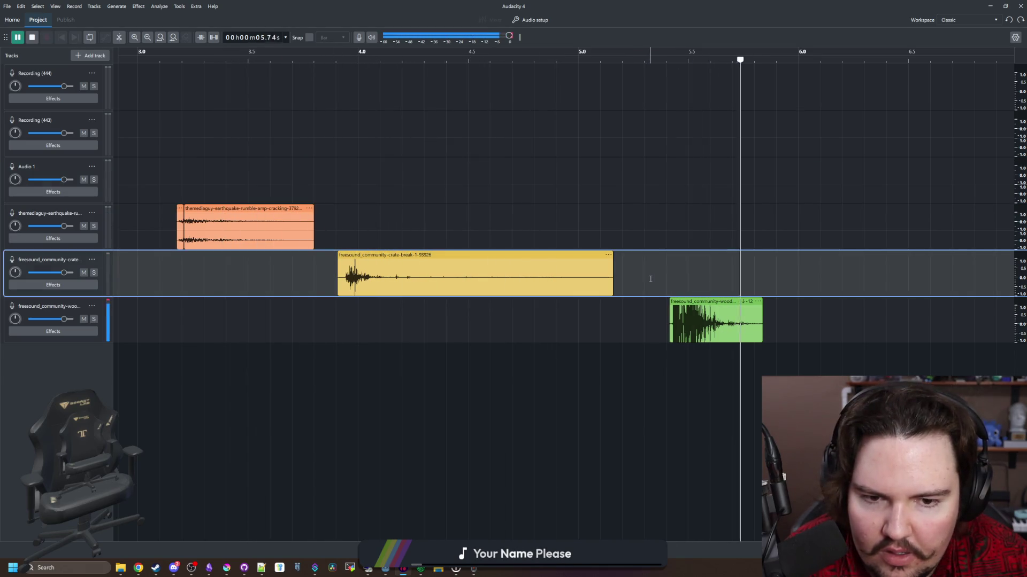
scroll(271, 256, right, 2)
scroll(270, 255, down, 2)
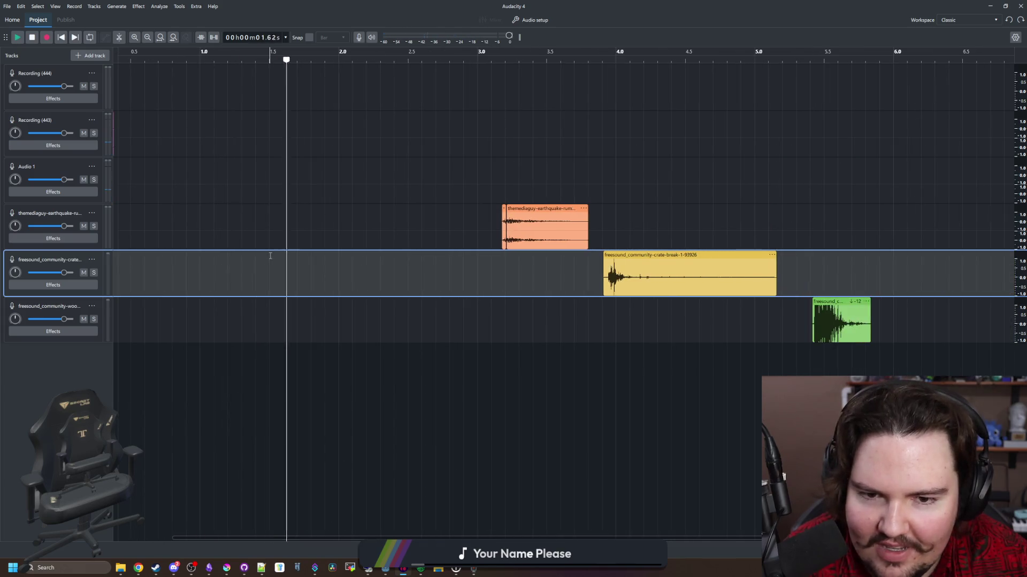
key(space)
scroll(355, 286, right, 3)
scroll(522, 284, up, 1)
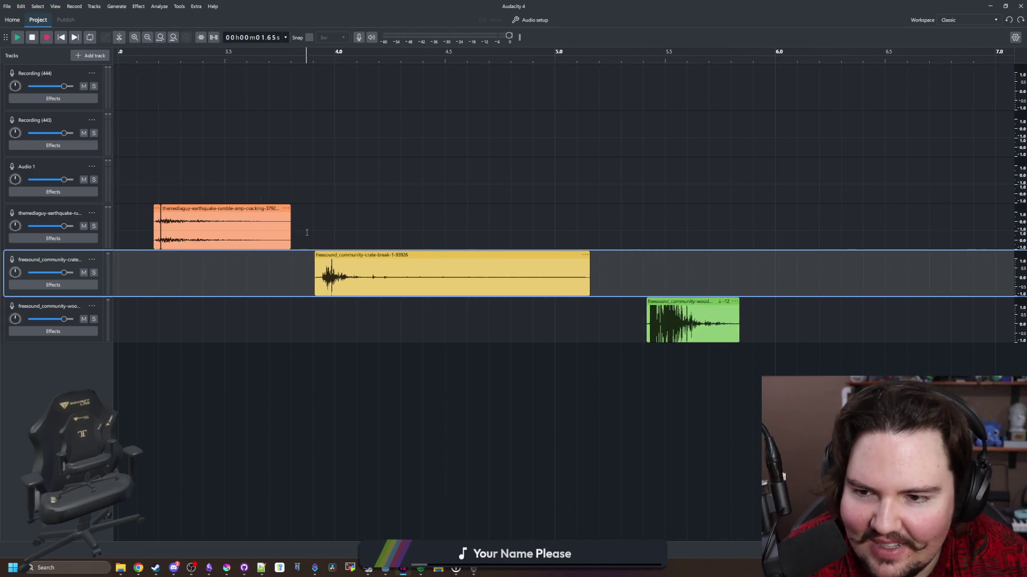
click(312, 224)
key(space)
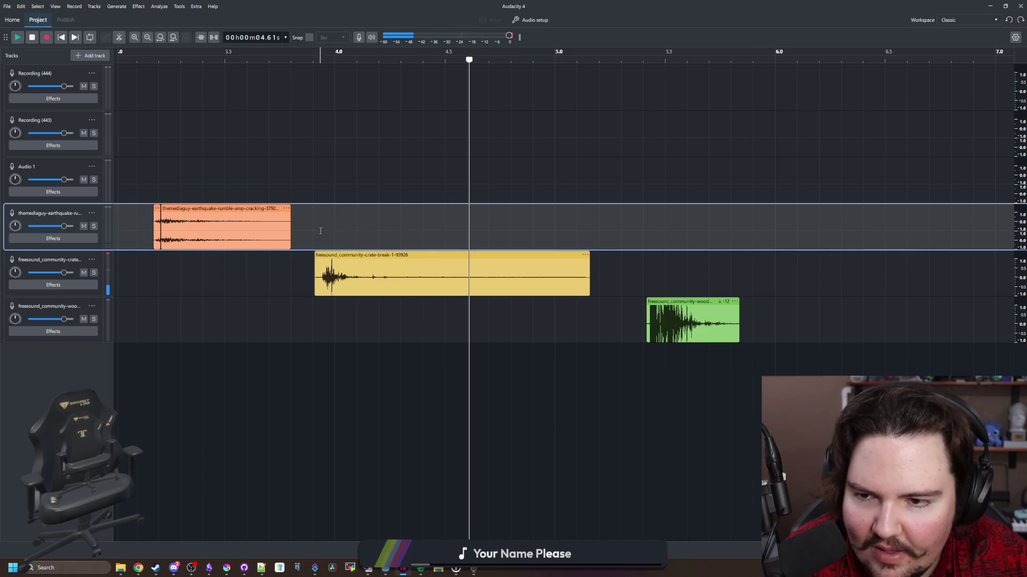
Split the crate-break clip at about 4.5 s, delete its tail and play the result.
key(space)
key(space)
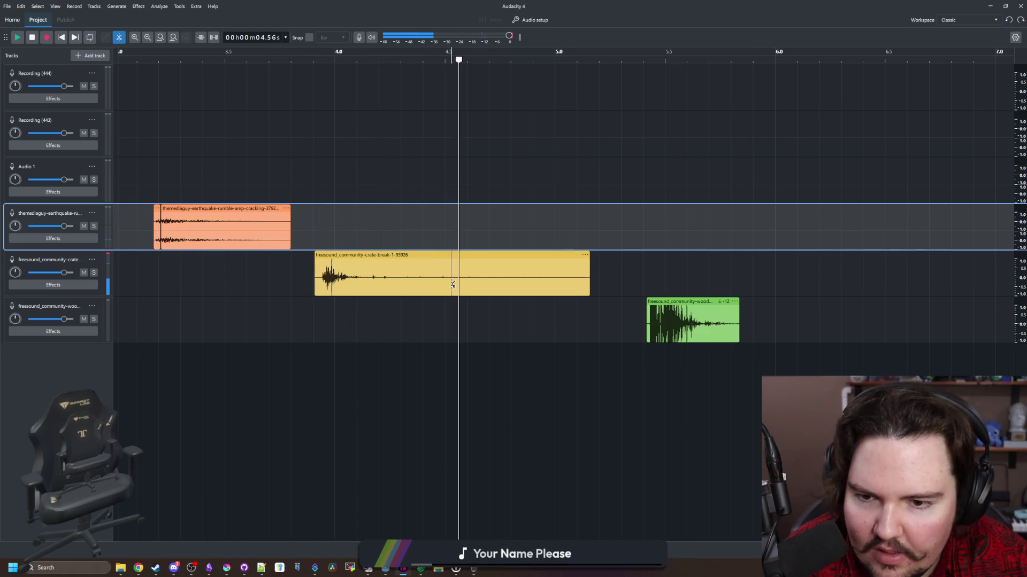
click(453, 285)
click(465, 278)
key(Delete)
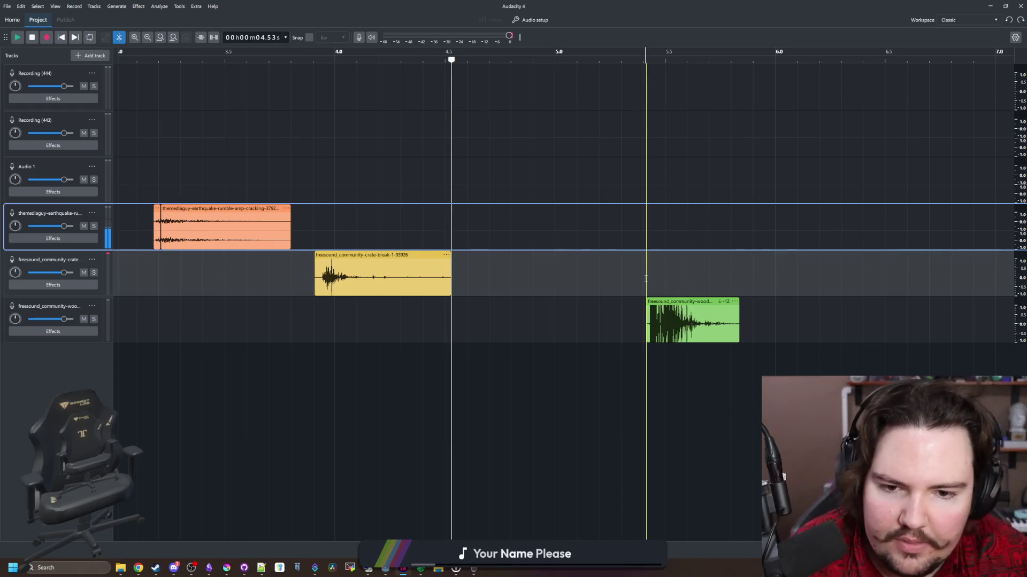
key(space)
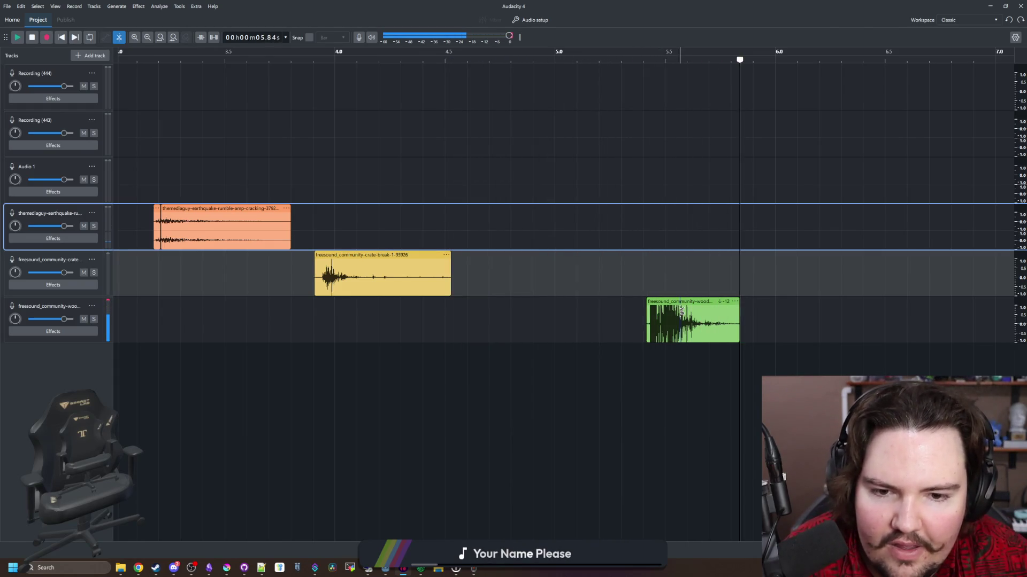
Set the wood-break clip's pitch shift to 0 semitones and play back the result.
right_click(682, 308)
click(744, 431)
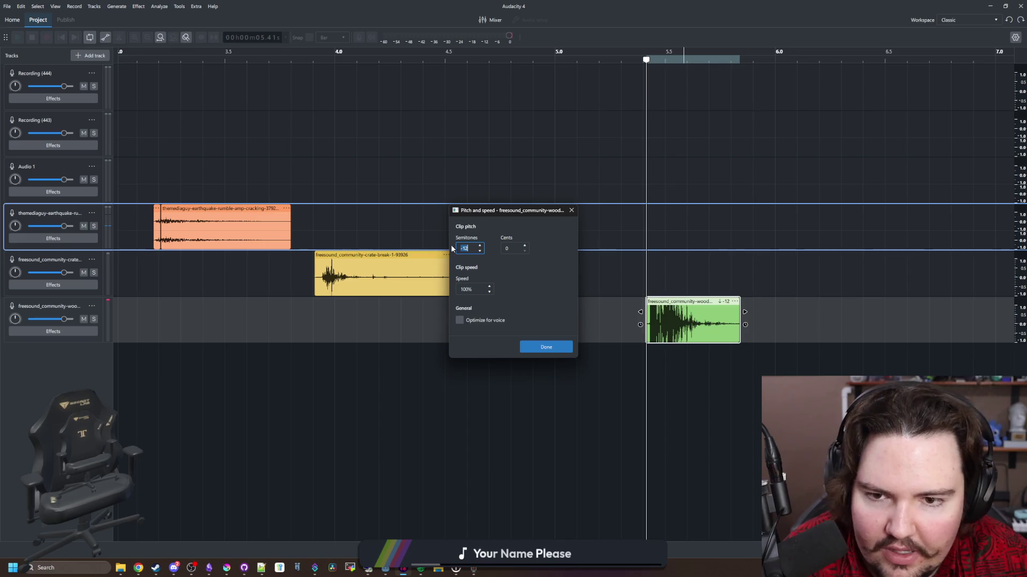
text(0)
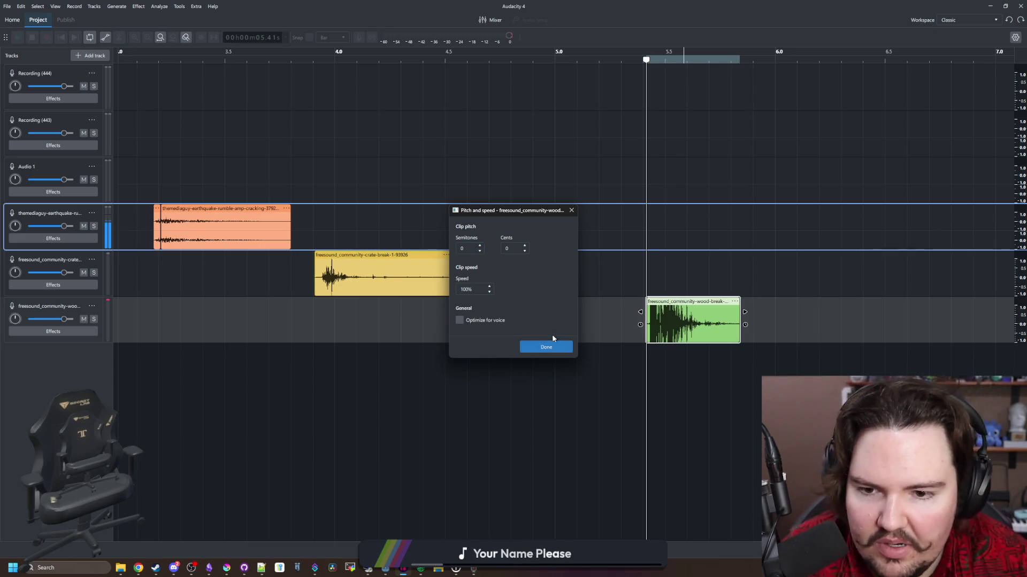
click(545, 347)
key(space)
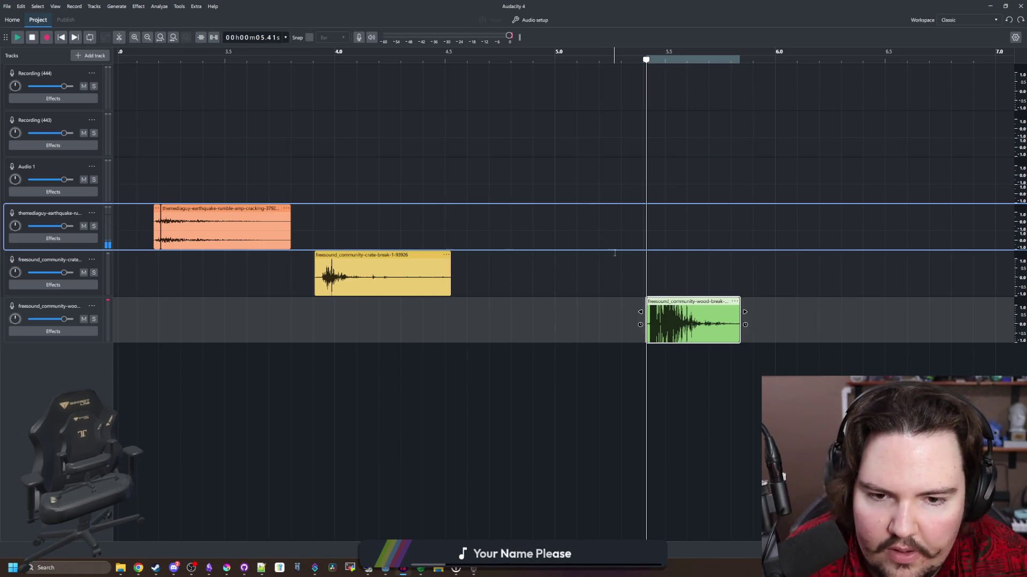
right_click(699, 308)
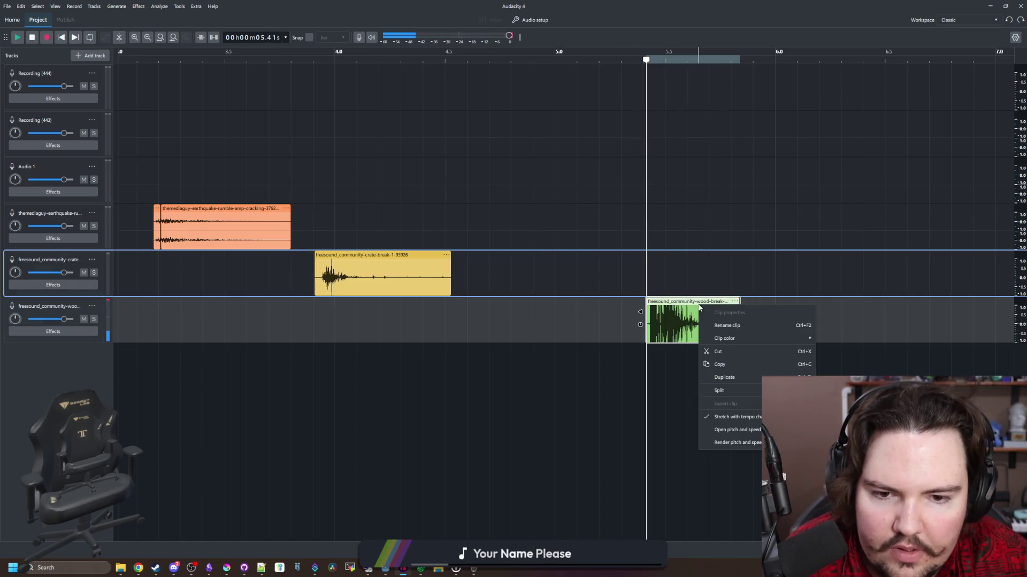
click(522, 321)
scroll(452, 321, right, 3)
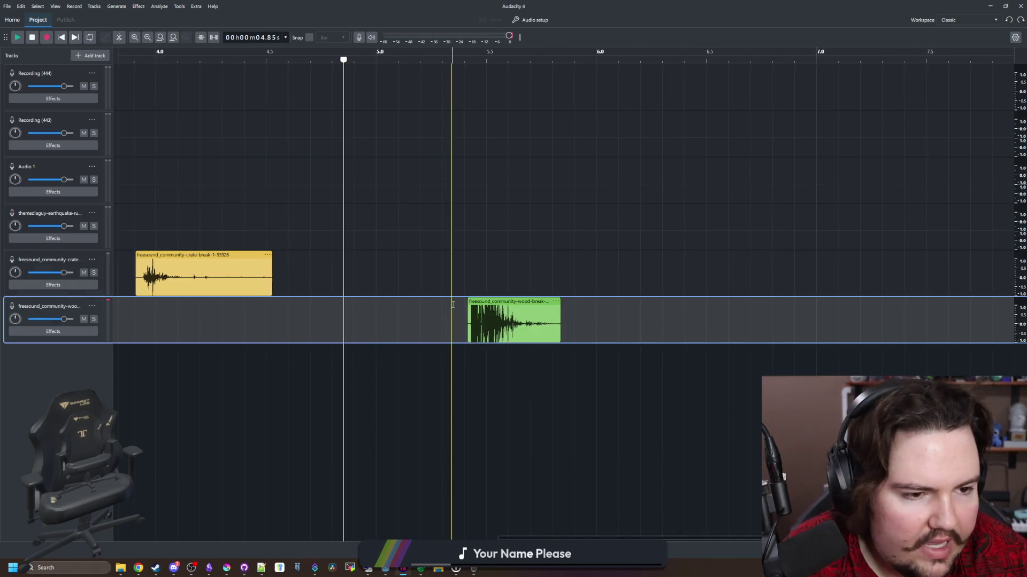
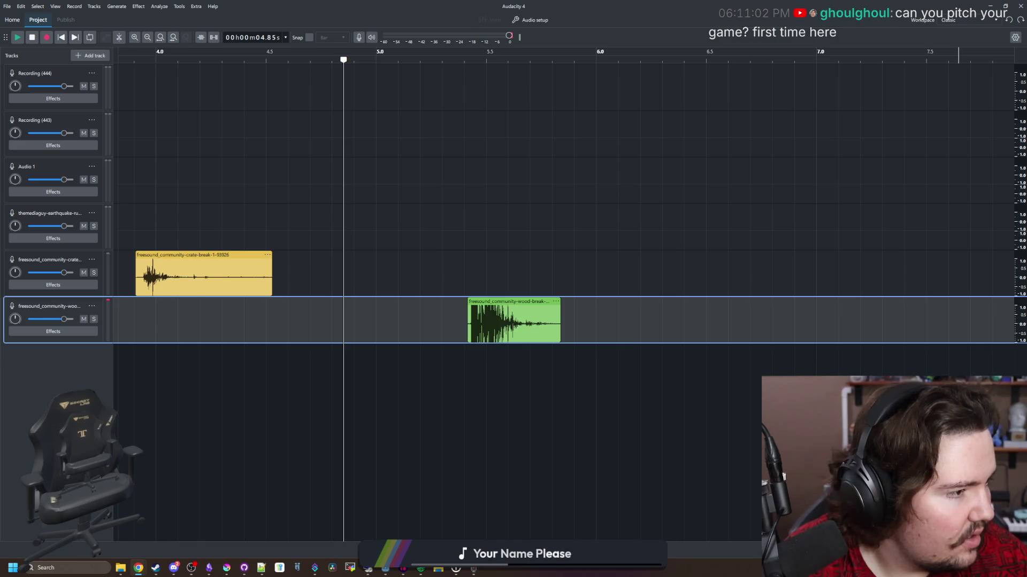
Import the explosion-with-rubble-debris MP3 as its own track, declining the mix-down prompt.
drag(495, 431, 595, 324)
scroll(618, 325, right, 3)
ctrl+scroll(619, 325, down, 4)
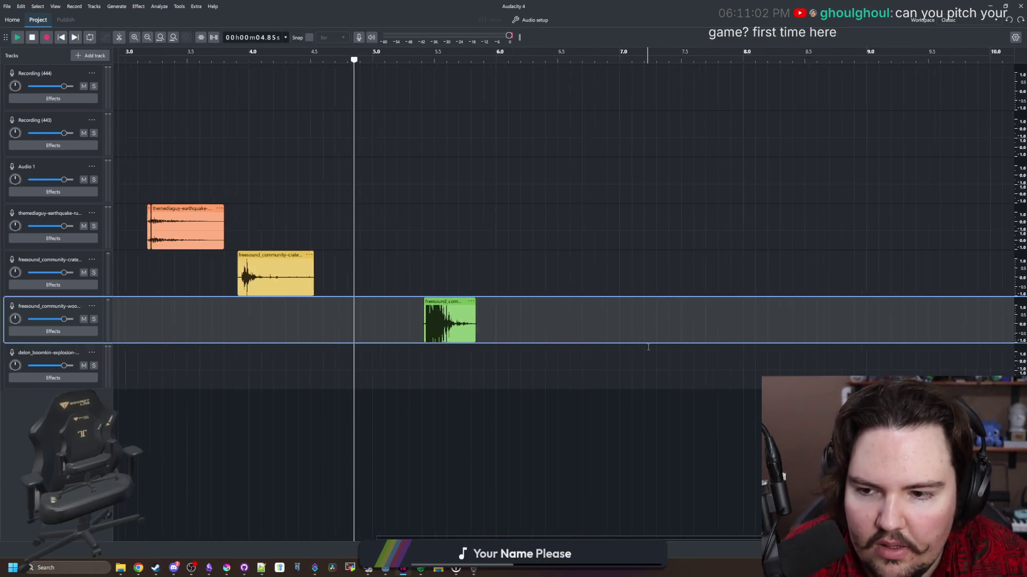
mouse_move(166, 347)
mouse_down()
mouse_move(684, 229)
mouse_move(760, 277)
mouse_up()
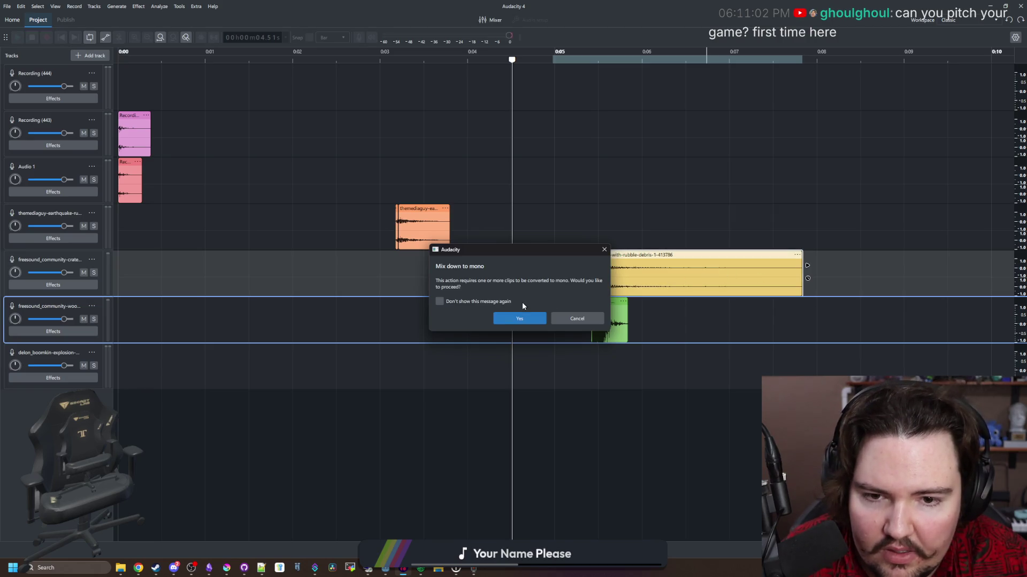
click(577, 319)
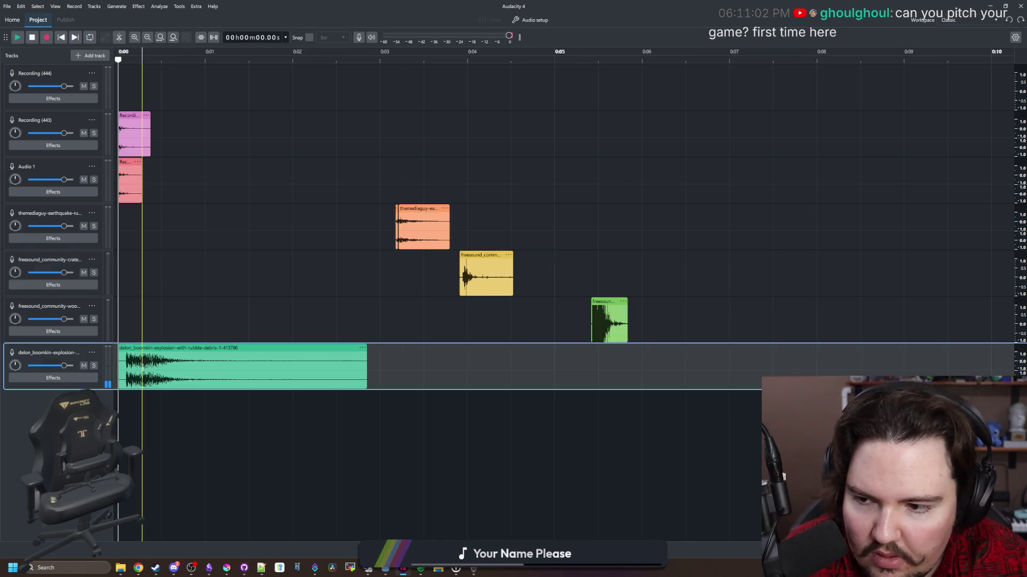
Shift the explosion clip to about 0:05.9 and nudge the wood-break clip slightly earlier.
drag(163, 346, 677, 346)
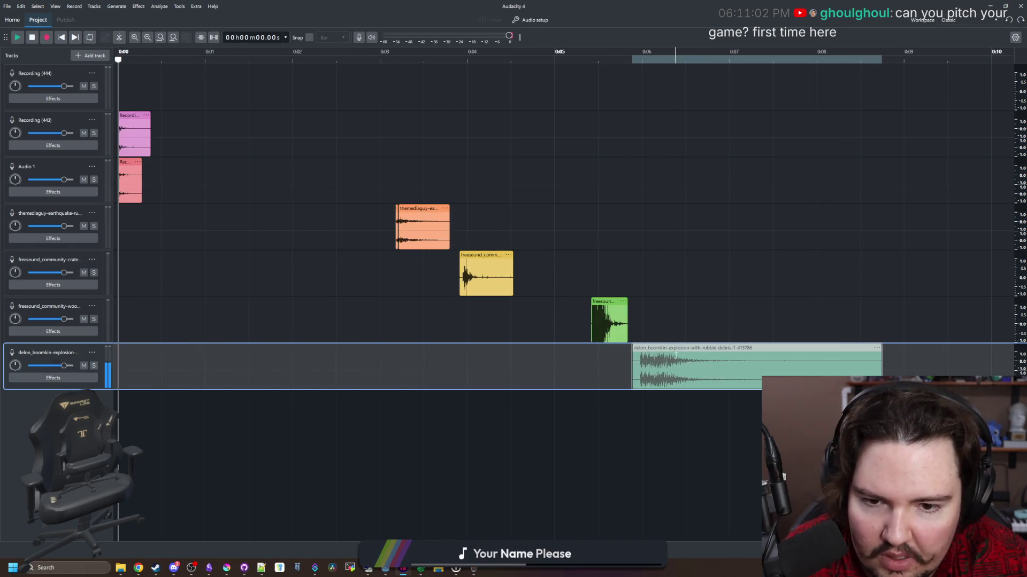
drag(596, 303, 556, 302)
click(382, 159)
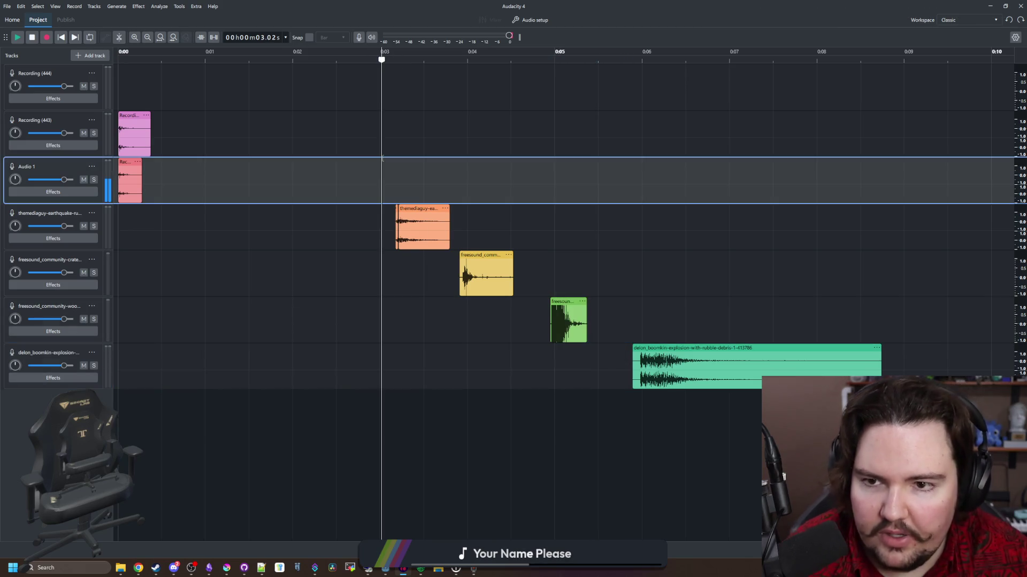
Play the arrangement, then delete the green wood-break clip.
key(space)
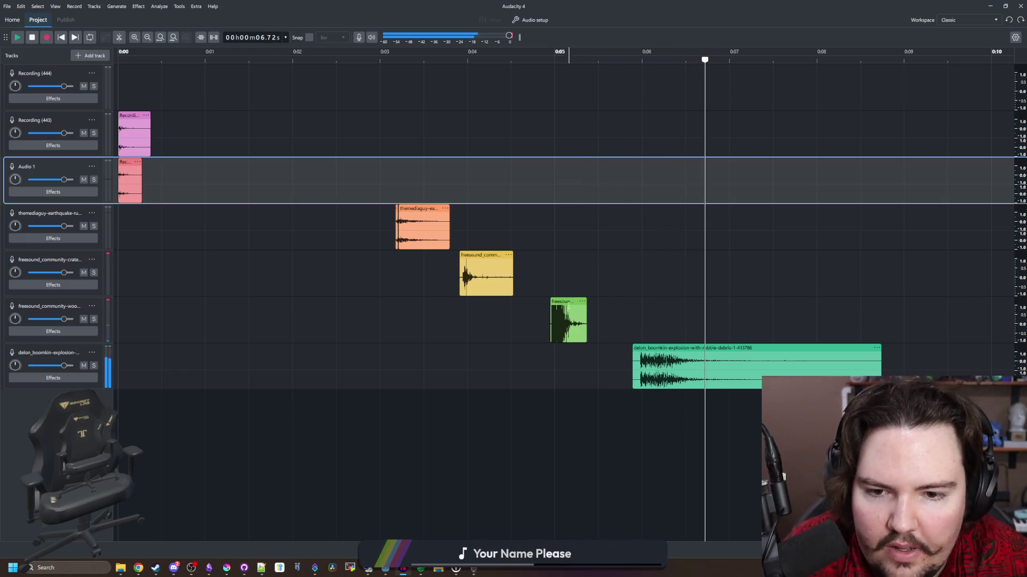
click(568, 302)
key(Delete)
Split the explosion clip near its start and delete the short head piece.
key(s)
click(663, 355)
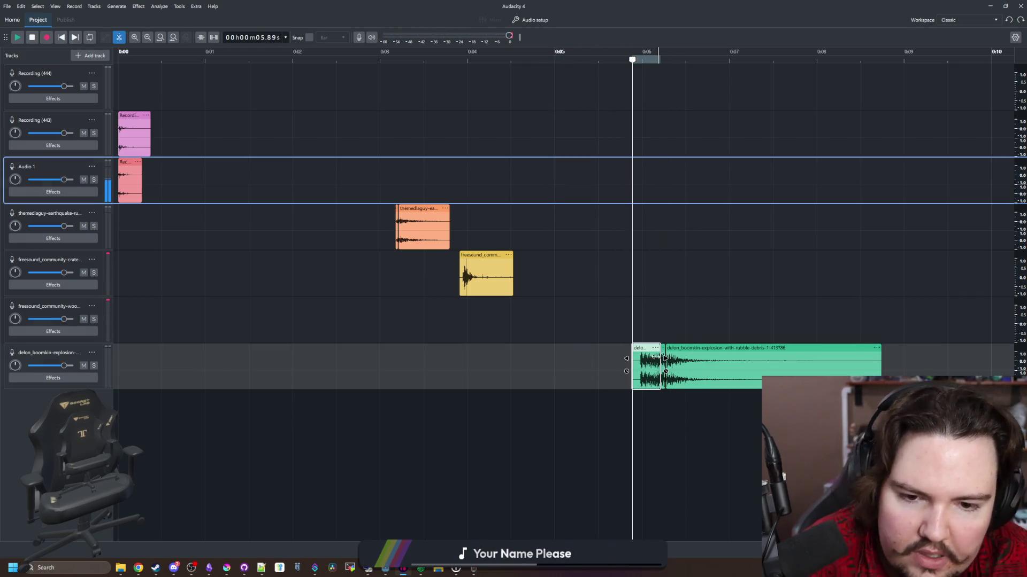
key(Delete)
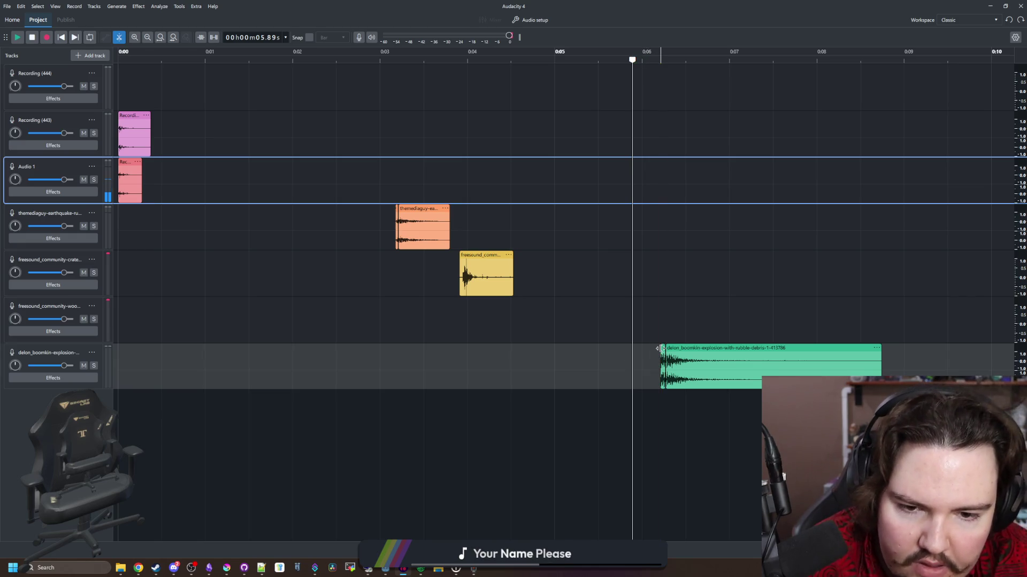
click(682, 349)
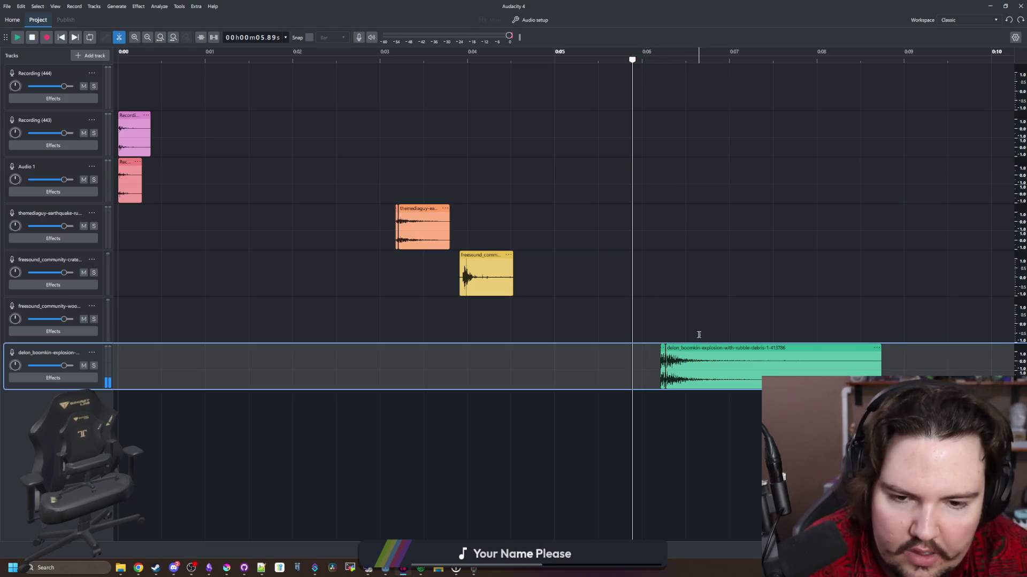
key(ctrl+z)
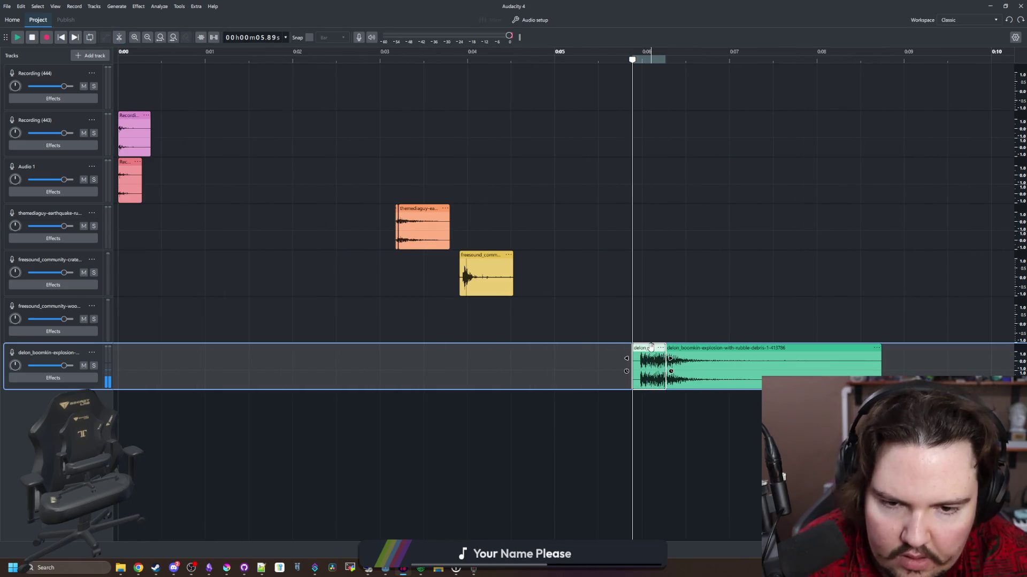
key(Delete)
Split the explosion clip again near 0:06.5 and delete the short left piece.
key(space)
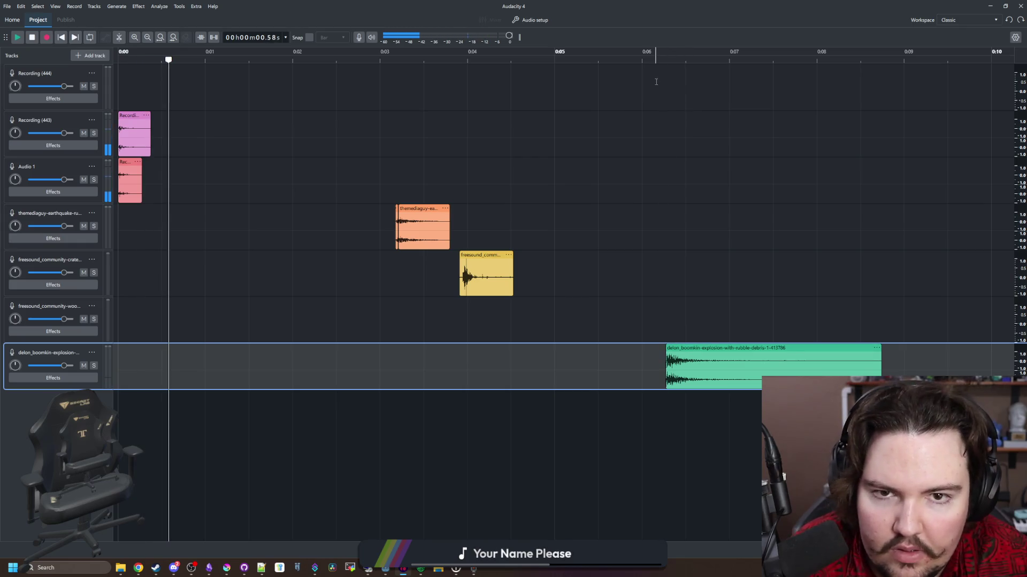
click(656, 81)
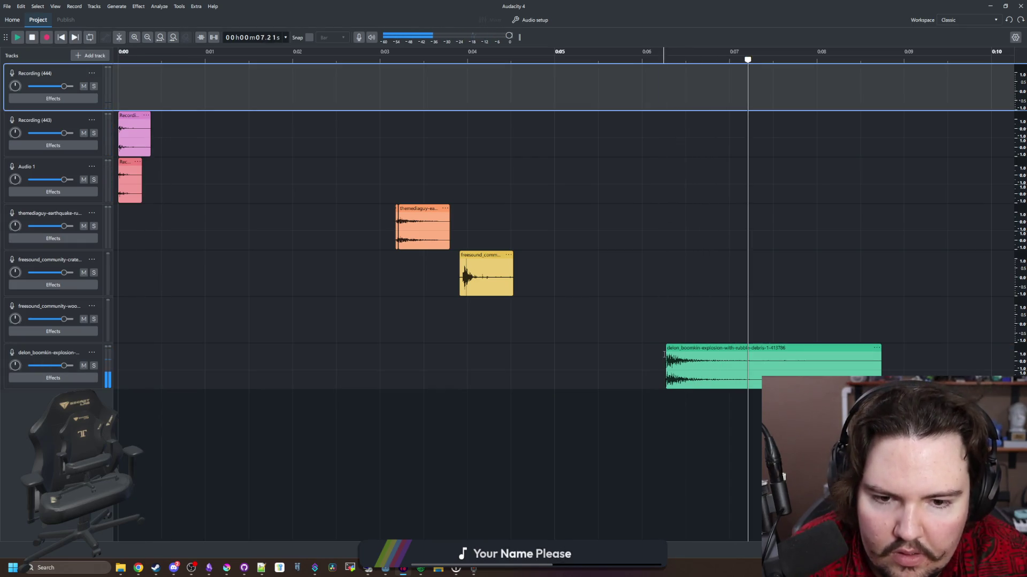
click(684, 346)
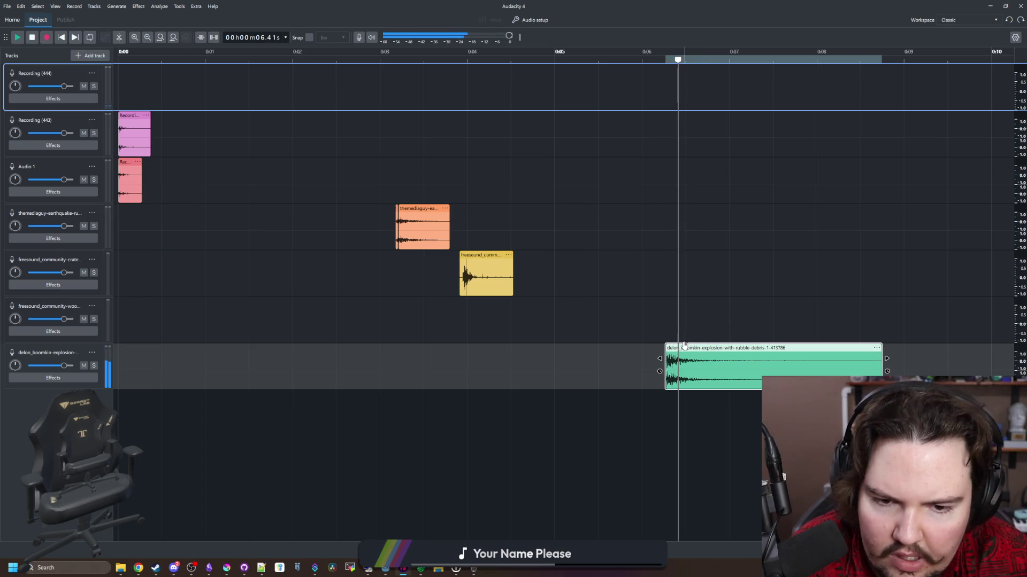
key(space)
key(ctrl+i)
click(678, 350)
key(Delete)
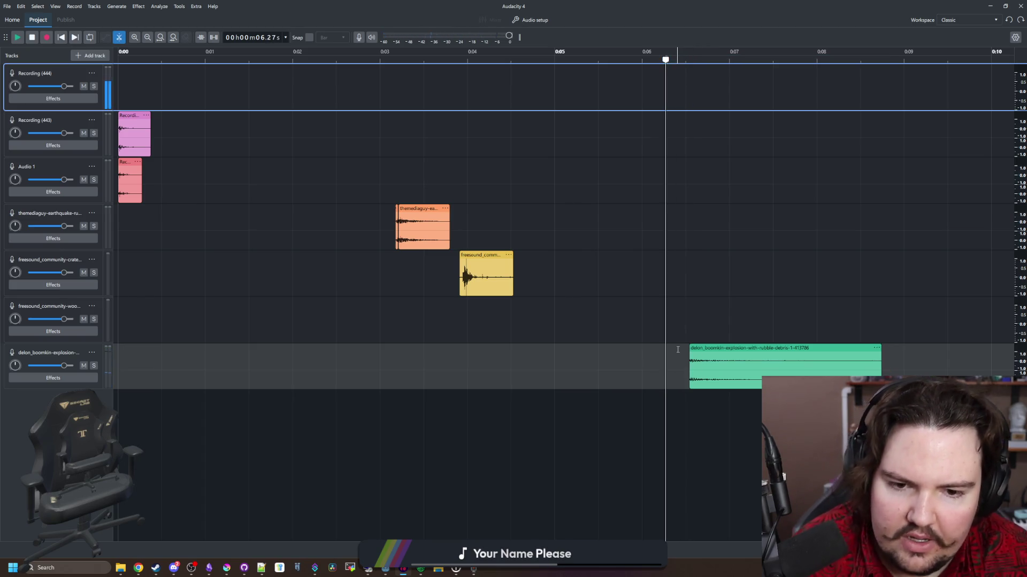
Extend the explosion clip's start slightly earlier, to about 0:06.4, and replay it.
key(space)
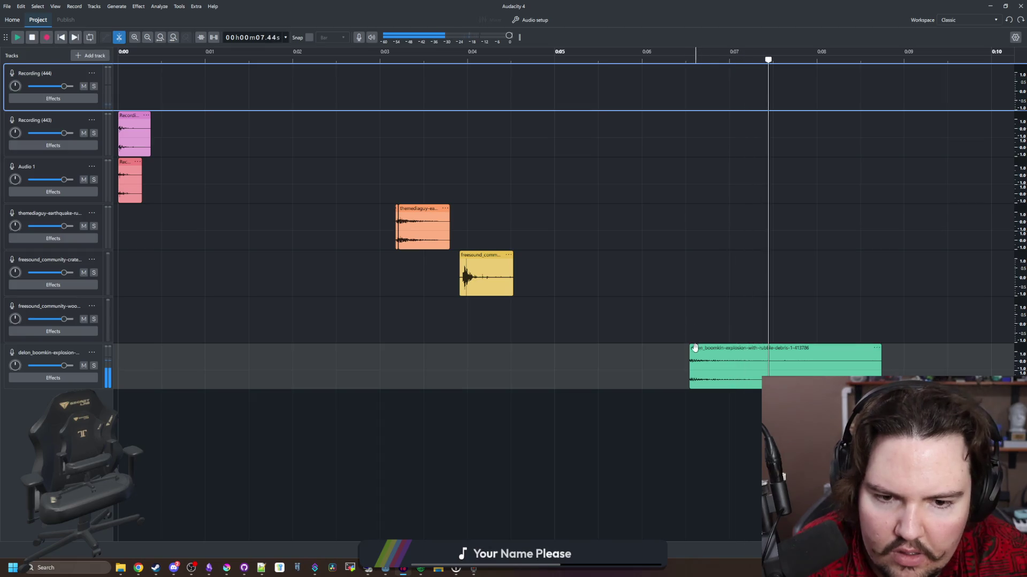
drag(689, 349, 677, 353)
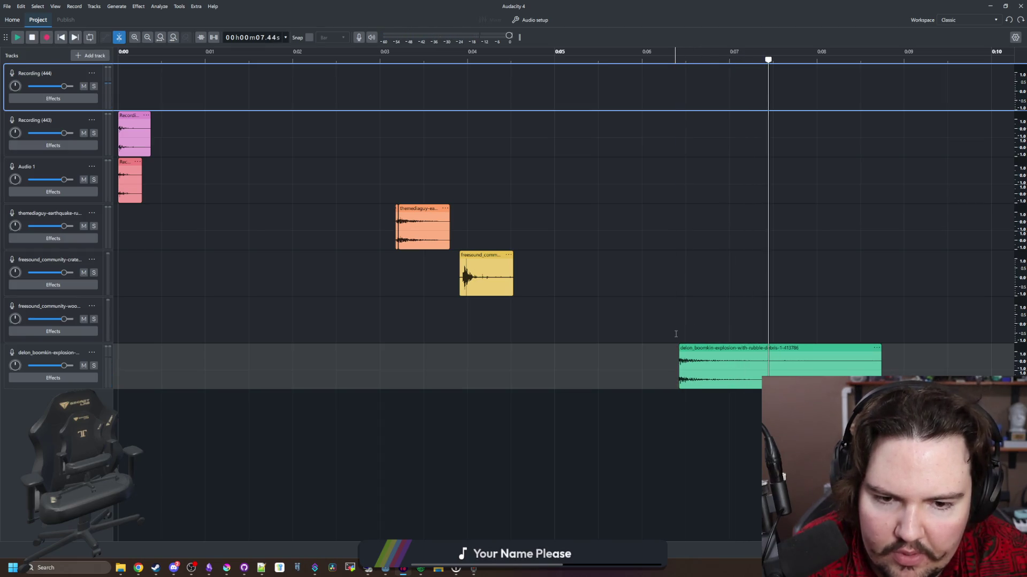
key(space)
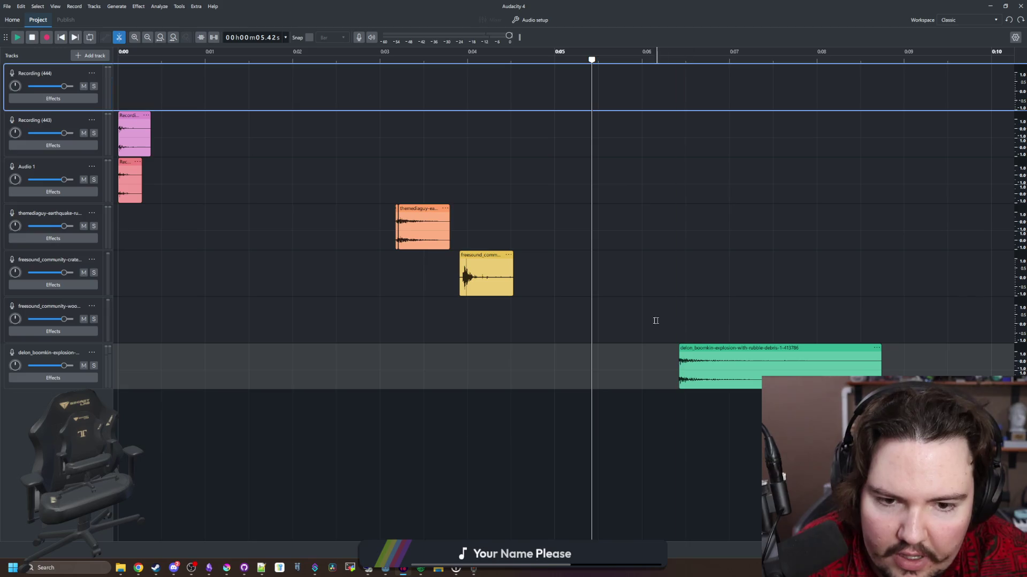
click(448, 236)
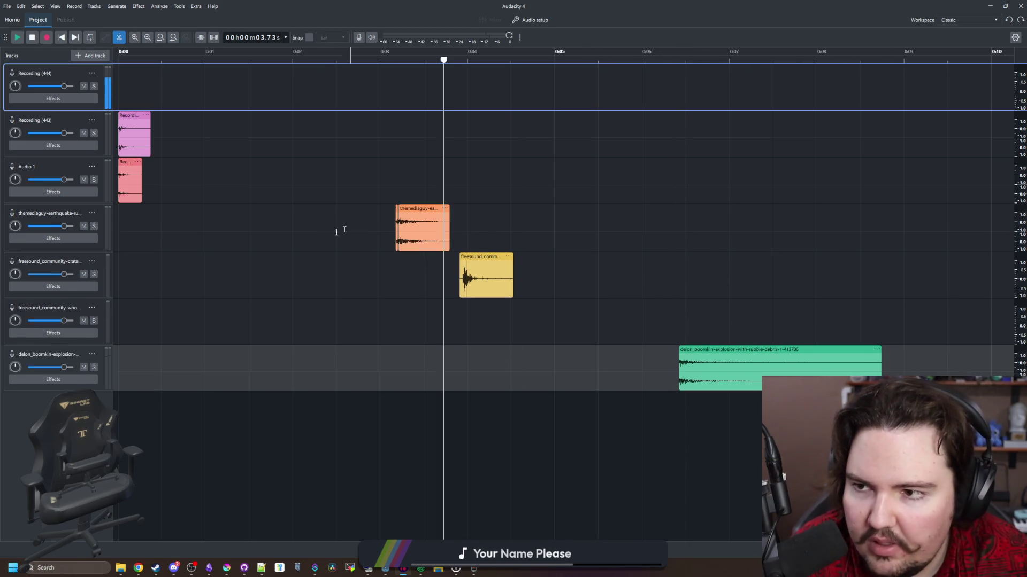
Move the explosion clip onto the wood-break track so it starts near 0:05.4.
scroll(427, 328, right, 5)
scroll(601, 351, left, 3)
mouse_move(602, 352)
mouse_down()
mouse_move(541, 305)
mouse_move(459, 304)
mouse_move(498, 236)
mouse_up()
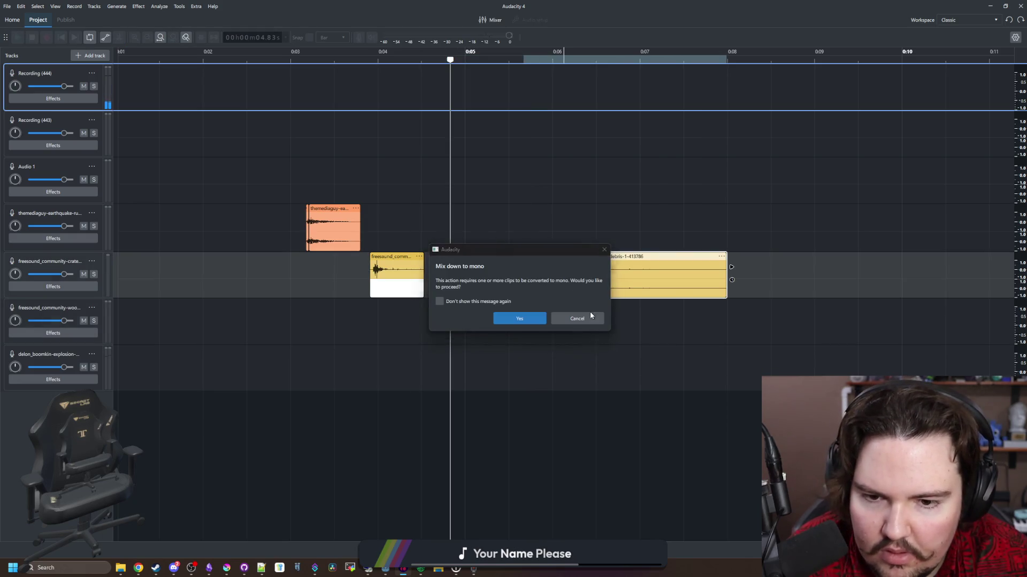
click(578, 318)
drag(526, 321, 481, 321)
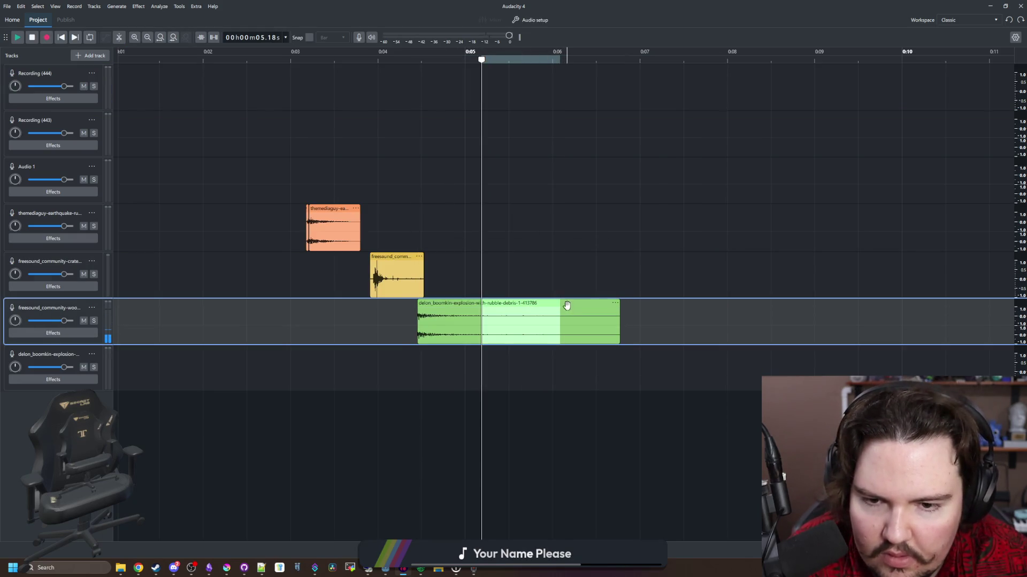
drag(564, 302, 649, 303)
click(616, 276)
Apply Fade In to the first instant of the explosion clip, then again near 0:05.4.
drag(470, 321, 509, 309)
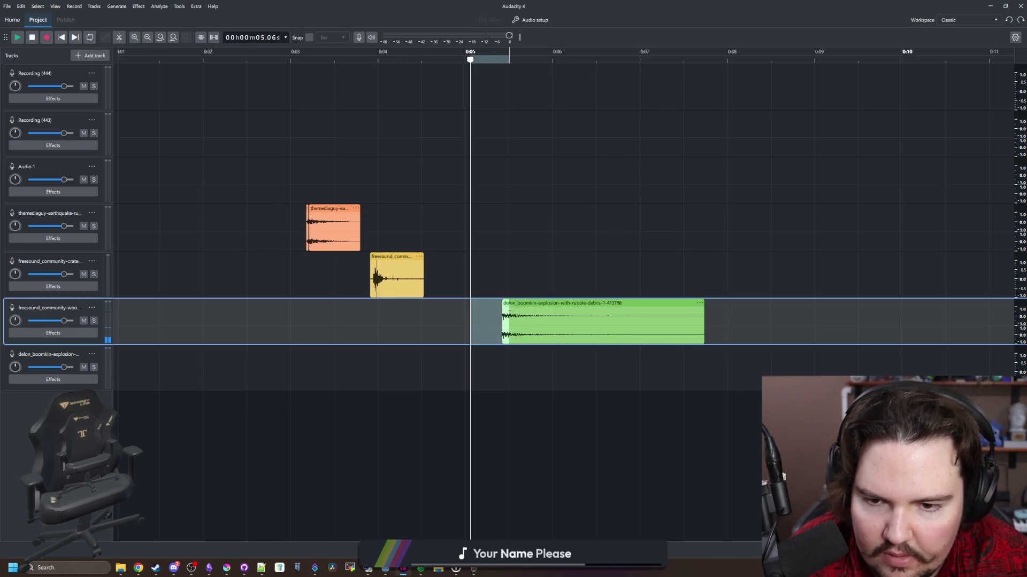
click(138, 6)
mouse_move(176, 84)
click(233, 74)
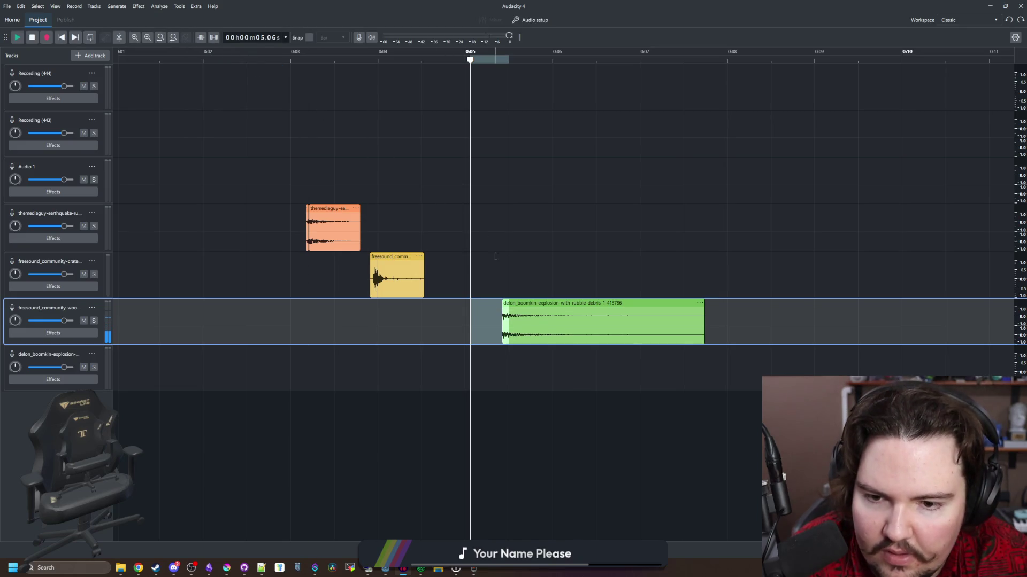
click(502, 275)
drag(502, 353, 511, 353)
click(501, 323)
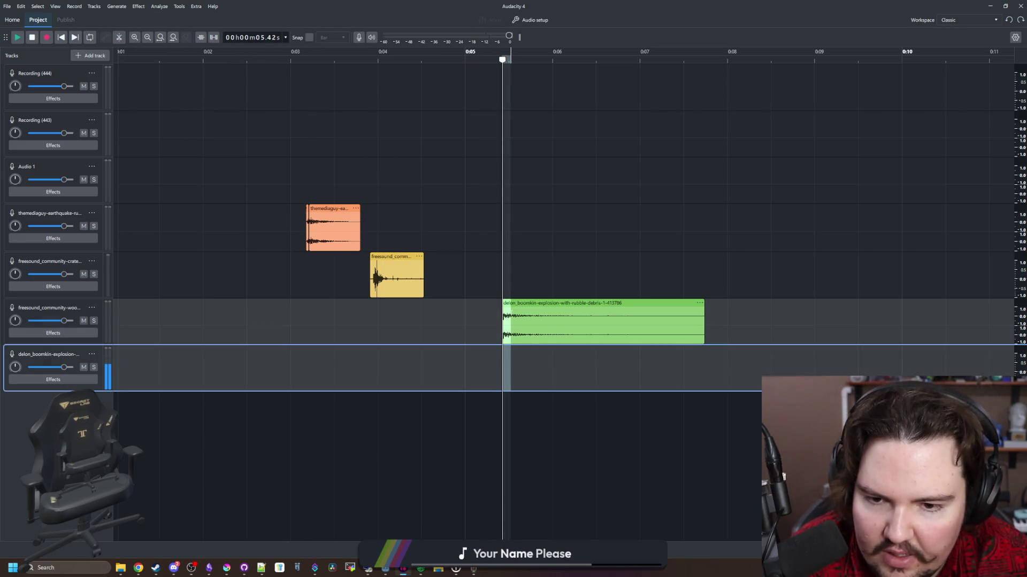
click(138, 6)
mouse_move(171, 71)
click(230, 72)
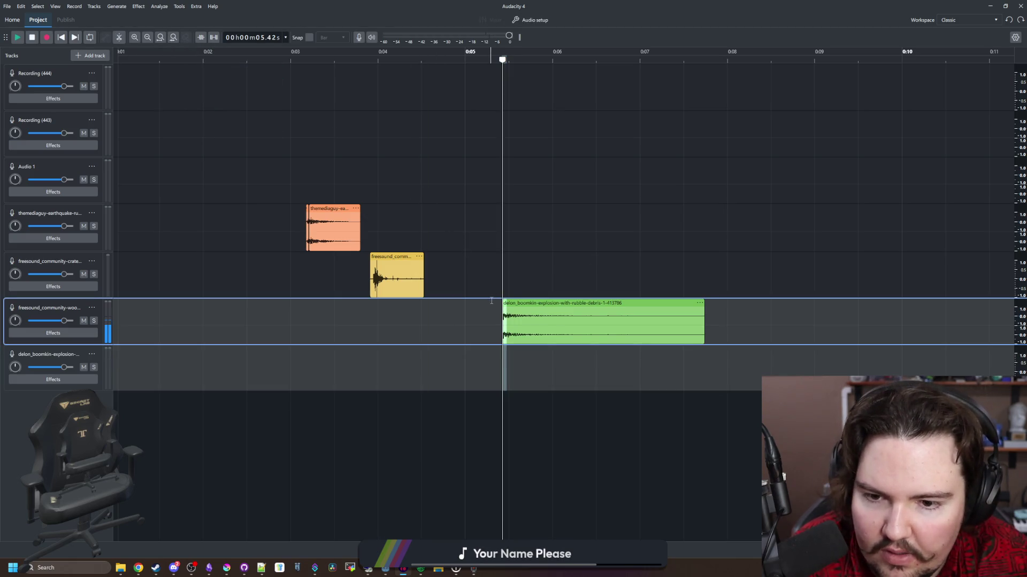
Reselect the explosion's start around 0:05.29–0:05.5 and browse EQ and filter effects without applying any.
drag(509, 321, 491, 321)
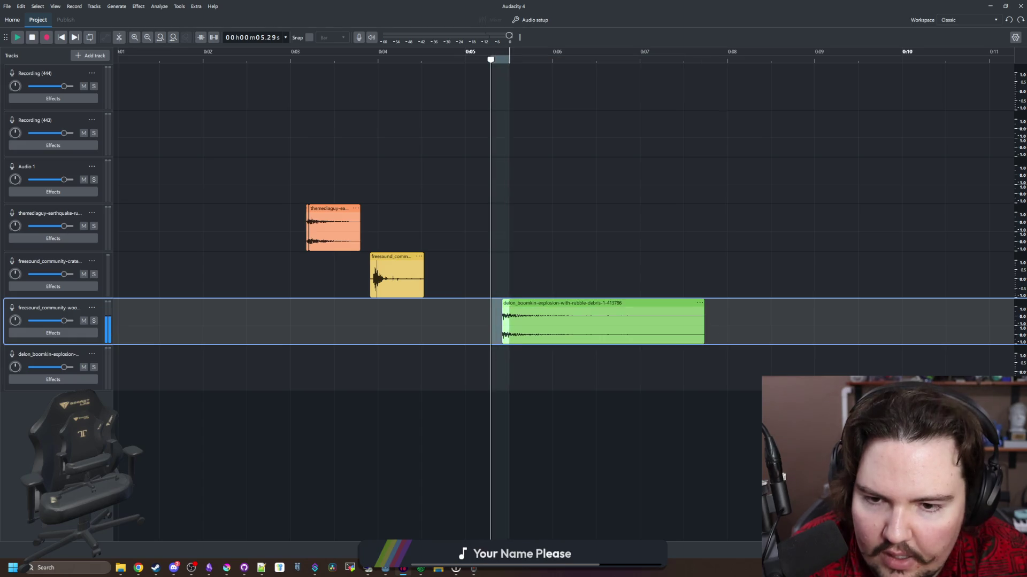
click(506, 303)
click(501, 321)
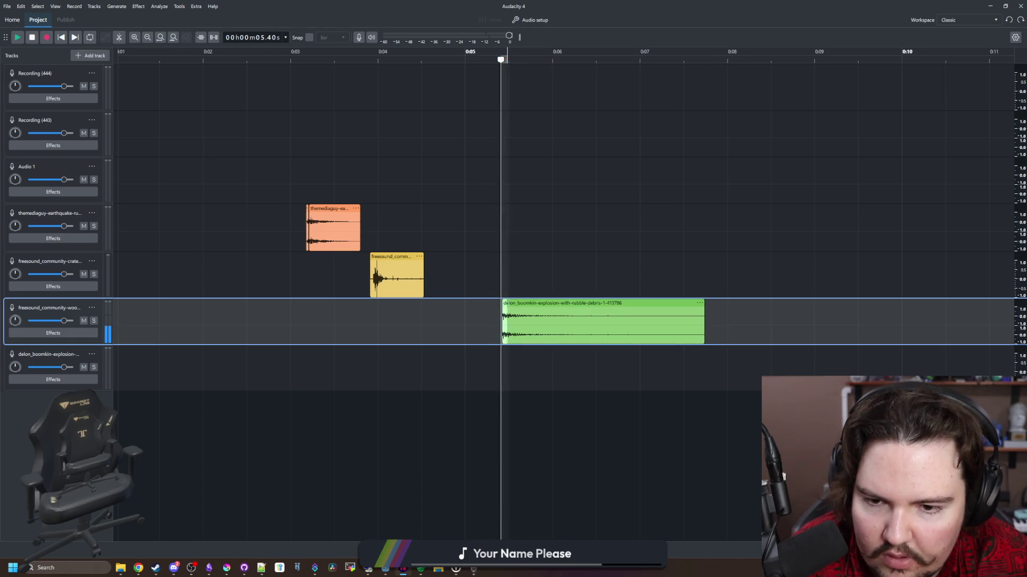
click(138, 6)
mouse_move(184, 85)
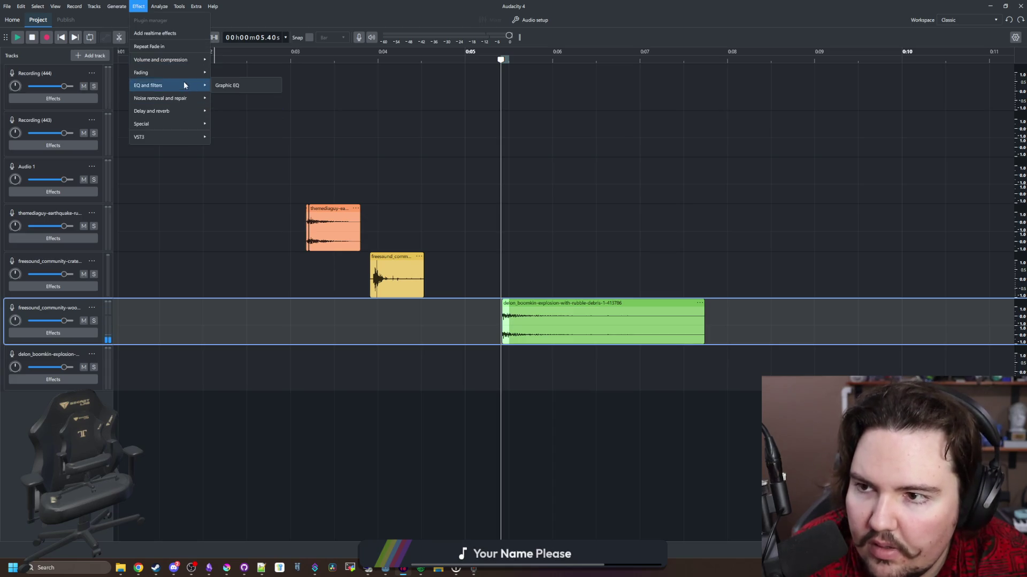
click(224, 70)
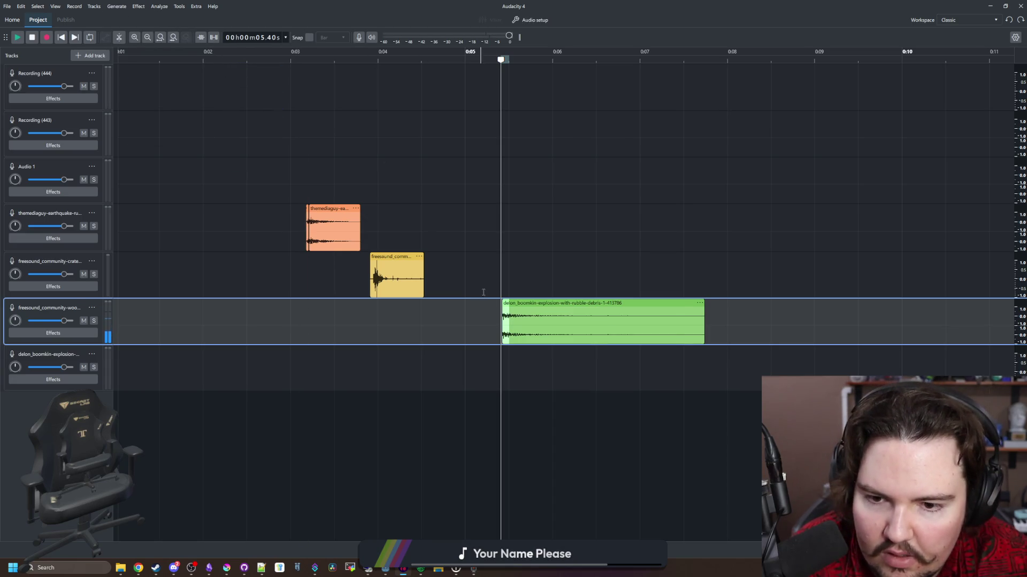
scroll(562, 293, up, 4)
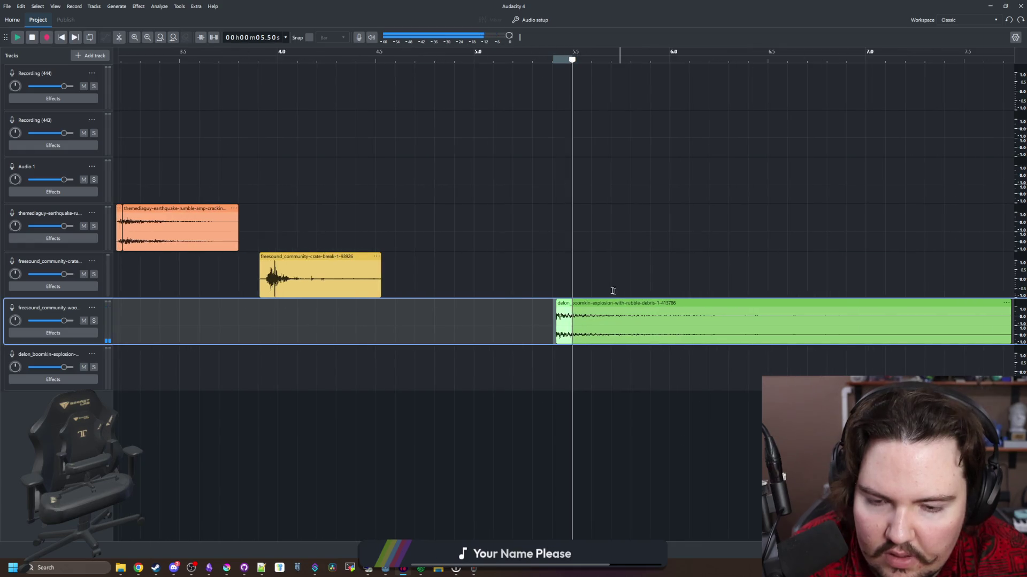
Select the first moments of the explosion clip near 5.35 s and apply Fading > Fade In.
click(570, 275)
click(543, 321)
mouse_move(556, 369)
mouse_down()
mouse_move(568, 296)
mouse_move(572, 320)
mouse_up()
click(139, 6)
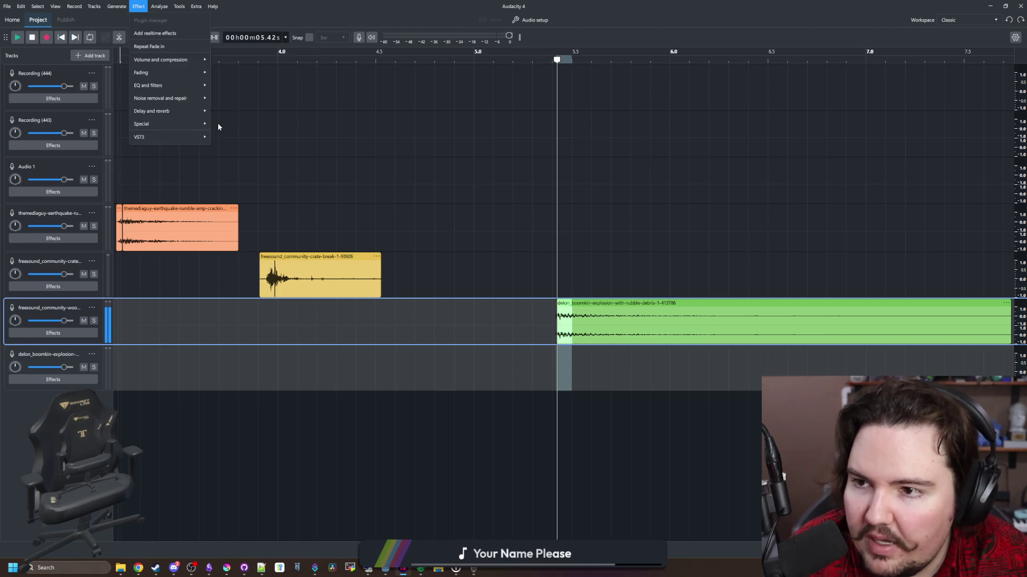
click(223, 72)
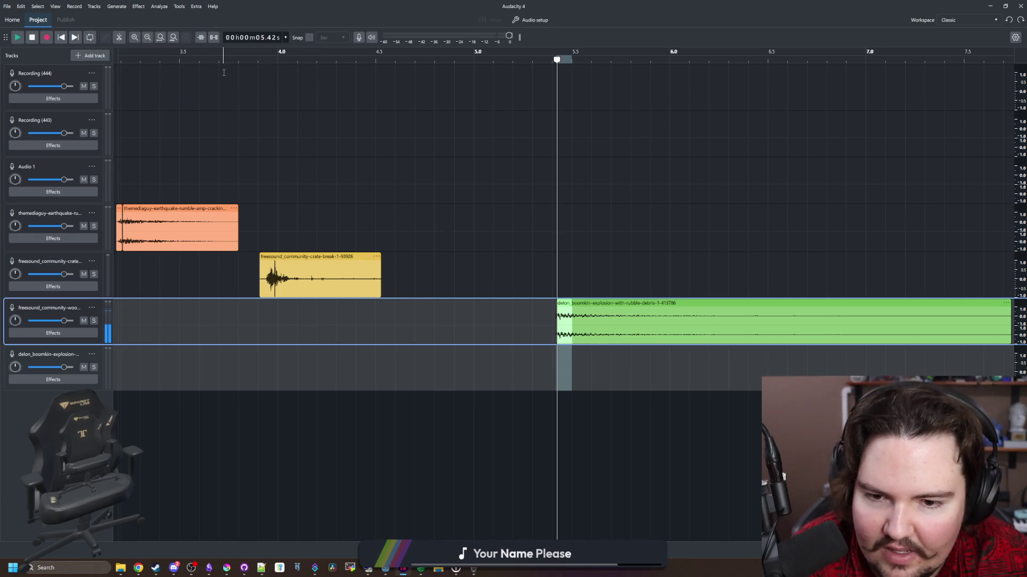
drag(542, 321, 578, 301)
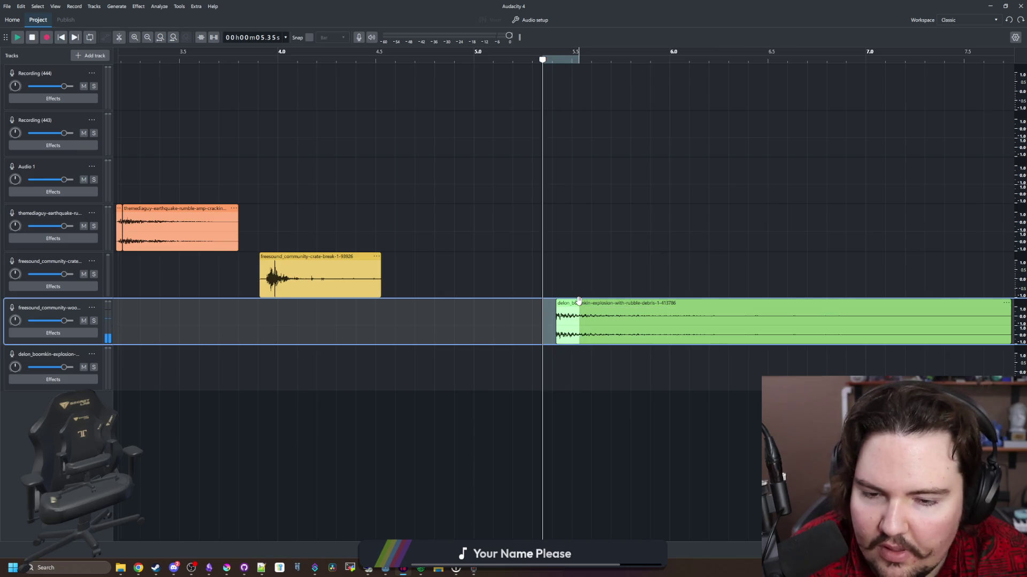
click(139, 5)
mouse_move(176, 72)
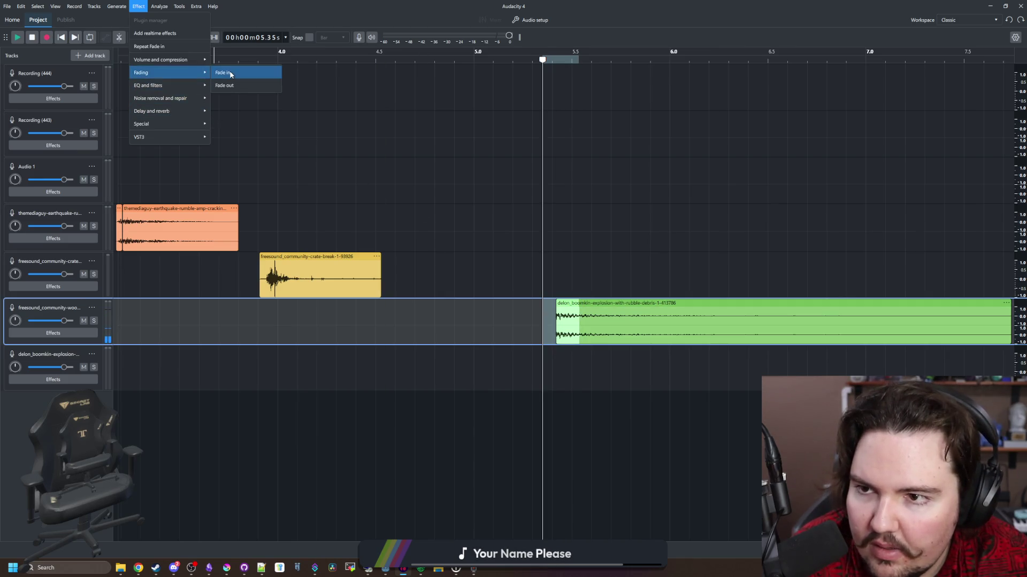
click(231, 74)
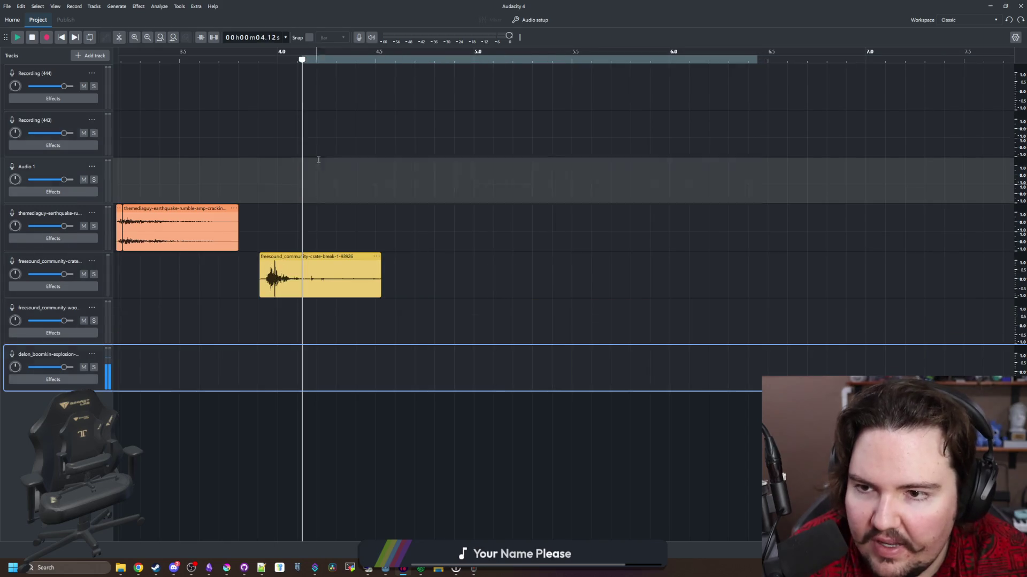
Move the explosion clip onto the Audio 1 track and trim the crate-break clip's silent start.
drag(318, 159, 340, 160)
scroll(370, 217, down, 2)
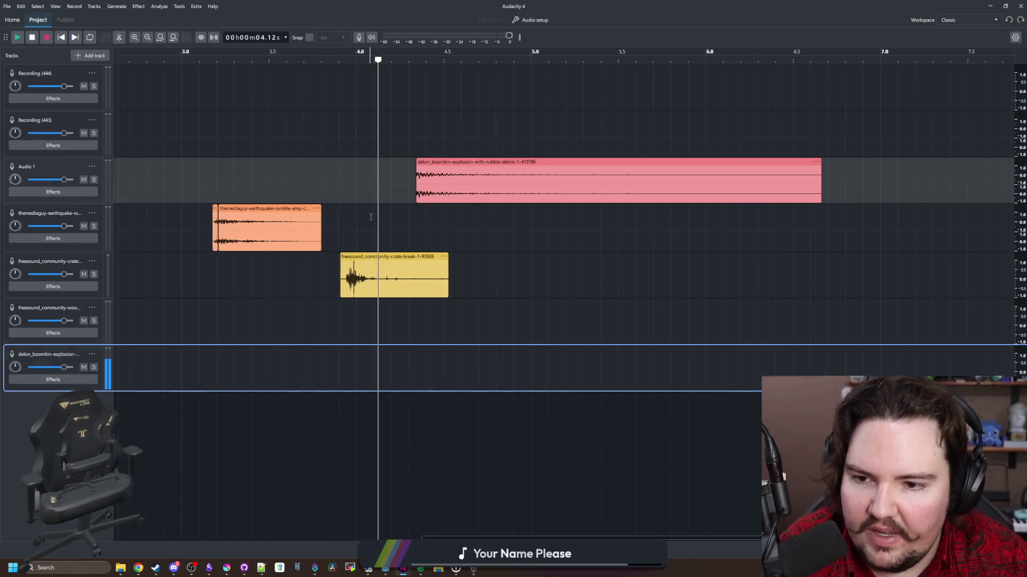
scroll(370, 217, up, 4)
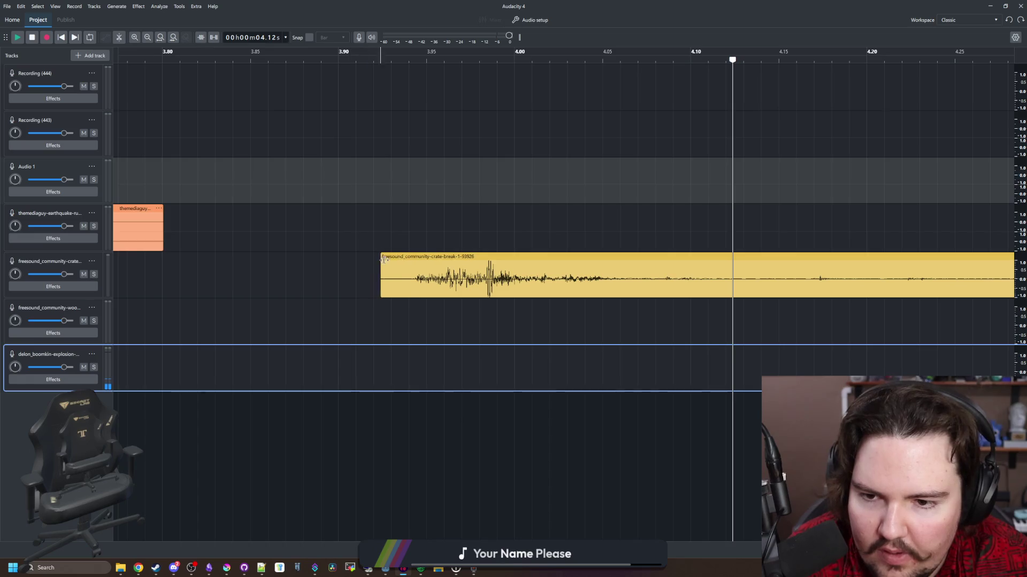
drag(383, 260, 411, 258)
click(409, 227)
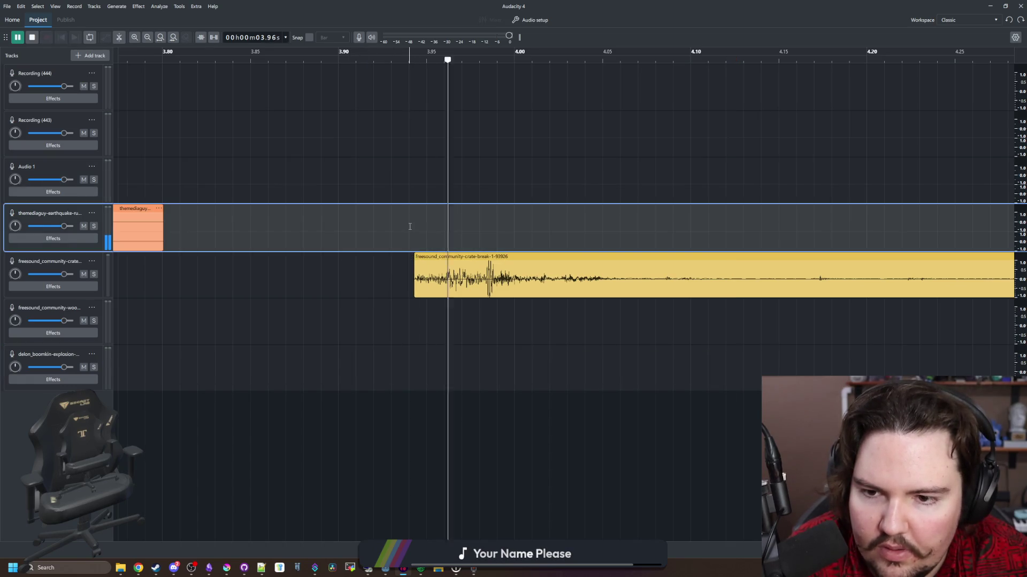
Shift the explosion clip slightly later, to about 4.75 s, and play the layered sounds.
scroll(410, 227, down, 4)
scroll(470, 255, down, 2)
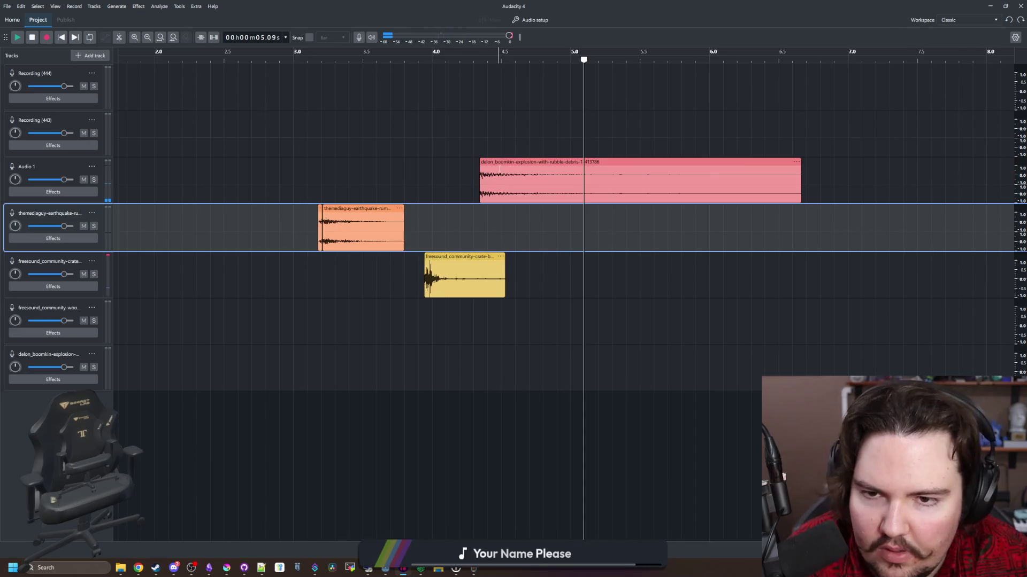
drag(535, 161, 593, 161)
click(234, 189)
key(space)
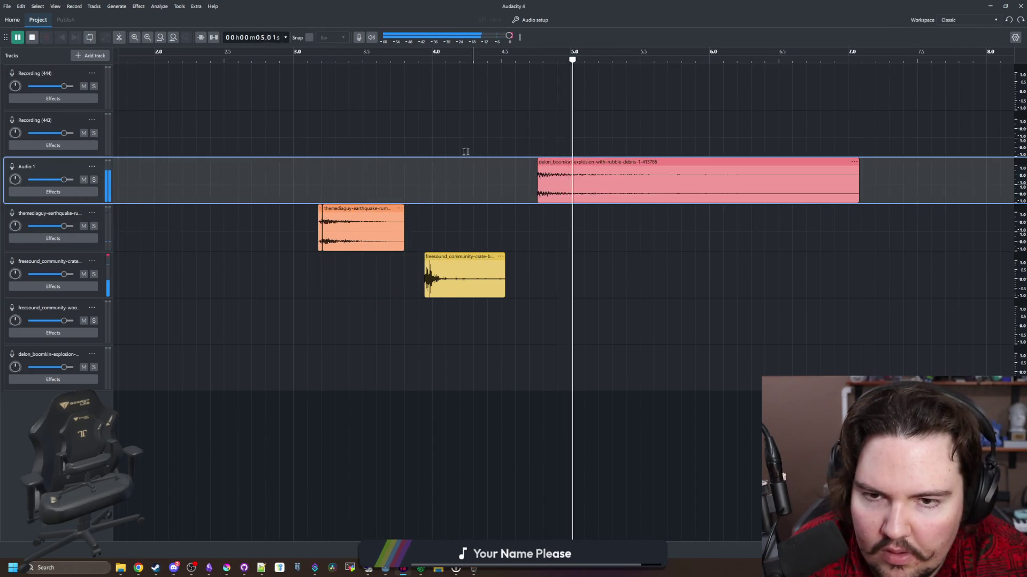
scroll(463, 153, up, 3)
key(space)
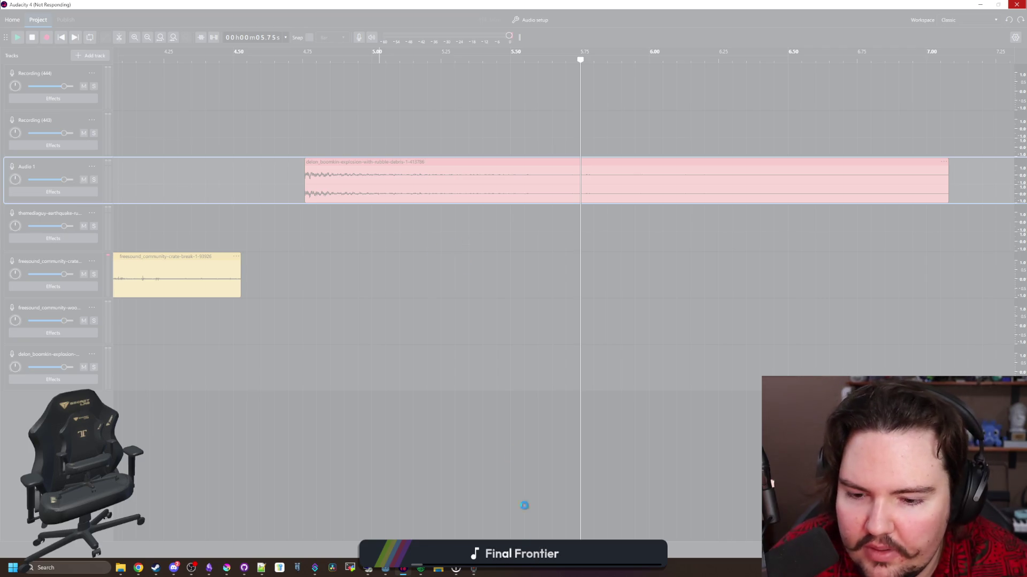
Force-quit the frozen Audacity with End task from its taskbar menu.
right_click(403, 570)
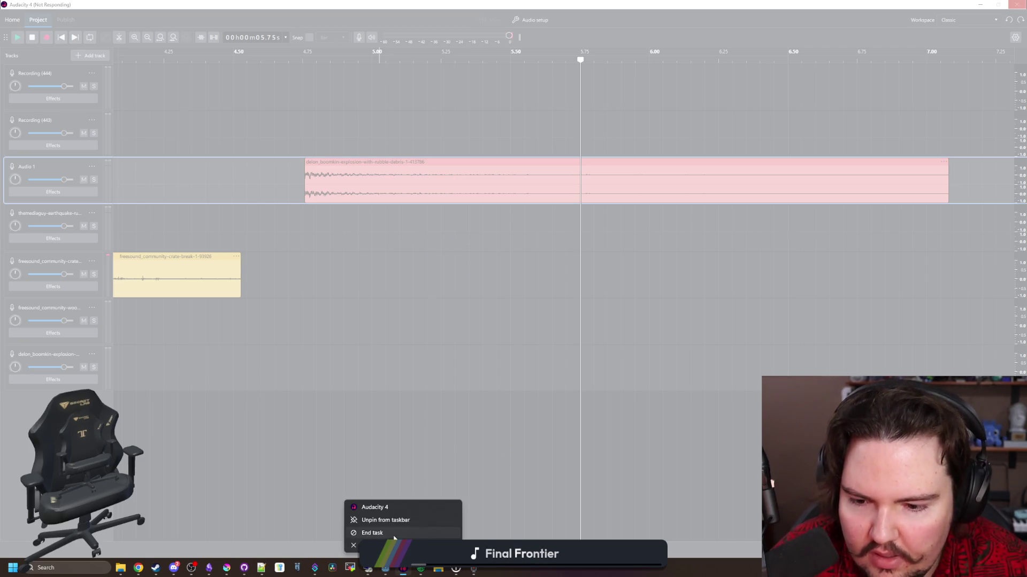
click(394, 535)
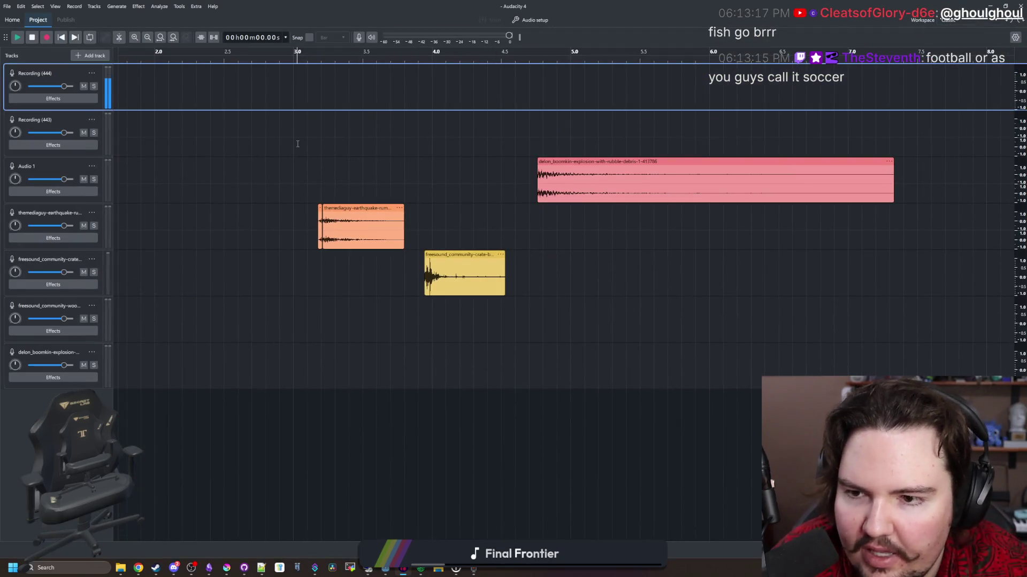
Play from 3 s and select a narrow range near the explosion's 4.76 s start.
click(298, 144)
key(space)
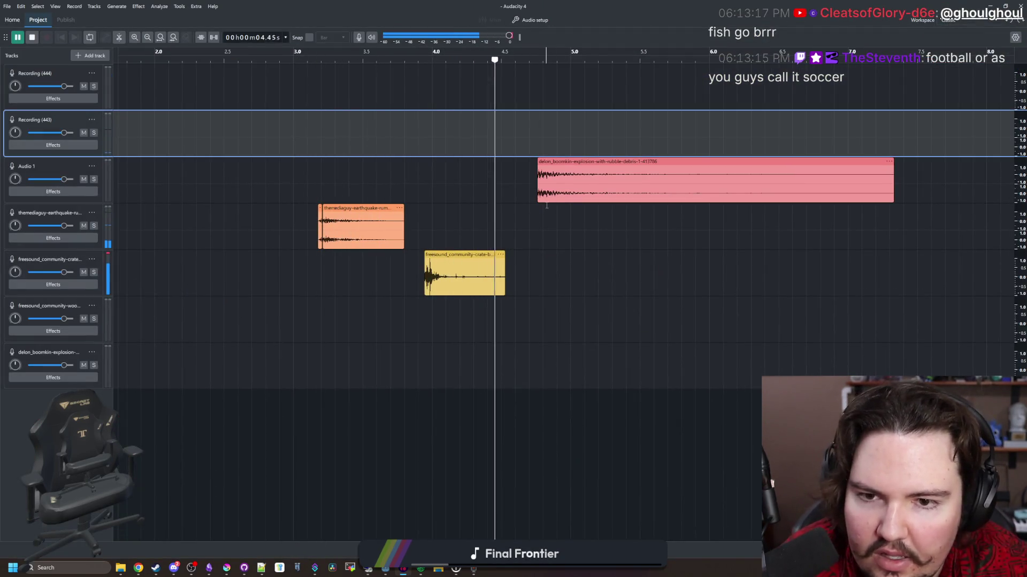
click(546, 198)
drag(538, 198, 544, 224)
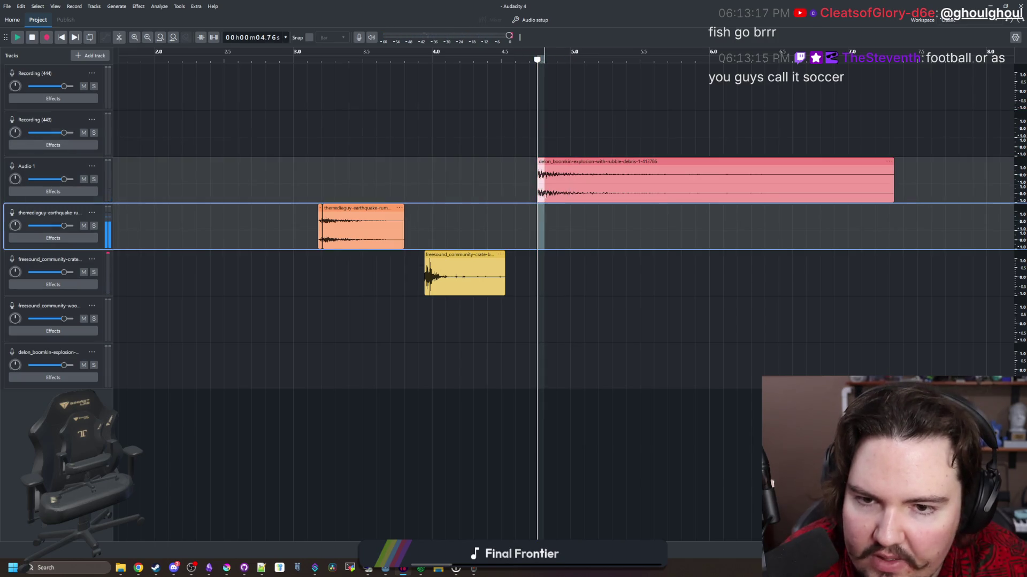
key(Up)
click(138, 6)
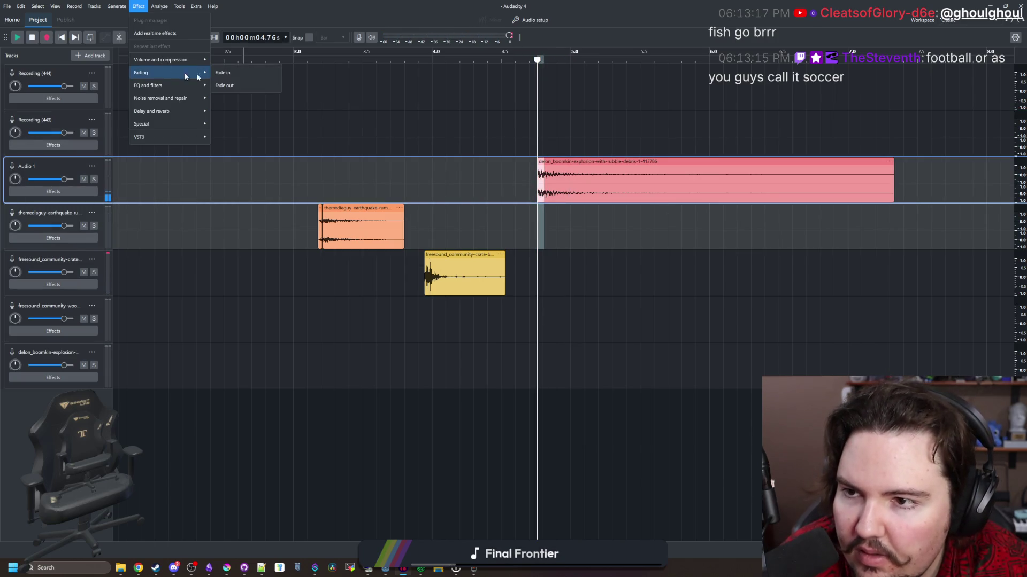
click(224, 72)
Split the explosion clip at about 5.7 s, delete its tail, and play the shortened clip.
click(451, 122)
key(space)
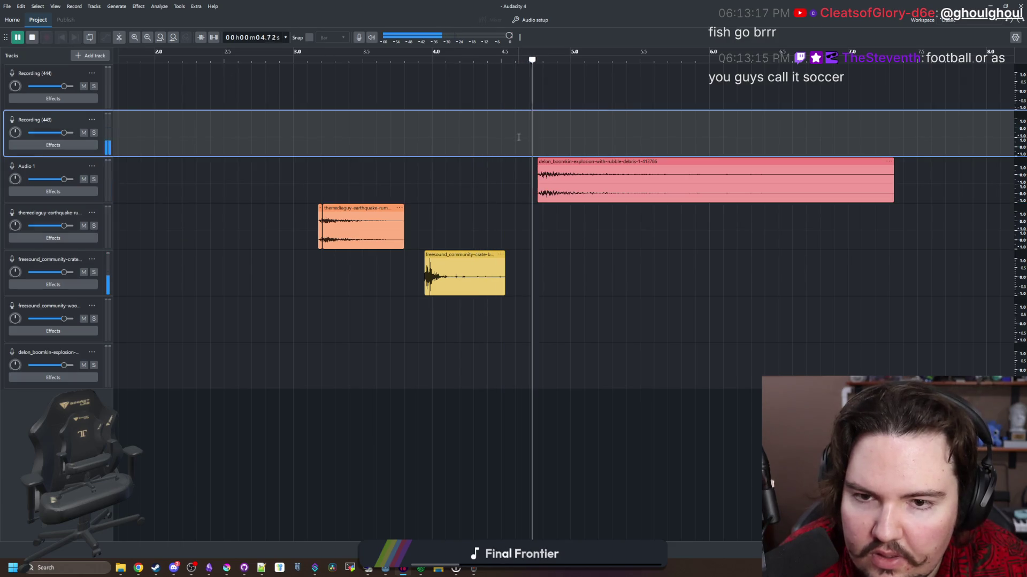
key(space)
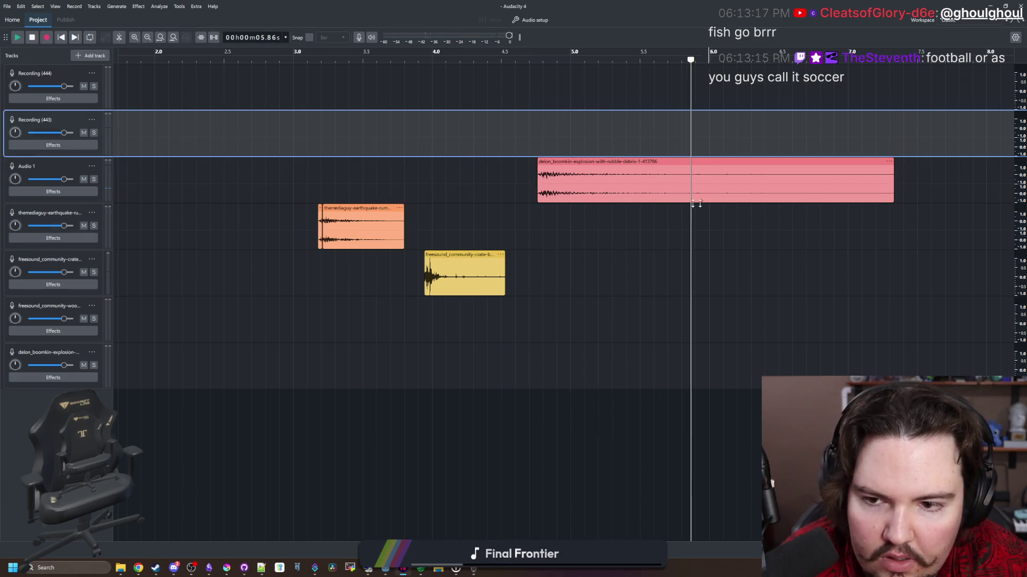
click(670, 178)
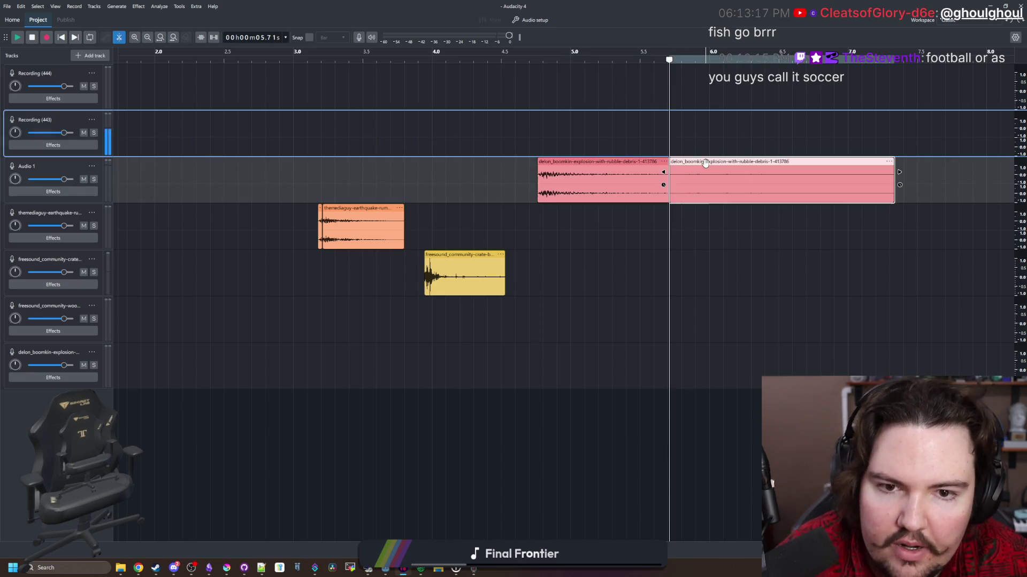
key(Delete)
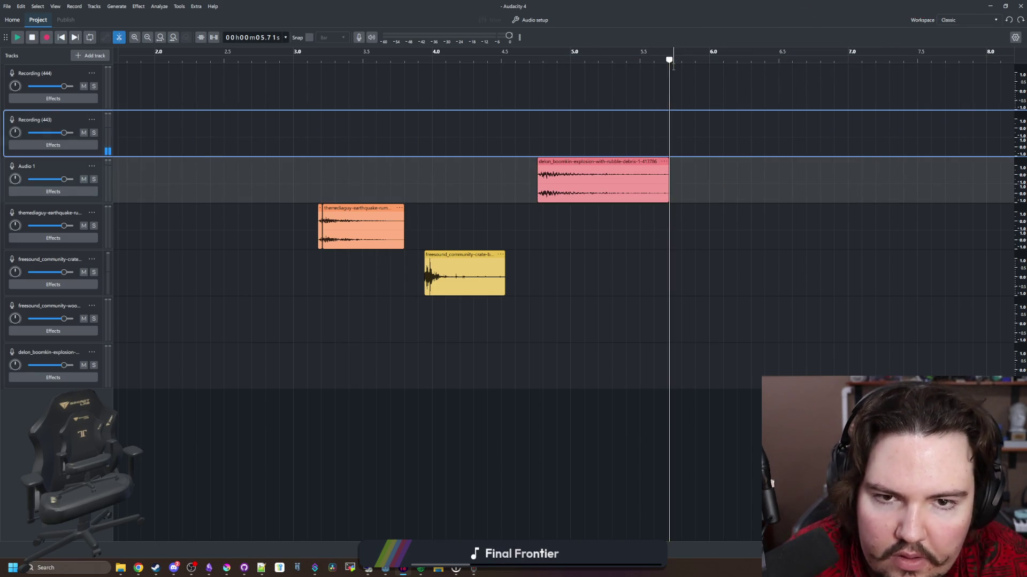
click(639, 62)
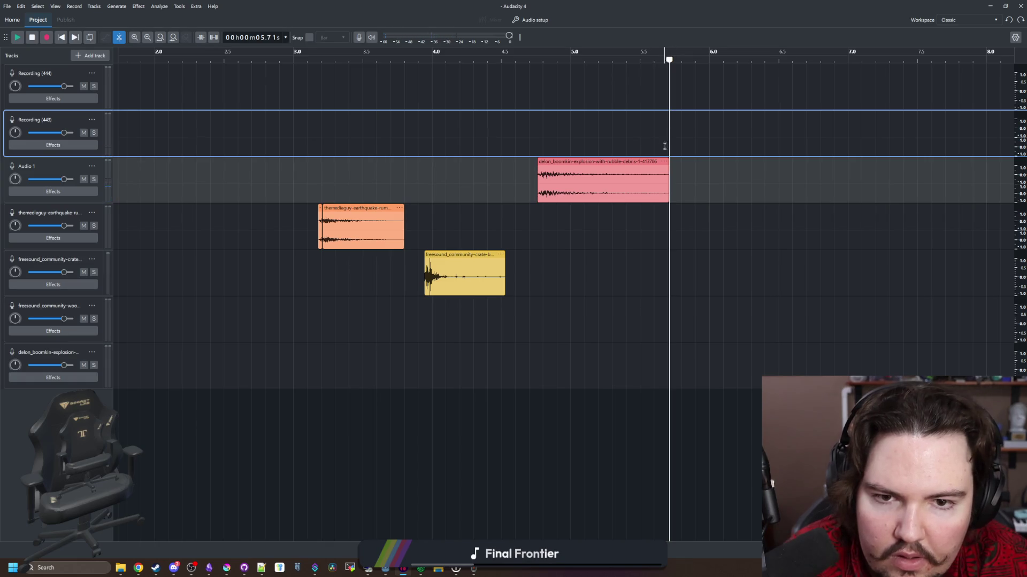
click(738, 57)
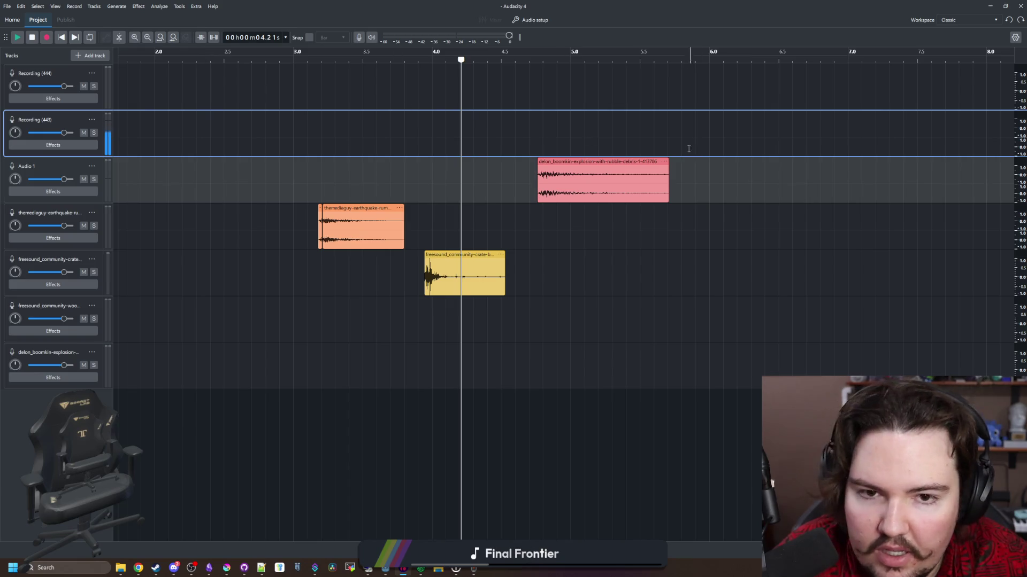
Apply Fading > Fade Out to the explosion clip's last part and play the edited sounds.
drag(667, 151, 551, 177)
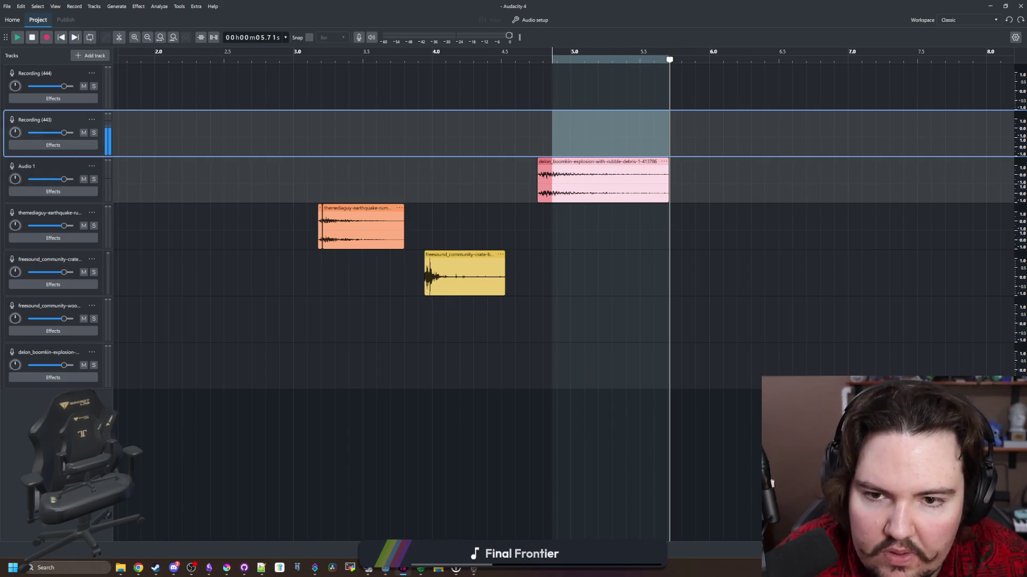
click(140, 7)
mouse_move(184, 75)
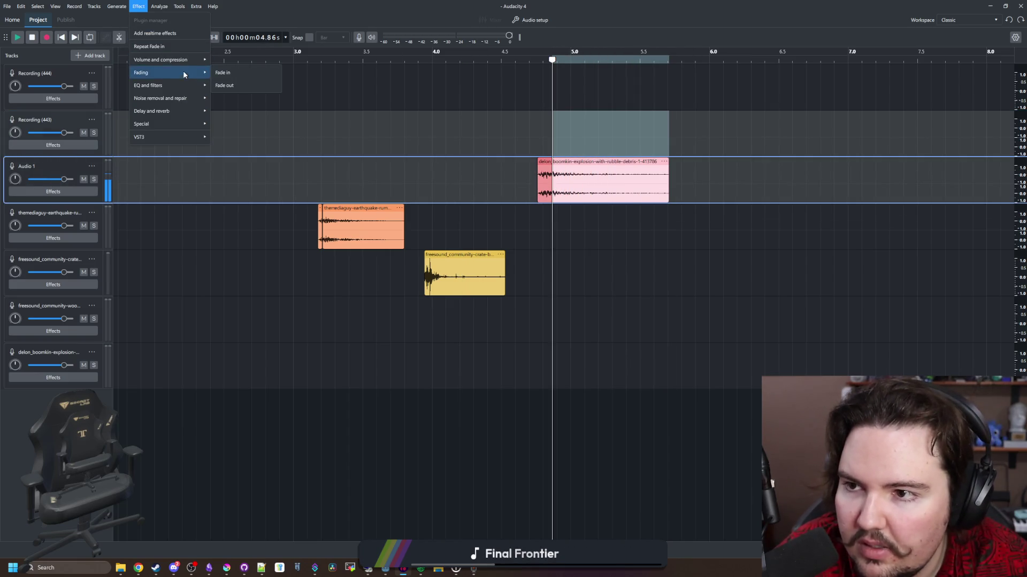
click(215, 85)
click(518, 130)
key(space)
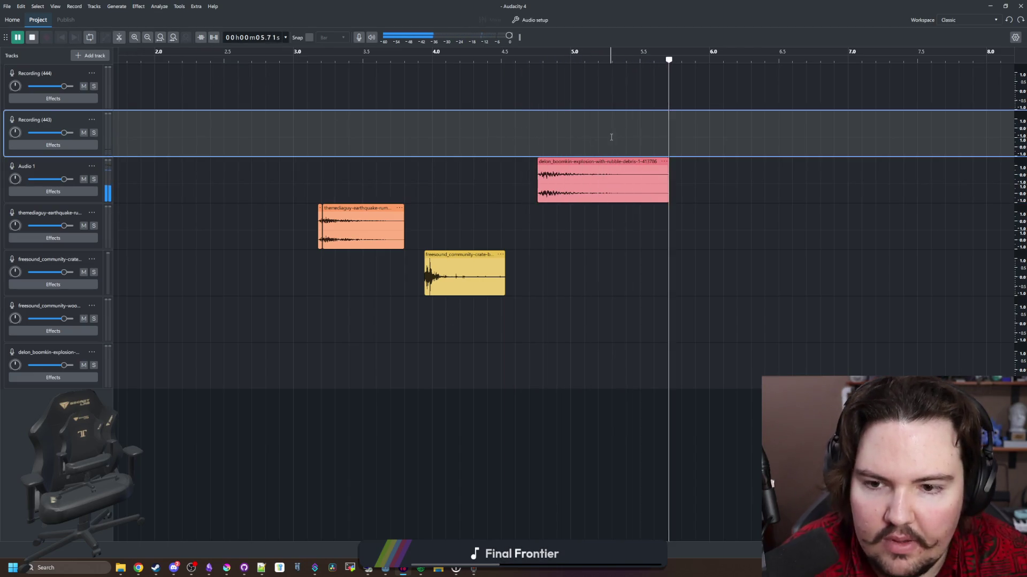
key(alt+Tab)
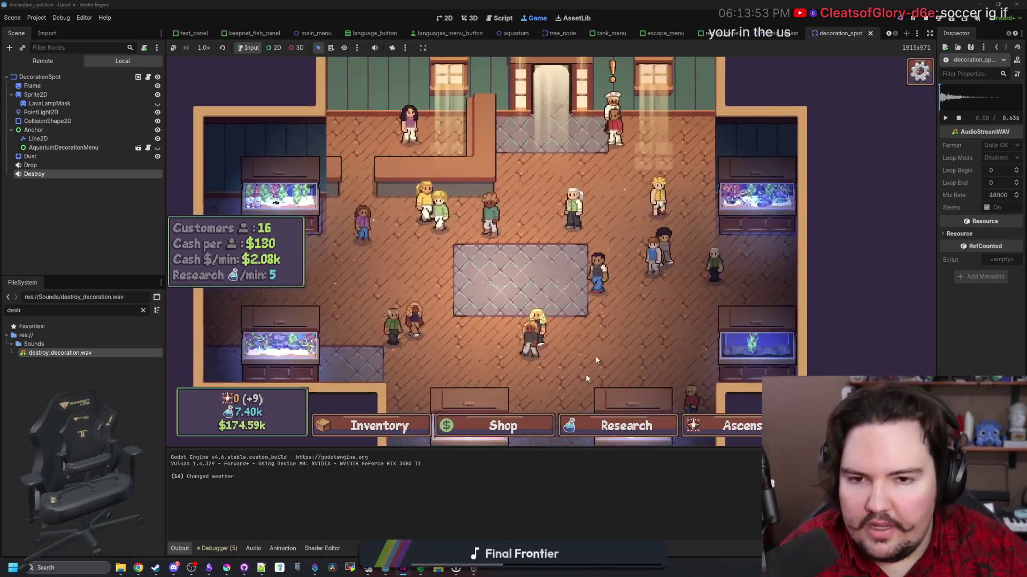
Travel to the Pond for free and cast the fishing line.
scroll(595, 360, up, 1)
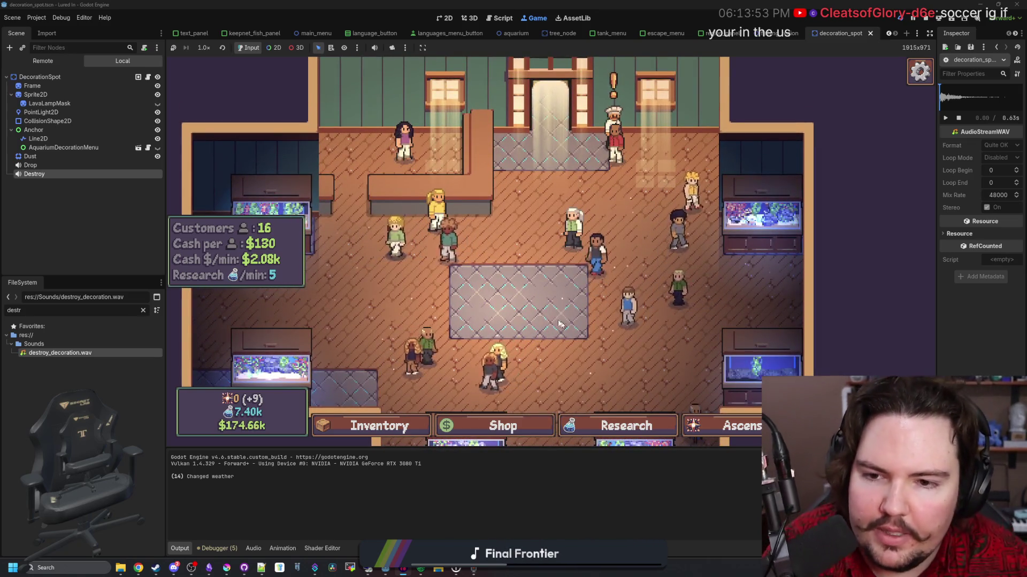
key(t)
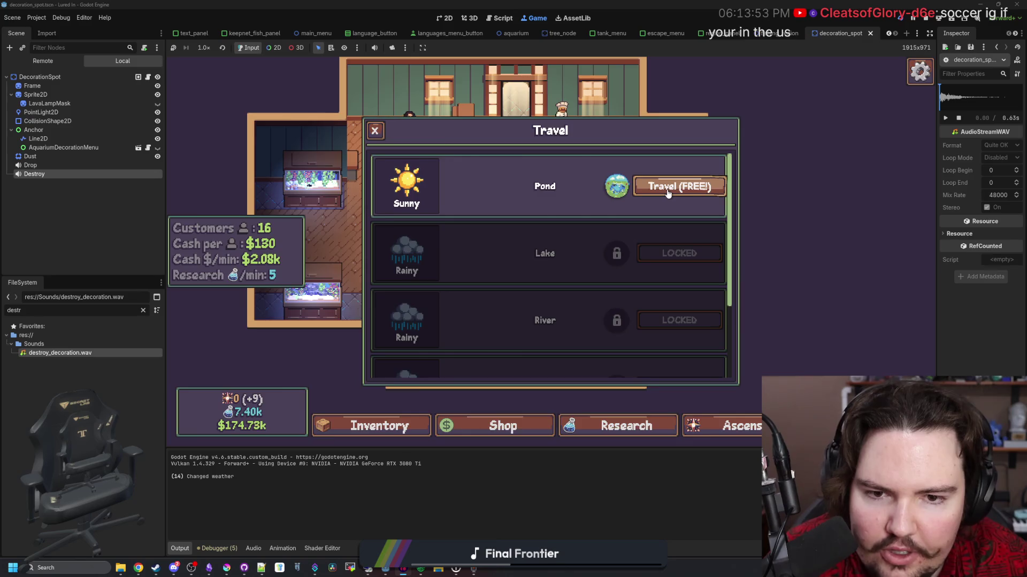
click(667, 194)
click(535, 245)
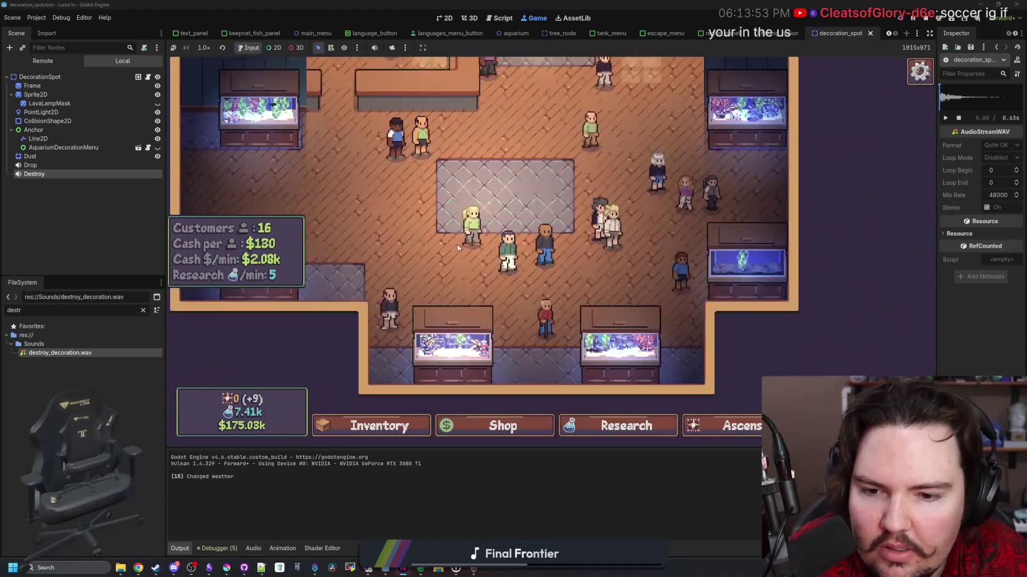
Inspect the decorations of Fish Tank 6, then close its details.
click(568, 310)
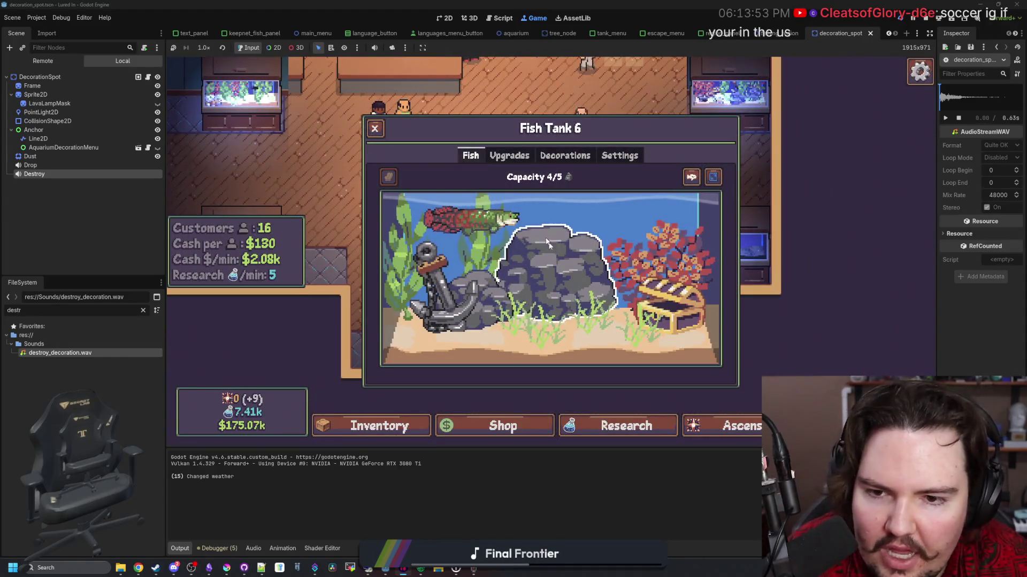
click(566, 155)
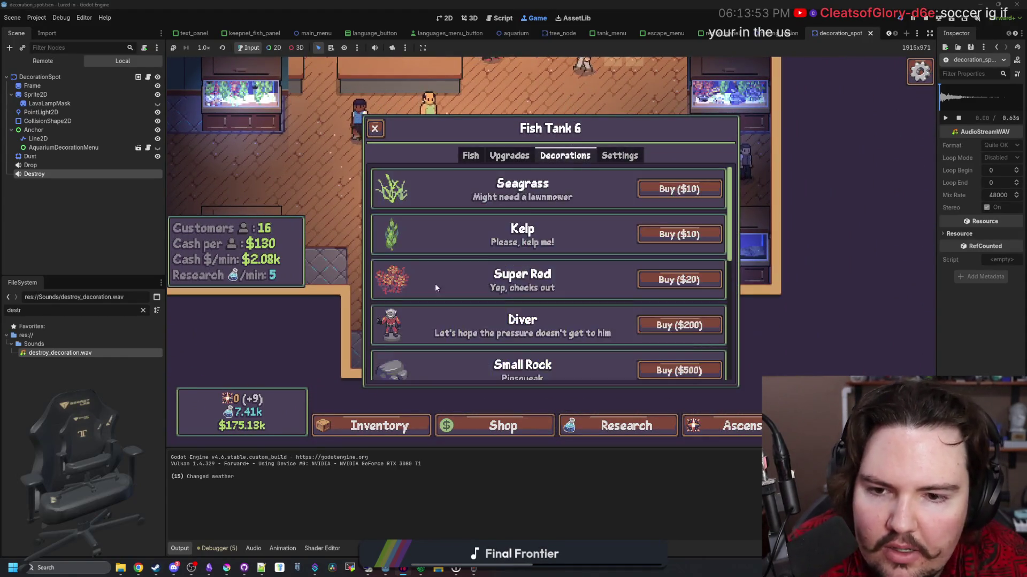
scroll(435, 283, down, 5)
click(375, 128)
Buy the crate from the Shop's Decorations tab and place it on a decoration spot.
key(s)
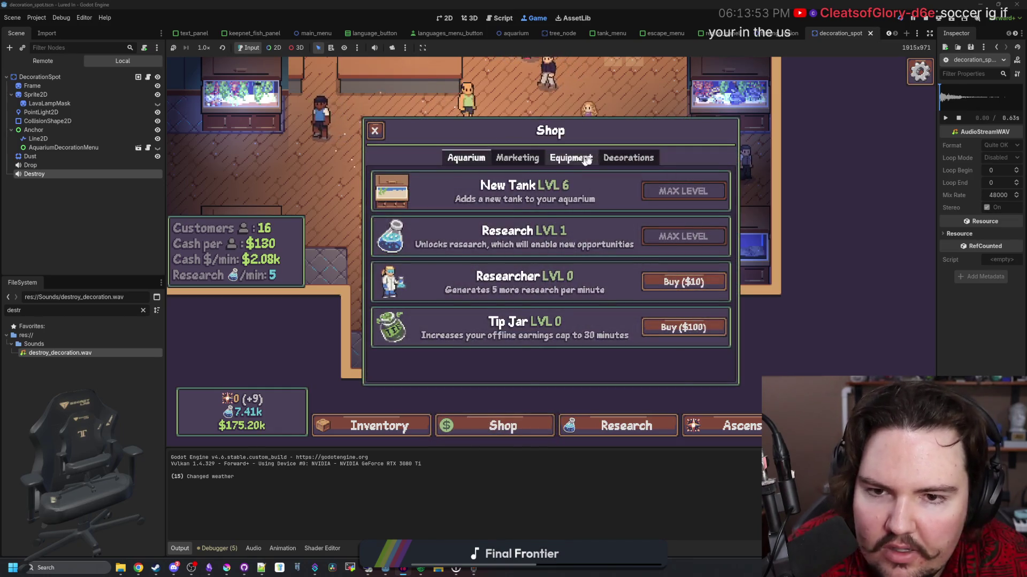
click(628, 158)
click(684, 279)
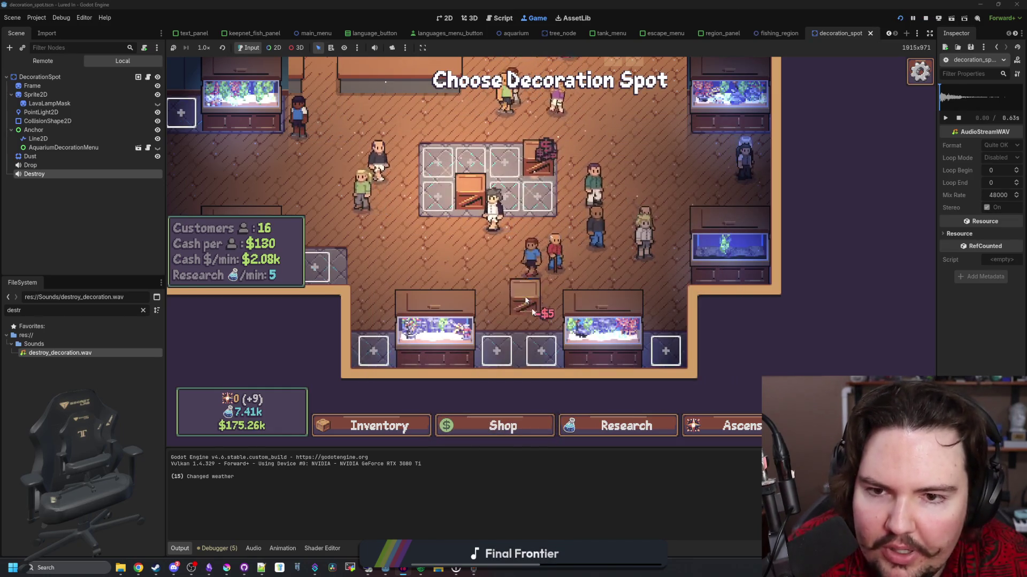
click(538, 209)
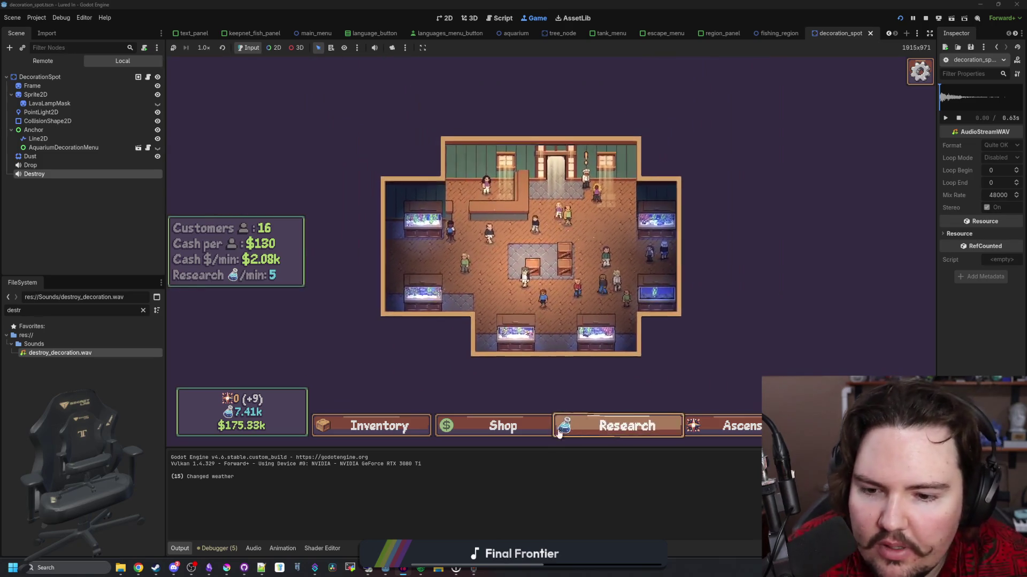
key(s)
click(375, 132)
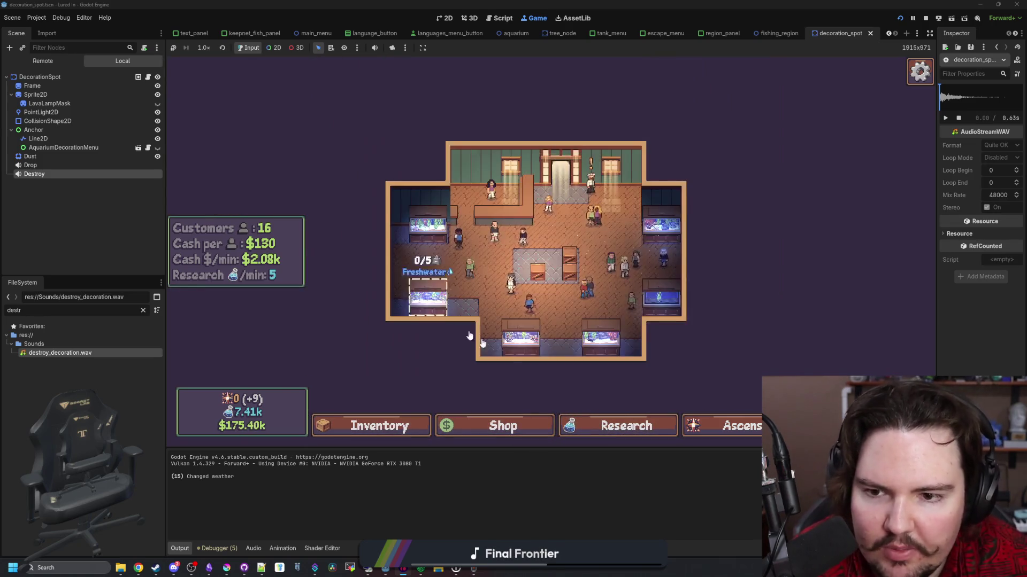
key(s)
scroll(586, 248, down, 5)
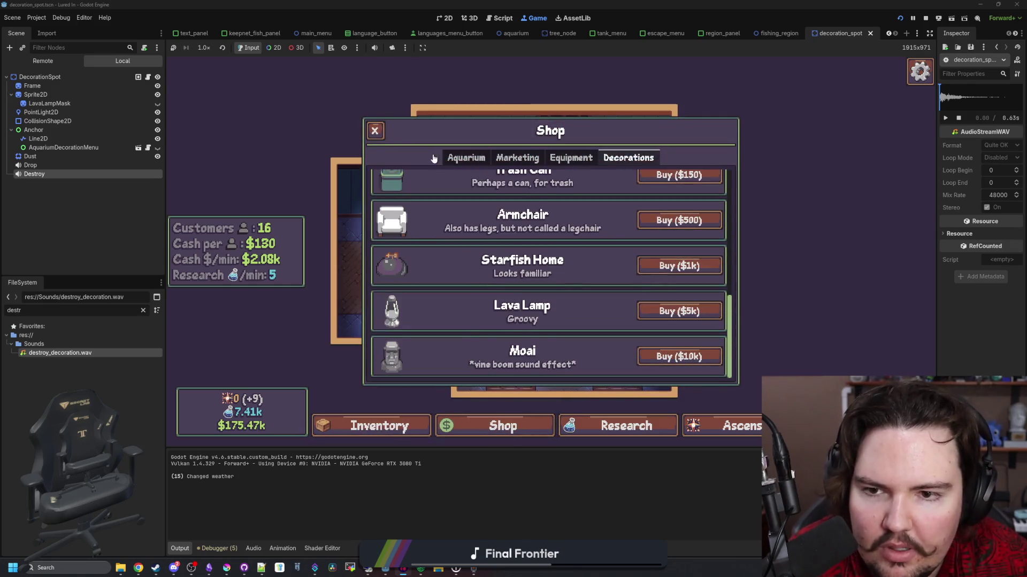
Browse the Shop's Aquarium, Marketing and Equipment tabs, then buy a Researcher.
click(433, 159)
click(513, 160)
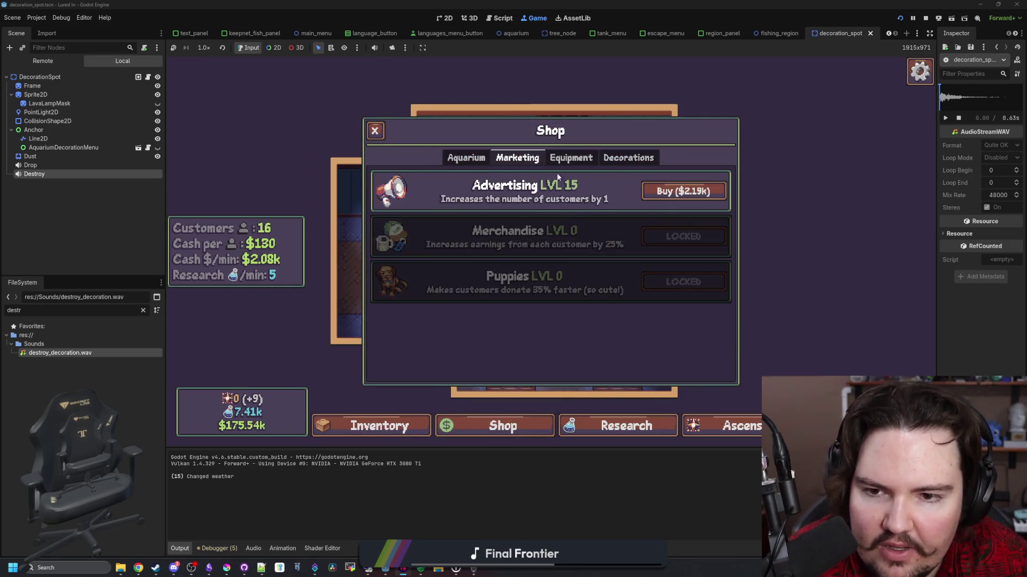
click(568, 158)
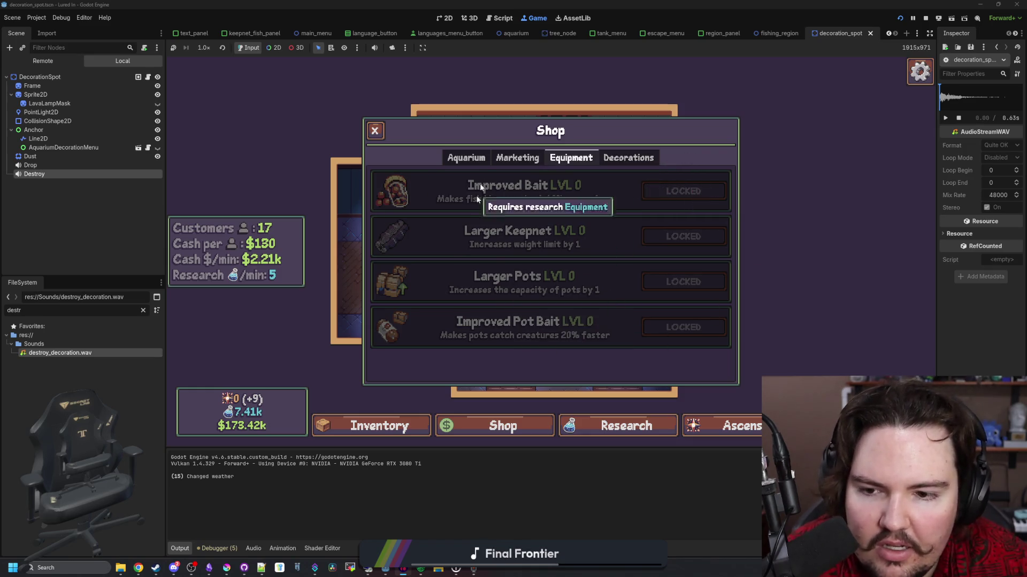
click(473, 159)
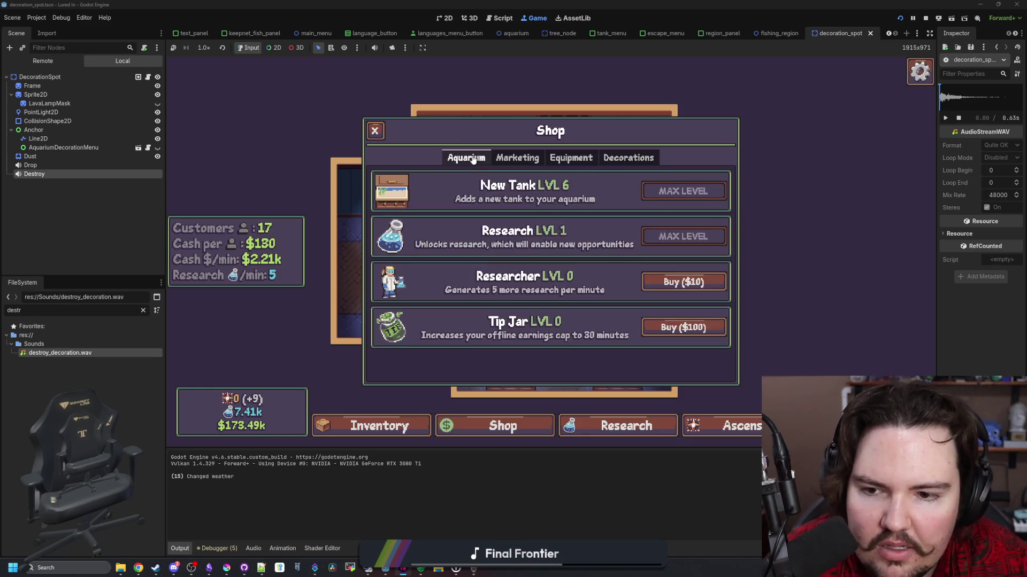
click(663, 293)
Unlock the Lake and Fishpedia research in the research tree.
click(636, 430)
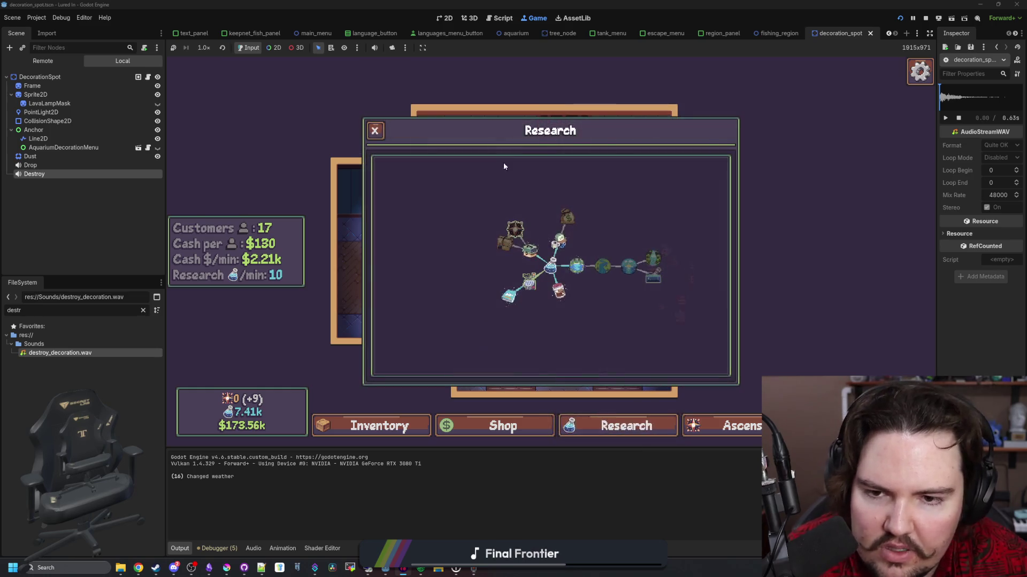
click(571, 270)
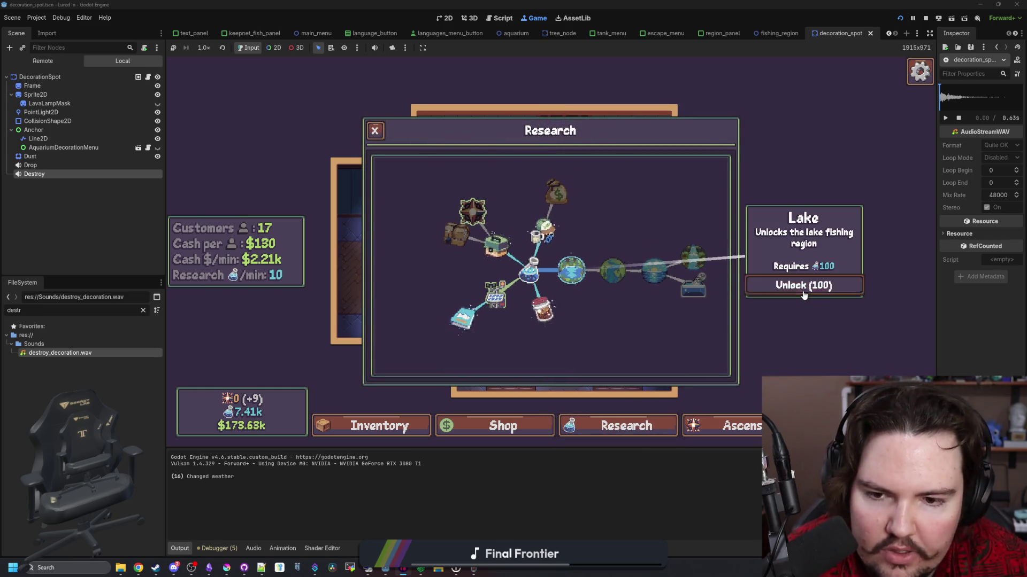
click(463, 318)
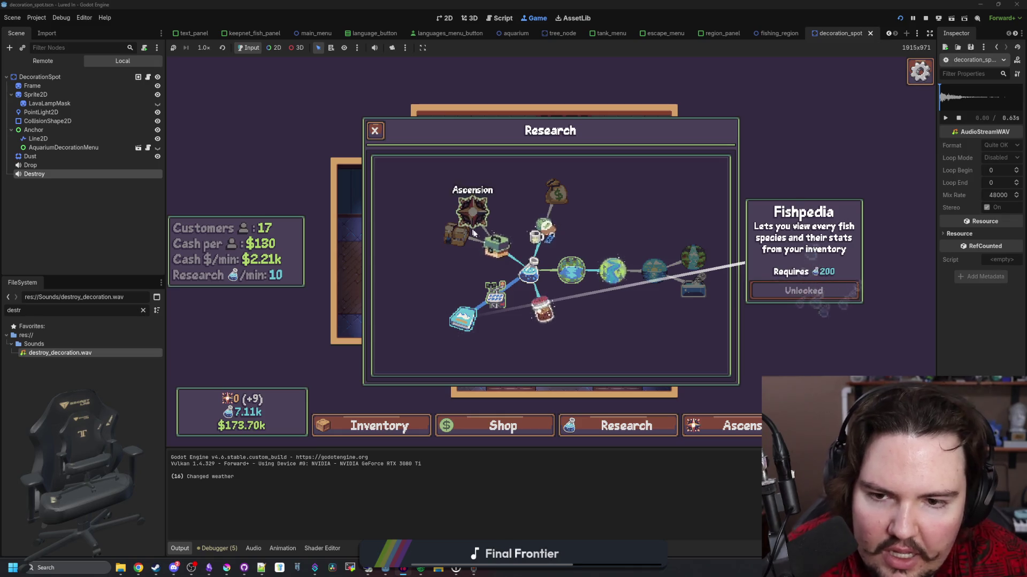
click(626, 426)
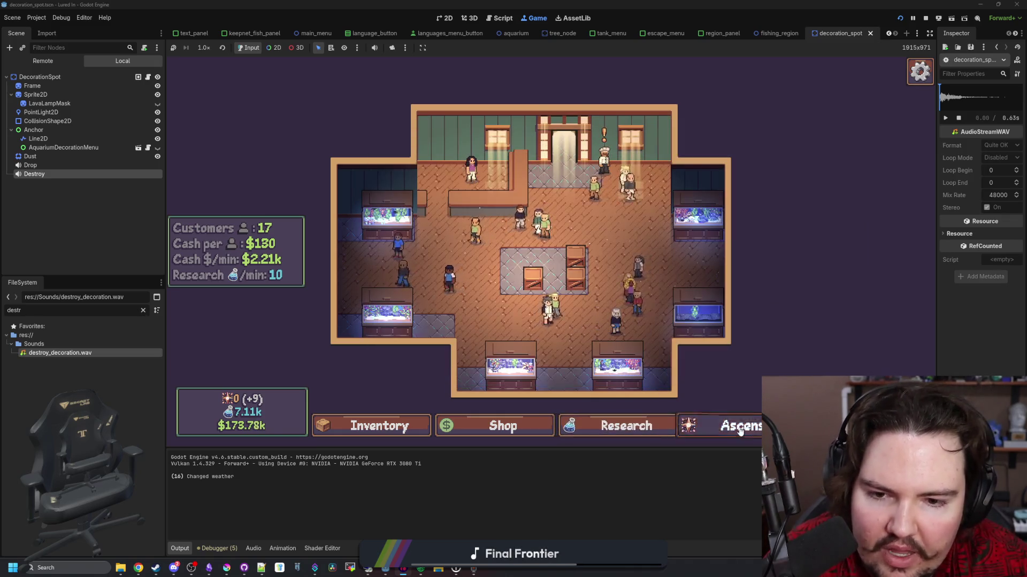
View the Ascension skill tree, then close it.
click(722, 426)
scroll(566, 256, up, 2)
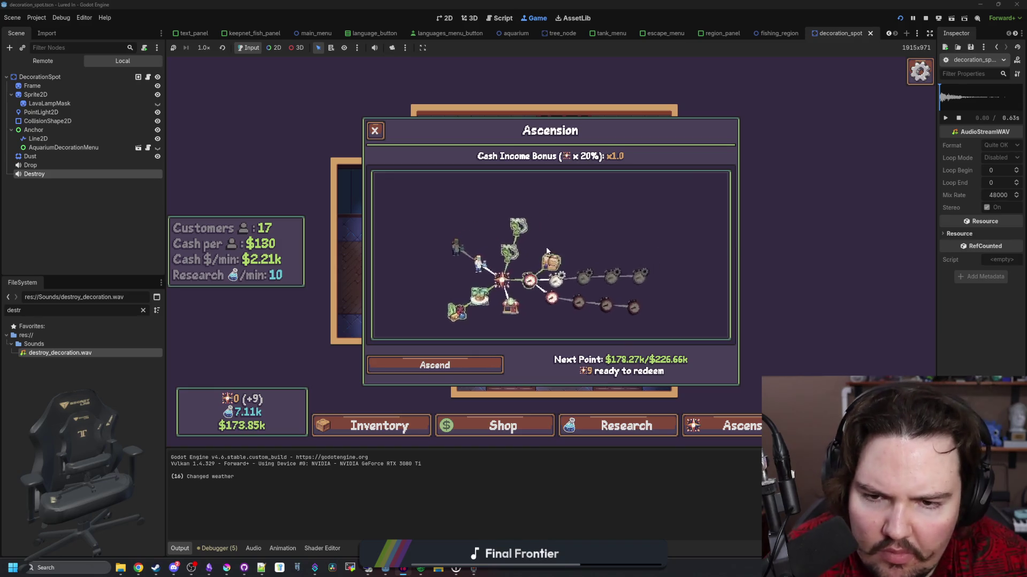
scroll(546, 250, down, 2)
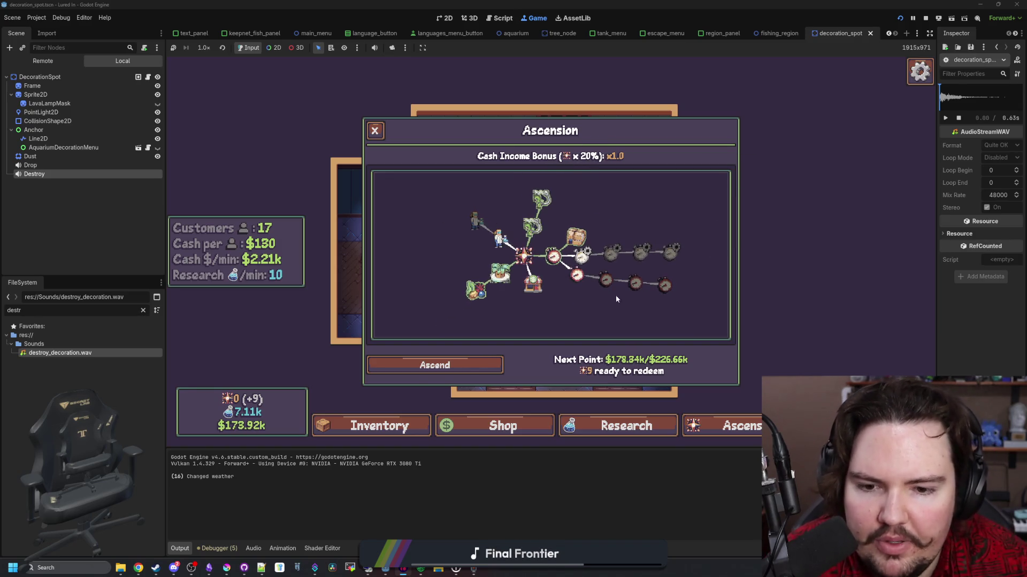
scroll(616, 299, up, 2)
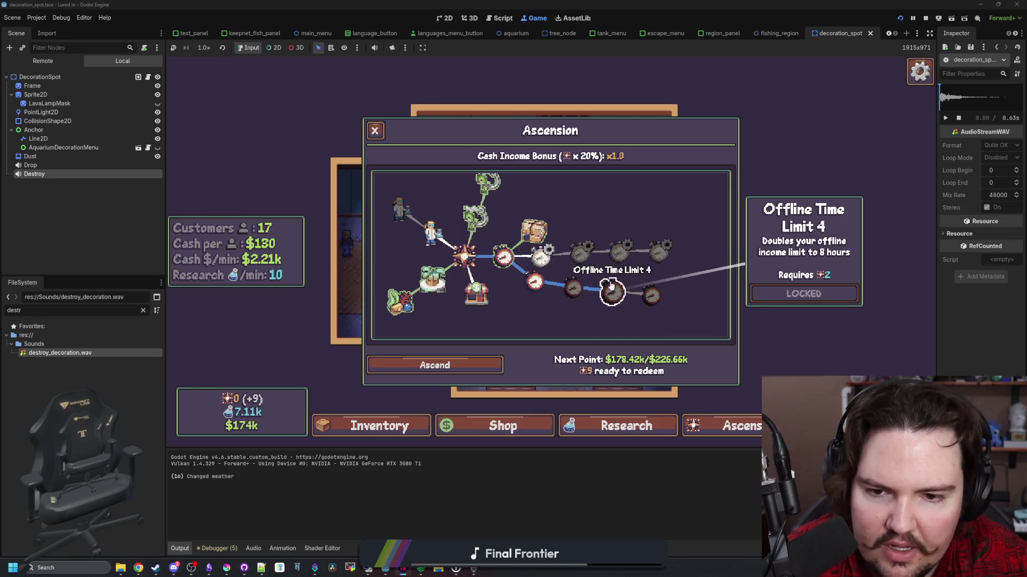
key(Escape)
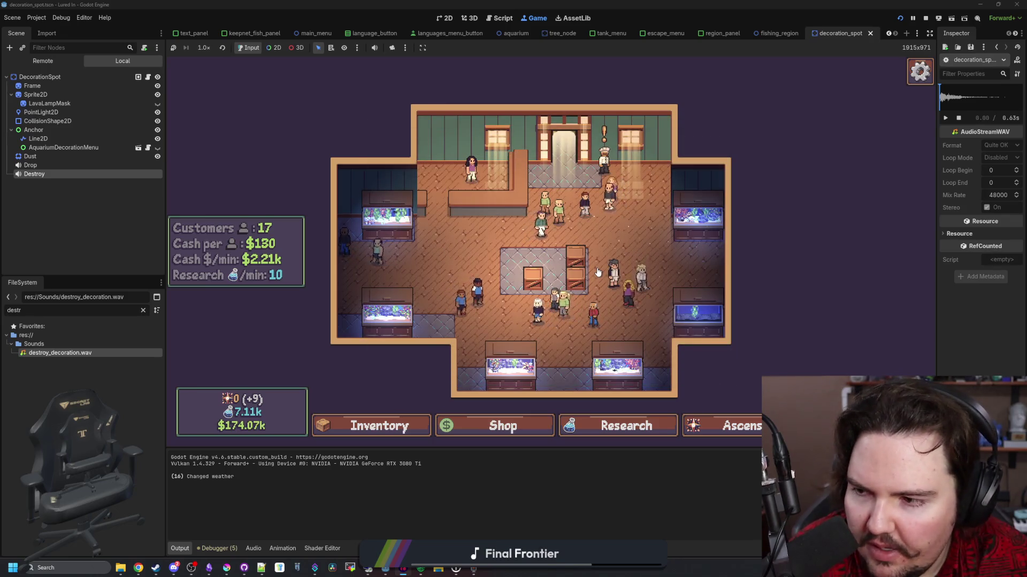
Accept the chef's trade for five goldfish and five minnows.
scroll(598, 270, up, 2)
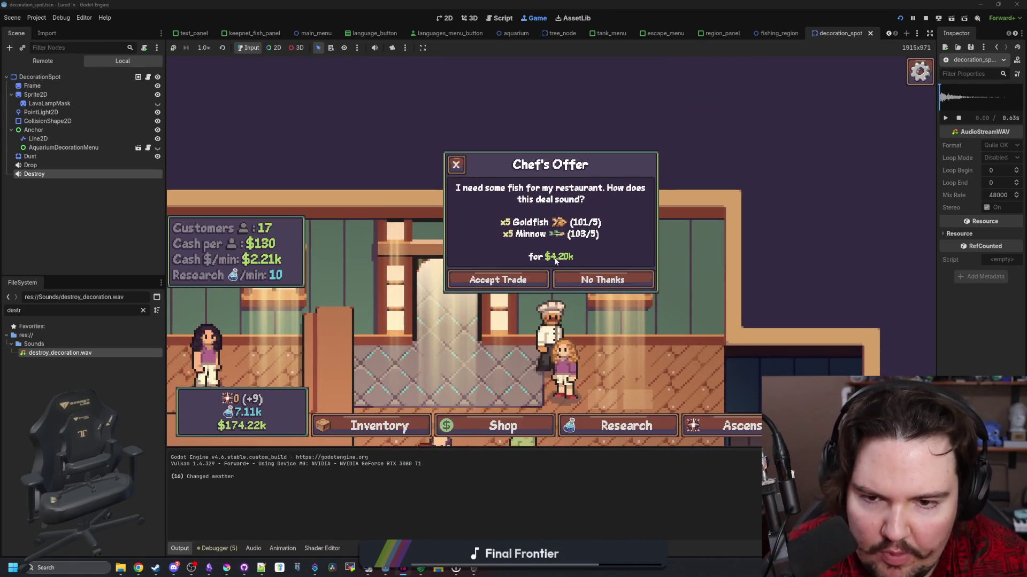
click(531, 278)
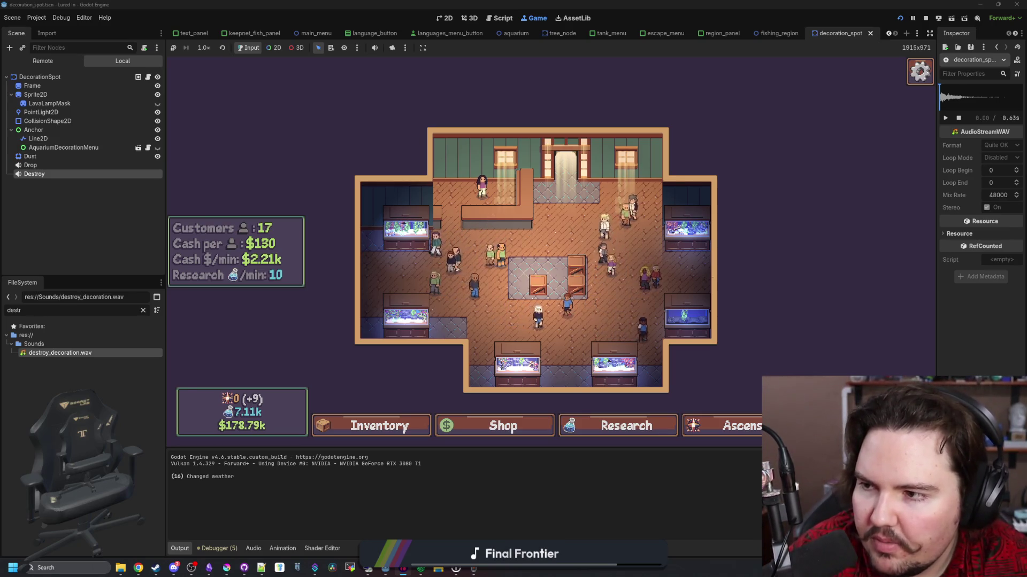
drag(546, 228, 517, 232)
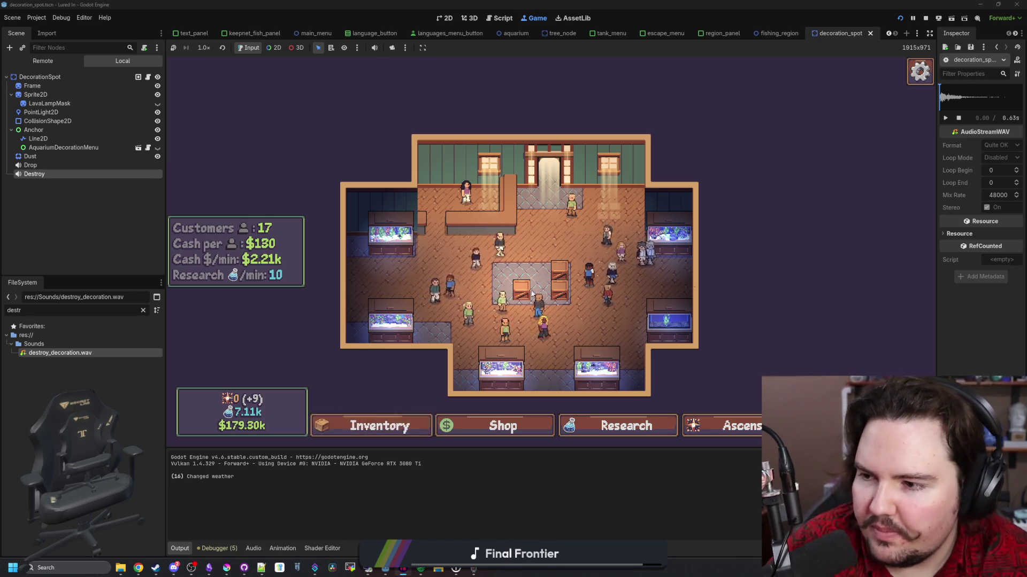
Stop the running game and restore the Godot editor to a smaller window.
scroll(524, 215, up, 3)
scroll(528, 195, down, 3)
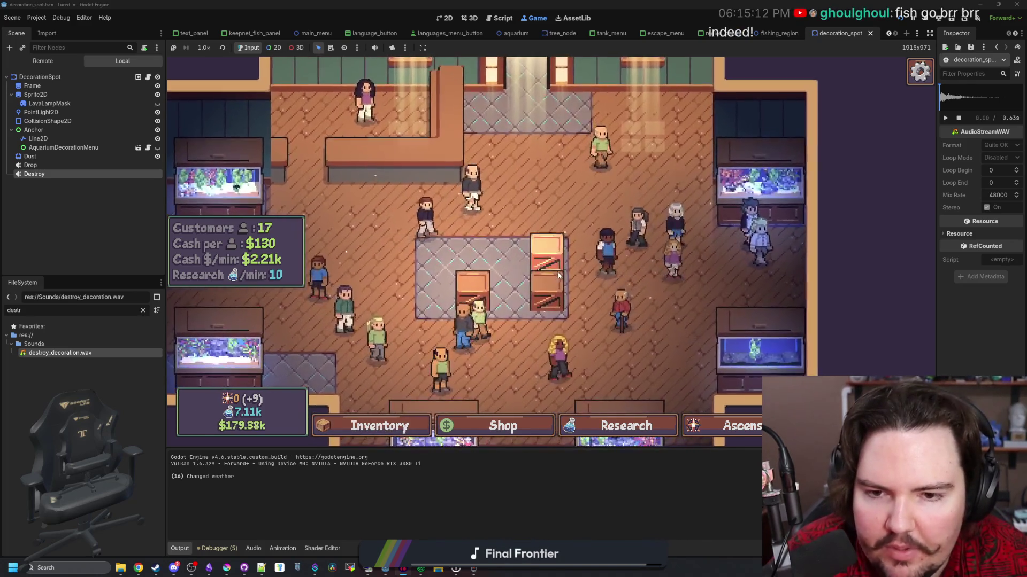
click(738, 182)
click(928, 18)
key(super+Down)
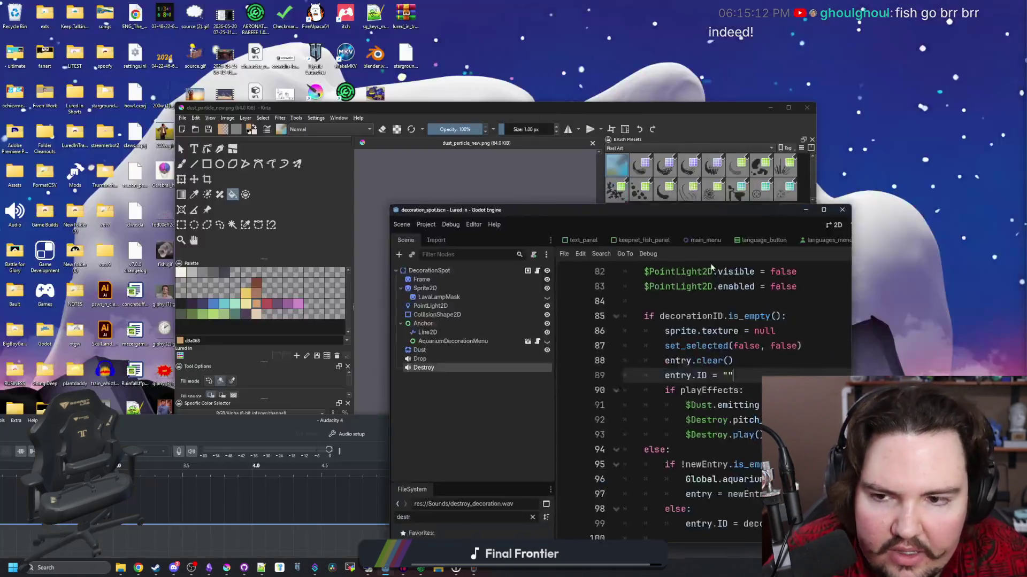
Play back the Audacity tracks from 4.75 s to audition the crate and explosion sounds.
click(248, 420)
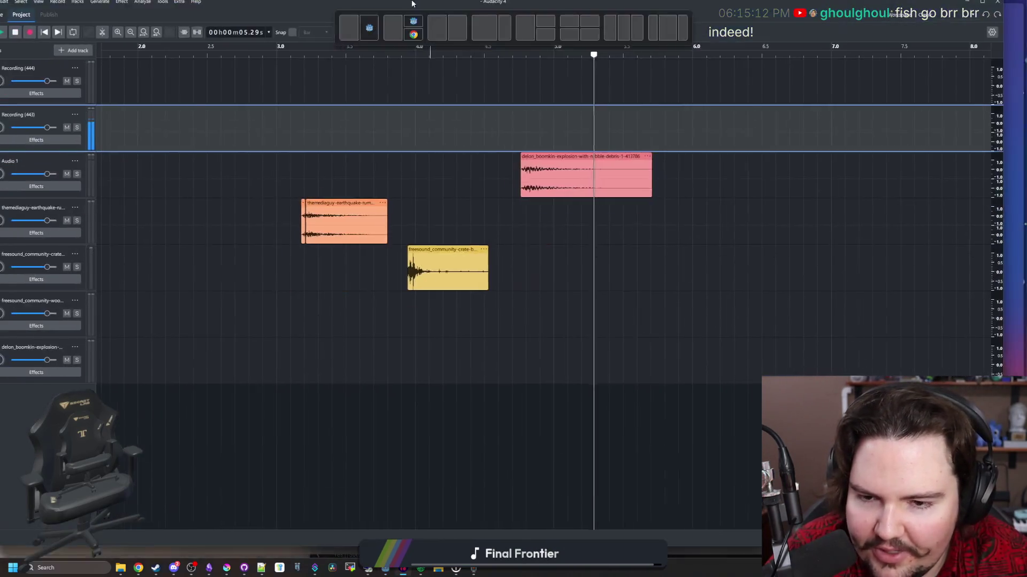
click(531, 225)
key(space)
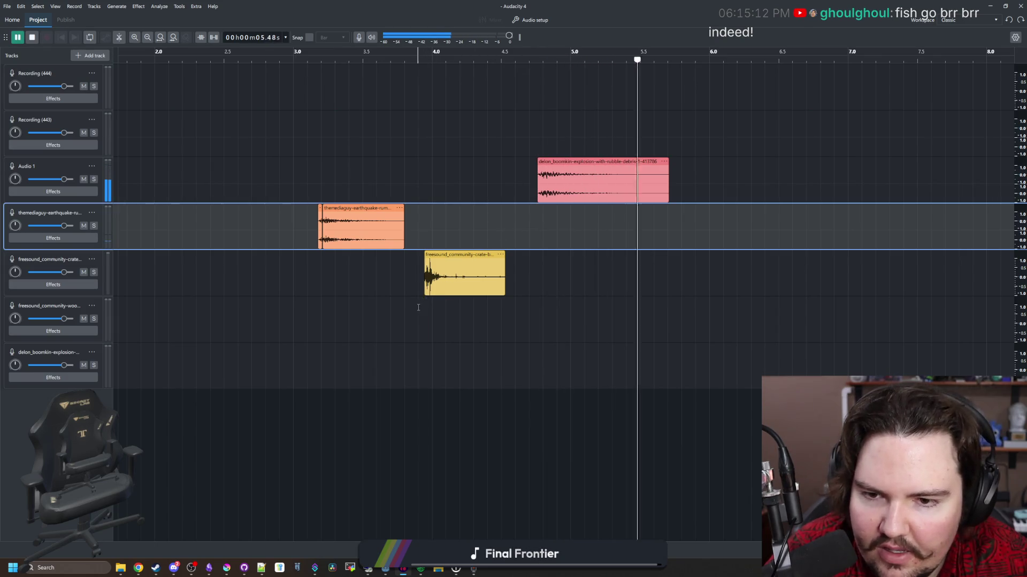
key(space)
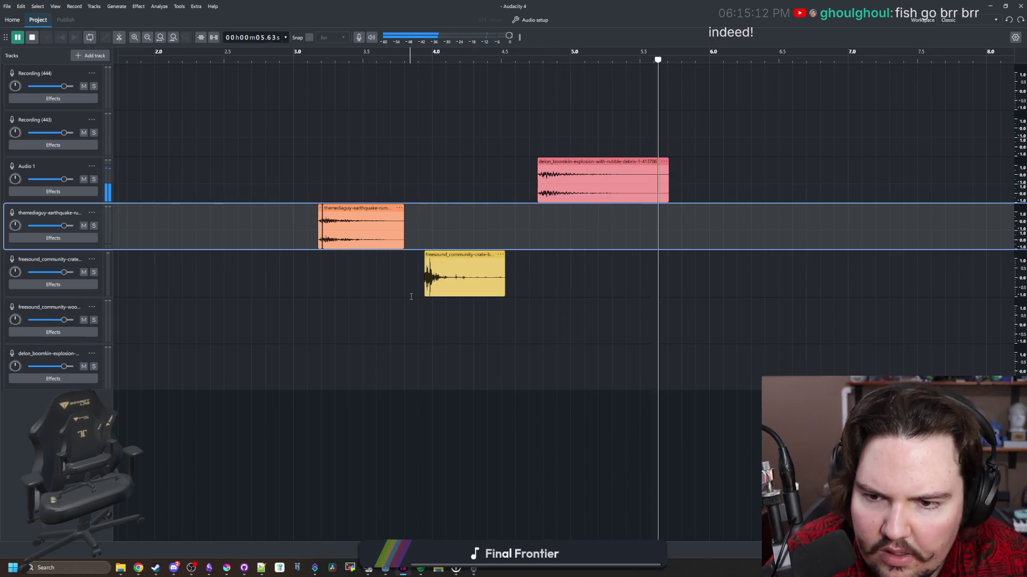
Select the time span under the crate clip and export it as a WAV file.
click(419, 293)
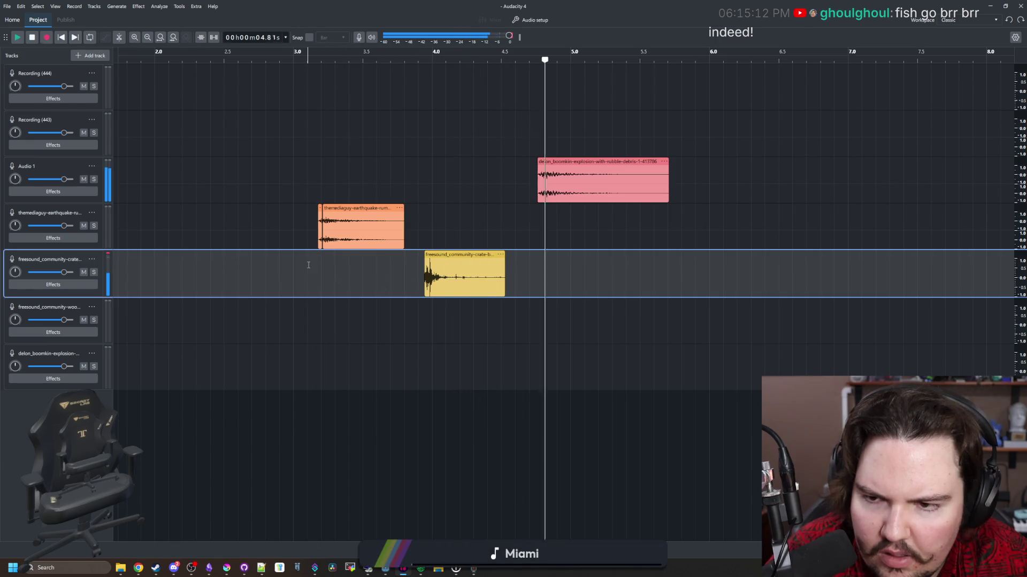
click(416, 368)
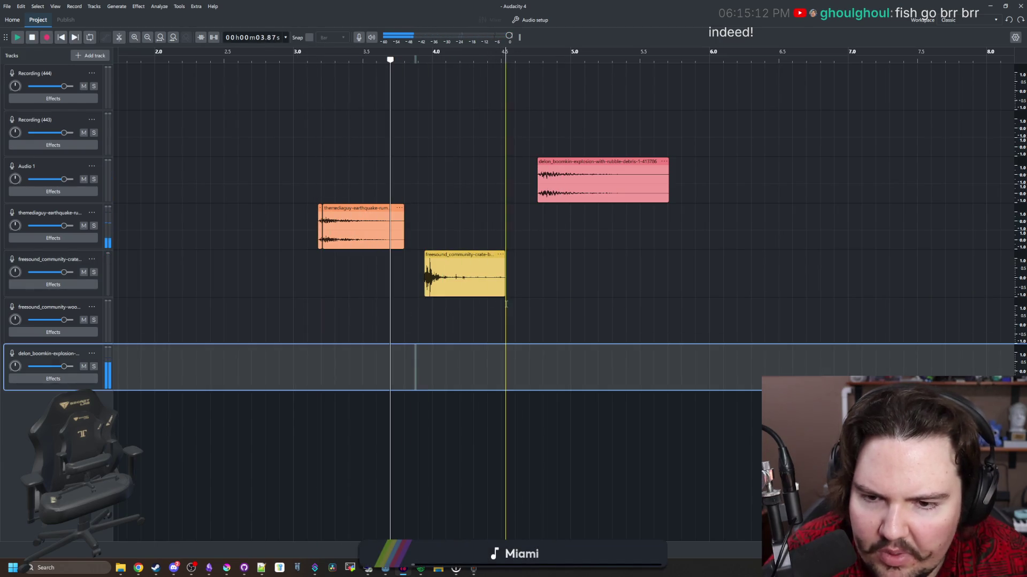
drag(506, 304, 424, 315)
click(471, 227)
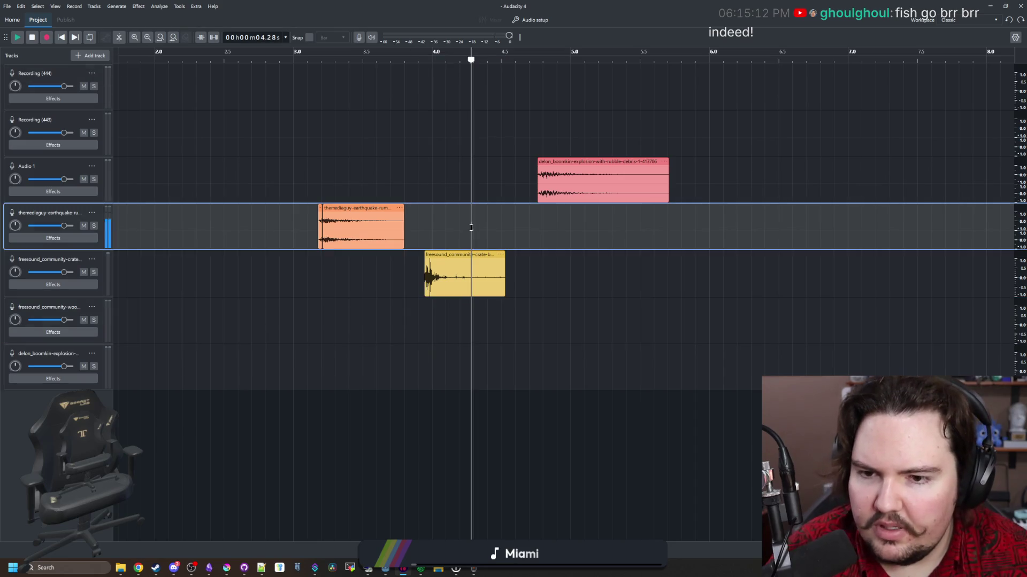
drag(424, 244, 507, 233)
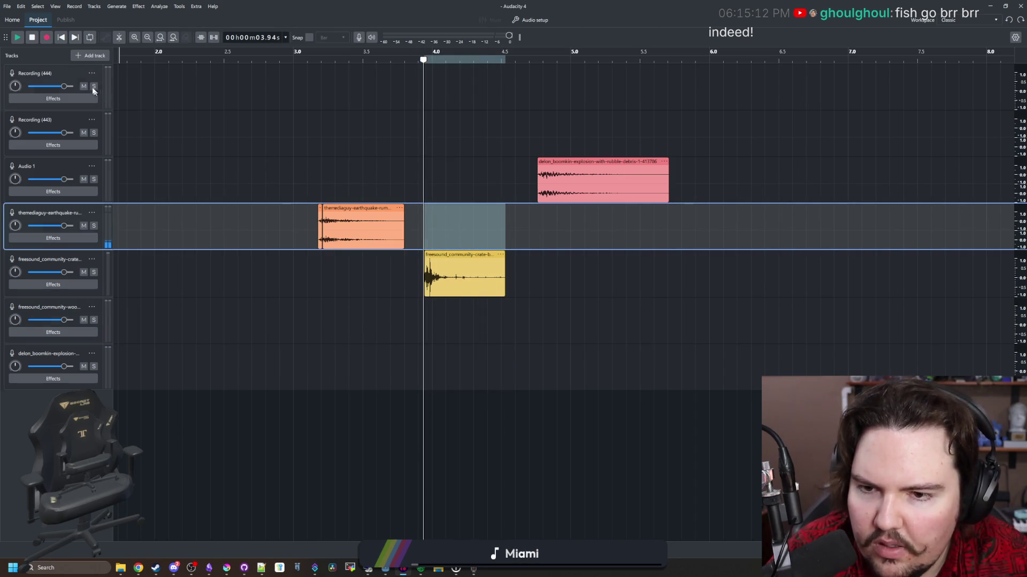
click(7, 6)
click(46, 105)
text(destroy_decoration_2)
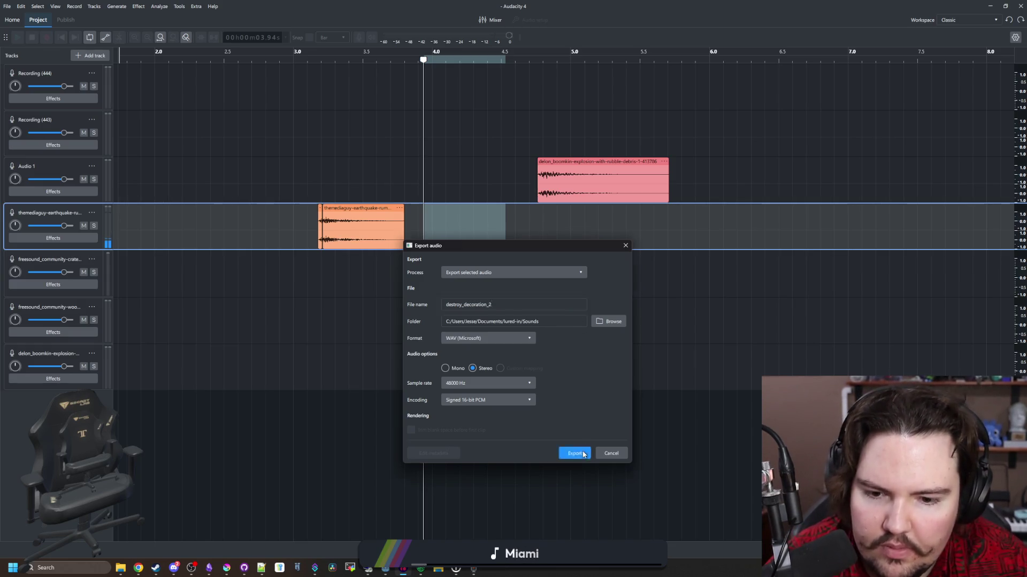
click(583, 454)
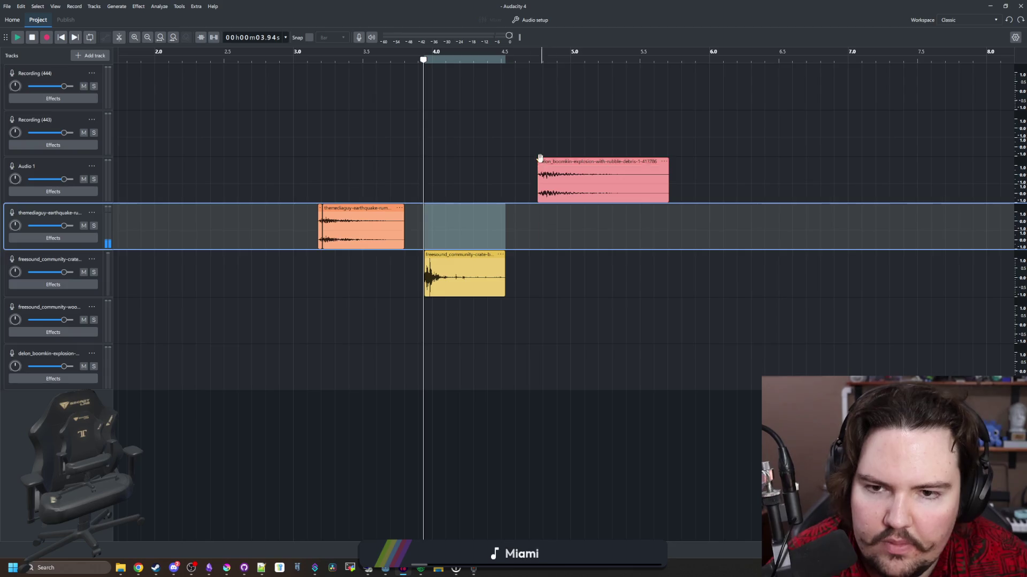
Export the red explosion clip's time range as destroy_decoration_3 WAV.
drag(538, 131, 670, 142)
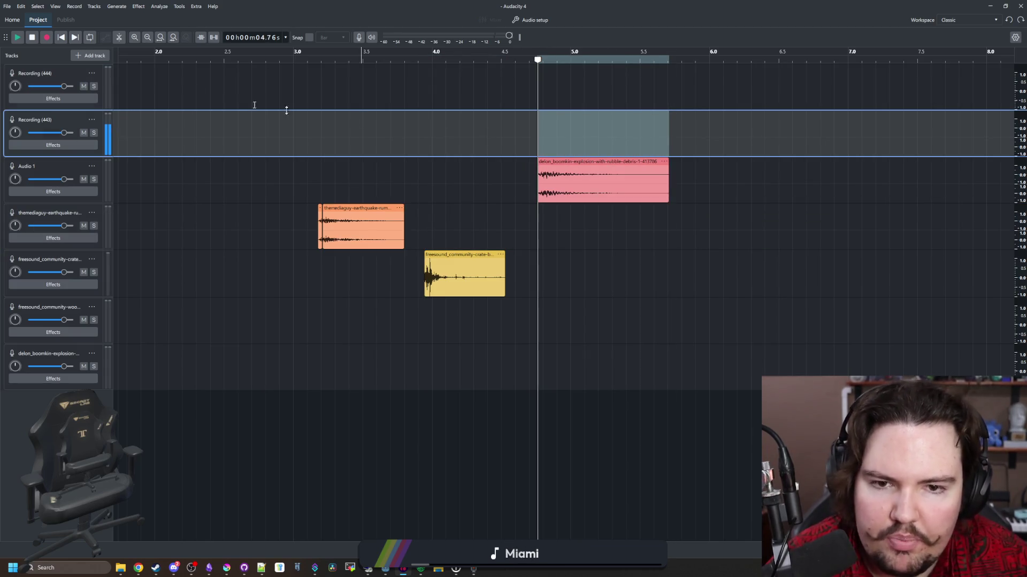
click(137, 8)
mouse_move(13, 7)
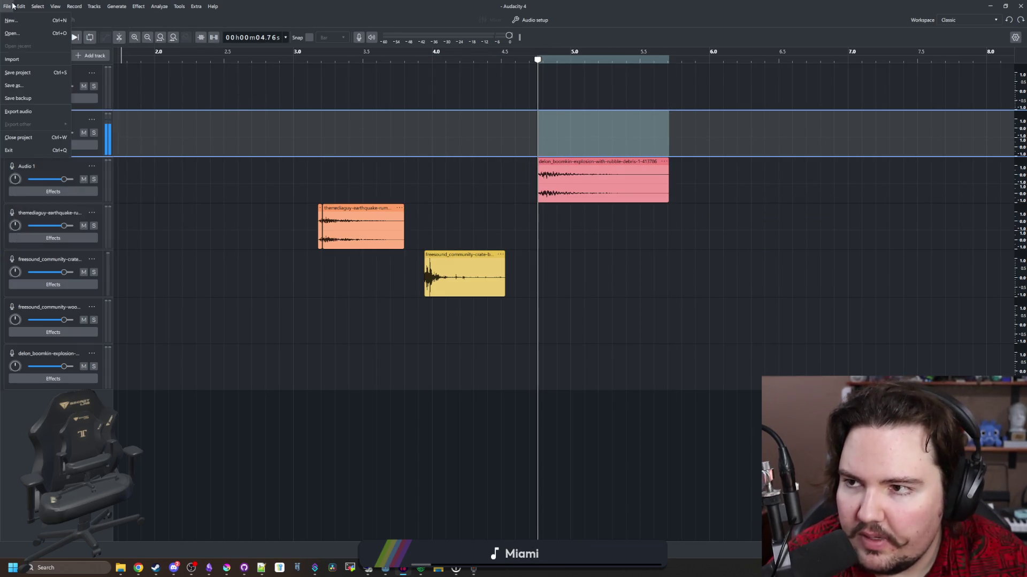
click(21, 112)
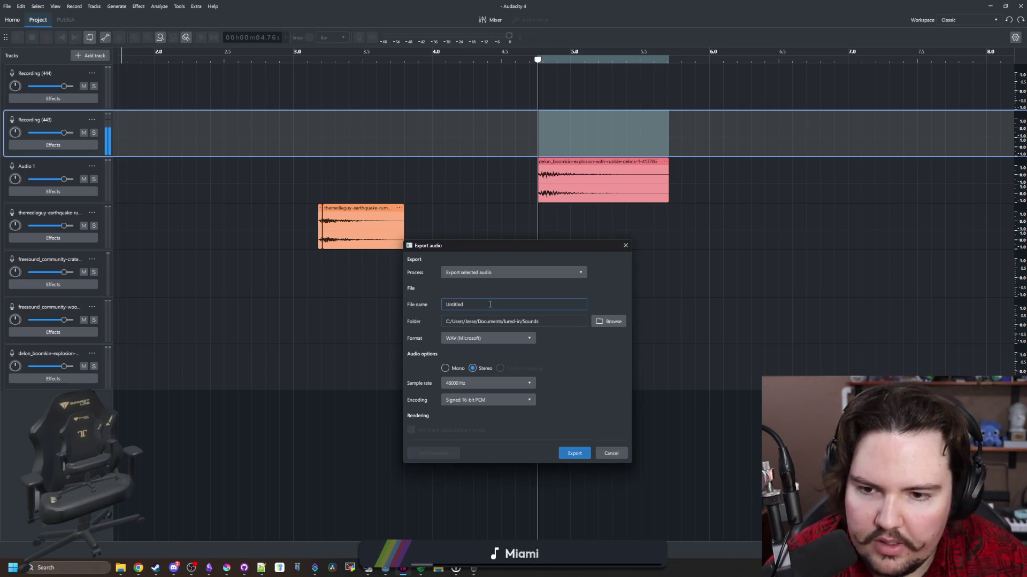
text(destro)
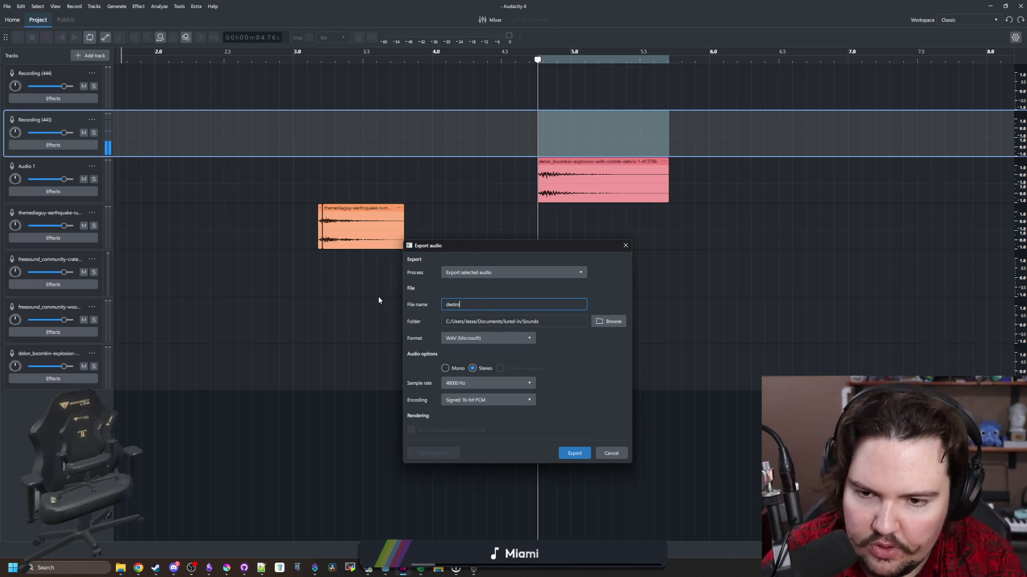
text(y_decoration_3)
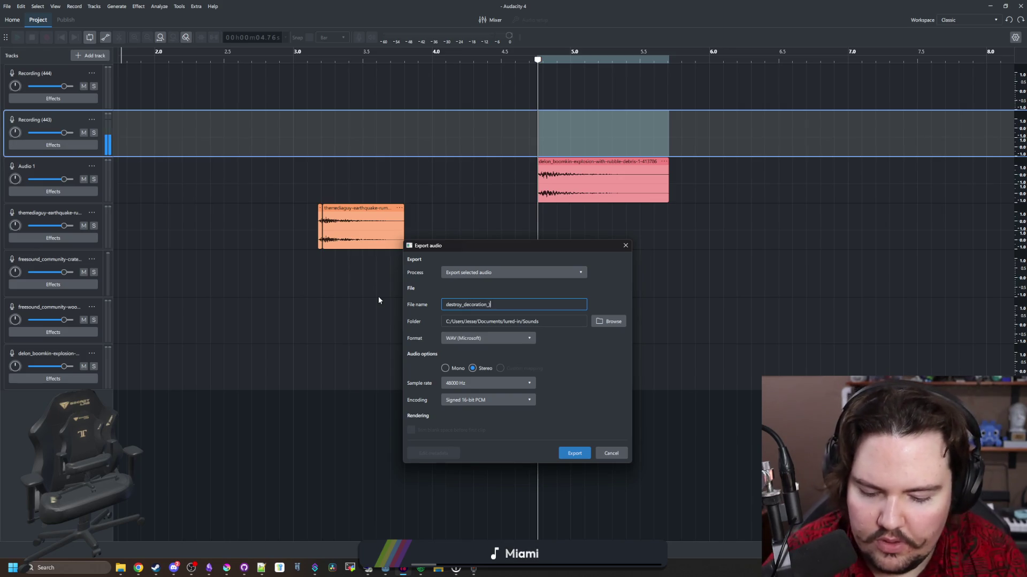
click(574, 458)
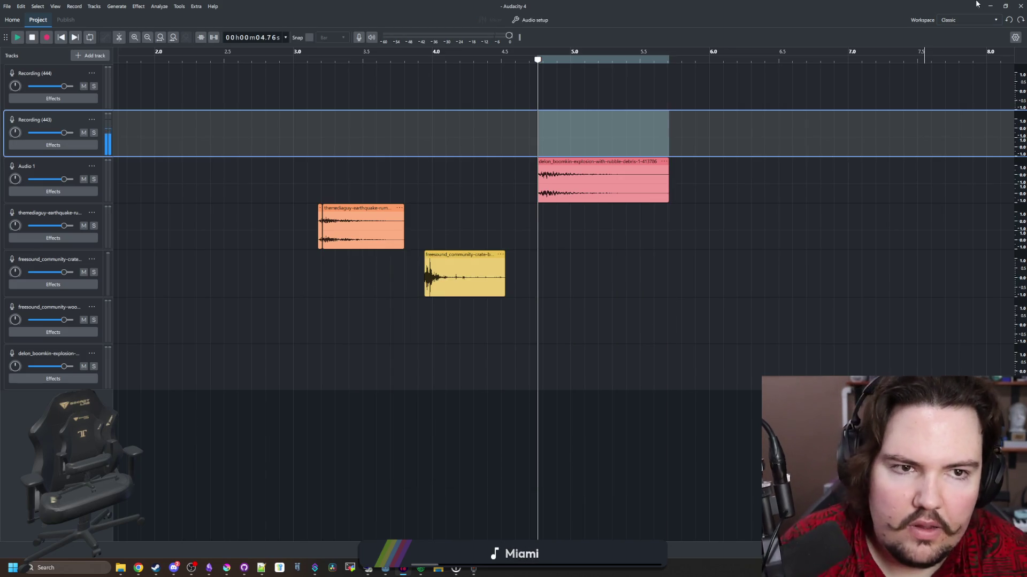
click(990, 6)
Replace the Destroy node's stream with a new AudioStreamRandomizer.
drag(445, 371, 460, 367)
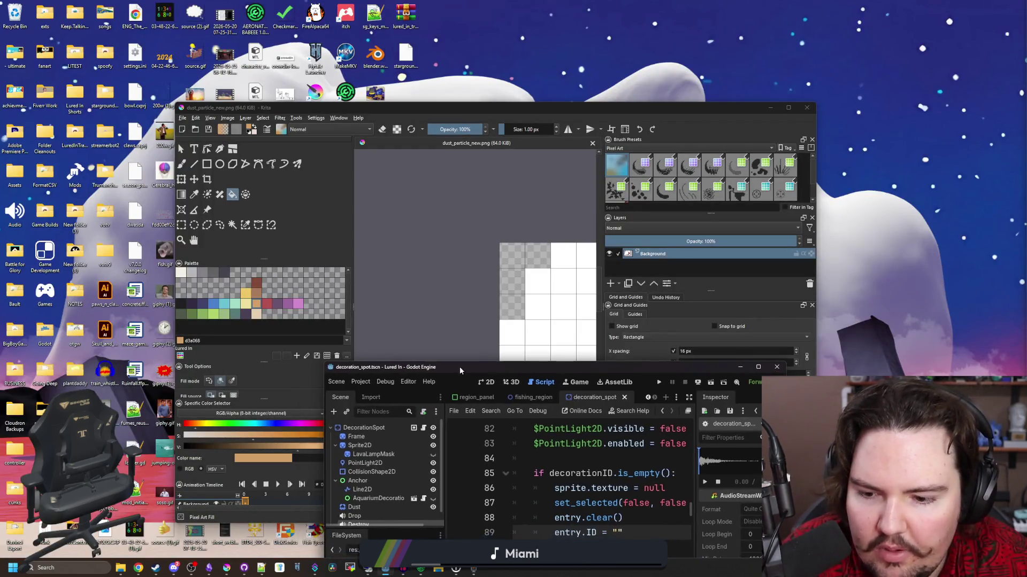
double_click(460, 367)
drag(937, 111, 736, 107)
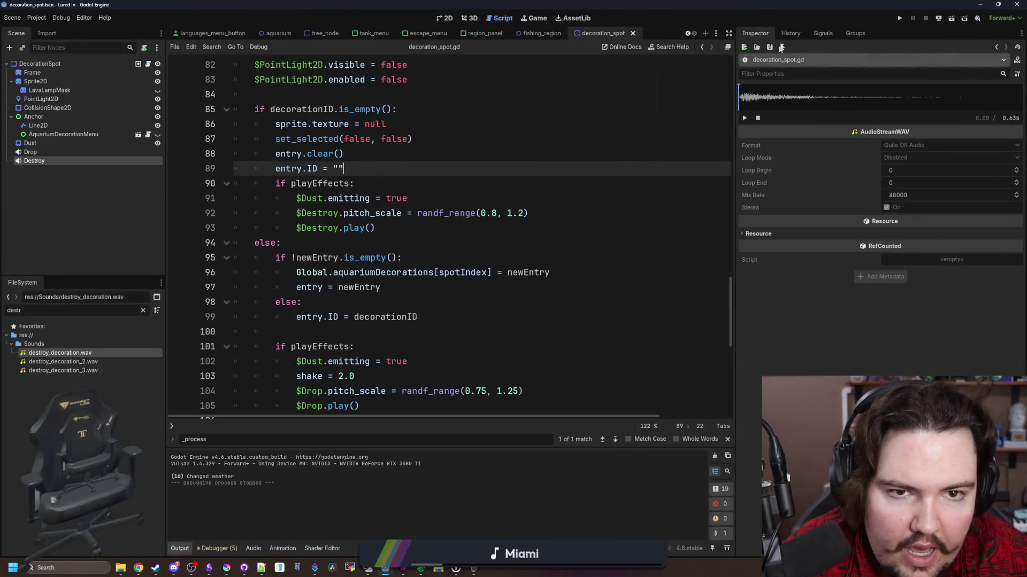
click(87, 160)
right_click(929, 114)
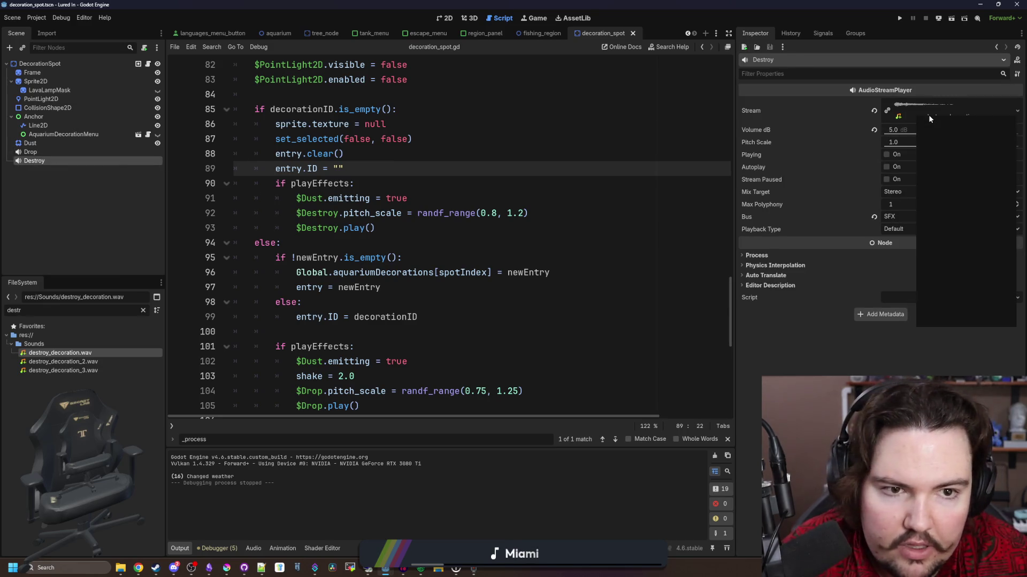
click(886, 114)
click(886, 115)
click(903, 109)
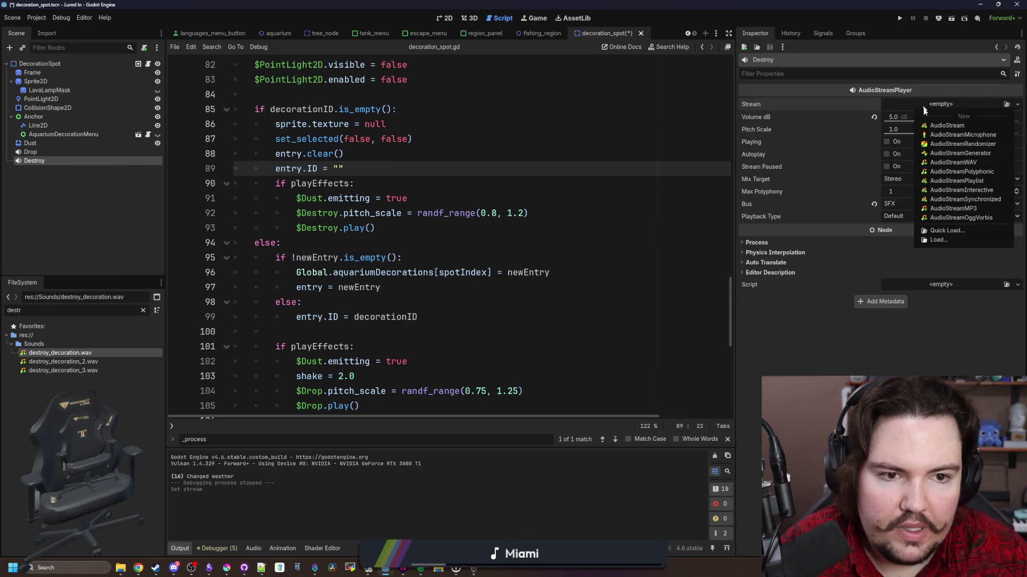
click(947, 145)
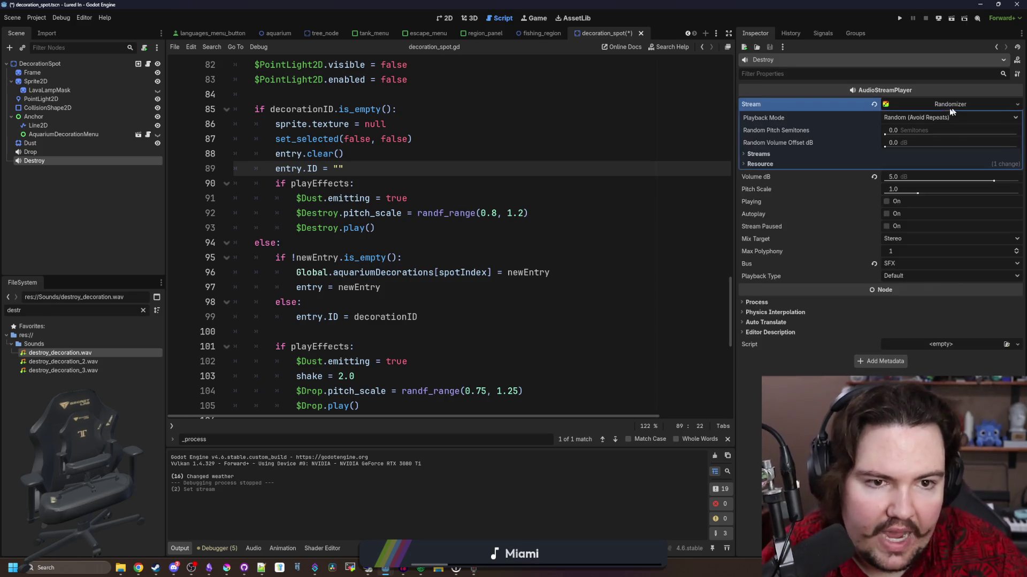
Add three randomizer slots, loading destroy_decoration.wav and destroy_decoration_2.wav into the first two.
click(786, 153)
click(875, 165)
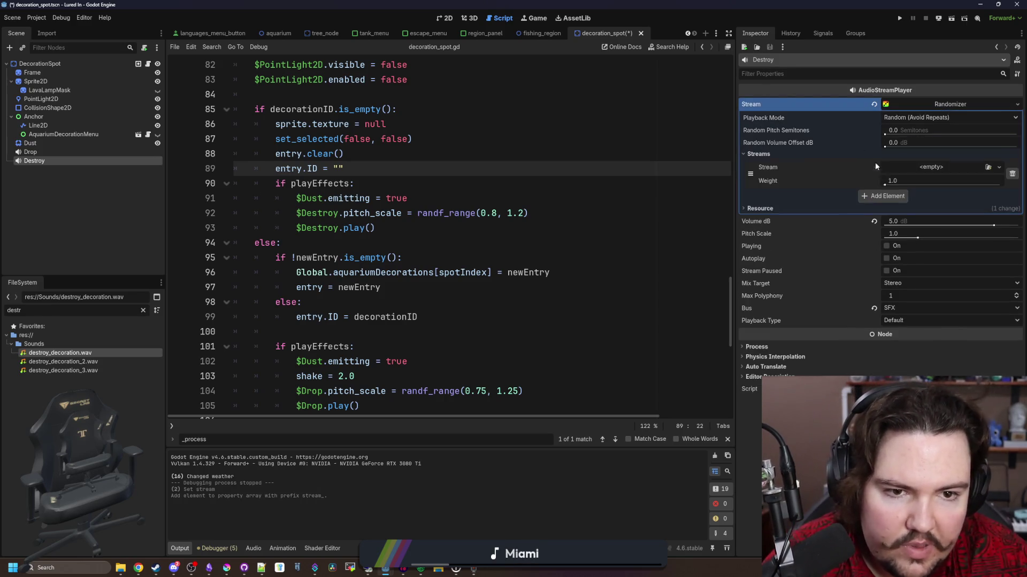
click(879, 194)
click(881, 228)
click(917, 169)
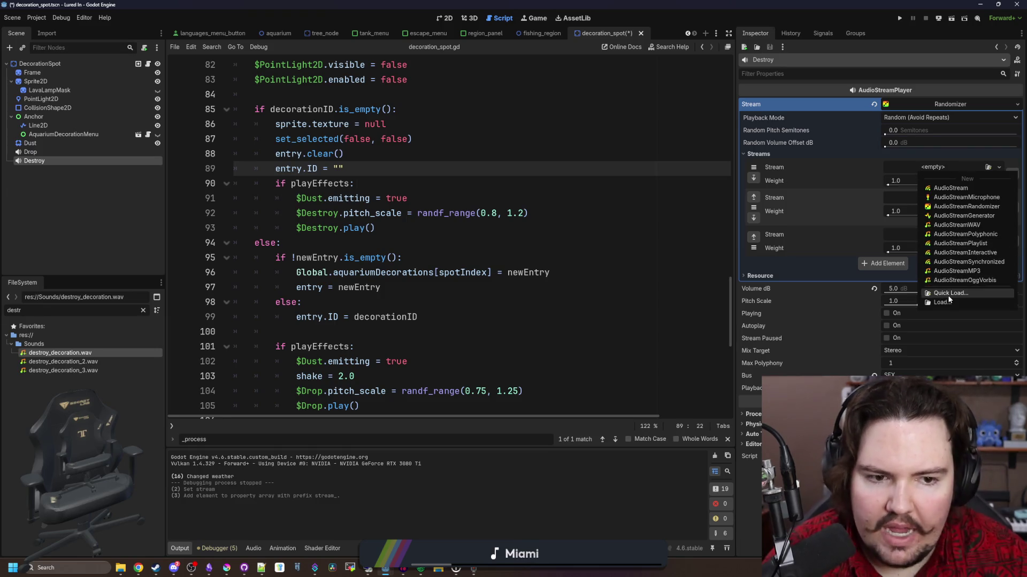
click(949, 297)
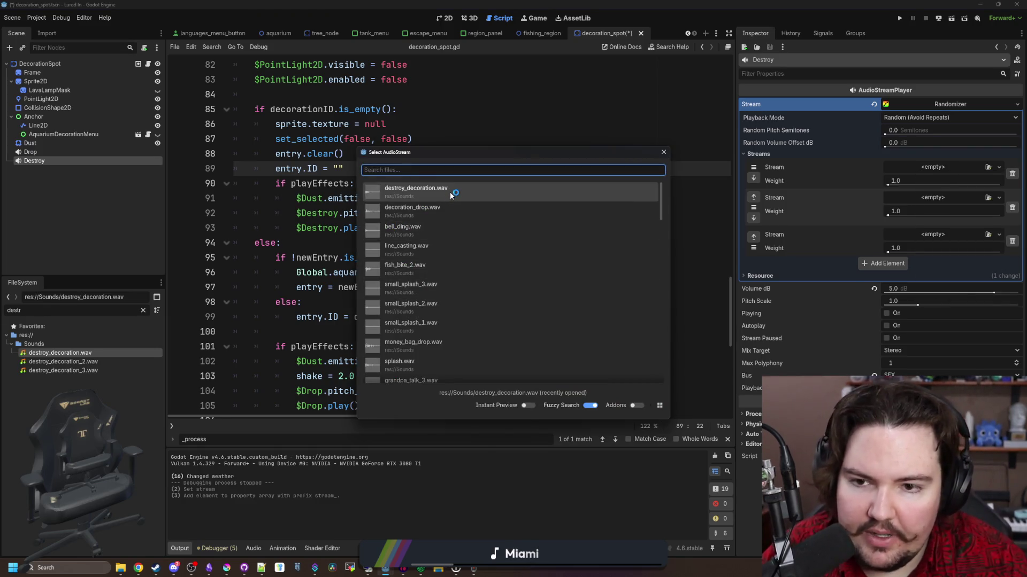
click(450, 191)
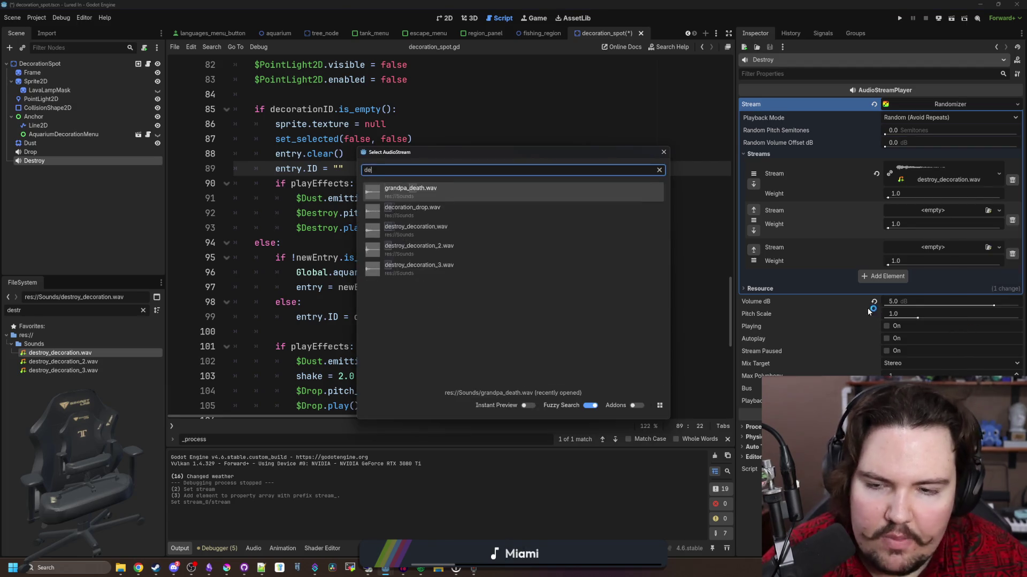
text(dest)
click(488, 207)
Load destroy_decoration_3.wav into the third slot, set Random Pitch Semitones, and save.
click(998, 253)
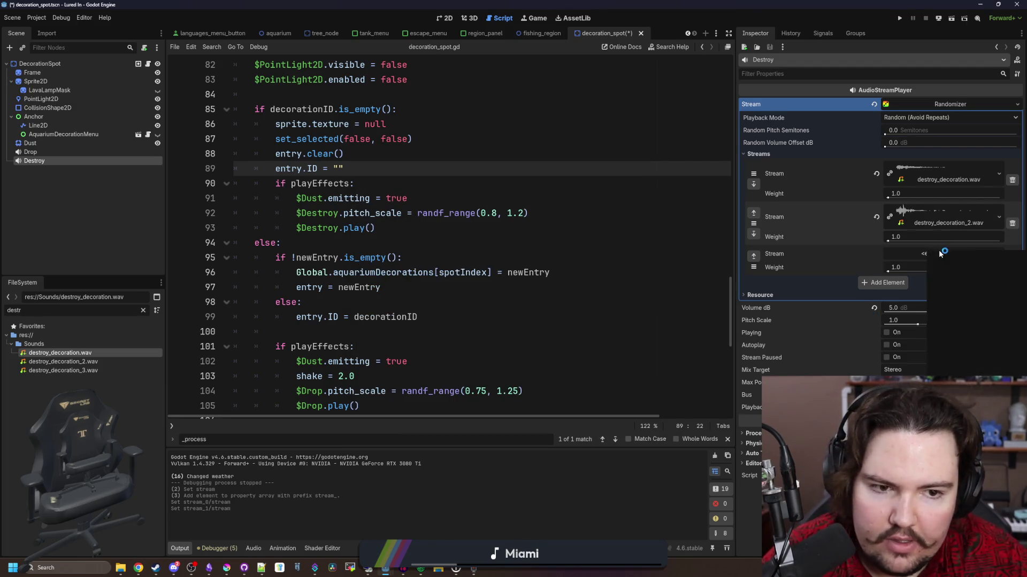
click(987, 371)
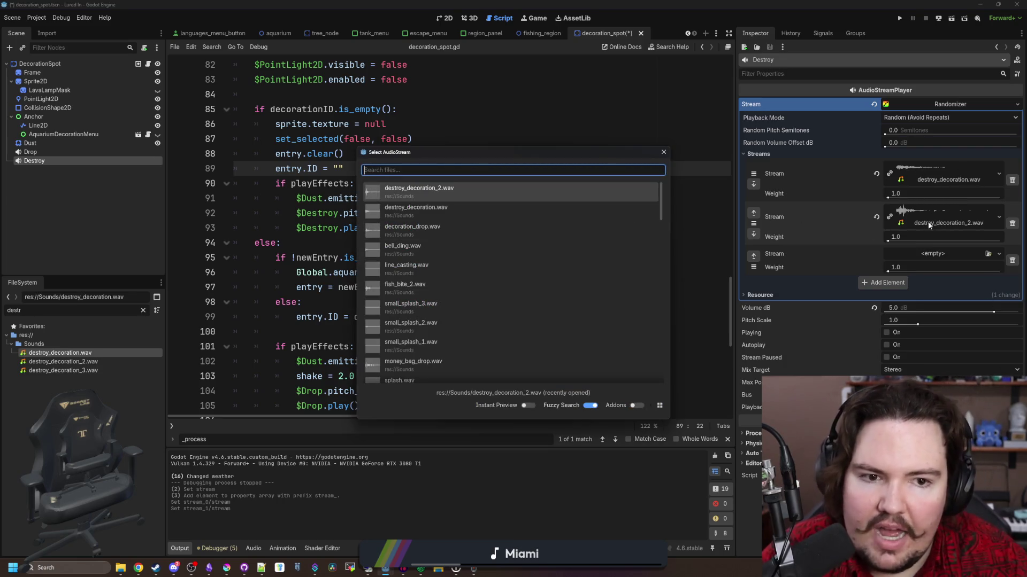
text(dest)
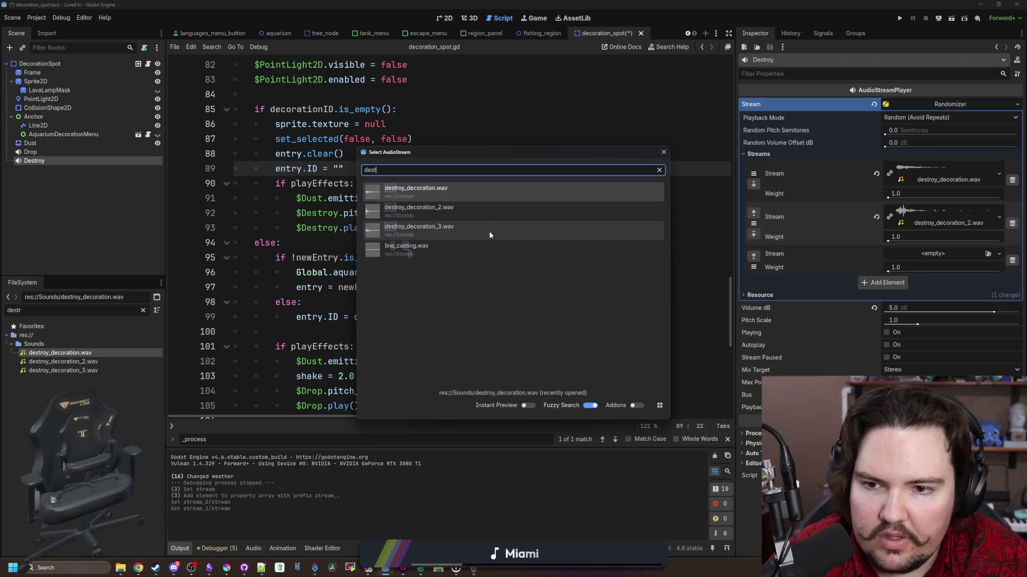
click(488, 228)
click(569, 261)
key(ctrl+s)
key(Up)
key(Up)
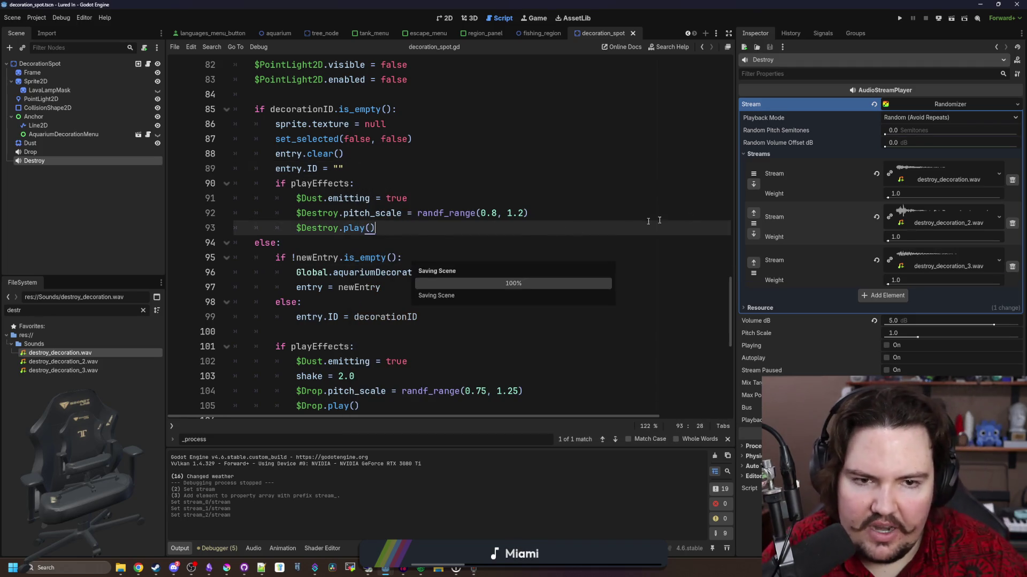
click(915, 129)
text(6)
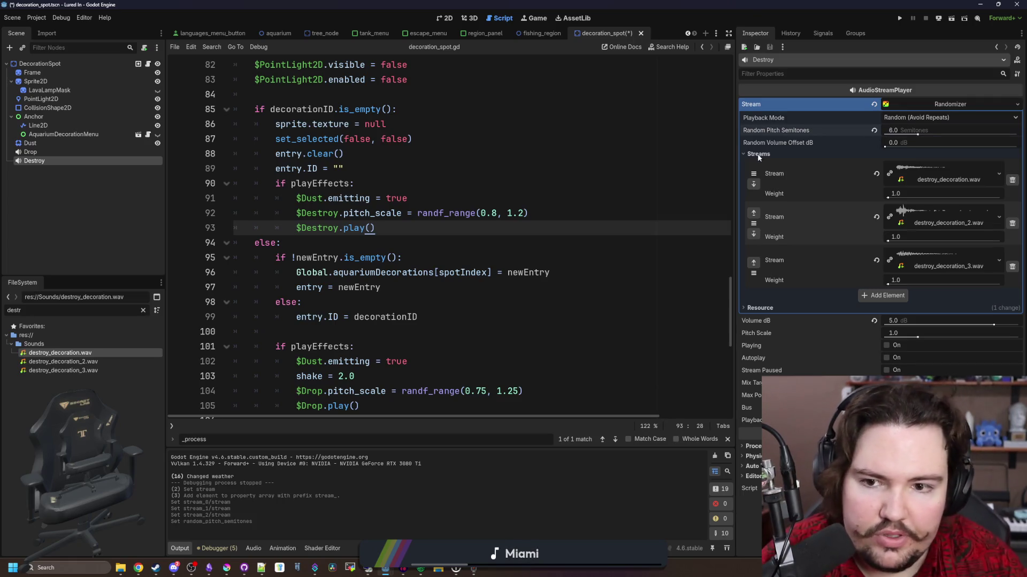
key(ctrl+s)
Delete the pitch_scale line from the script, save, and run the game.
click(603, 232)
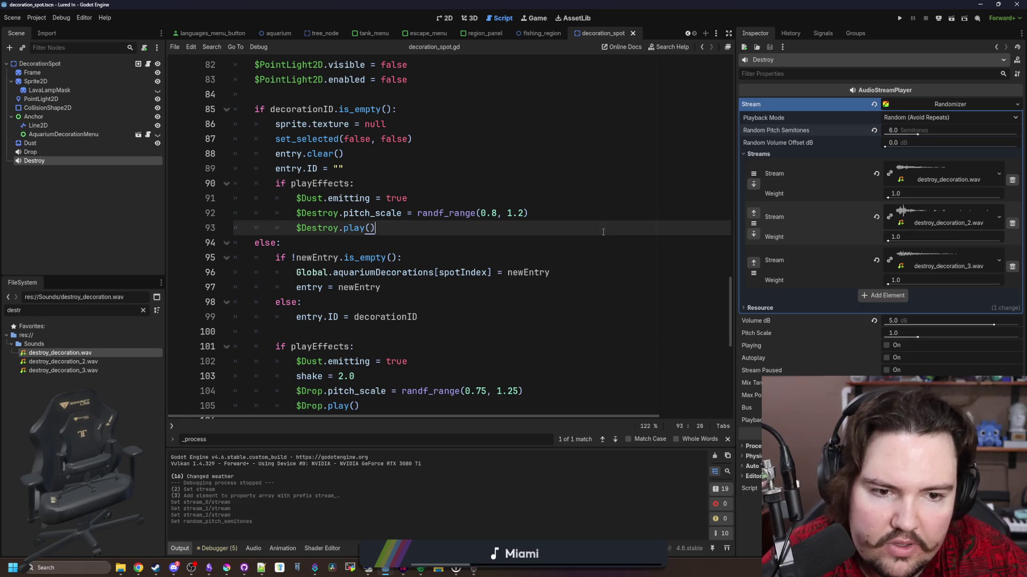
key(Down)
key(Down)
key(Up)
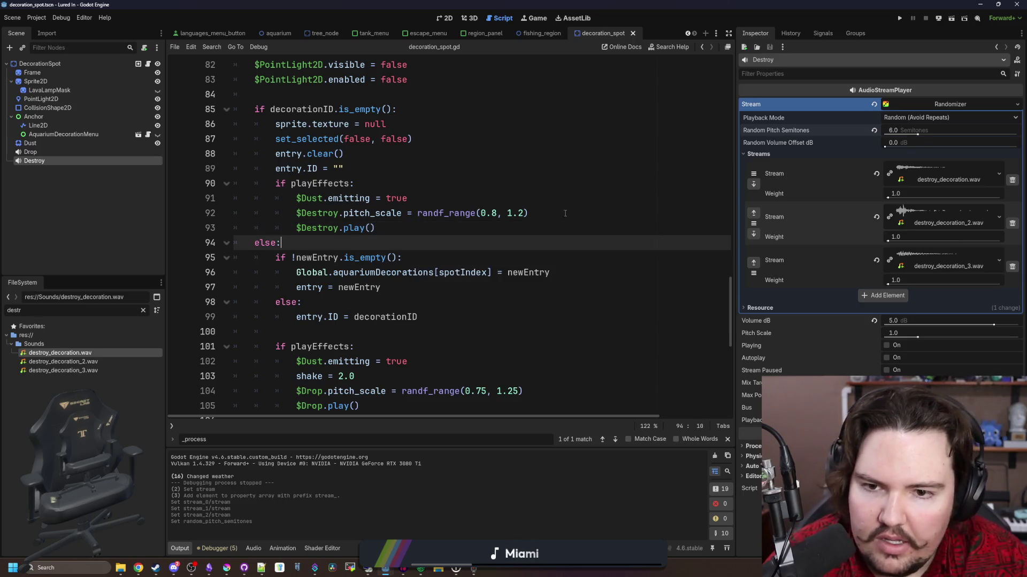
mouse_move(564, 213)
mouse_down()
mouse_move(203, 202)
mouse_move(158, 210)
mouse_up()
key(Delete)
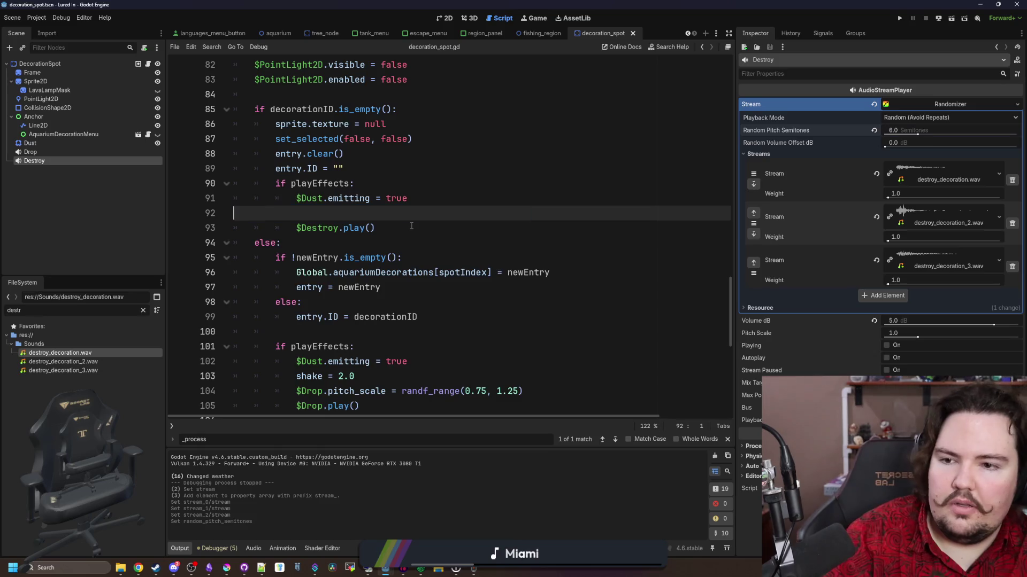
key(Delete)
key(End)
key(ctrl+s)
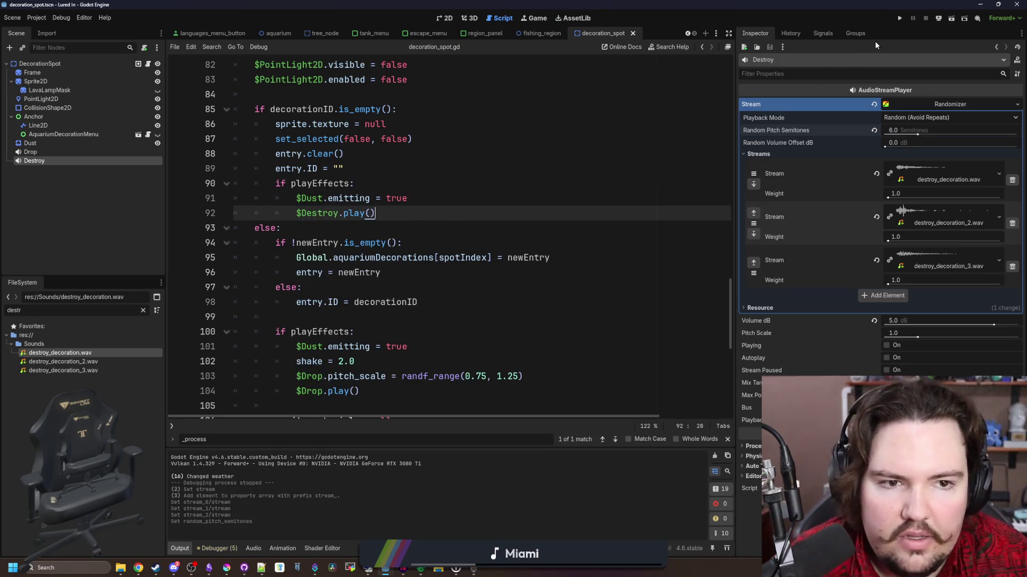
click(900, 19)
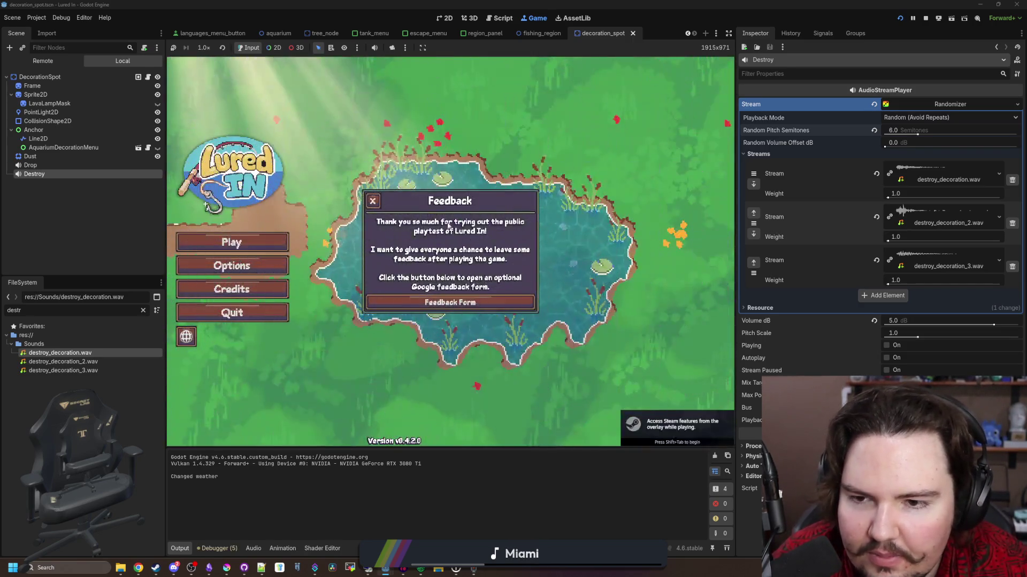
Enter the aquarium shop, destroy the existing crate, then buy and place a Crate on the rug.
click(259, 244)
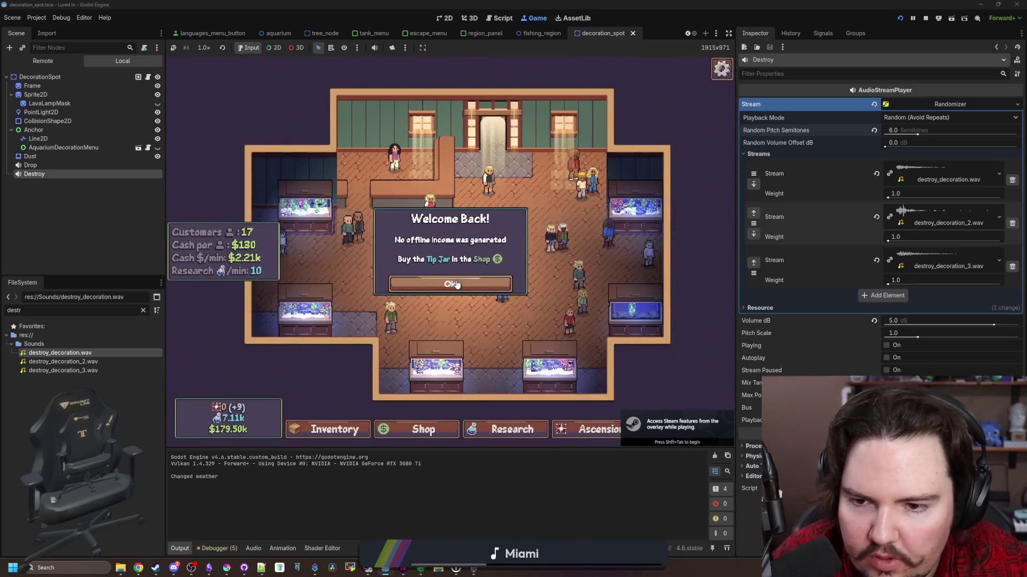
click(492, 320)
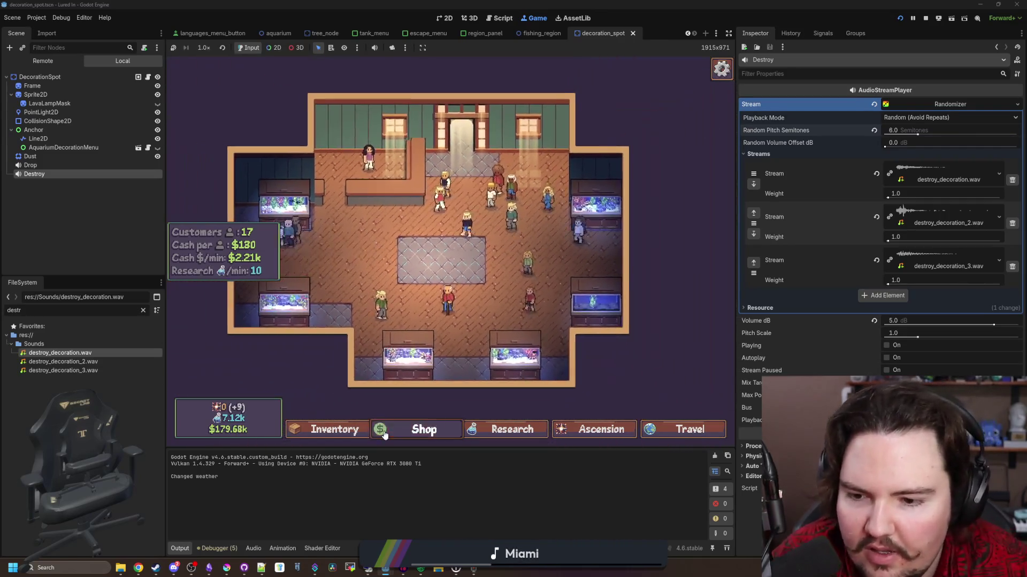
click(383, 434)
click(503, 178)
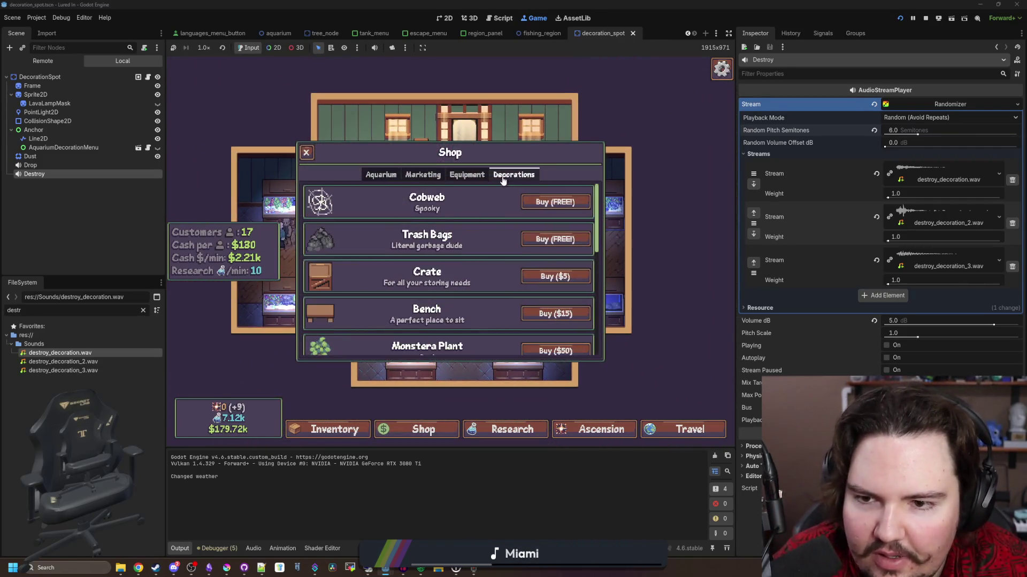
click(562, 275)
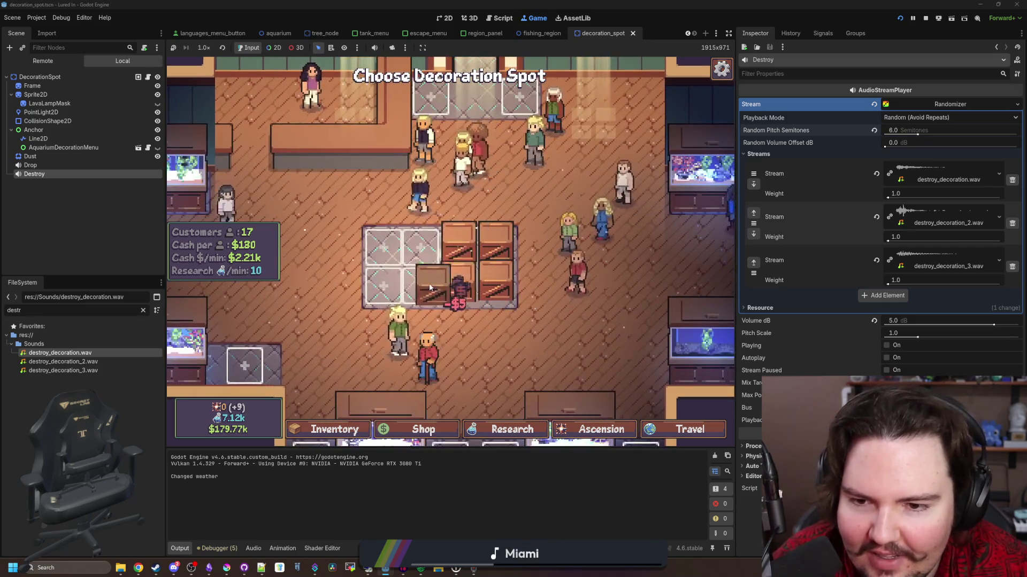
click(382, 265)
Delete the crates on the rug through their edit options.
click(402, 313)
click(521, 318)
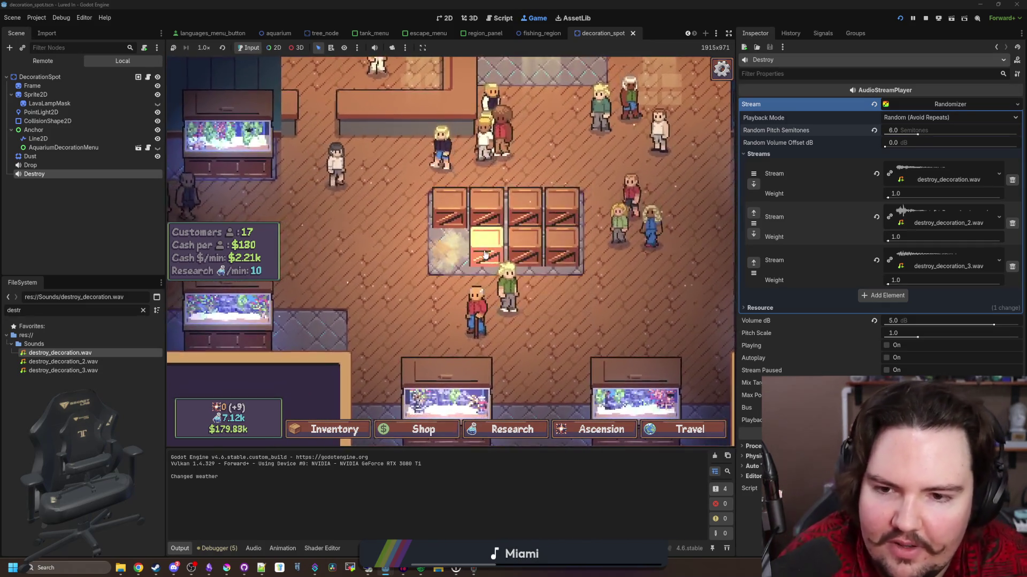
click(497, 253)
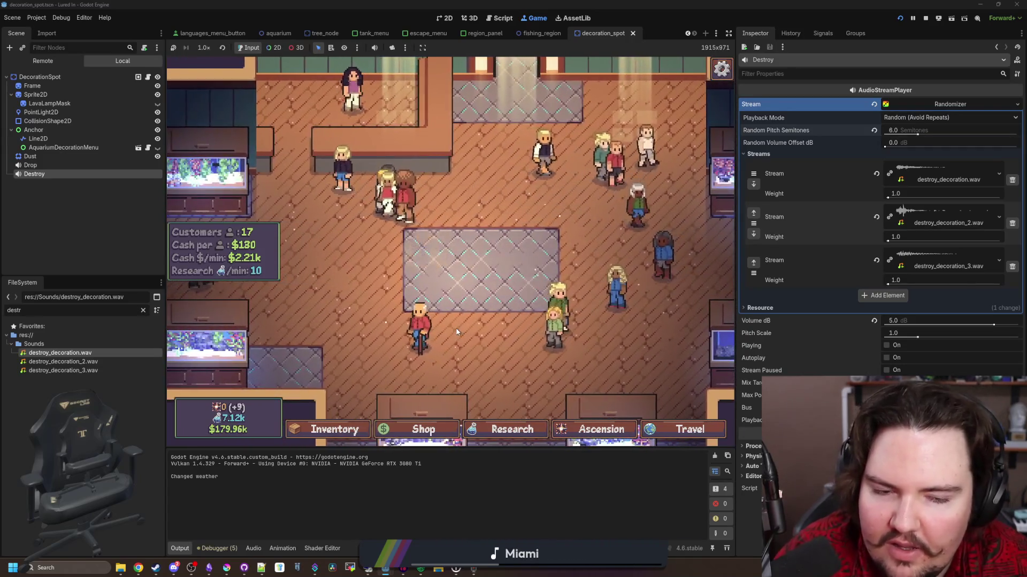
scroll(458, 332, down, 3)
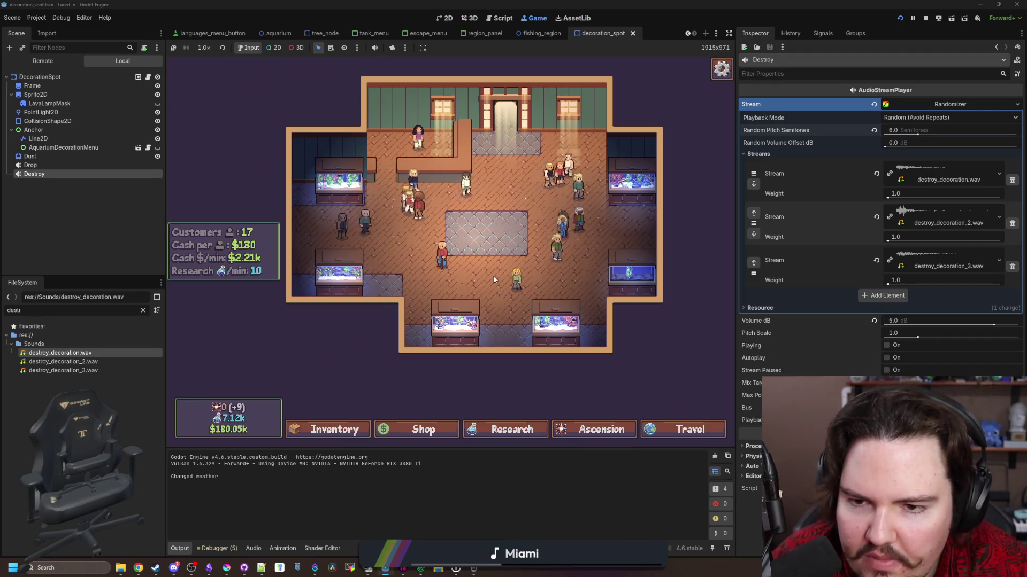
scroll(459, 262, up, 3)
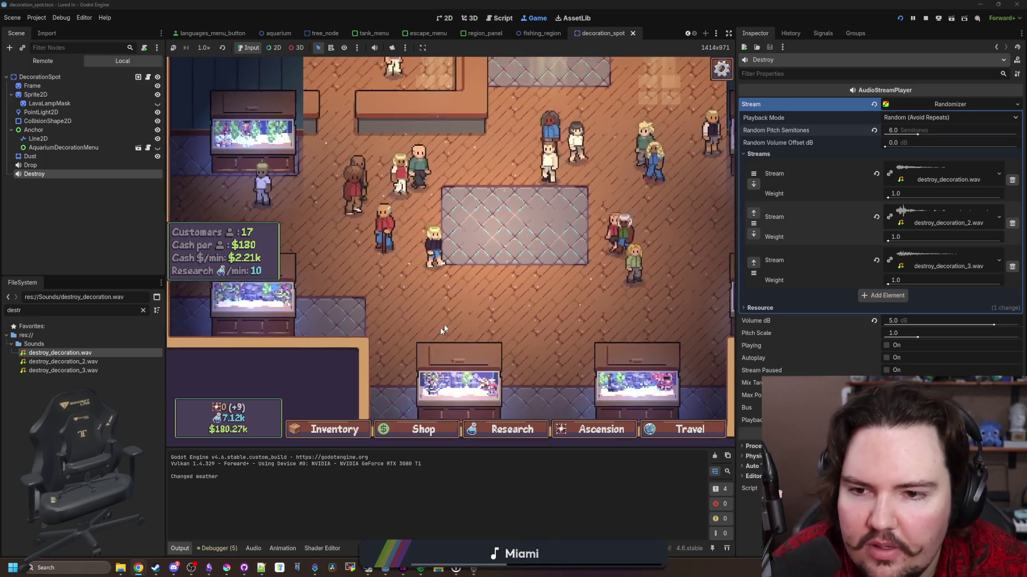
scroll(440, 328, up, 2)
Buy Snake Plants from the decorations shop and fill all eight rug spots.
scroll(473, 394, down, 3)
click(423, 429)
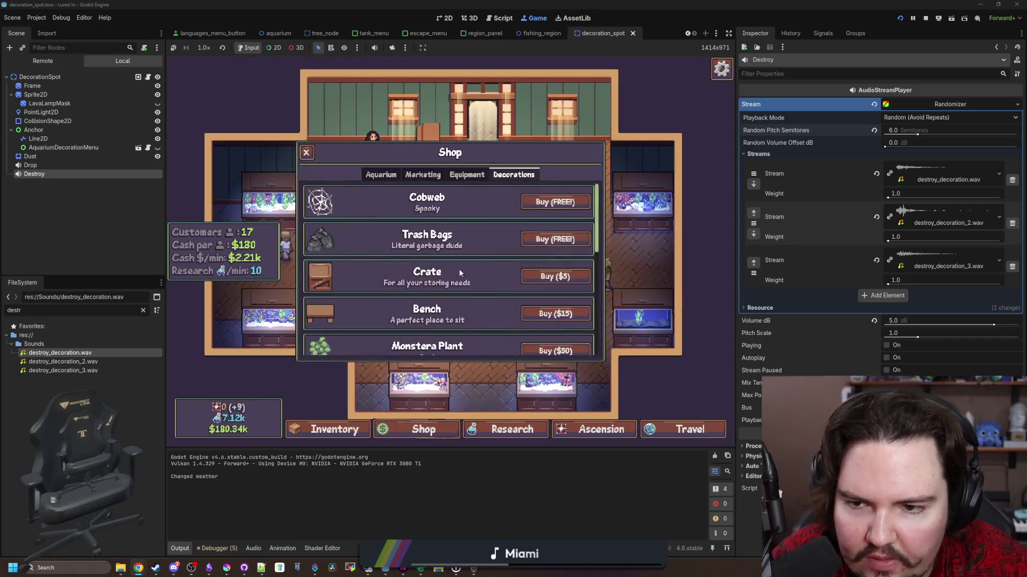
scroll(545, 262, down, 2)
click(537, 301)
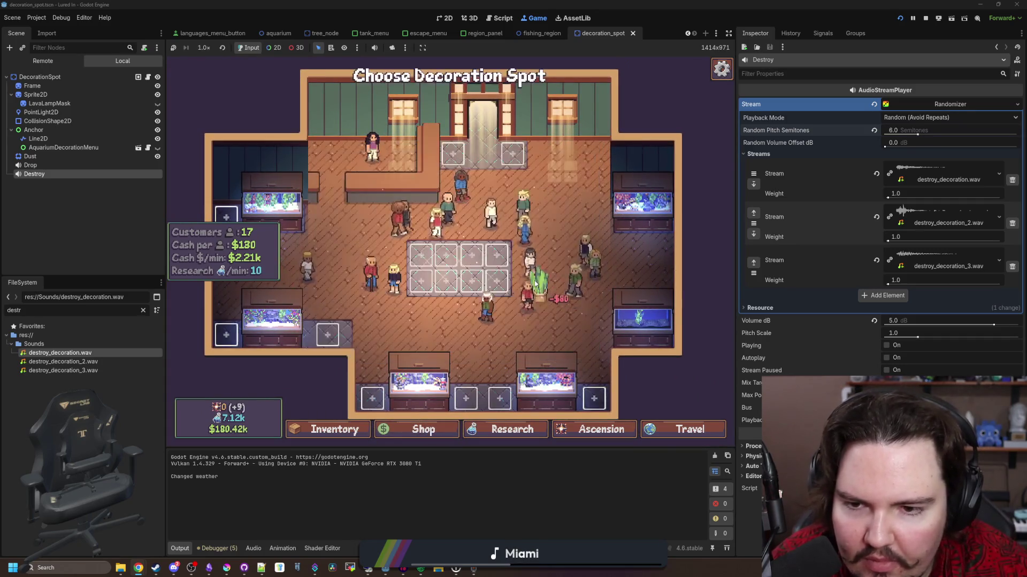
mouse_move(511, 283)
mouse_down()
mouse_move(481, 262)
mouse_move(444, 278)
mouse_move(406, 267)
mouse_move(436, 324)
mouse_up()
click(441, 289)
scroll(461, 310, up, 2)
click(461, 309)
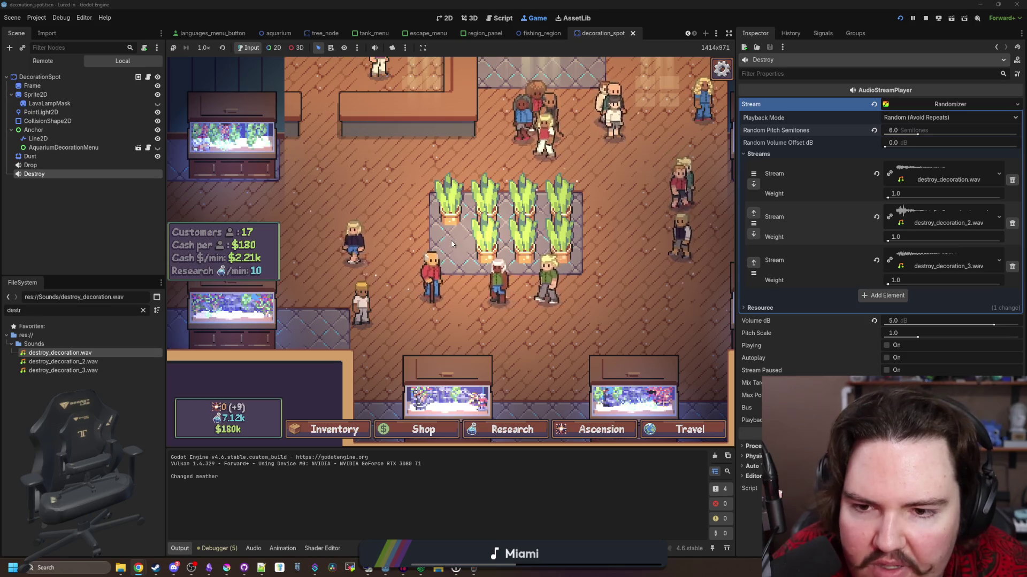
Delete the Snake Plants from the rug one by one.
click(487, 258)
click(551, 310)
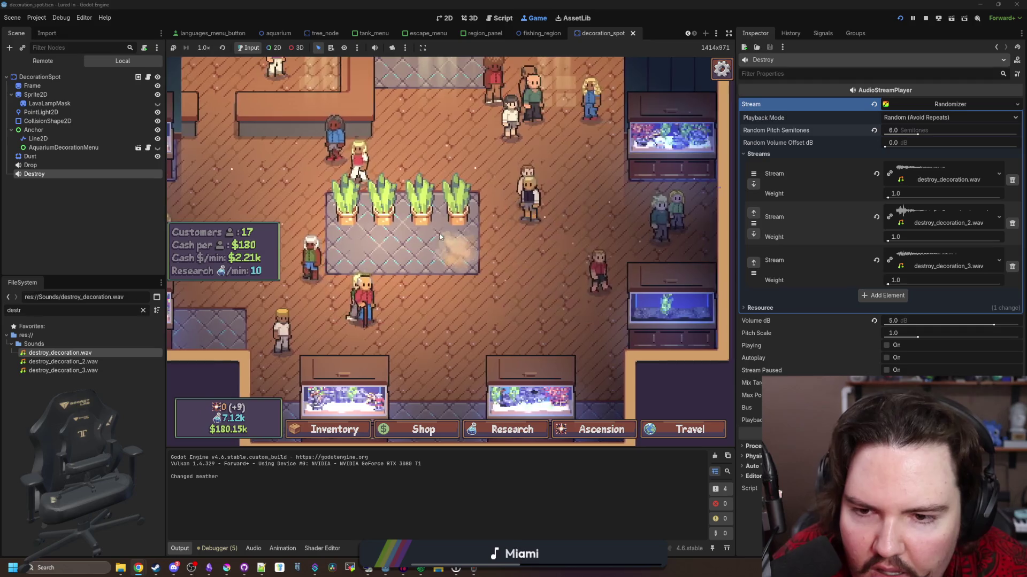
click(458, 214)
click(549, 284)
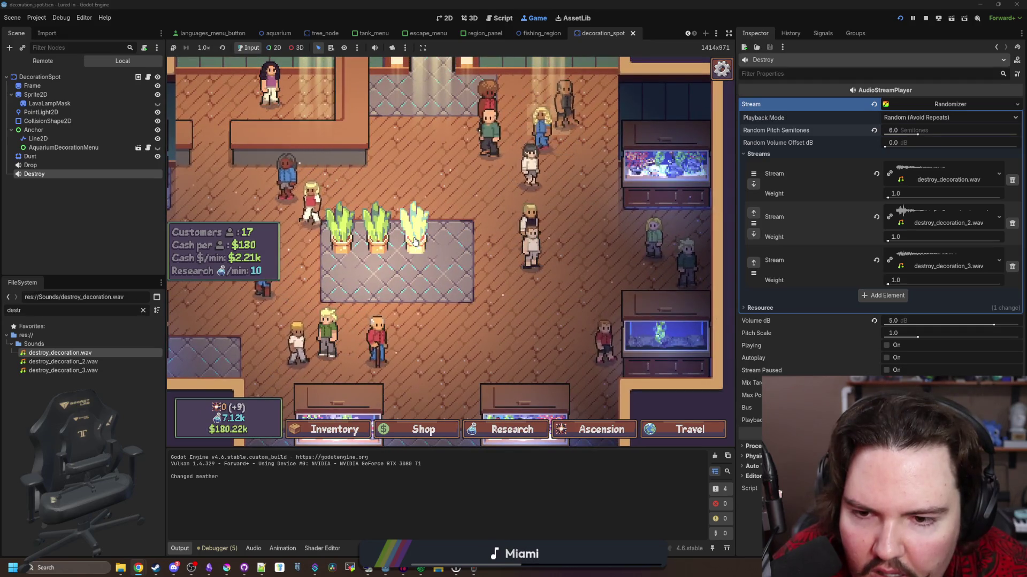
click(415, 242)
key(Delete)
click(413, 245)
key(Delete)
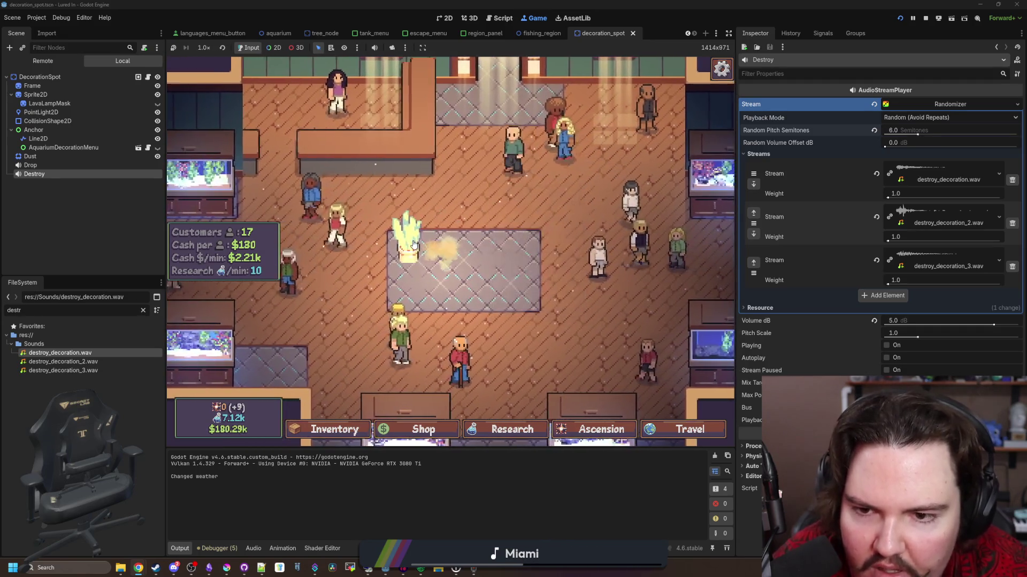
click(436, 235)
key(Delete)
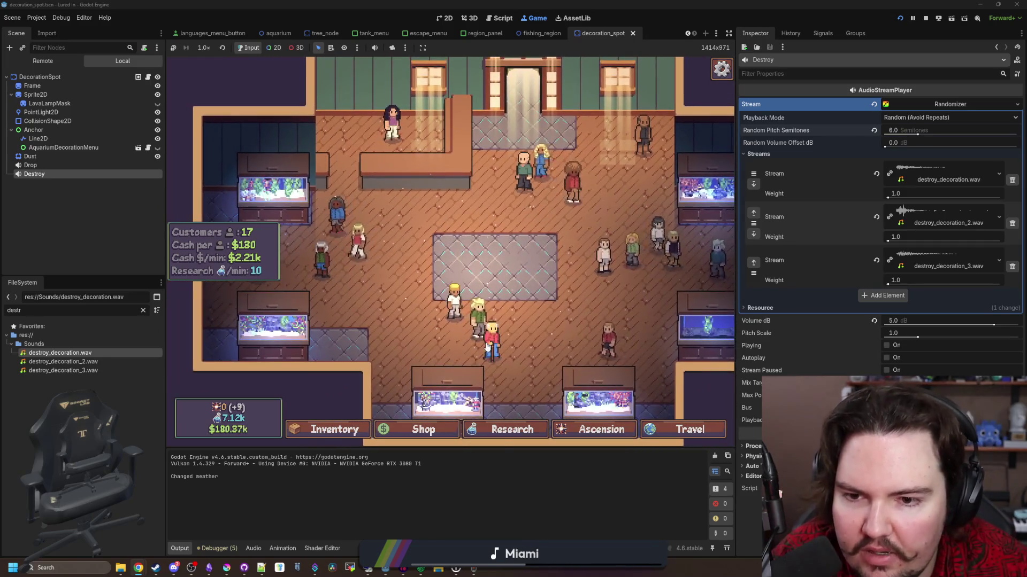
Buy another Snake Plant and place five on the rug spots.
click(500, 438)
click(416, 430)
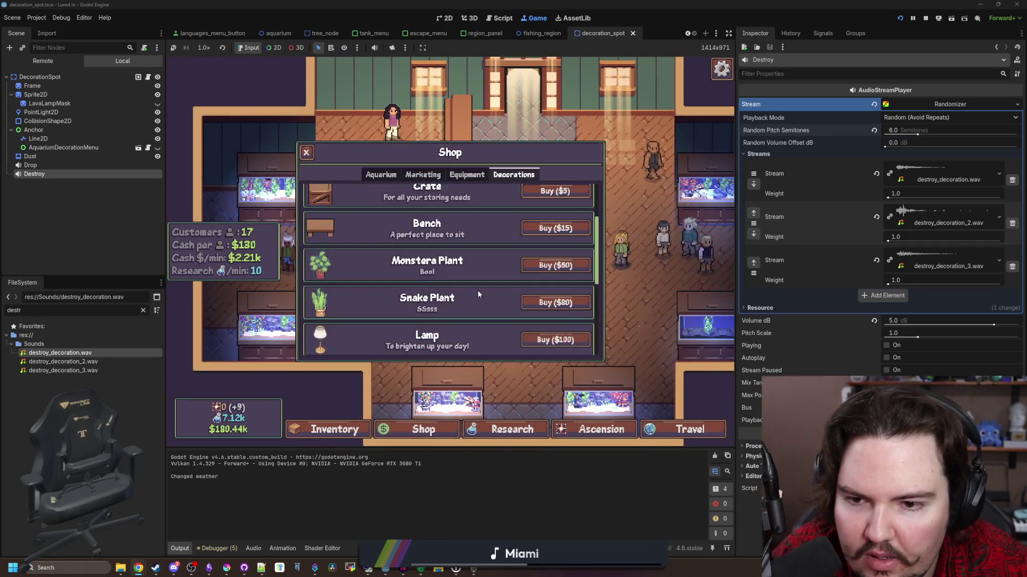
scroll(477, 290, down, 2)
click(554, 238)
click(480, 251)
click(479, 284)
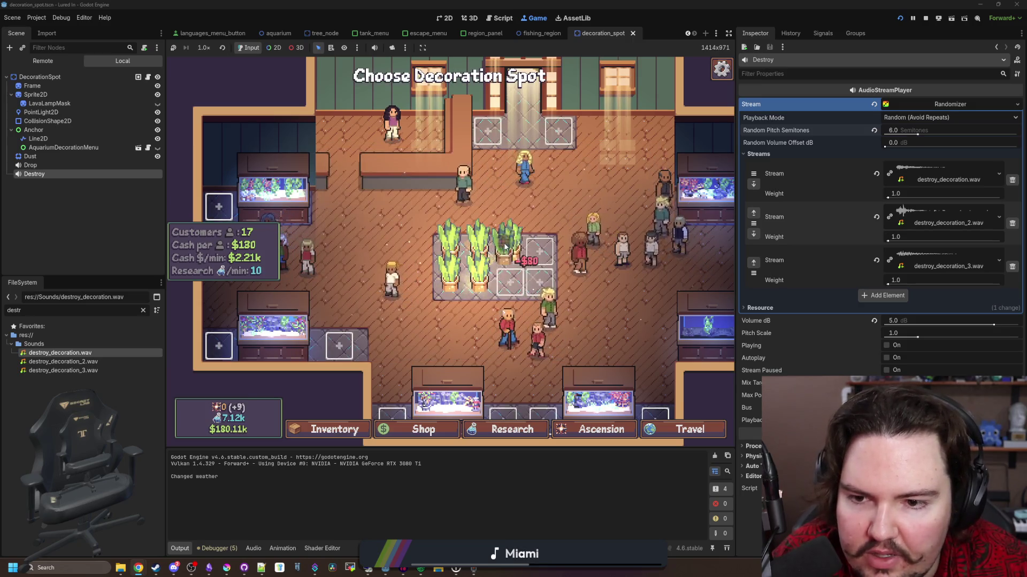
click(510, 251)
click(510, 283)
click(537, 274)
Destroy the five newly placed Snake Plants.
click(493, 322)
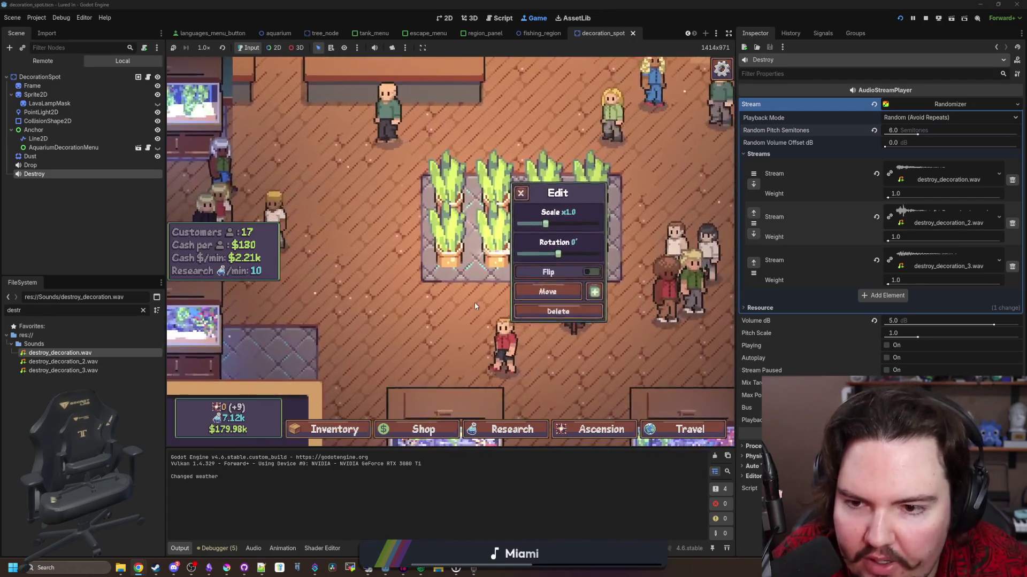
click(557, 311)
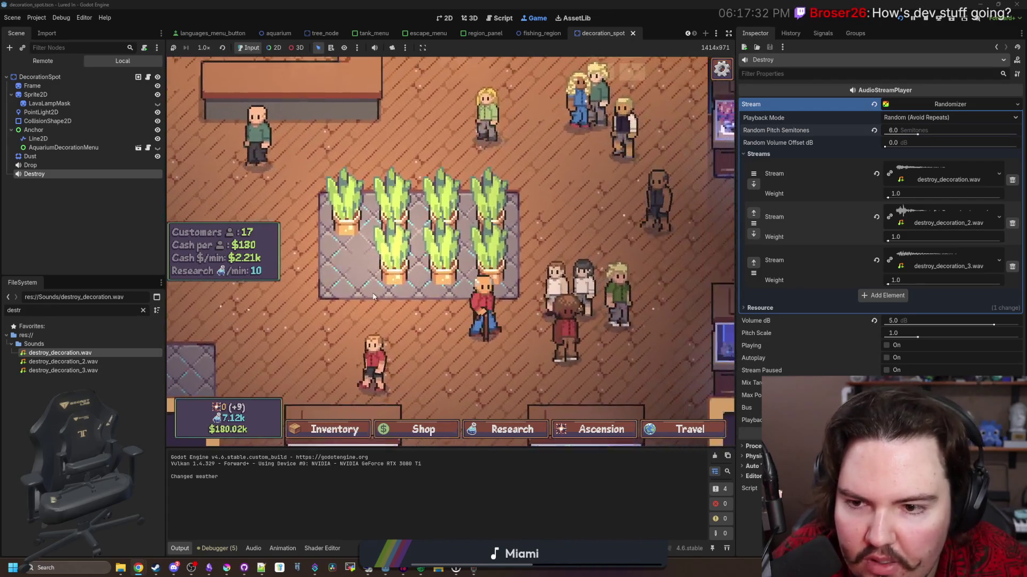
click(347, 243)
click(557, 311)
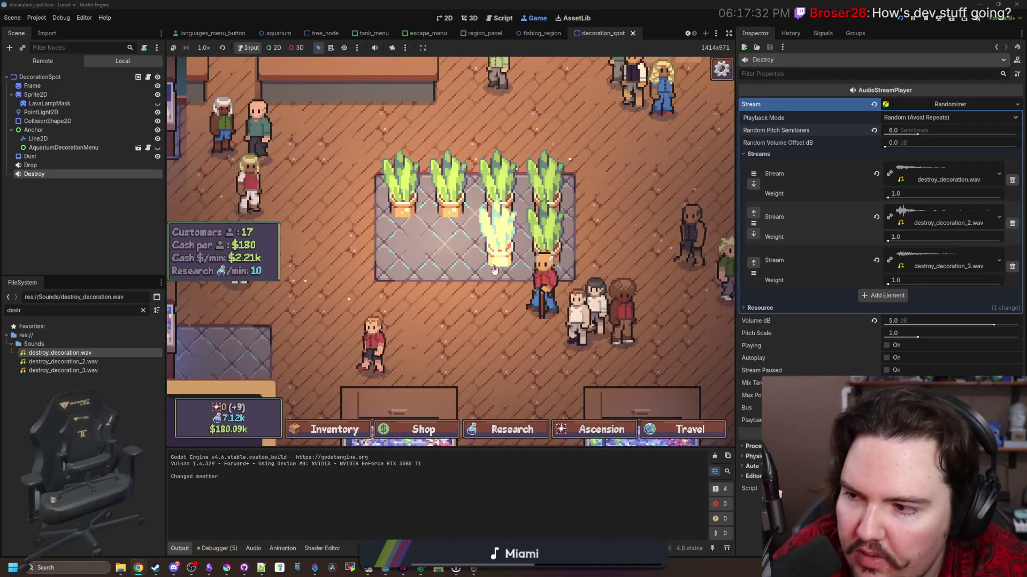
click(495, 270)
click(444, 235)
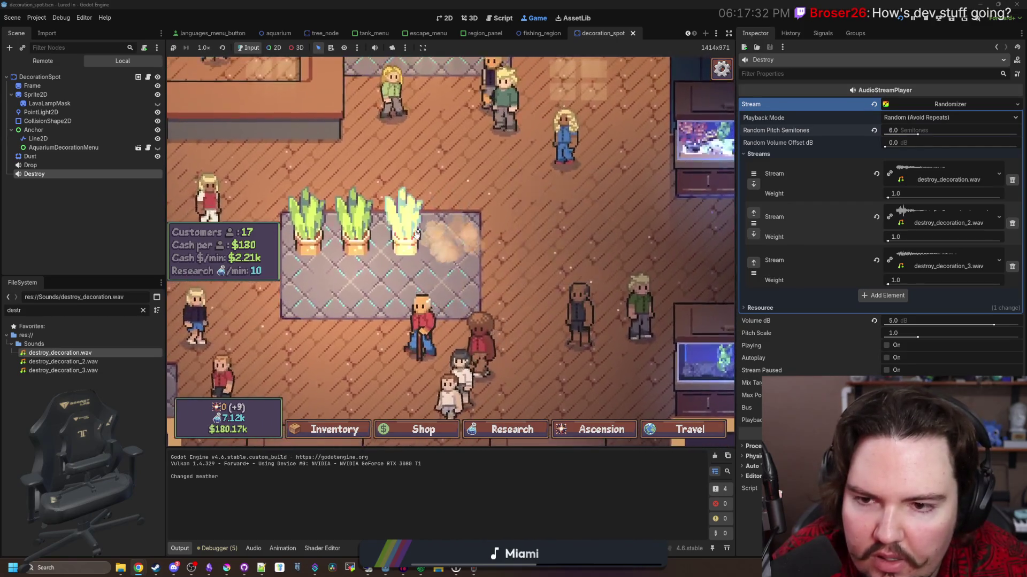
scroll(427, 243, down, 5)
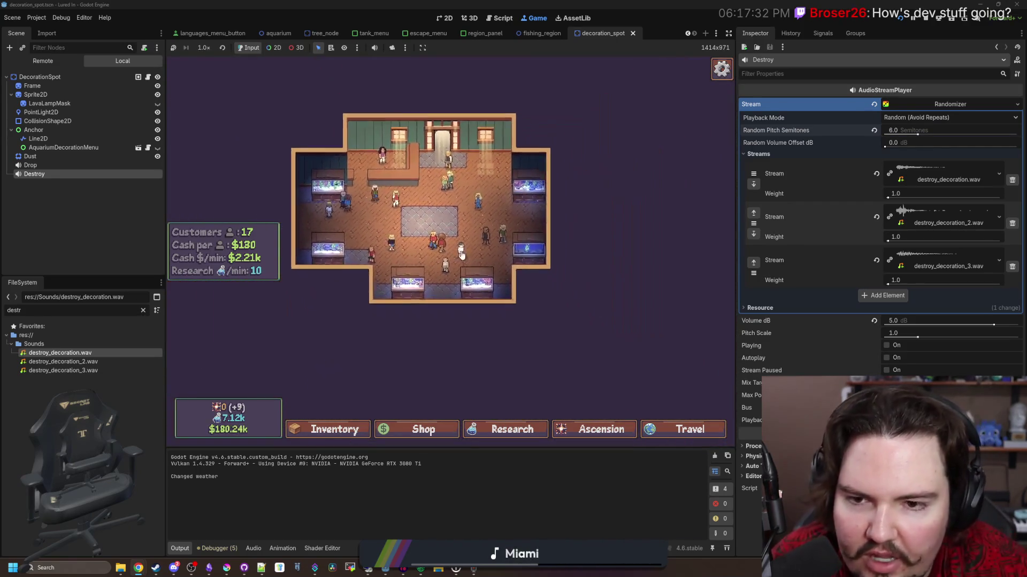
scroll(462, 256, up, 5)
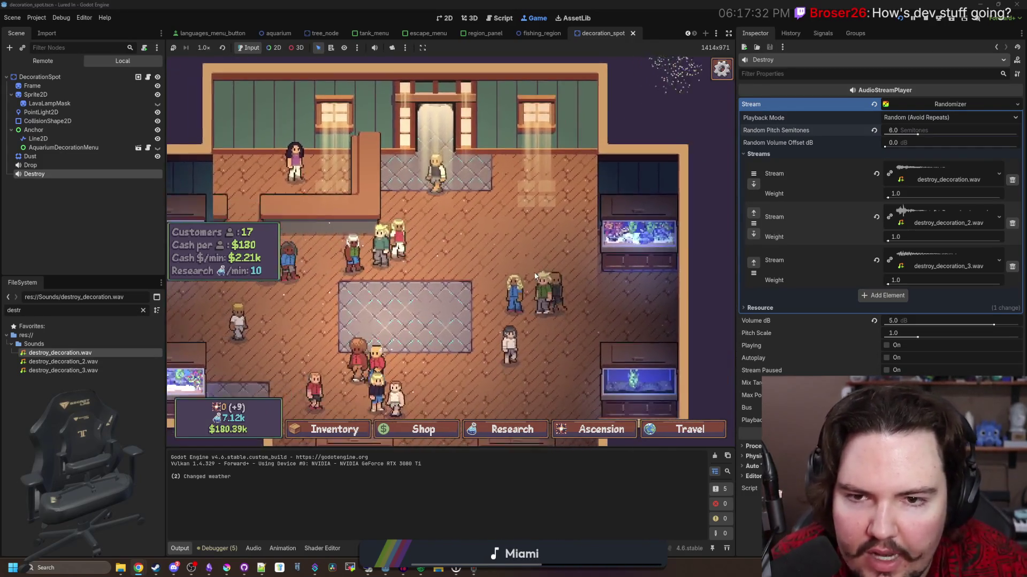
scroll(535, 276, down, 2)
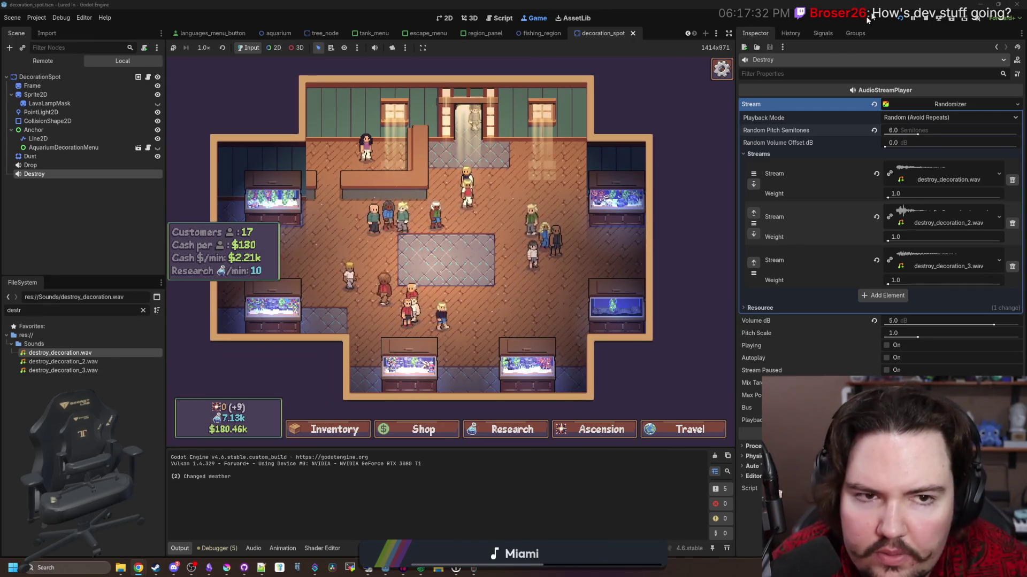
Stop and rerun the game, then switch to the Obsidian changelog.
click(927, 19)
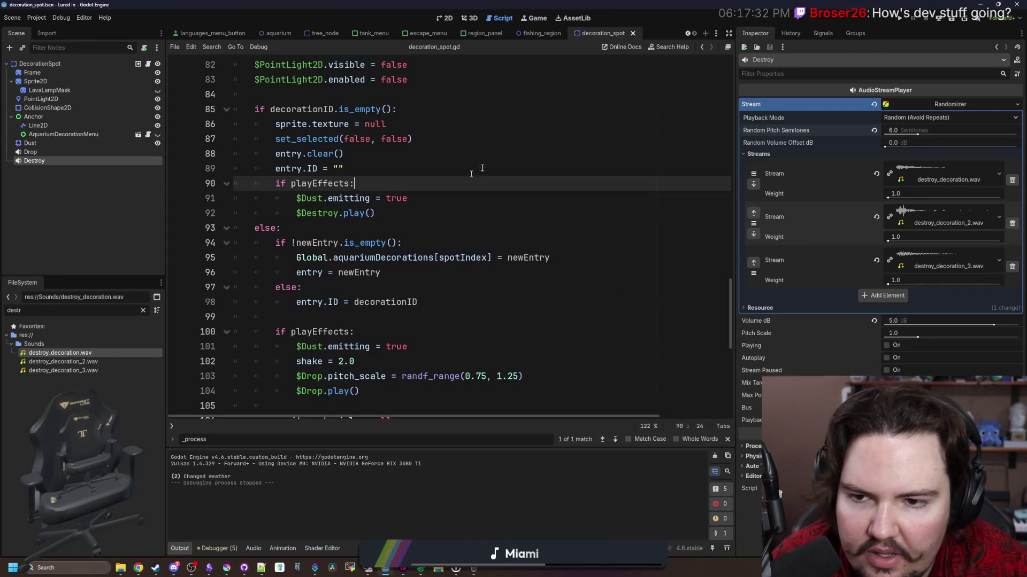
click(903, 21)
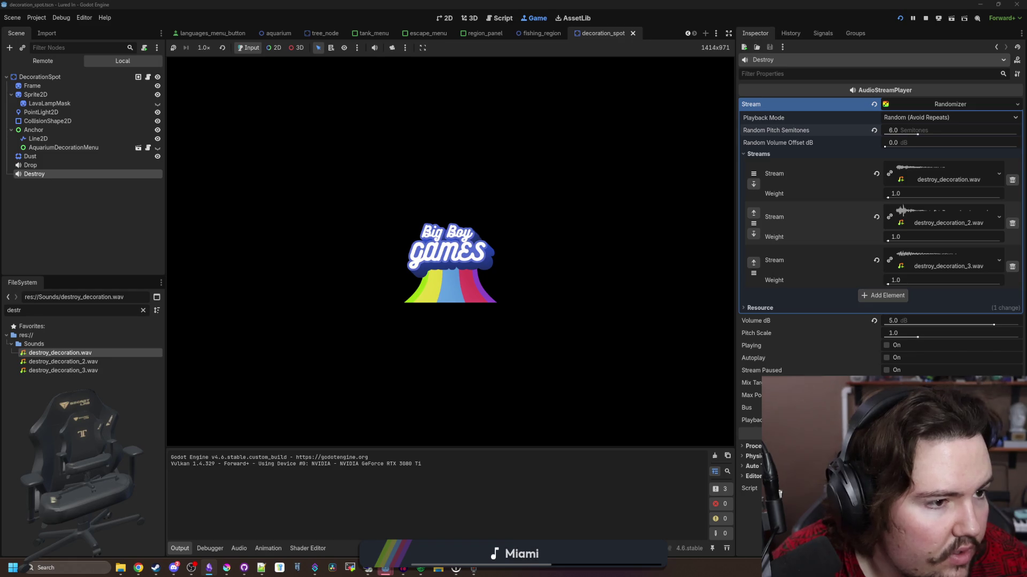
key(alt+Tab)
scroll(472, 357, up, 3)
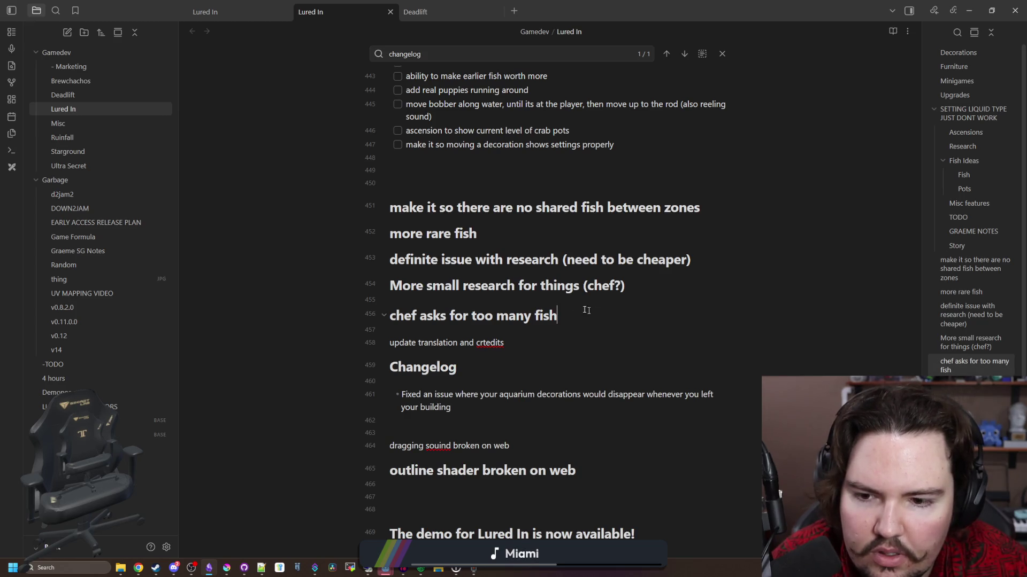
Add changelog bullets for 'placing sounds for decorations' and added dust particles, then return to the game.
drag(587, 310, 380, 210)
scroll(380, 210, down, 1)
click(486, 351)
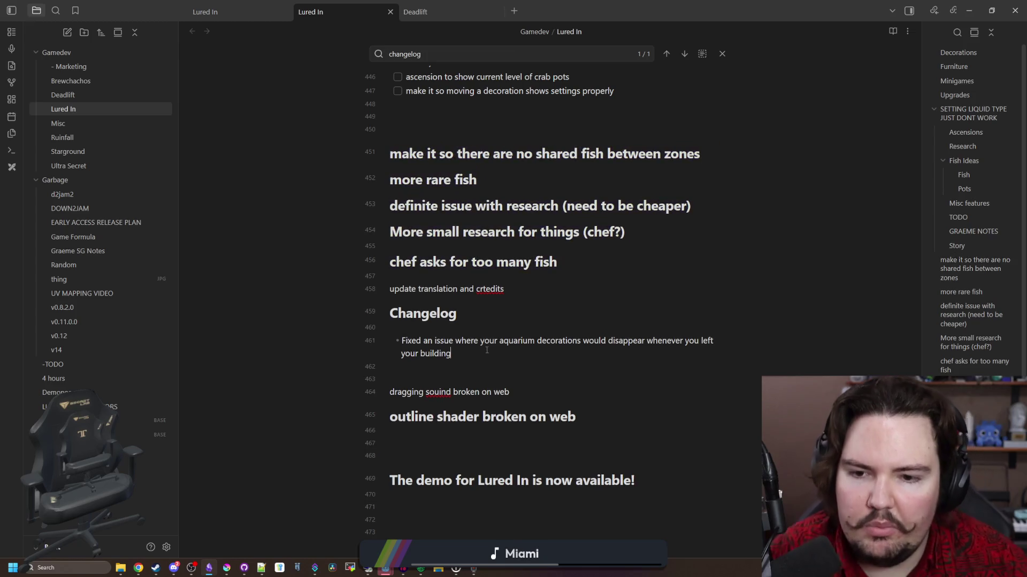
key(Return)
text(Added new breaking and)
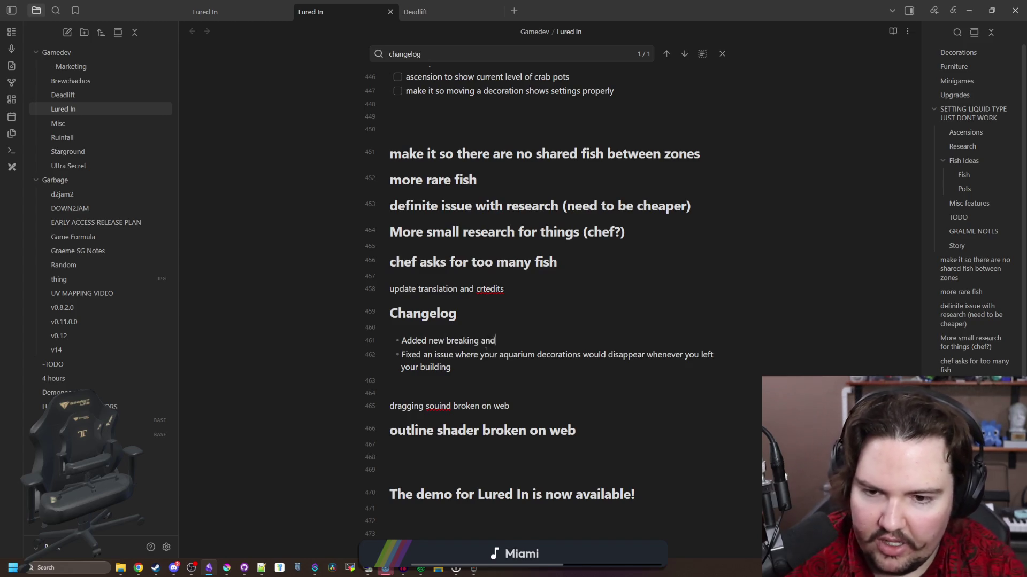
text(placing sounds for decorations)
key(Return)
text(Added dust particles for placing and breaking)
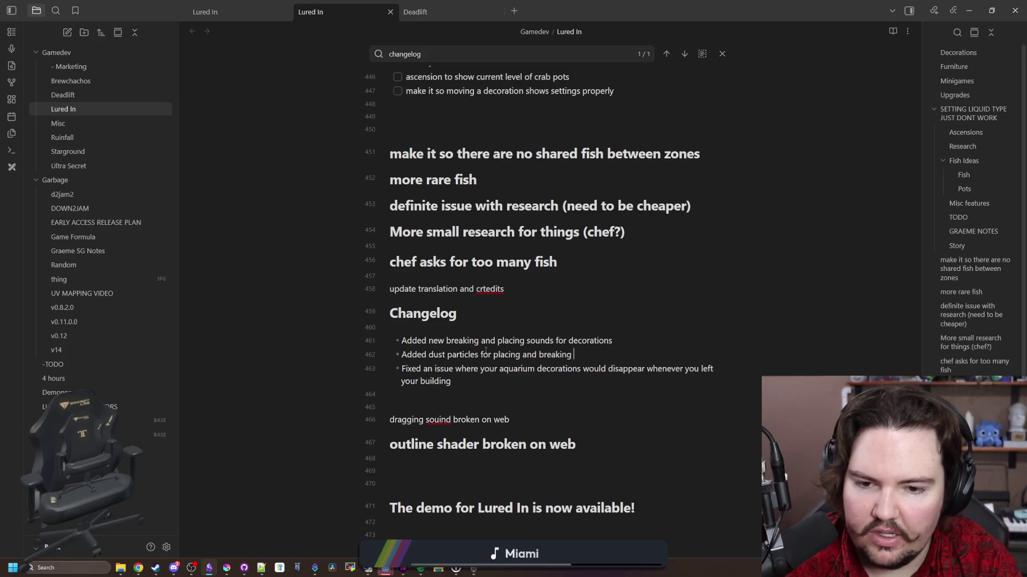
text(ons)
key(Return)
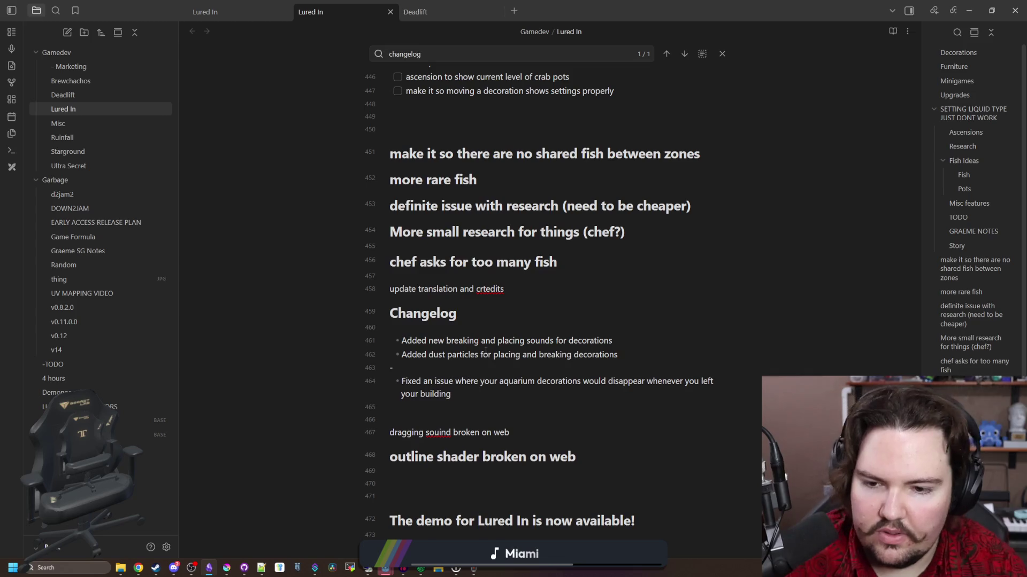
key(alt+Tab)
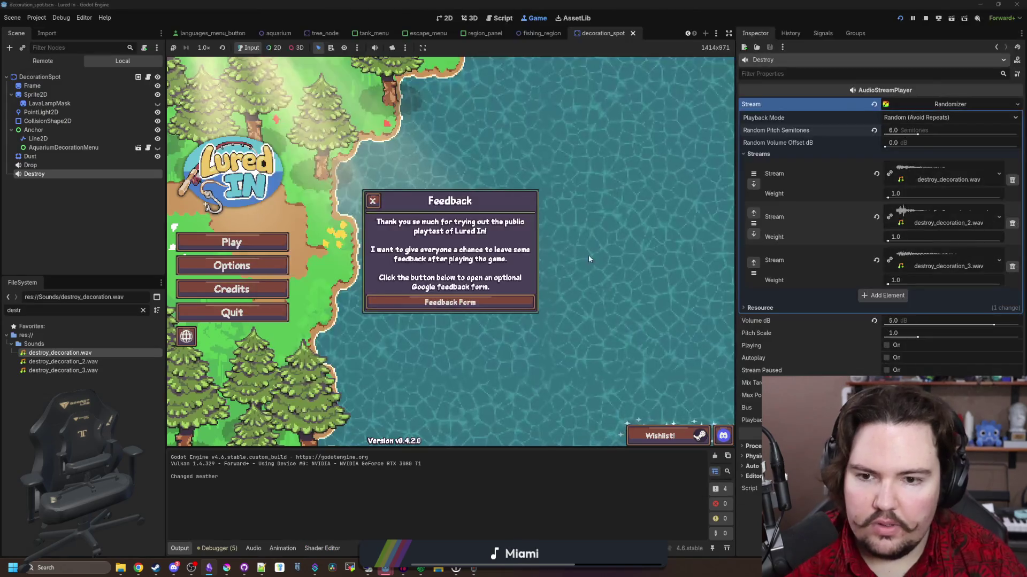
Start playing, buy Monstera Plant decorations from the shop and place four of them.
click(373, 201)
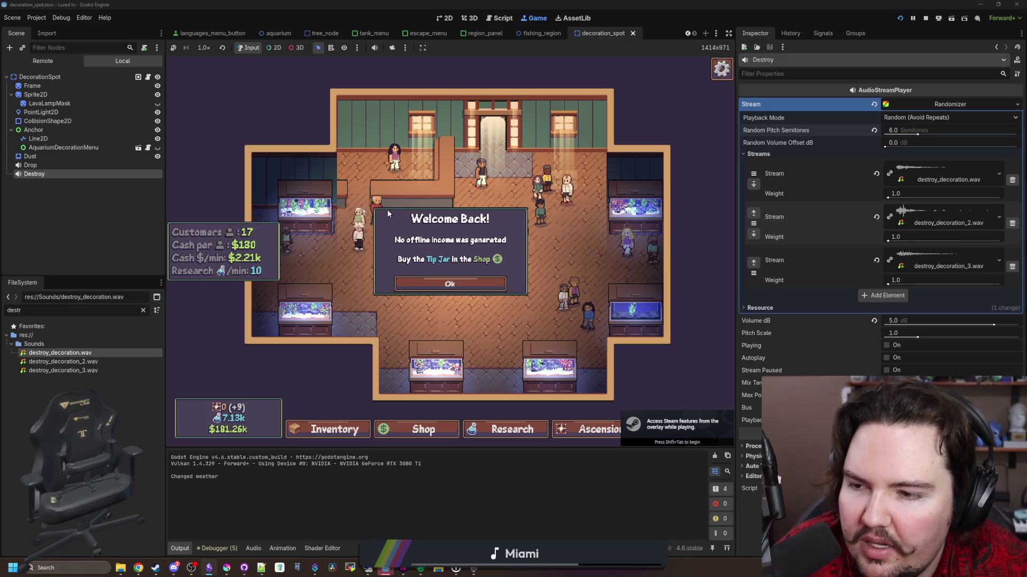
click(481, 259)
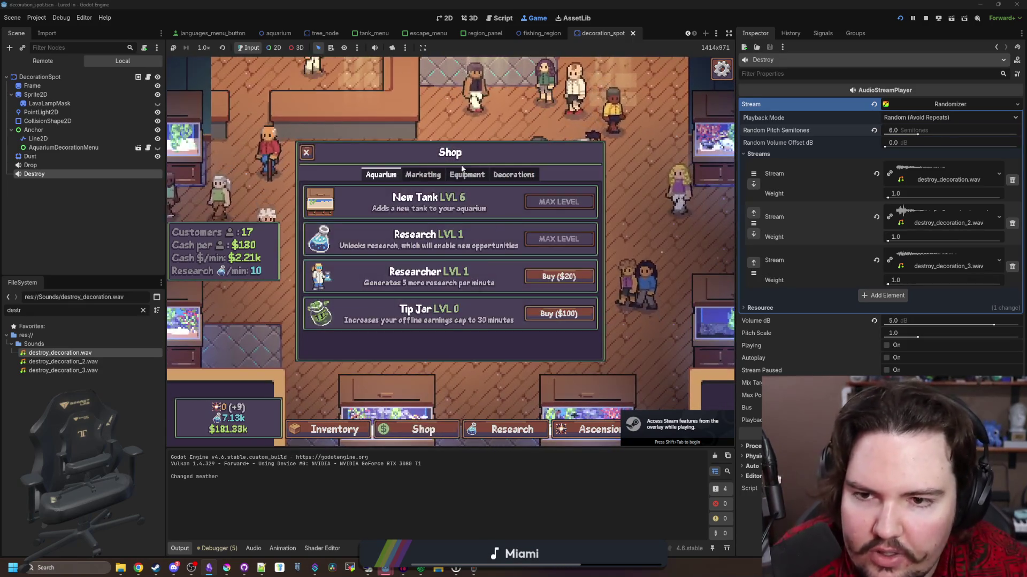
click(422, 174)
click(513, 174)
scroll(512, 299, down, 3)
click(556, 265)
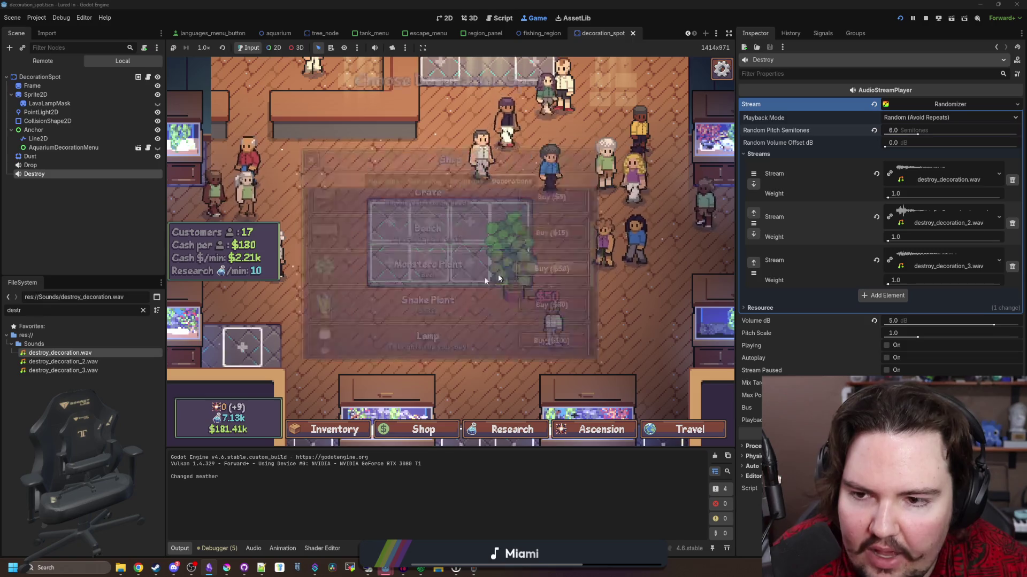
click(291, 322)
click(355, 397)
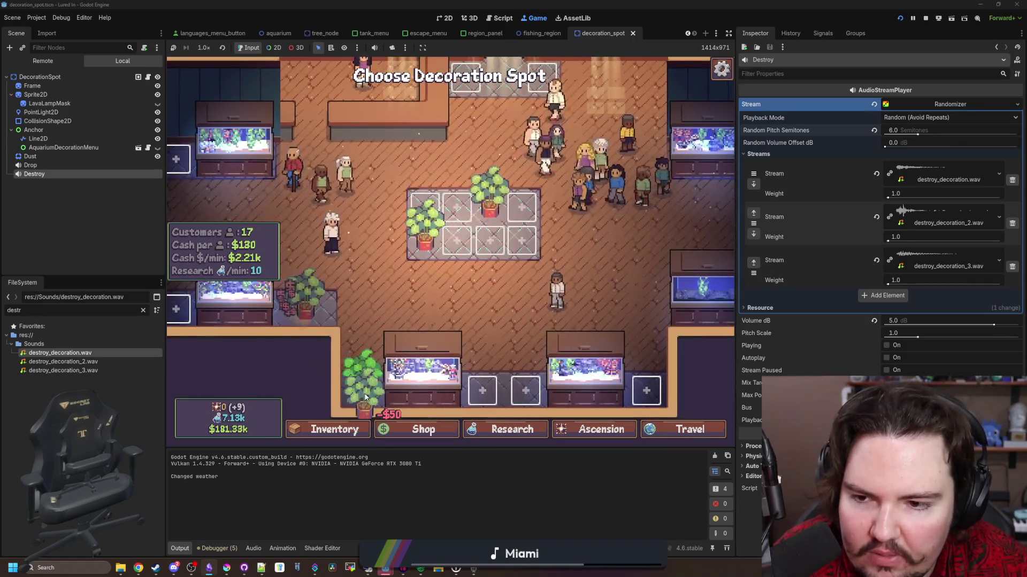
click(225, 307)
click(224, 140)
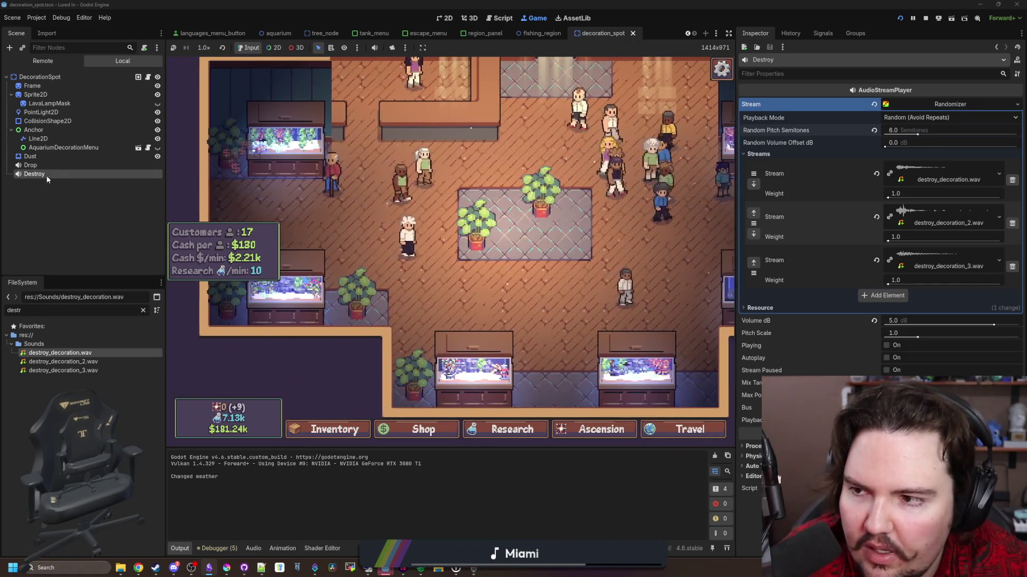
Set the Drop sound player's Volume dB to 0.
click(30, 166)
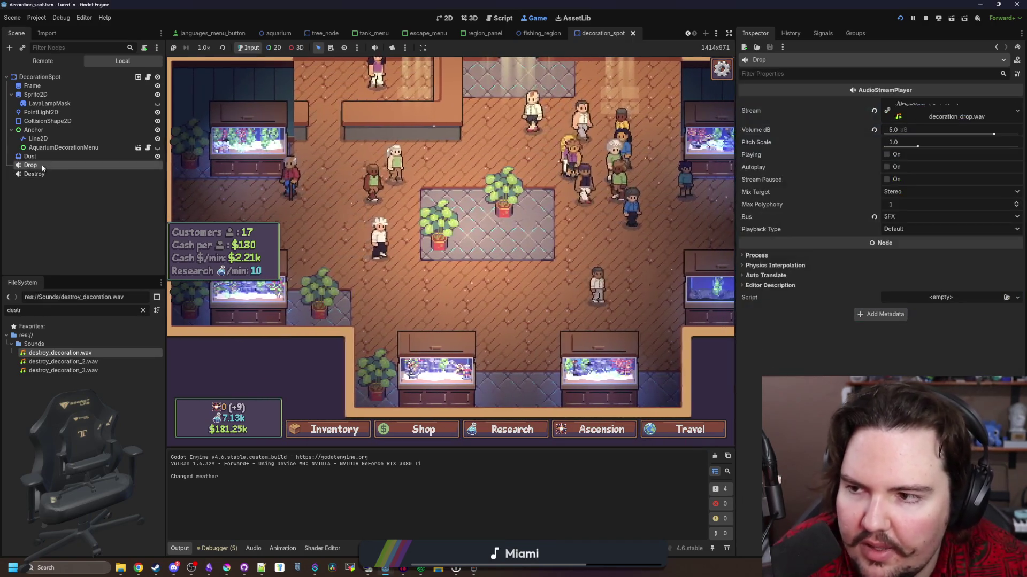
click(924, 129)
text(0)
key(Return)
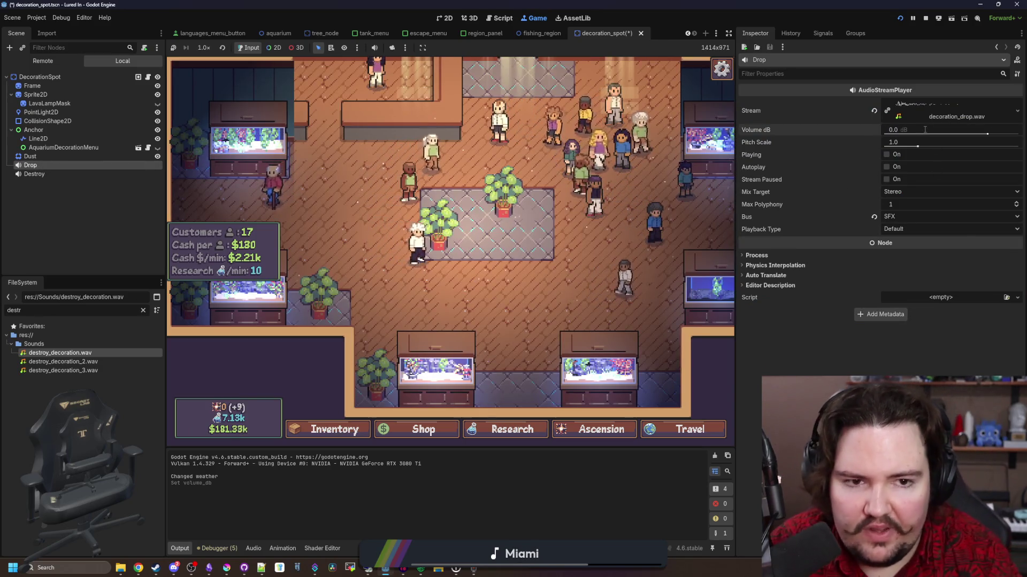
Delete plants by the rug and set the Destroy sound player's Volume dB to 0.
click(46, 173)
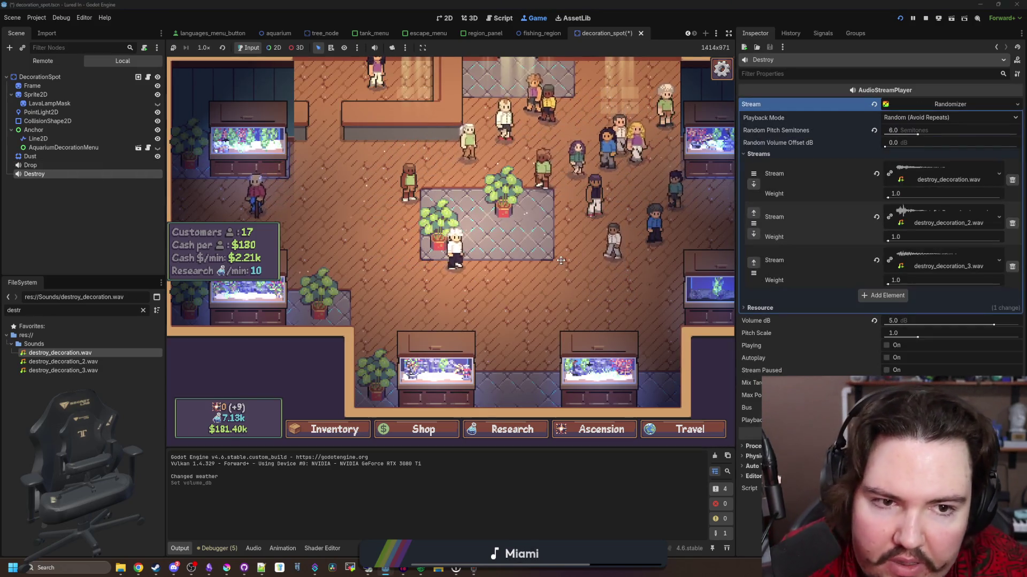
click(569, 330)
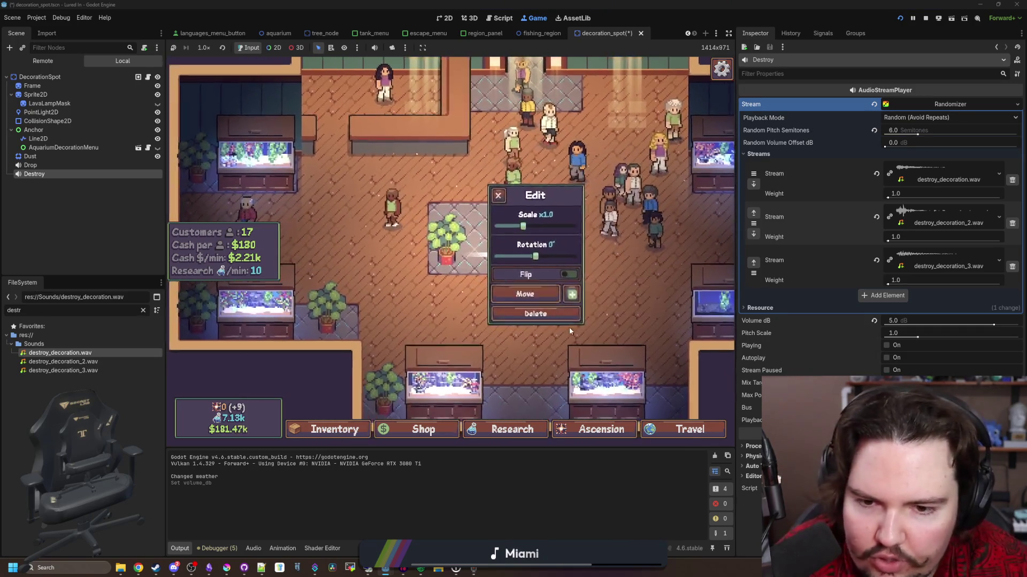
click(554, 313)
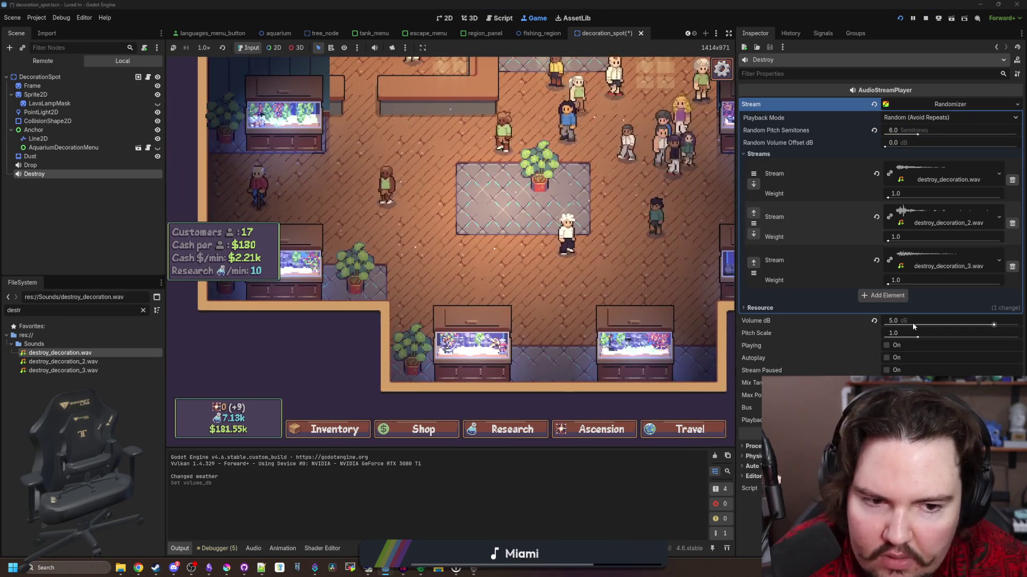
click(912, 322)
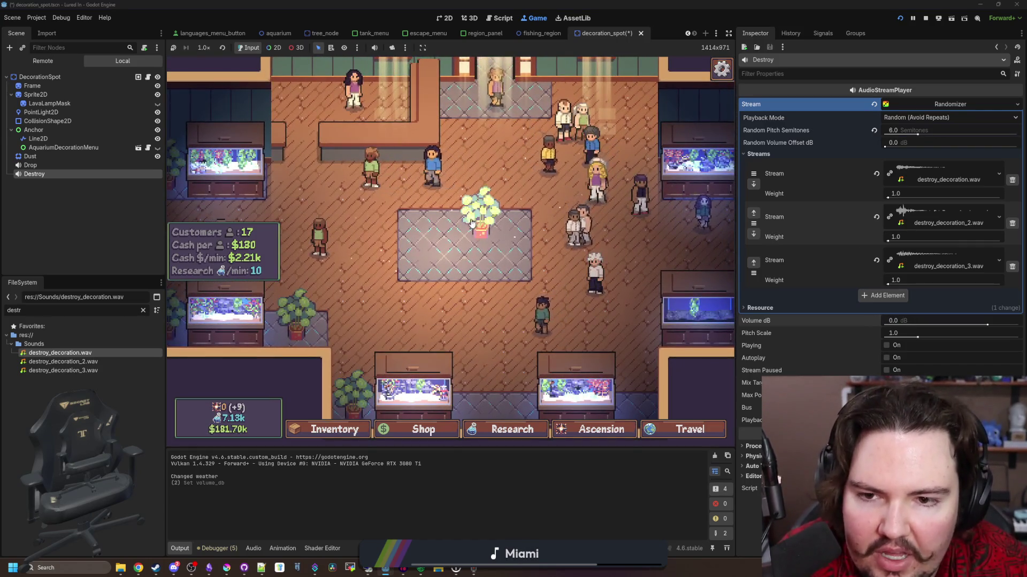
click(472, 224)
click(509, 301)
Buy another Monstera Plant and place it on the centre rug.
click(435, 251)
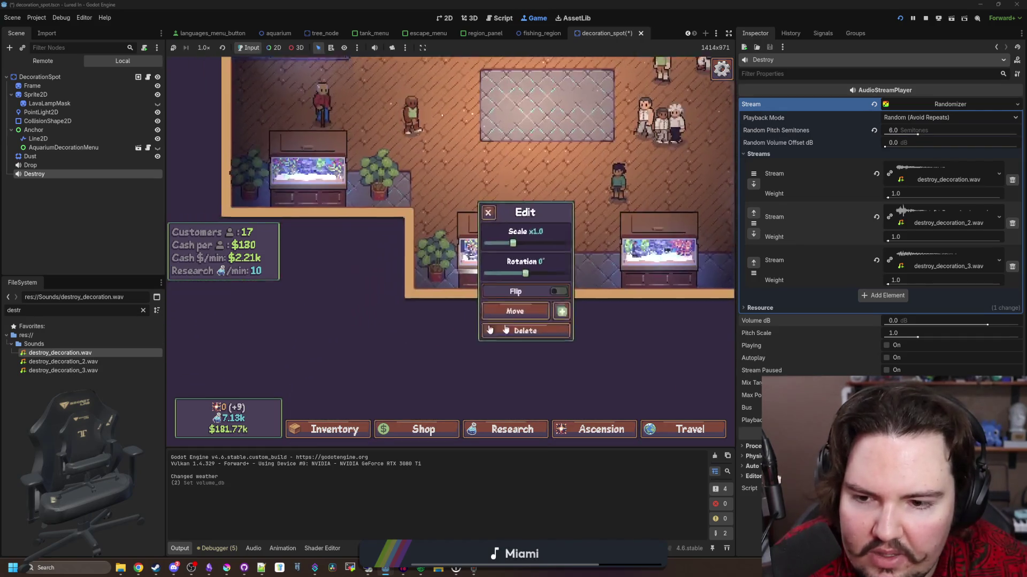
click(506, 330)
click(423, 429)
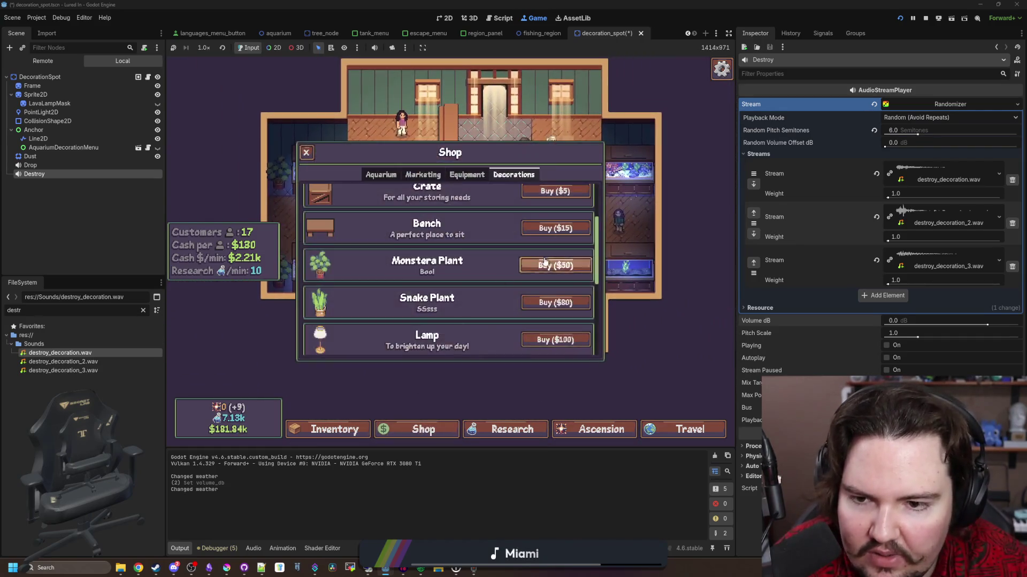
click(544, 264)
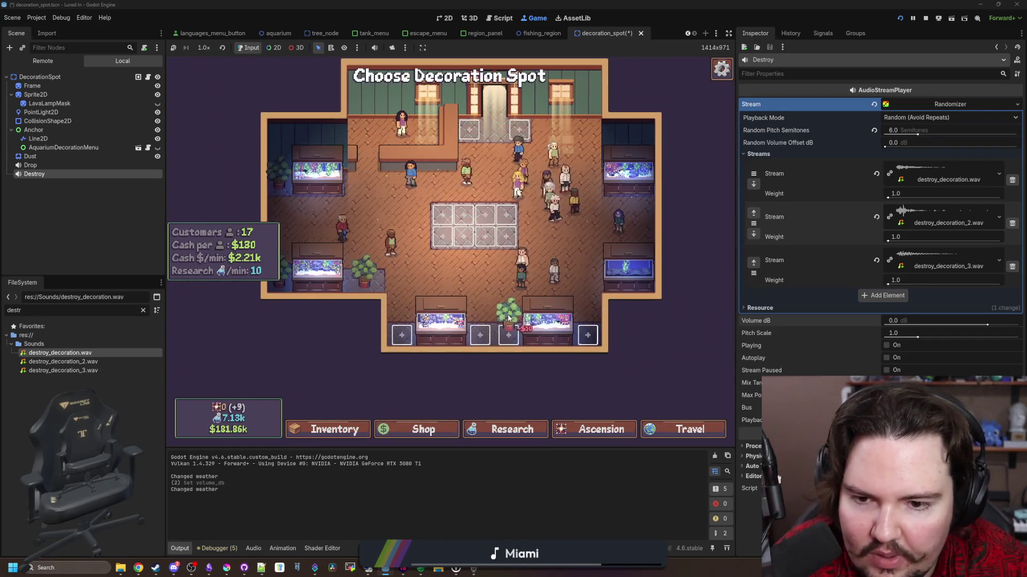
click(473, 236)
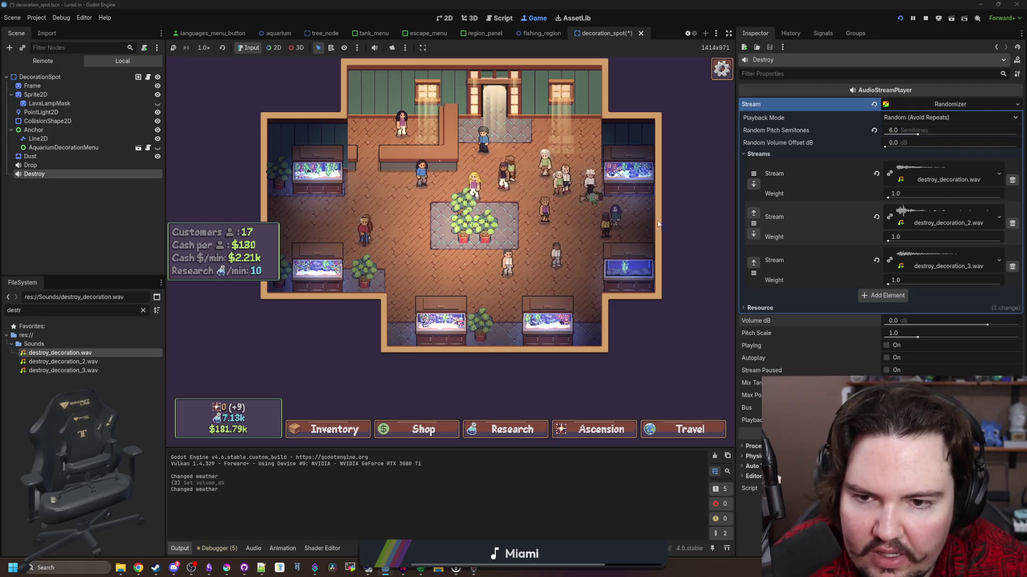
Stop the game and review the decoration spot script and the changelog notes.
click(925, 18)
click(332, 222)
click(388, 164)
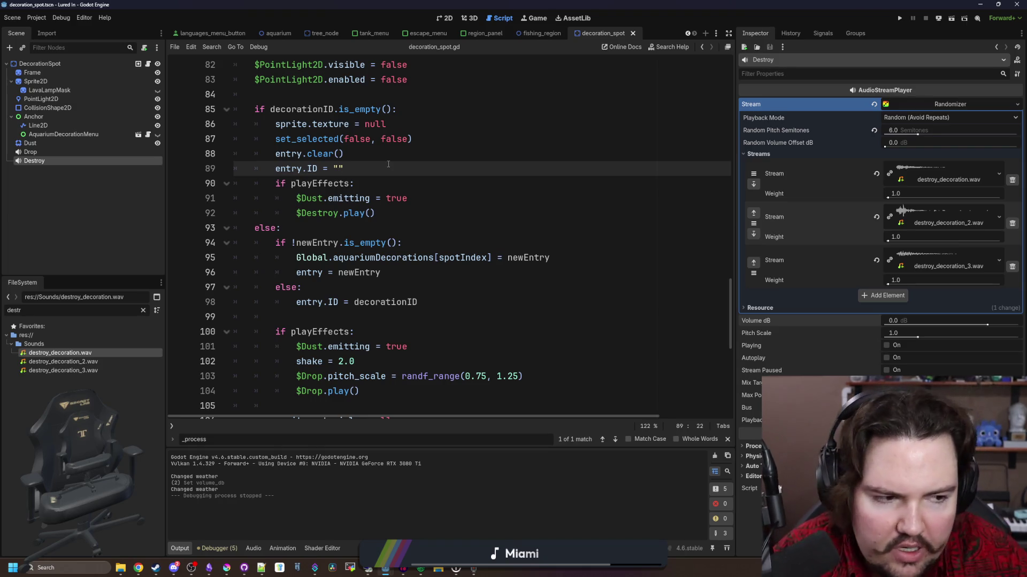
click(339, 233)
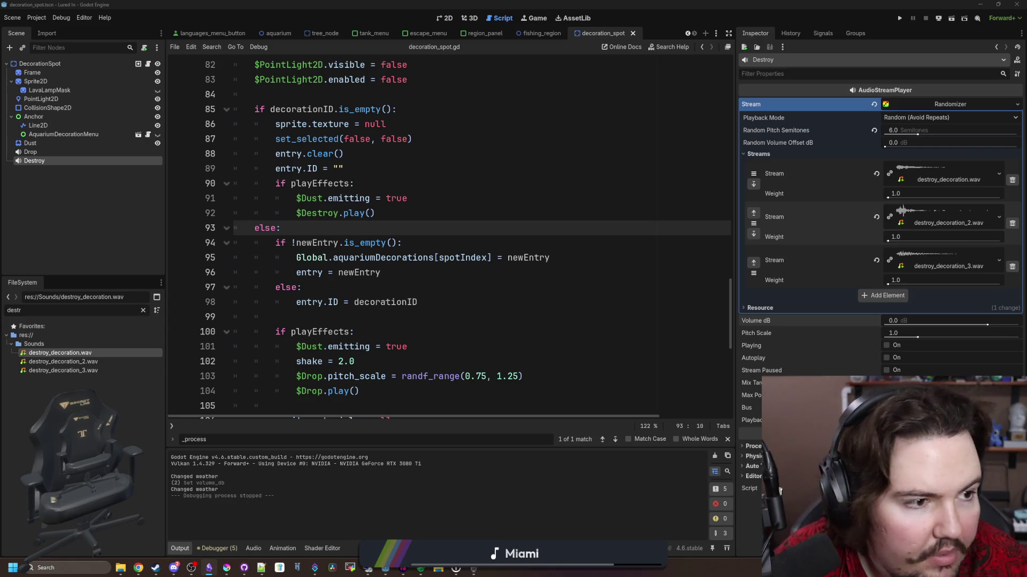
key(alt+Tab)
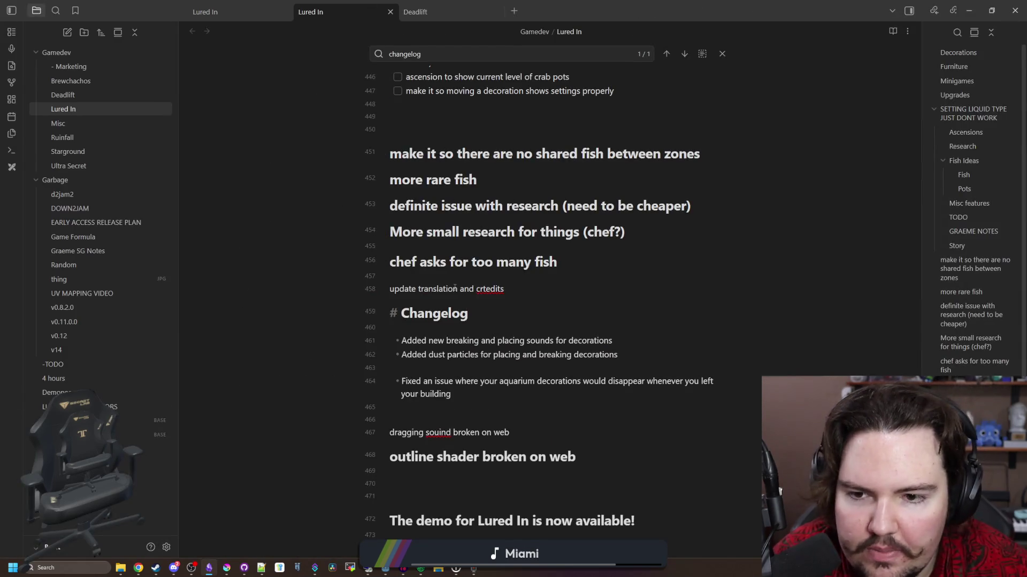
scroll(514, 296, up, 1)
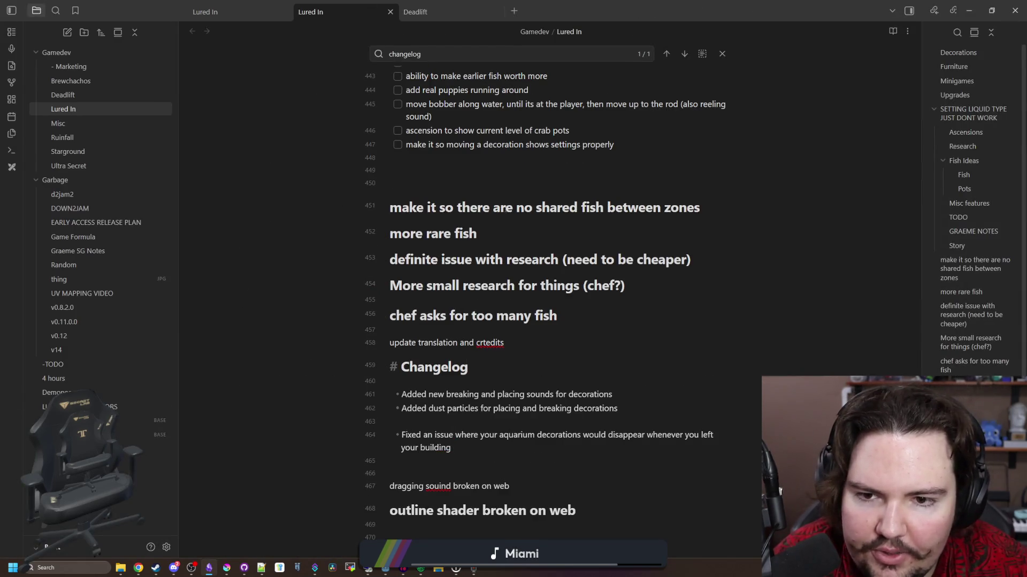
key(alt+Tab)
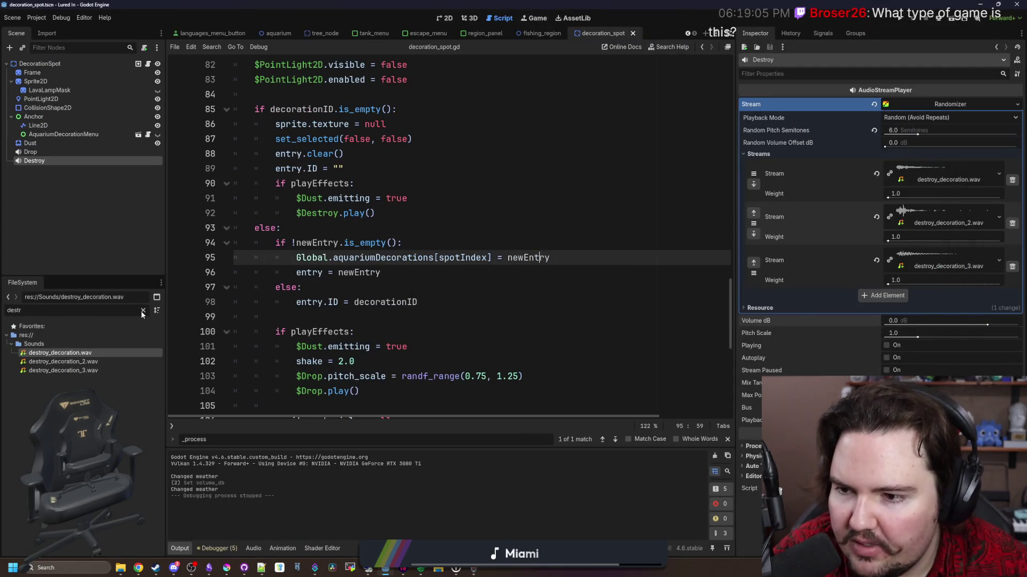
Open chef.gd by filtering project files for 'chef', and widen the script editor.
click(143, 310)
text(chef)
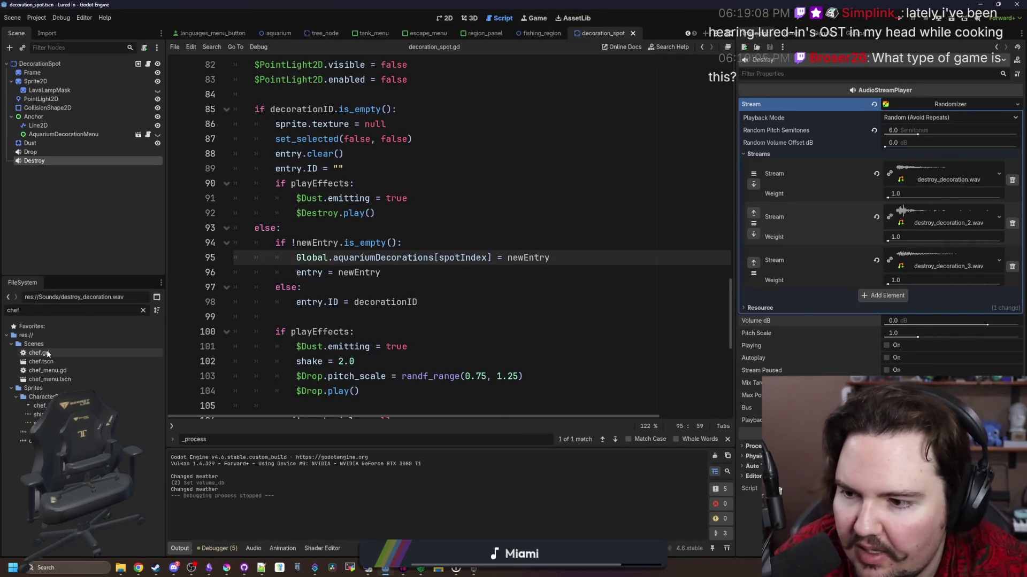
double_click(56, 352)
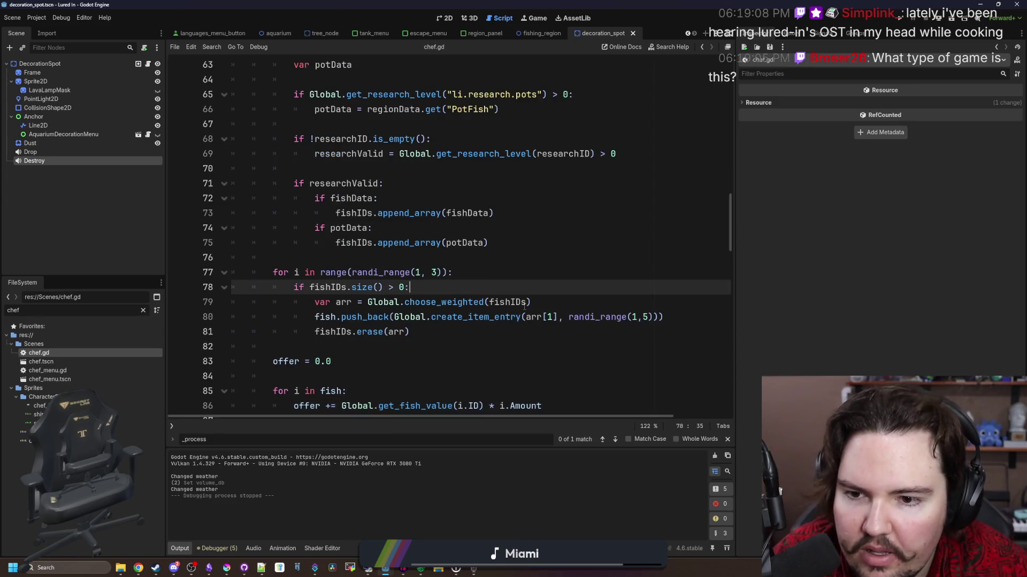
click(568, 266)
drag(734, 262, 936, 262)
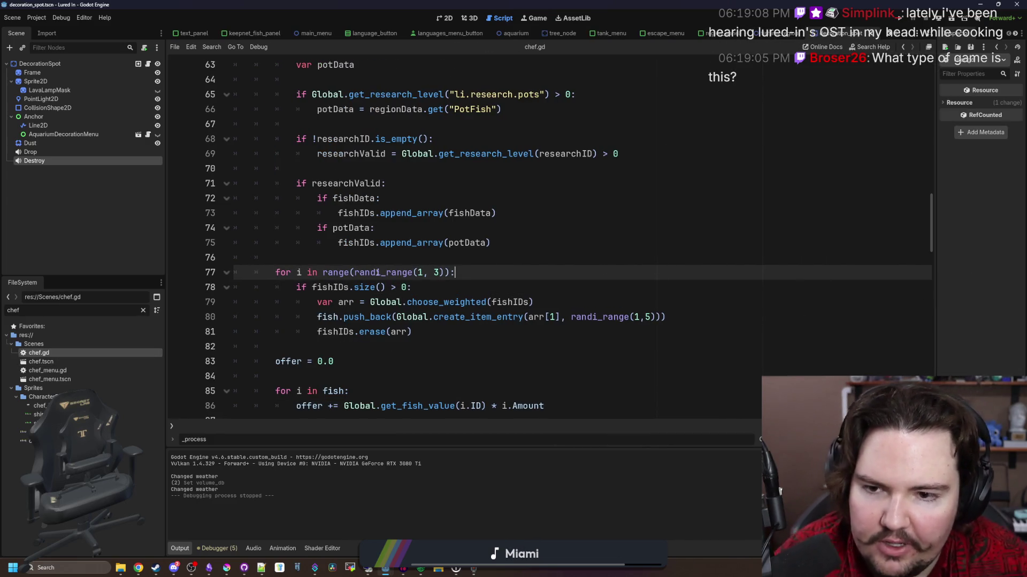
click(404, 259)
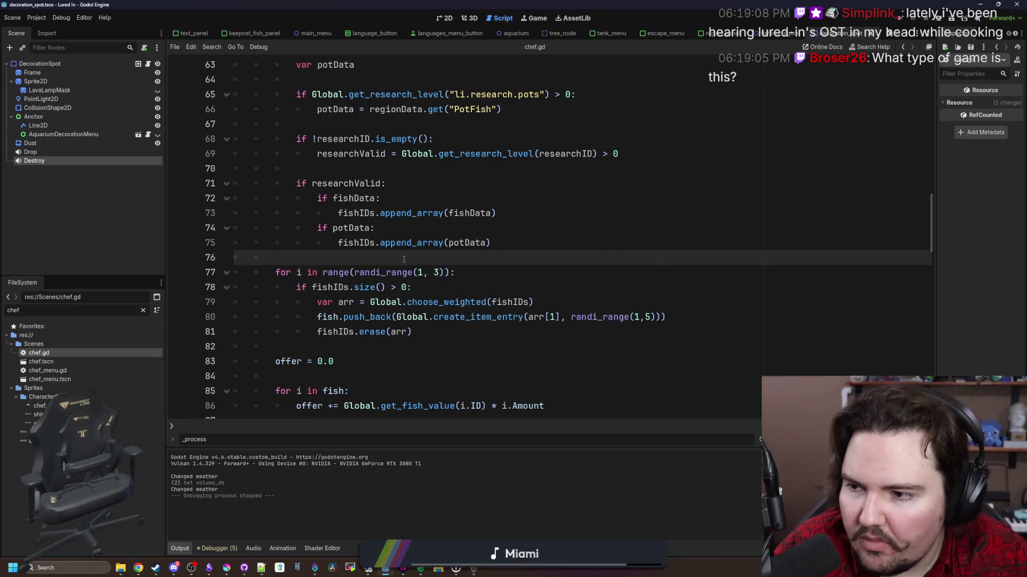
Look through chef.gd from the fishIDs declaration down to the fish request loop.
scroll(404, 259, up, 2)
scroll(404, 259, up, 2)
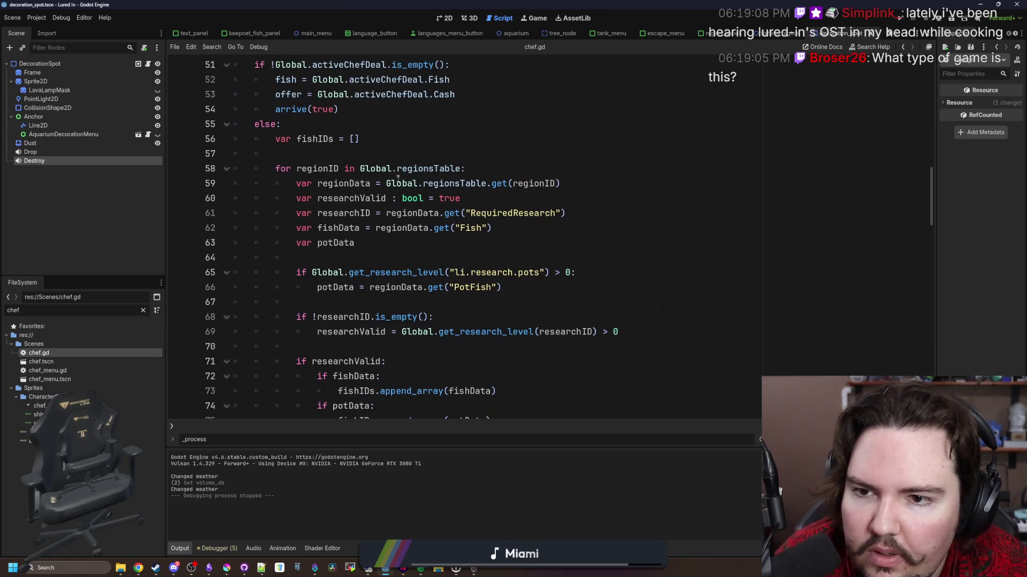
click(394, 124)
key(Down)
key(Down)
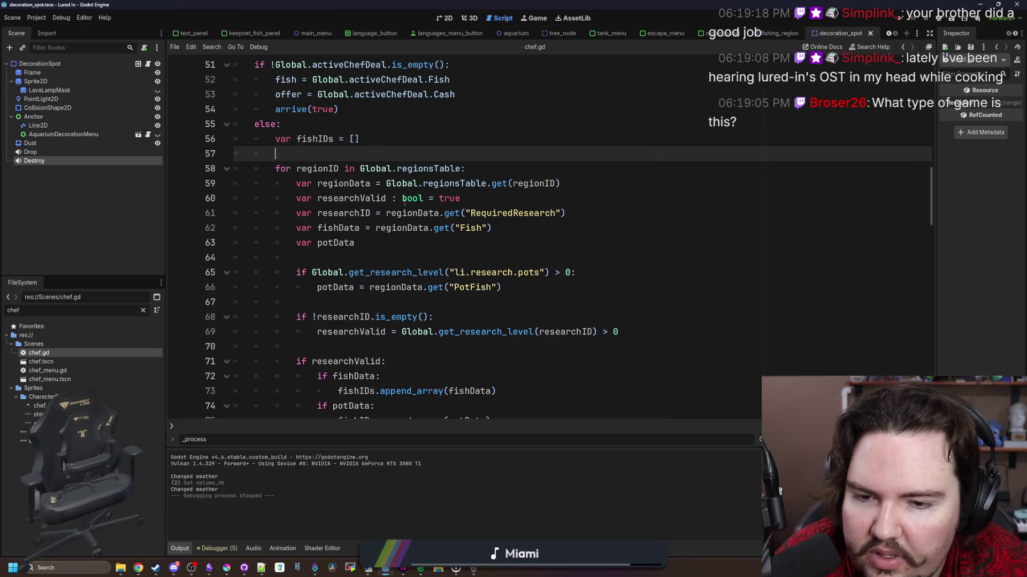
mouse_move(405, 202)
click(355, 261)
scroll(355, 260, down, 2)
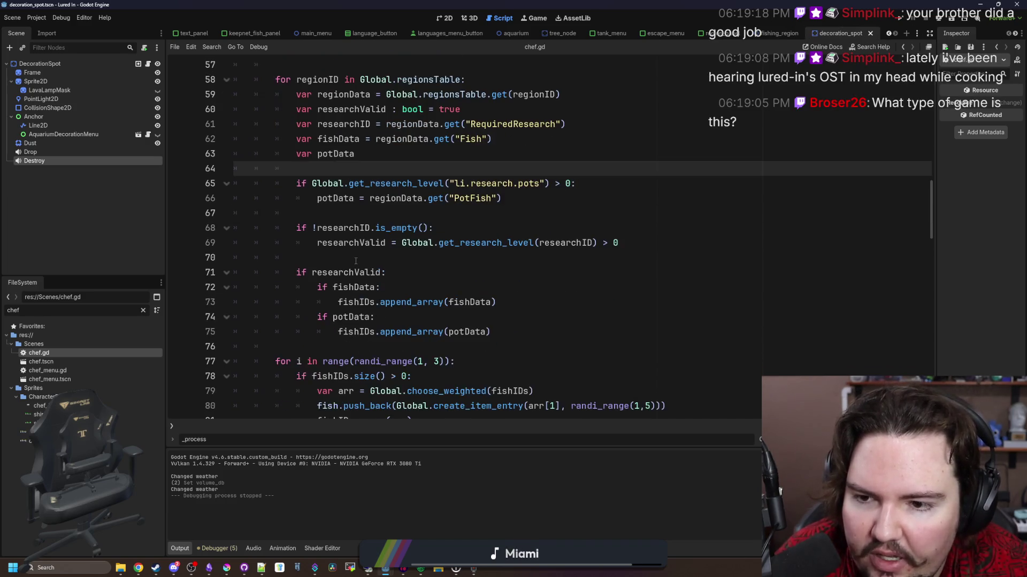
click(354, 258)
scroll(354, 258, down, 1)
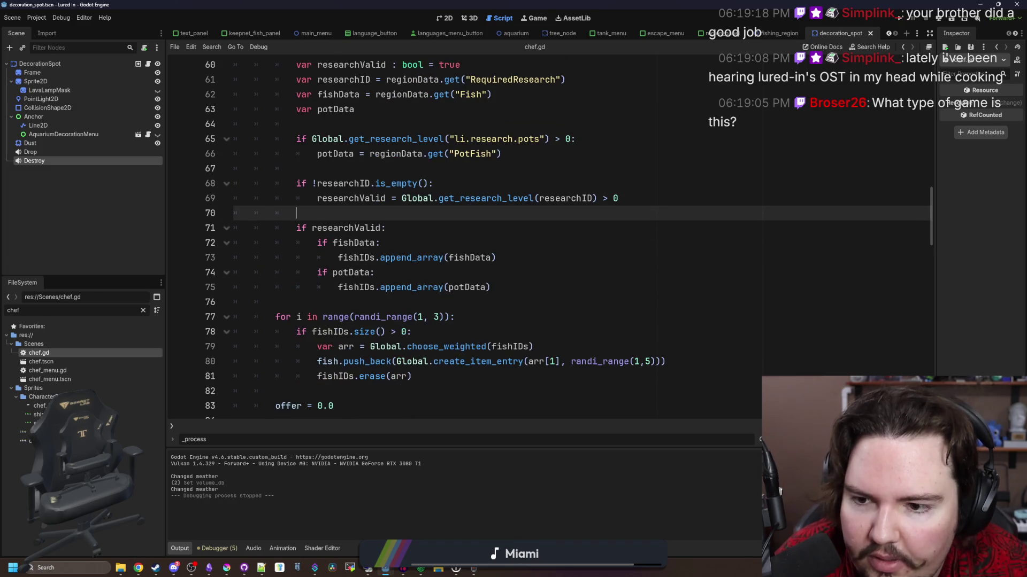
scroll(355, 257, down, 1)
click(355, 257)
scroll(358, 246, up, 1)
scroll(361, 233, down, 1)
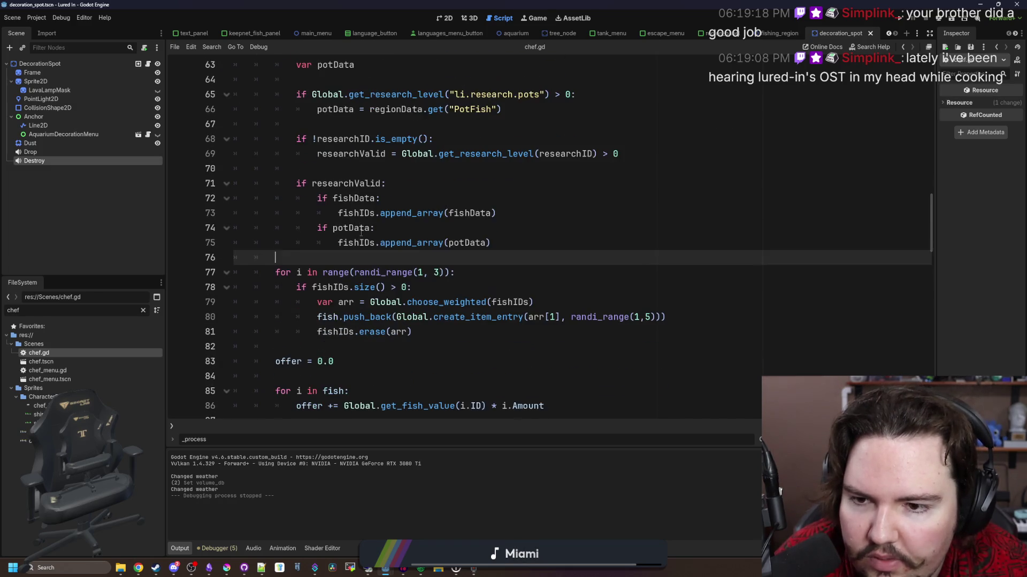
scroll(374, 217, up, 4)
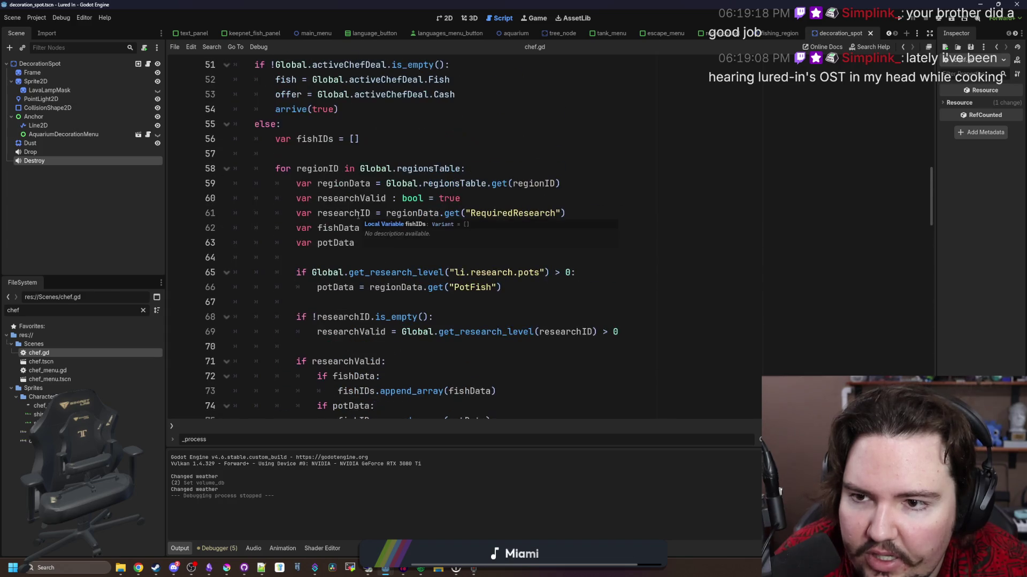
scroll(321, 218, down, 4)
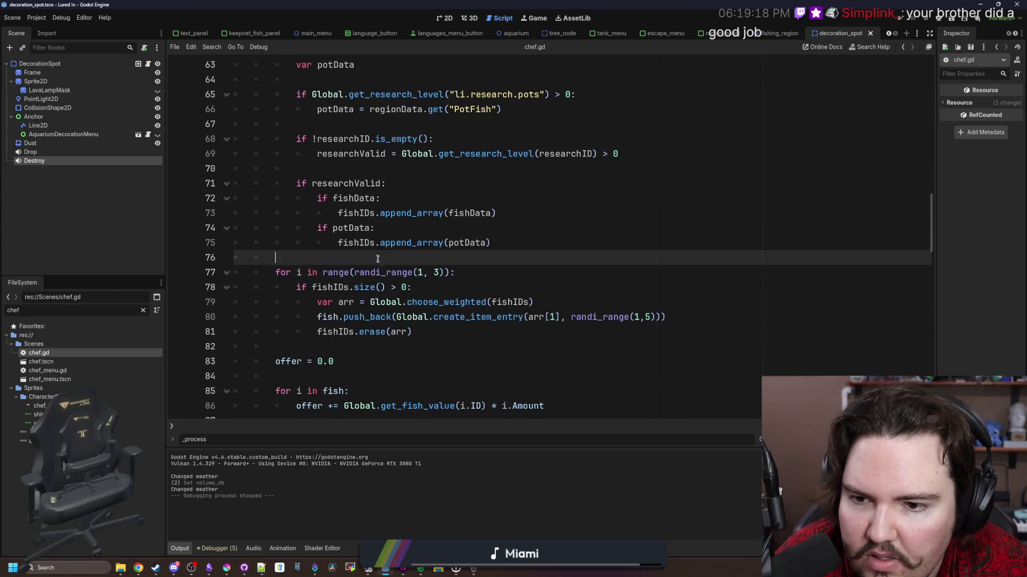
scroll(377, 258, down, 1)
Change the loop's randi_range upper limit on line 77 from 3 to 1.
click(438, 228)
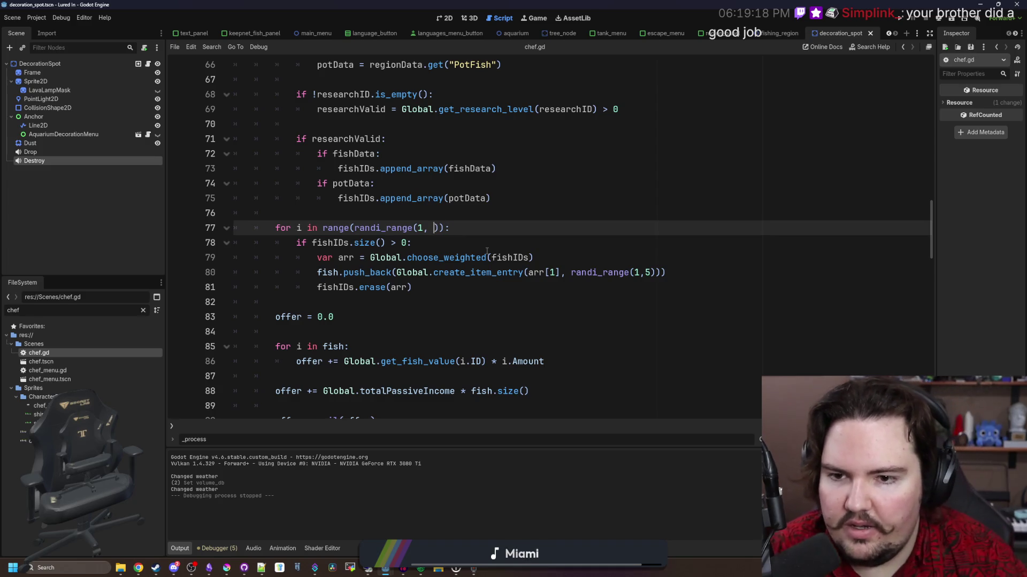
text(1)
click(486, 252)
click(518, 244)
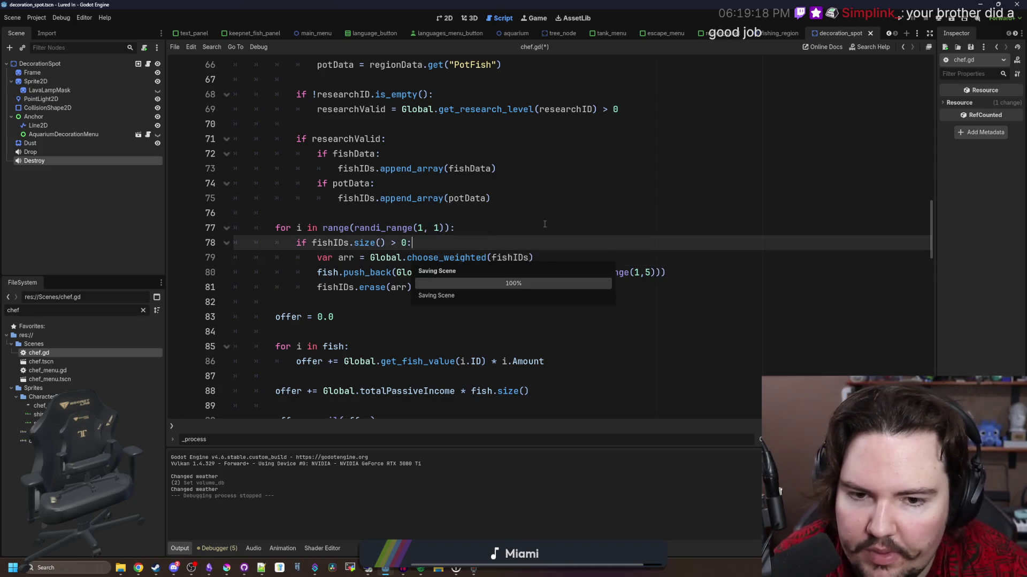
click(648, 273)
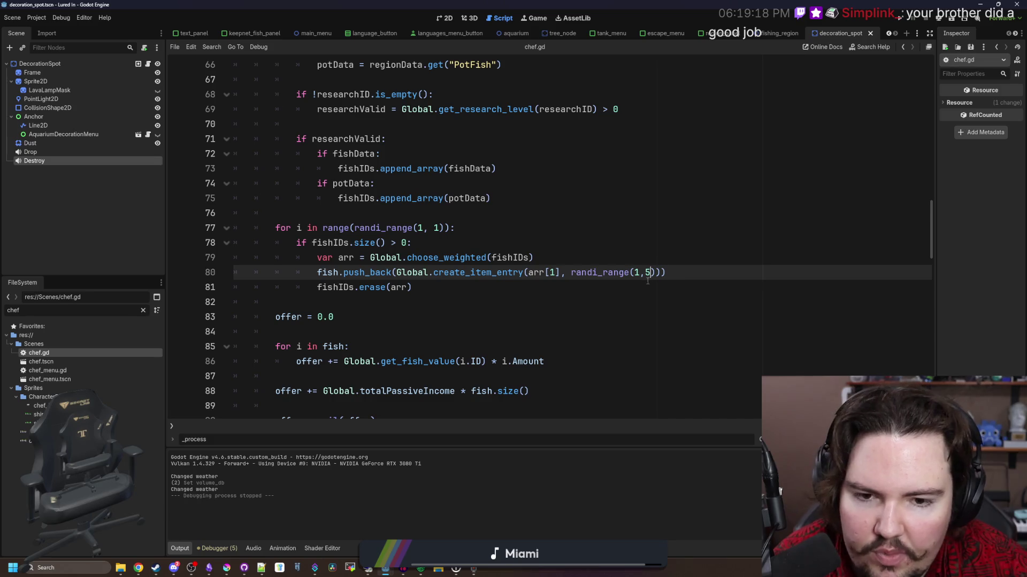
click(572, 223)
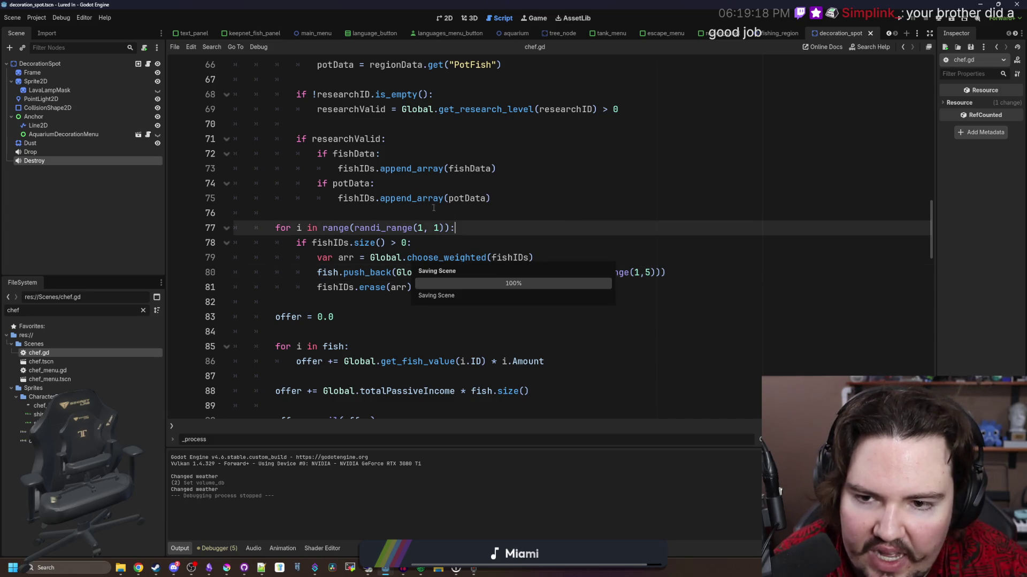
click(389, 218)
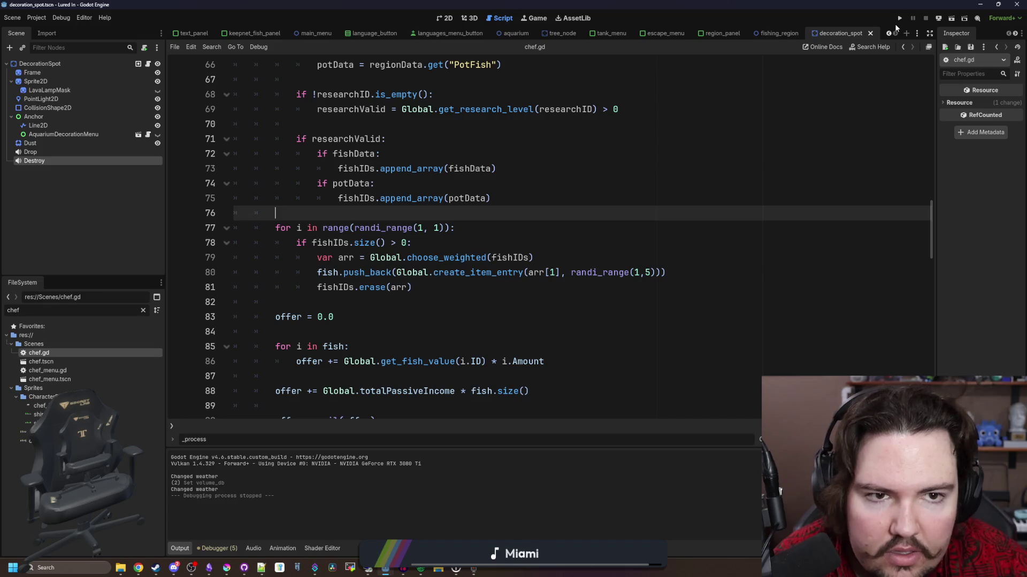
Run the project, start from the main menu and dismiss the Welcome Back message.
click(900, 18)
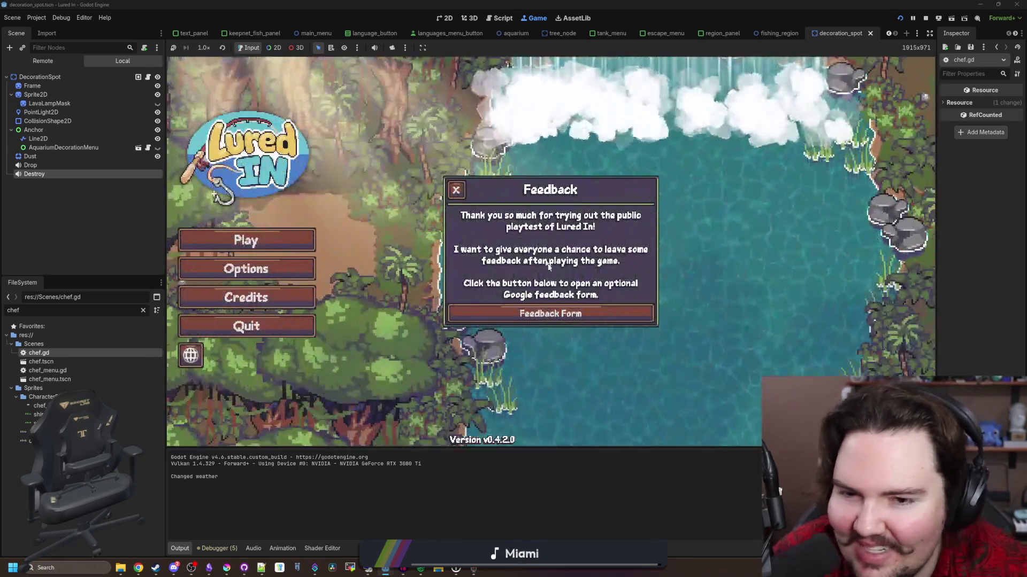
click(454, 190)
click(268, 251)
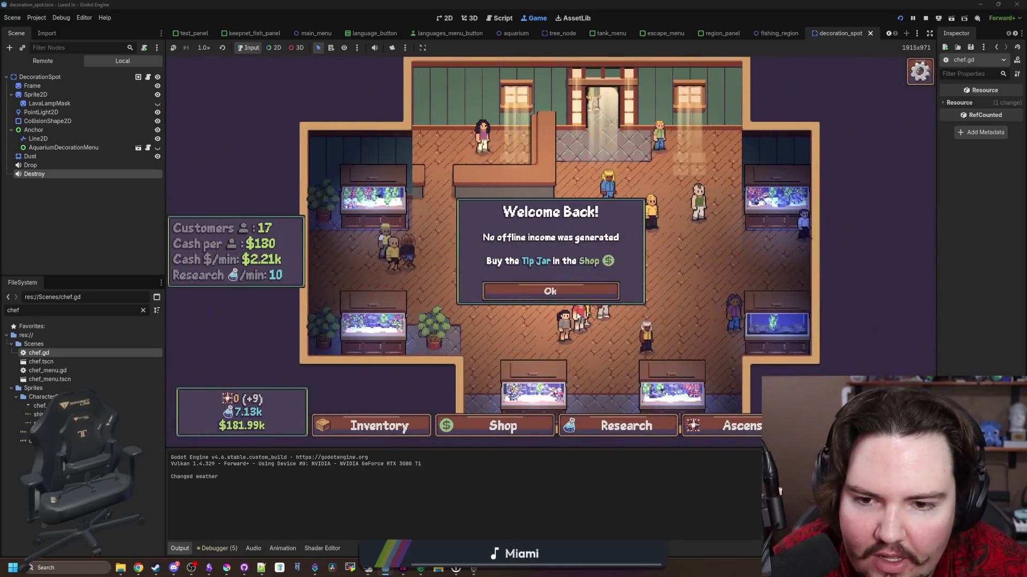
click(550, 290)
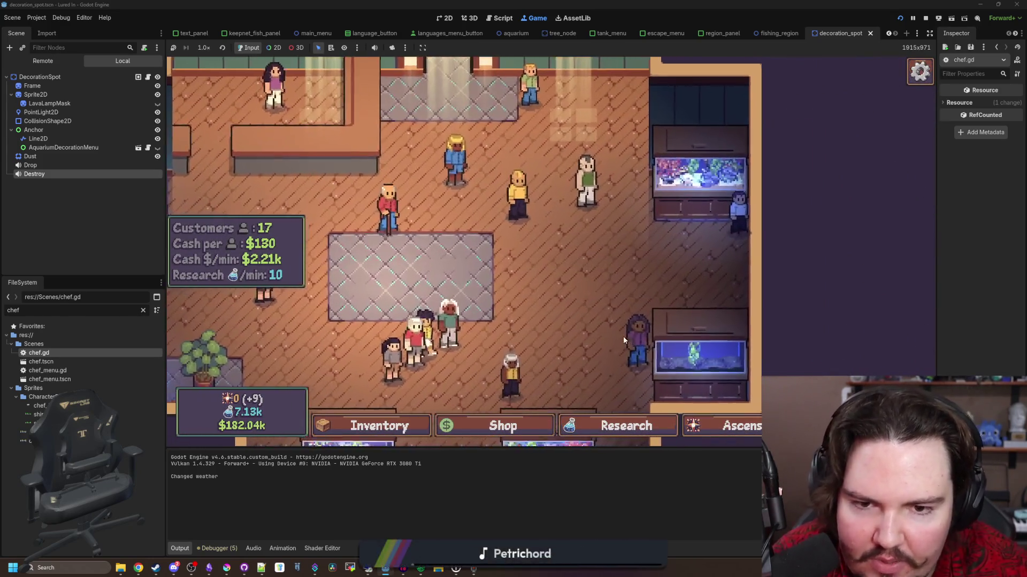
Check the Audio options in the pause menu, then look over the shop floor.
key(Escape)
click(550, 249)
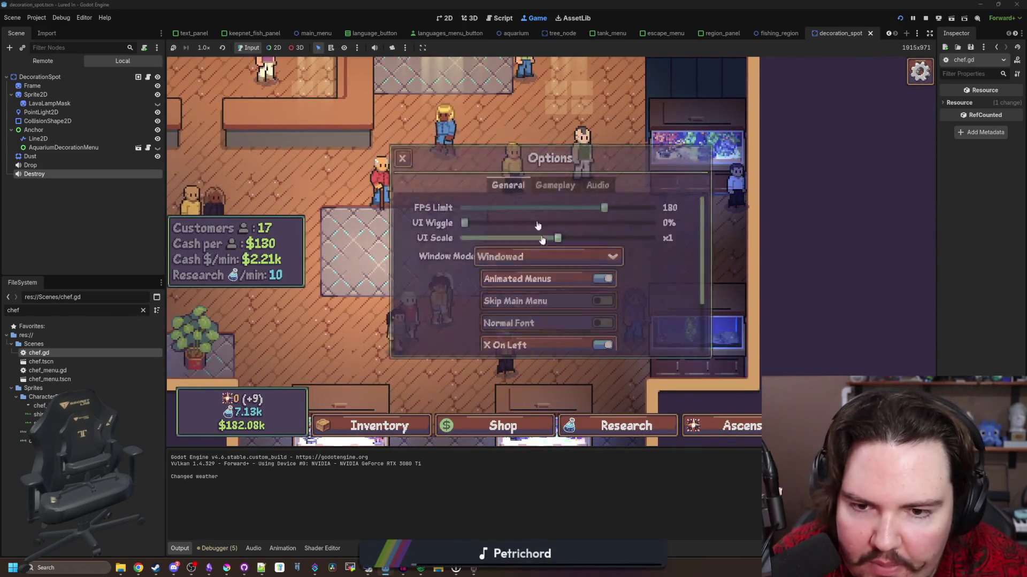
click(599, 184)
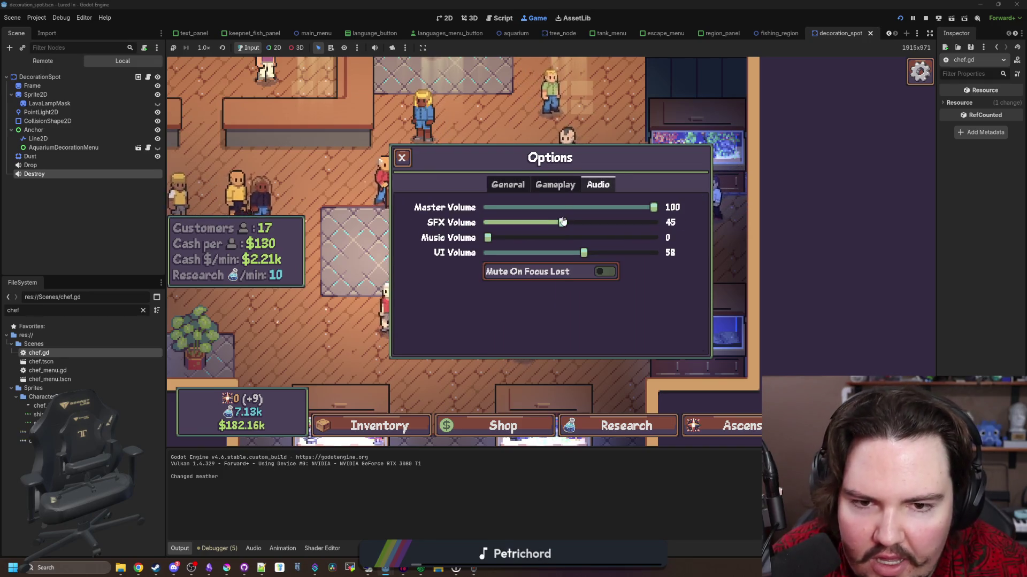
key(Escape)
key(Escape)
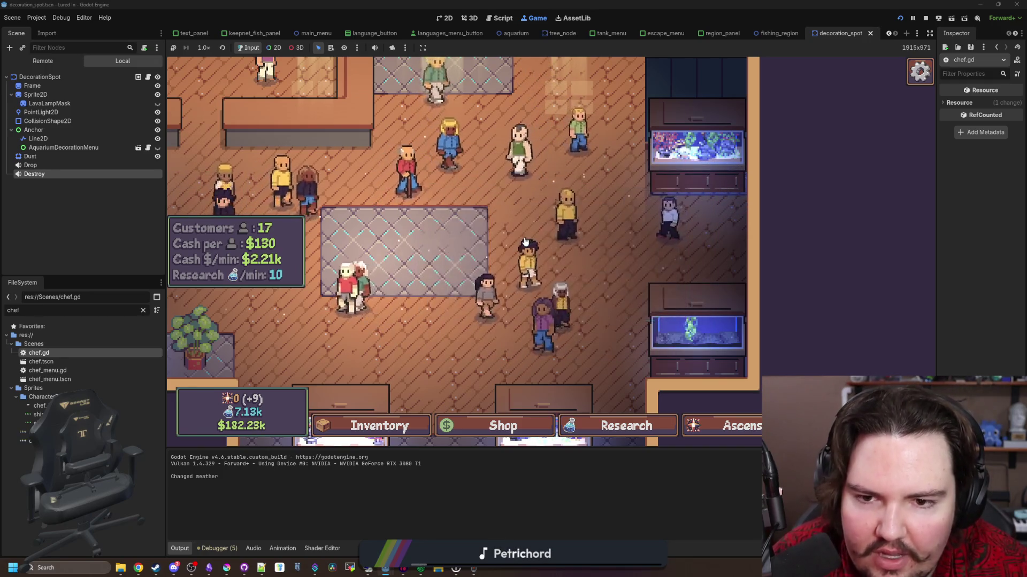
scroll(515, 285, up, 3)
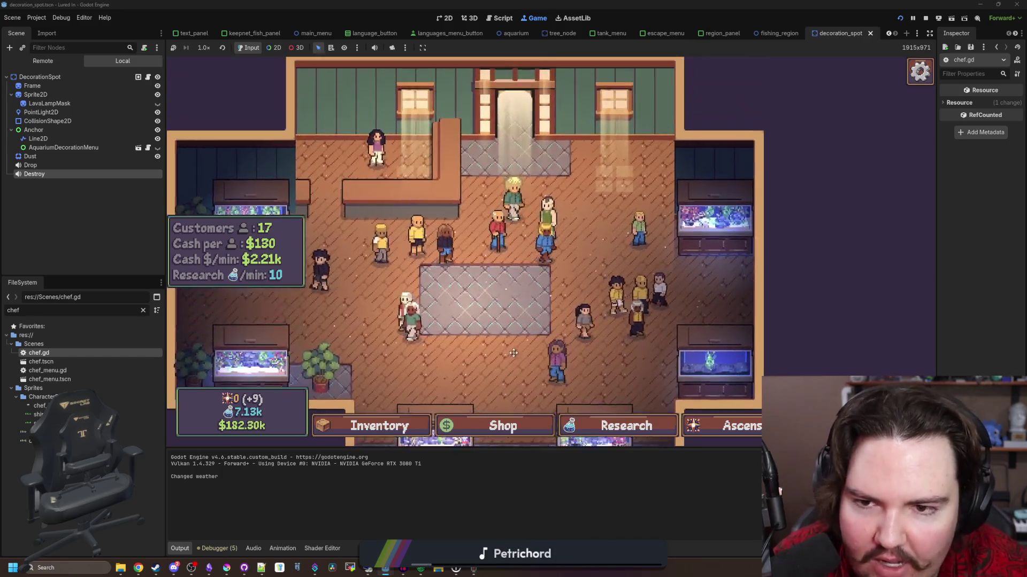
scroll(497, 339, down, 3)
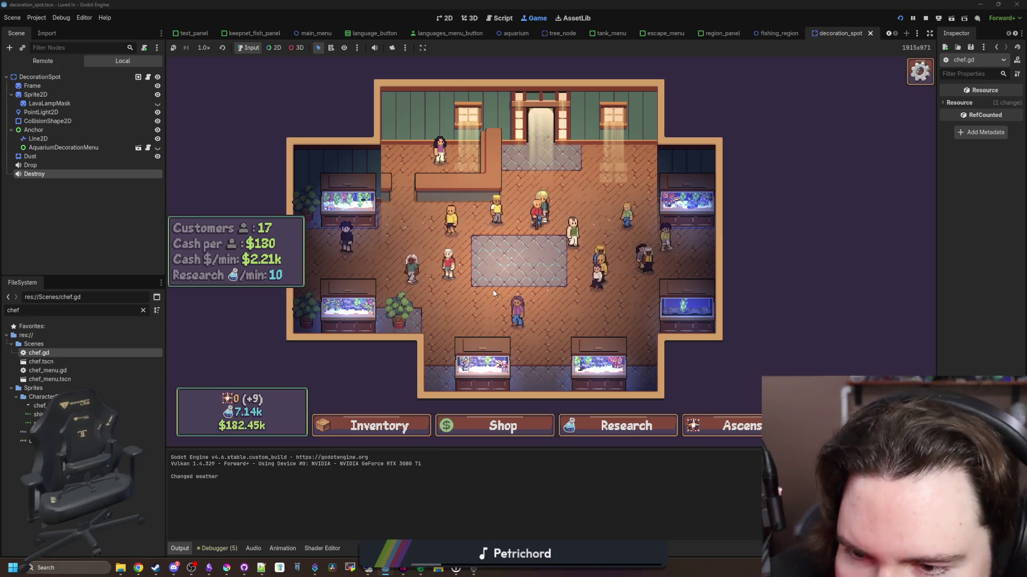
mouse_move(706, 301)
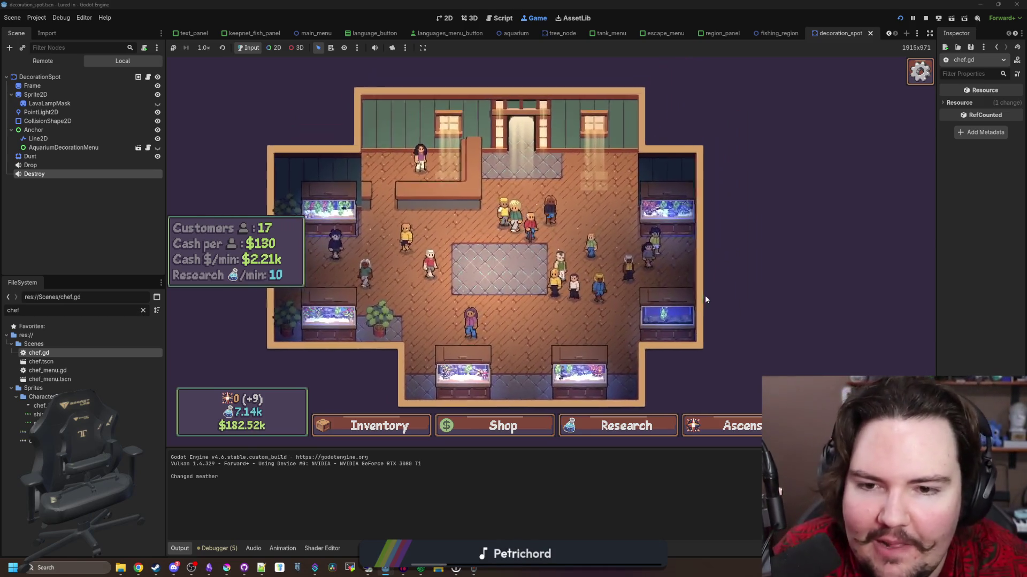
scroll(528, 210, up, 3)
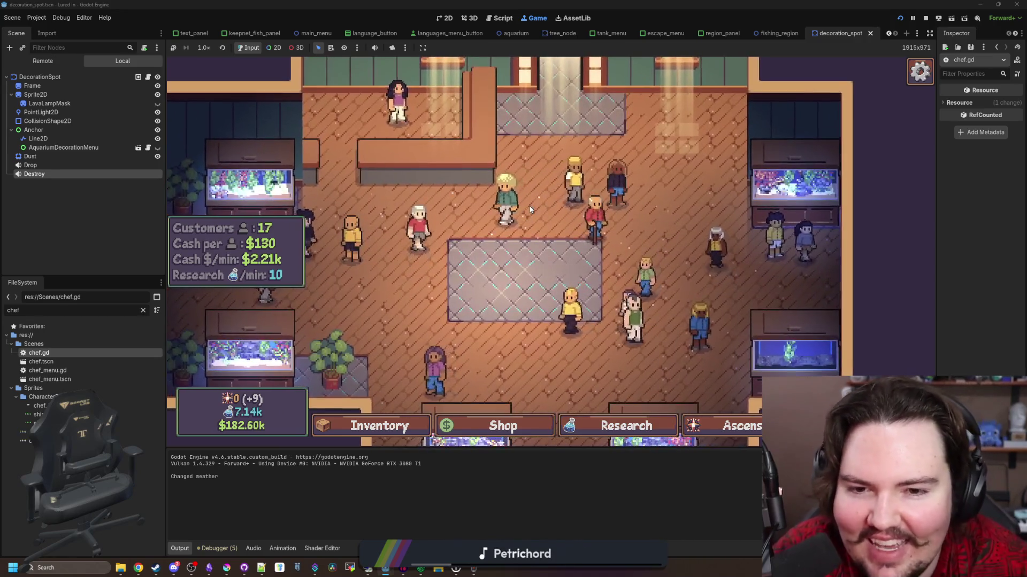
scroll(436, 267, up, 2)
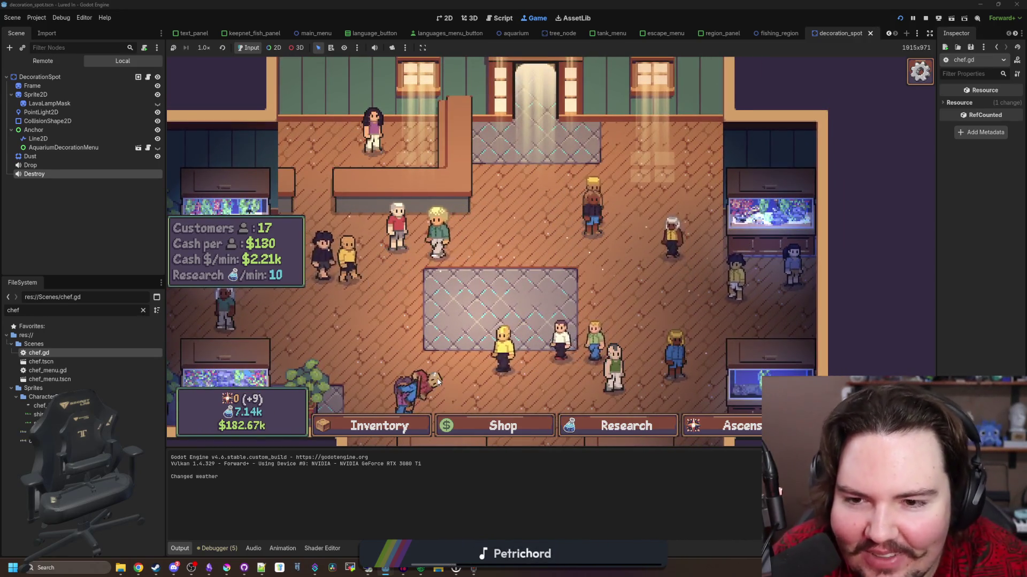
scroll(574, 258, down, 3)
scroll(574, 257, down, 2)
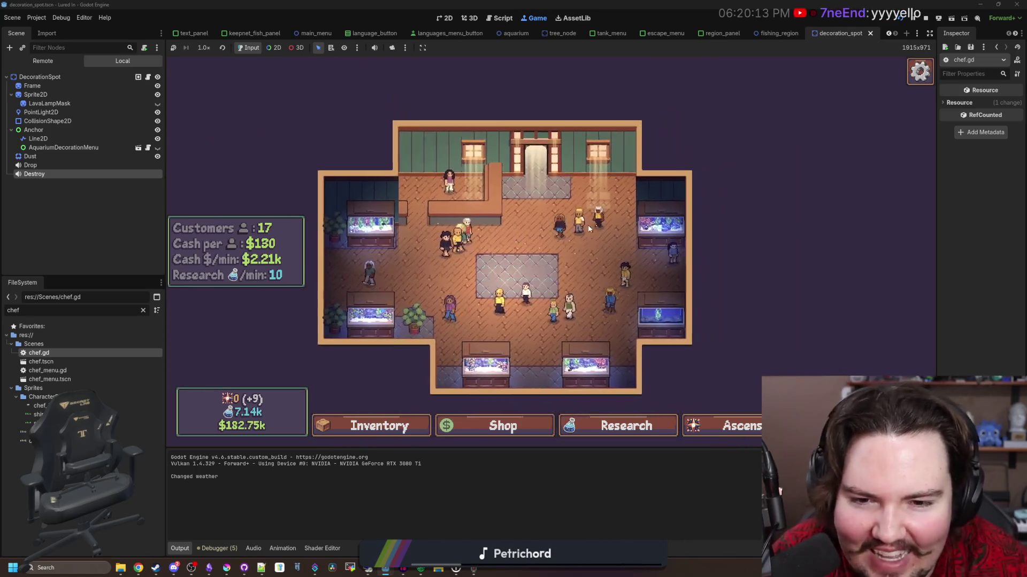
scroll(539, 198, up, 3)
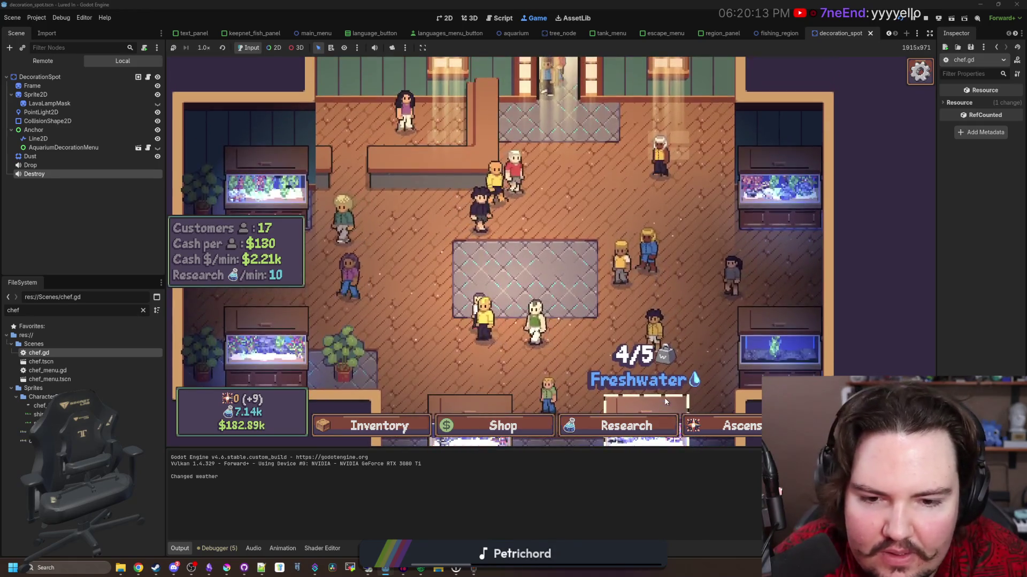
Summon the chef via the secret command menu and accept his single Goldfish trade for $2.21k.
key(grave)
text(c)
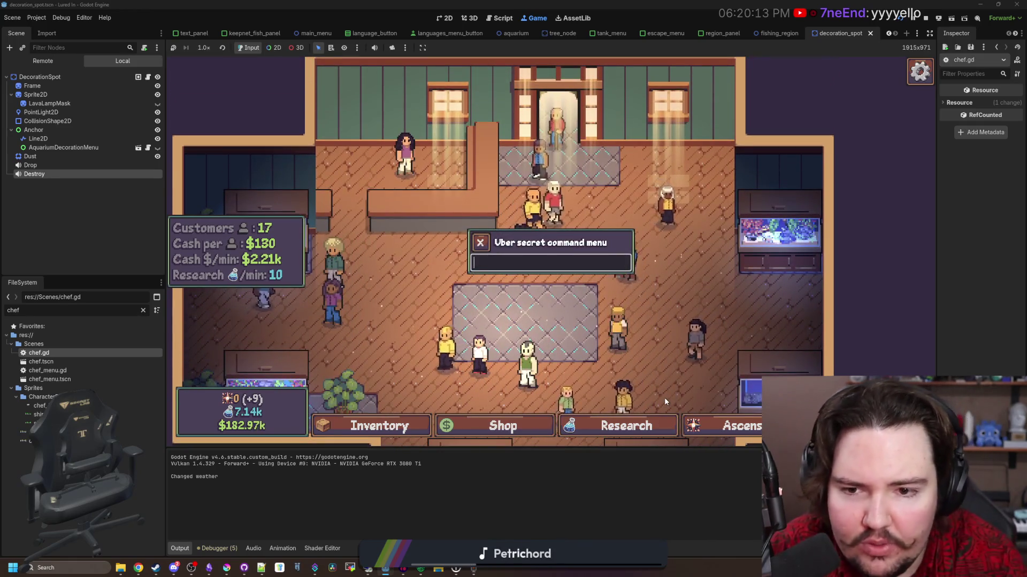
key(Return)
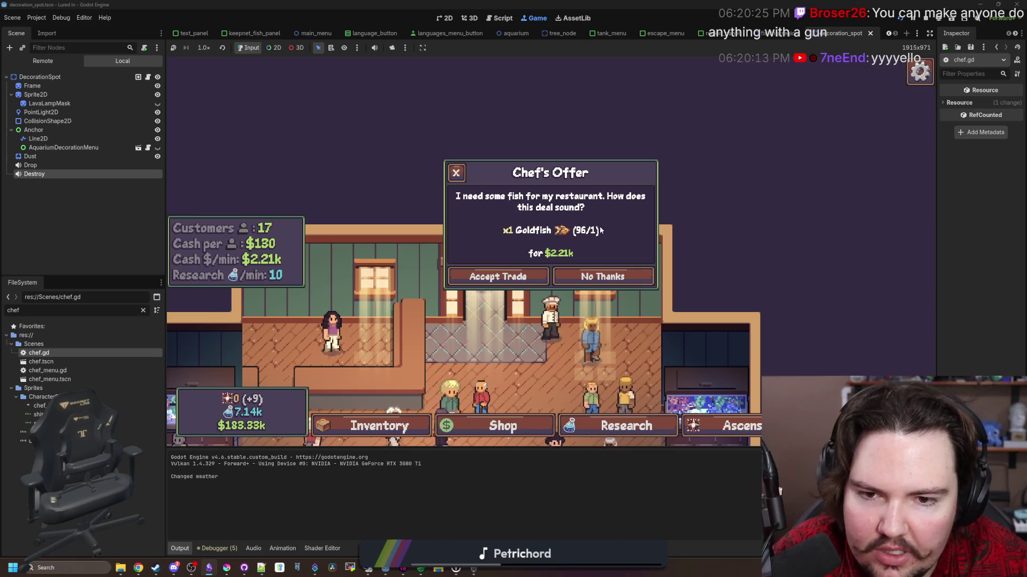
click(486, 276)
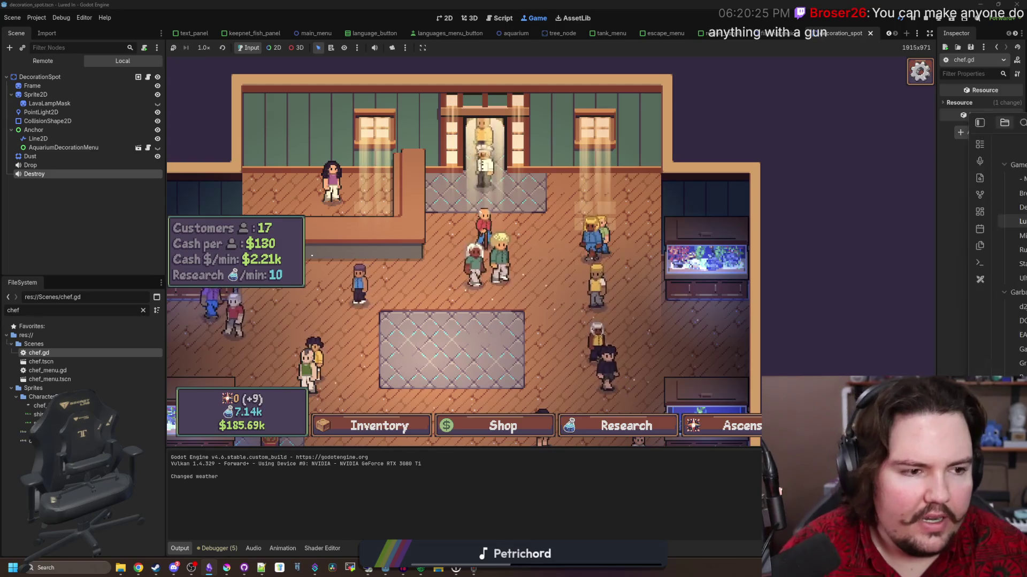
key(alt+Tab)
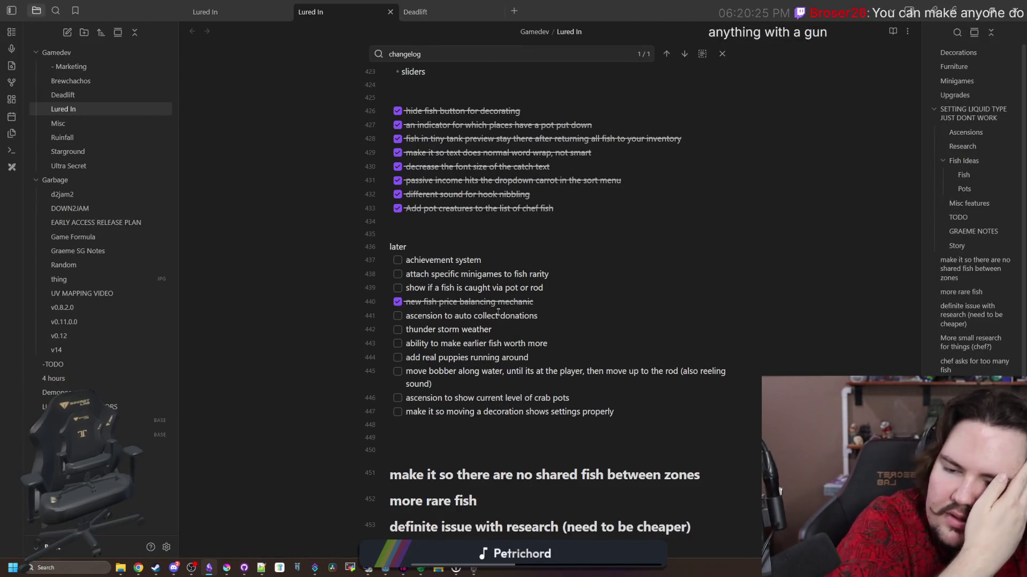
Add the changelog bullet 'Made it so the chef only asks for one type of fish'.
scroll(498, 313, down, 5)
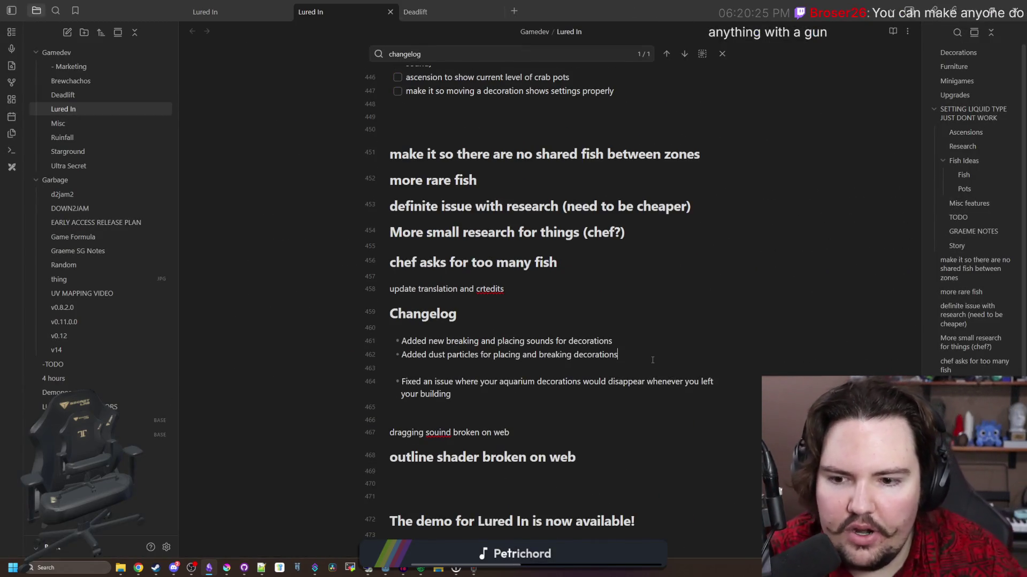
key(Return)
key(Return)
key(Return)
text(- Madcx)
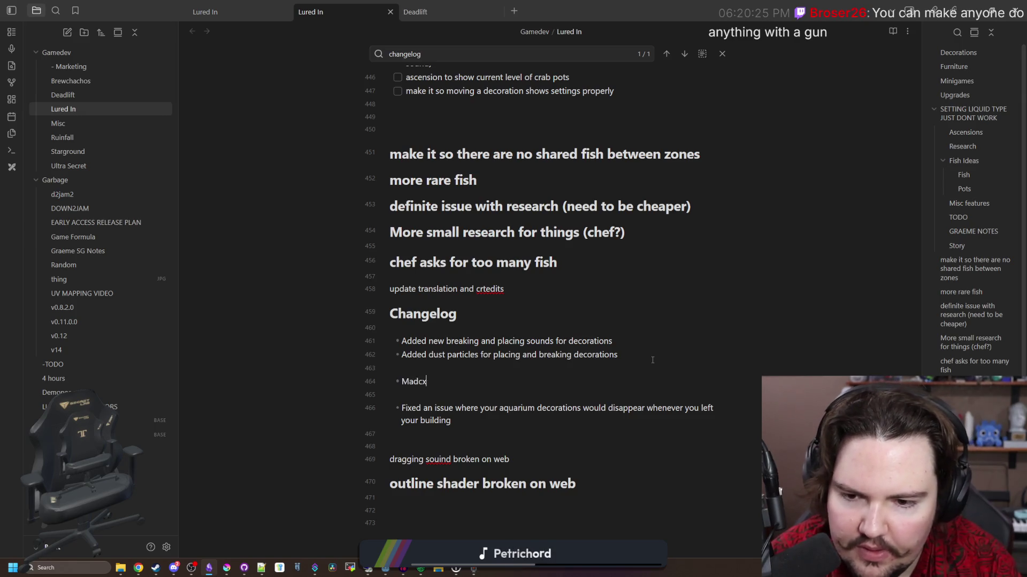
text(chef only asks for one type of fish)
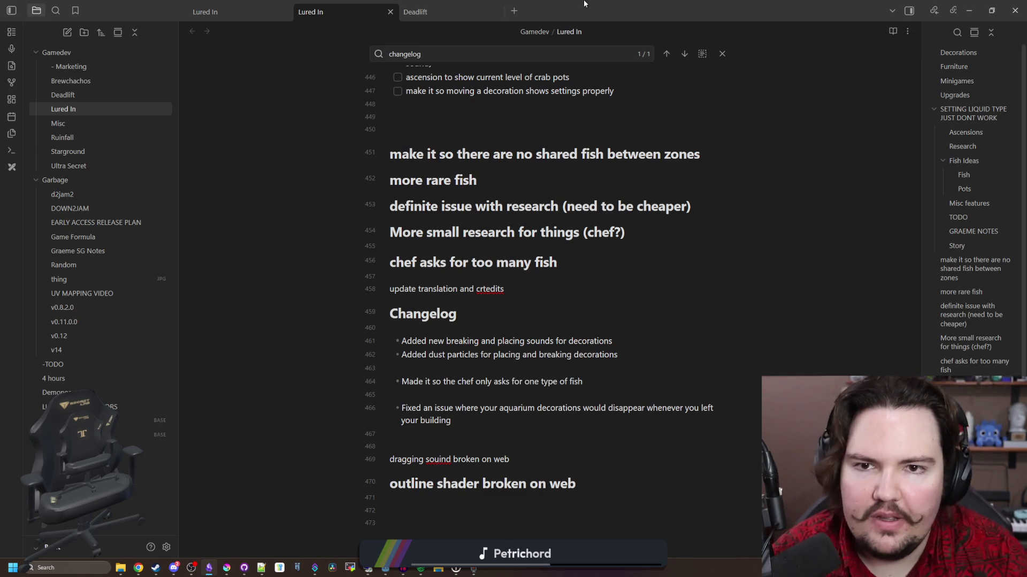
key(alt+Tab)
key(grave)
Summon a chef with the 'chef' command and accept his Goldfish trade.
text(che)
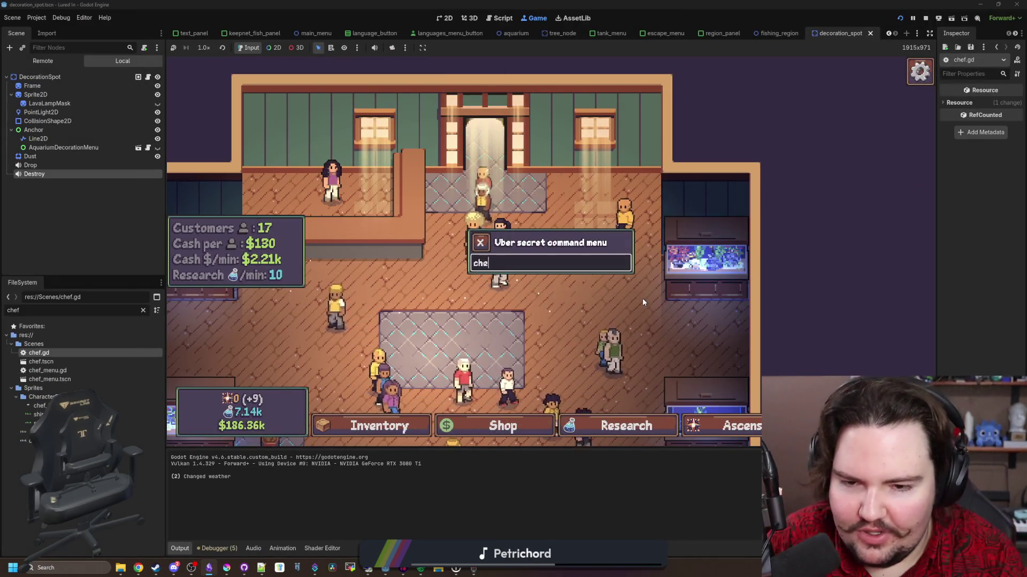
text(f)
key(Return)
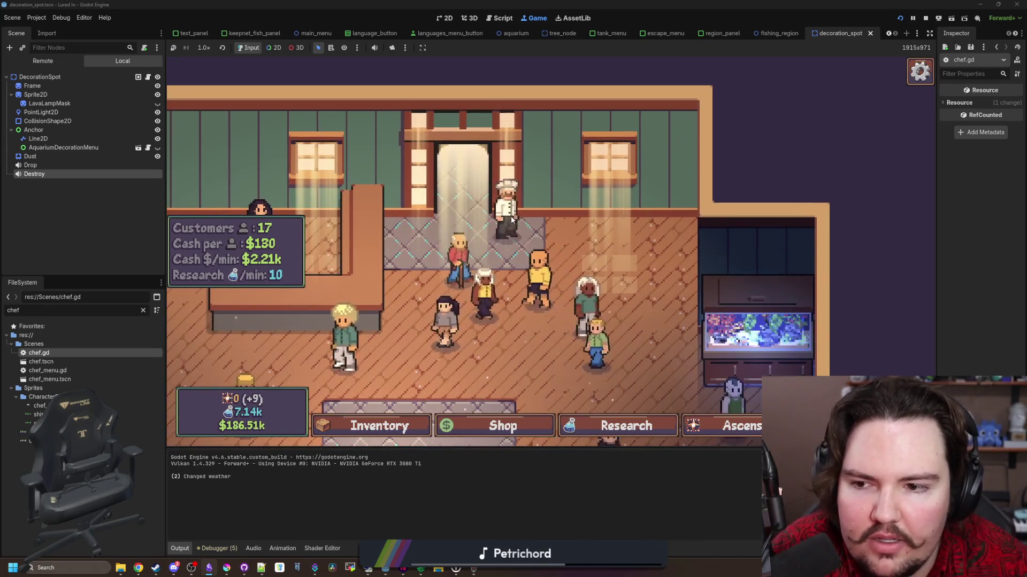
click(545, 206)
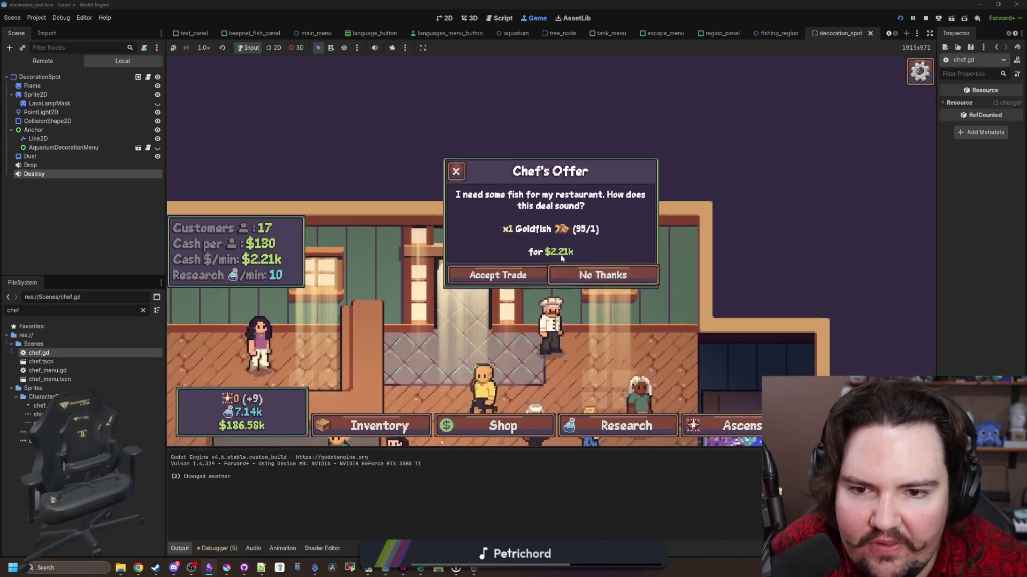
click(497, 275)
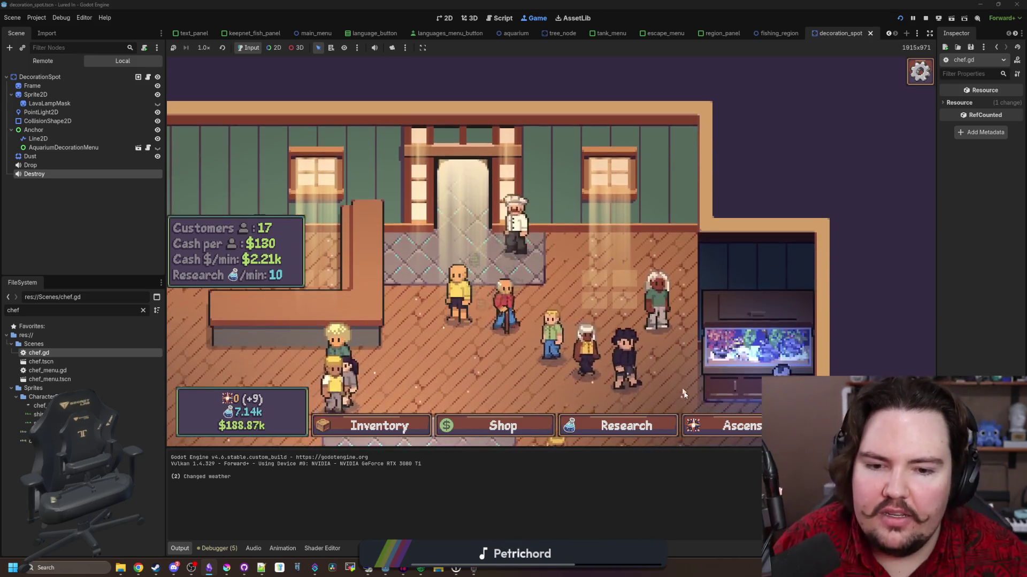
Unlock the River, Ocean and Jungle fishing regions in the research tree.
click(624, 426)
mouse_move(604, 267)
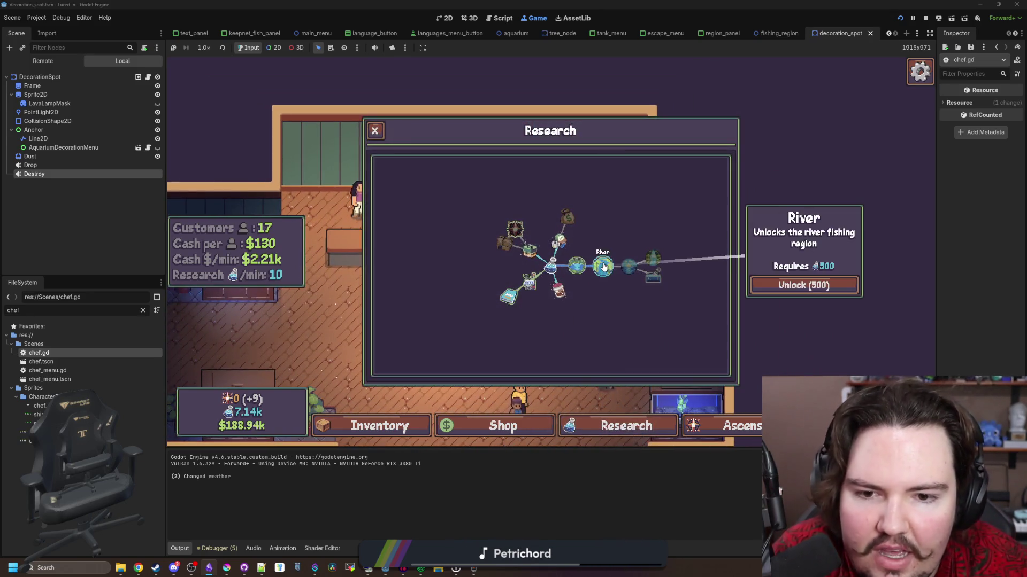
click(804, 285)
click(803, 285)
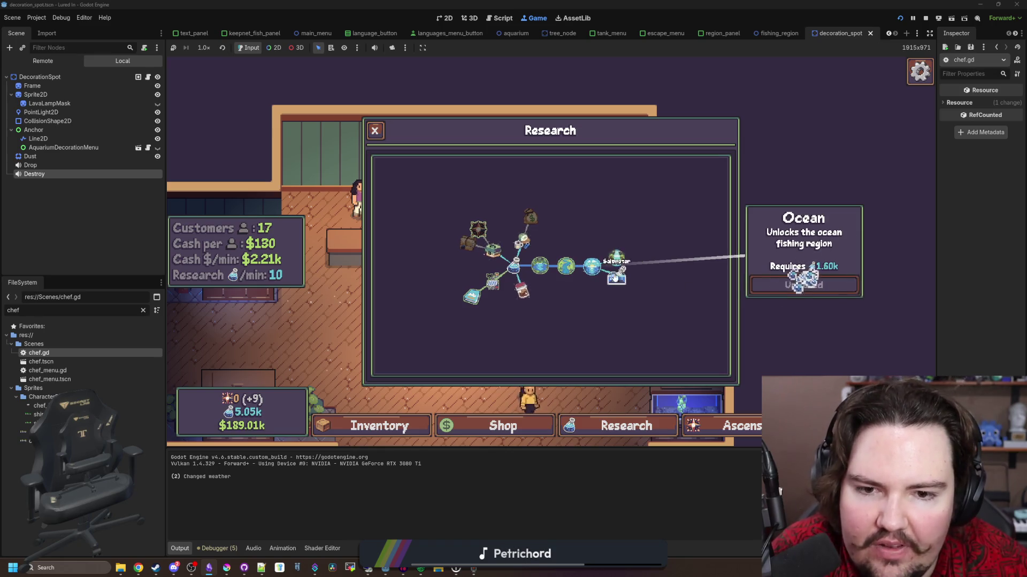
click(804, 285)
key(Escape)
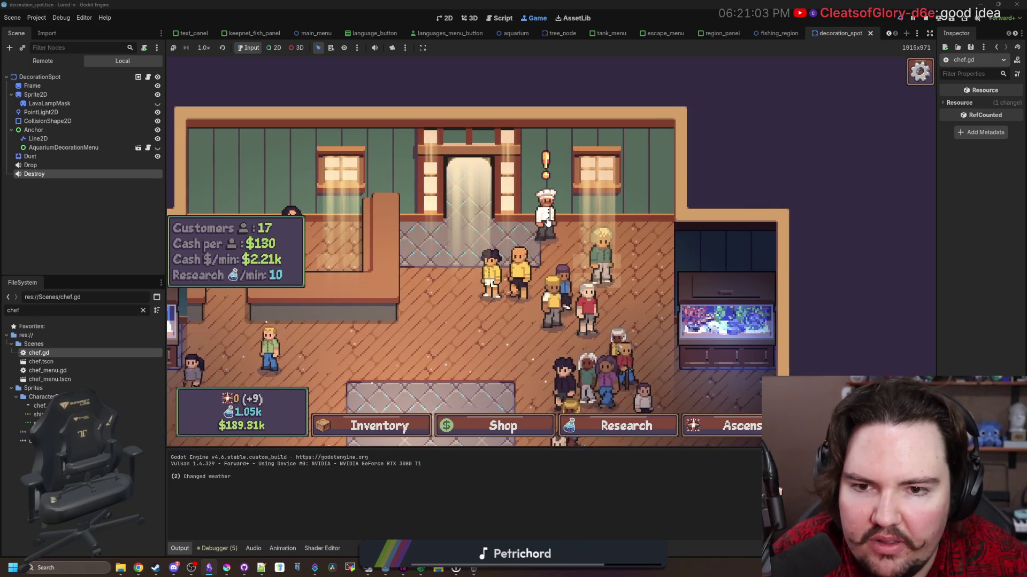
Accept the chef's Mackerel trade, then his 3 Bluefin Tuna trade for $26.21k.
click(547, 219)
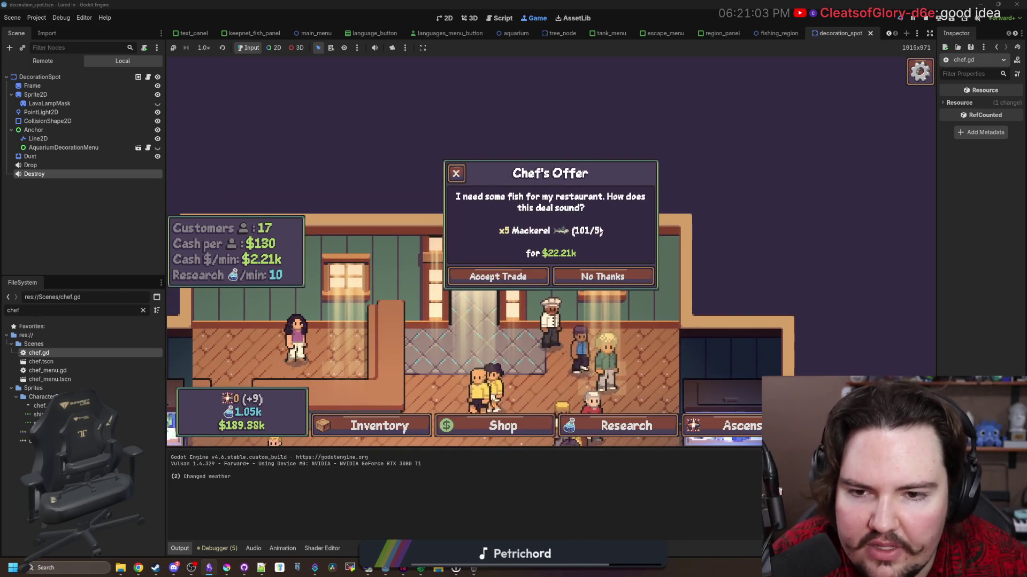
click(514, 275)
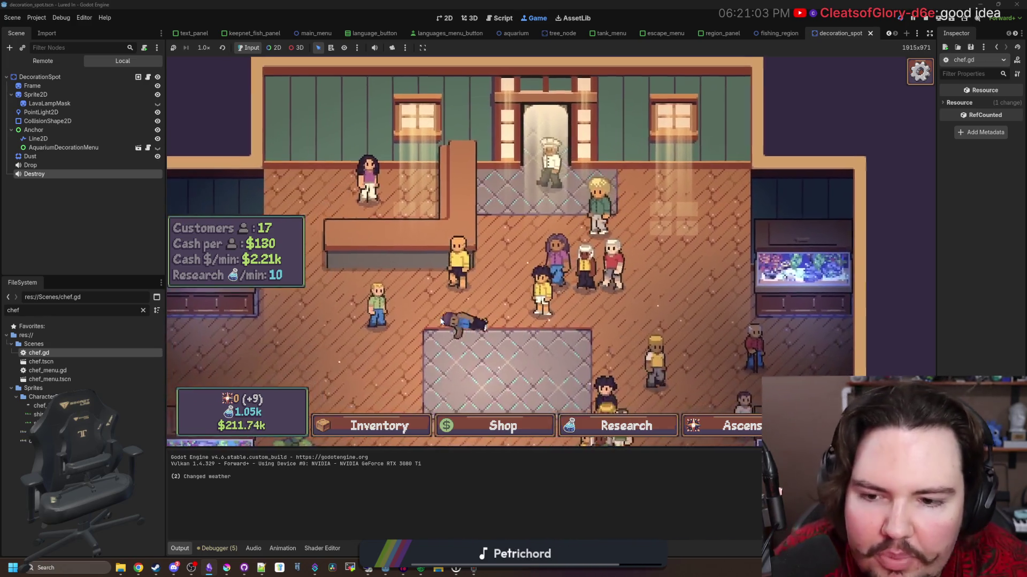
scroll(376, 326, down, 2)
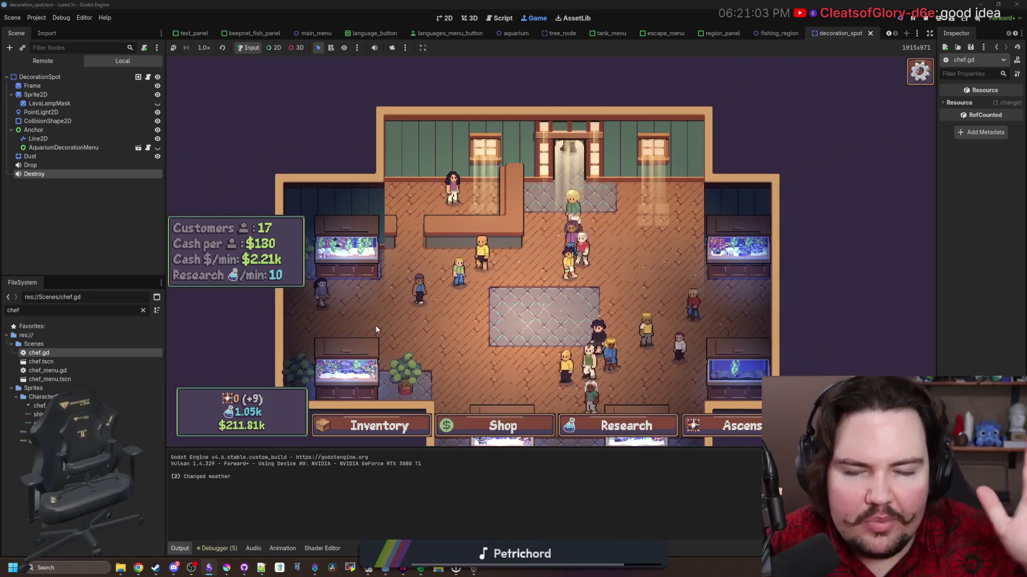
scroll(375, 325, up, 2)
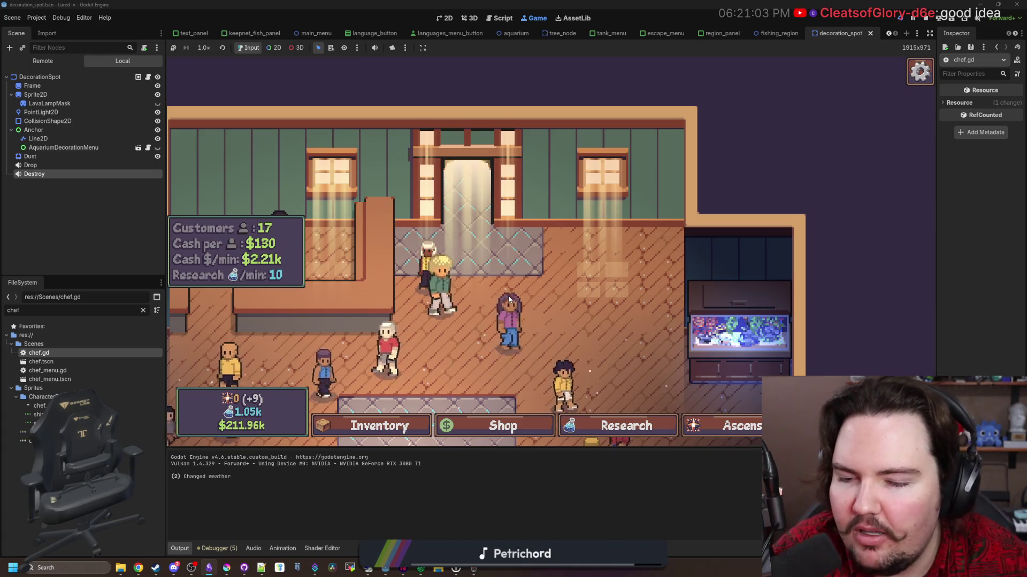
key(grave)
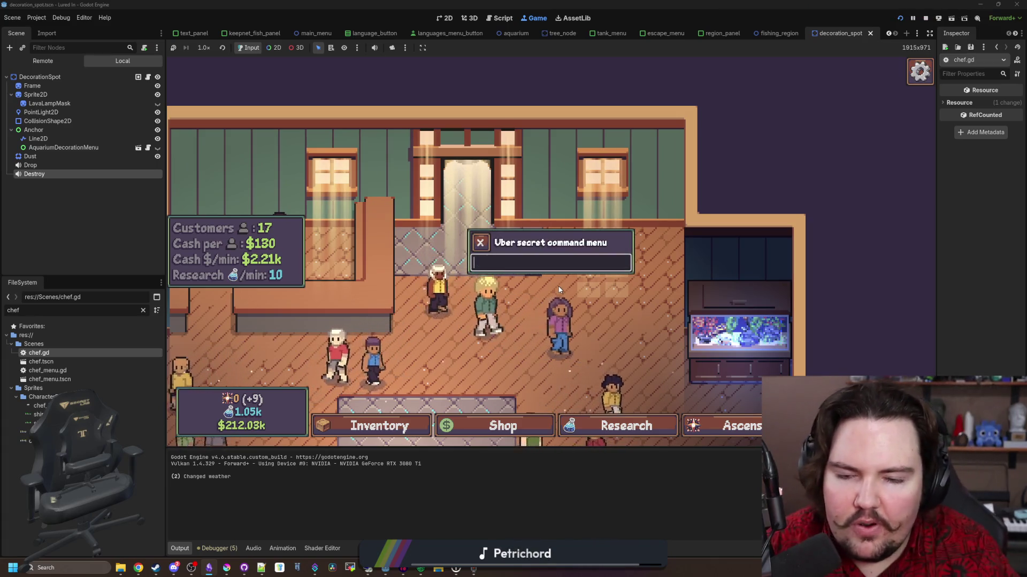
key(Escape)
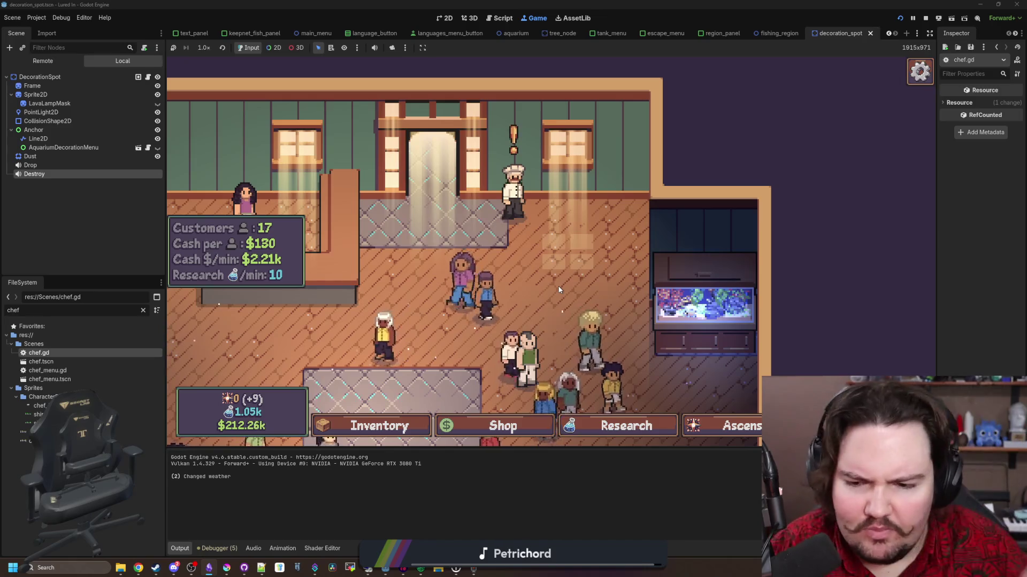
click(515, 195)
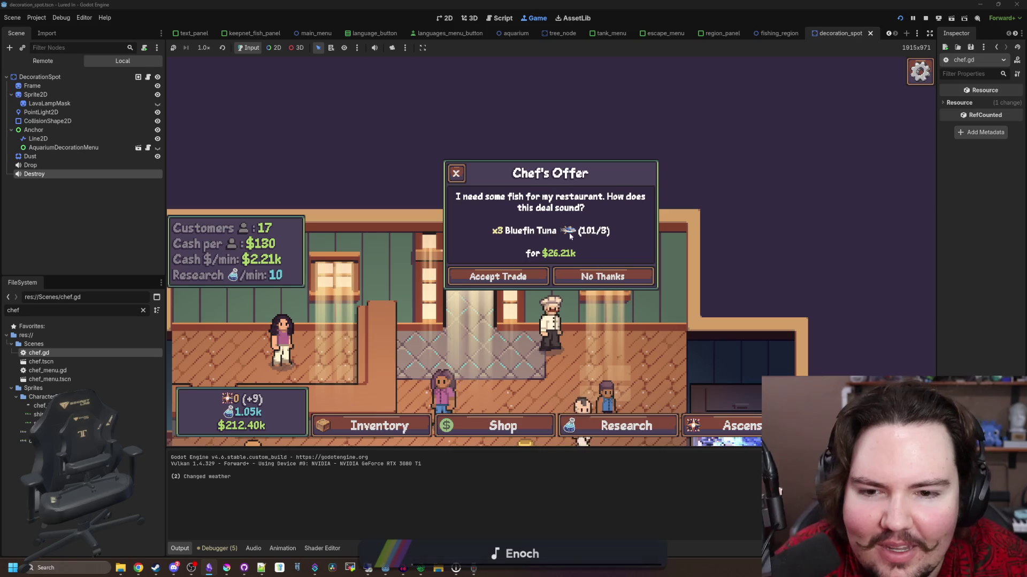
click(498, 277)
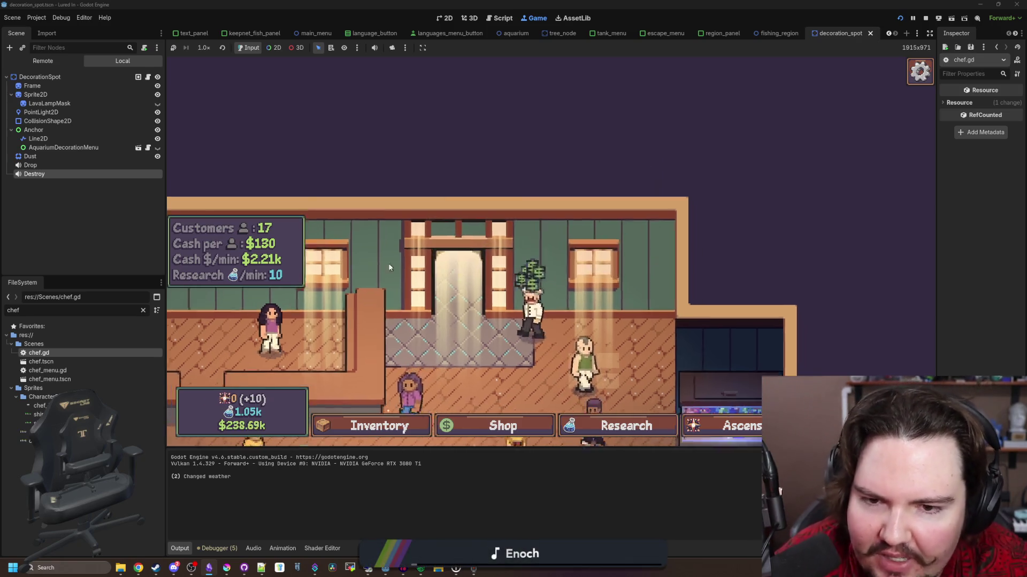
key(ctrl+F3)
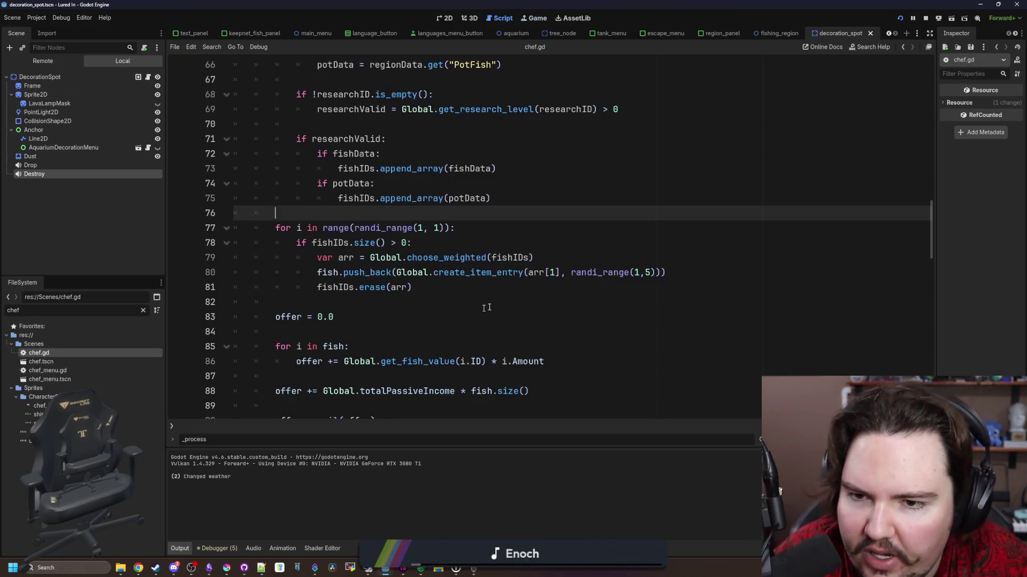
click(486, 308)
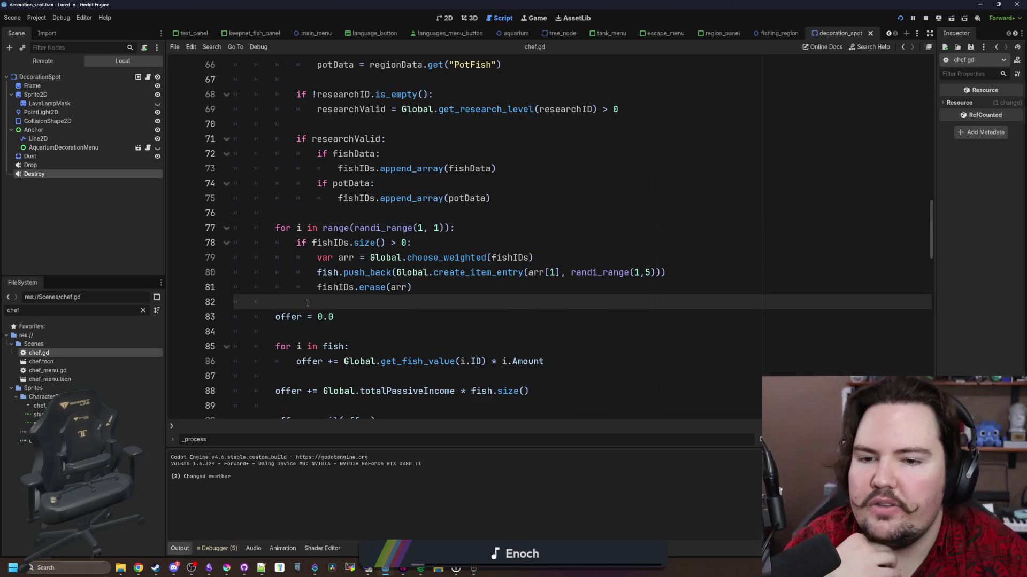
scroll(407, 299, down, 2)
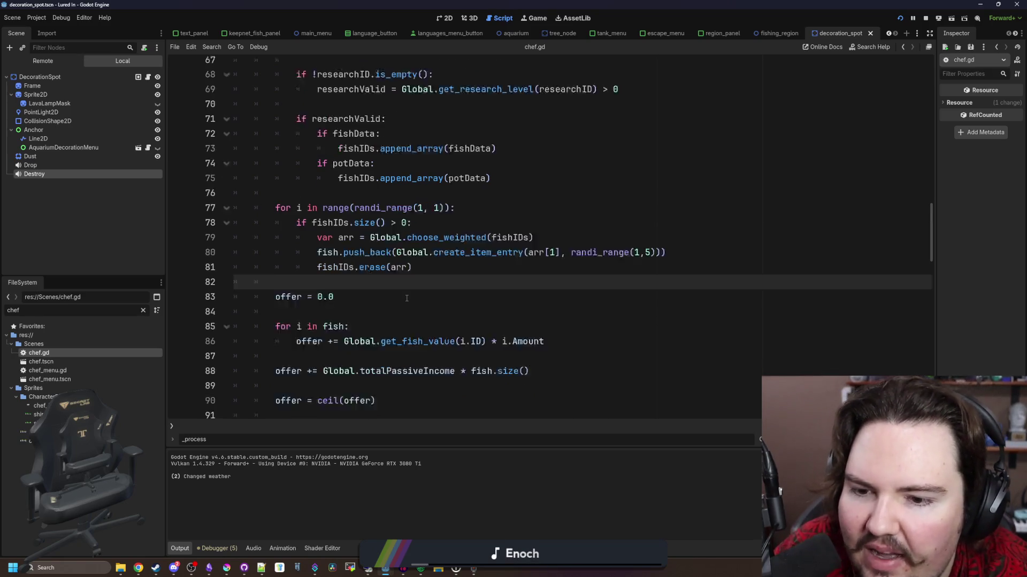
click(374, 302)
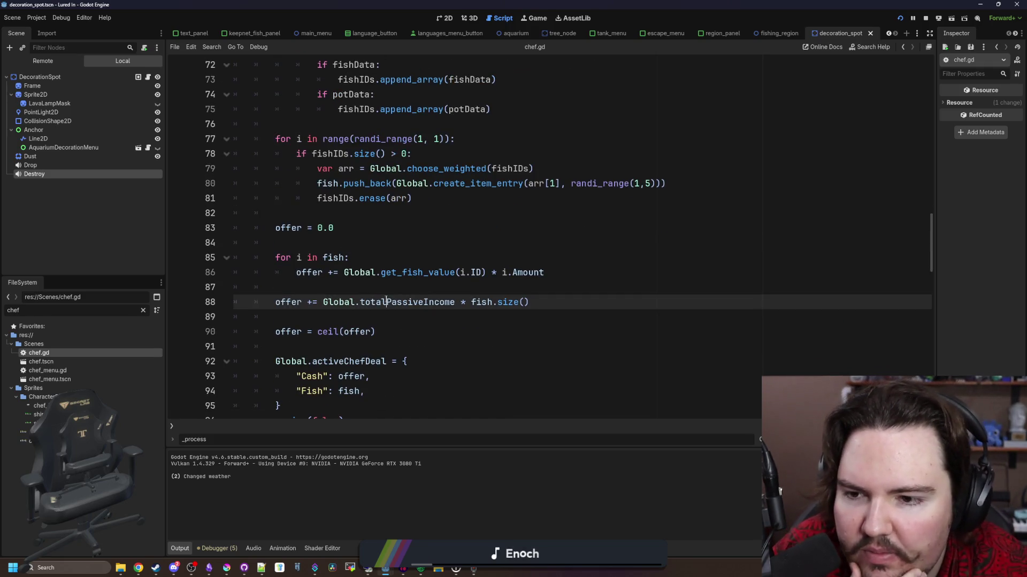
click(396, 293)
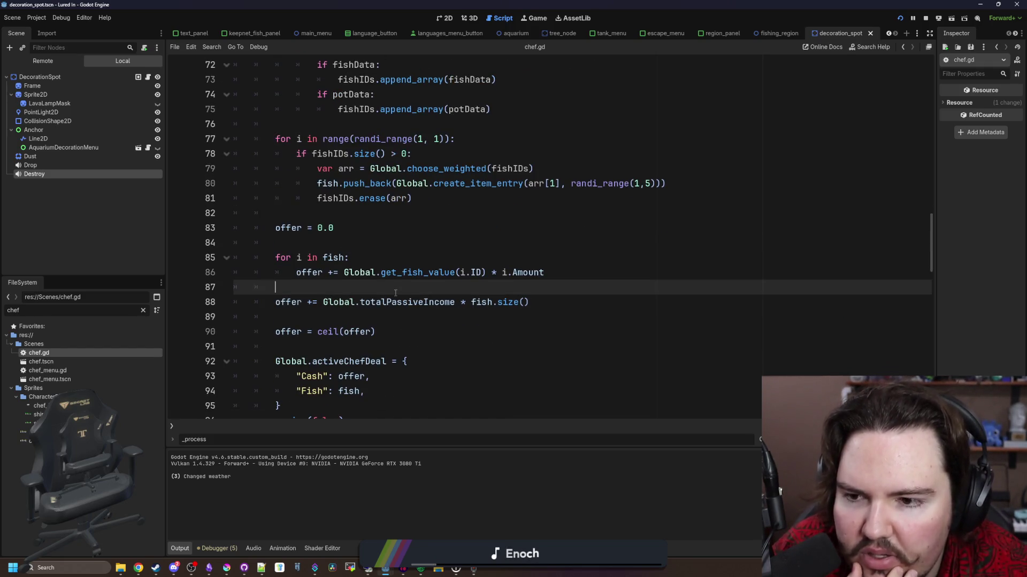
key(Up)
key(Up)
key(Up)
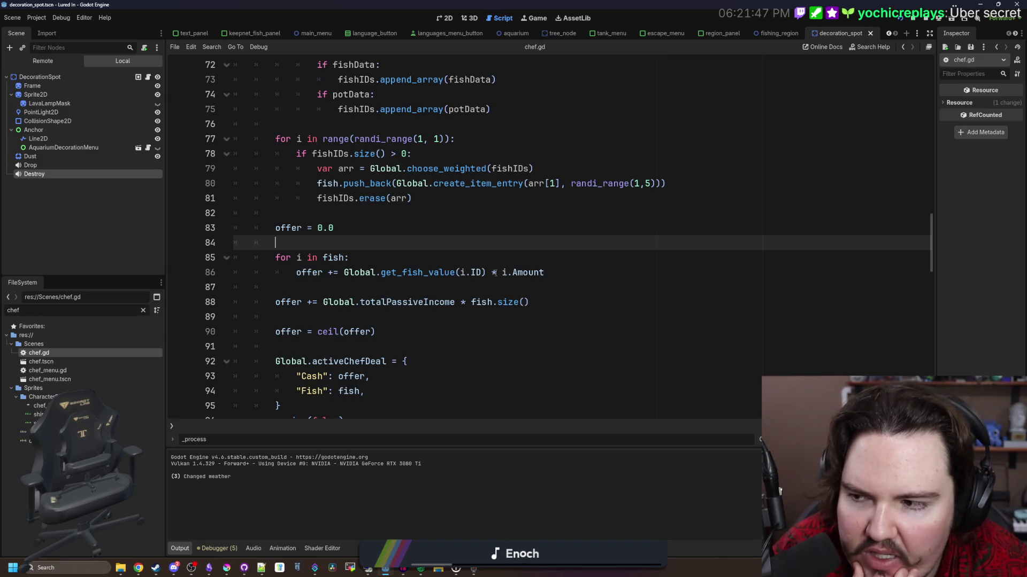
click(444, 284)
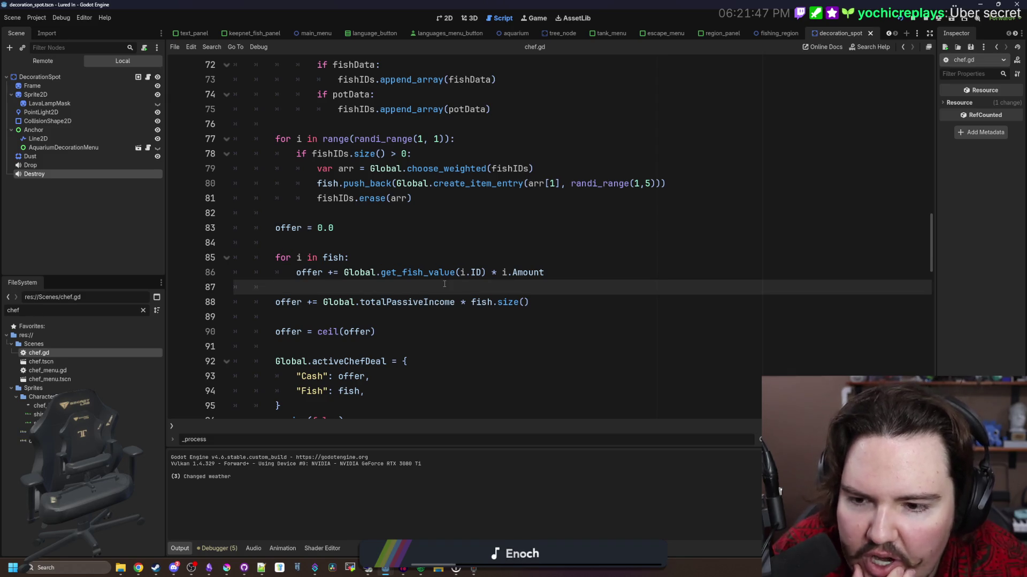
scroll(376, 316, down, 1)
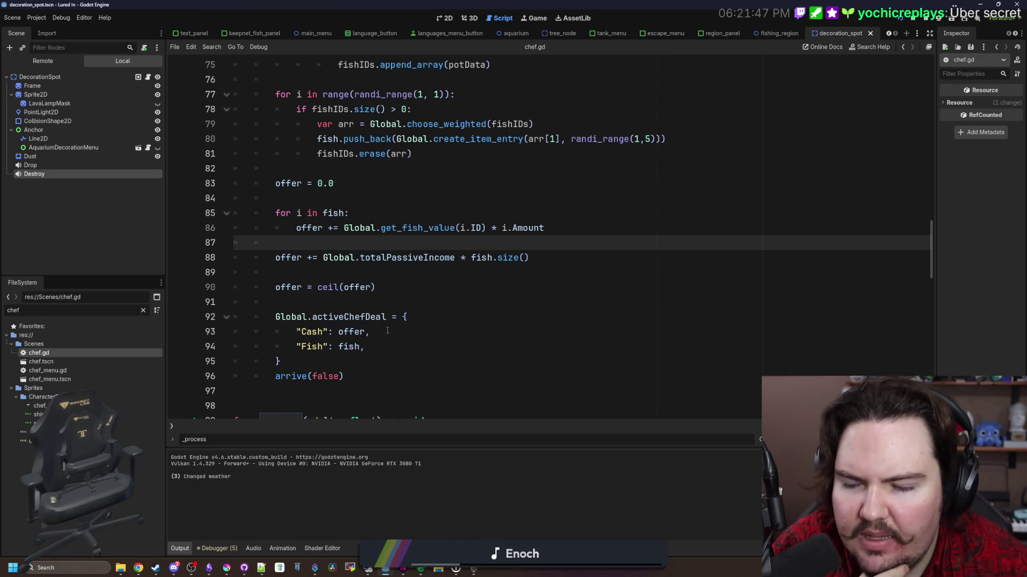
click(334, 274)
mouse_move(319, 259)
mouse_down()
mouse_move(527, 258)
mouse_move(464, 259)
mouse_up()
click(467, 244)
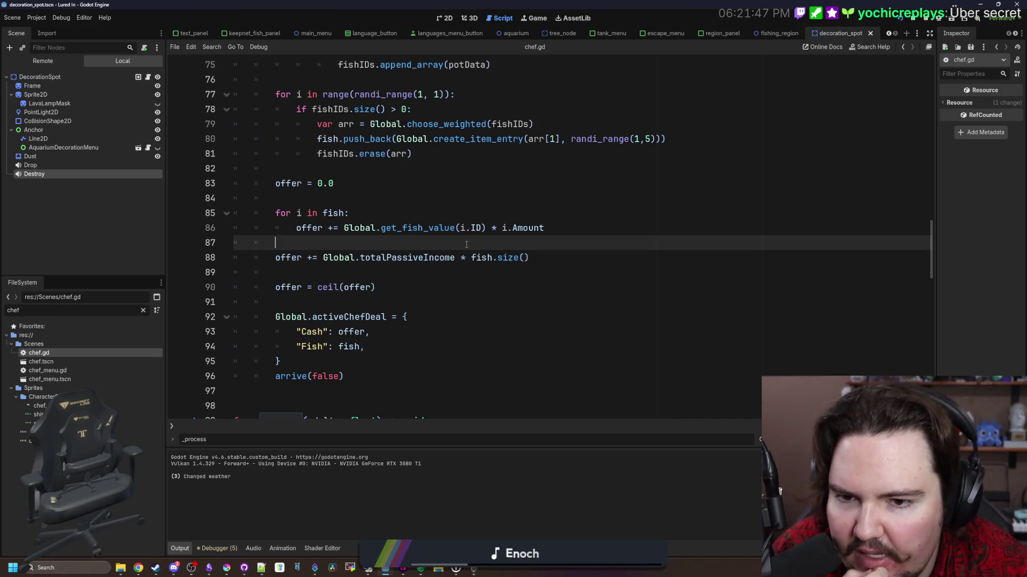
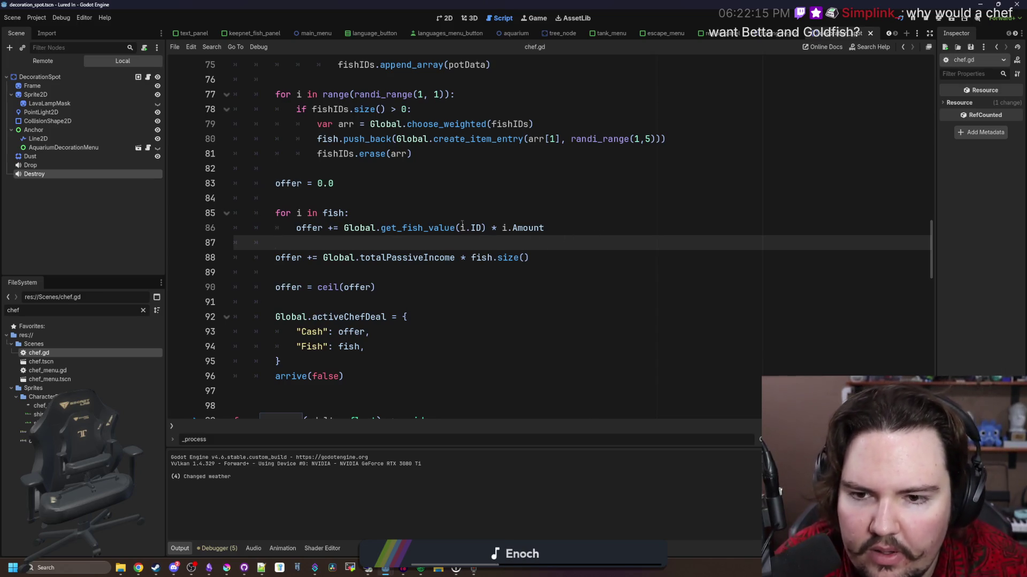
Append '* 2.0' to get_fish_value(i.ID) on line 86 of chef.gd and save.
click(486, 227)
text(* 2.0)
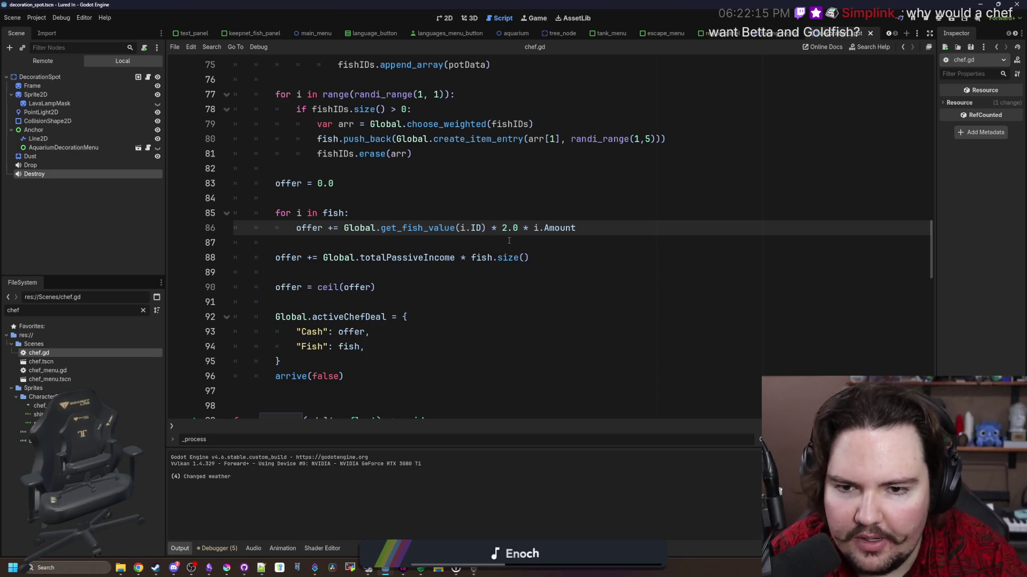
click(509, 241)
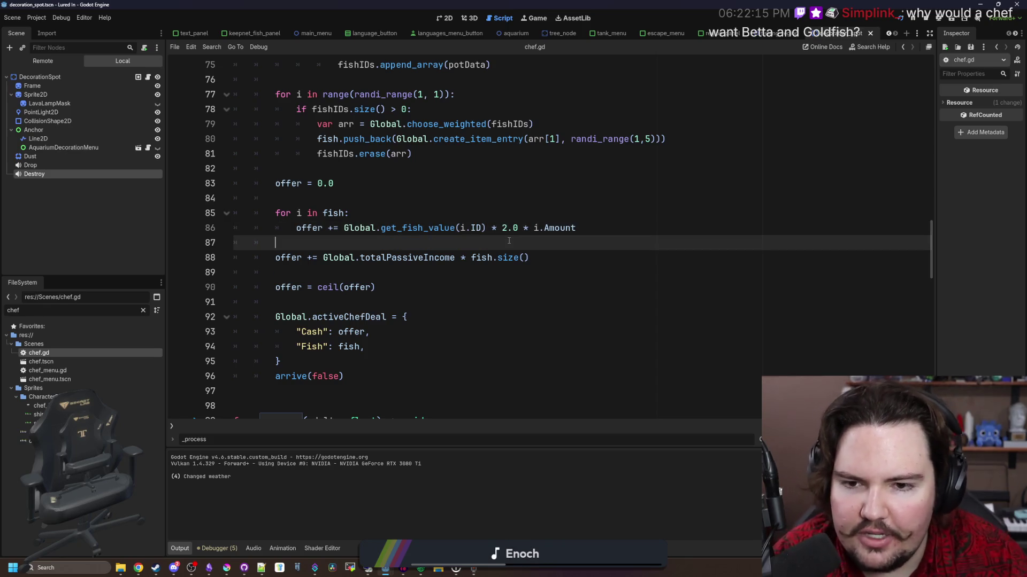
click(509, 213)
key(ctrl+s)
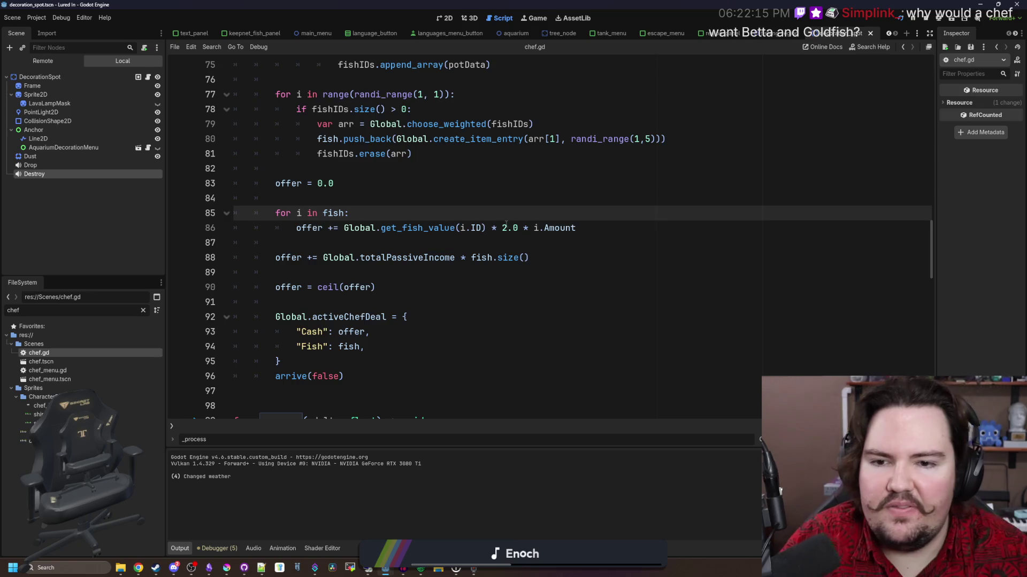
Delete the blank line before the ceil rounding in chef.gd and save the script.
click(548, 243)
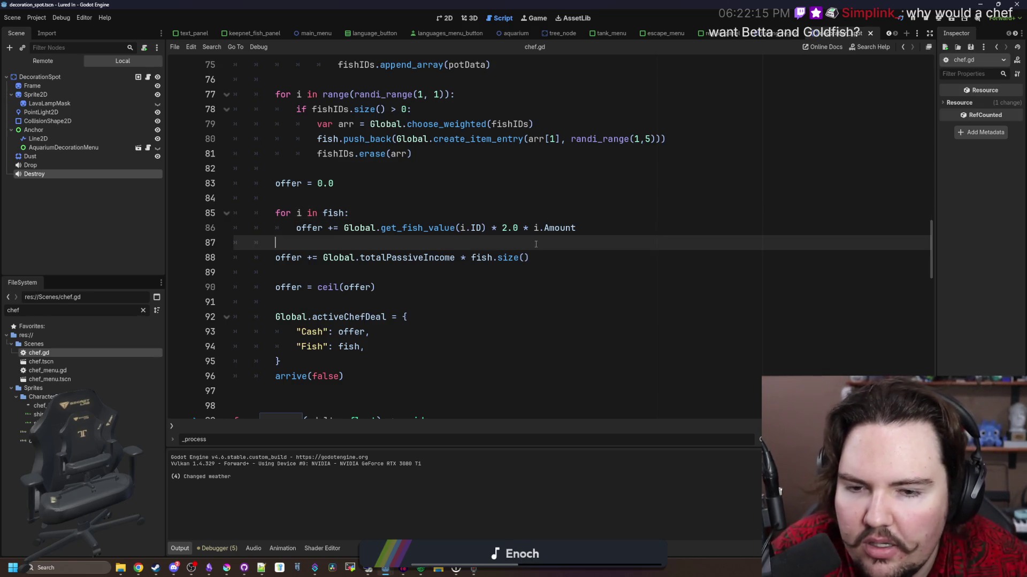
scroll(358, 257, down, 3)
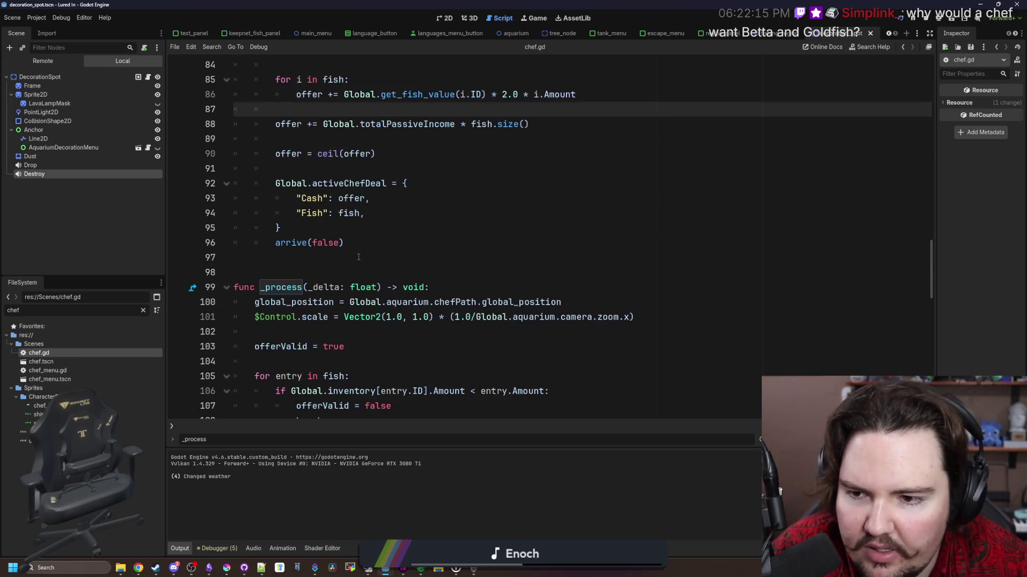
click(358, 258)
scroll(375, 246, up, 2)
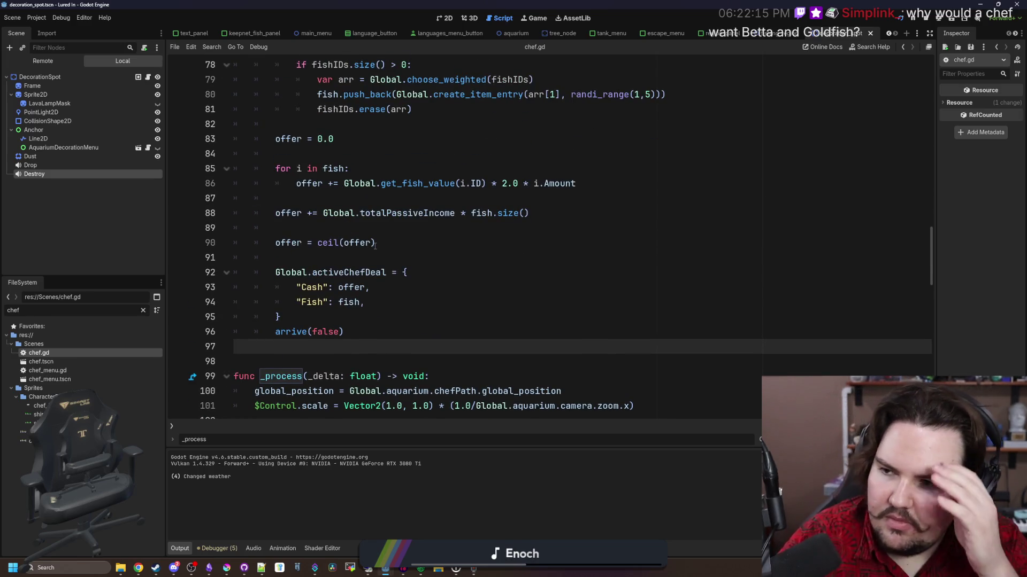
click(411, 258)
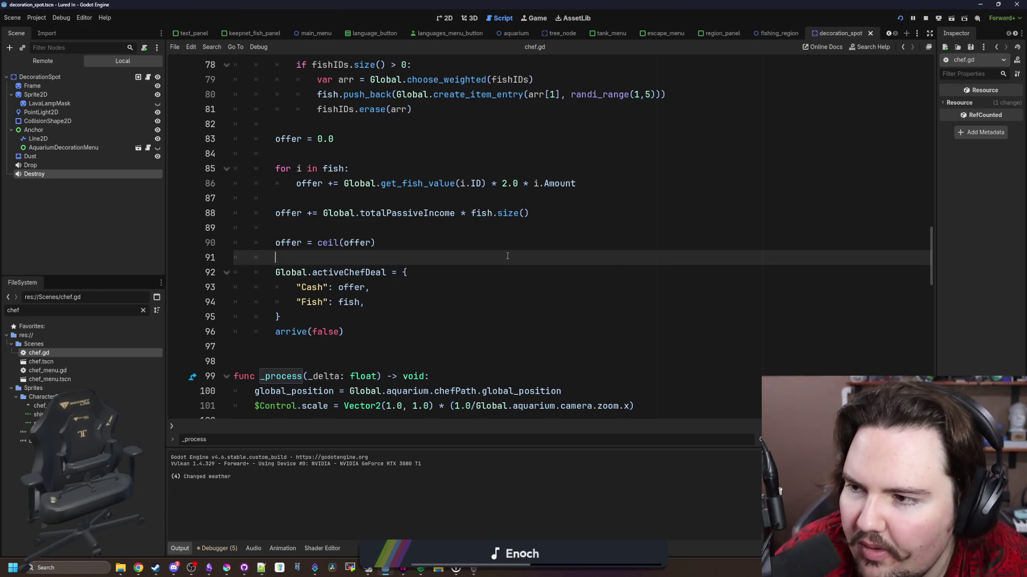
click(410, 273)
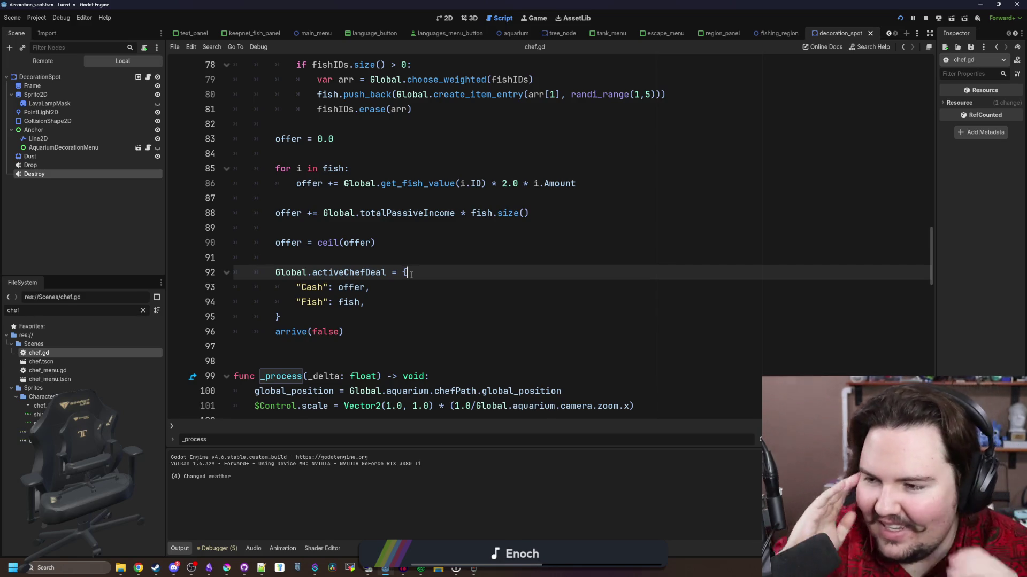
click(423, 260)
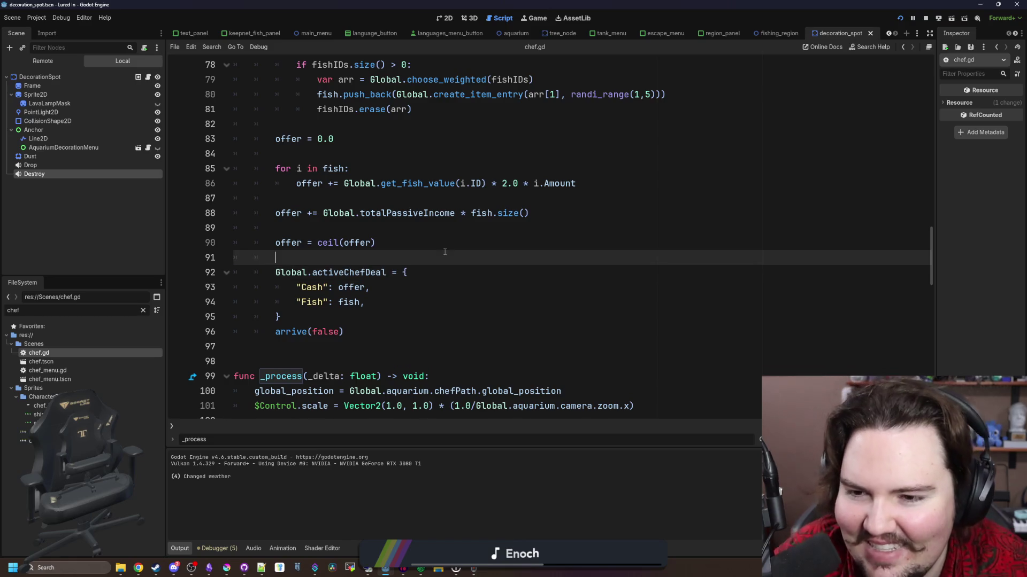
click(371, 228)
key(BackSpace)
key(Down)
key(Down)
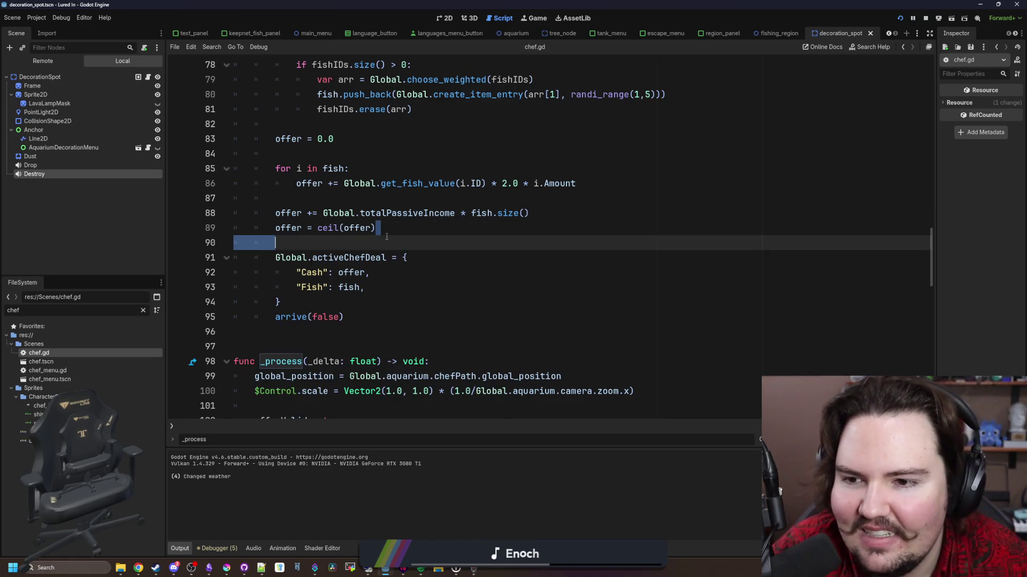
scroll(406, 256, up, 1)
key(ctrl+s)
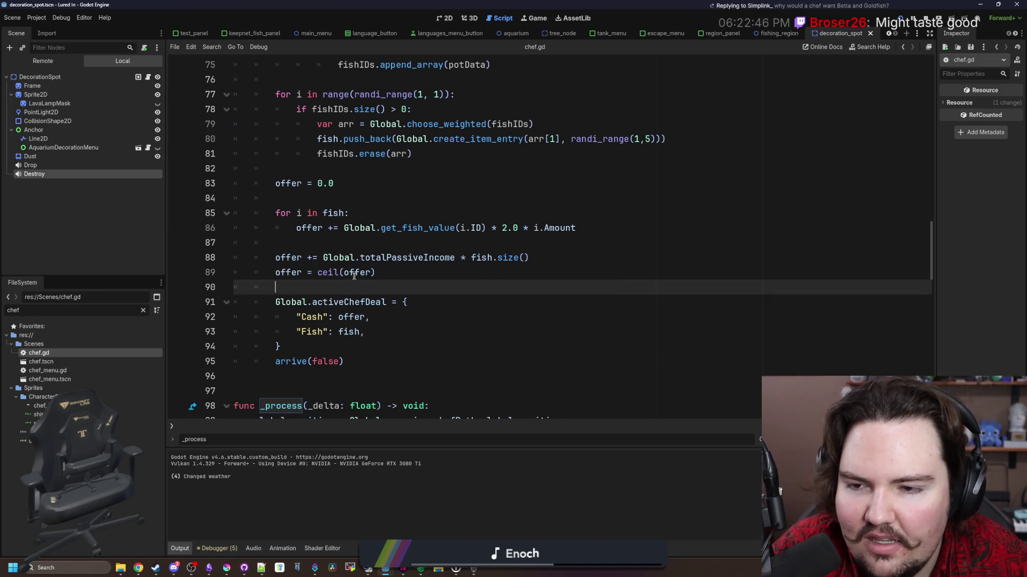
Check the lines around the ceil rounding after the edit.
click(373, 270)
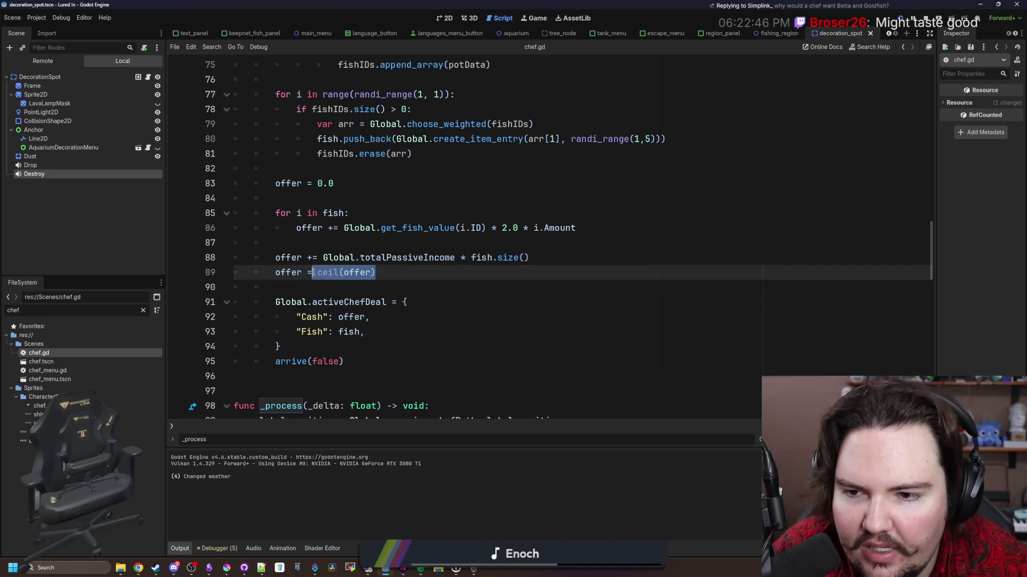
click(369, 287)
scroll(370, 248, down, 1)
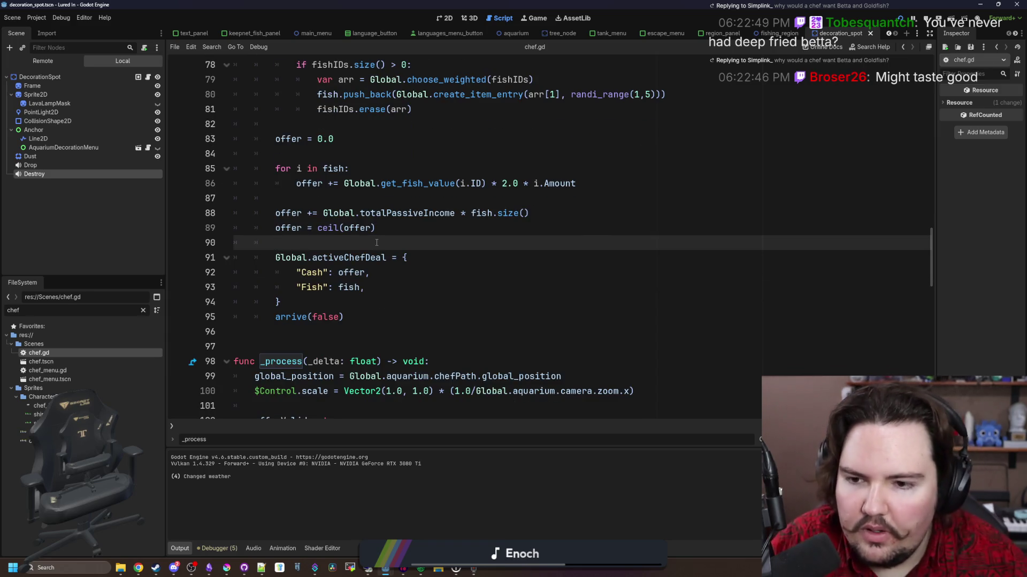
scroll(377, 242, up, 1)
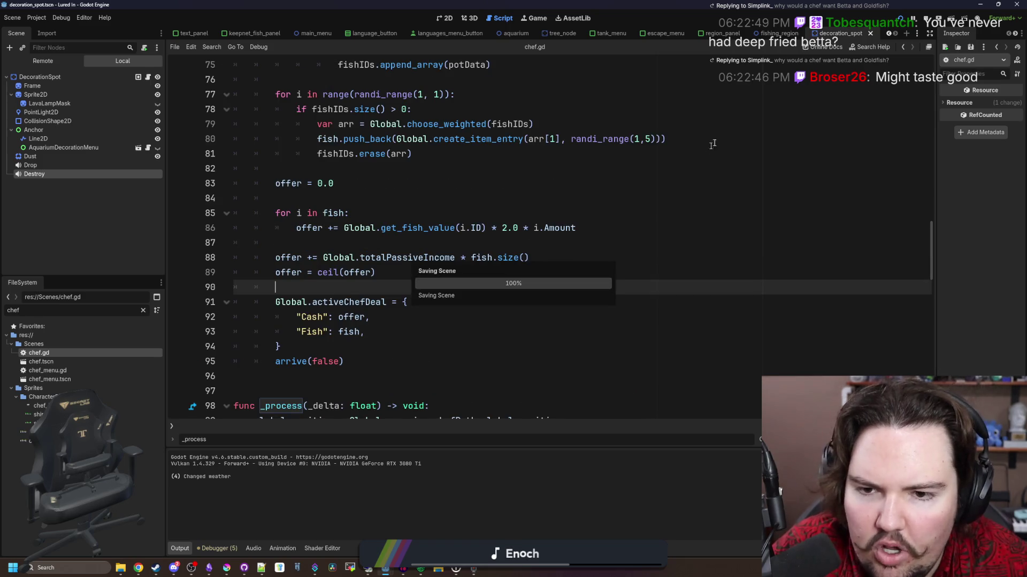
mouse_move(210, 570)
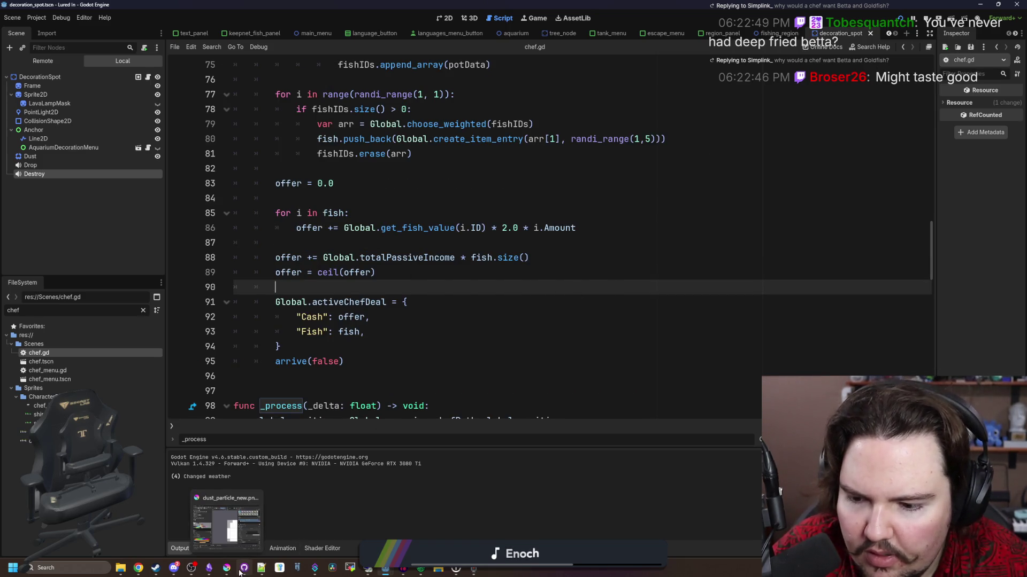
Add the Lured In changelog bullet 'Increased the value of the offers the chef makes on your fish'.
key(alt+Tab)
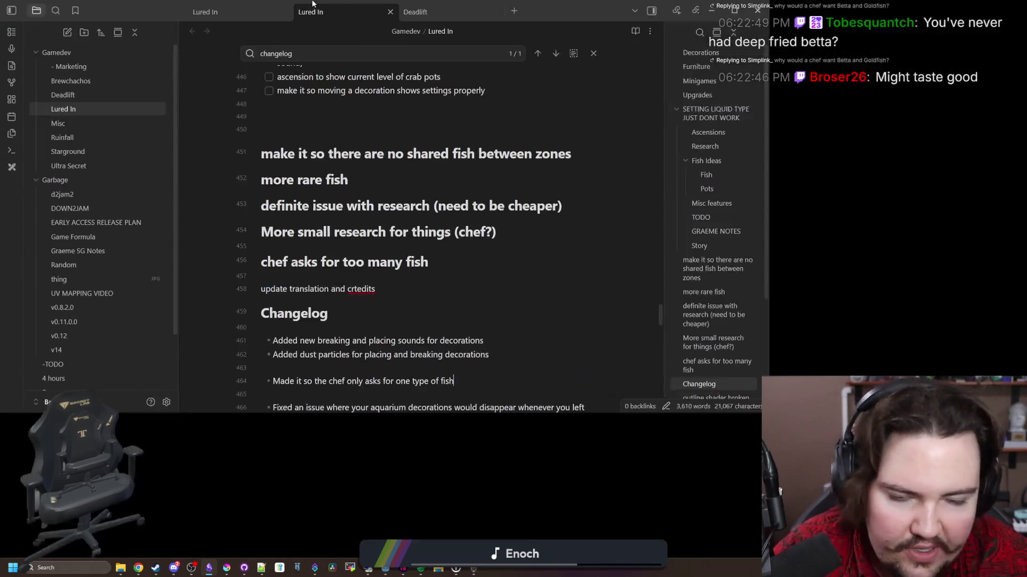
key(Return)
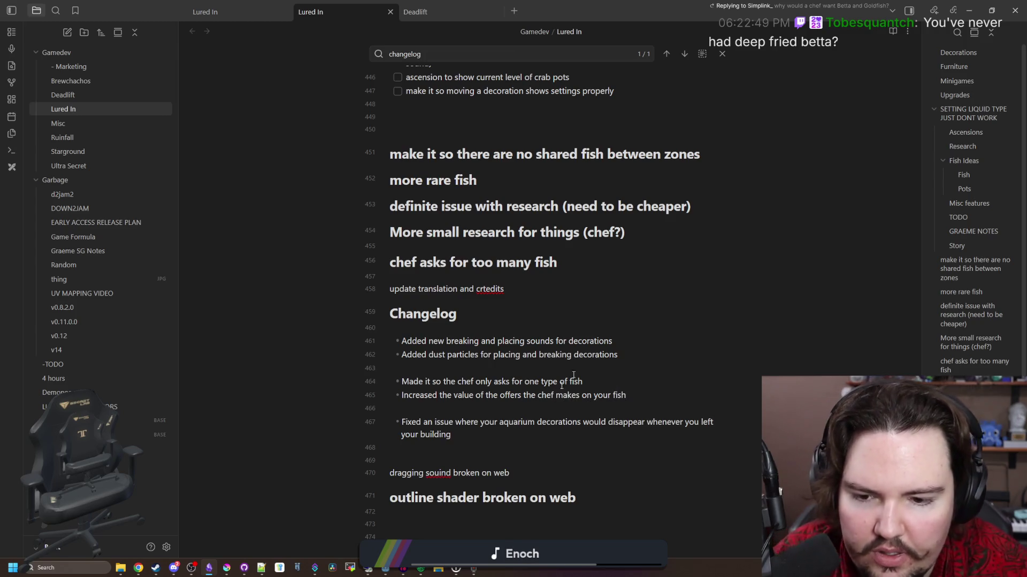
key(End)
click(549, 365)
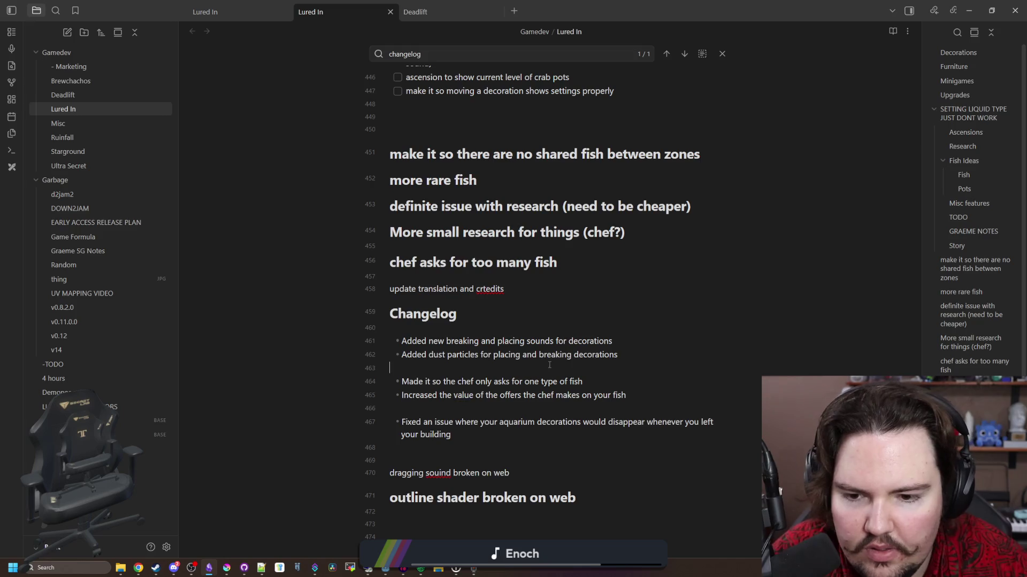
key(alt+Tab)
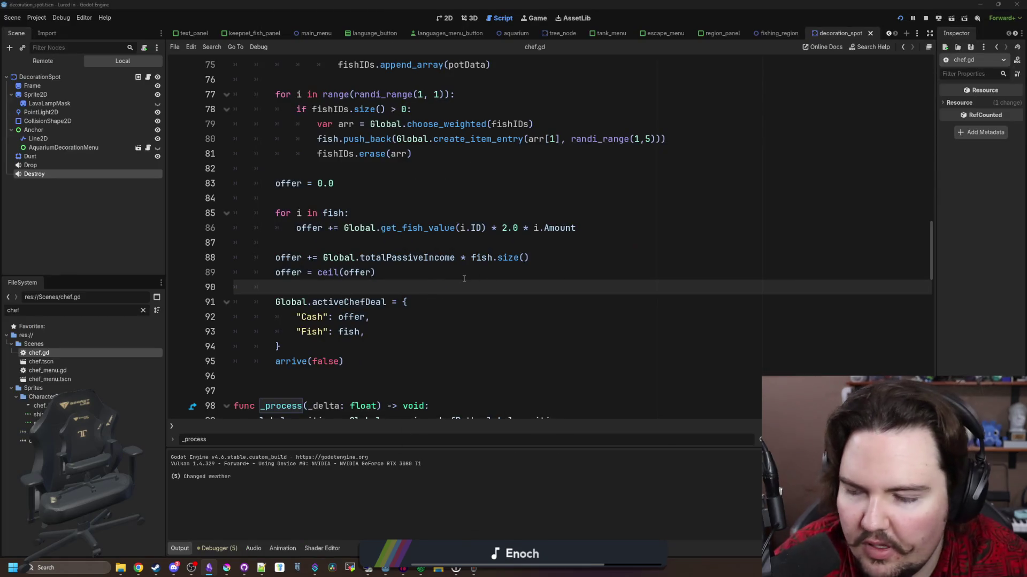
Save, stop and relaunch Lured In, then close the Feedback popup on the title screen.
key(ctrl+s)
key(ctrl+s)
key(ctrl+s)
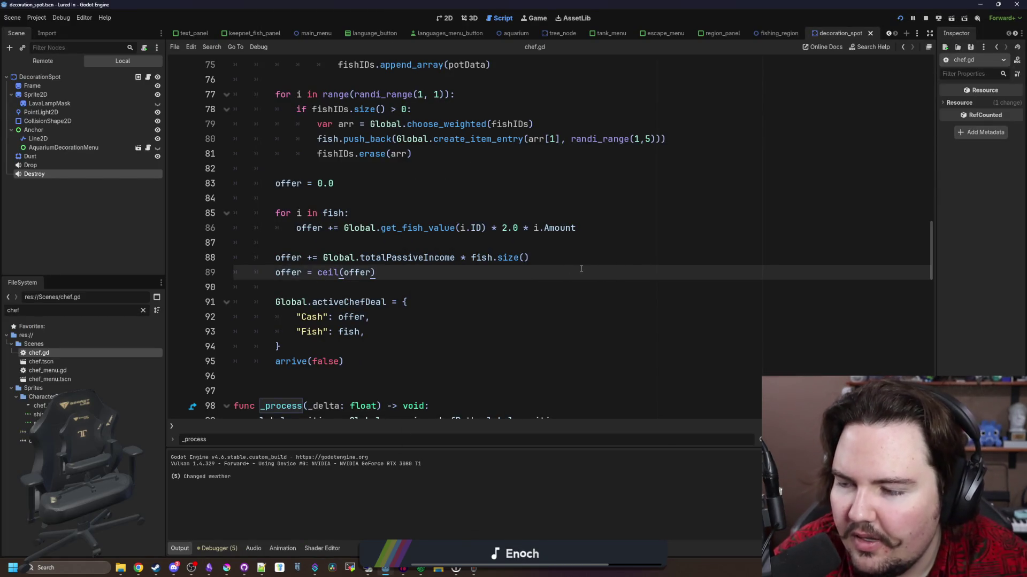
click(925, 19)
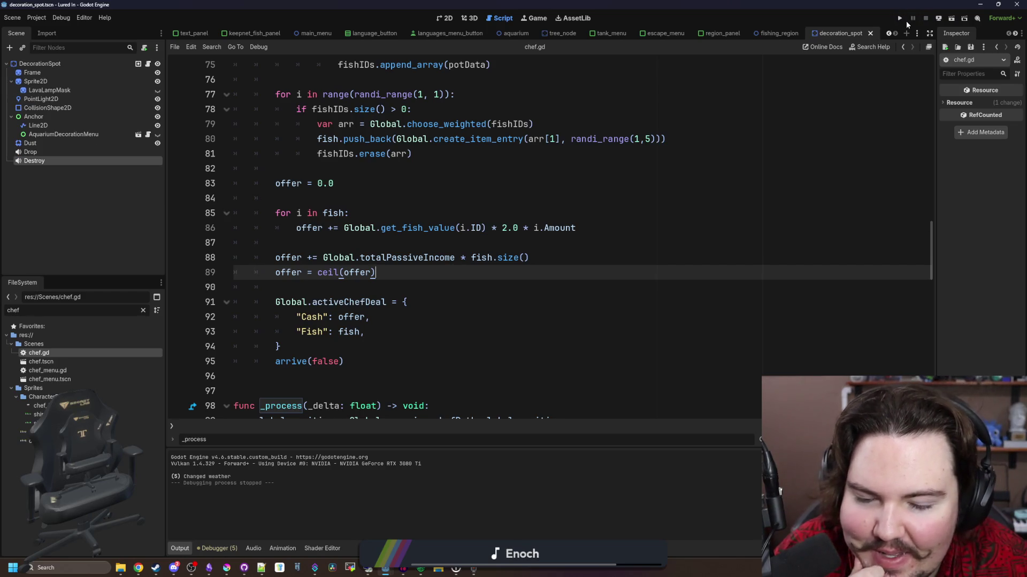
click(903, 21)
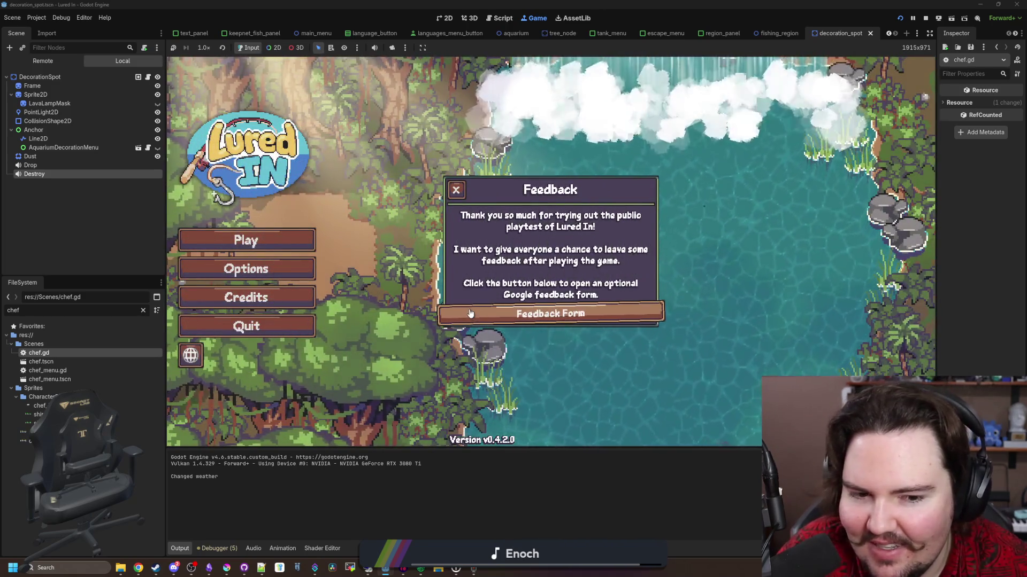
click(455, 193)
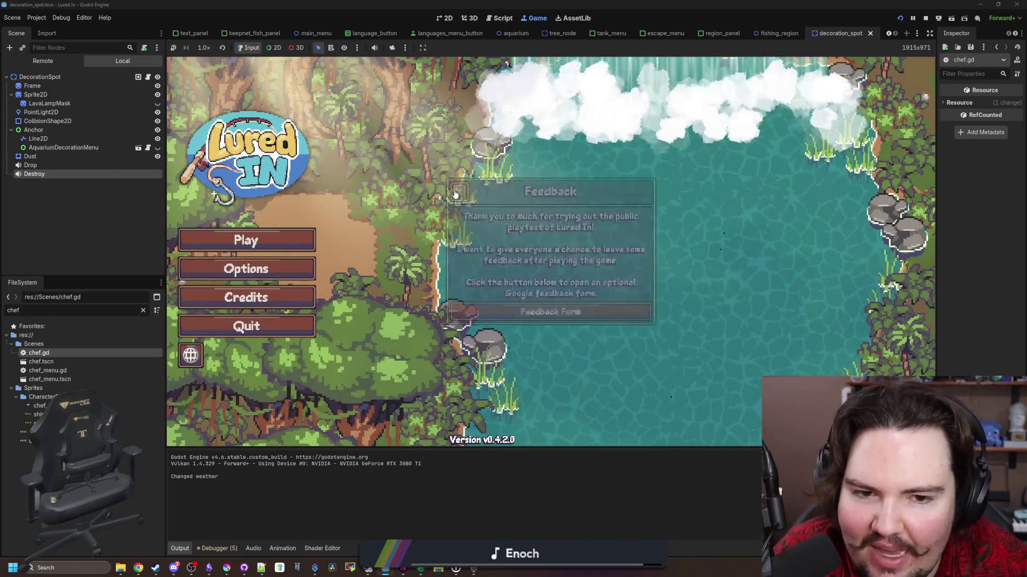
Start the game, dismiss the welcome back message and pan the shop view.
click(278, 246)
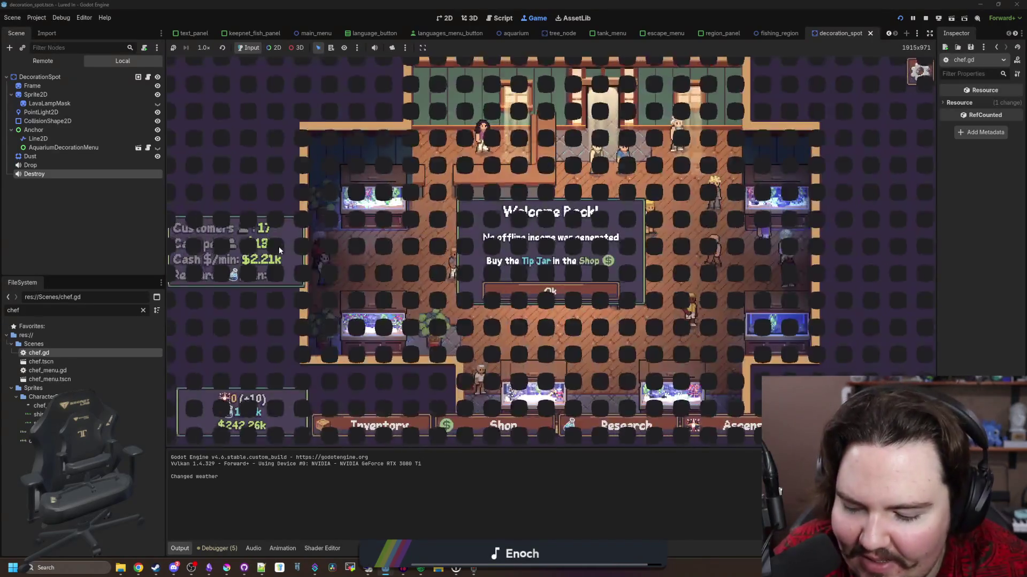
click(547, 289)
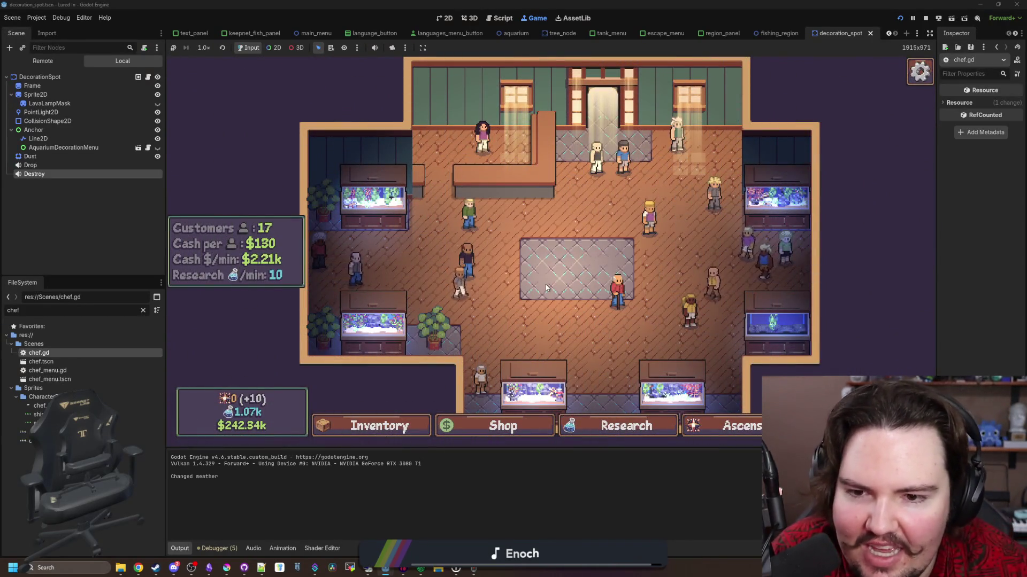
key(d)
key(s)
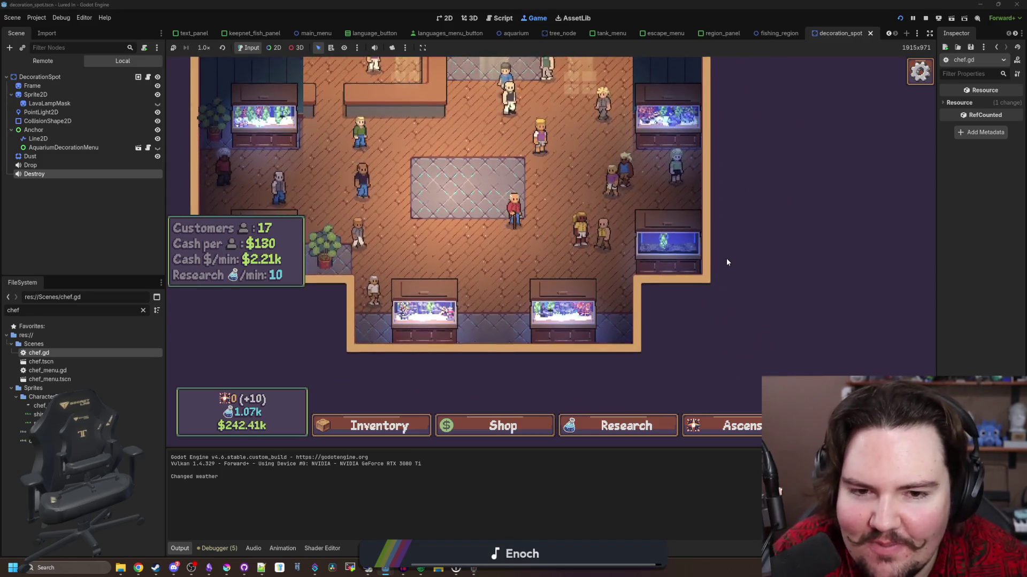
Buy a Treasure Chest decoration in the Fish Tank 4 panel and recheck the tank.
click(695, 248)
scroll(543, 241, down, 5)
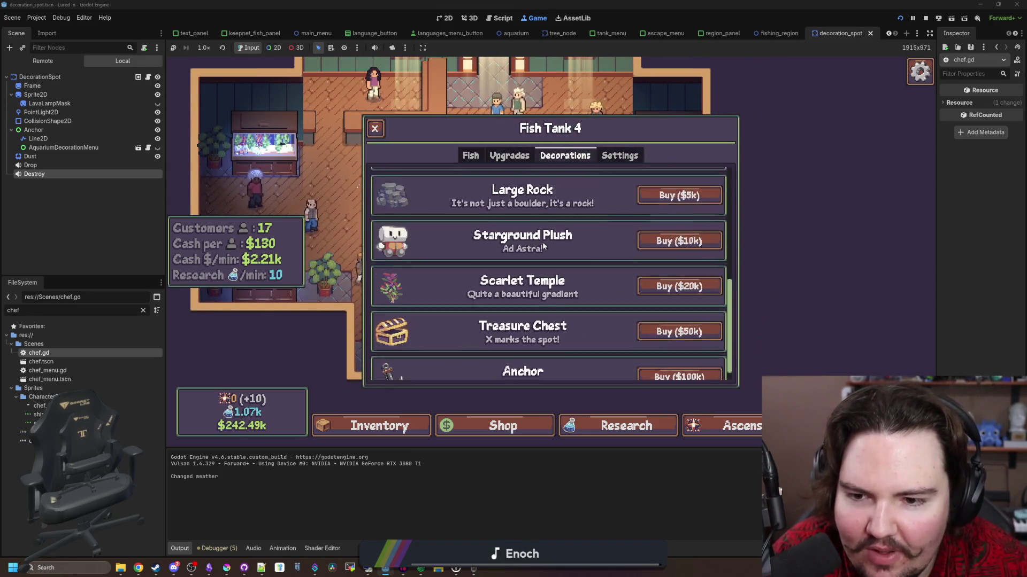
click(679, 312)
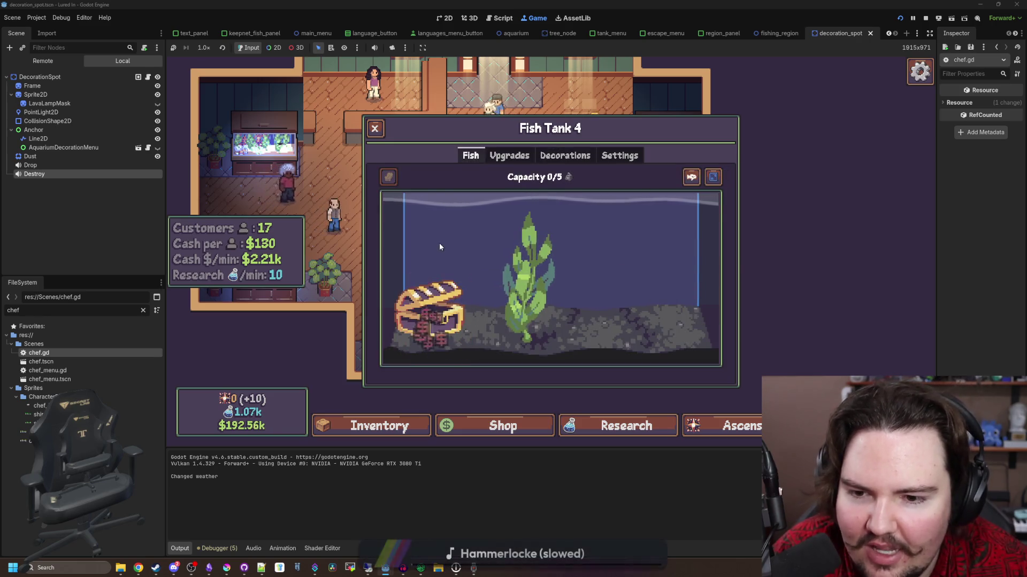
click(431, 329)
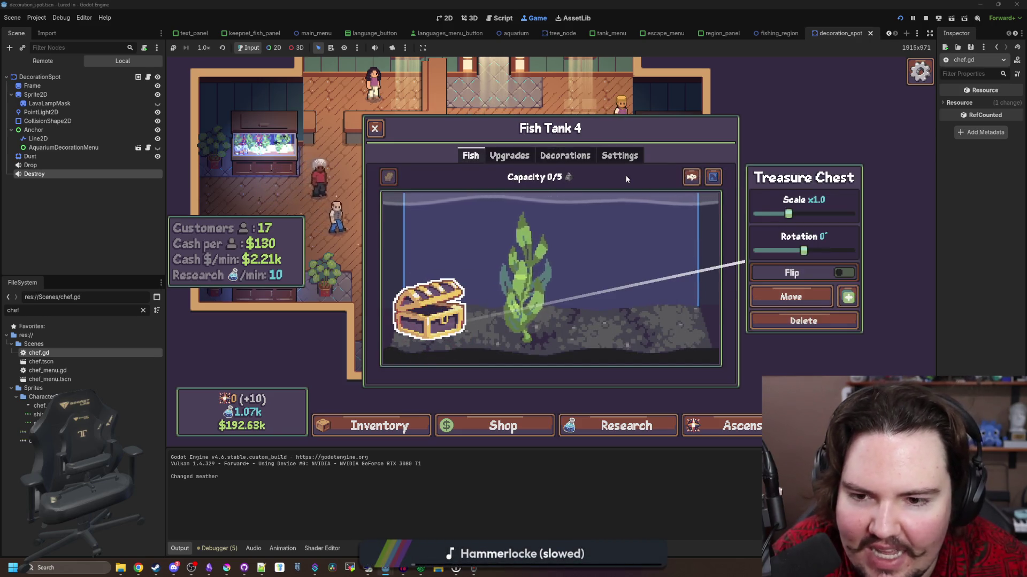
key(Escape)
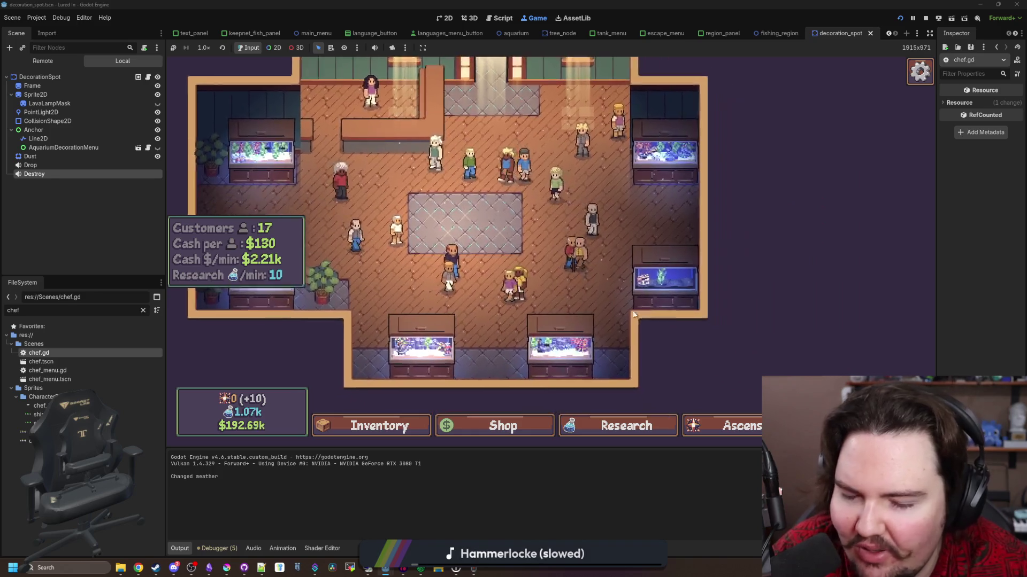
click(661, 284)
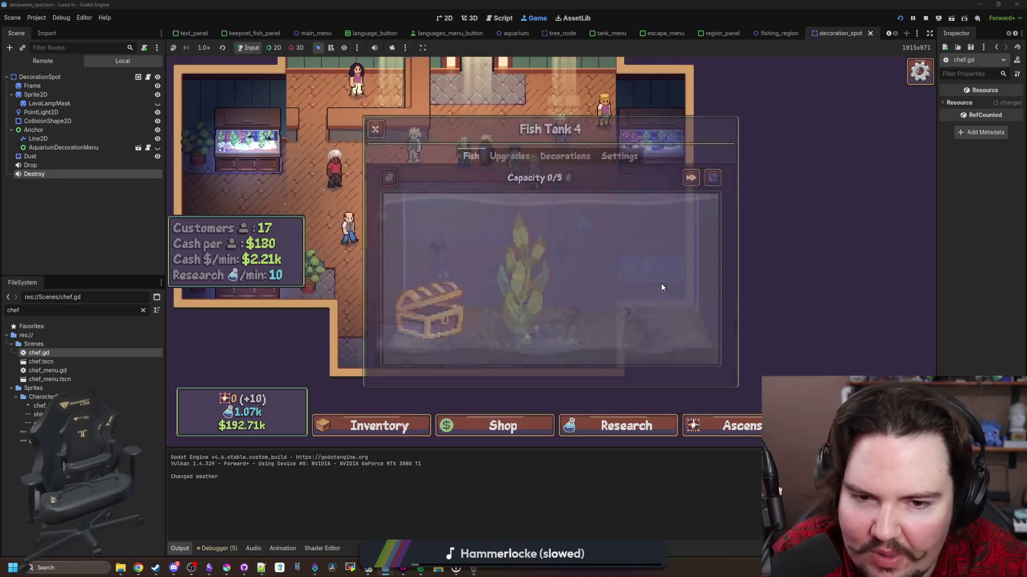
key(Escape)
click(614, 260)
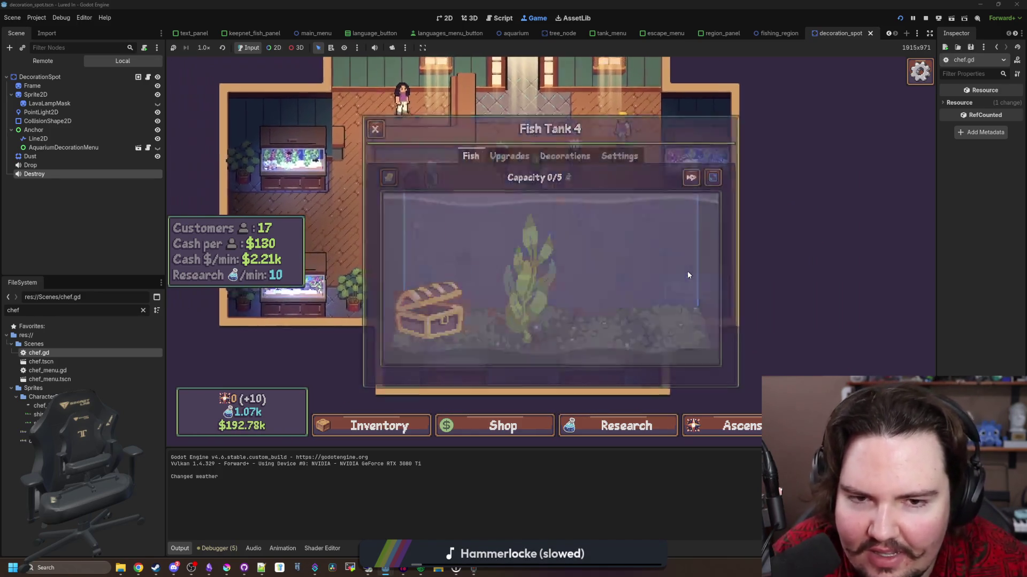
key(Escape)
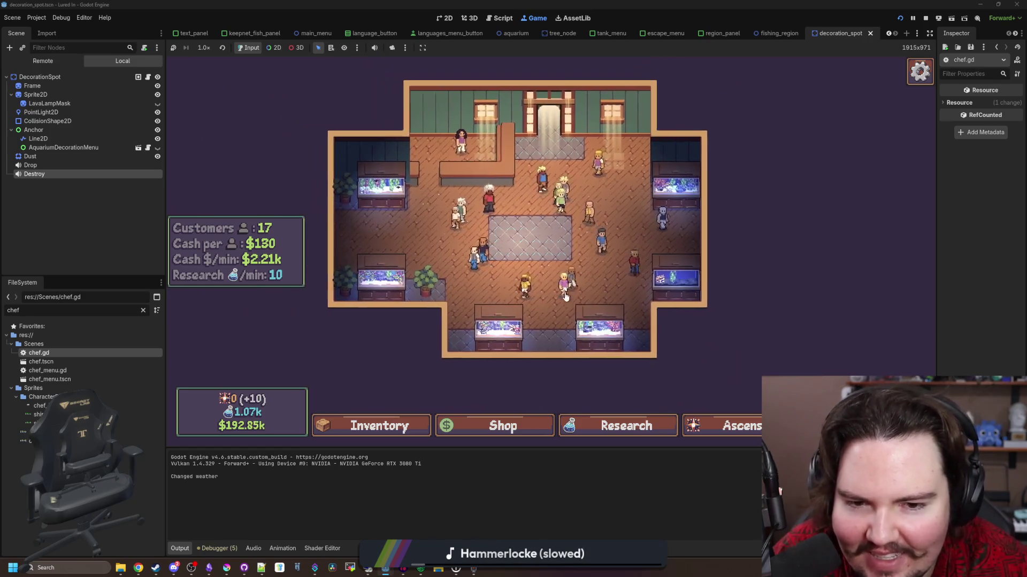
Focus the camera on the right-side fish tank, view its details, then zoom back out.
click(651, 267)
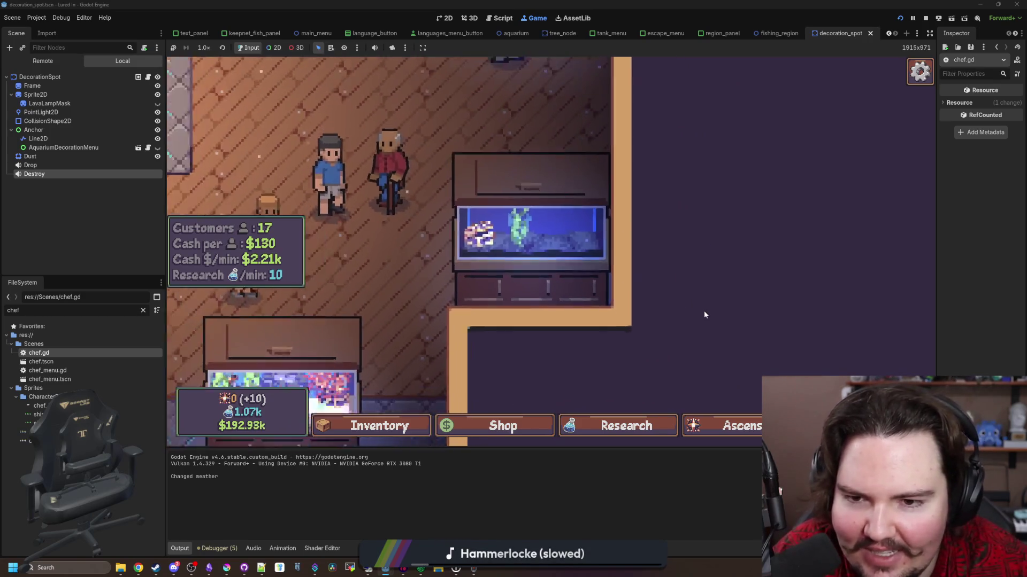
click(572, 258)
key(Escape)
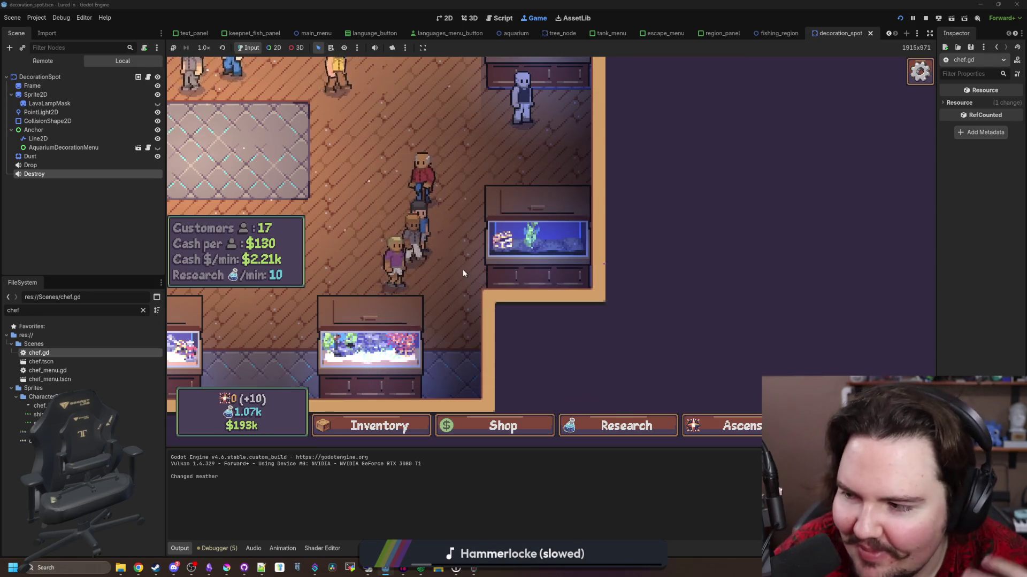
click(463, 272)
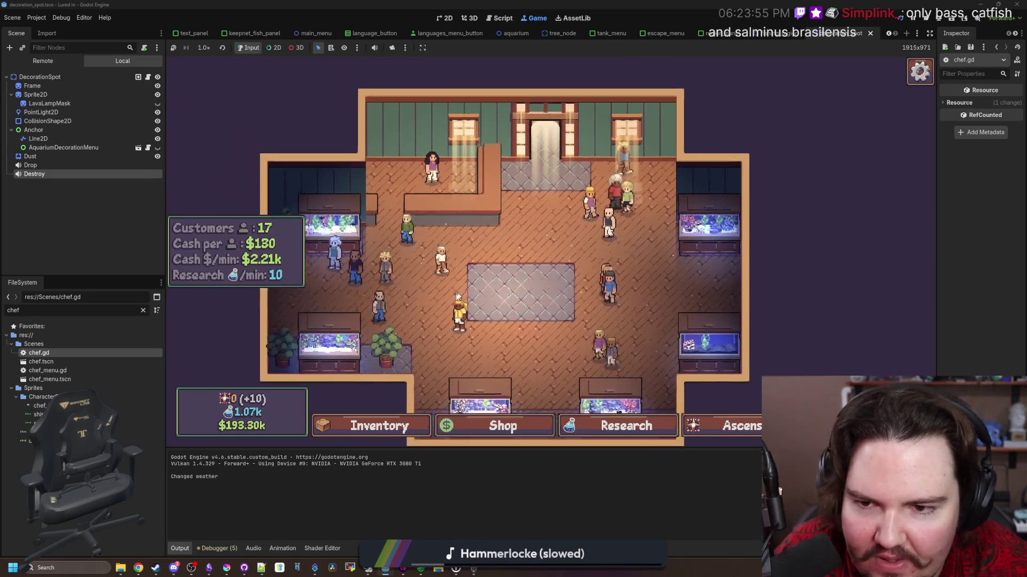
Pan around the shop floor to reposition the game view.
scroll(481, 294, up, 3)
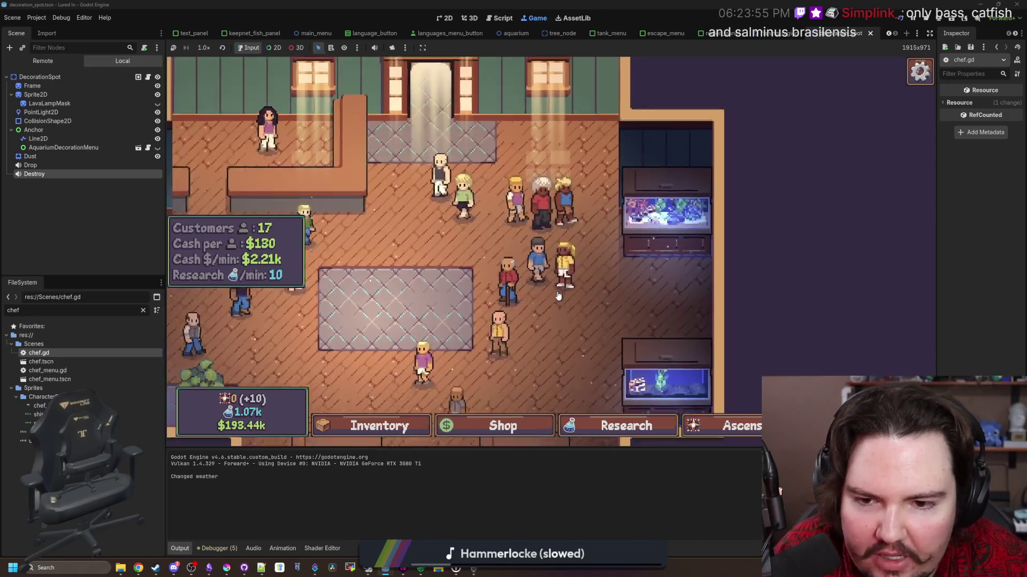
scroll(604, 289, down, 3)
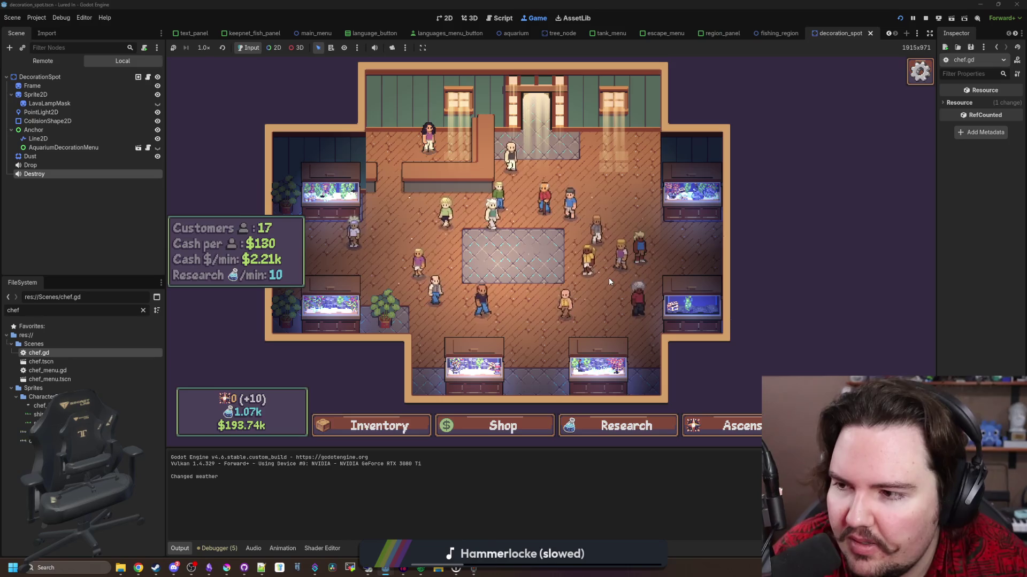
scroll(540, 225, down, 1)
mouse_move(540, 225)
mouse_down()
mouse_move(422, 269)
mouse_move(496, 259)
mouse_move(615, 177)
mouse_move(592, 207)
mouse_move(486, 246)
mouse_move(561, 342)
mouse_move(669, 161)
mouse_move(534, 150)
mouse_move(512, 238)
mouse_up()
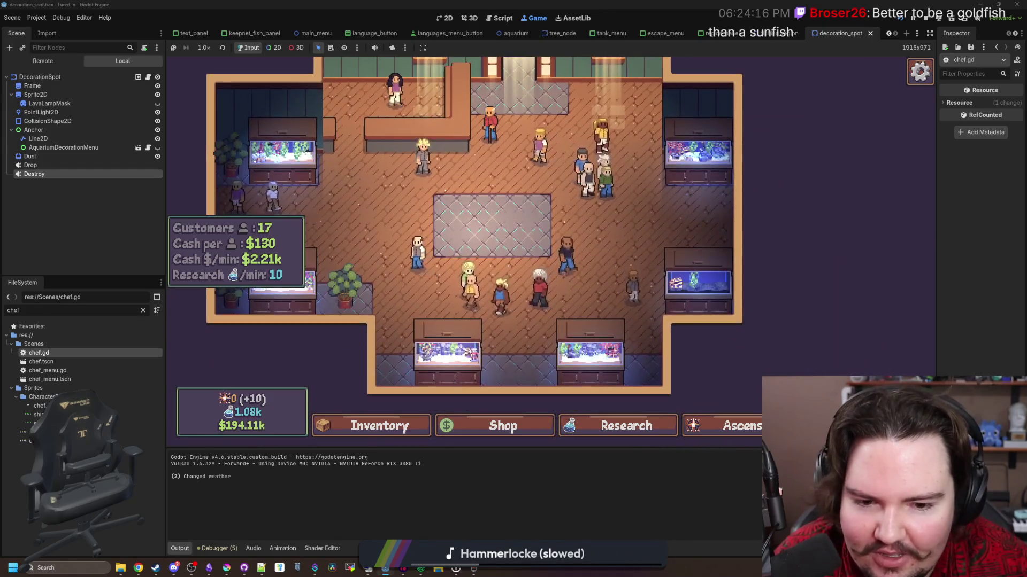
Scroll the fish Inventory down to Mola Mola and open a new browser window.
click(391, 426)
scroll(441, 320, down, 2)
scroll(440, 319, down, 5)
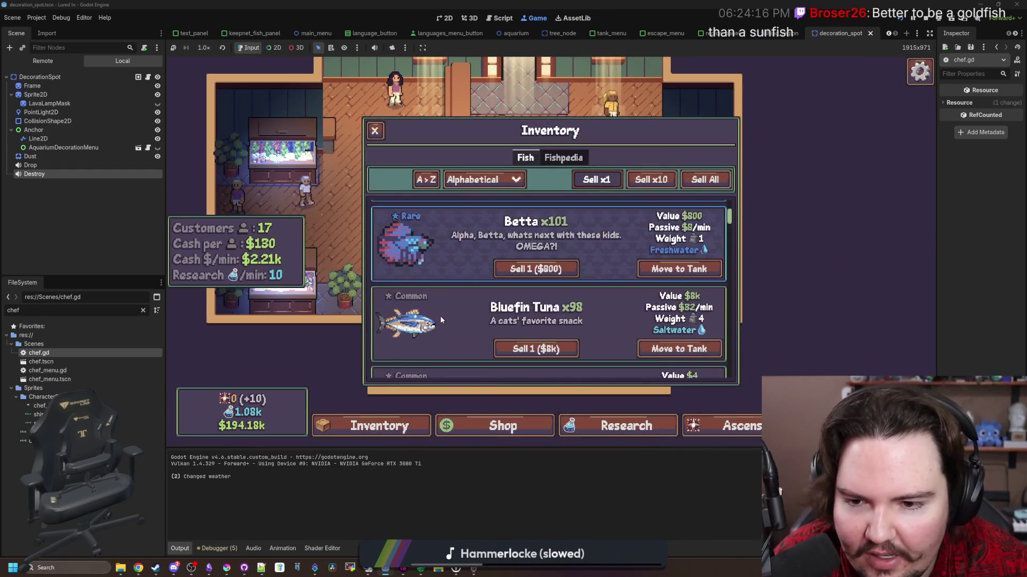
scroll(493, 338, down, 6)
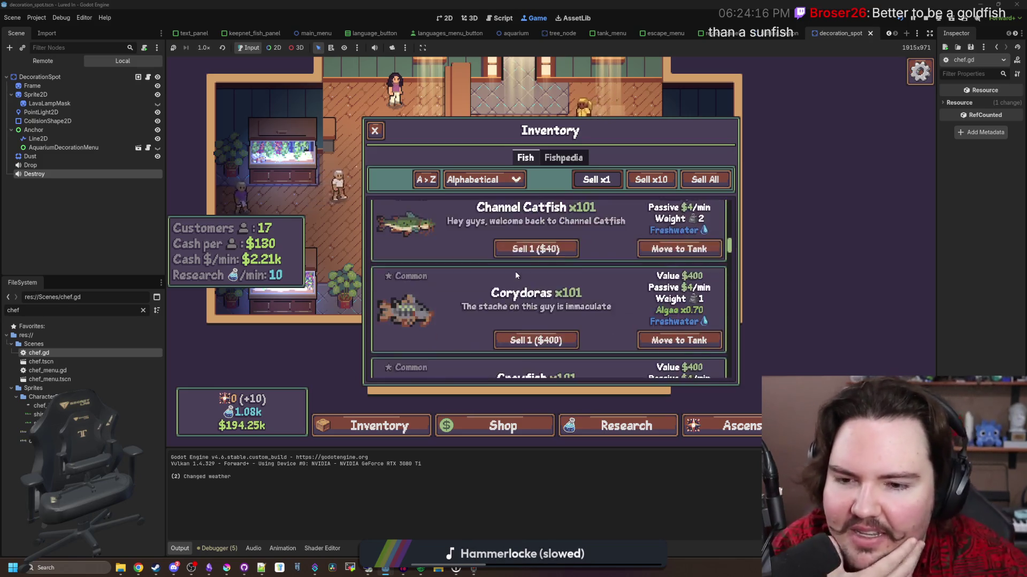
scroll(477, 310, down, 8)
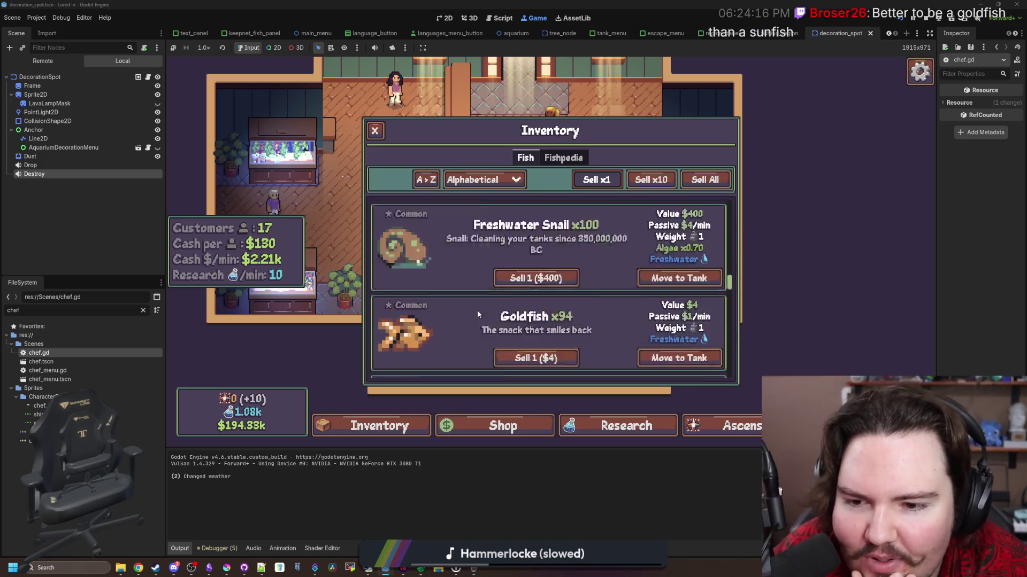
scroll(477, 310, down, 3)
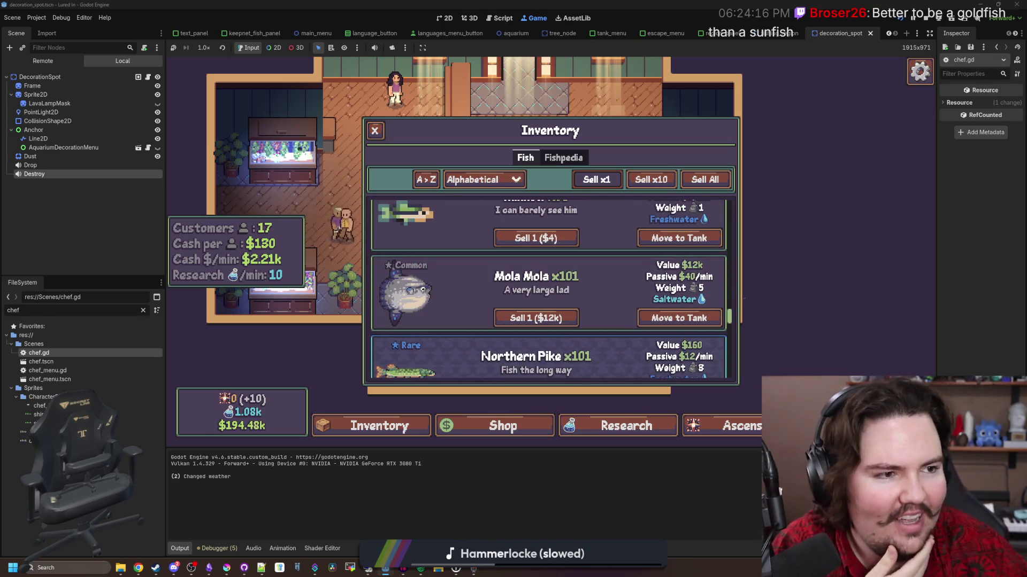
key(super+2)
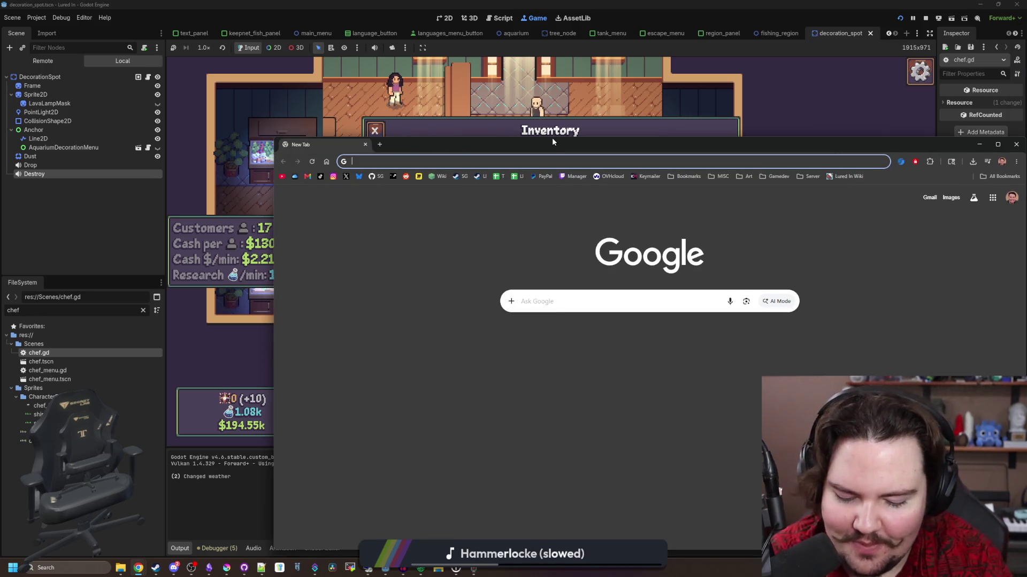
Search images for 'mola mola skeleton' and preview the Reddit skeleton and blue Wikipedia sunfish.
text(mola mola skeleton)
key(Return)
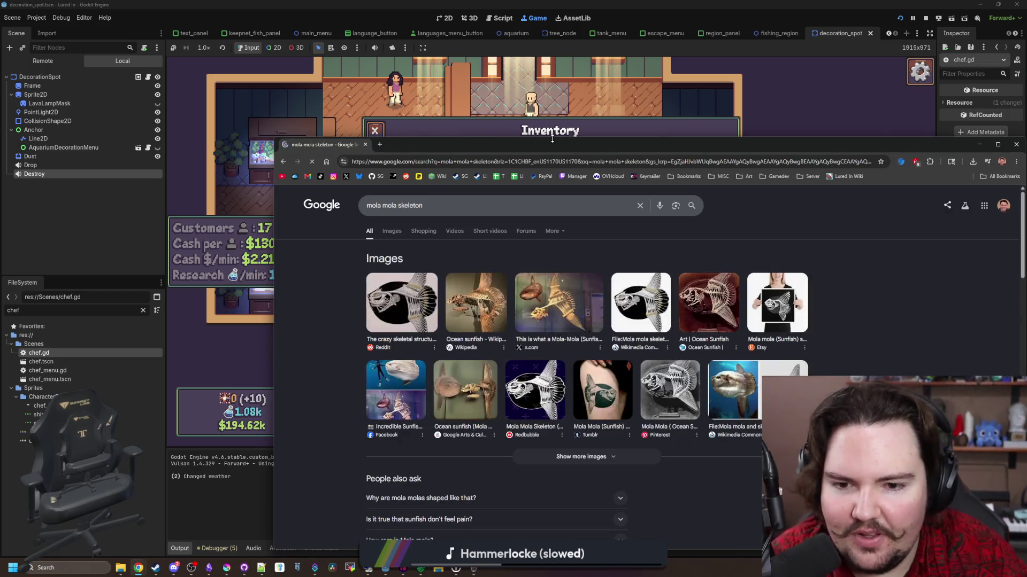
click(392, 231)
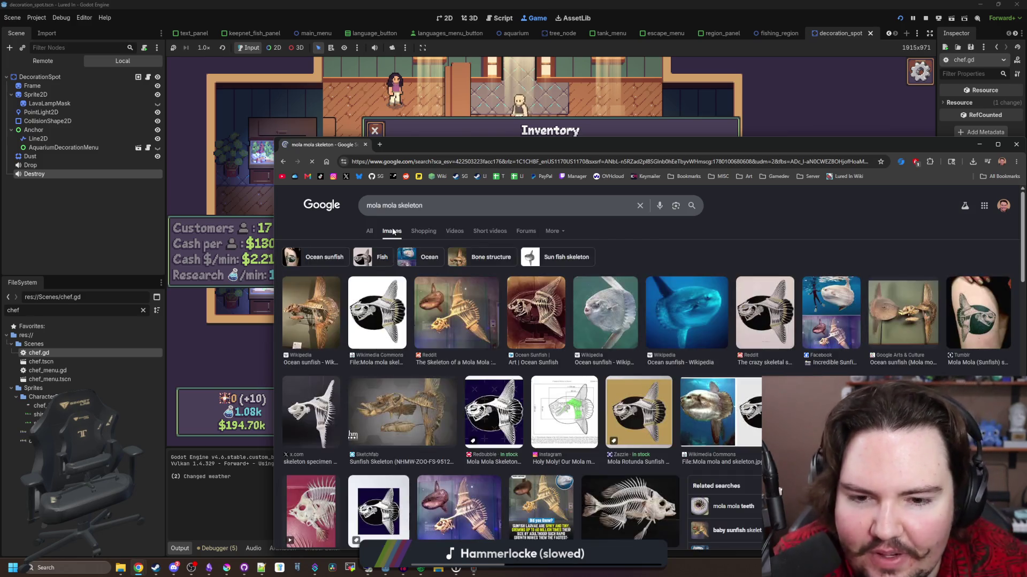
click(463, 324)
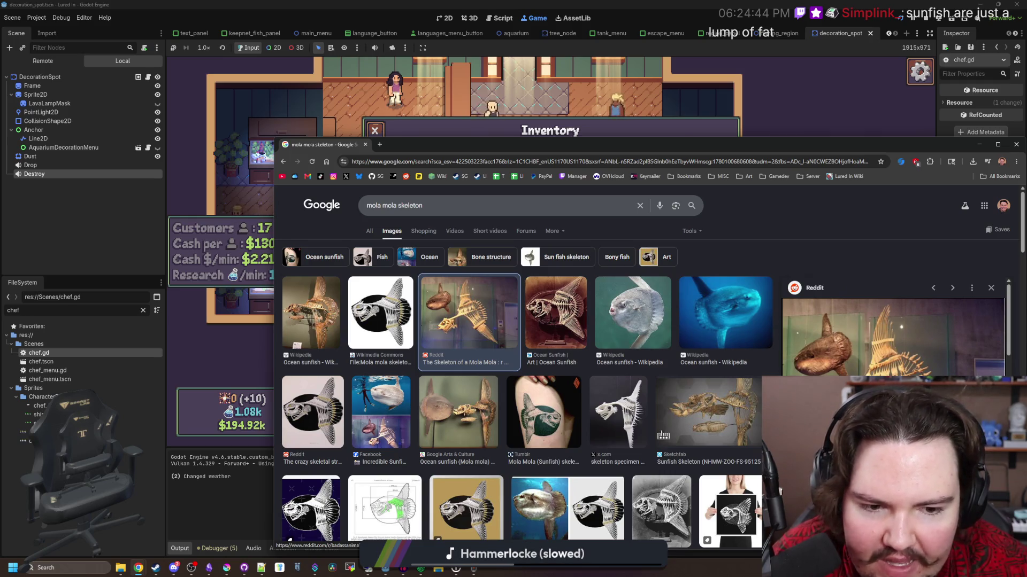
click(758, 361)
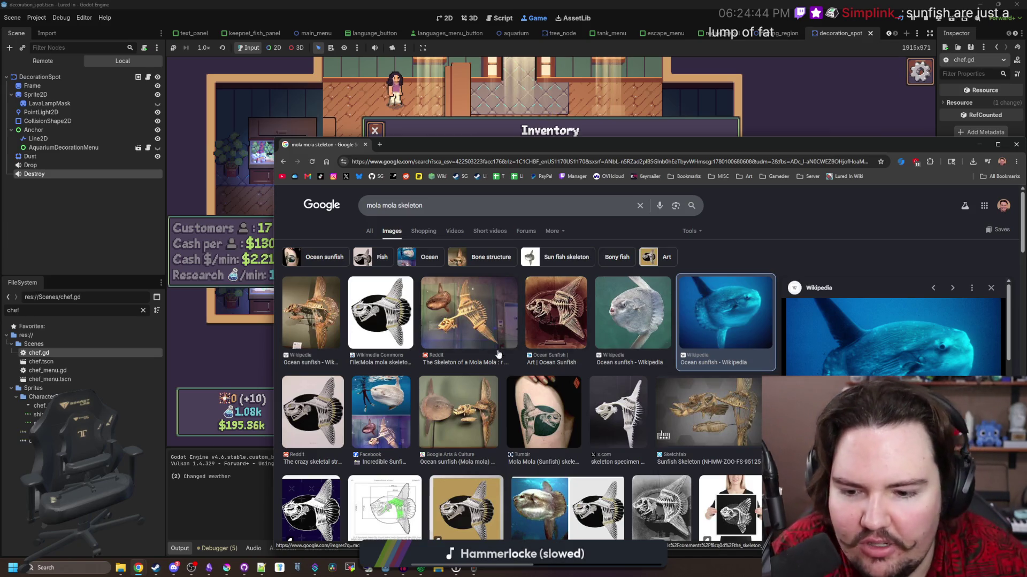
scroll(293, 358, down, 3)
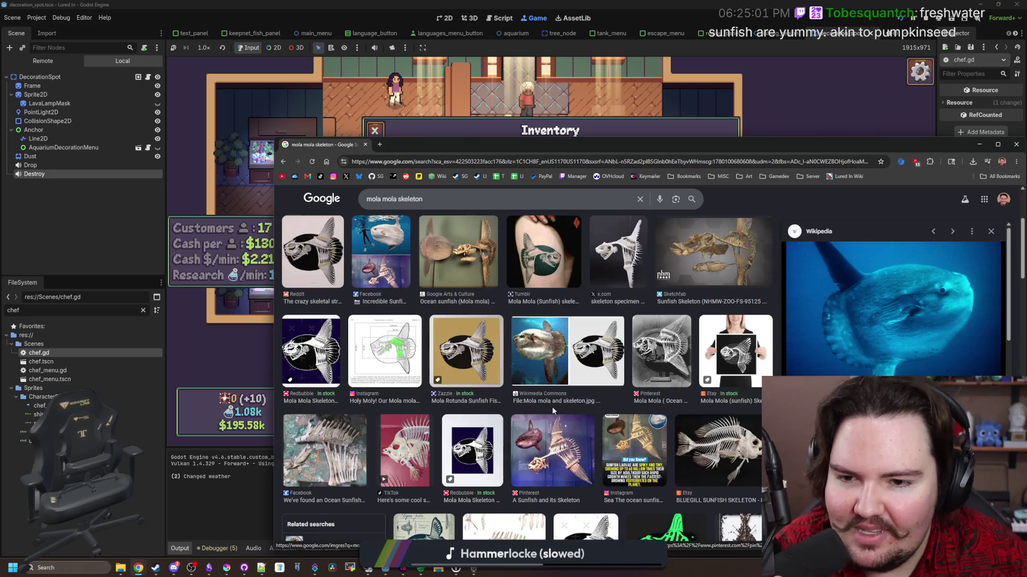
scroll(553, 410, up, 3)
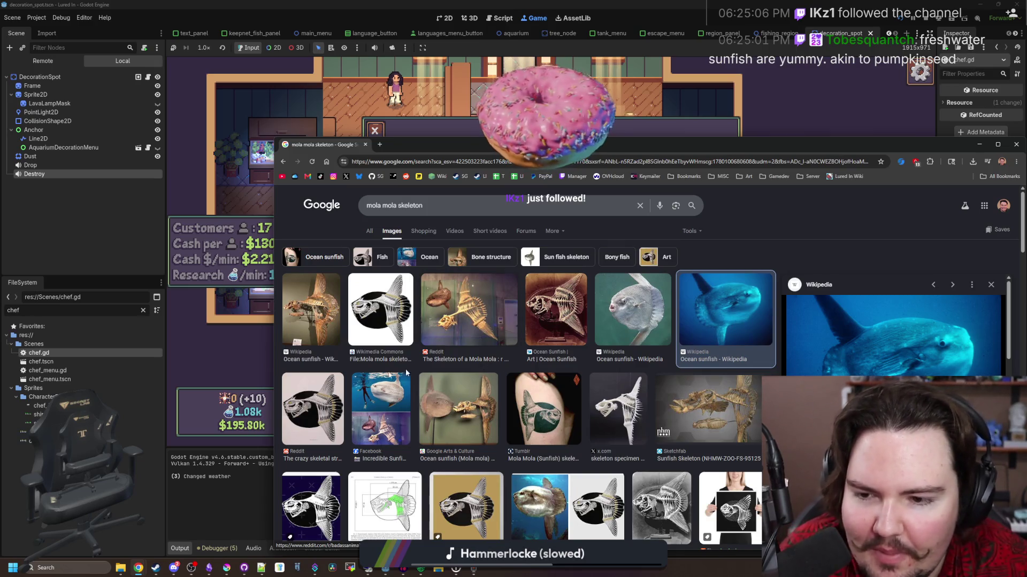
Preview the Reddit skeleton illustration, Facebook diver image, Wikimedia skeleton and Wikipedia sunfish photos.
click(312, 413)
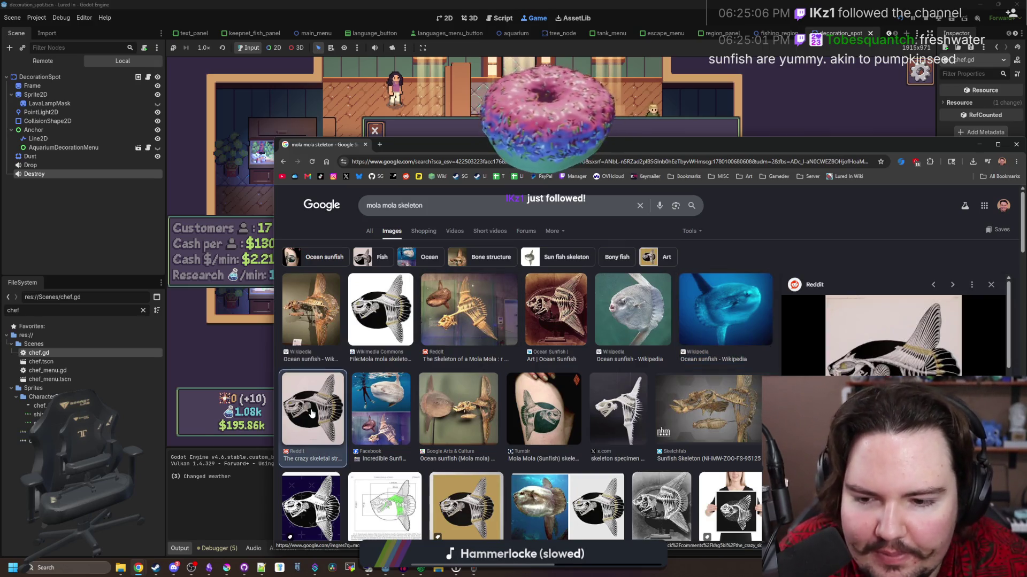
click(381, 412)
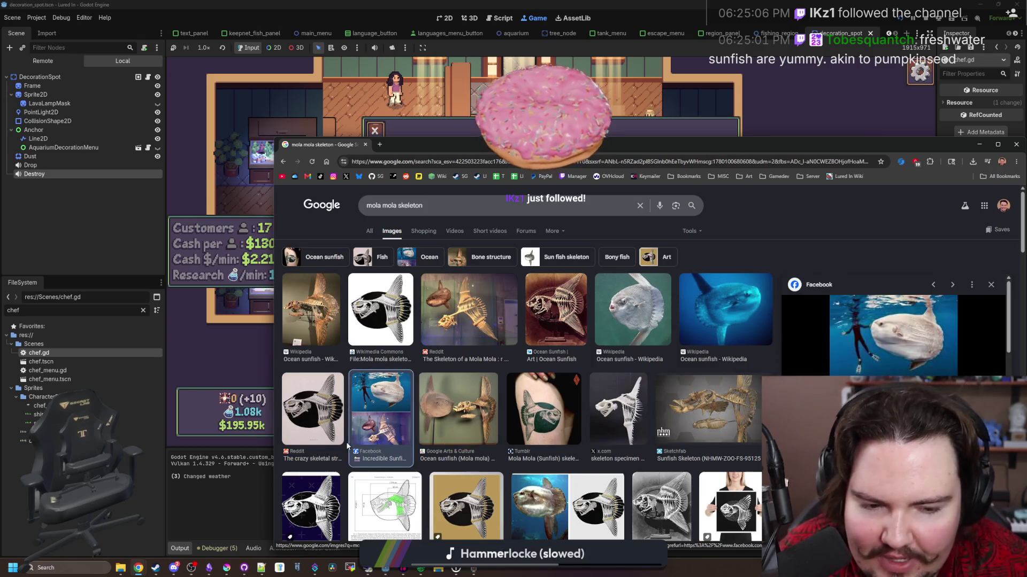
click(312, 413)
click(385, 294)
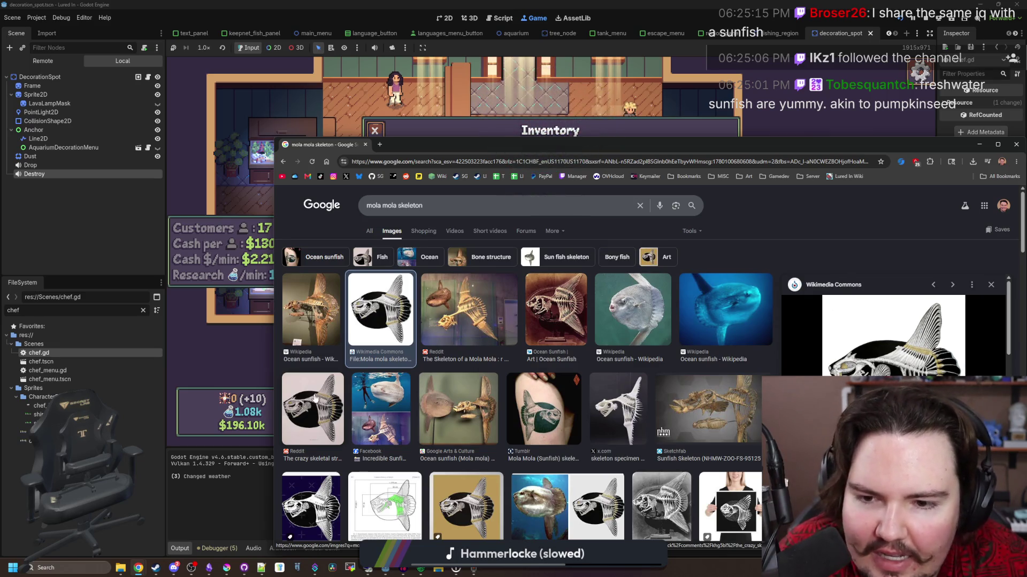
click(629, 303)
click(720, 310)
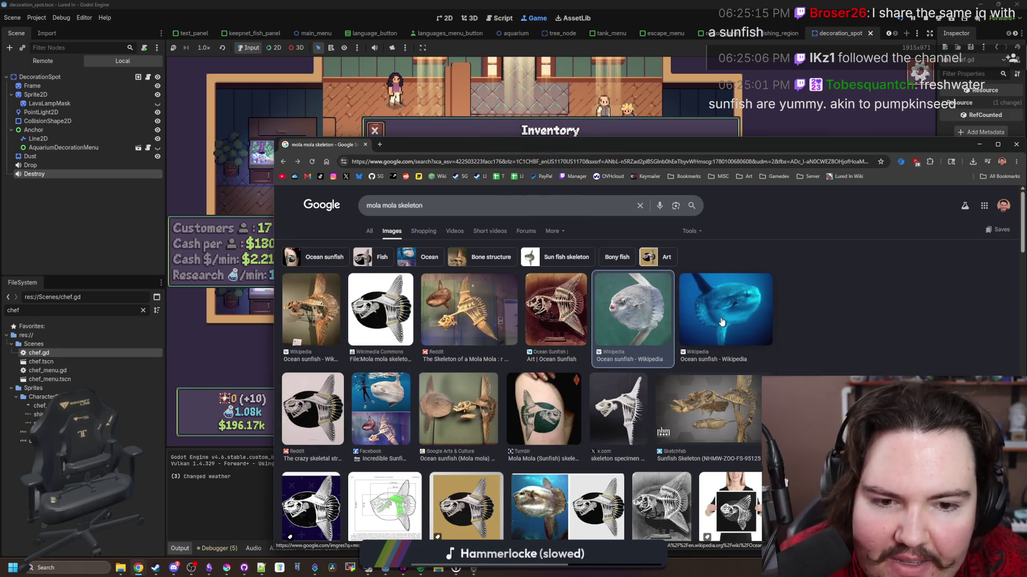
scroll(502, 355, down, 2)
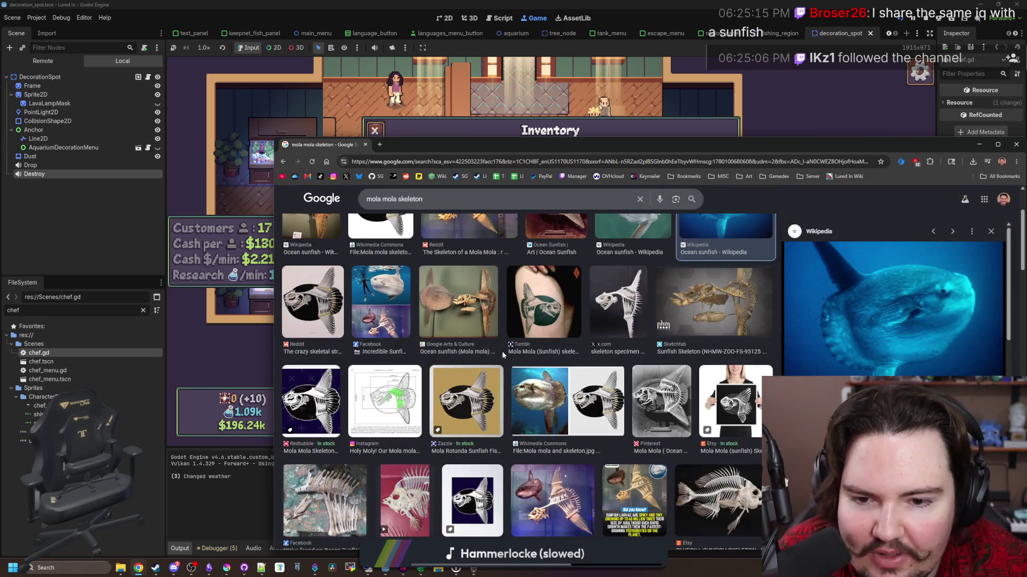
scroll(576, 410, down, 2)
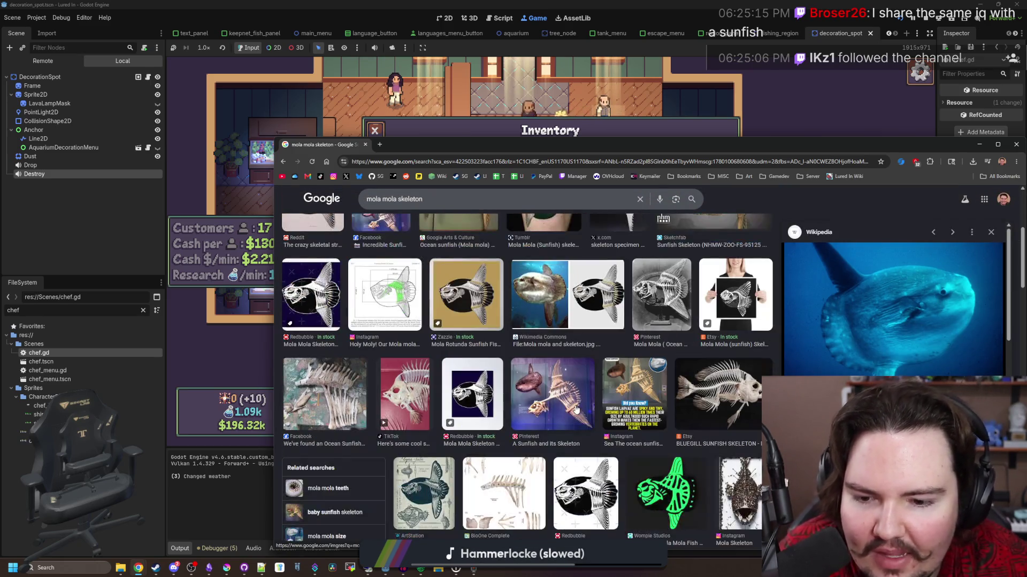
scroll(576, 409, down, 4)
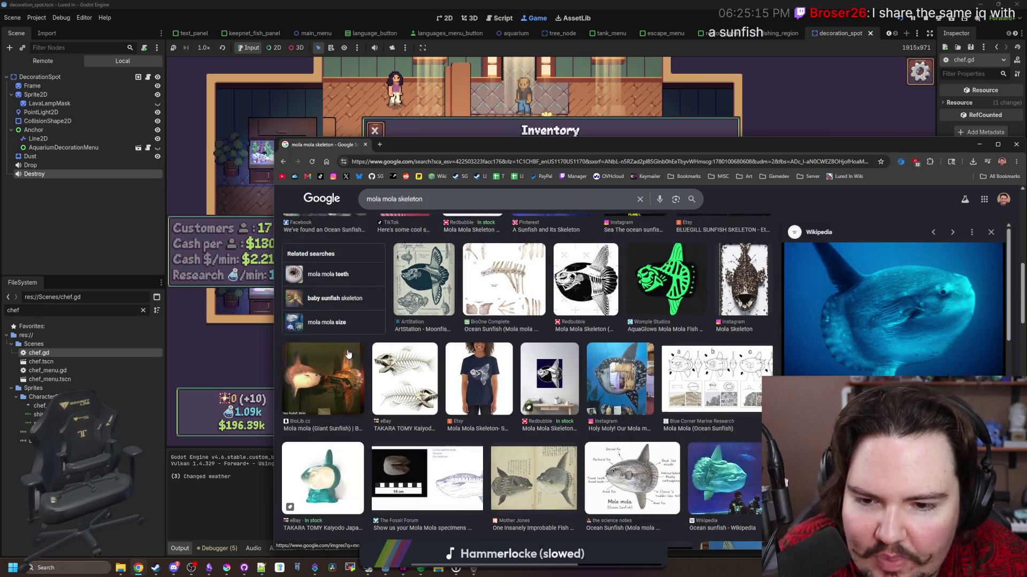
scroll(348, 354, down, 2)
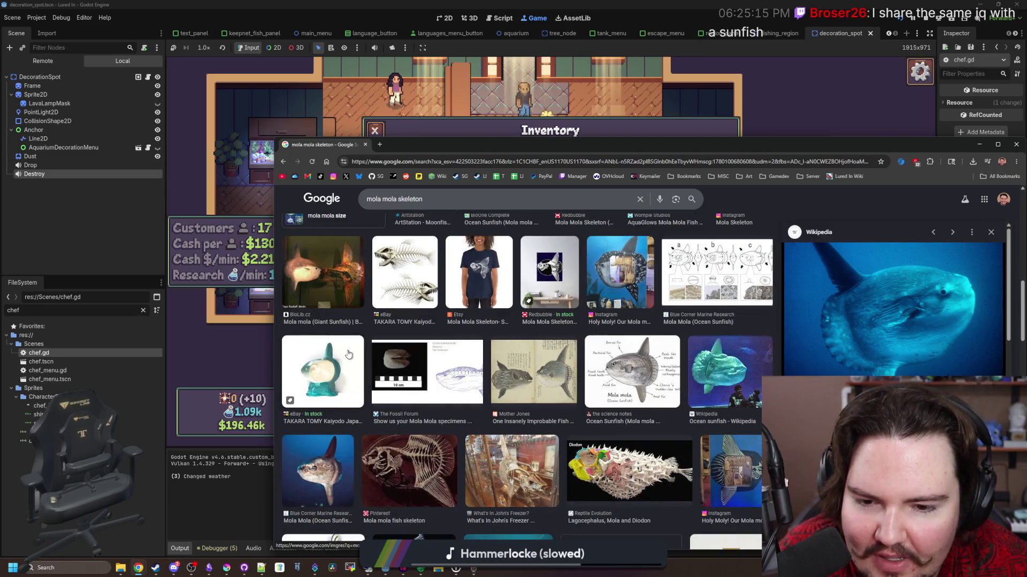
Preview the Ocean sunfish aquarium image and the Scientific American diver-with-sunfish photo.
click(749, 377)
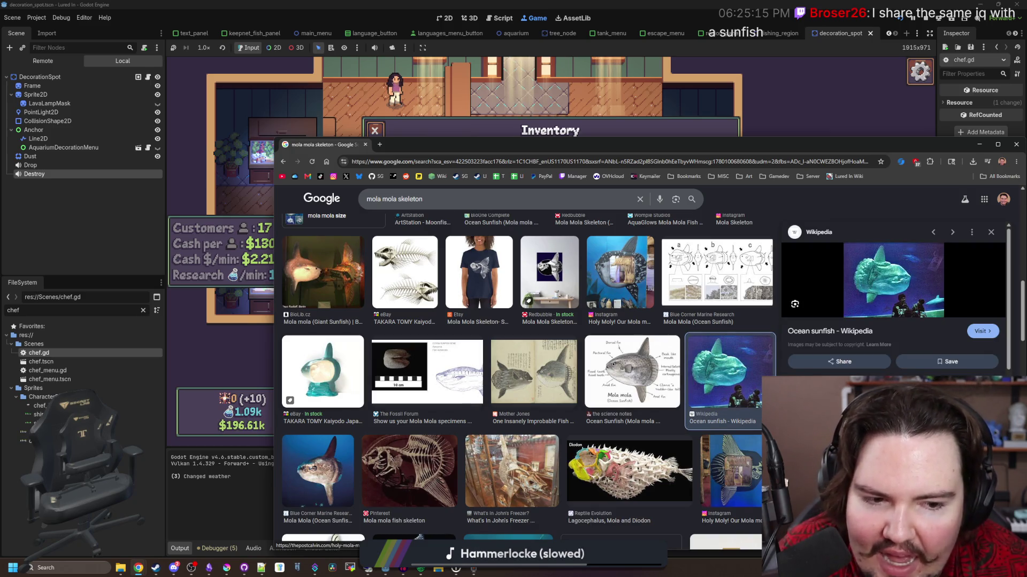
scroll(646, 359, down, 4)
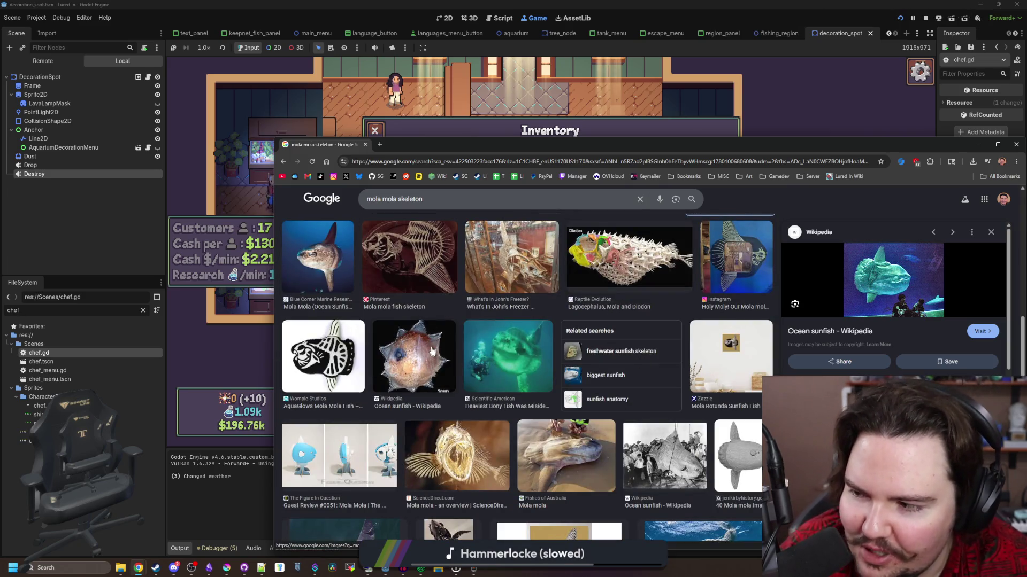
click(524, 358)
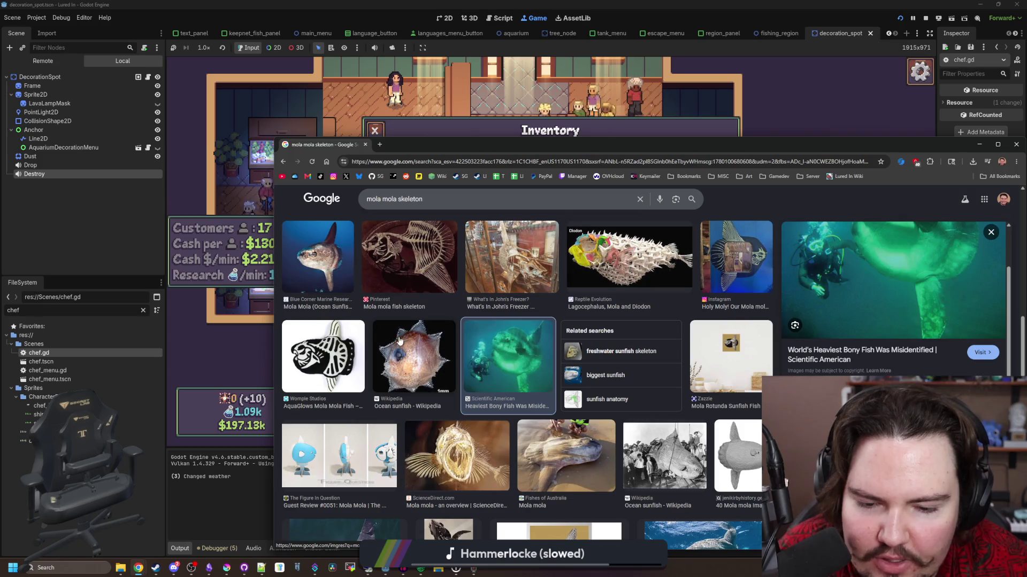
scroll(553, 390, up, 5)
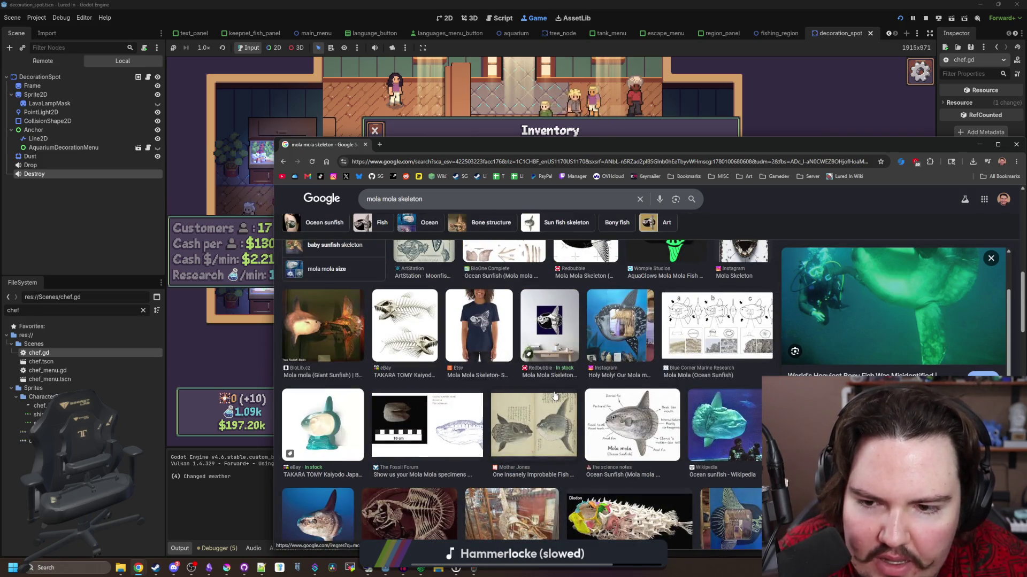
scroll(591, 412, up, 5)
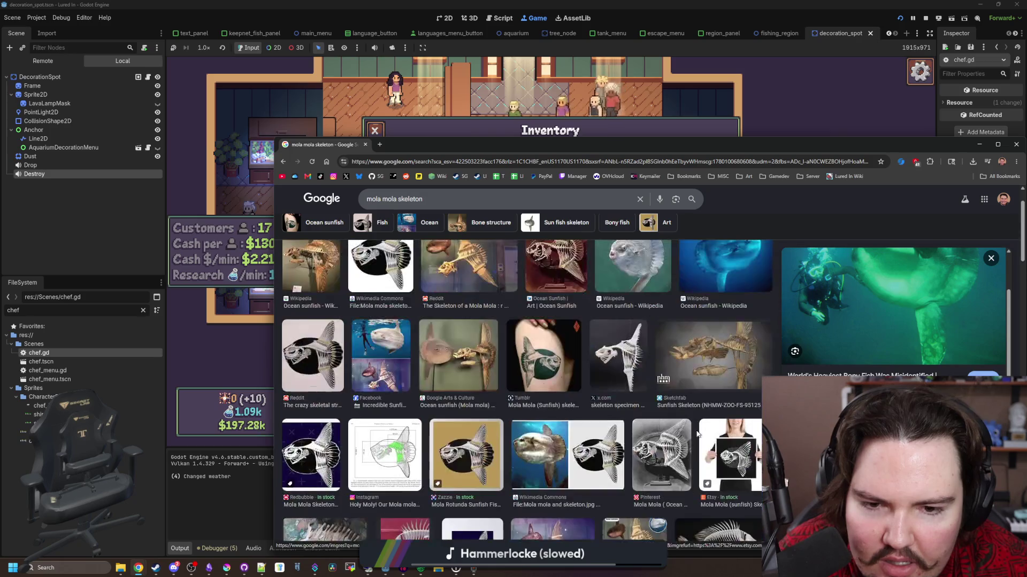
Preview the Ocean Sunfish Art skeleton, mola mola skeleton illustrations and grey and underwater sunfish photos.
click(556, 311)
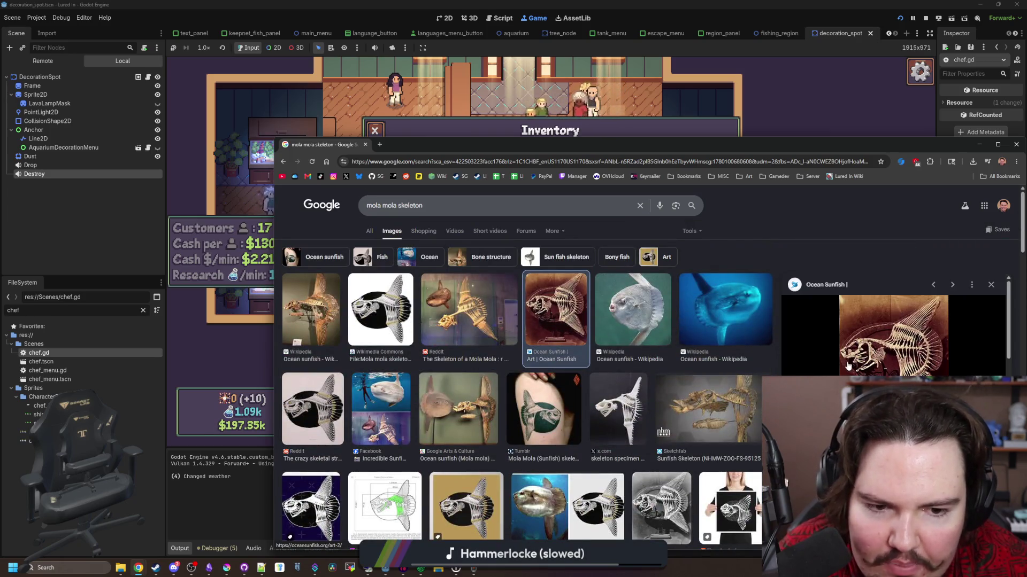
click(633, 315)
click(556, 310)
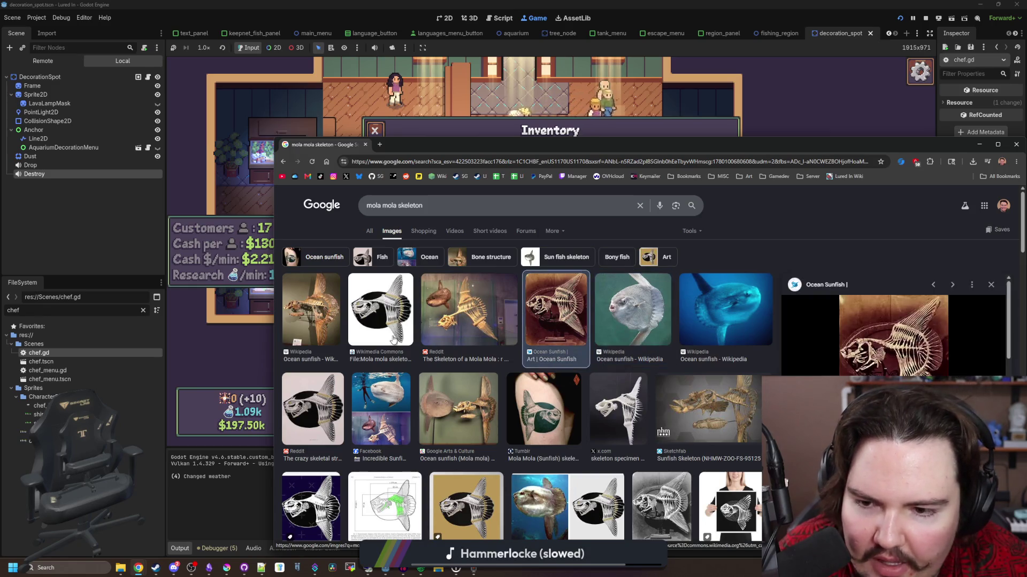
click(380, 310)
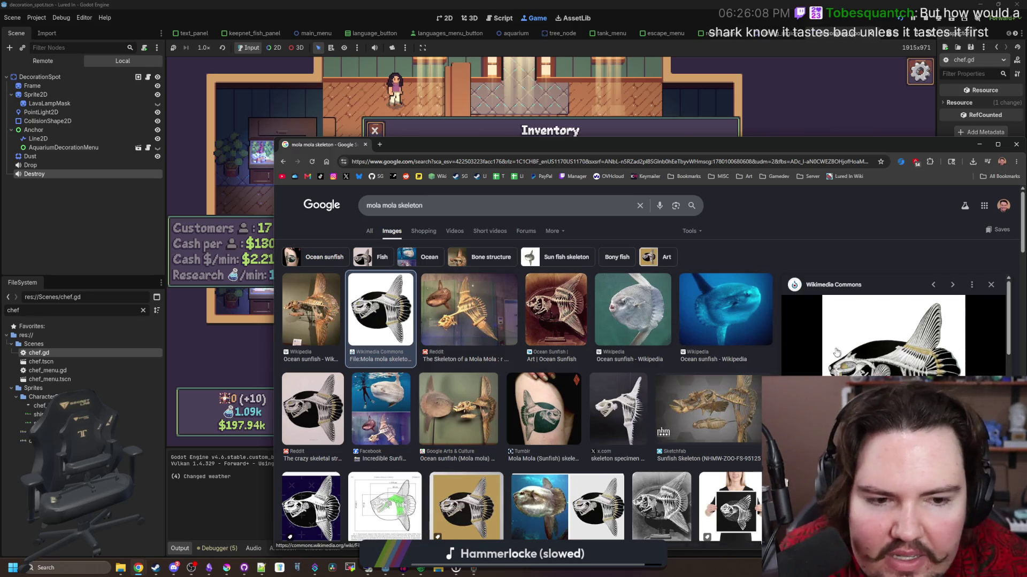
click(632, 310)
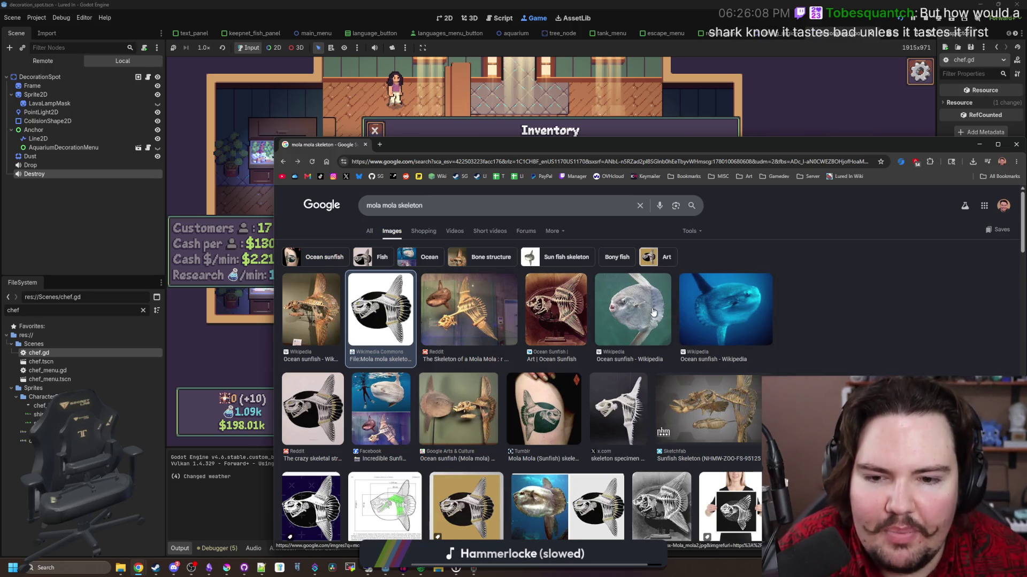
click(952, 285)
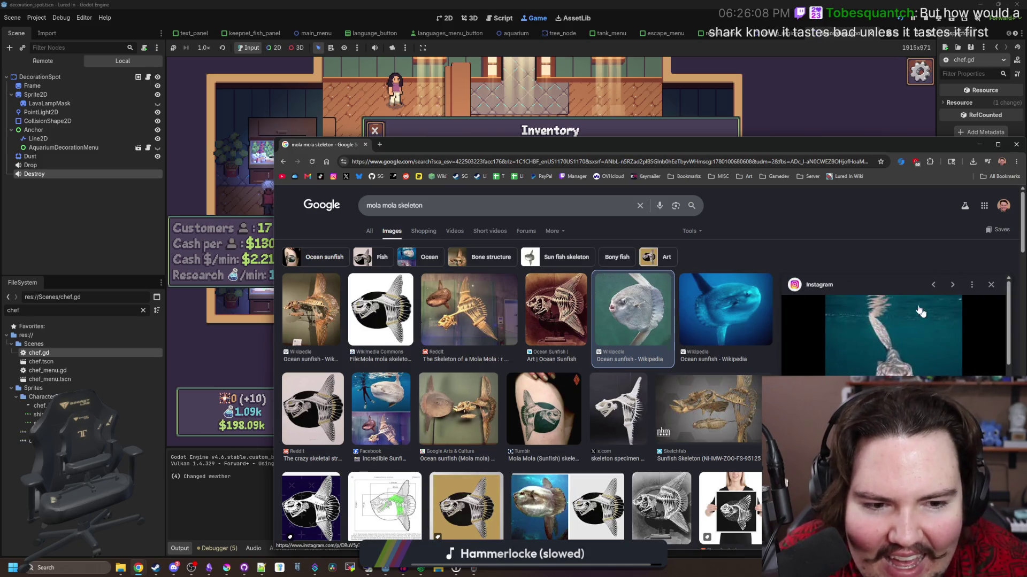
Scroll further down the results and preview the whale shark and sunfish diagram.
scroll(936, 349, down, 3)
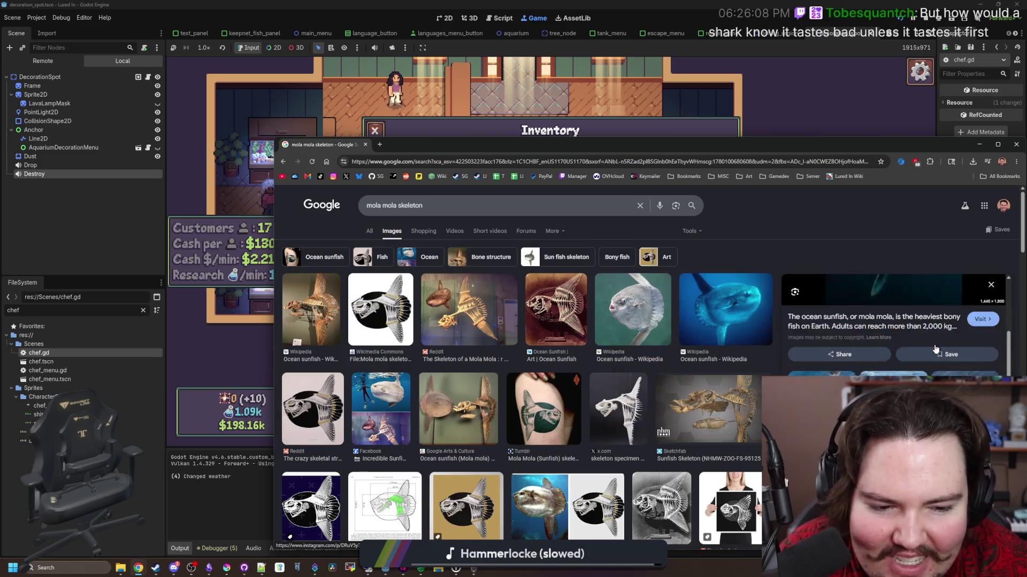
scroll(893, 326, down, 5)
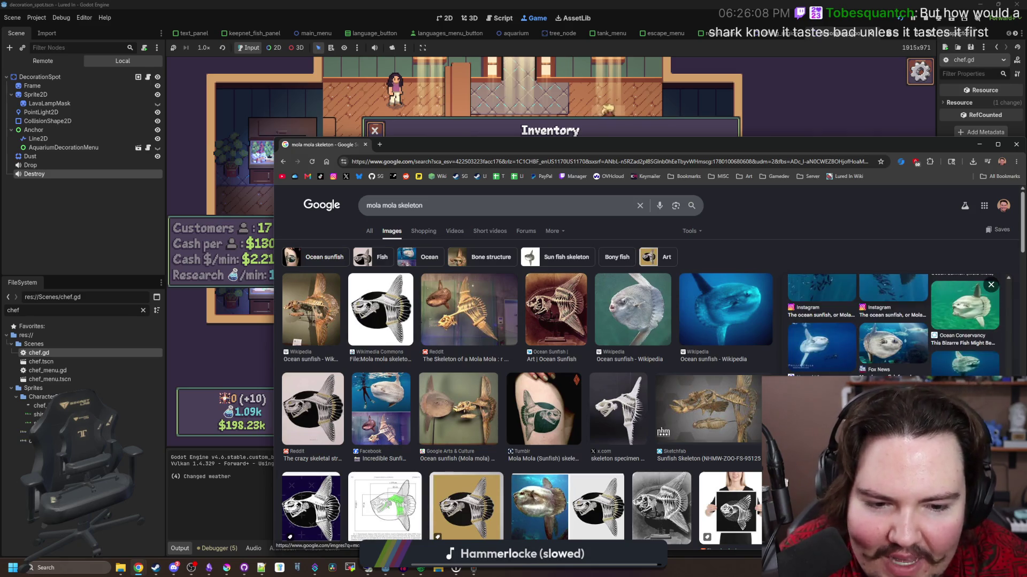
scroll(893, 326, up, 3)
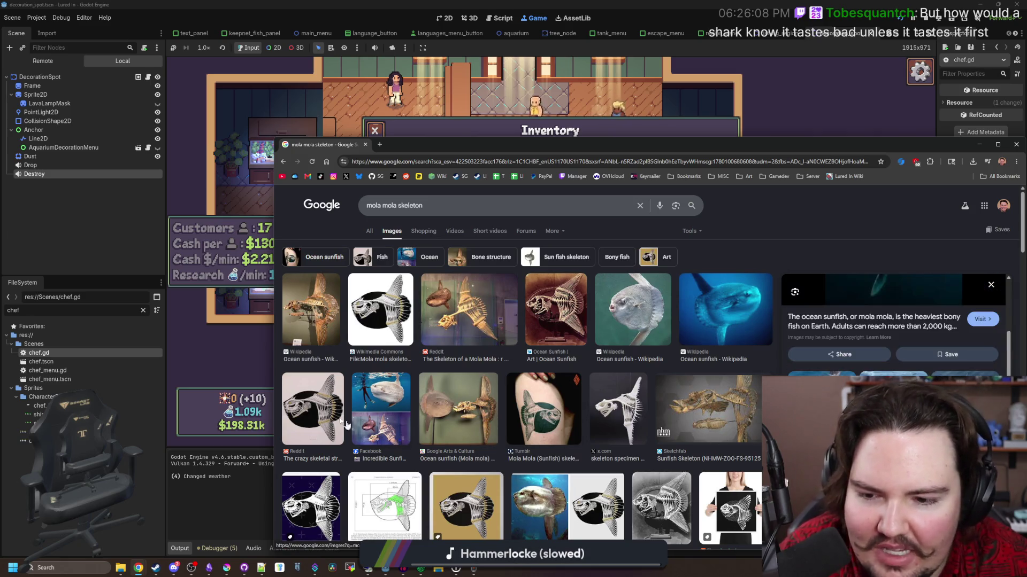
scroll(433, 357, down, 10)
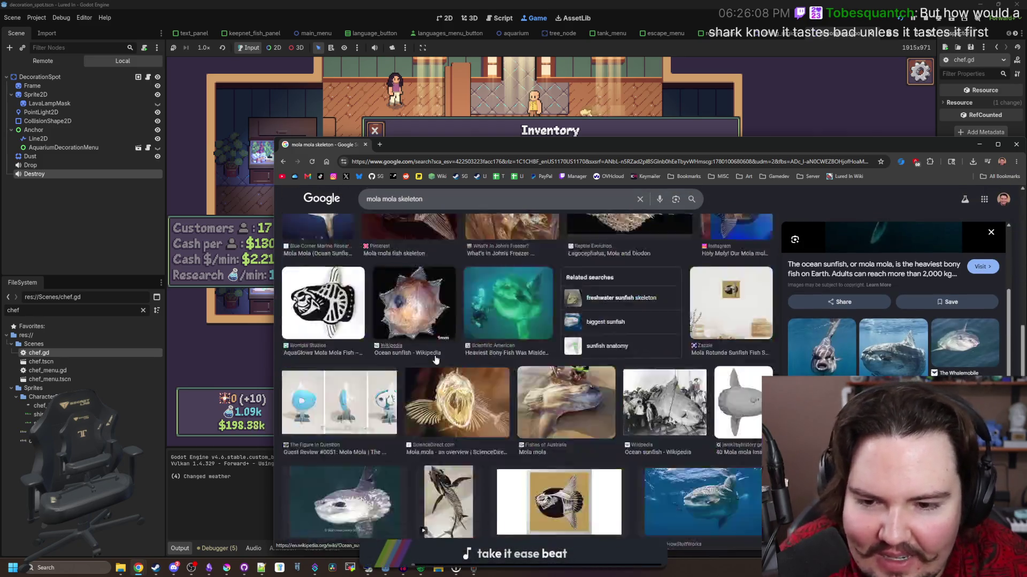
scroll(433, 357, down, 3)
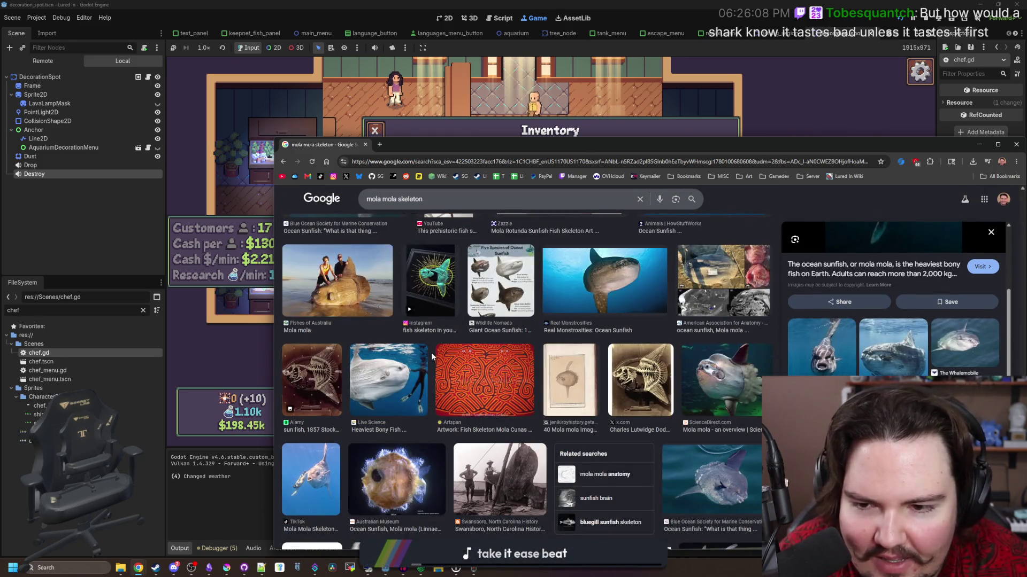
scroll(717, 392, down, 2)
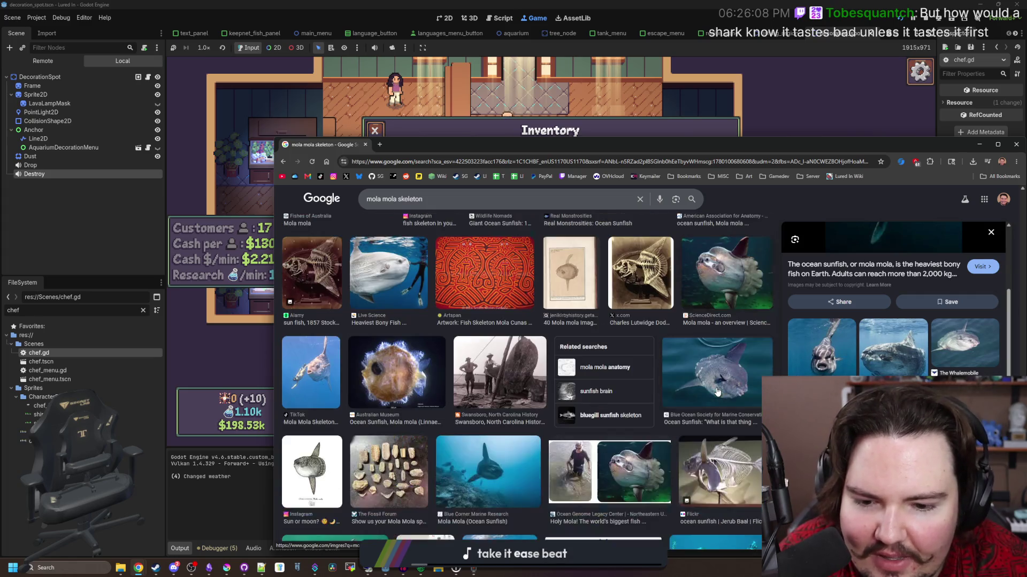
scroll(717, 391, down, 2)
scroll(717, 392, down, 2)
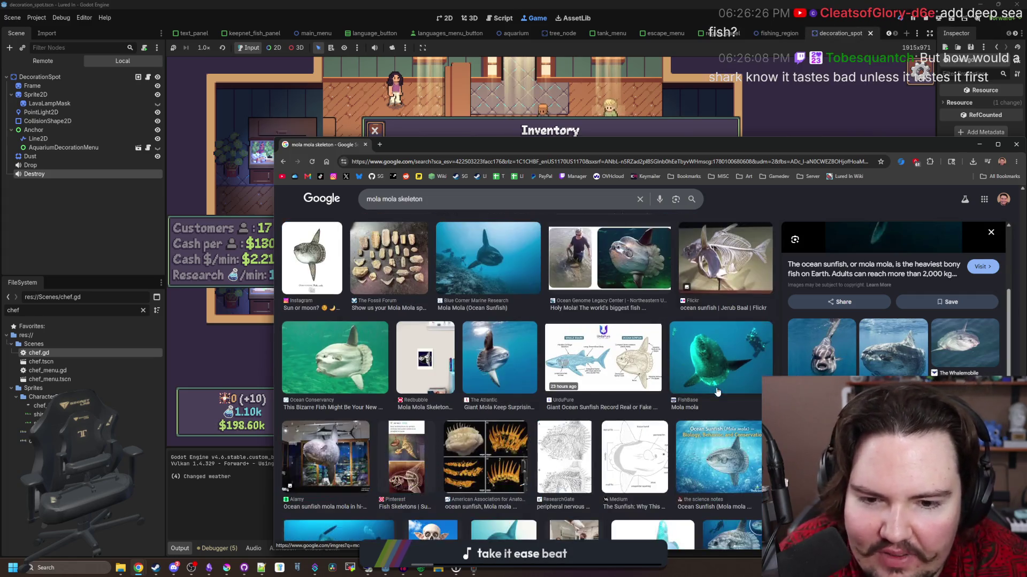
click(618, 377)
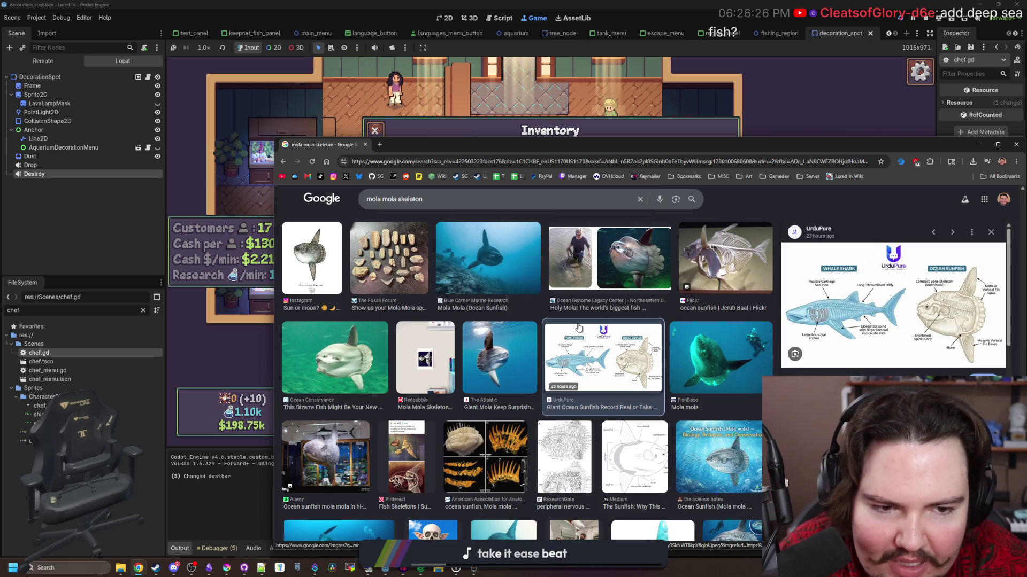
scroll(579, 328, up, 6)
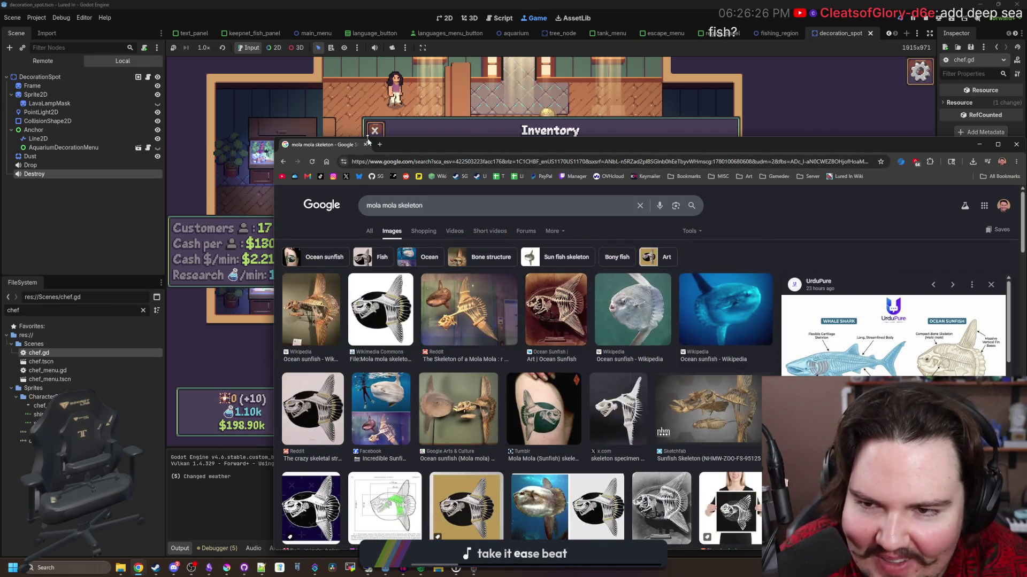
Put Chrome away and open a new browser window positioned over the game.
key(alt+Tab)
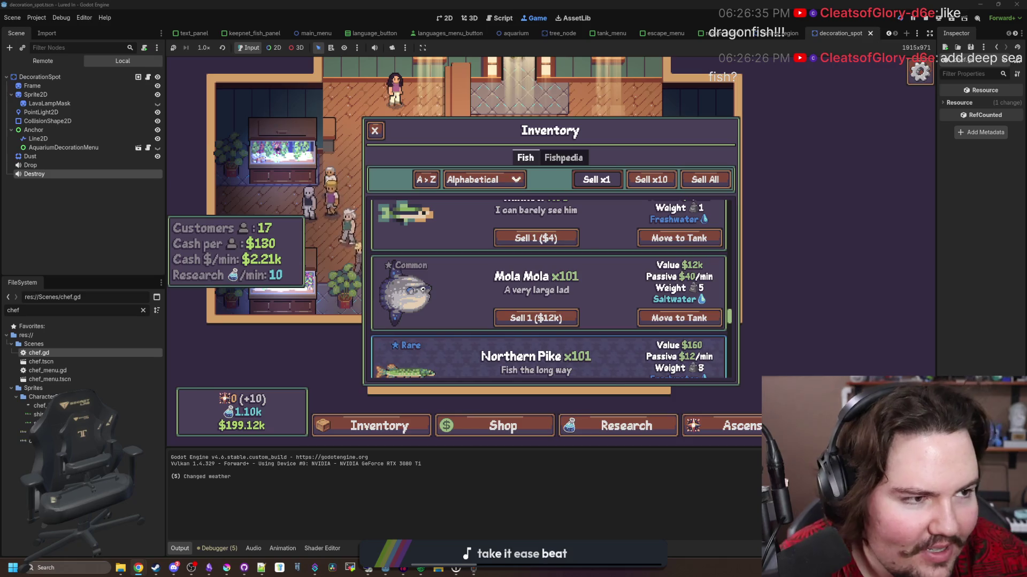
middle_click(138, 568)
drag(418, 170, 453, 154)
Search images for 'freshwater sunfish' and preview the species chart and spotted sunfish photos.
text(freshwater sunfish)
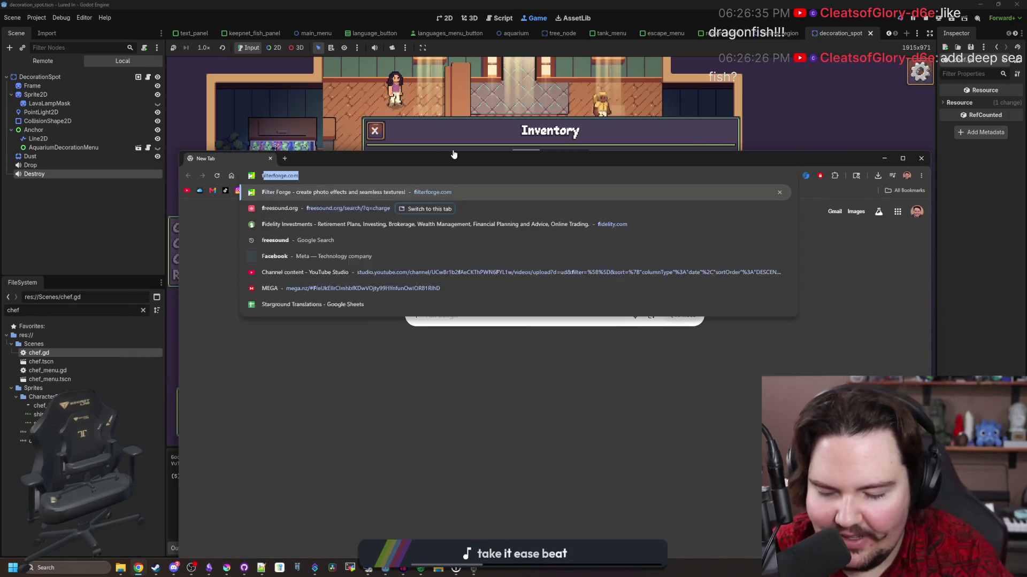
key(Return)
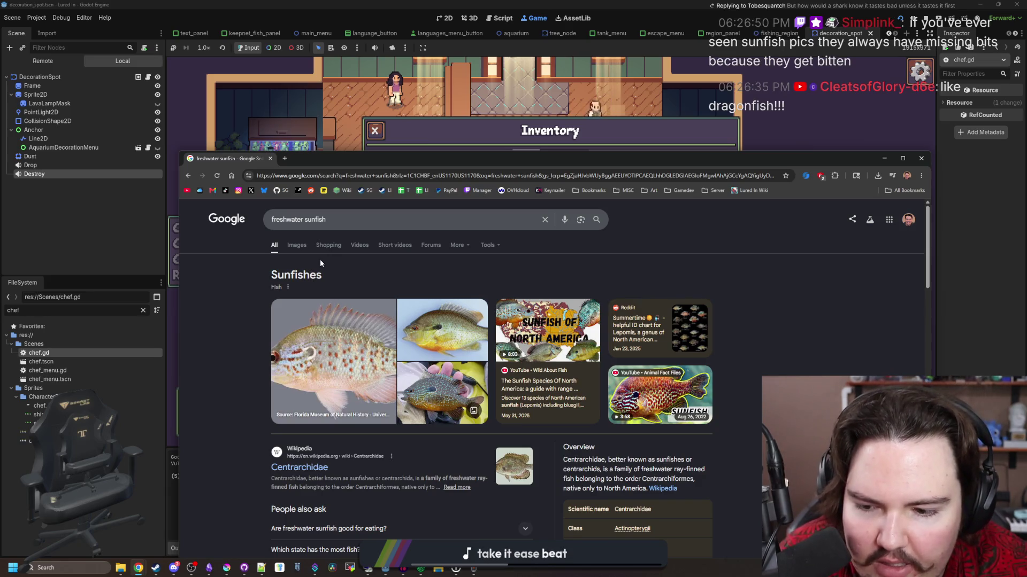
click(309, 249)
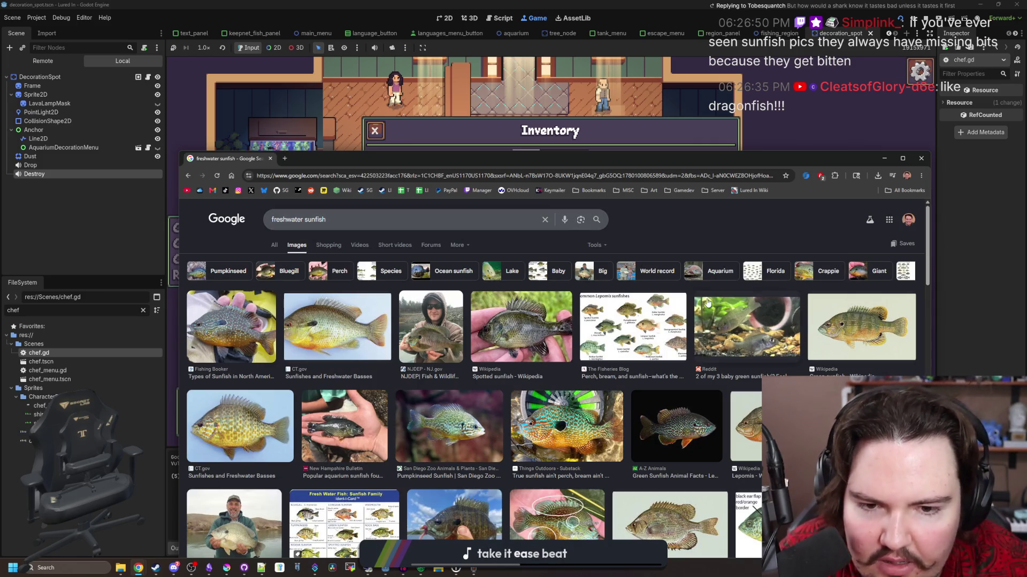
click(671, 324)
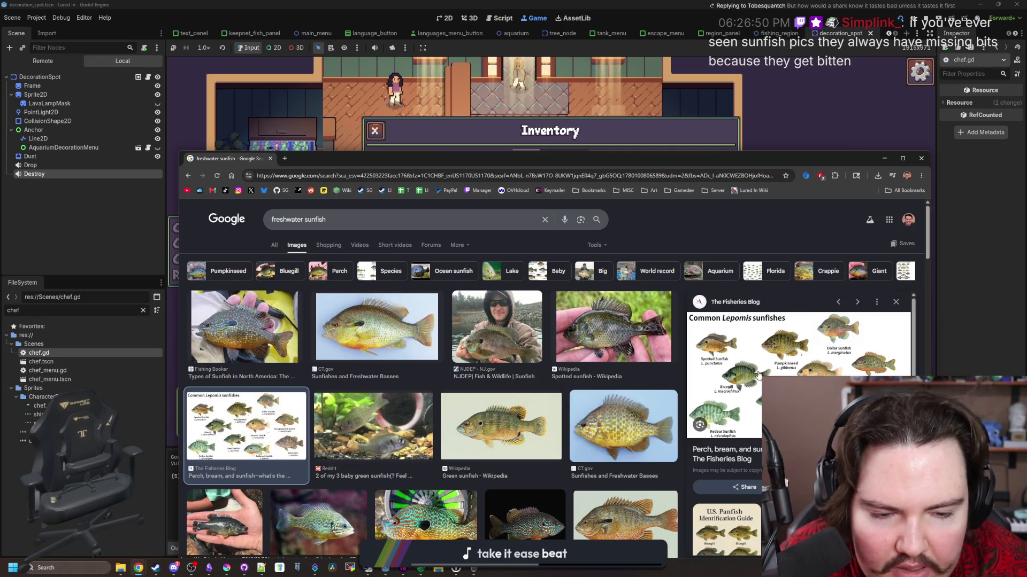
click(270, 334)
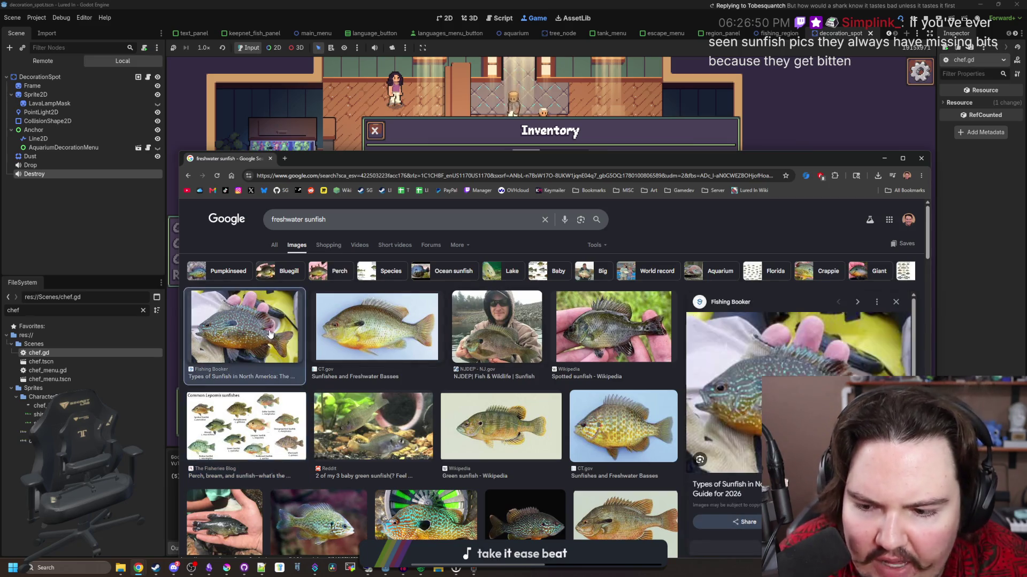
click(624, 332)
Preview the Field & Stream, longear sunfish and 5-pound sunfish catch photos.
scroll(610, 330, down, 4)
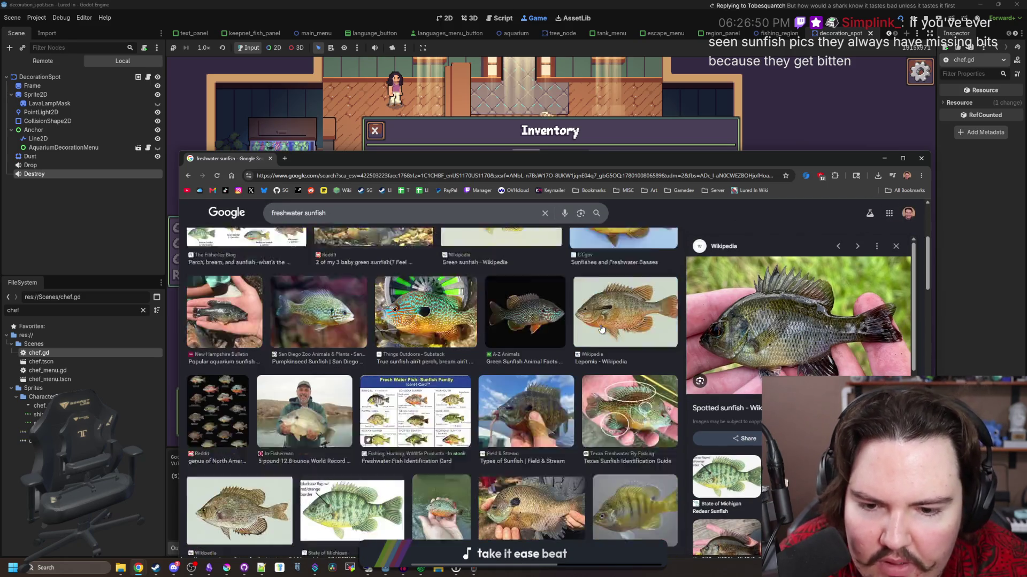
scroll(602, 329, down, 1)
click(531, 351)
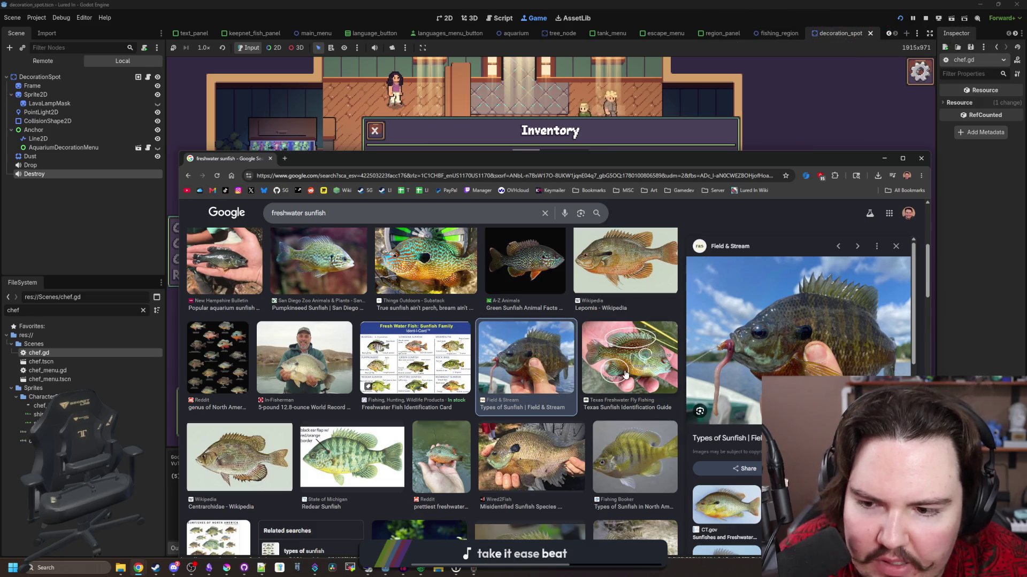
click(440, 452)
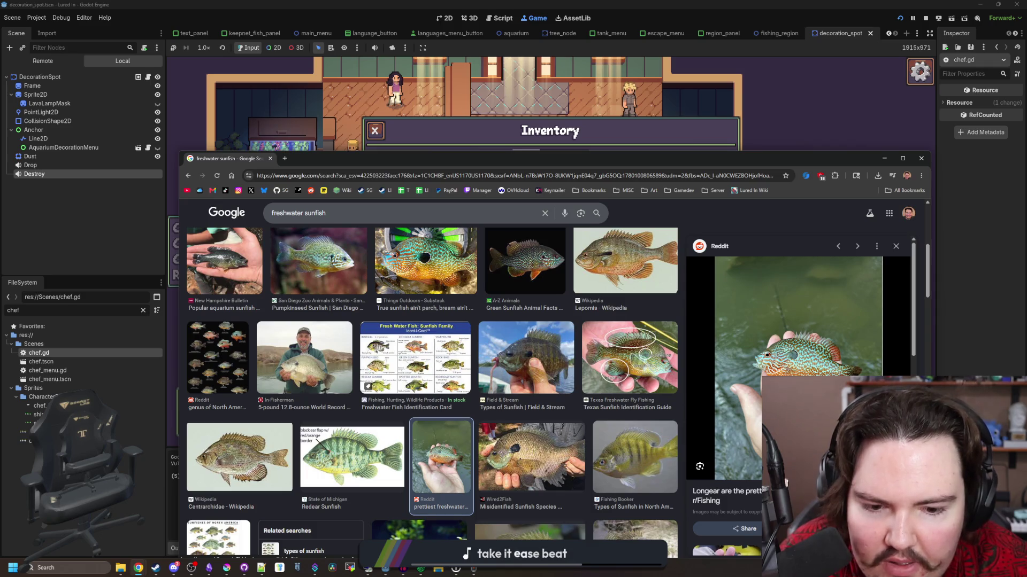
scroll(455, 387, down, 2)
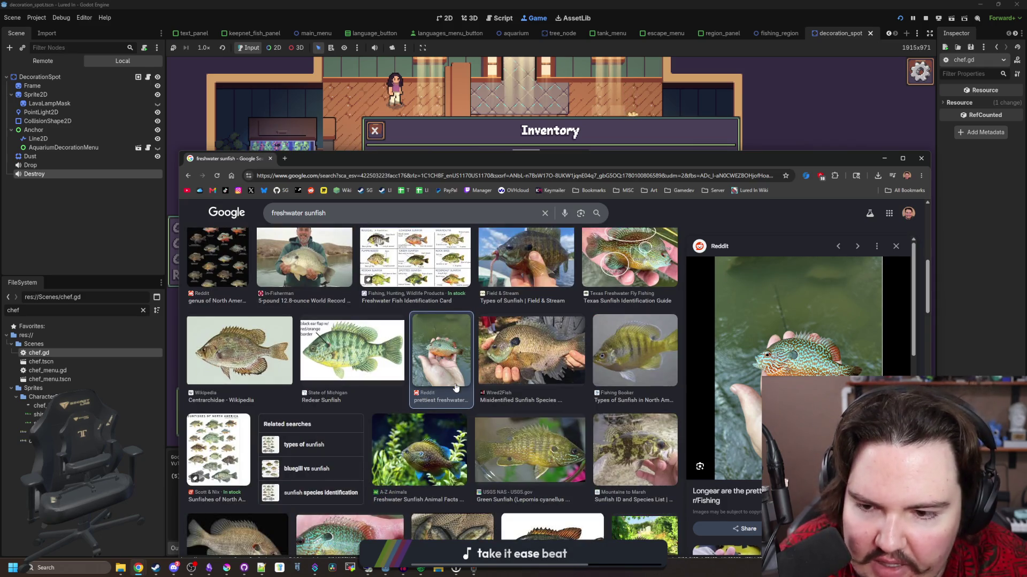
scroll(456, 387, down, 3)
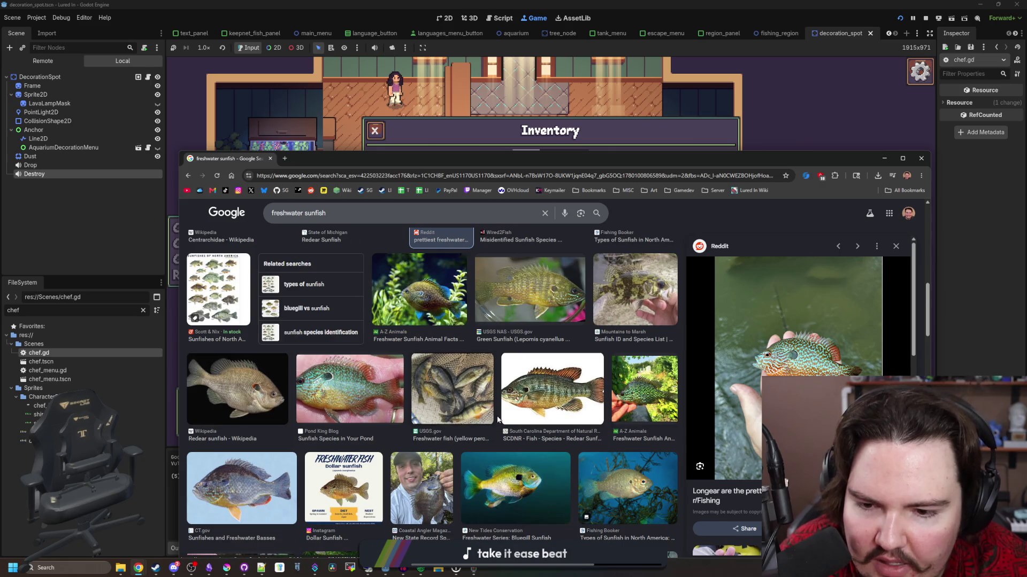
scroll(497, 420, down, 2)
scroll(402, 372, down, 2)
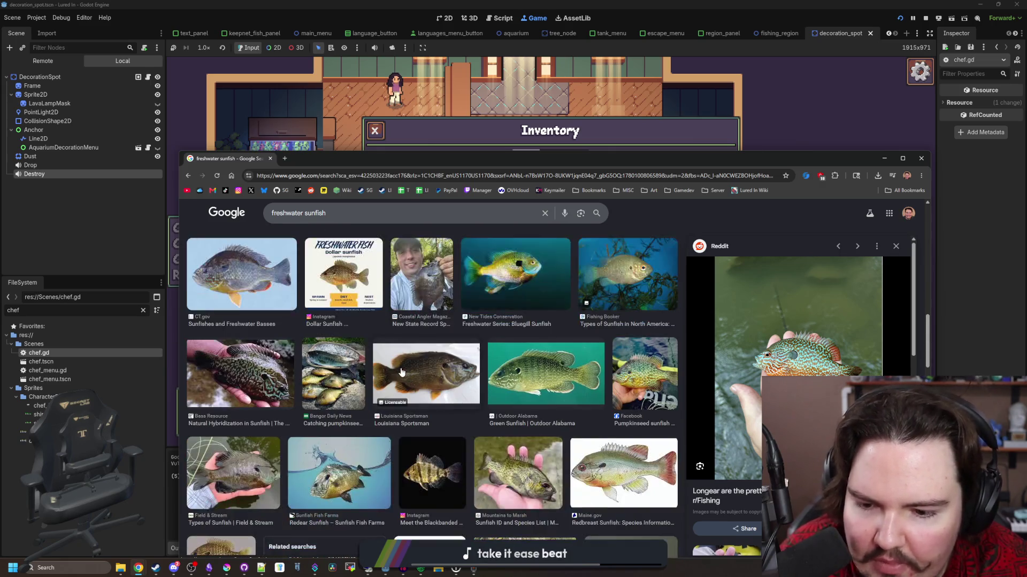
scroll(402, 372, down, 10)
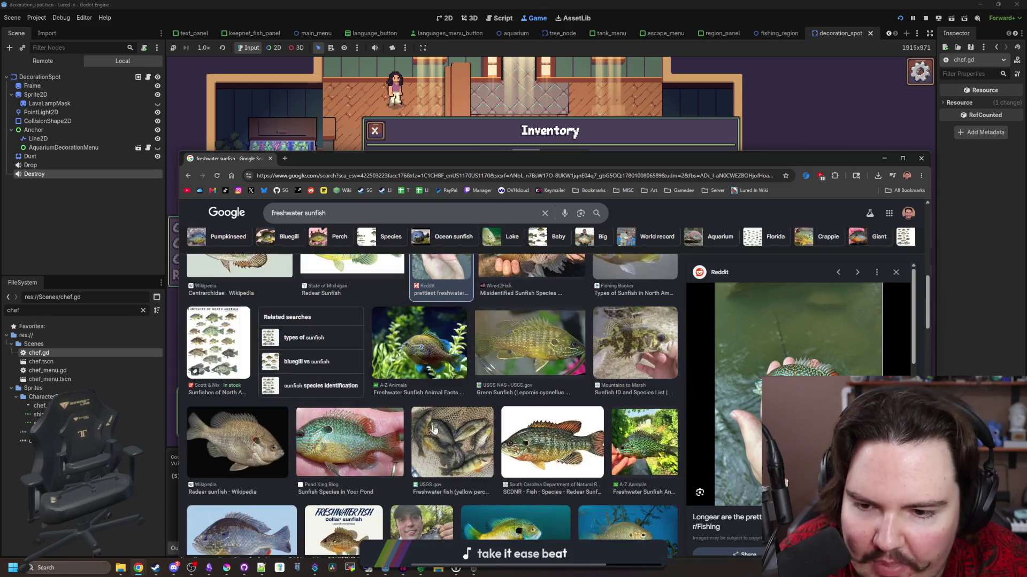
click(331, 380)
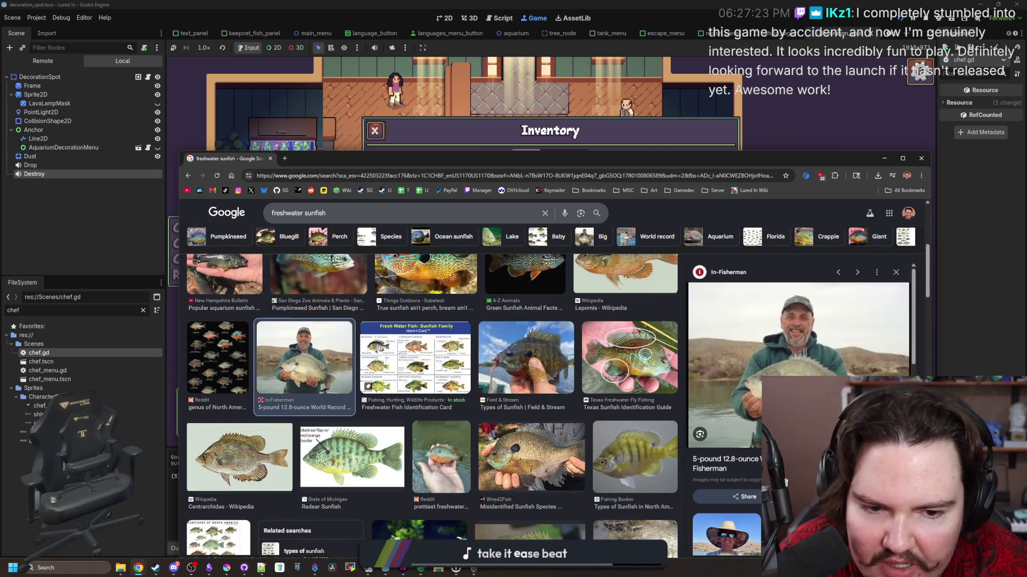
scroll(461, 385, down, 4)
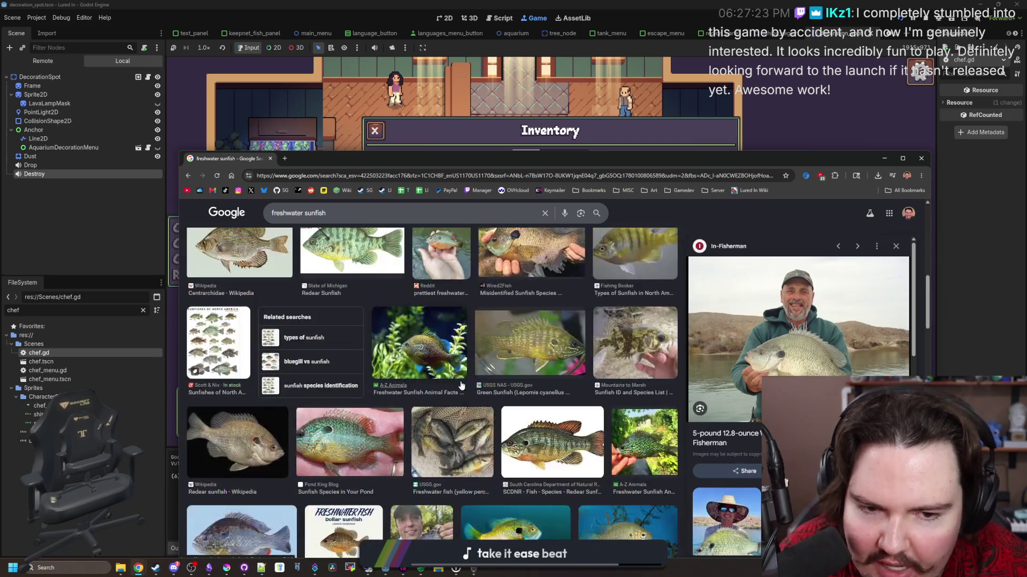
scroll(461, 385, down, 3)
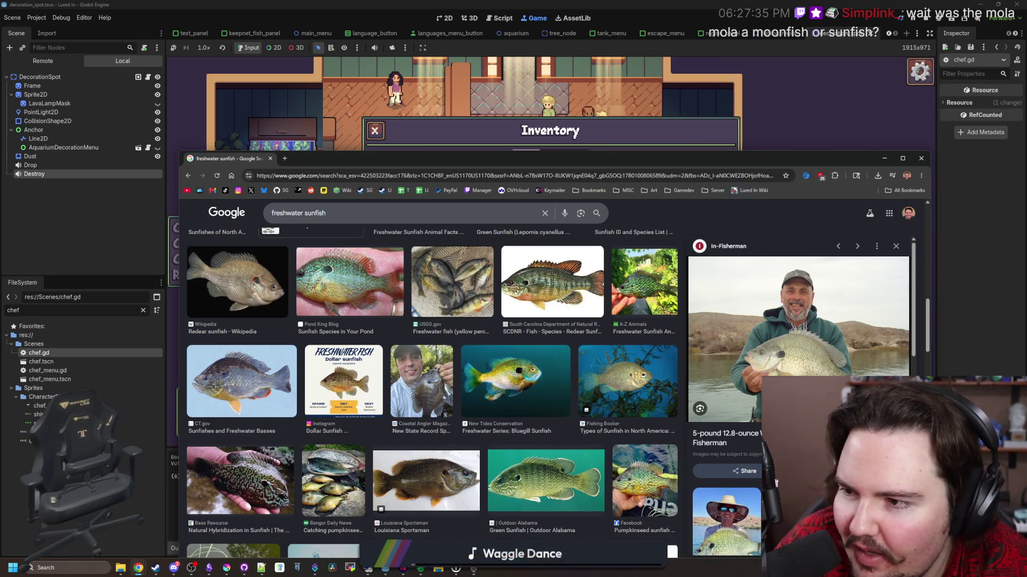
Move the browser window over the game and type 'palegic fish' into the address bar.
mouse_move(399, 160)
mouse_down()
mouse_move(746, 479)
mouse_move(558, 112)
mouse_move(523, 105)
mouse_move(817, 453)
mouse_move(650, 365)
mouse_up()
drag(576, 358, 327, 165)
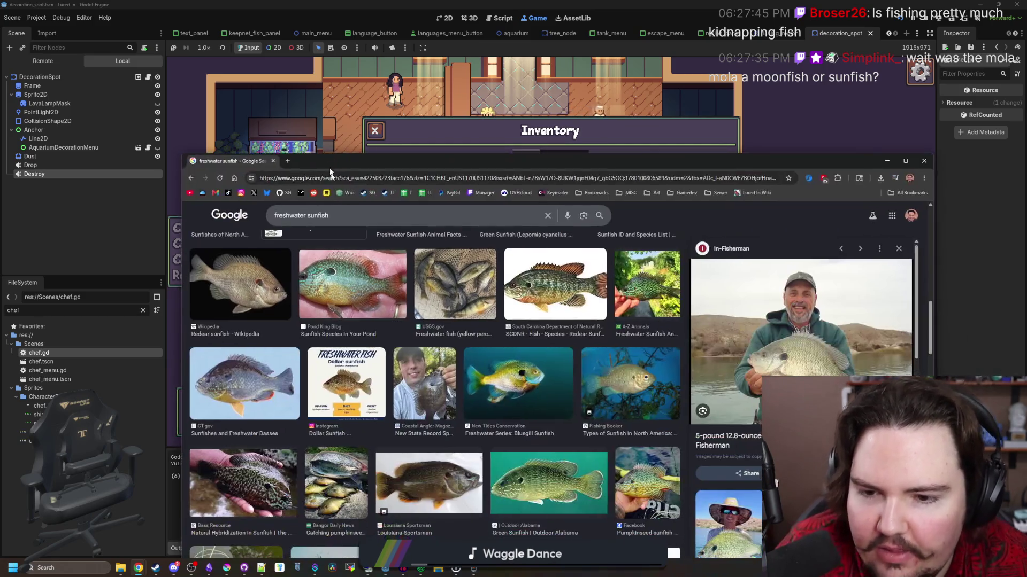
click(362, 183)
text(pal)
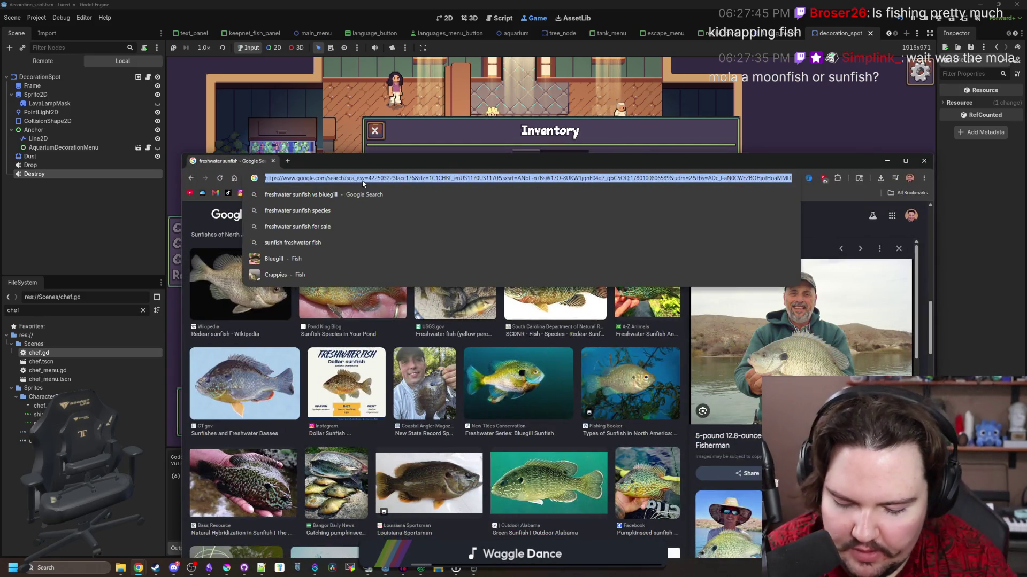
text(egic )
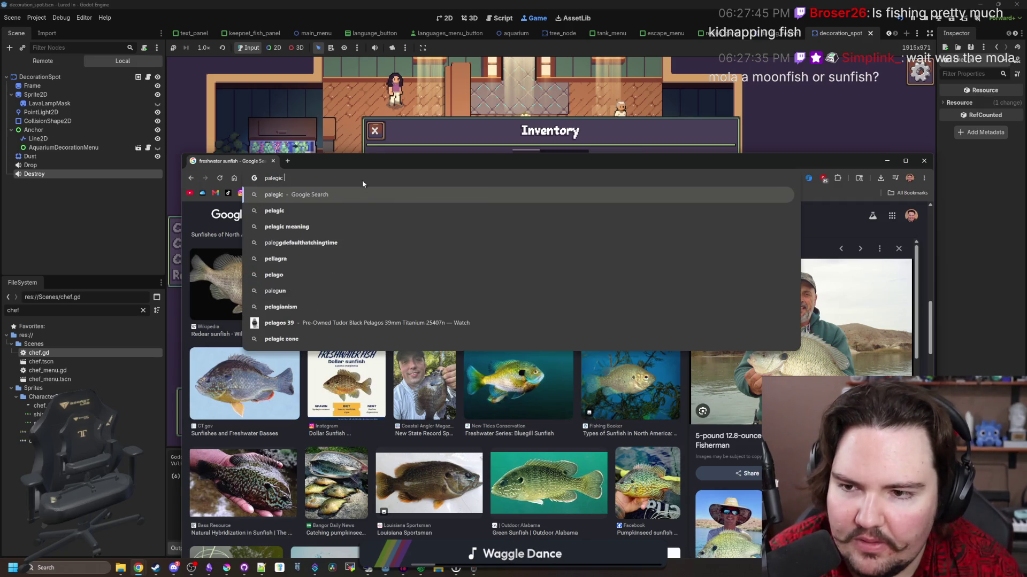
text(fish)
Search images for the corrected spelling 'pelagic fish'.
key(Return)
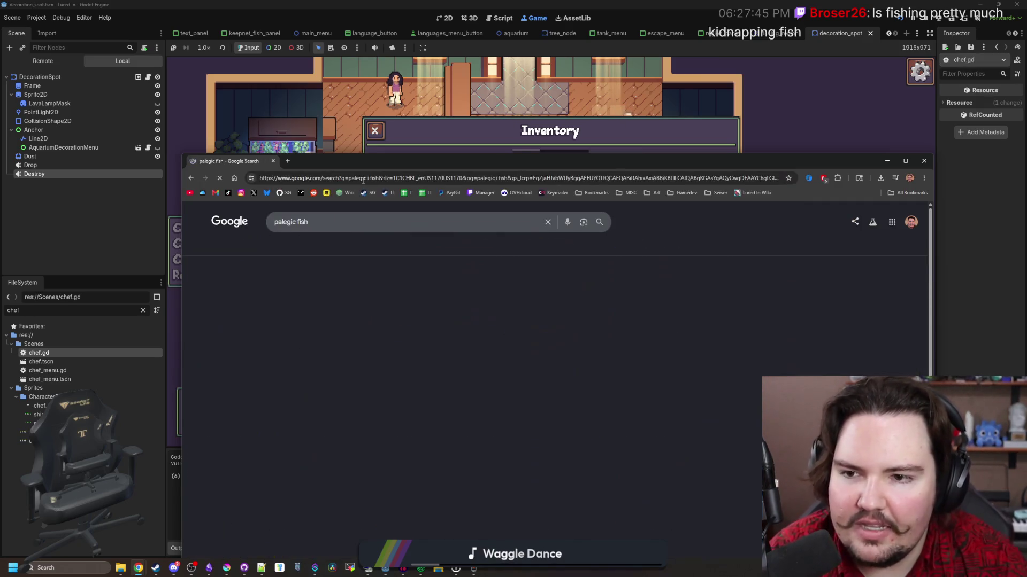
click(370, 273)
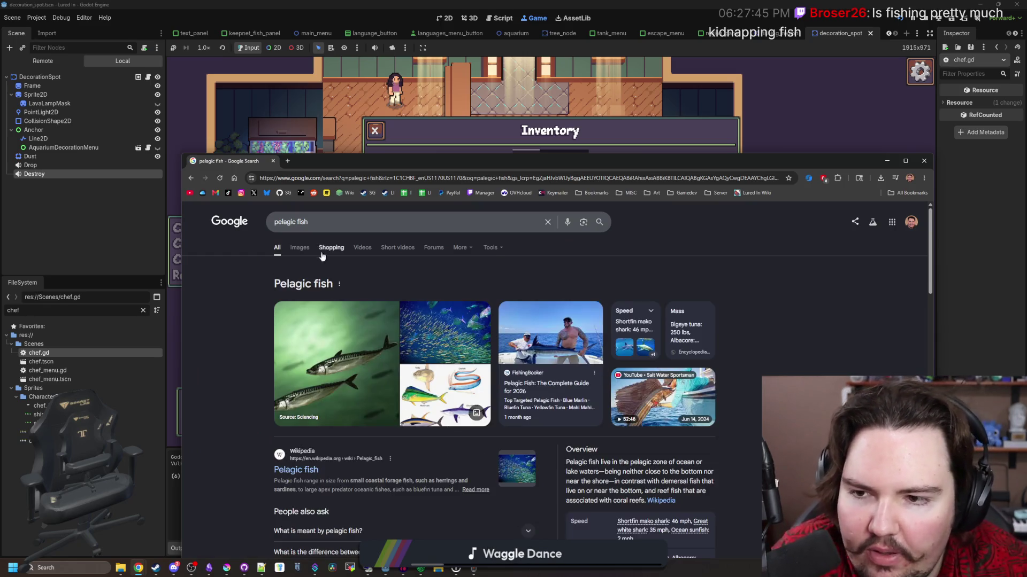
click(301, 248)
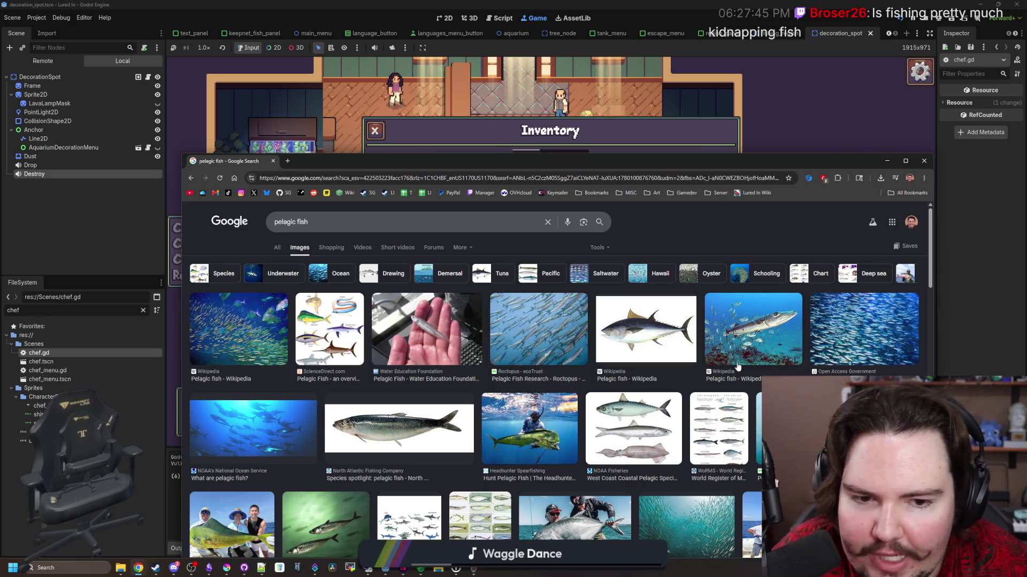
Maximize Chrome, scroll the pelagic fish images, preview the spearfishing photo and open a new tab.
scroll(463, 330, down, 5)
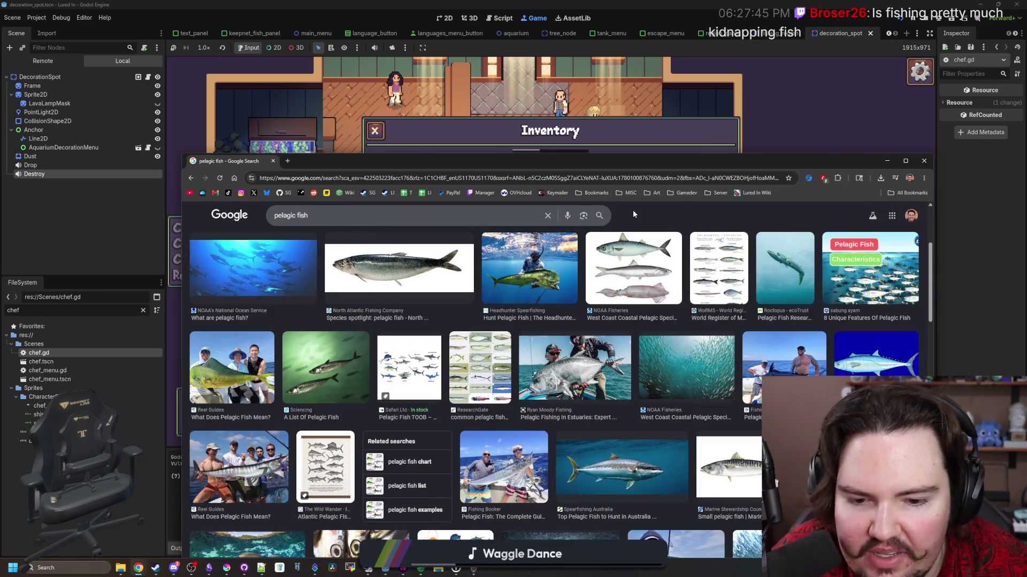
drag(700, 162, 712, 6)
scroll(524, 365, down, 7)
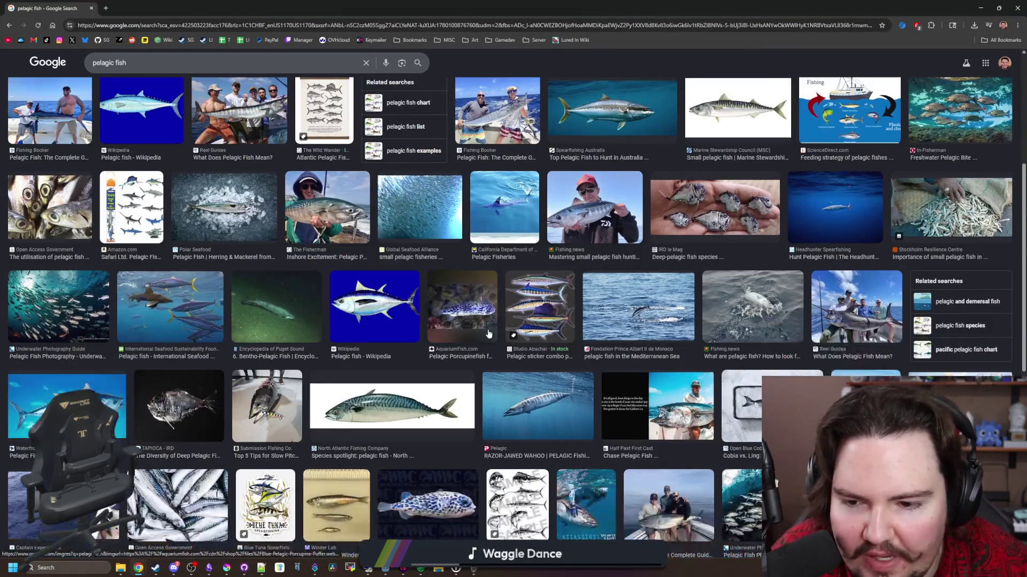
scroll(525, 365, down, 3)
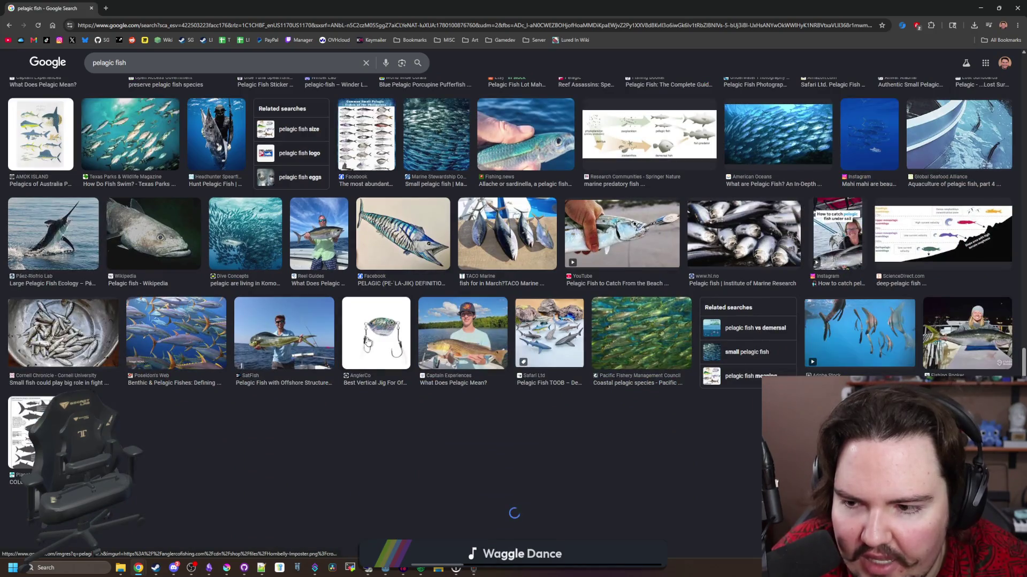
scroll(62, 178, up, 15)
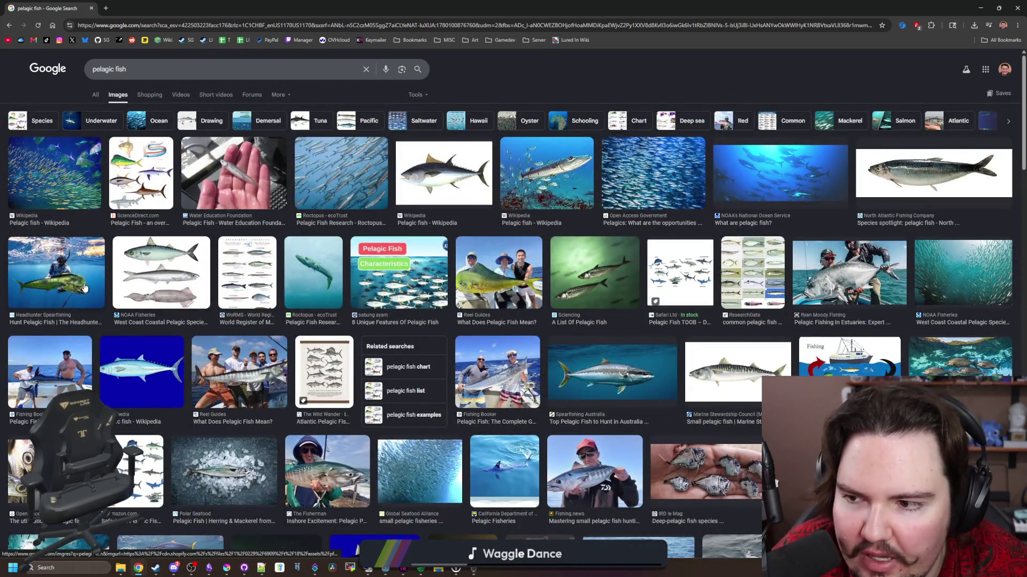
click(56, 272)
click(106, 8)
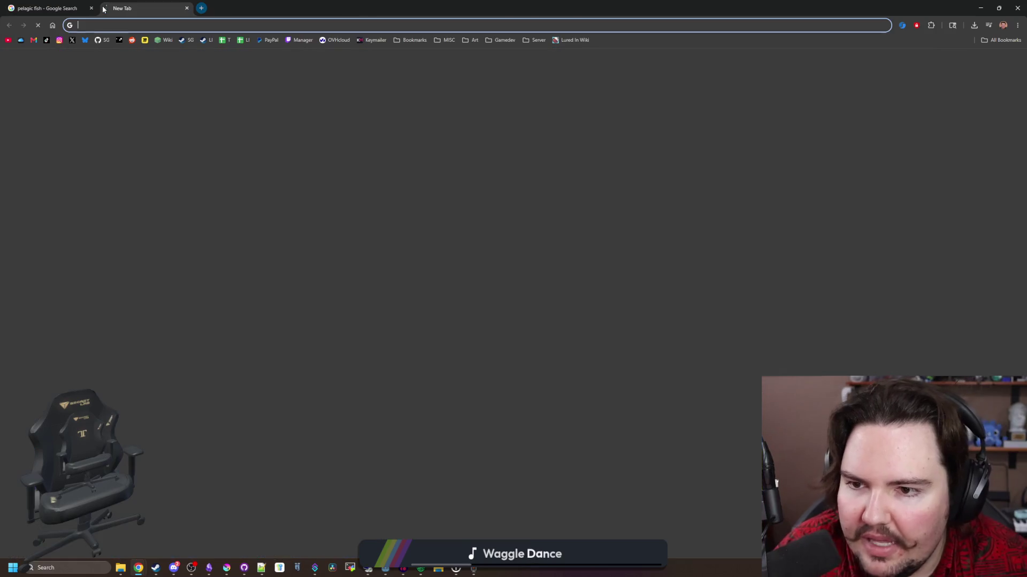
Search Google Images for 'abyssal fish'.
text(abyssal fish)
key(Return)
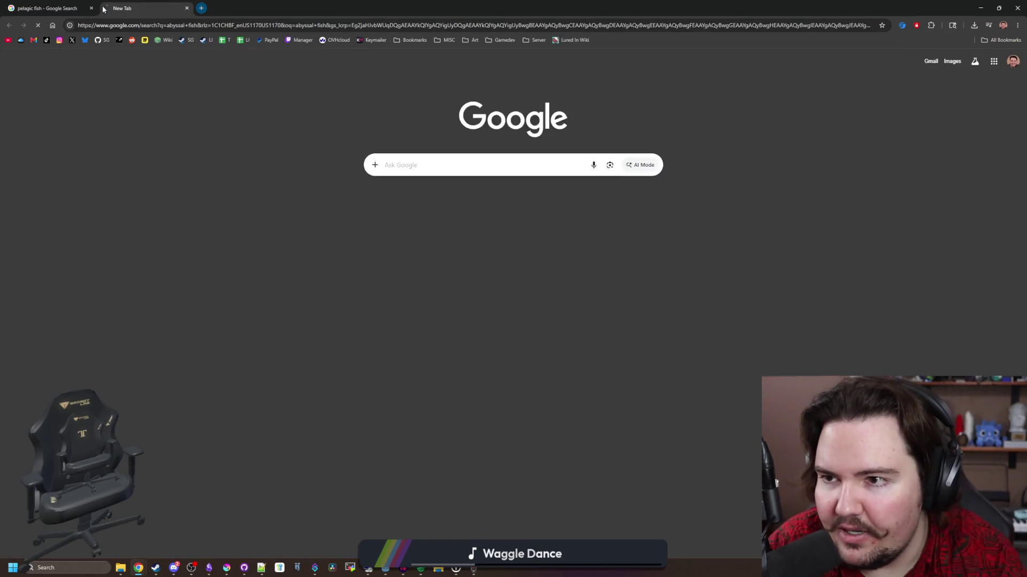
click(114, 93)
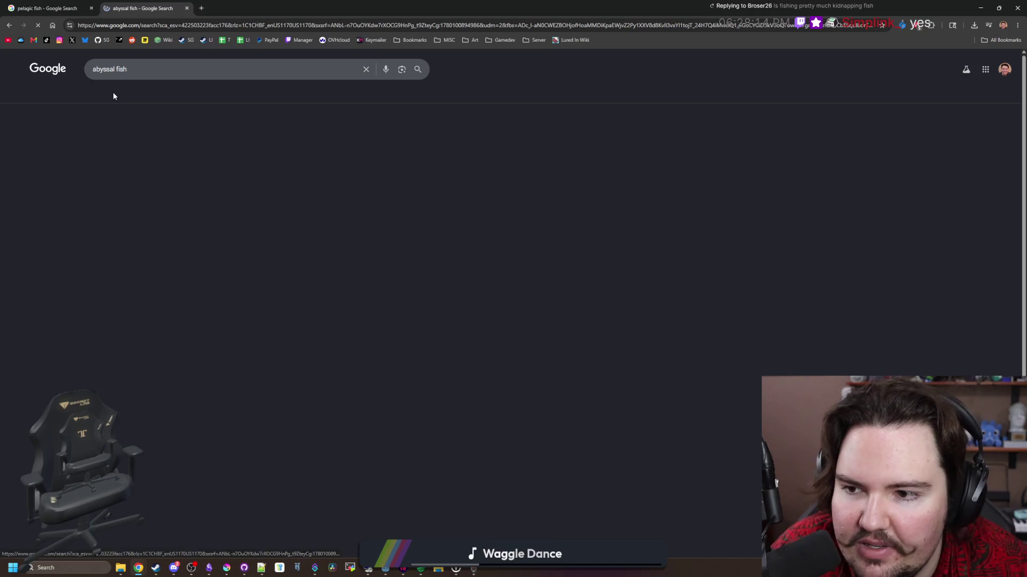
Preview the anglerfish and The Conversation's translucent red deep-sea fish, then scroll through the results grid.
click(44, 180)
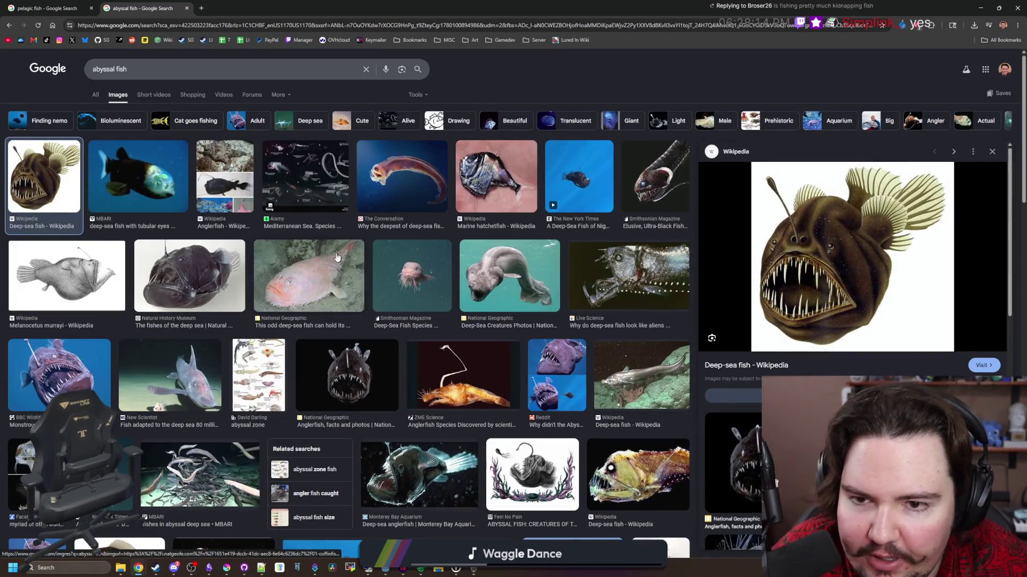
click(398, 152)
scroll(560, 323, down, 4)
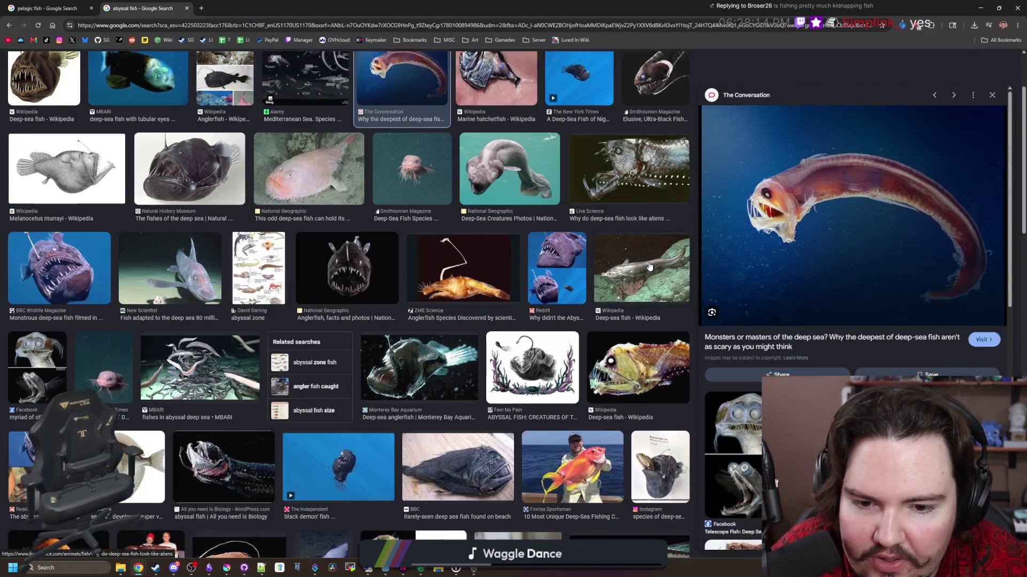
scroll(427, 347, down, 1)
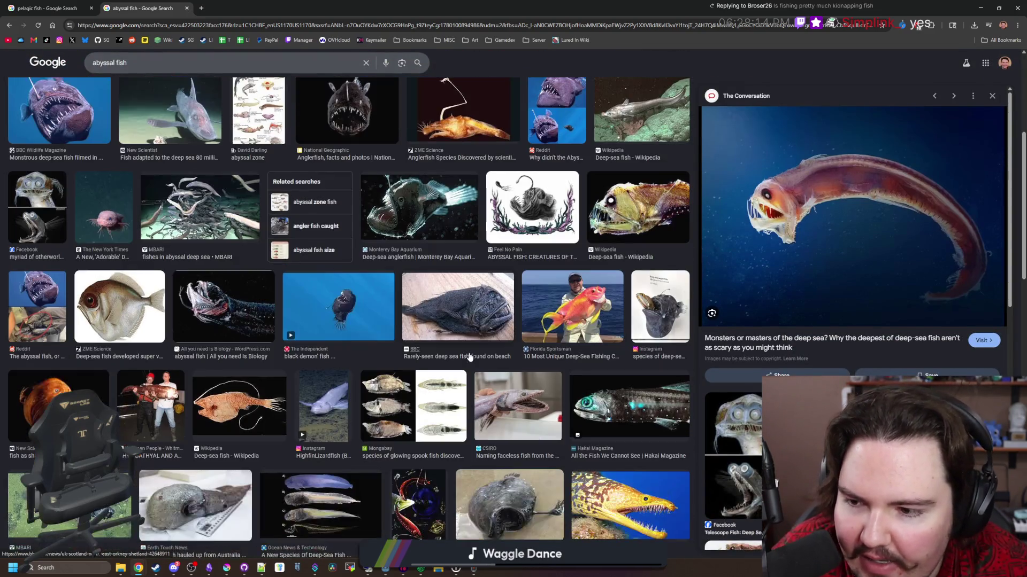
scroll(287, 365, down, 1)
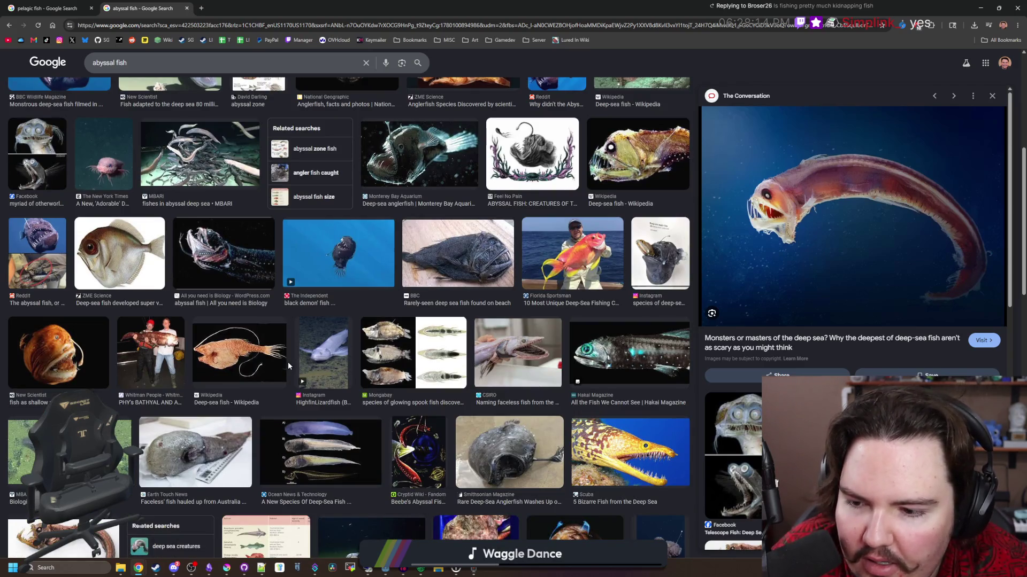
scroll(288, 361, down, 1)
scroll(346, 357, down, 2)
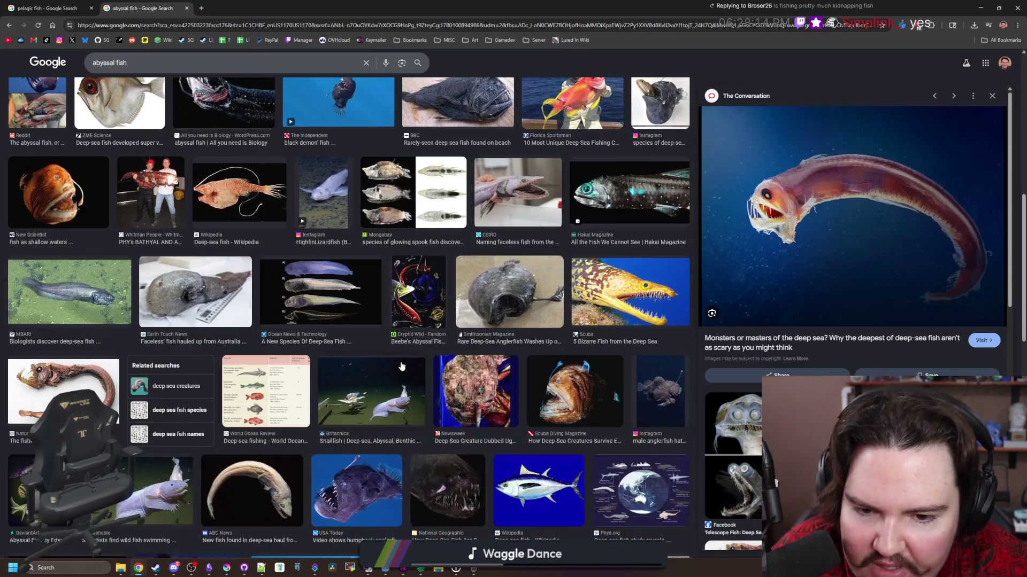
scroll(401, 366, down, 2)
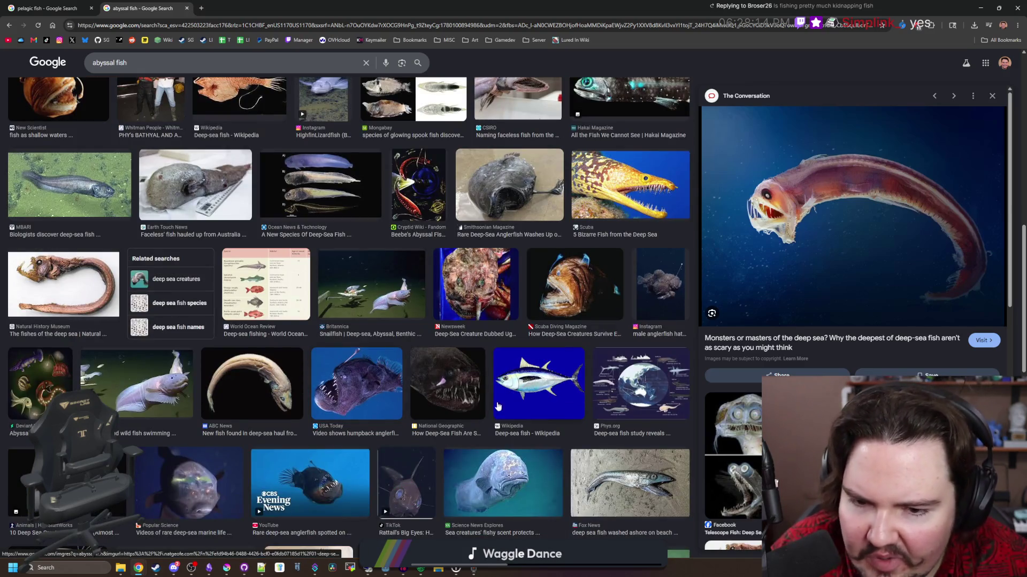
scroll(497, 406, down, 2)
scroll(323, 198, down, 4)
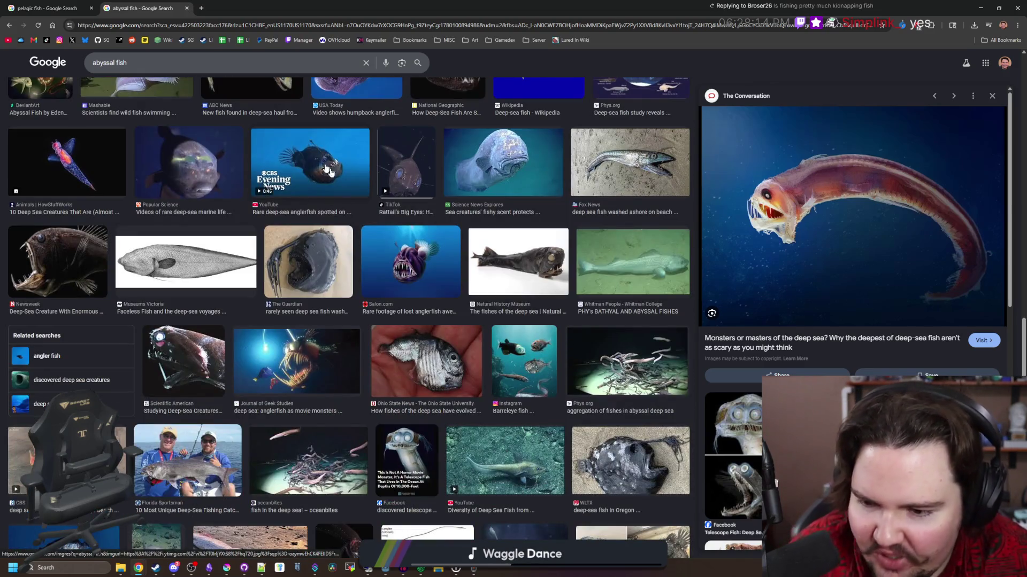
scroll(327, 171, down, 3)
click(399, 25)
Show Google Images results for 'jellyfish'.
text(je)
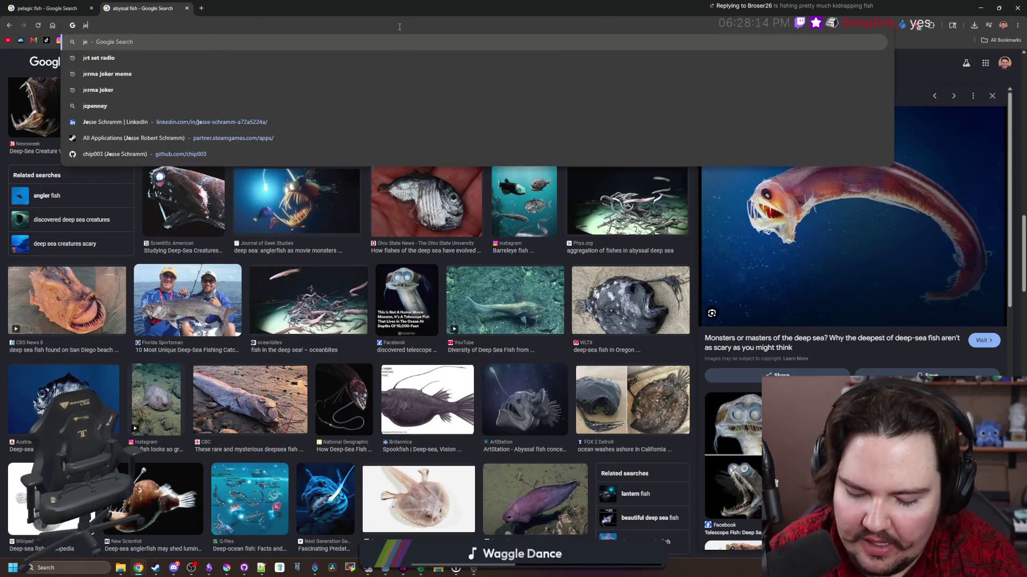
text(llyfish)
key(Return)
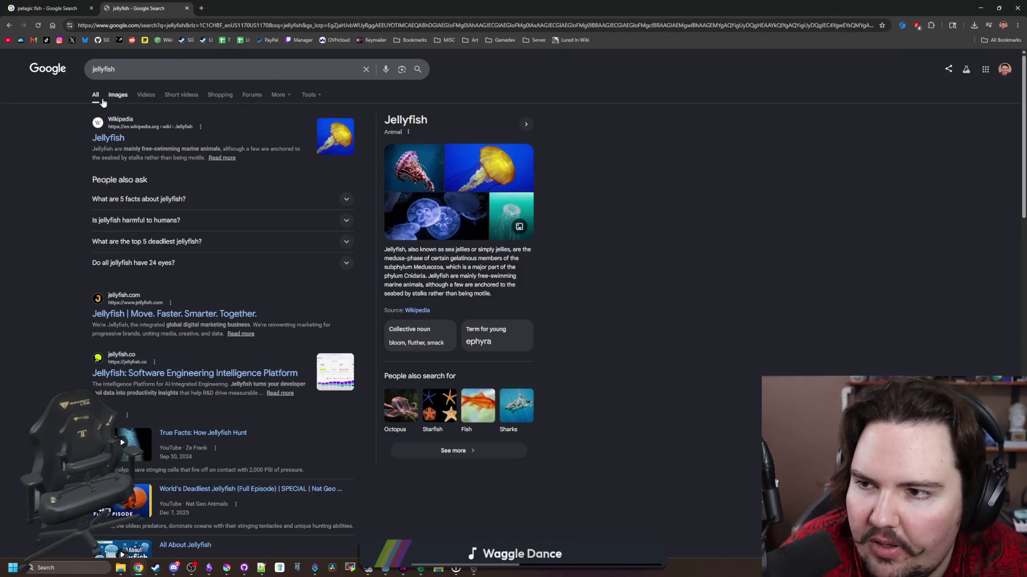
click(114, 95)
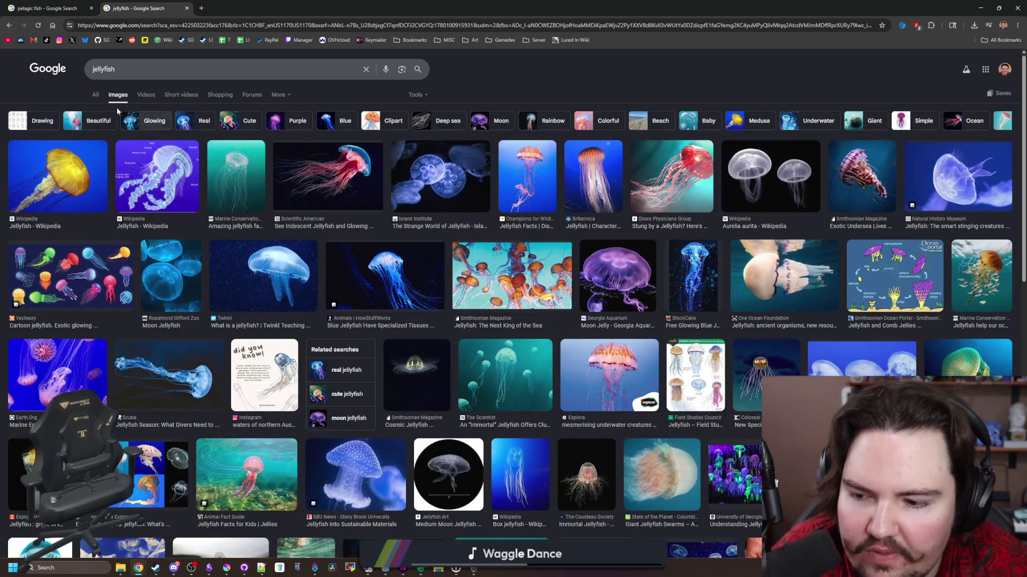
Replace them with 'colossal squid' image results, browse them, then start a 'dragonfish' search.
click(146, 26)
text(colossal squi)
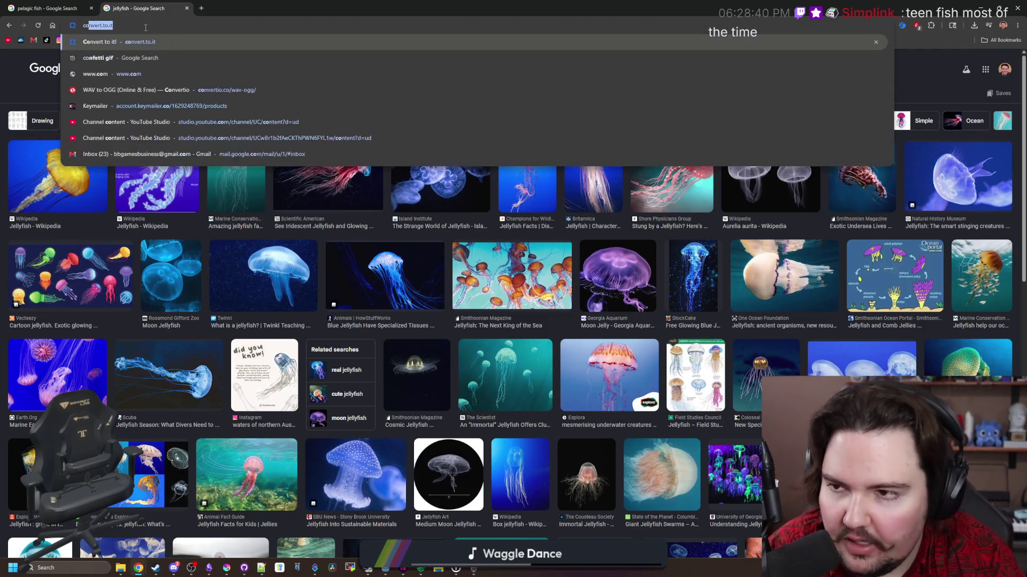
key(Return)
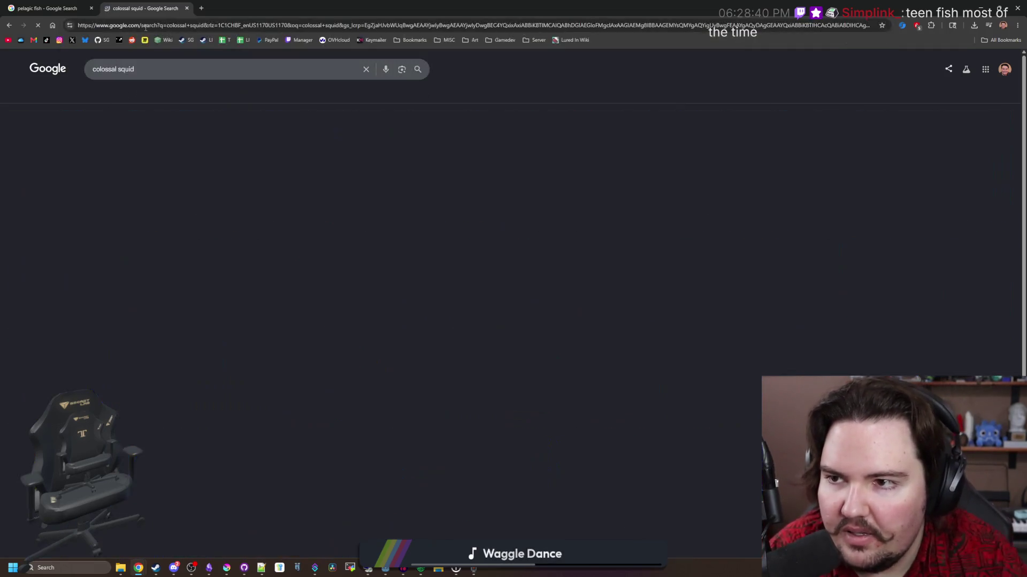
click(118, 96)
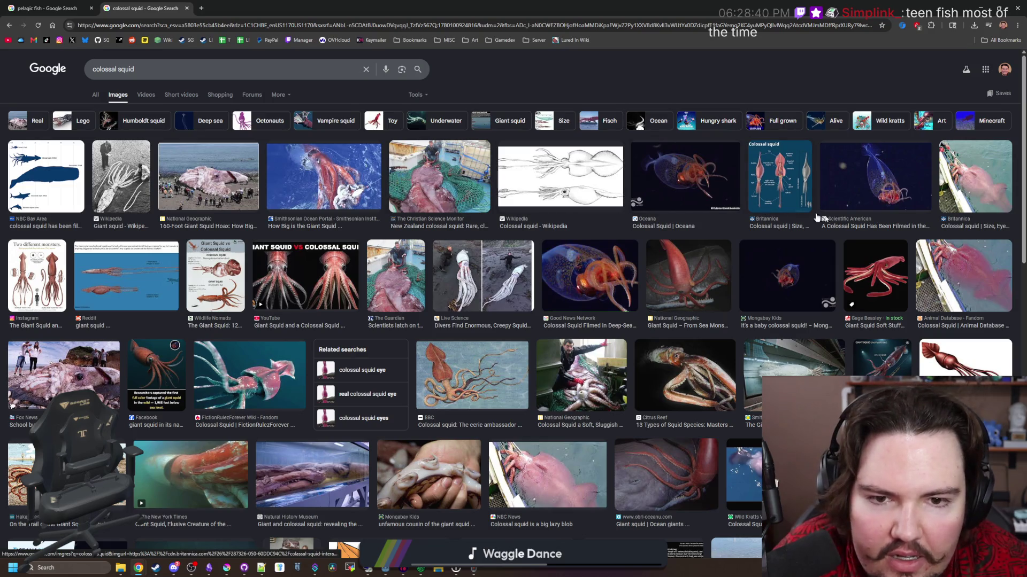
scroll(127, 247, down, 4)
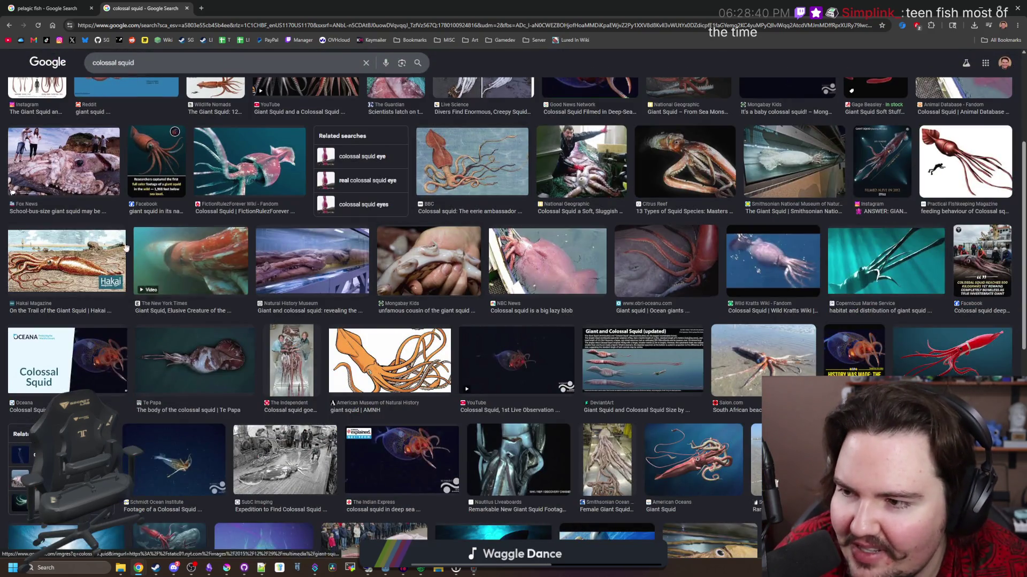
scroll(484, 230, down, 10)
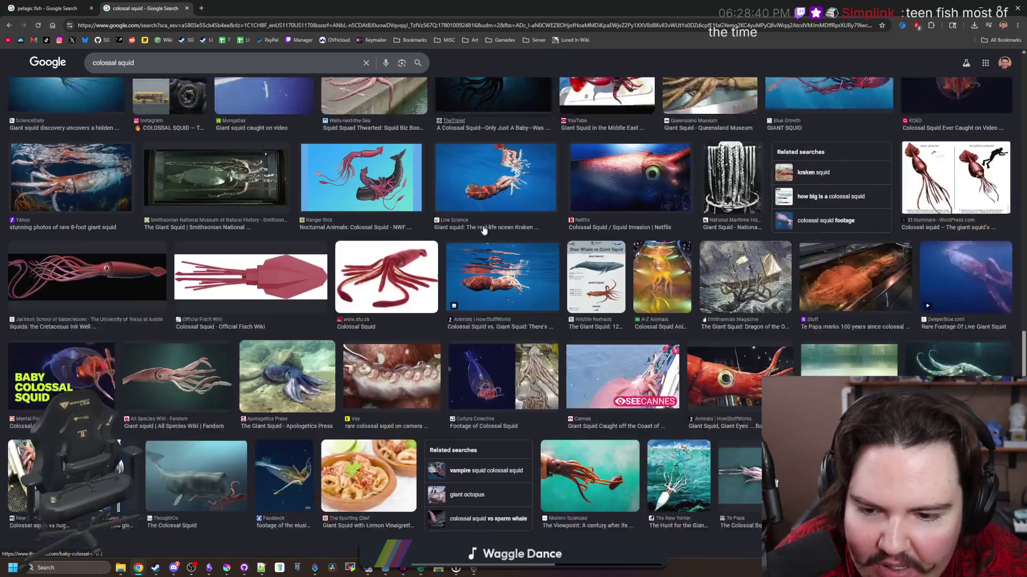
scroll(484, 230, down, 1)
key(Home)
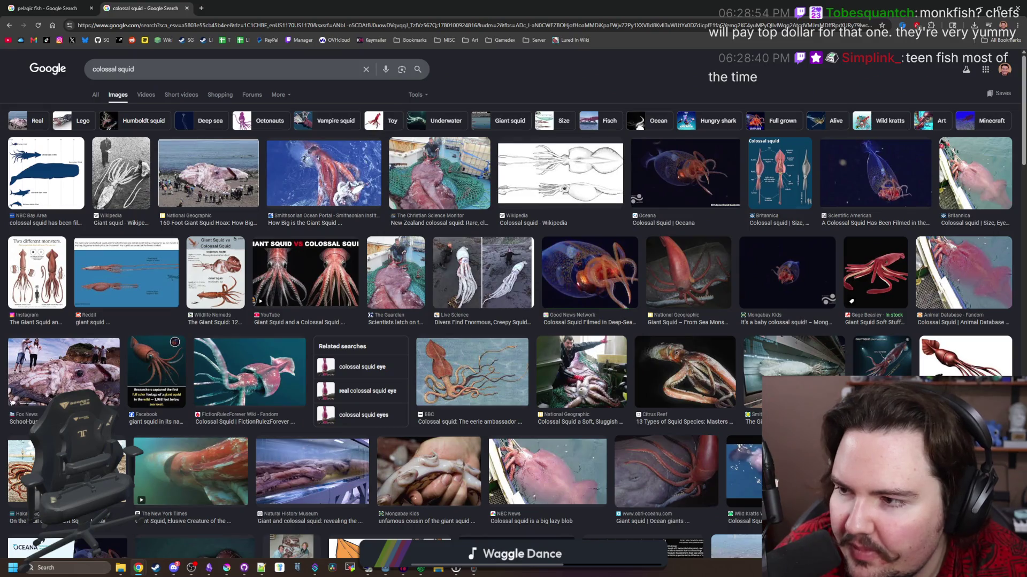
click(174, 29)
text(dragonfish)
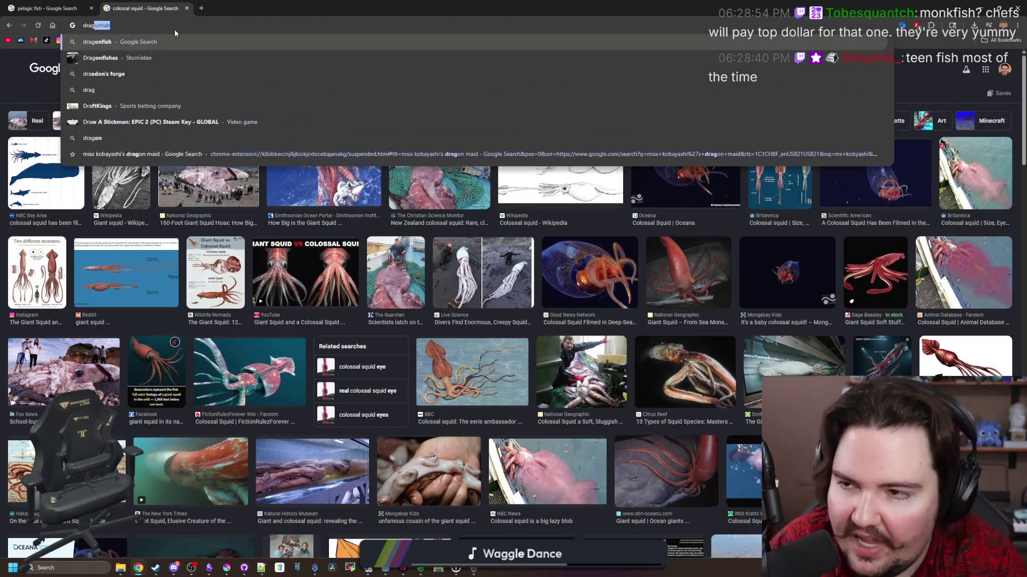
key(Return)
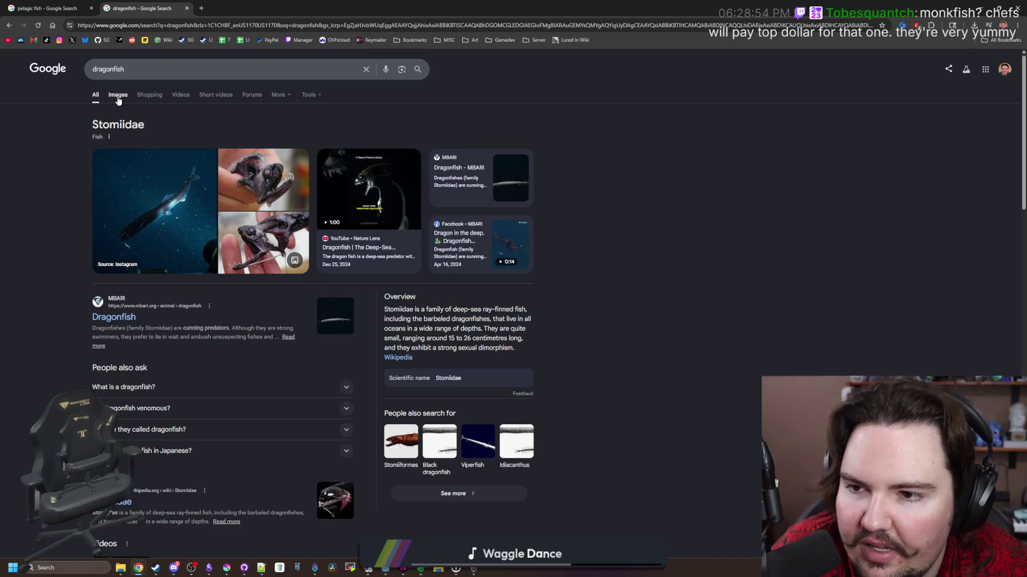
click(131, 91)
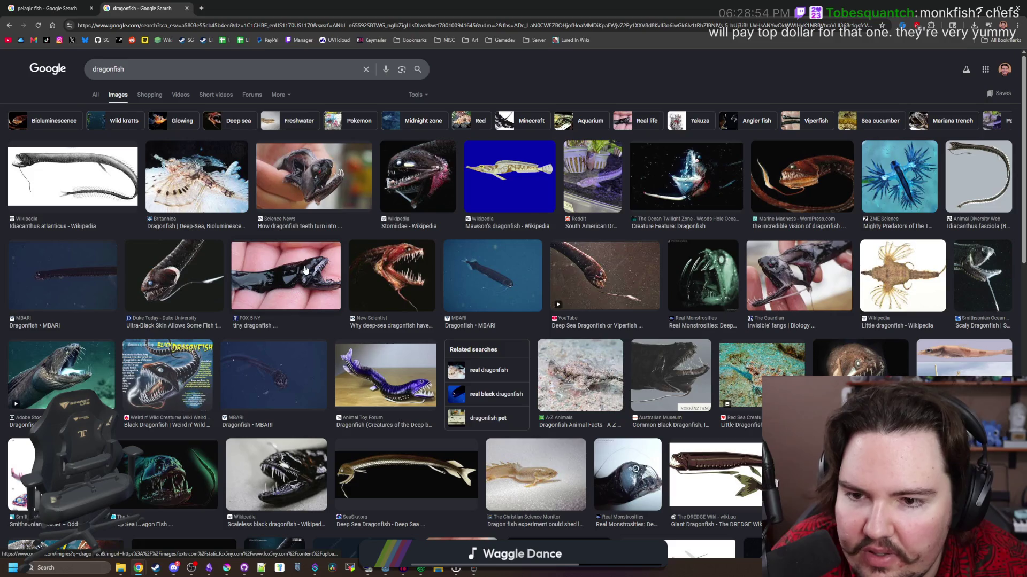
scroll(325, 277, down, 2)
scroll(325, 277, down, 2)
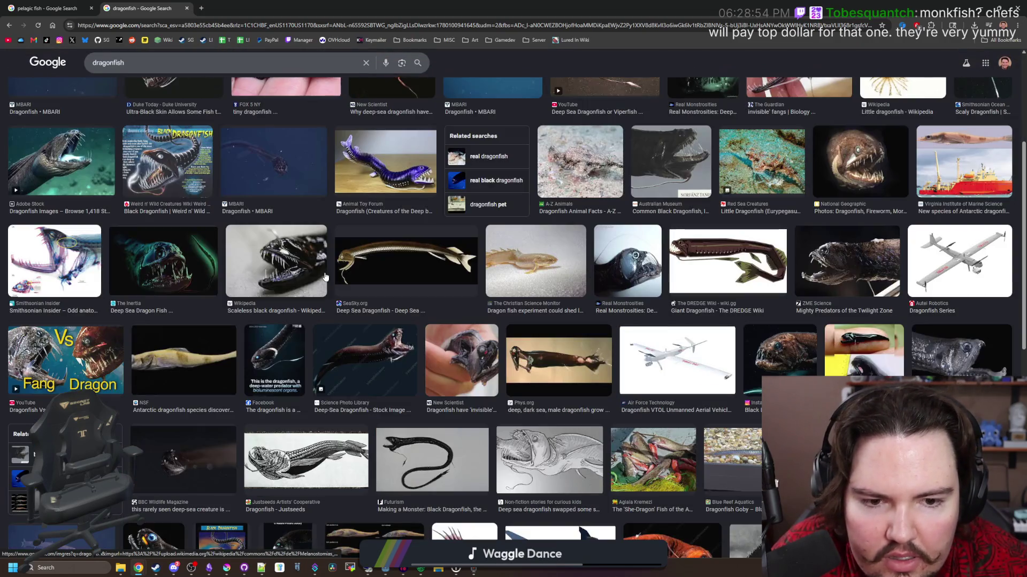
scroll(364, 257, up, 3)
scroll(393, 236, down, 4)
scroll(393, 236, down, 5)
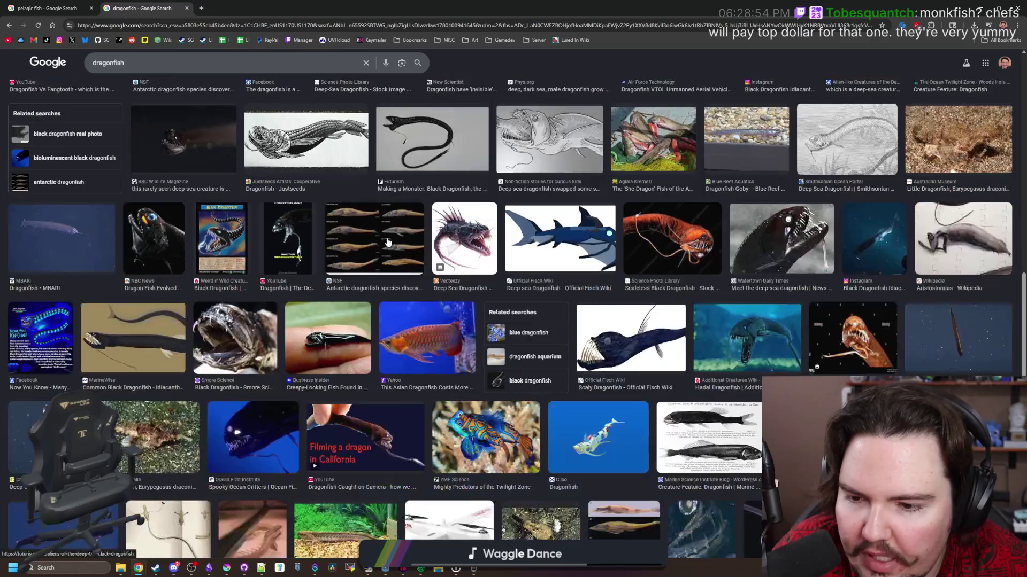
scroll(315, 231, up, 10)
scroll(344, 231, down, 4)
scroll(345, 231, down, 5)
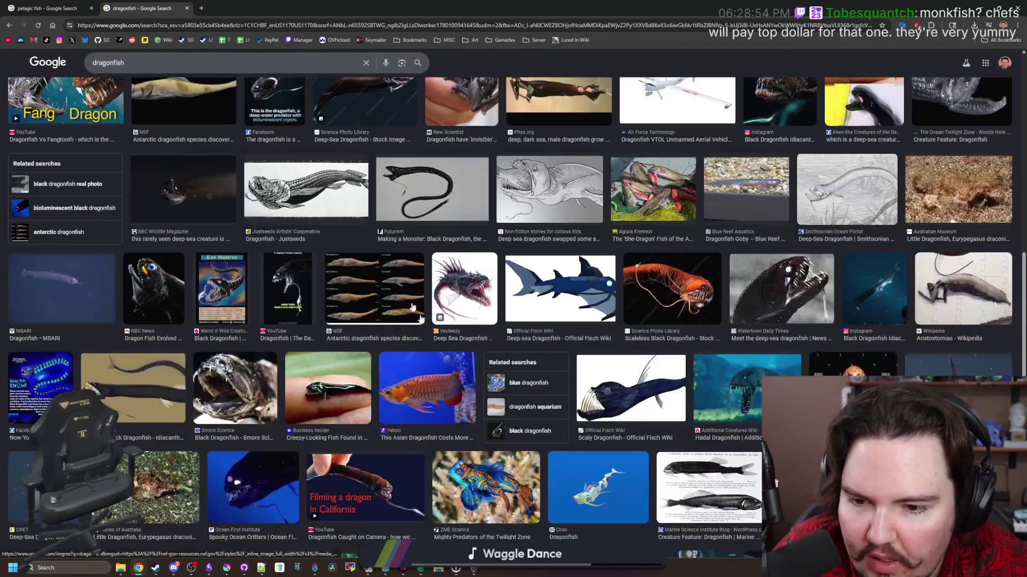
click(345, 398)
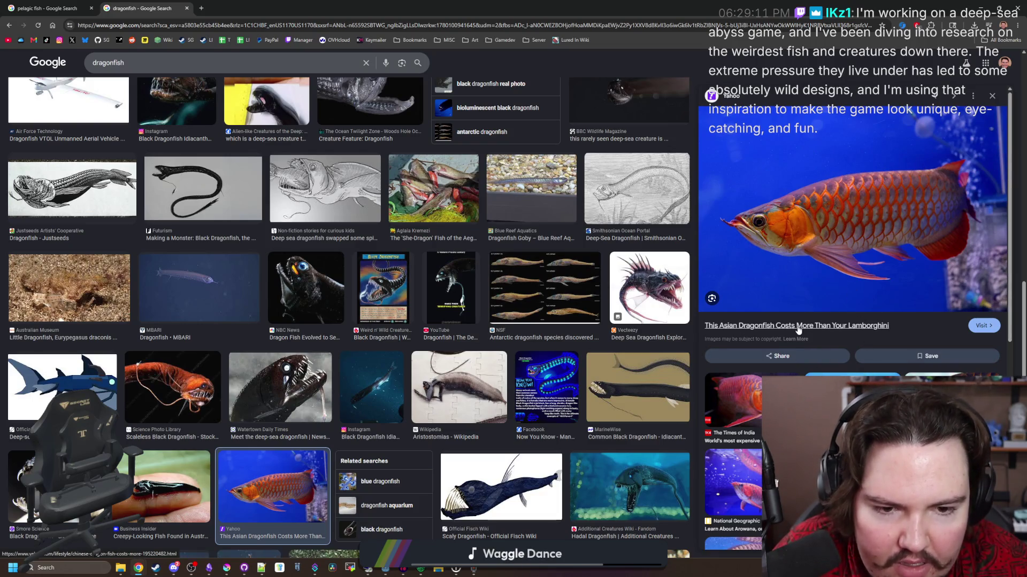
scroll(807, 336, down, 4)
scroll(808, 337, up, 4)
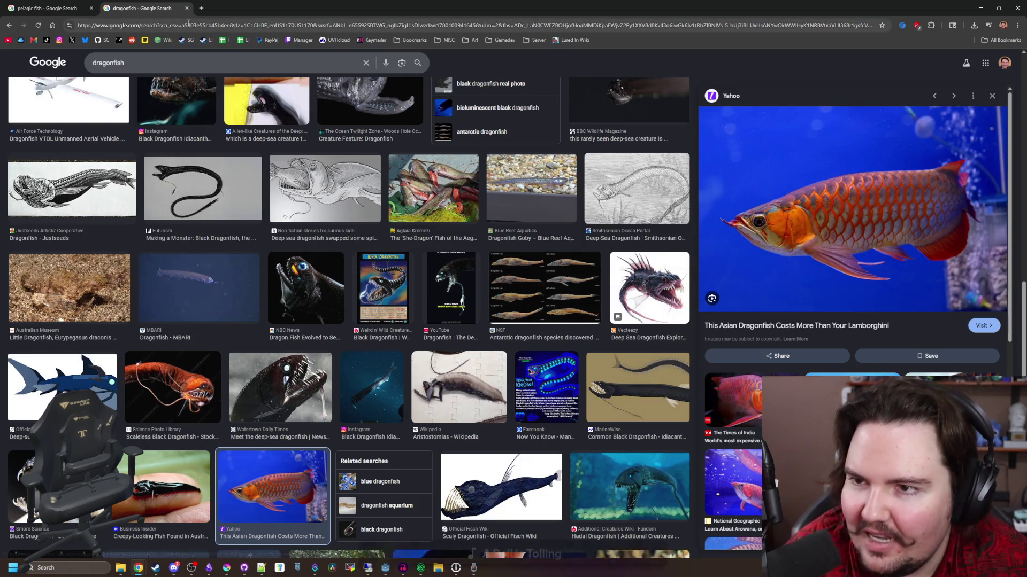
click(207, 41)
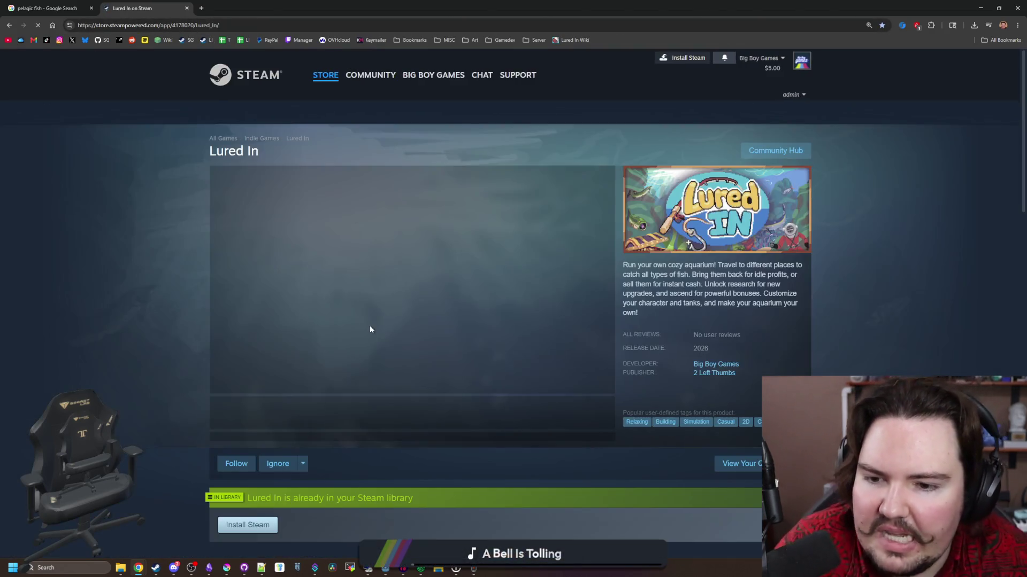
Review the Lured In Steam page's demo and playtest sections, then open a new browser tab.
scroll(419, 300, down, 5)
scroll(244, 362, down, 1)
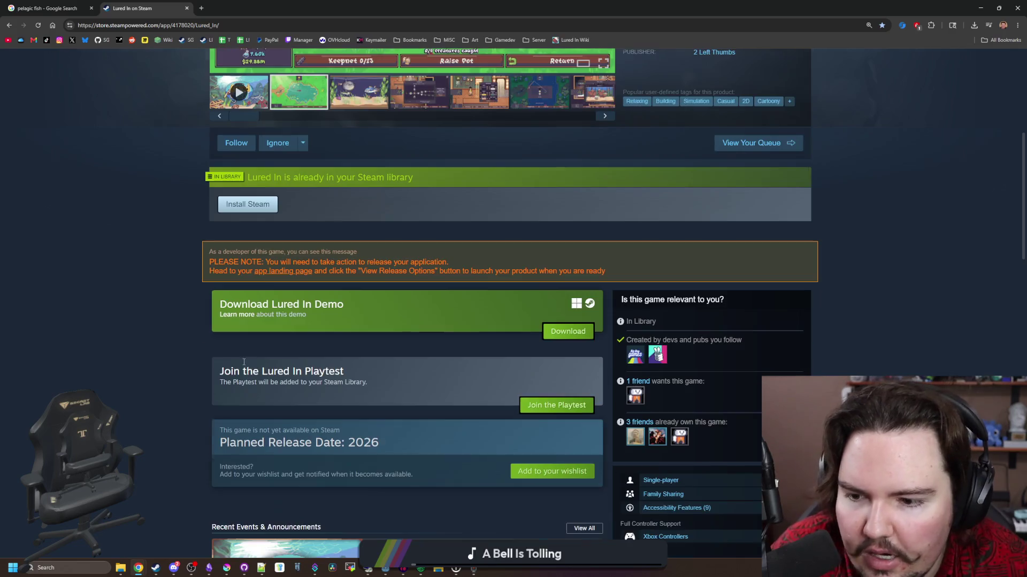
drag(340, 385, 220, 369)
click(374, 385)
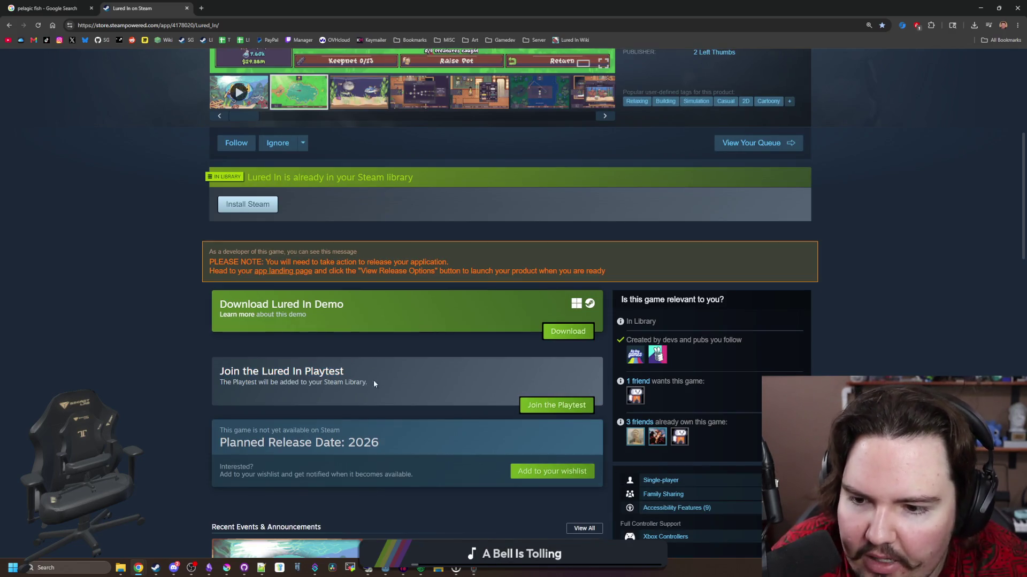
click(332, 380)
drag(422, 396, 216, 355)
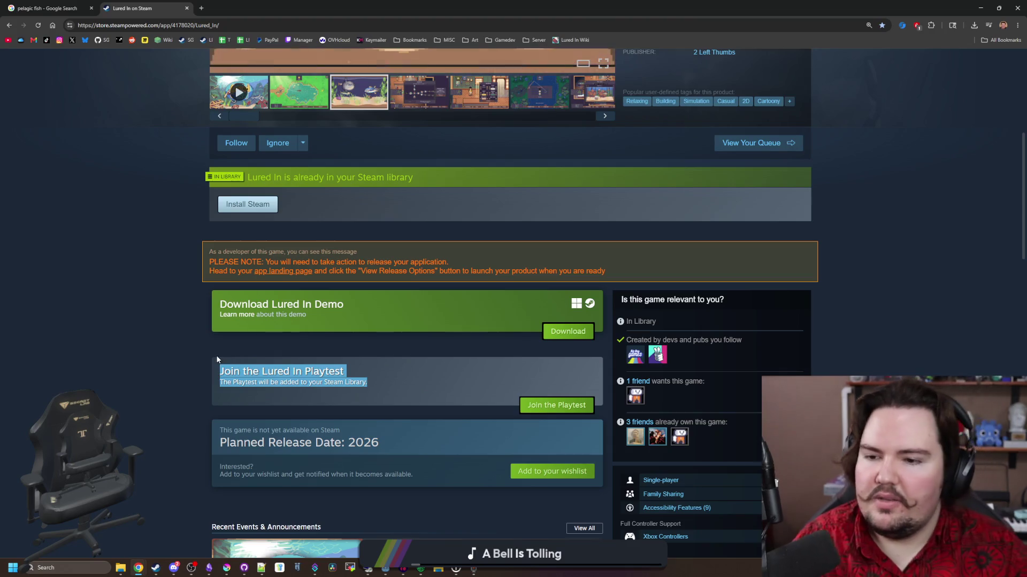
click(230, 341)
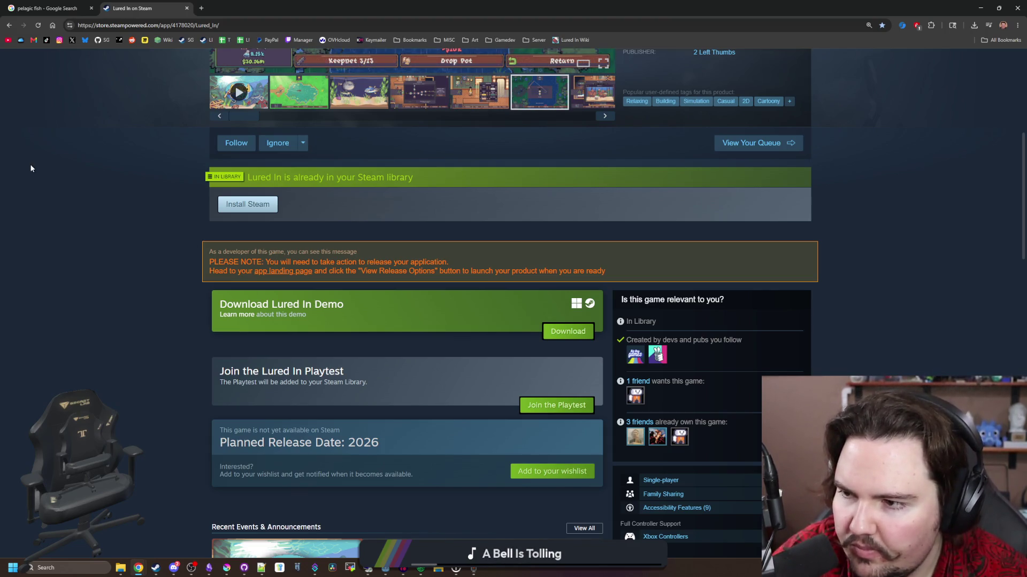
click(203, 8)
Show Google Images results for 'moonfish'.
text(moonf)
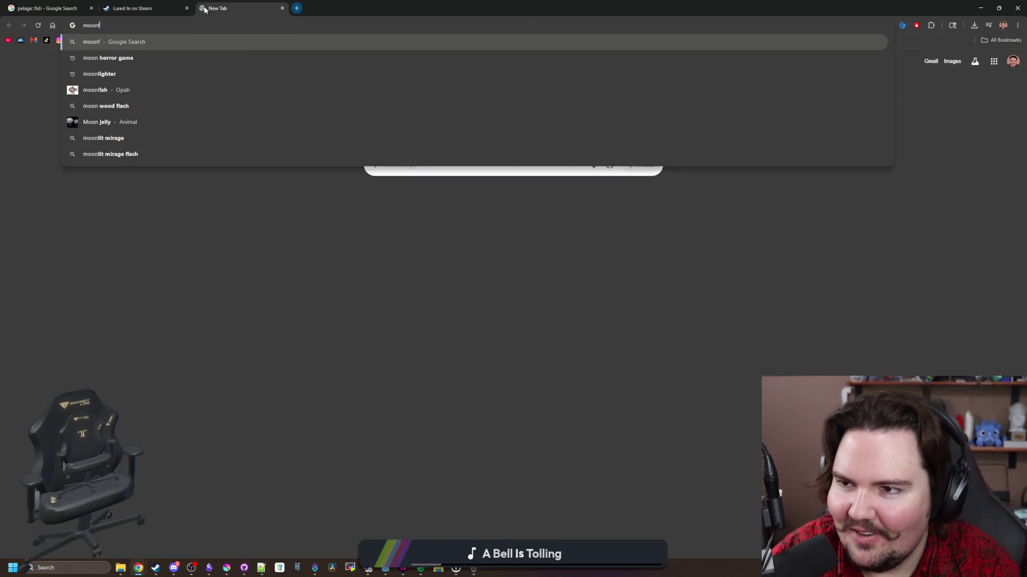
text(ish)
key(Return)
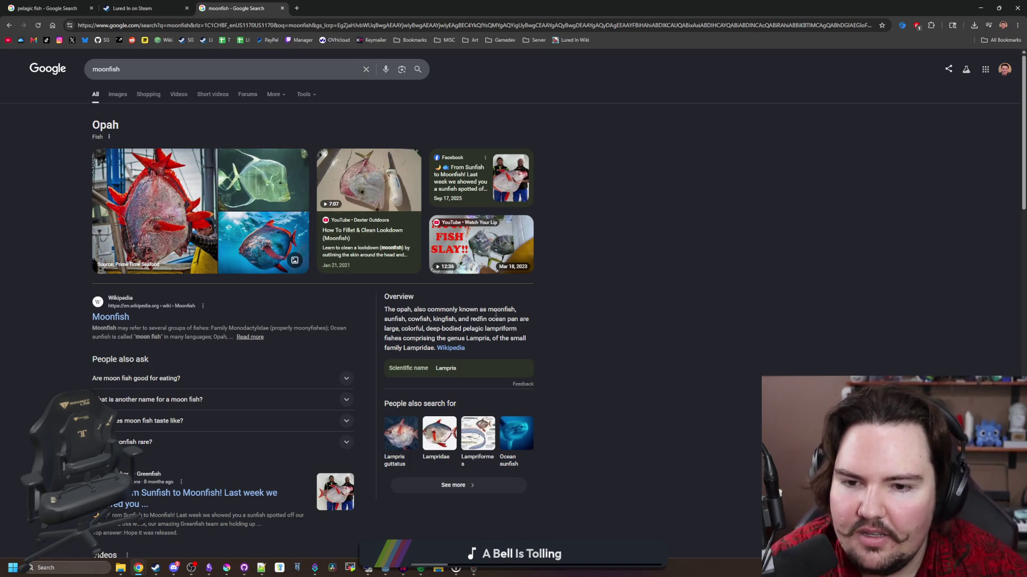
click(480, 317)
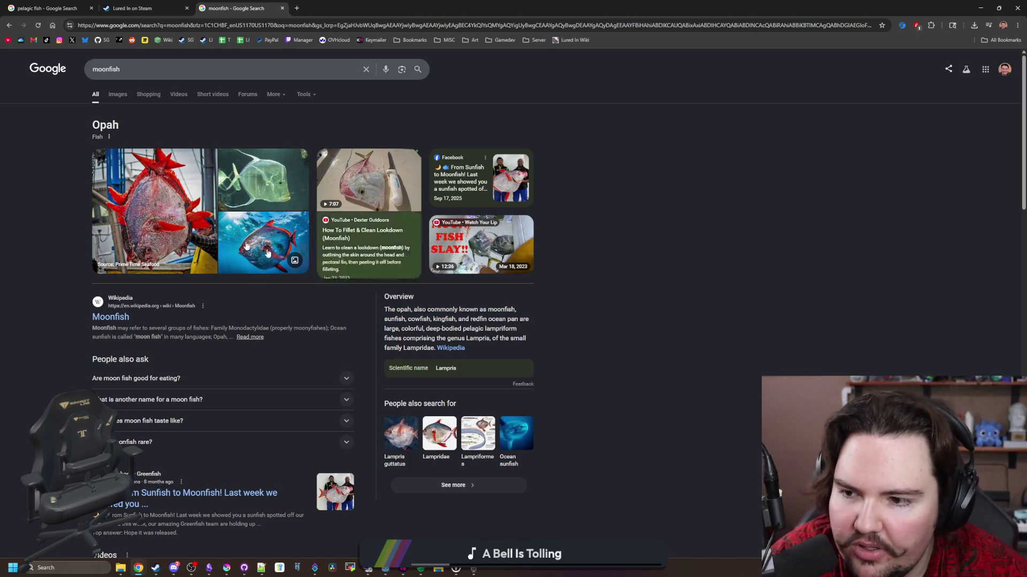
click(124, 98)
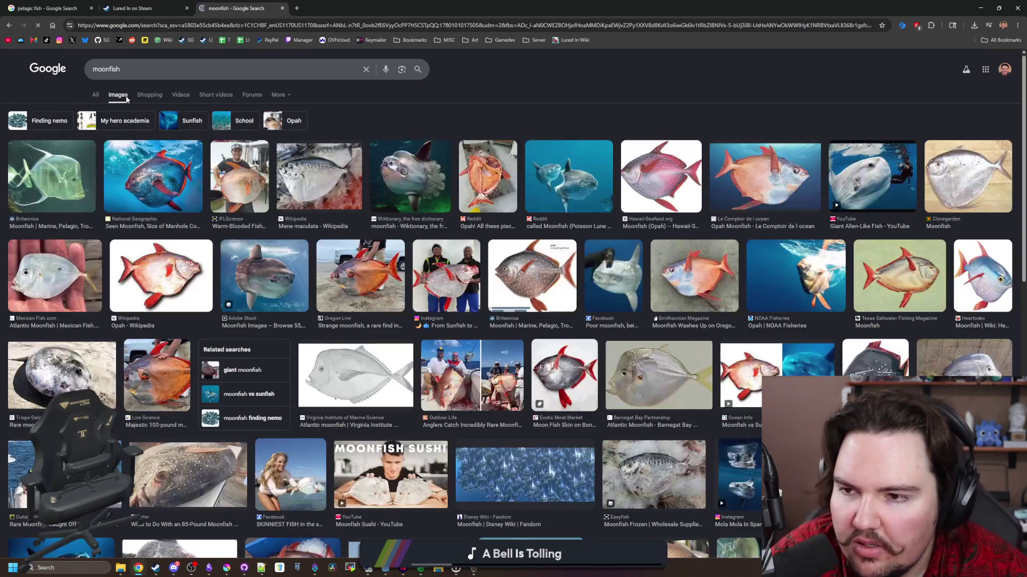
Preview the National Geographic, Mene maculata, IFLScience opah, Wiktionary and Blue Corner Dive sunfish photos.
click(155, 161)
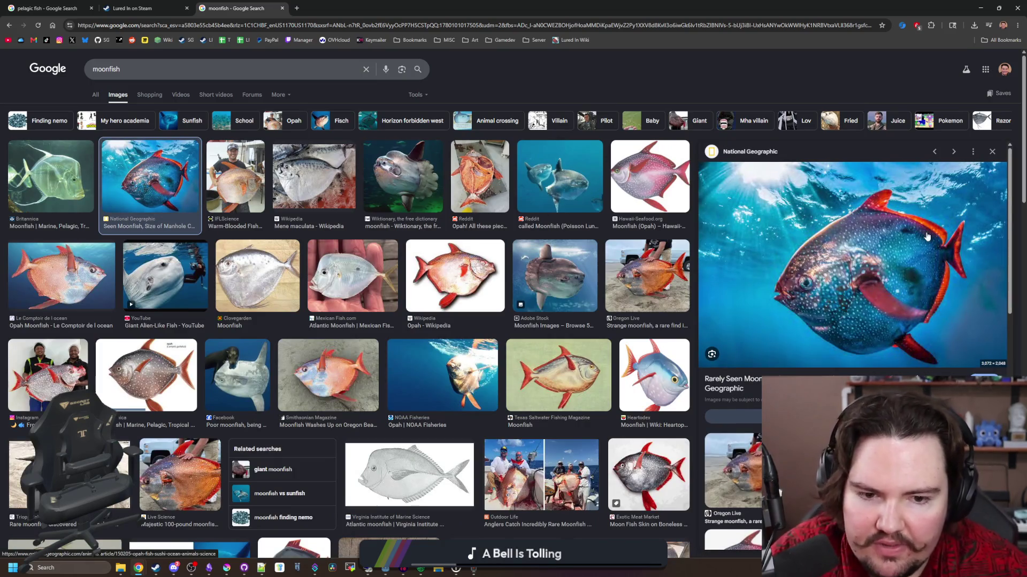
click(275, 187)
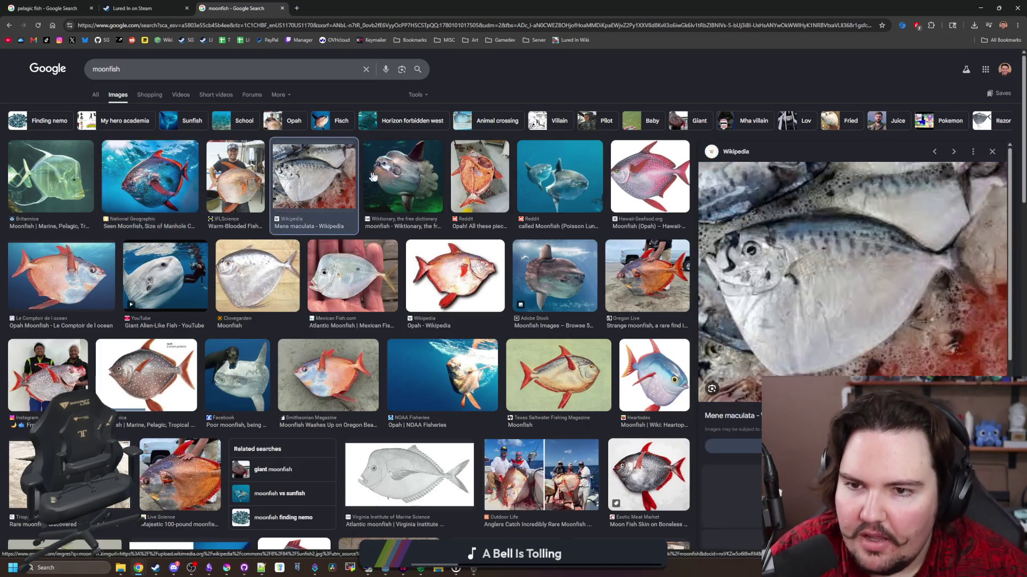
key(Left)
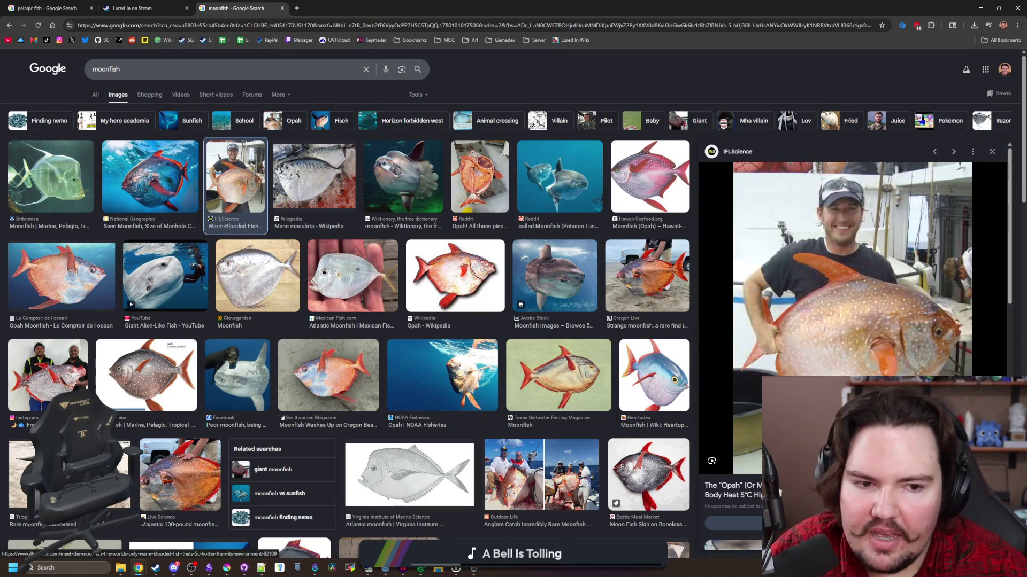
click(379, 210)
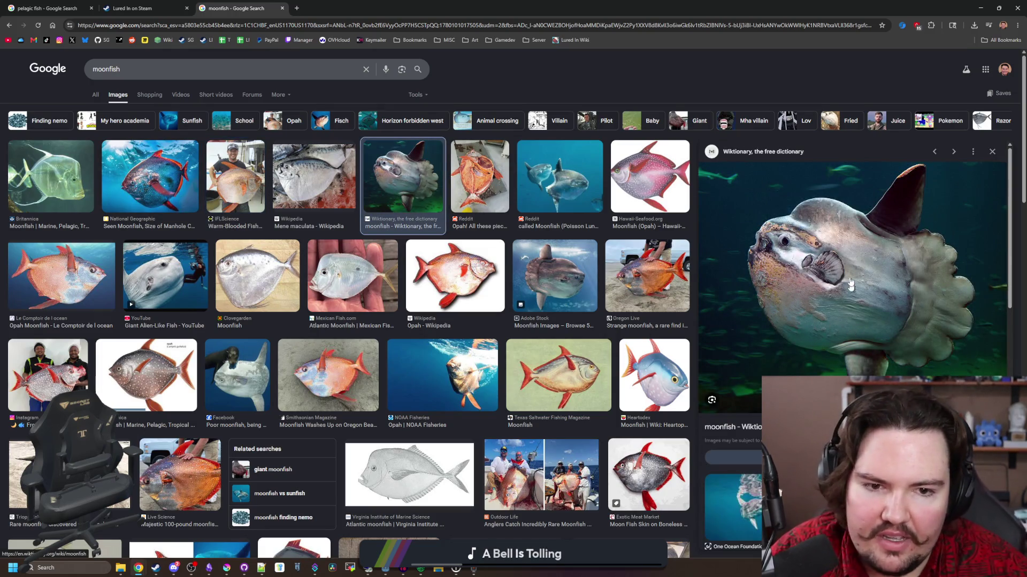
scroll(447, 332, down, 4)
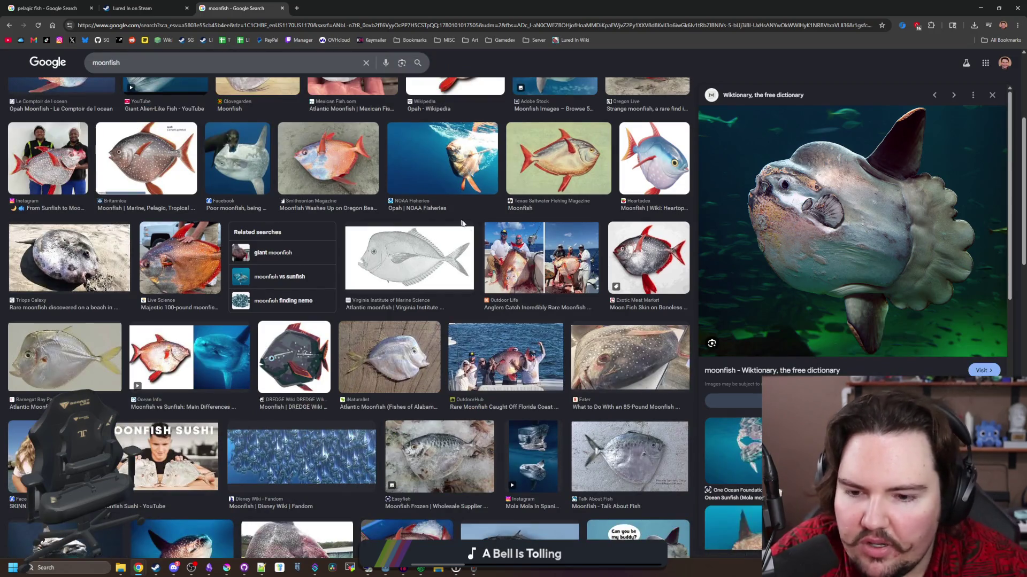
scroll(317, 218, down, 5)
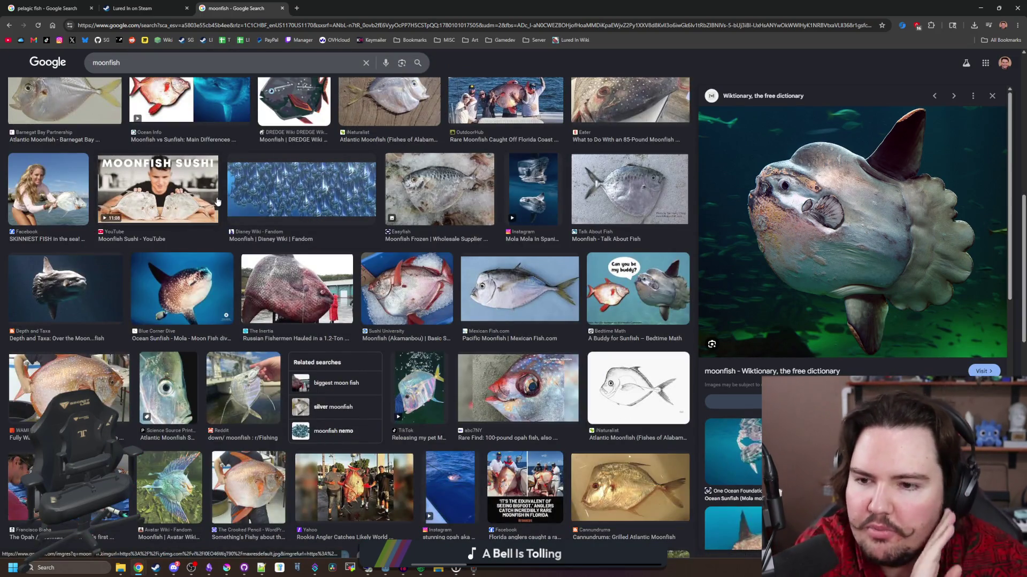
click(182, 289)
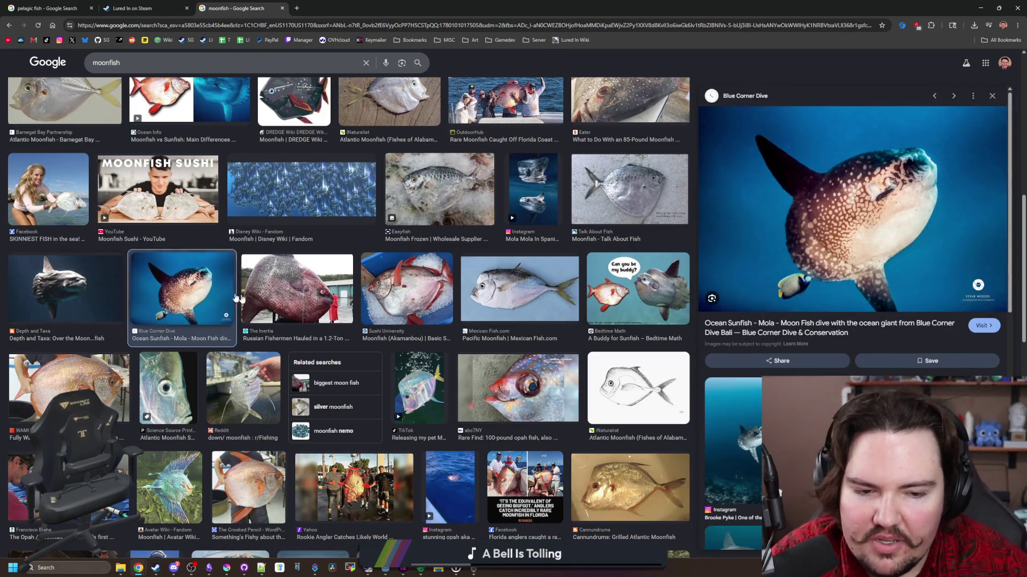
scroll(256, 298, up, 8)
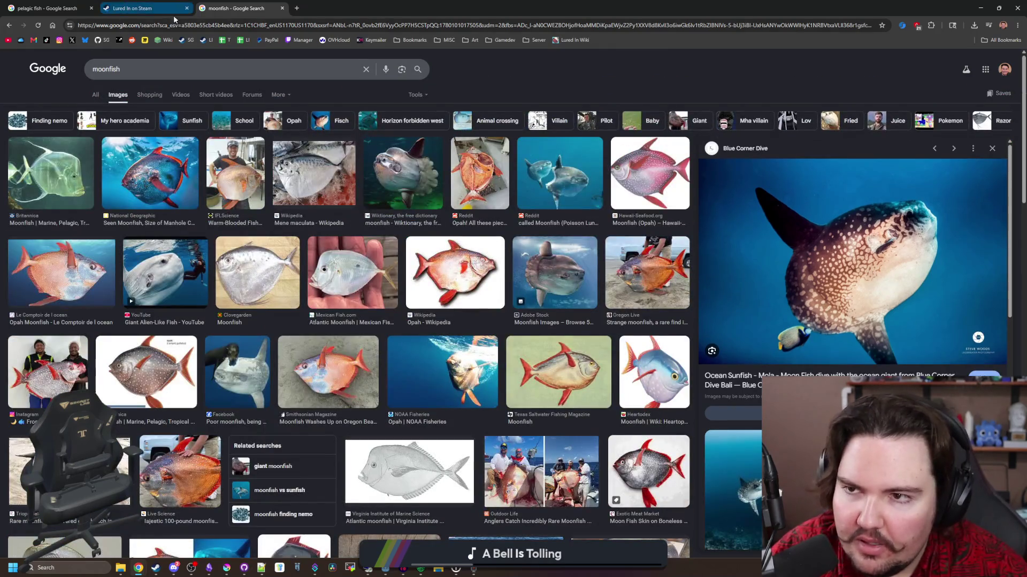
click(180, 25)
Search 'mola mola' and enlarge the main ocean sunfish photo.
text(mola mola)
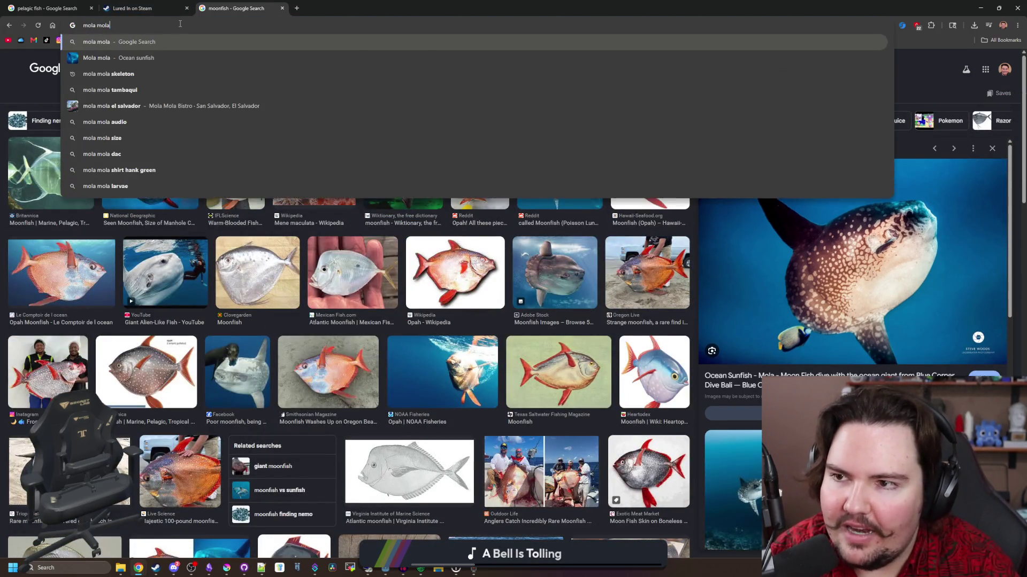
key(Return)
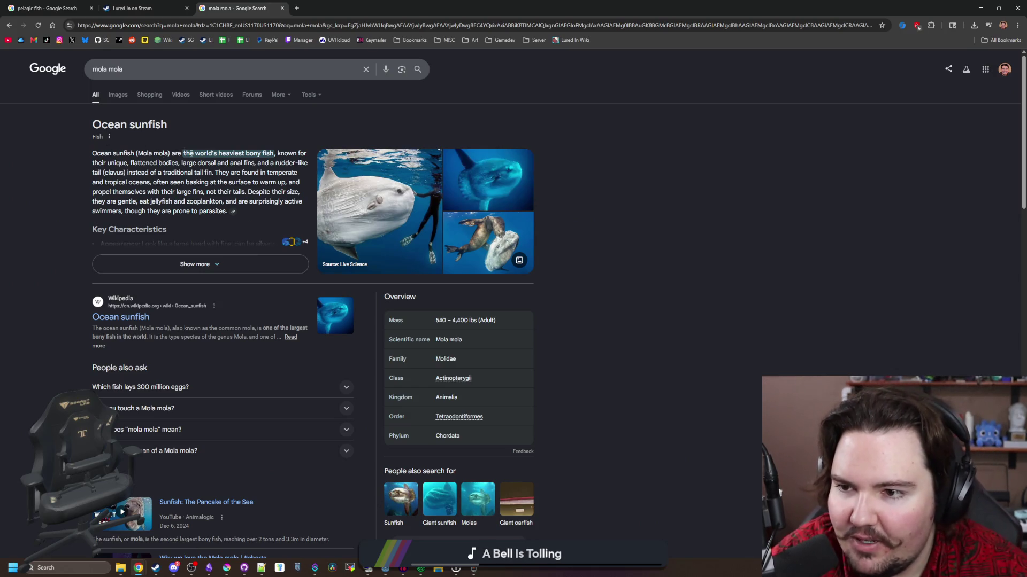
click(412, 238)
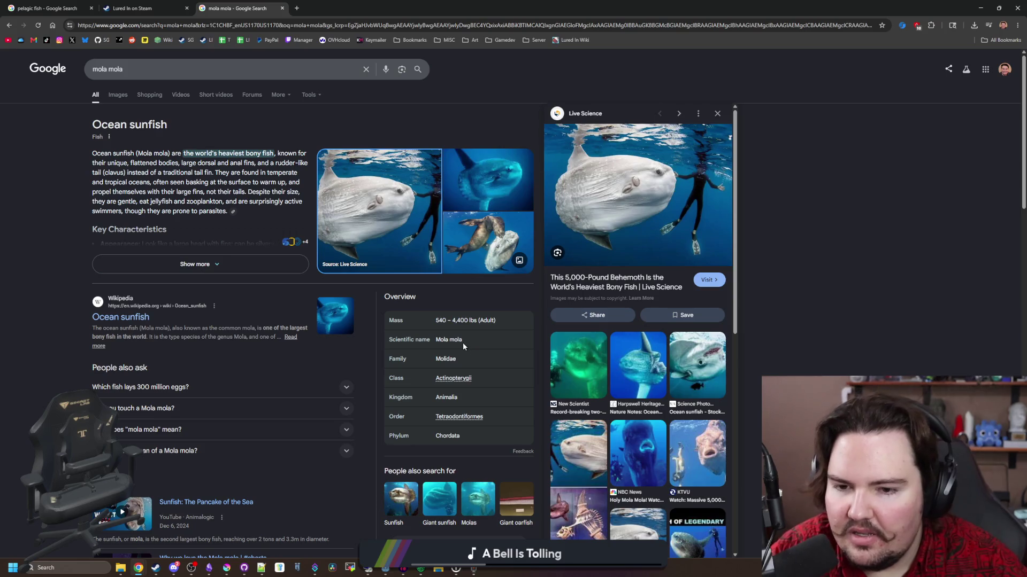
View Mola alexandrini image results, preview the Giant sunfish Wikipedia photo, then return to all results.
click(453, 499)
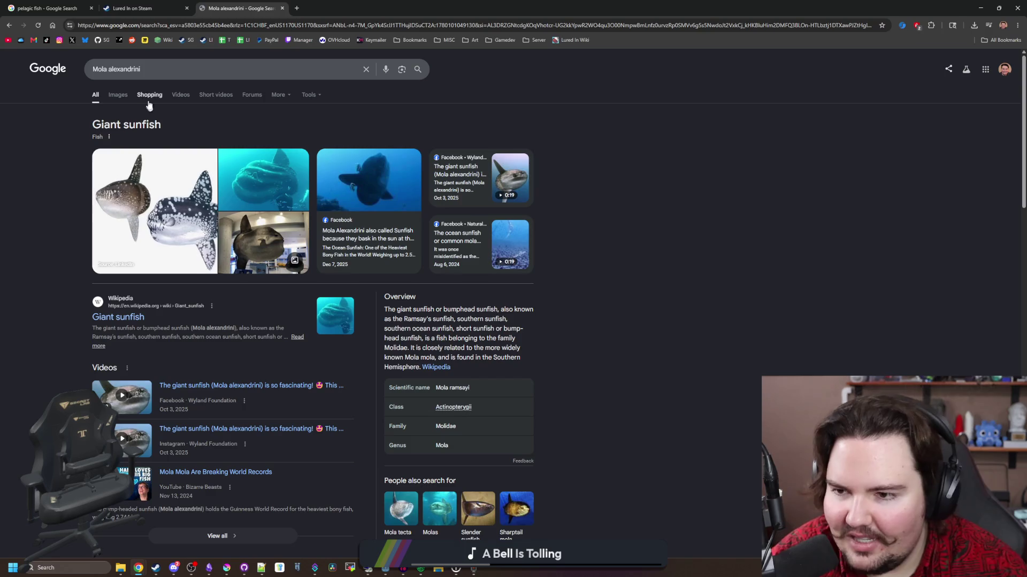
click(119, 95)
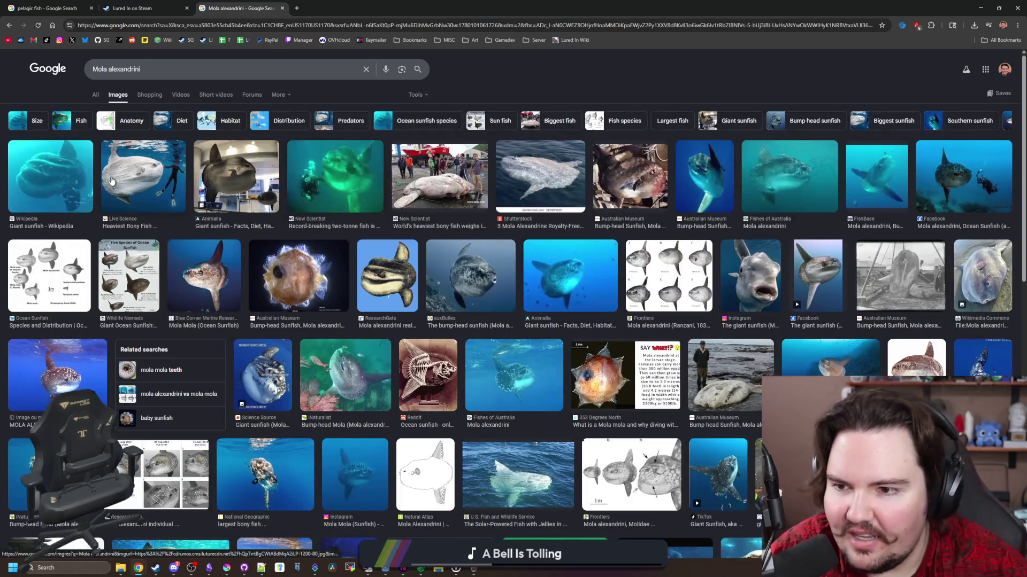
click(43, 178)
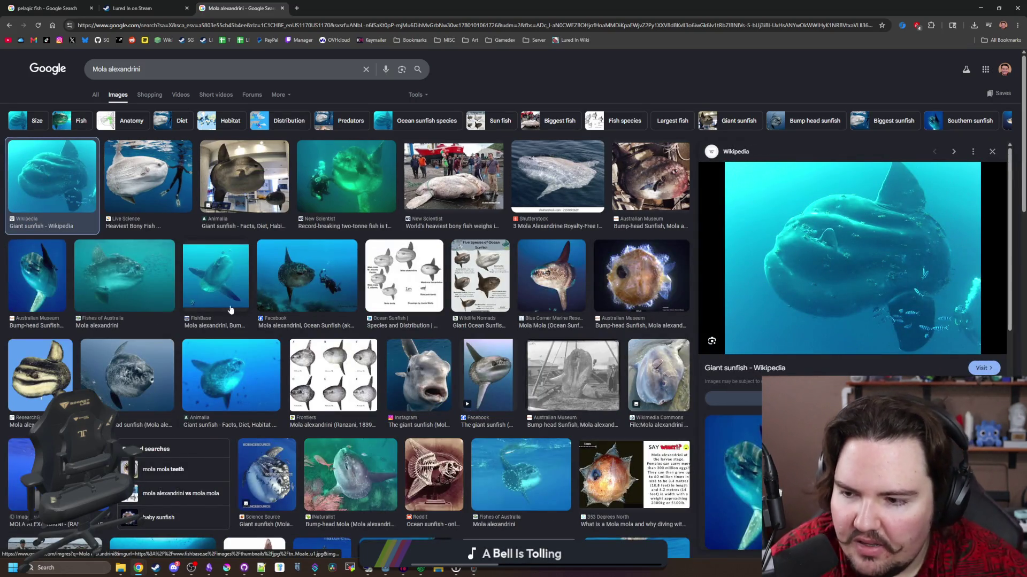
scroll(230, 309, down, 1)
scroll(382, 271, down, 3)
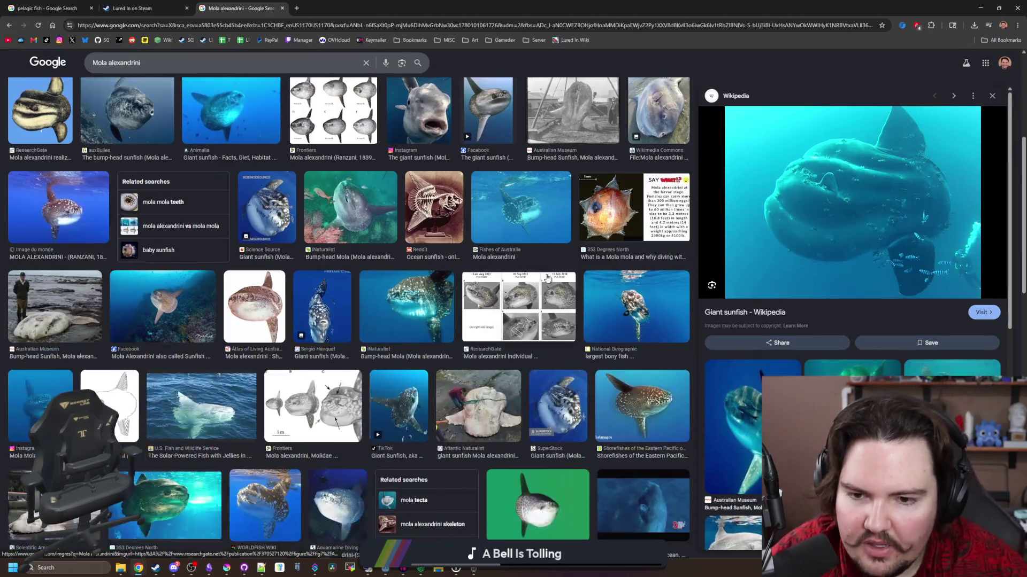
scroll(382, 271, down, 3)
key(alt+Left)
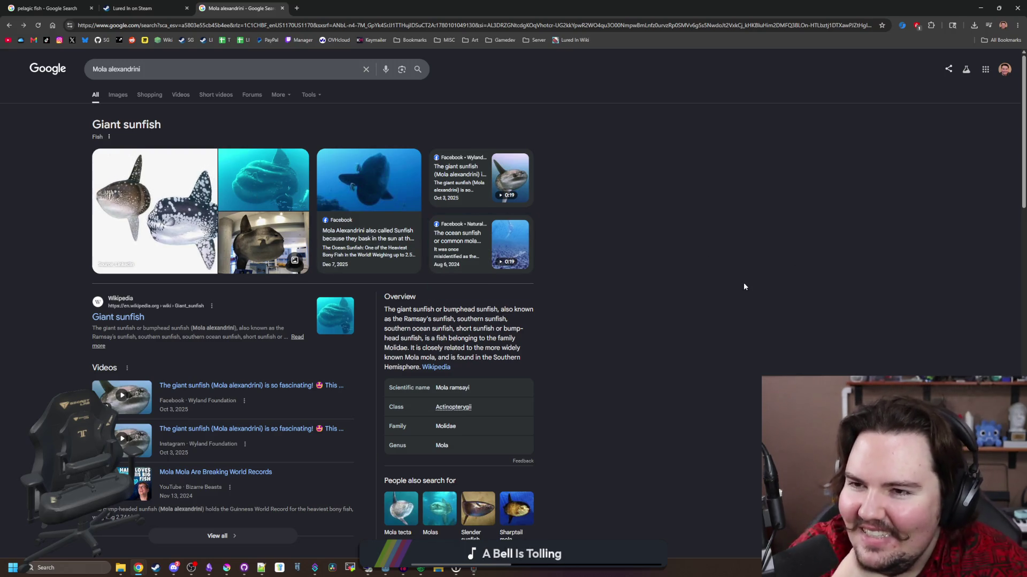
Switch back to the Lured In Steam tab and move the browser aside to reveal Godot.
click(178, 3)
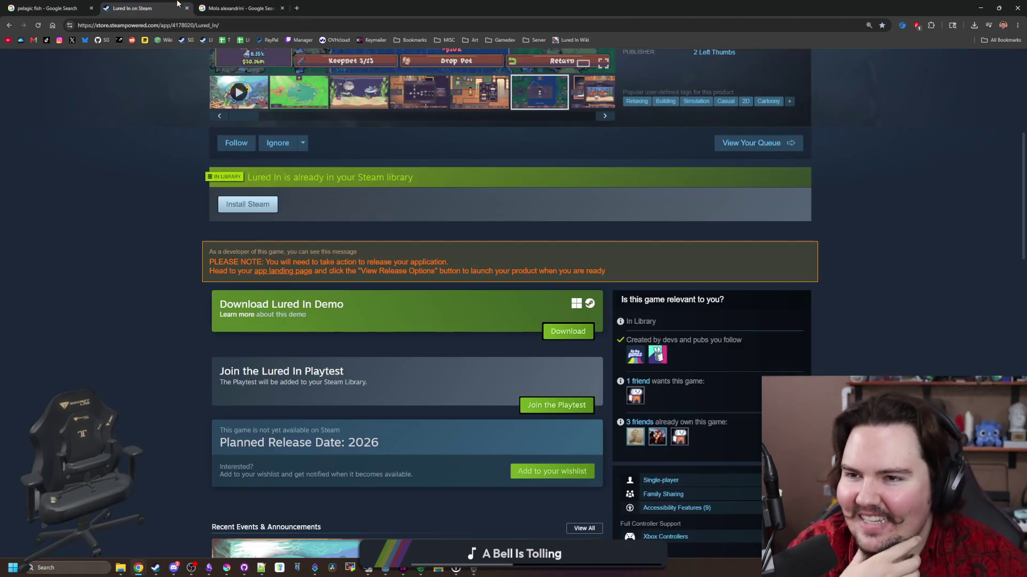
scroll(428, 104, up, 5)
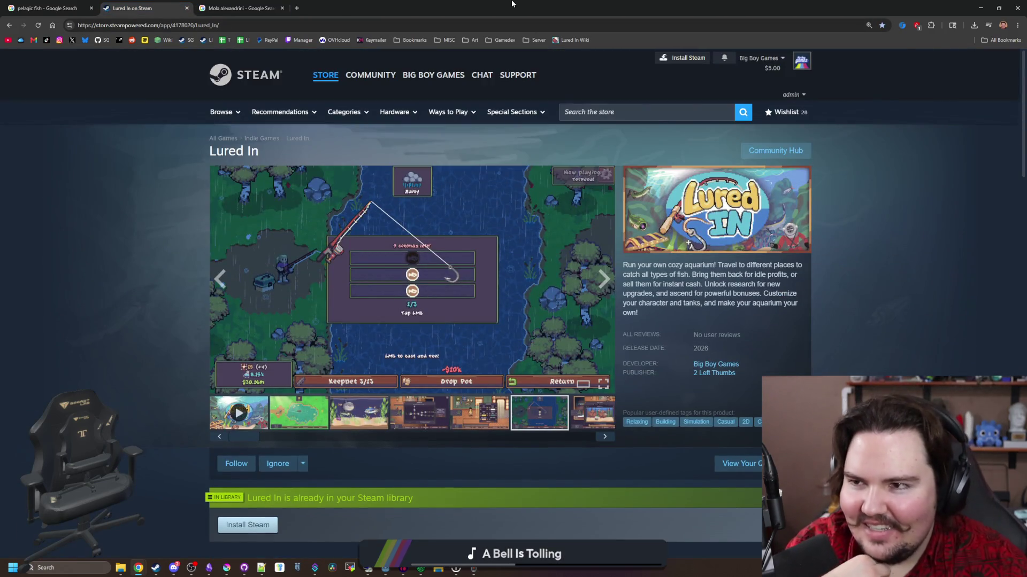
drag(512, 4, 609, 268)
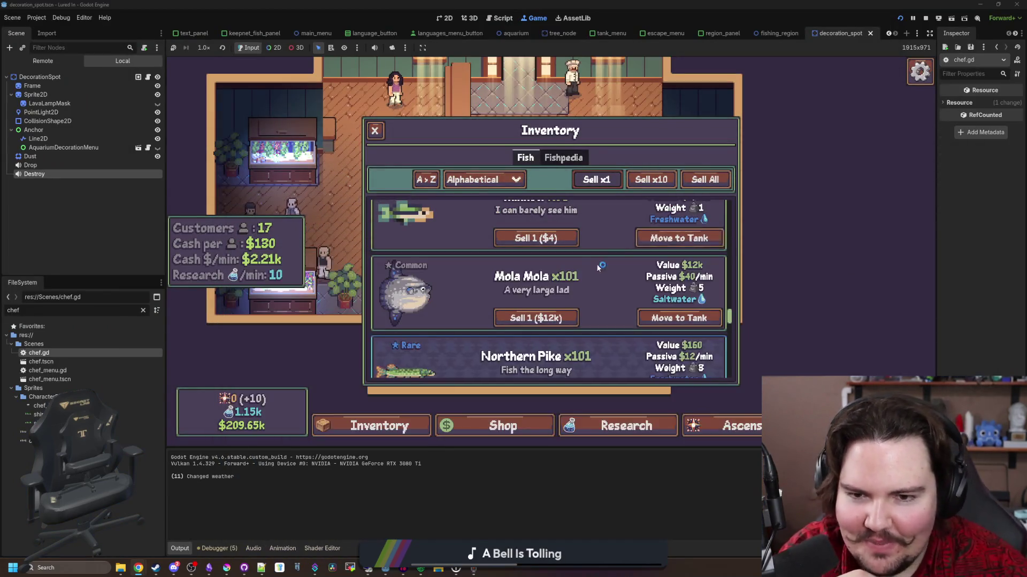
Scroll the Lured In Inventory from Arapaima to Zebra Pleco and back, then close it.
scroll(597, 268, down, 10)
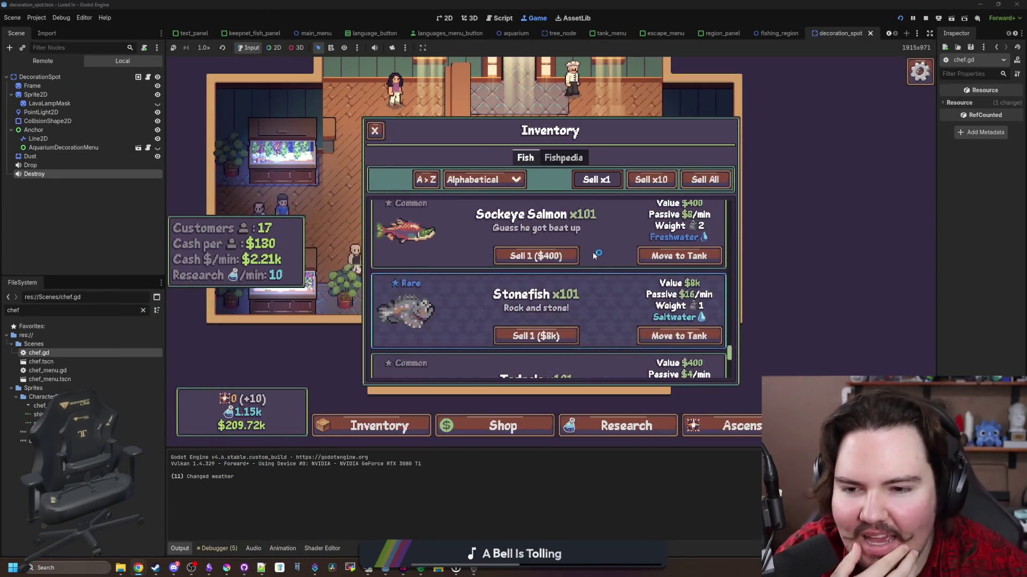
scroll(593, 252, down, 5)
scroll(586, 254, up, 20)
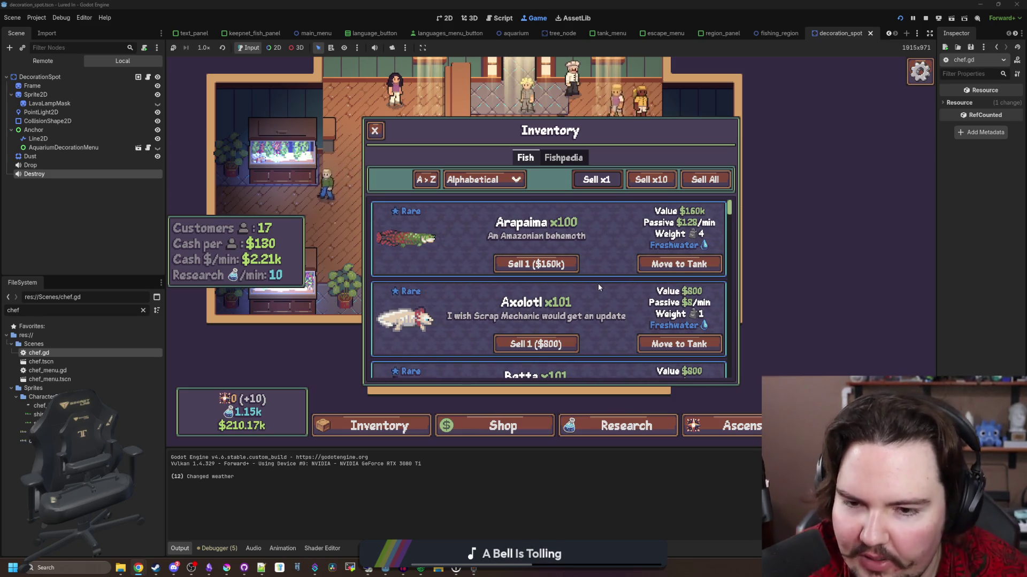
scroll(595, 283, down, 2)
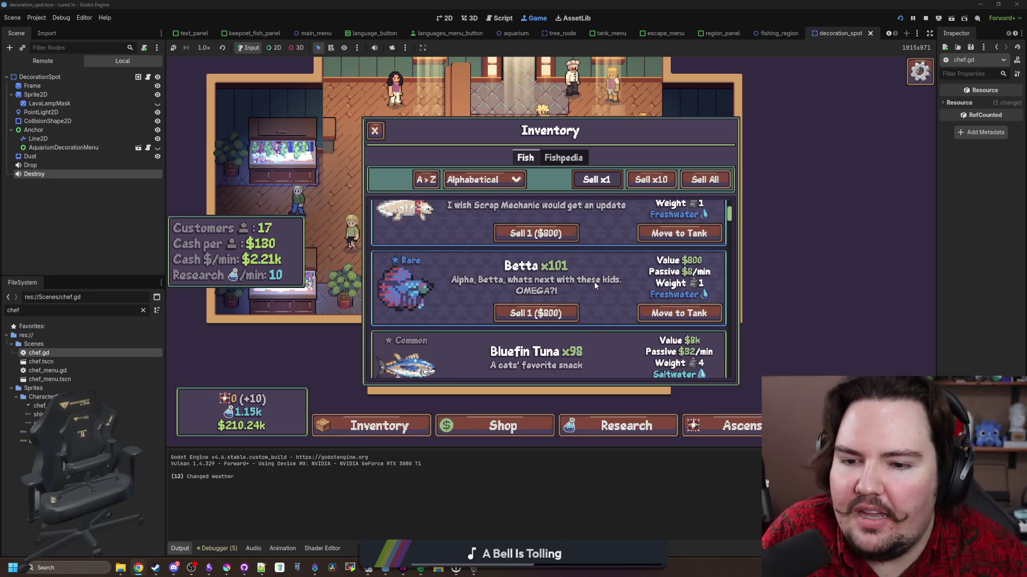
scroll(595, 281, down, 20)
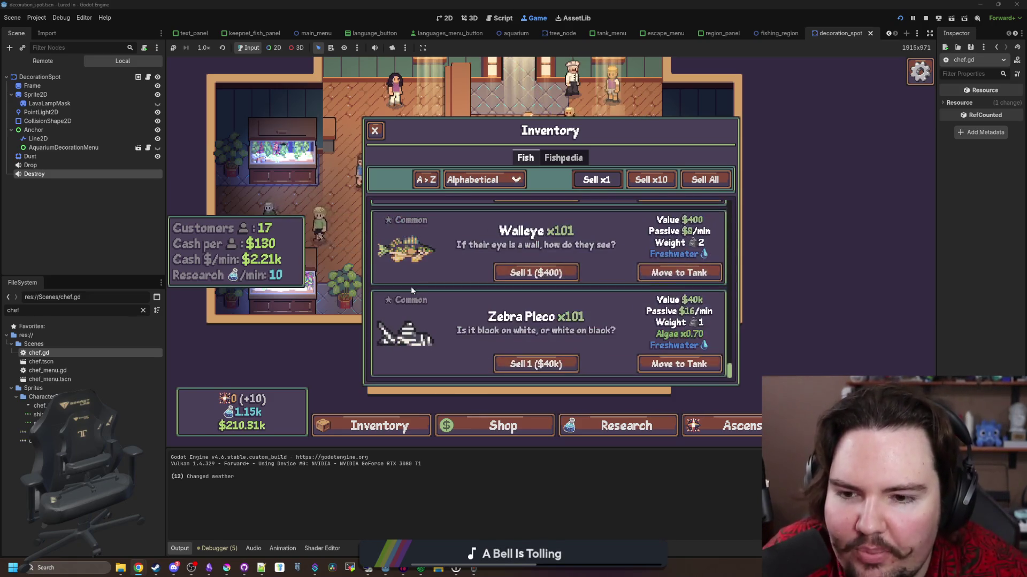
scroll(400, 364, up, 20)
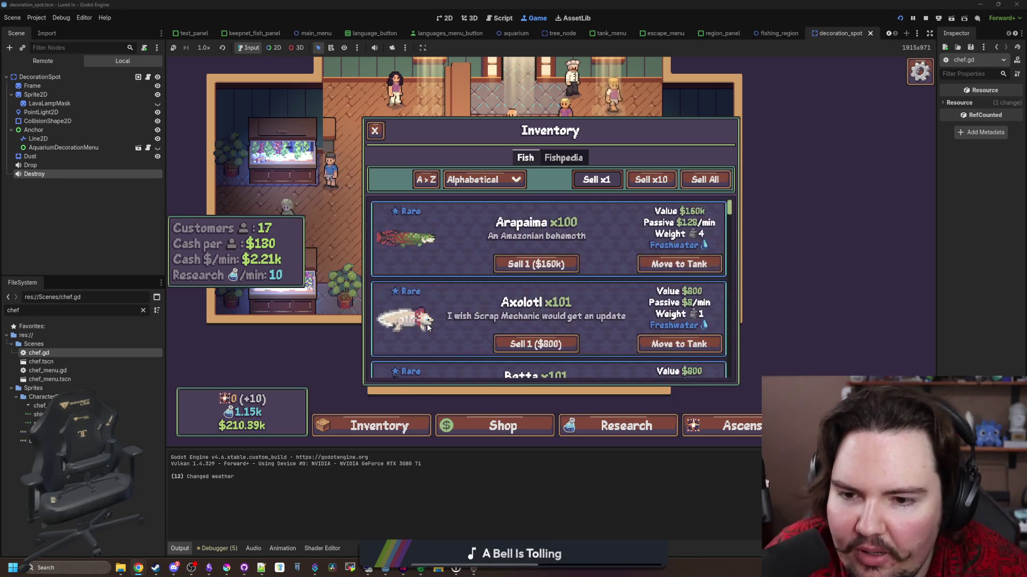
scroll(428, 327, down, 2)
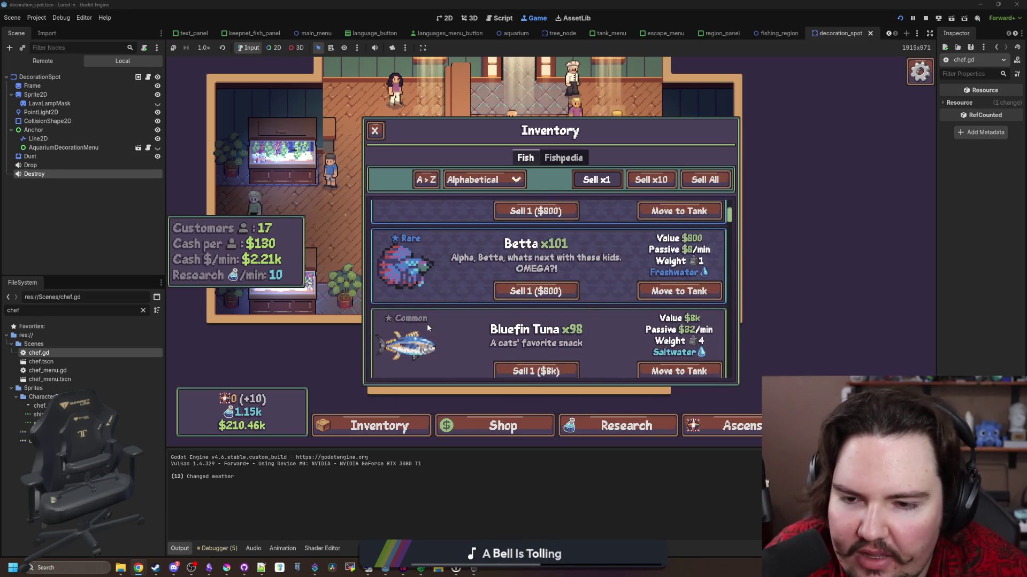
scroll(427, 323, down, 1)
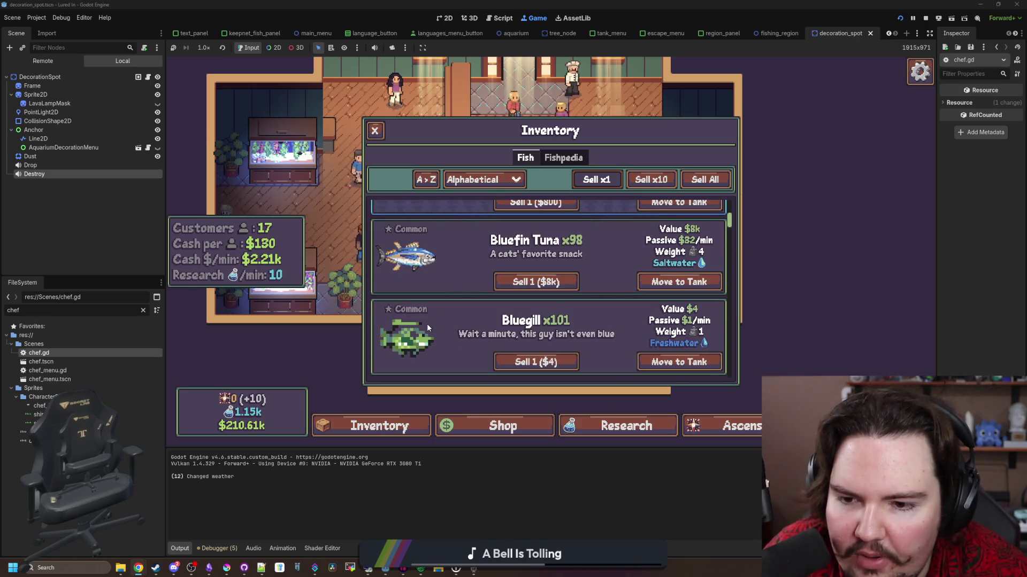
scroll(426, 323, down, 1)
scroll(427, 323, down, 3)
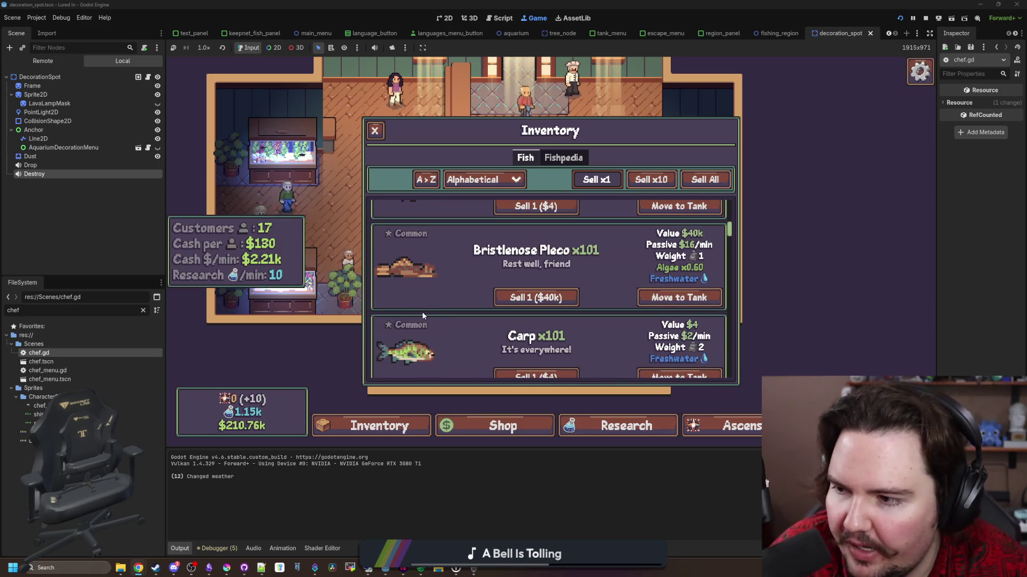
scroll(418, 319, down, 10)
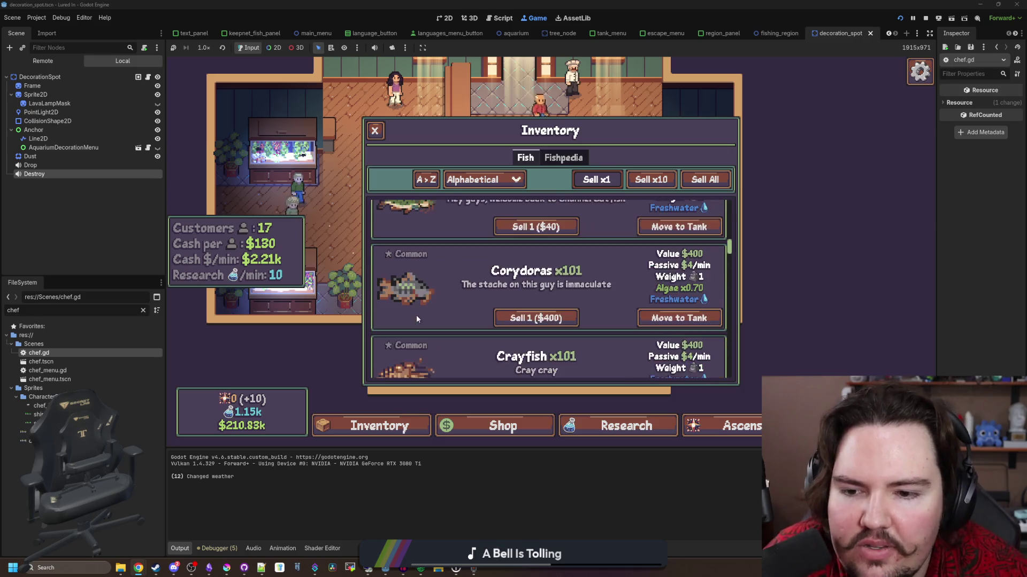
scroll(418, 319, down, 5)
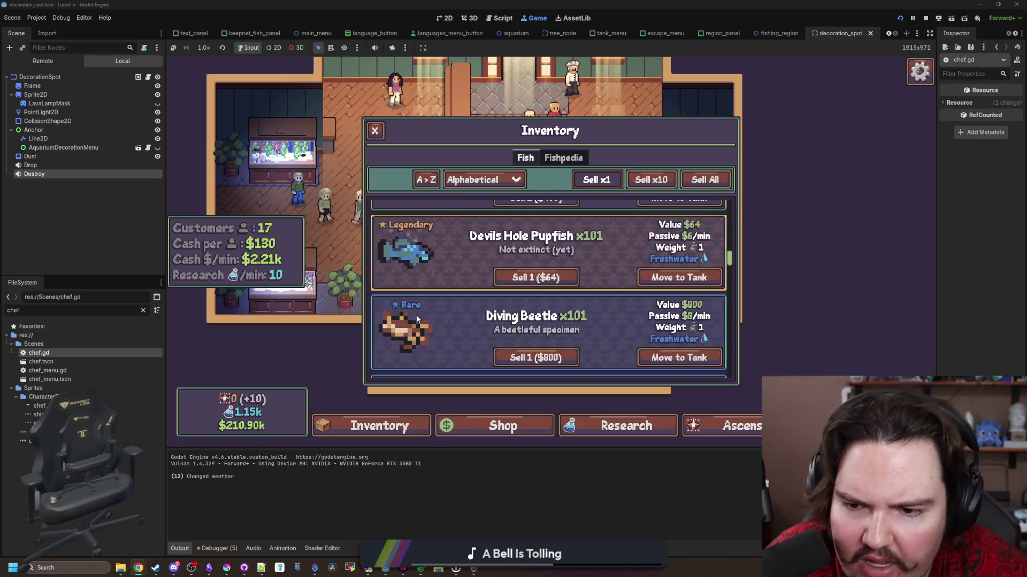
scroll(417, 318, down, 9)
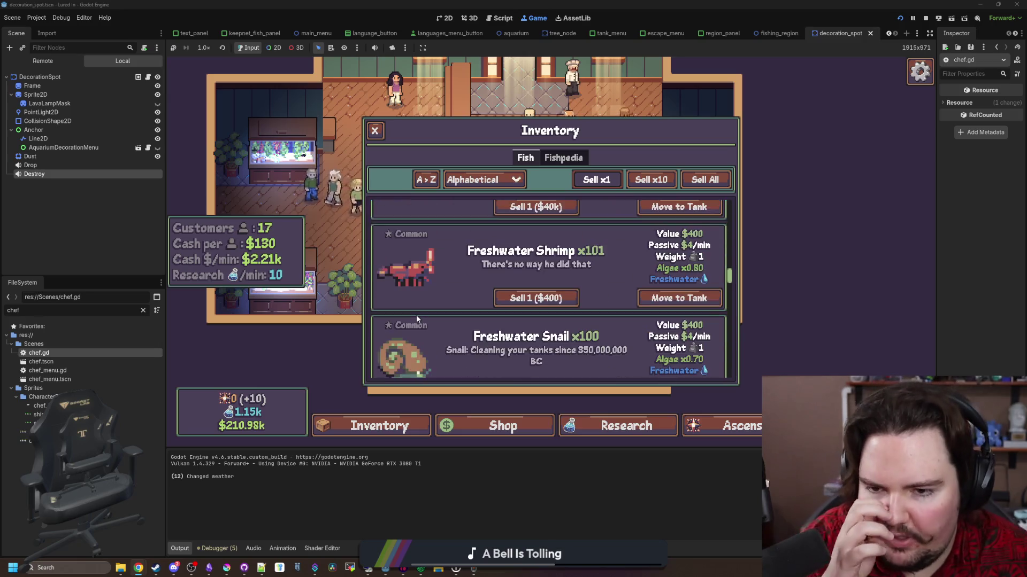
scroll(417, 318, down, 6)
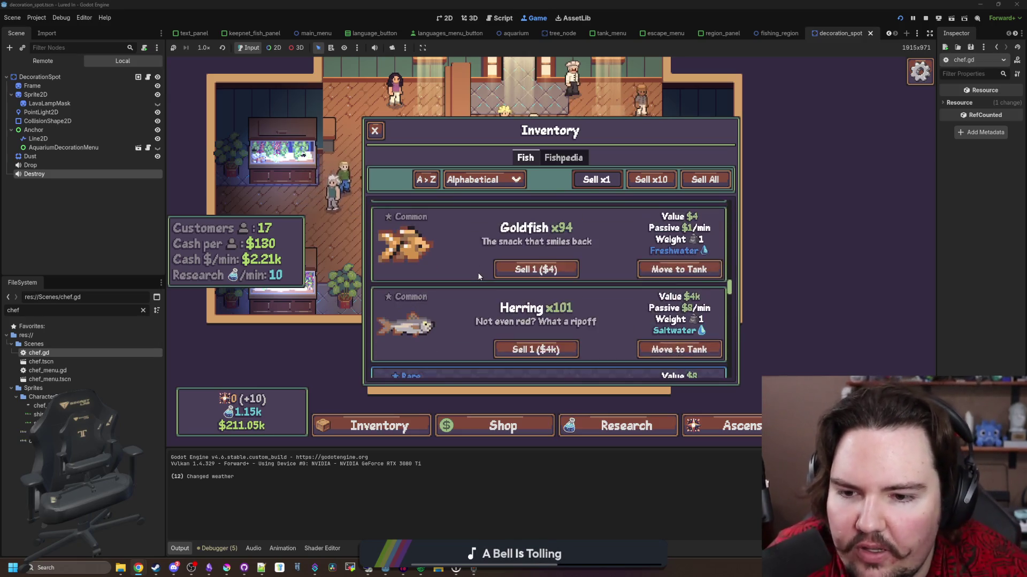
scroll(460, 282, down, 6)
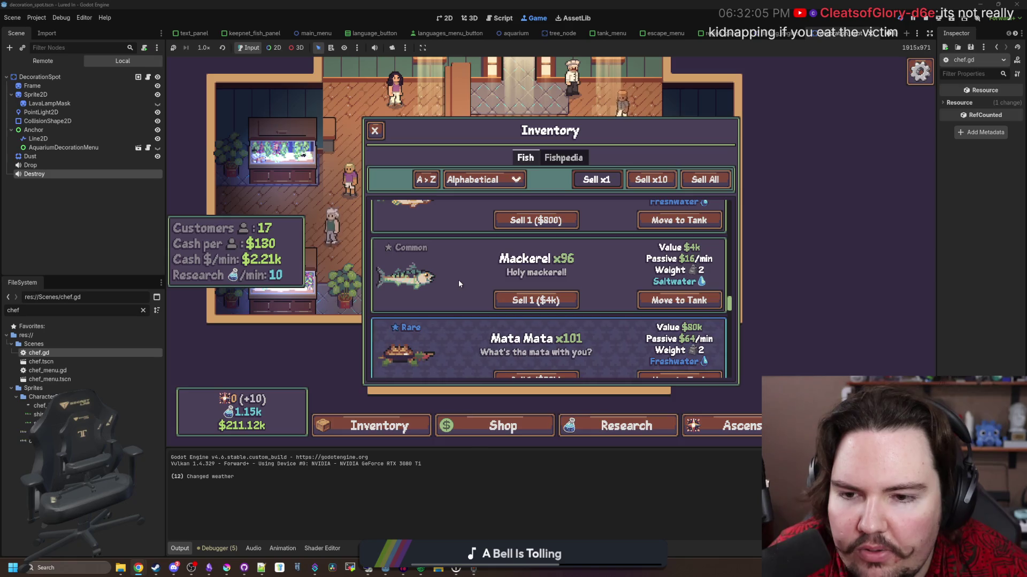
scroll(459, 284, down, 3)
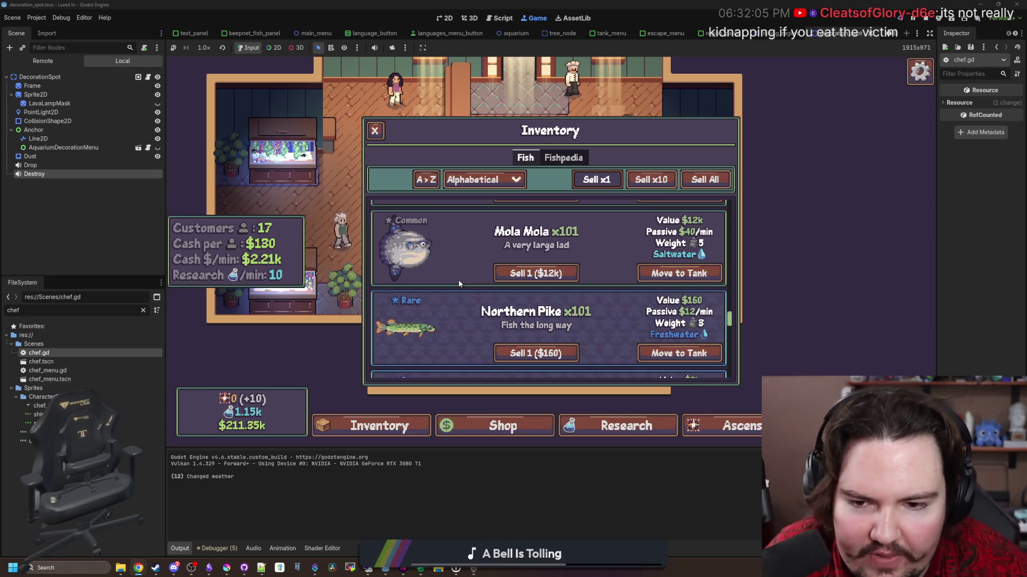
scroll(457, 281, down, 2)
scroll(458, 280, down, 5)
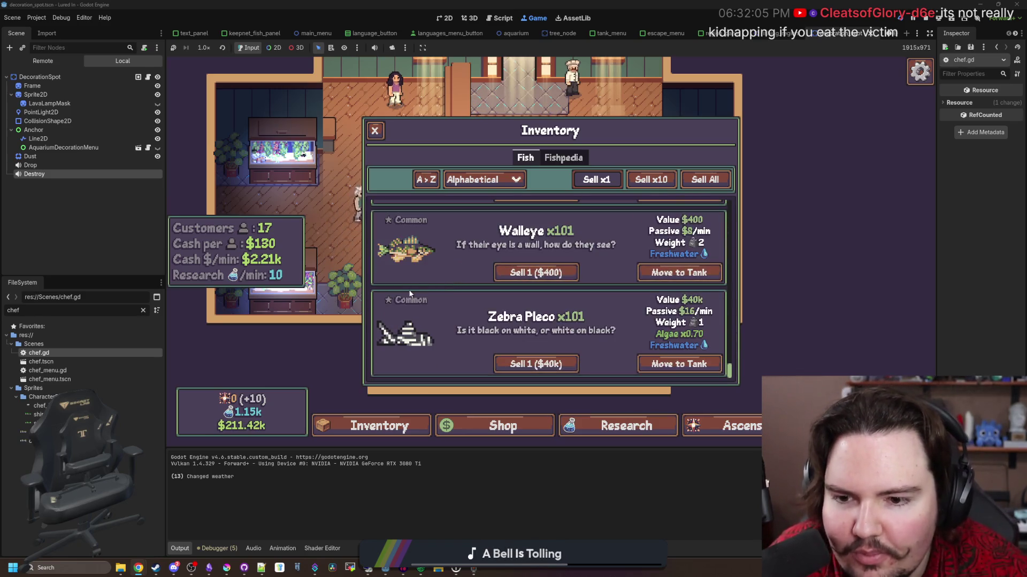
scroll(648, 354, up, 10)
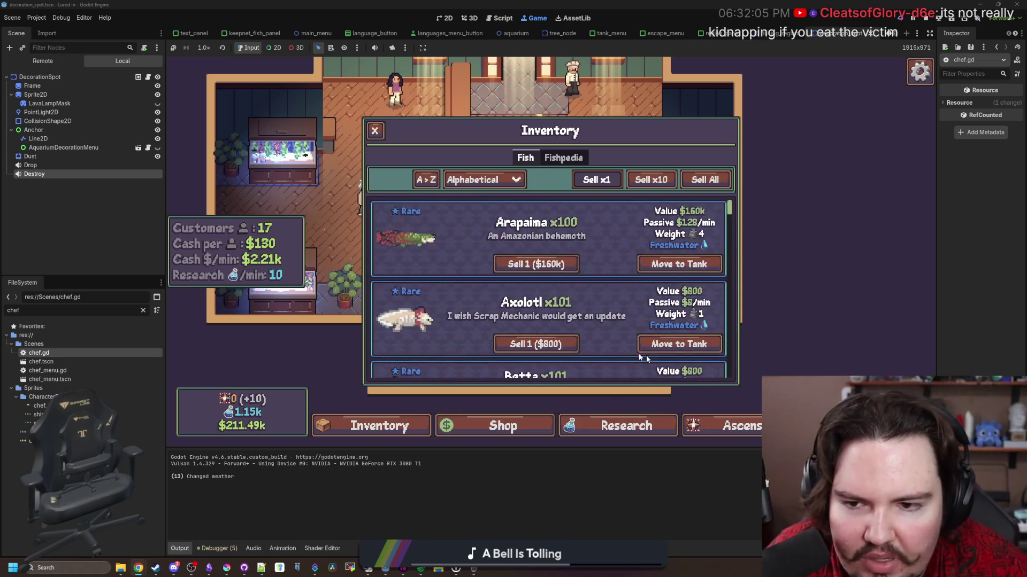
click(374, 131)
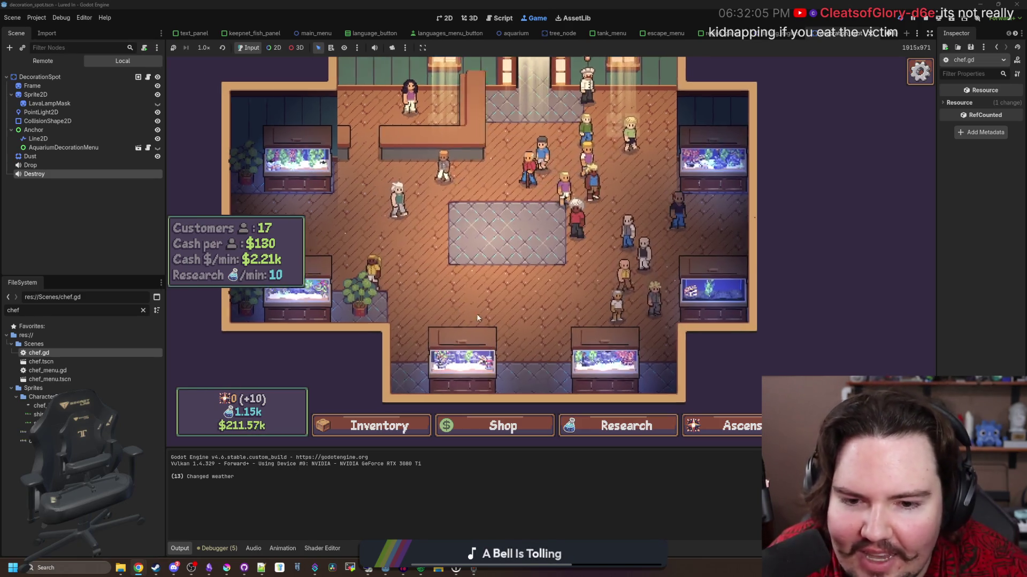
Open Fish Tank 4 with its treasure chest and kelp, and select the kelp decoration.
click(712, 346)
click(375, 129)
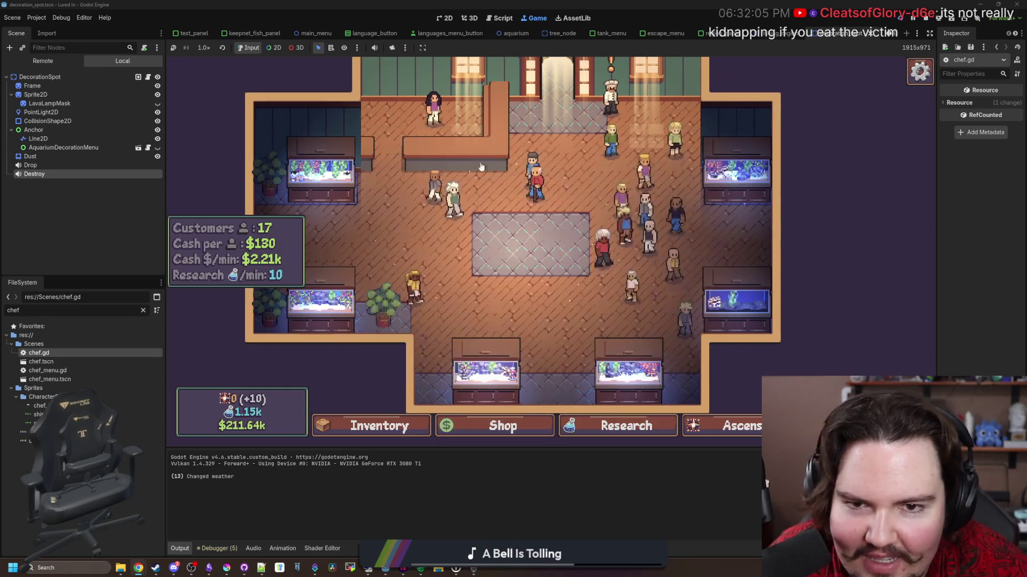
click(672, 319)
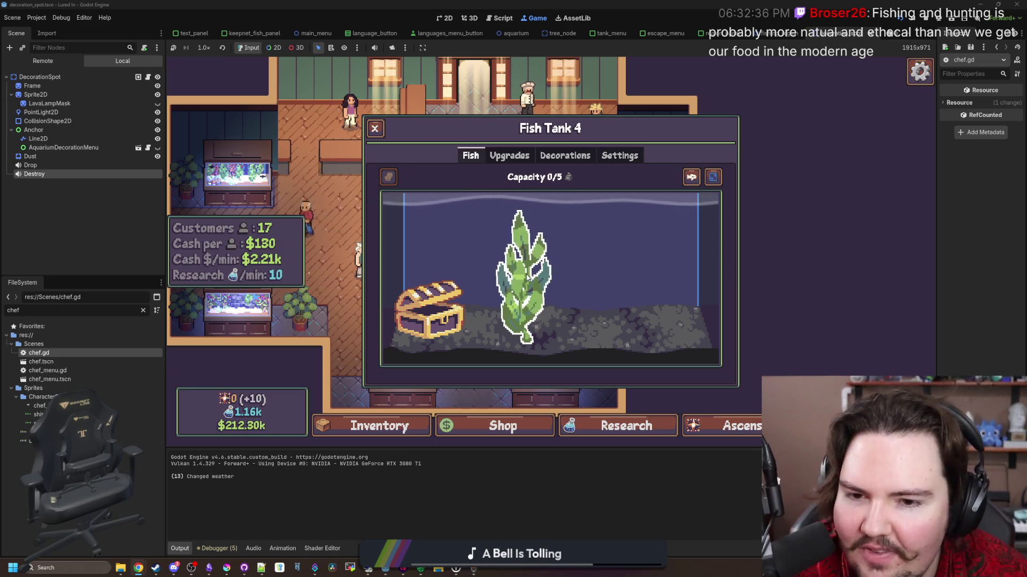
click(523, 267)
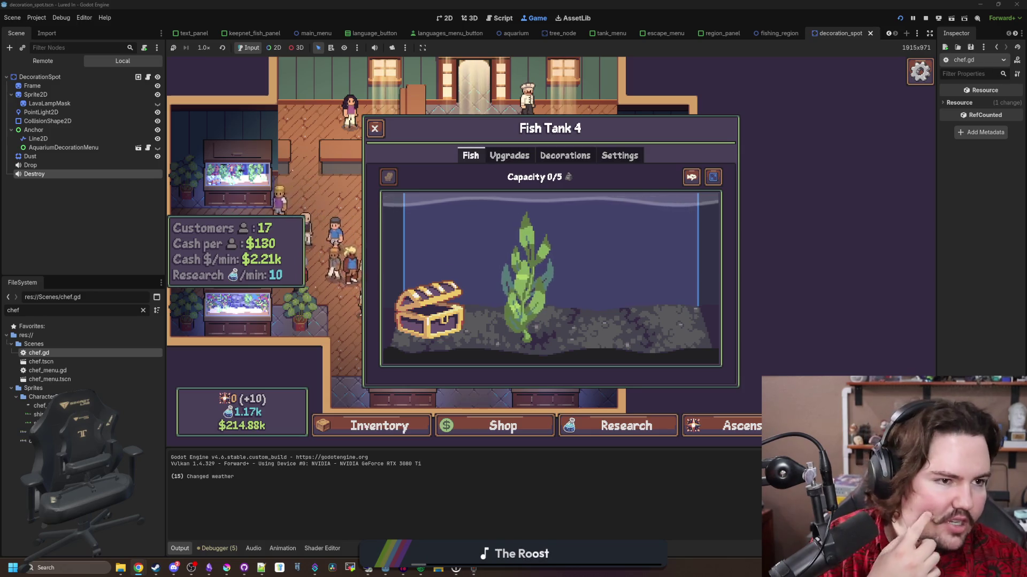
key(super+2)
Search 'monkfish' and view its image results, moving the browser window up and left.
text(monkfish)
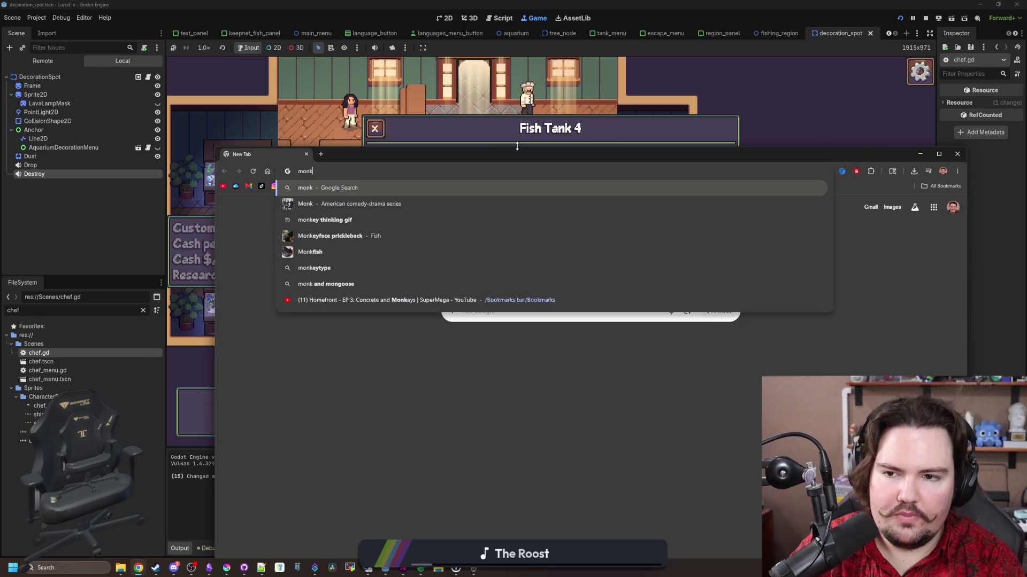
key(Return)
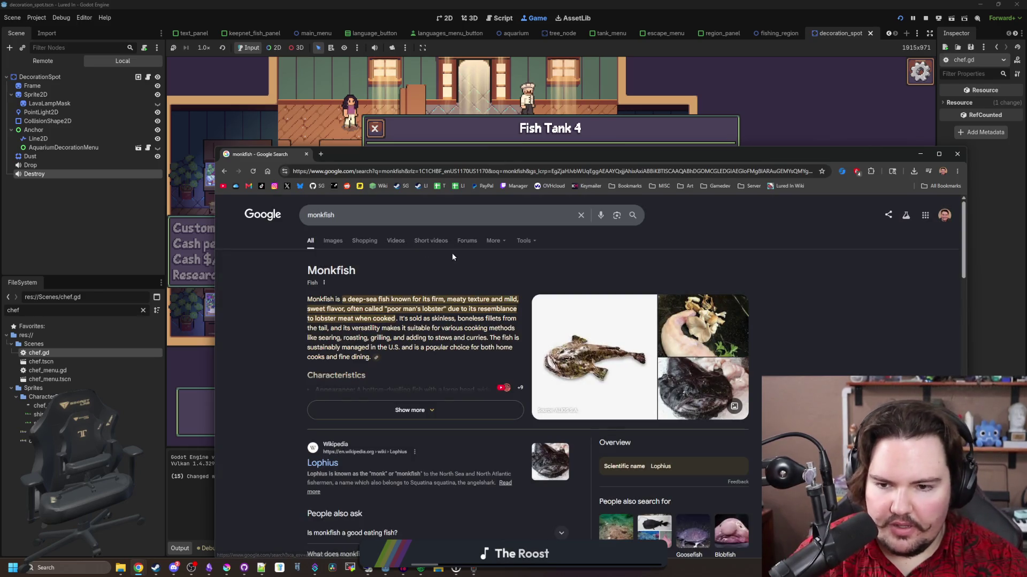
click(335, 240)
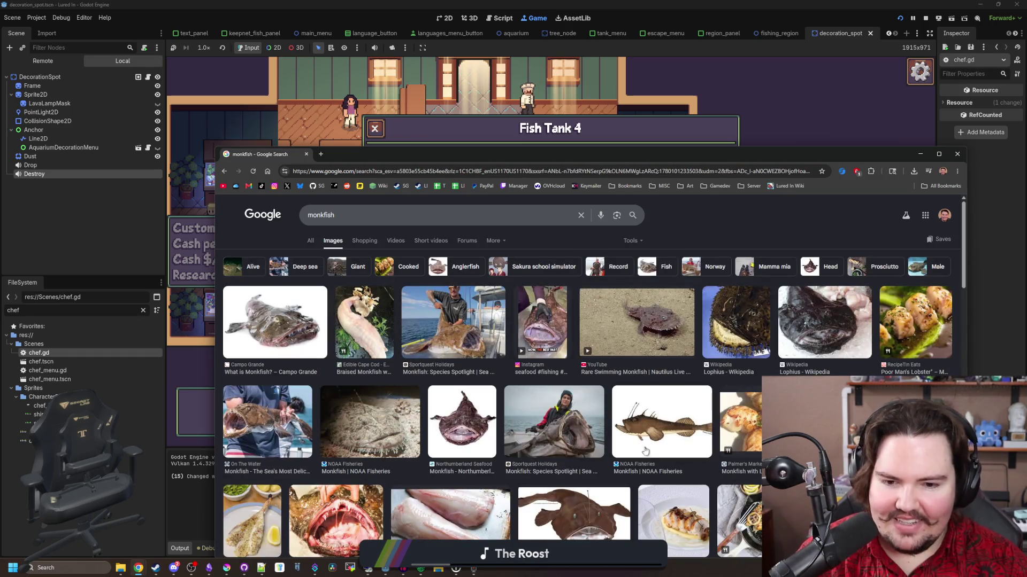
mouse_move(254, 154)
mouse_down()
mouse_move(653, 213)
mouse_move(373, 112)
mouse_move(472, 100)
mouse_up()
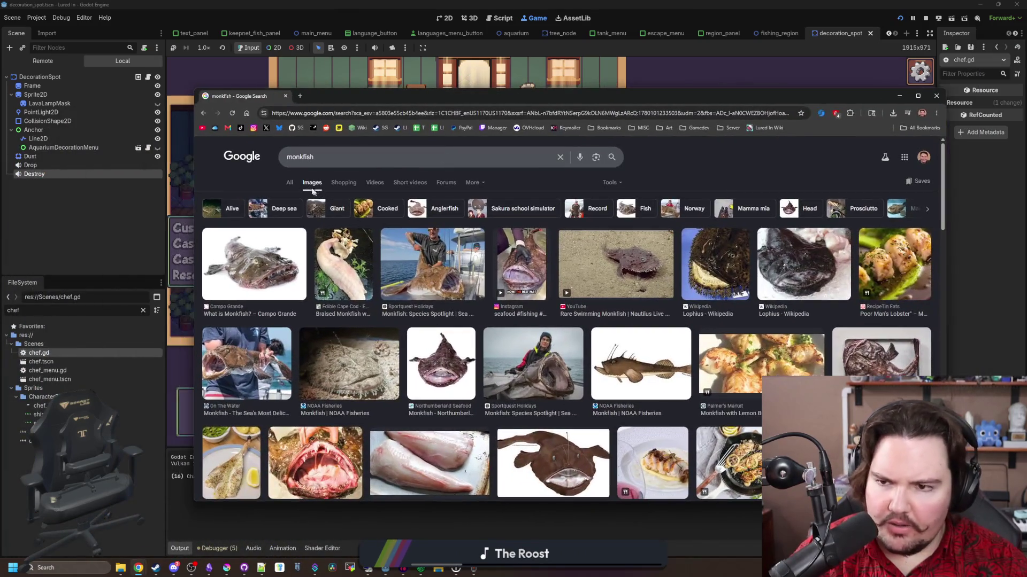
Return to all monkfish results, expand the full overview, then go back to the game.
key(alt+Left)
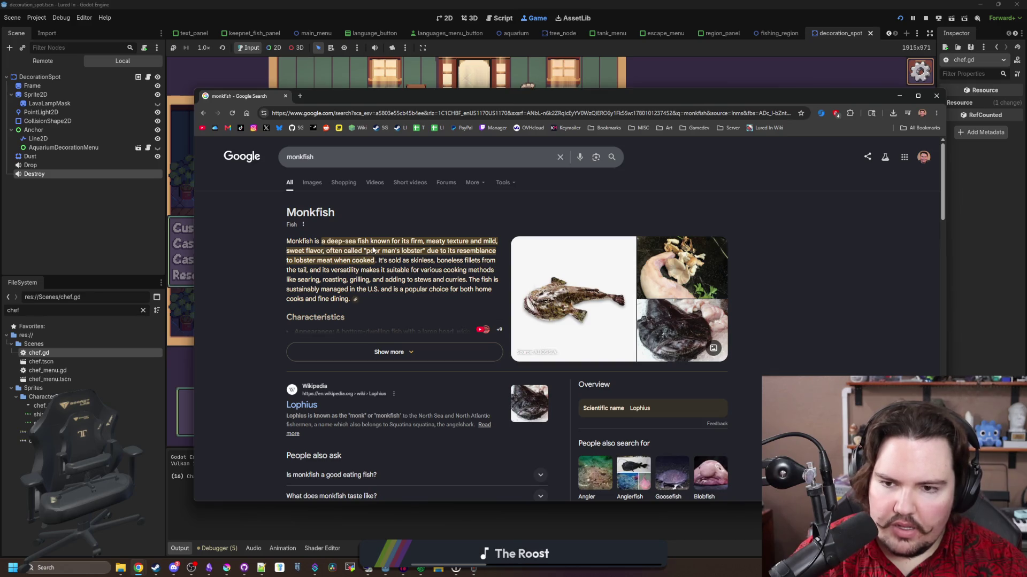
click(388, 351)
scroll(392, 271, down, 5)
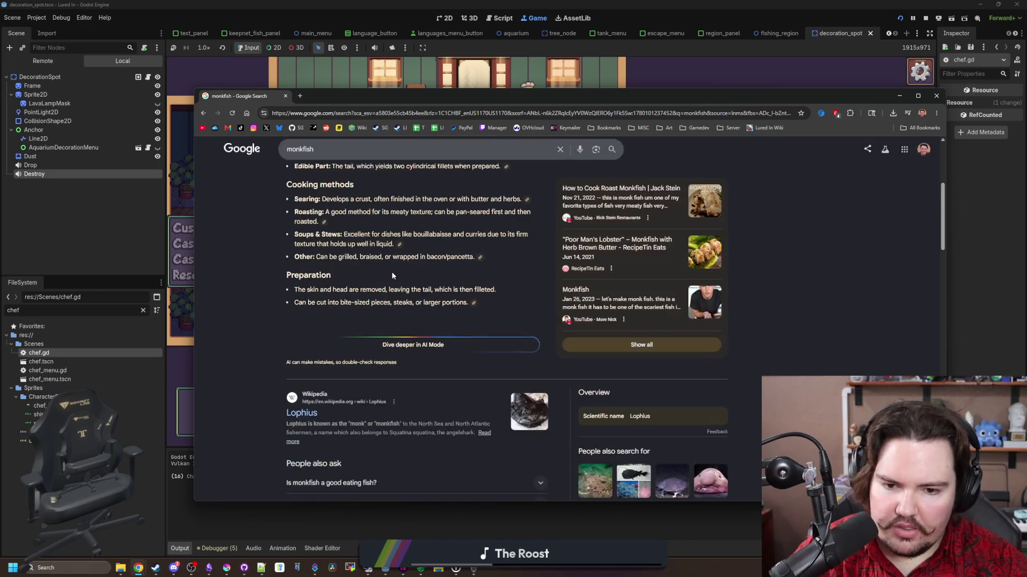
scroll(413, 269, up, 5)
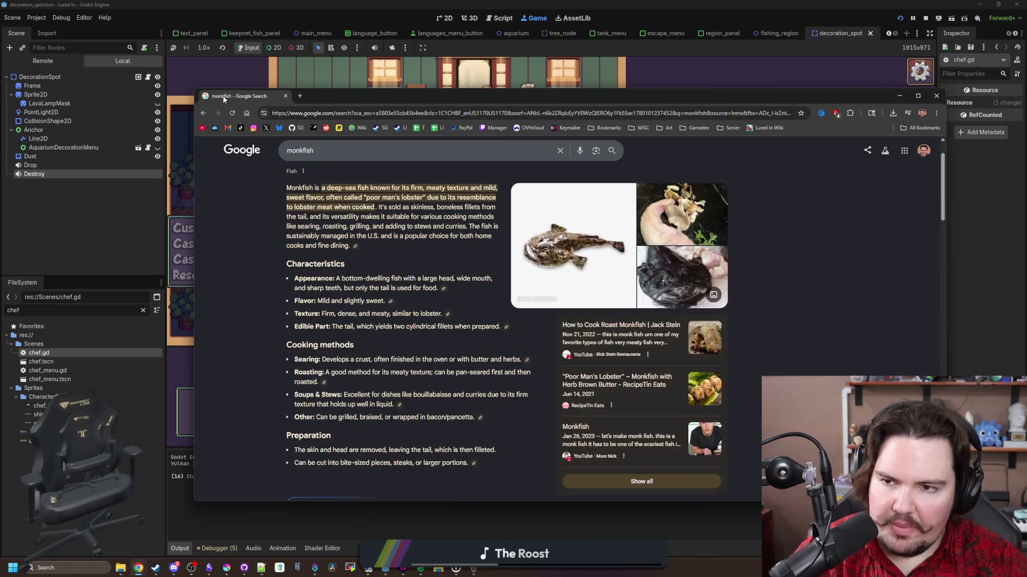
key(alt+Tab)
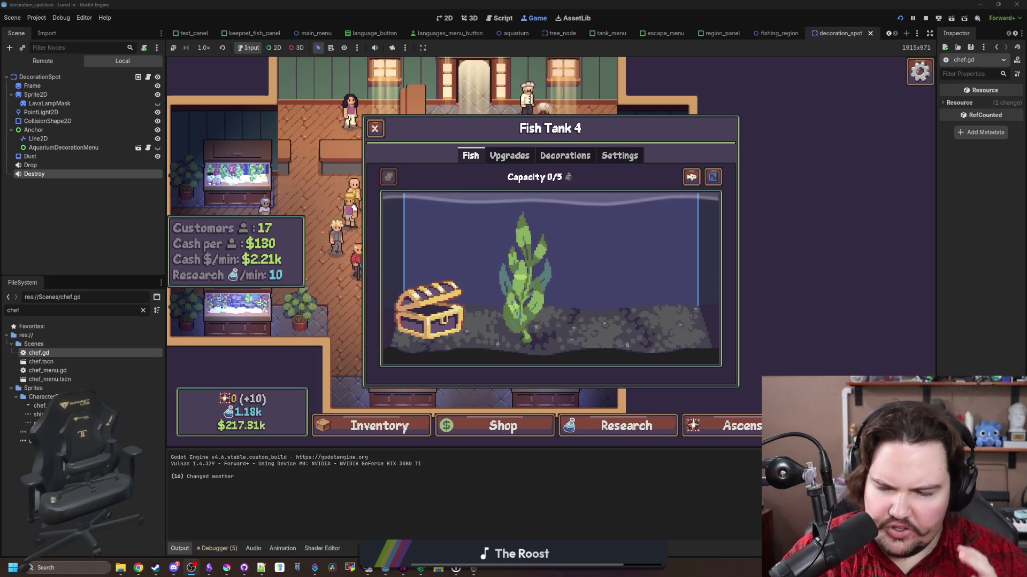
click(548, 281)
click(611, 284)
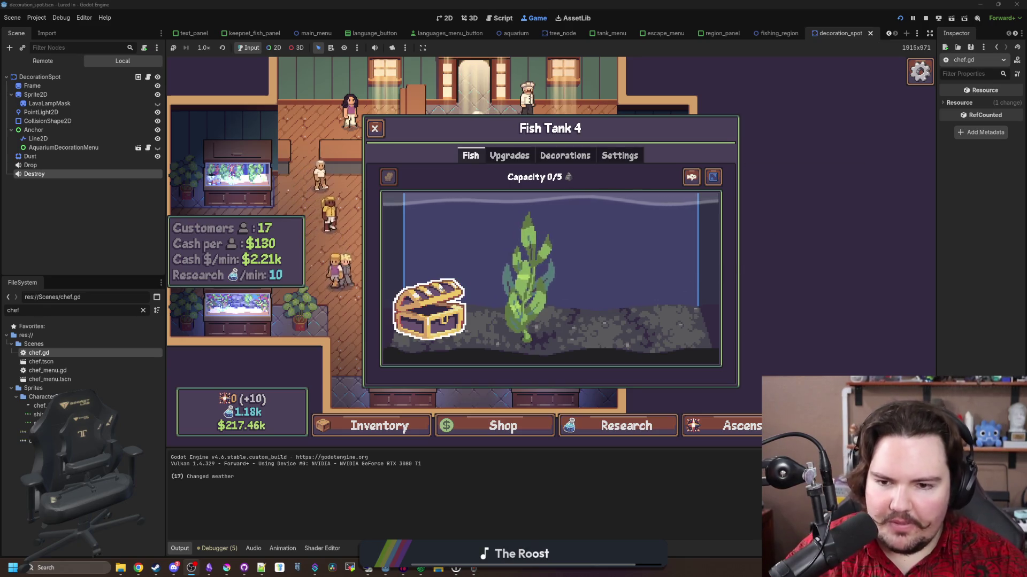
double_click(504, 287)
click(504, 287)
click(500, 292)
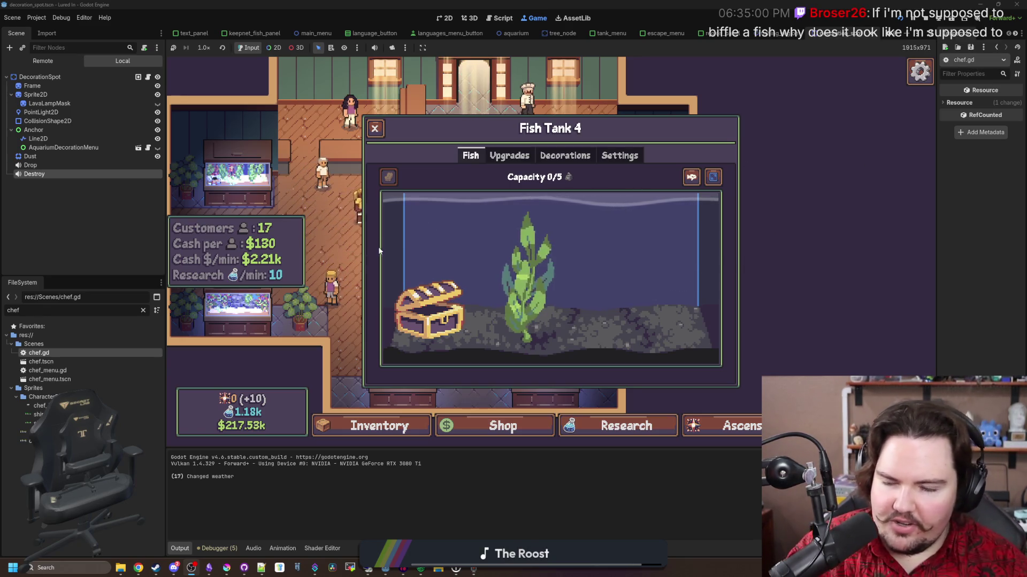